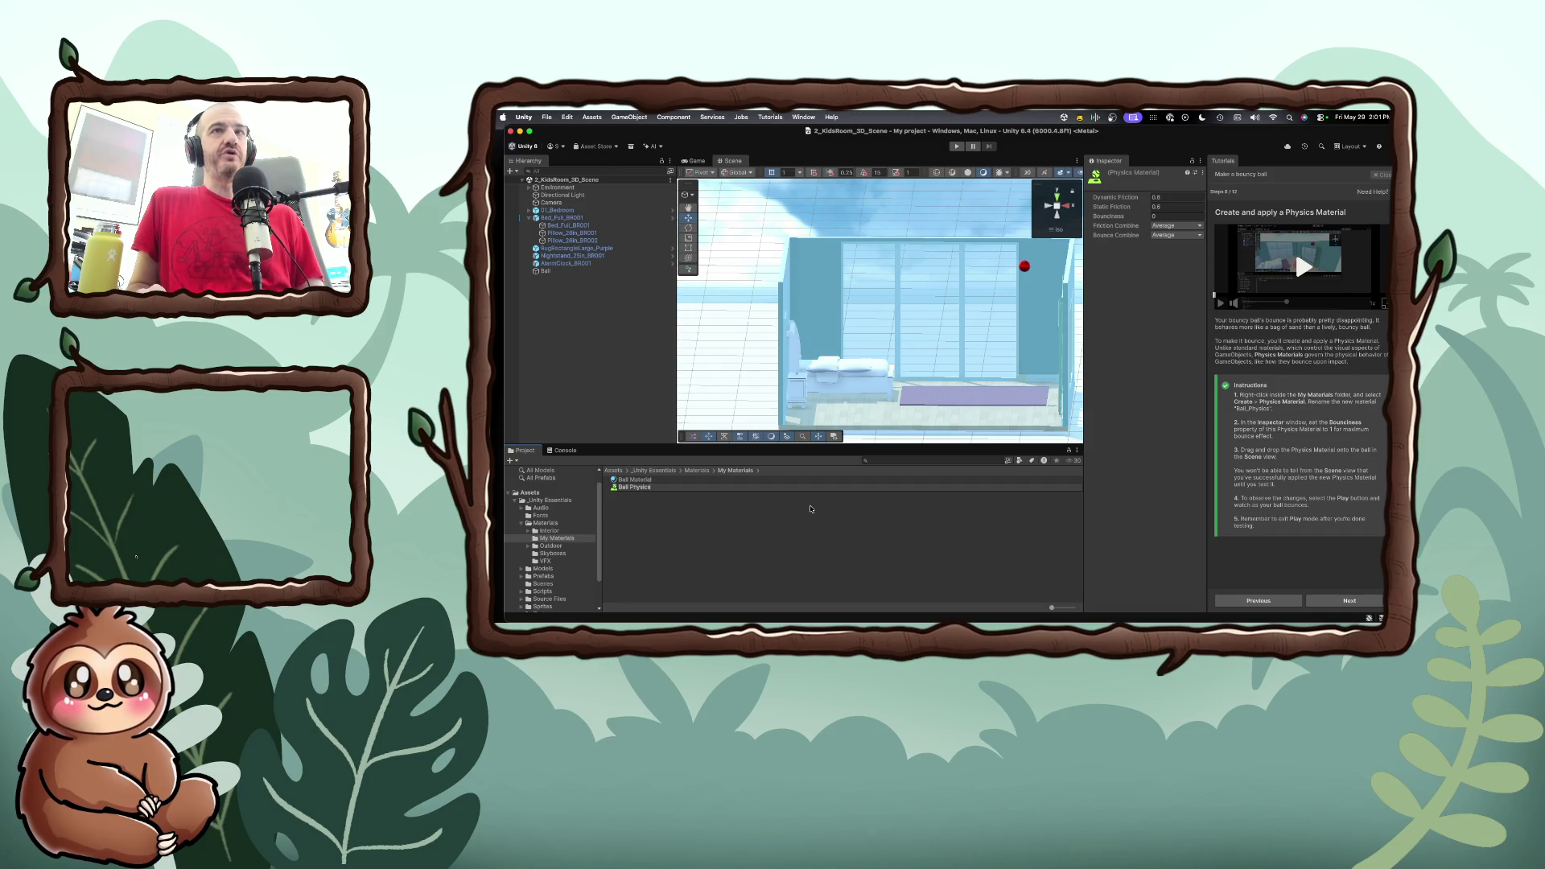
# Confirm the name Ball Physics and set the material's Bounciness to 1
pyautogui.press('Return')
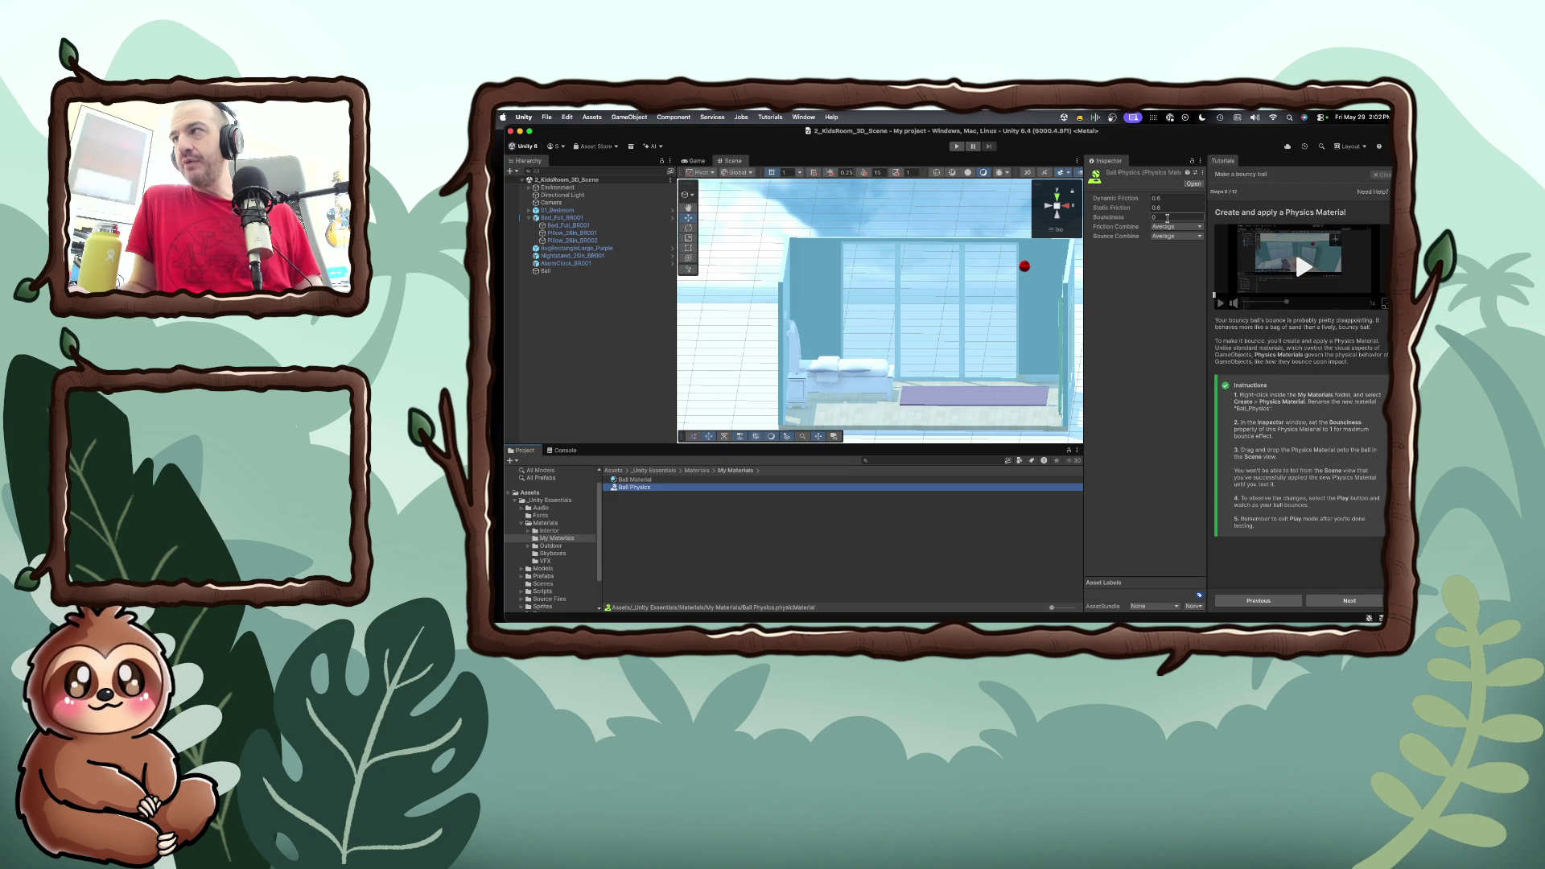
pyautogui.click(1167, 217)
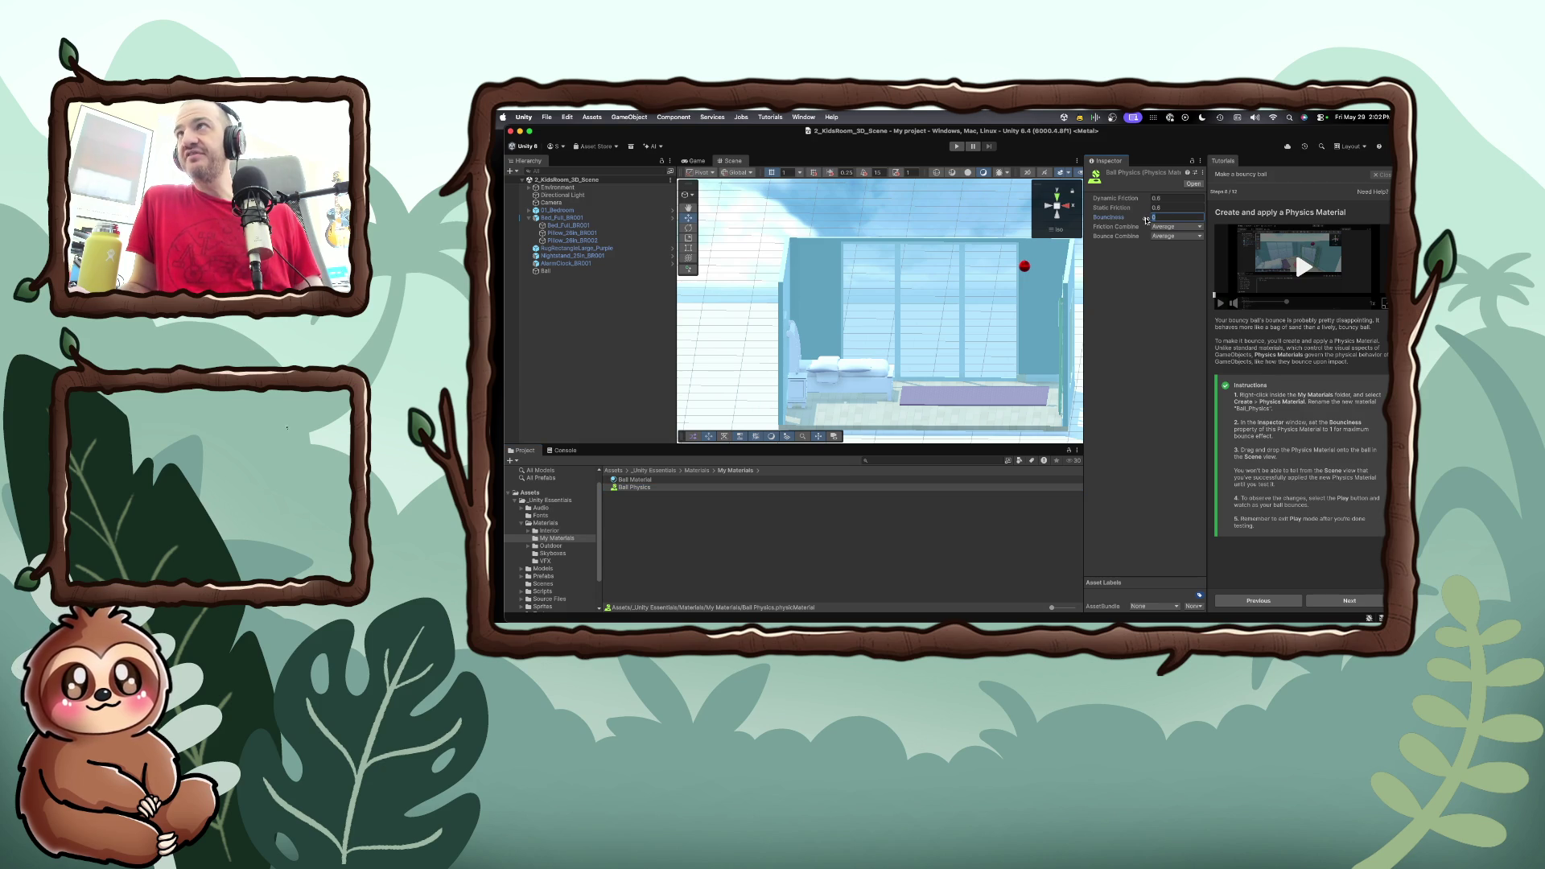
pyautogui.write('1')
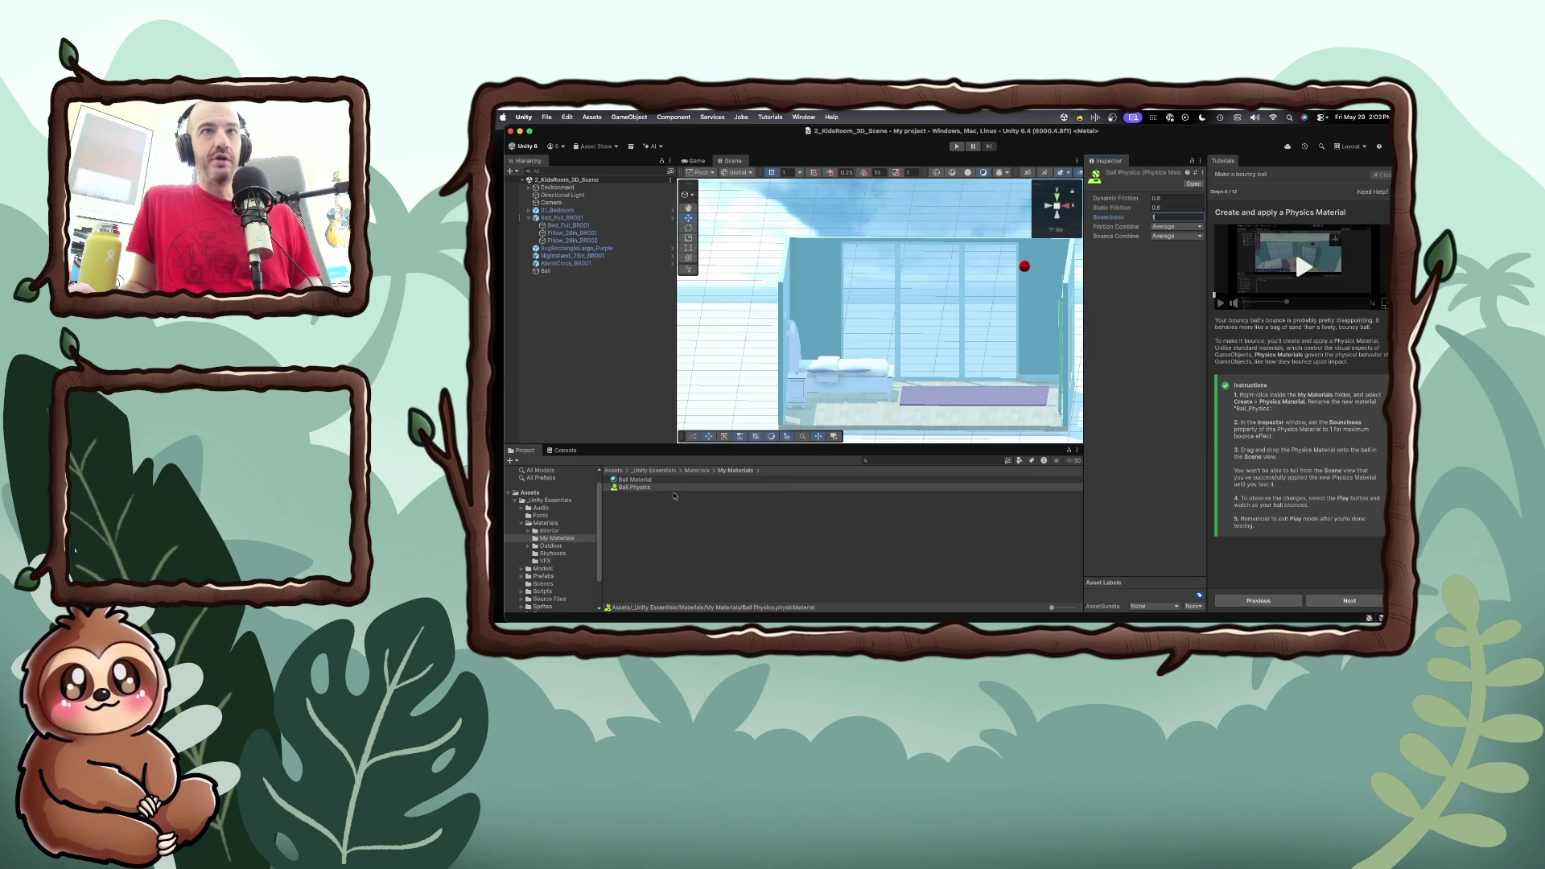
pyautogui.click(635, 488)
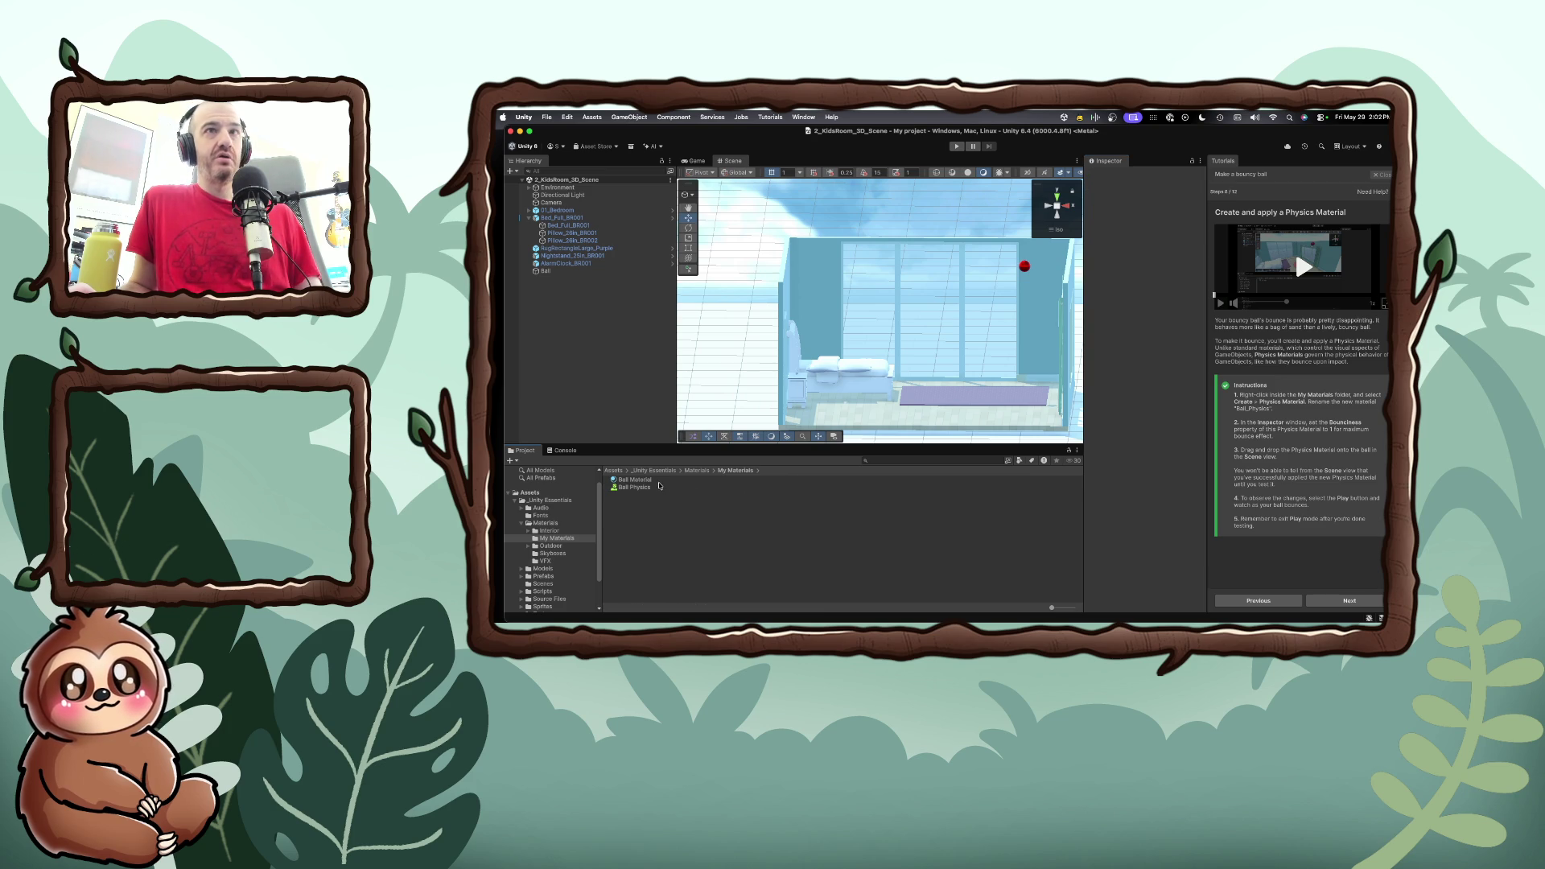
# Drop Ball Physics onto the red ball and check its Sphere Collider material
pyautogui.moveTo(637, 489)
pyautogui.mouseDown()
pyautogui.moveTo(1024, 267)
pyautogui.moveTo(742, 470)
pyautogui.moveTo(686, 493)
pyautogui.moveTo(1024, 268)
pyautogui.mouseUp()
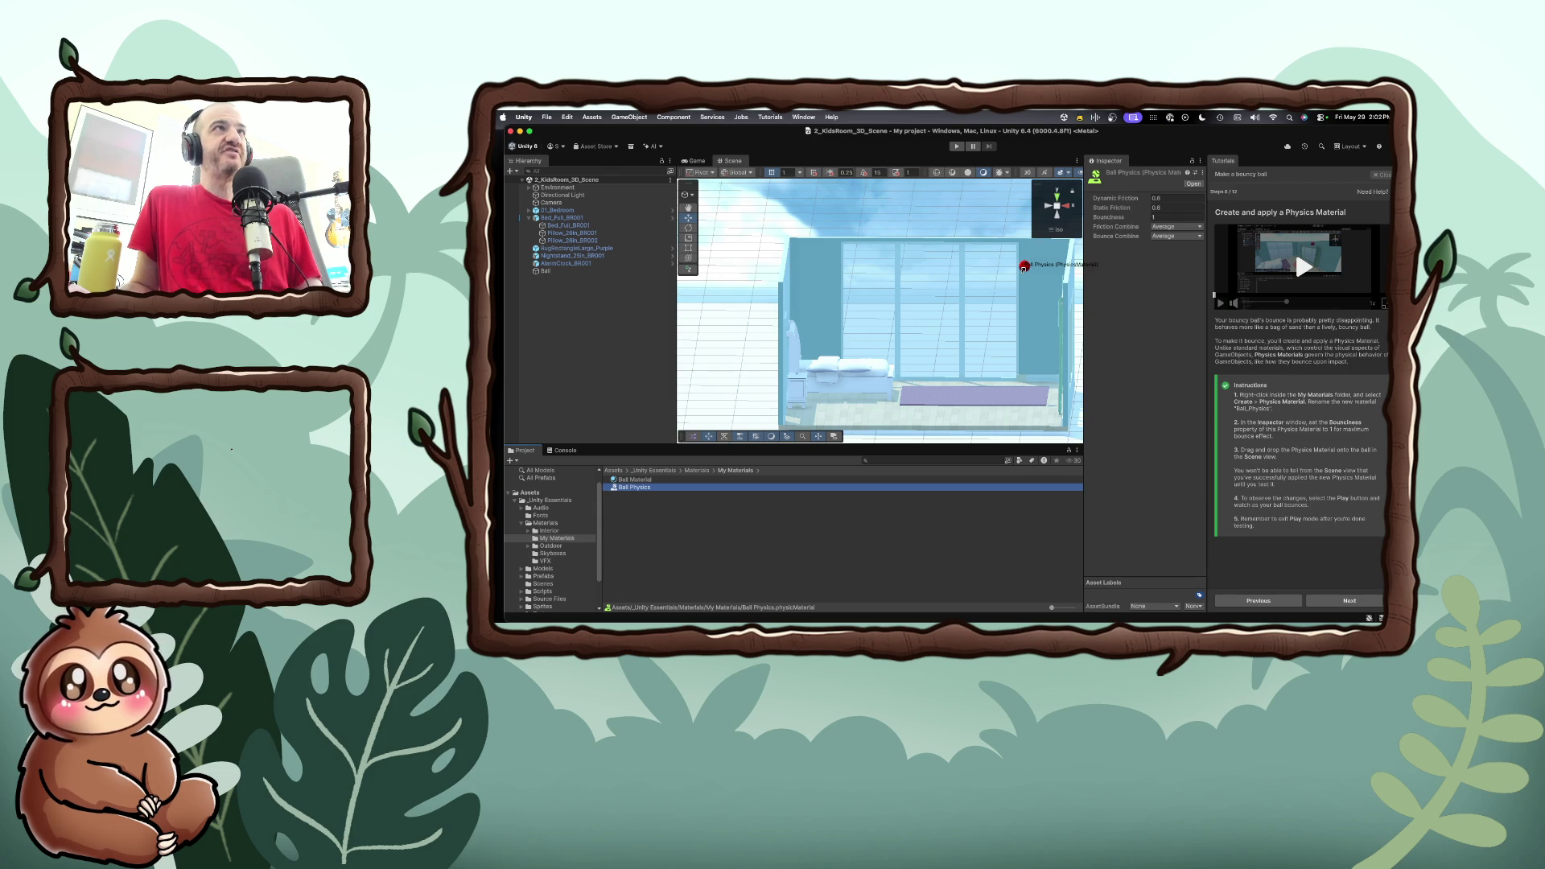
pyautogui.moveTo(1024, 267); pyautogui.dragTo(1024, 267)
pyautogui.click(1024, 268)
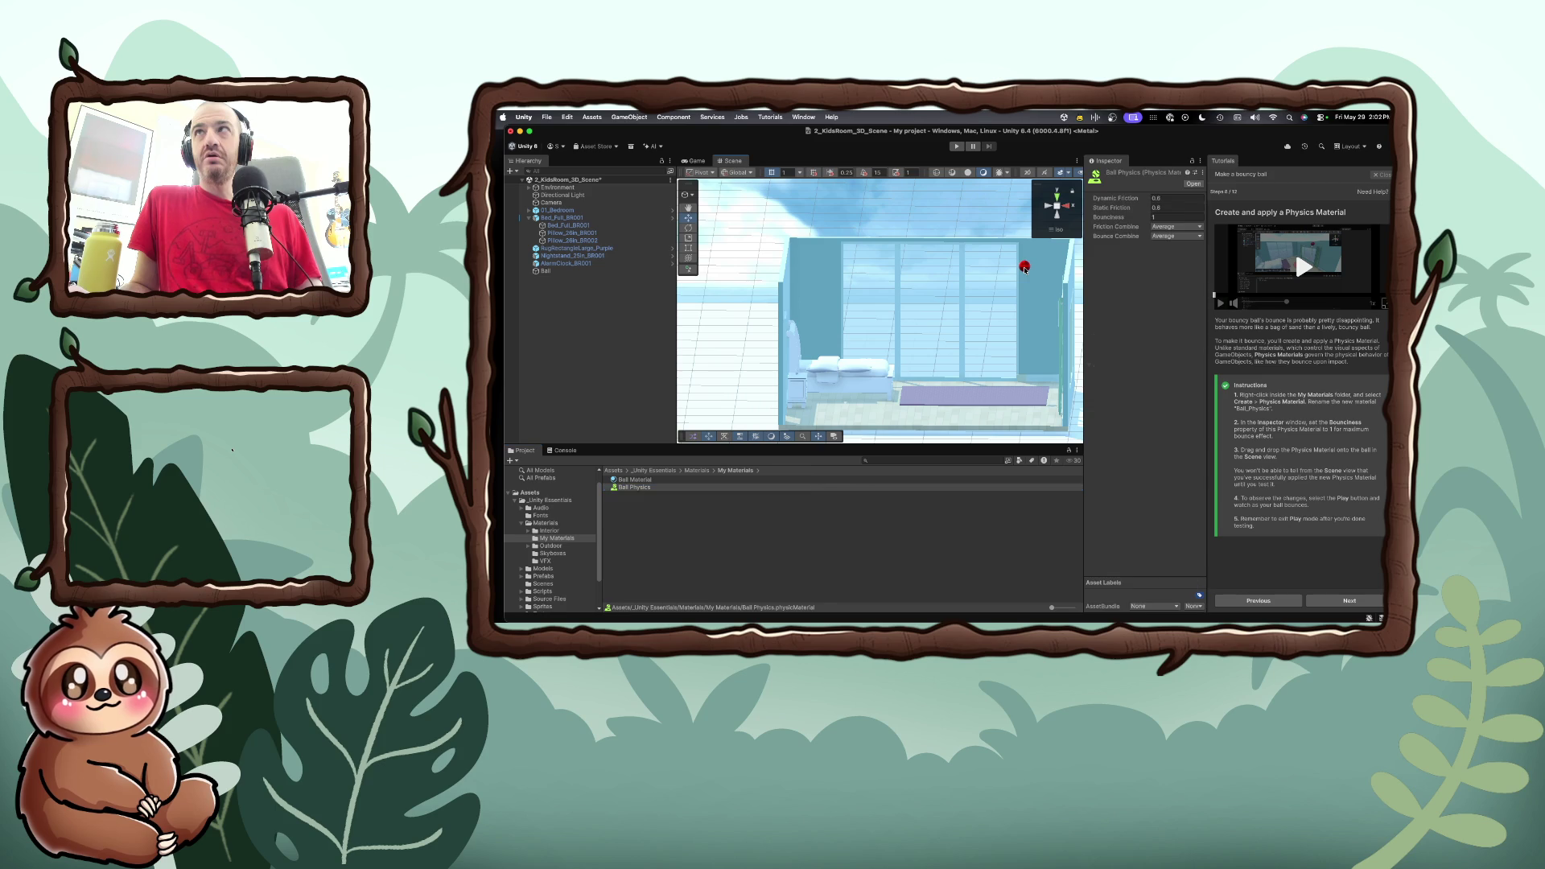
pyautogui.scroll(-3, 1134, 432)
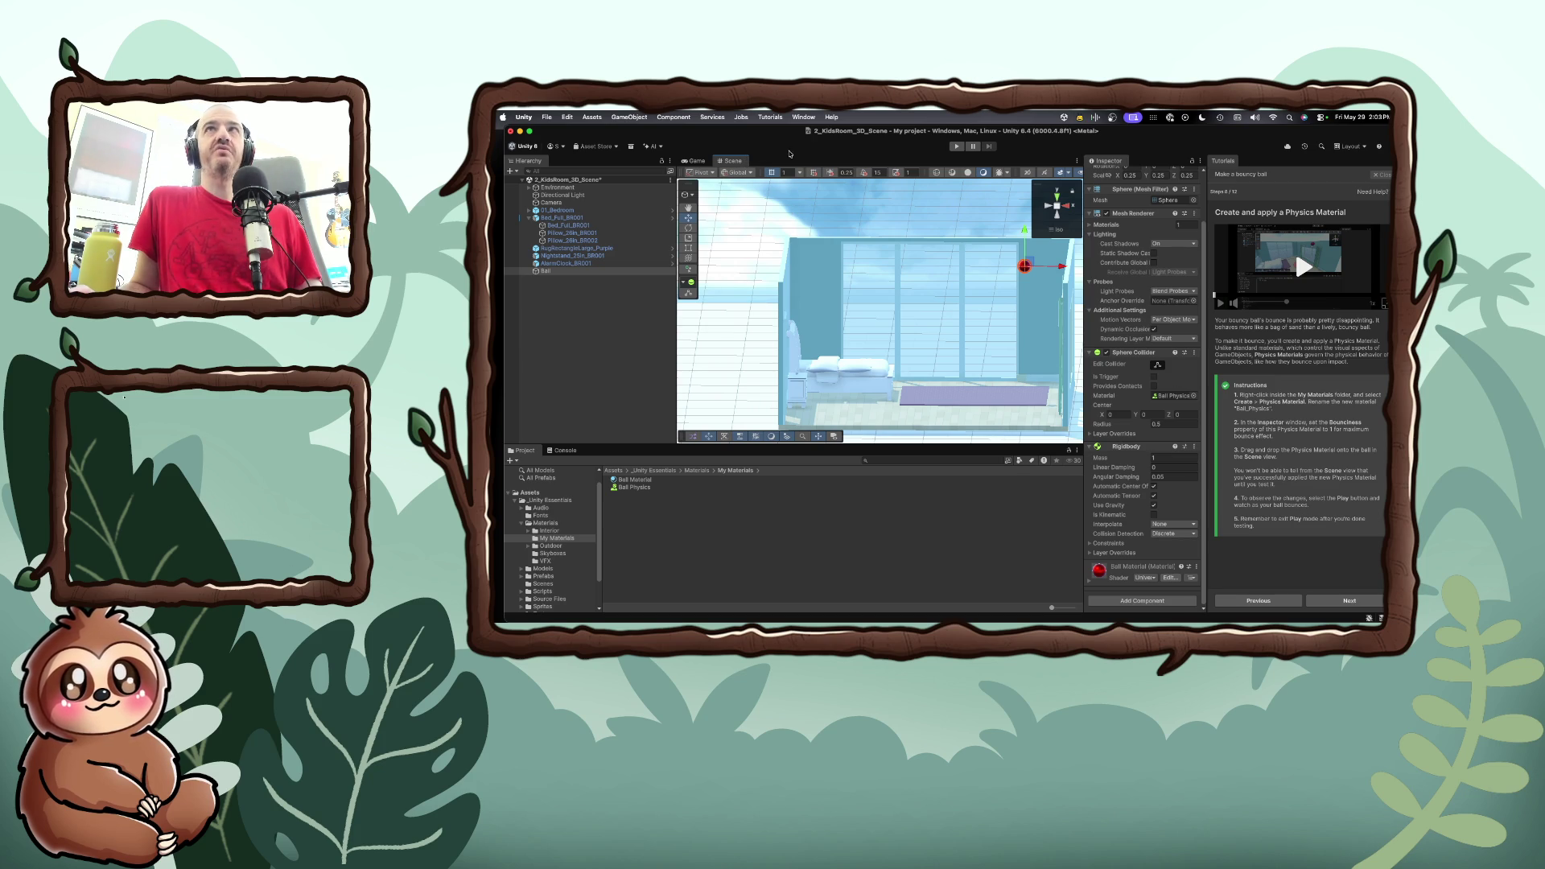
# Play the scene to watch the ball bounce, stop it, and fold the Rigidbody component
pyautogui.click(957, 147)
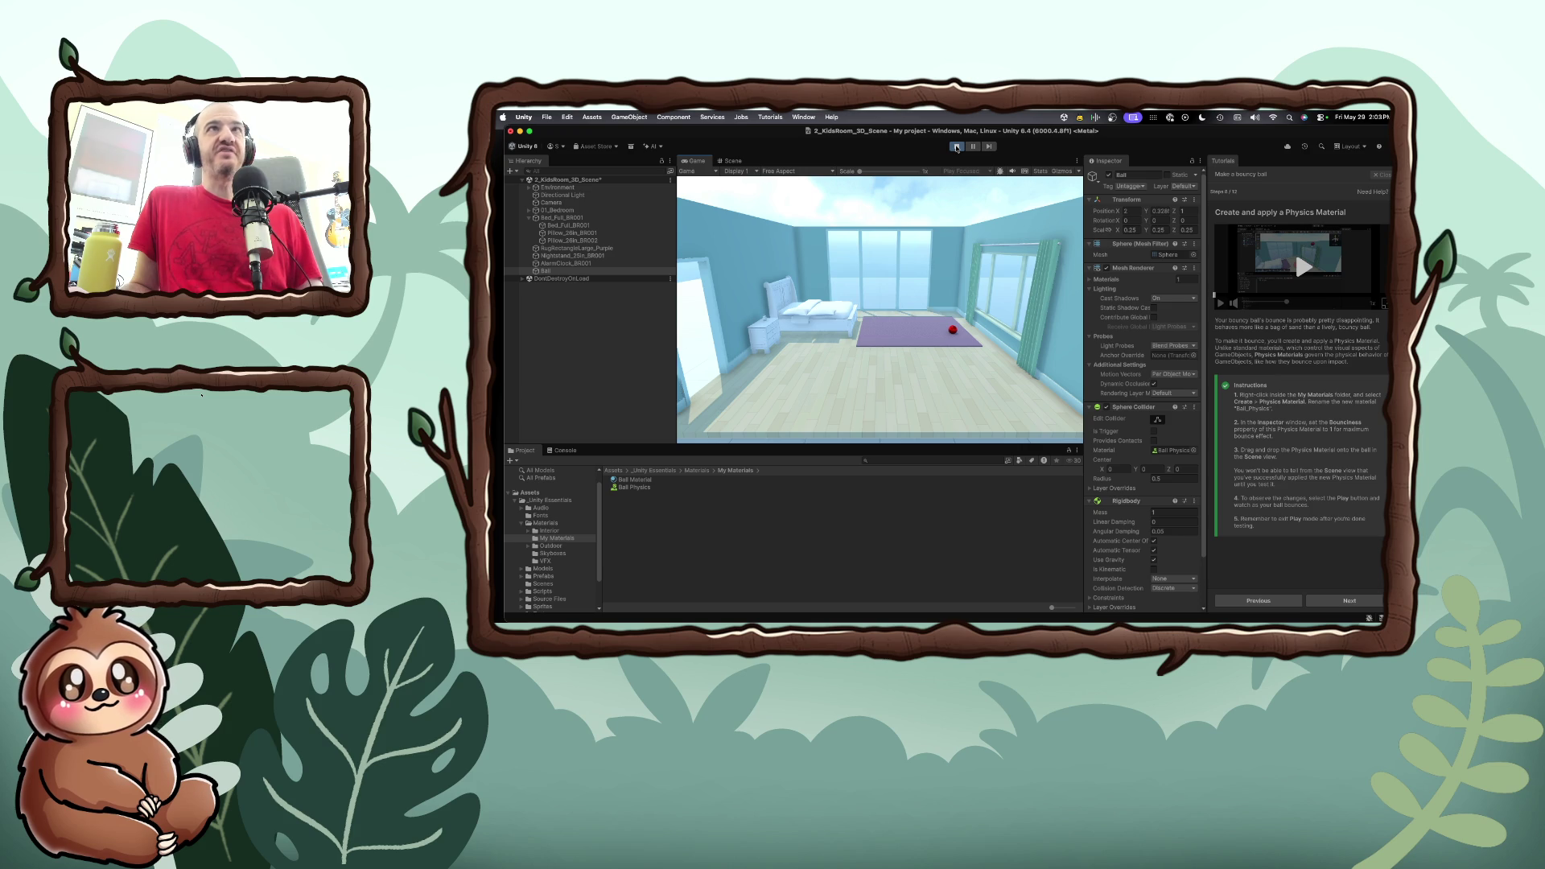
pyautogui.click(957, 147)
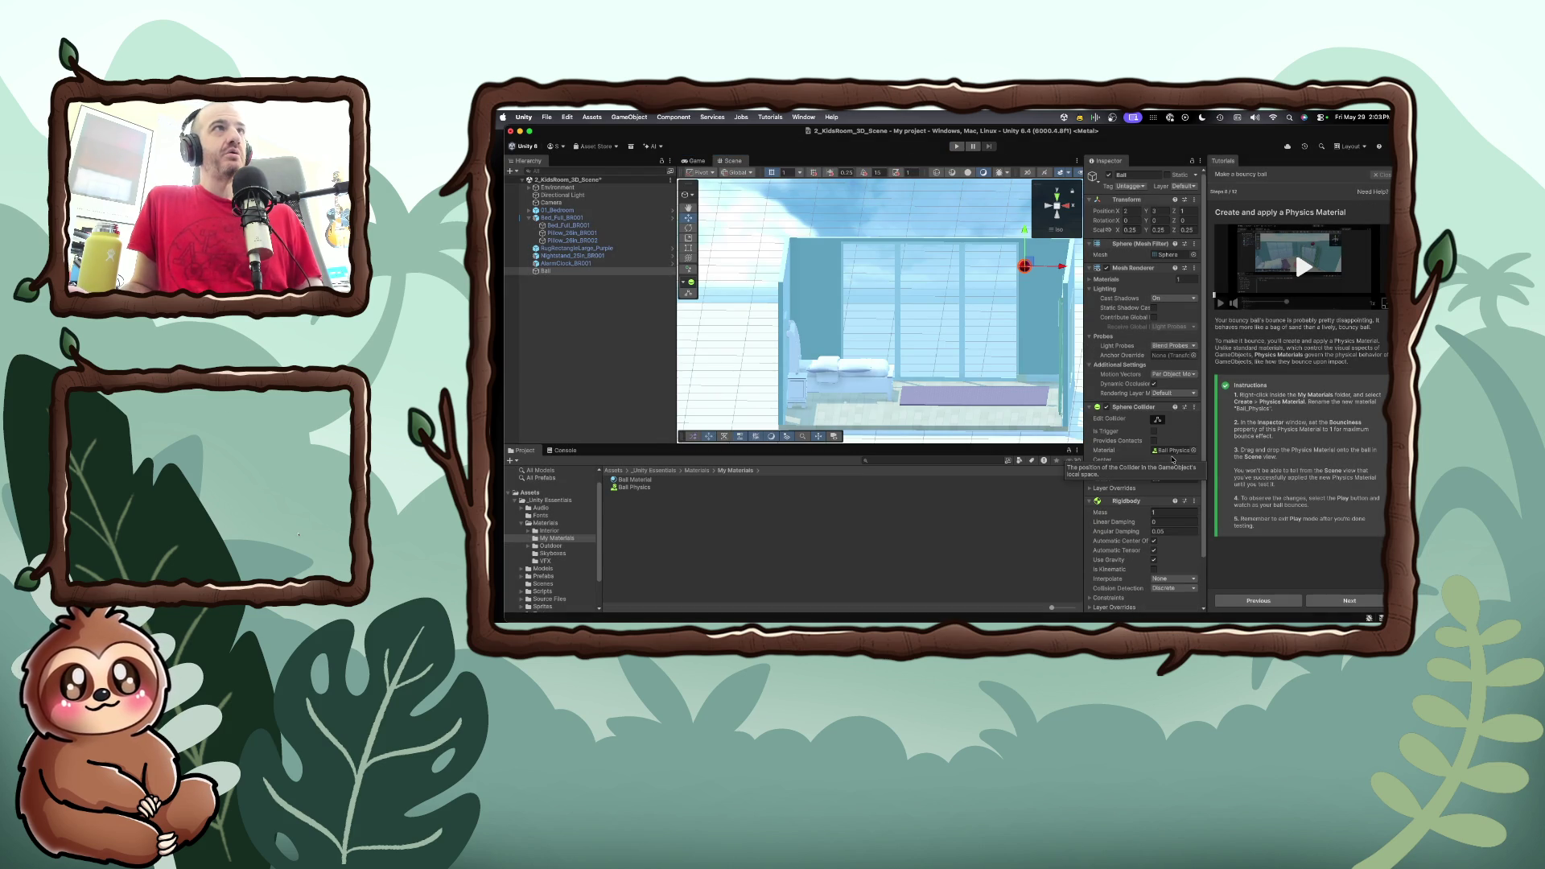
pyautogui.scroll(-3, 1172, 459)
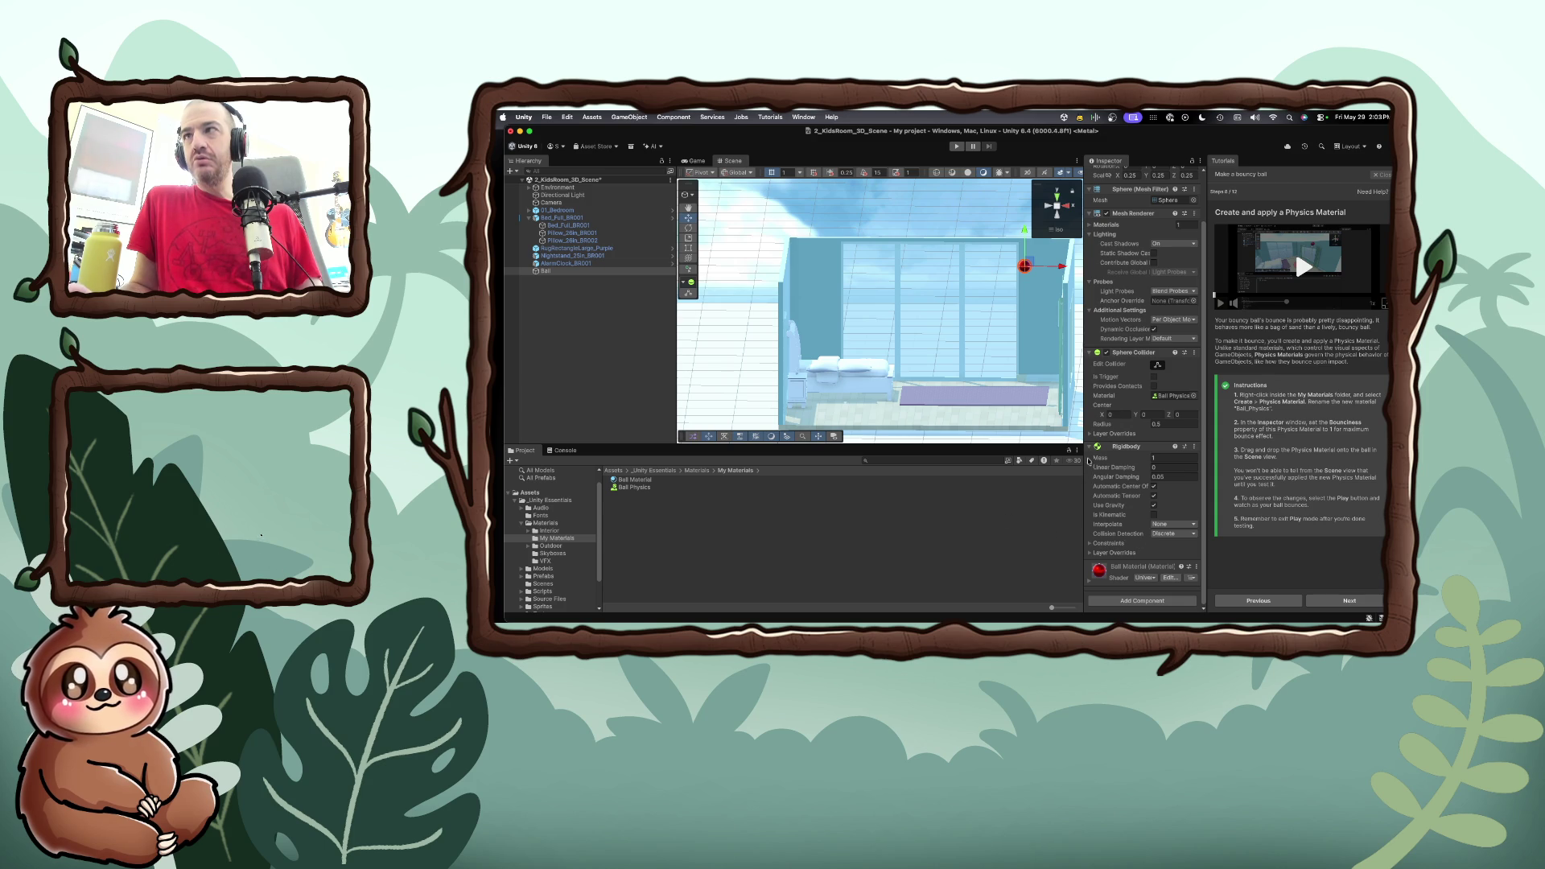
pyautogui.click(1090, 448)
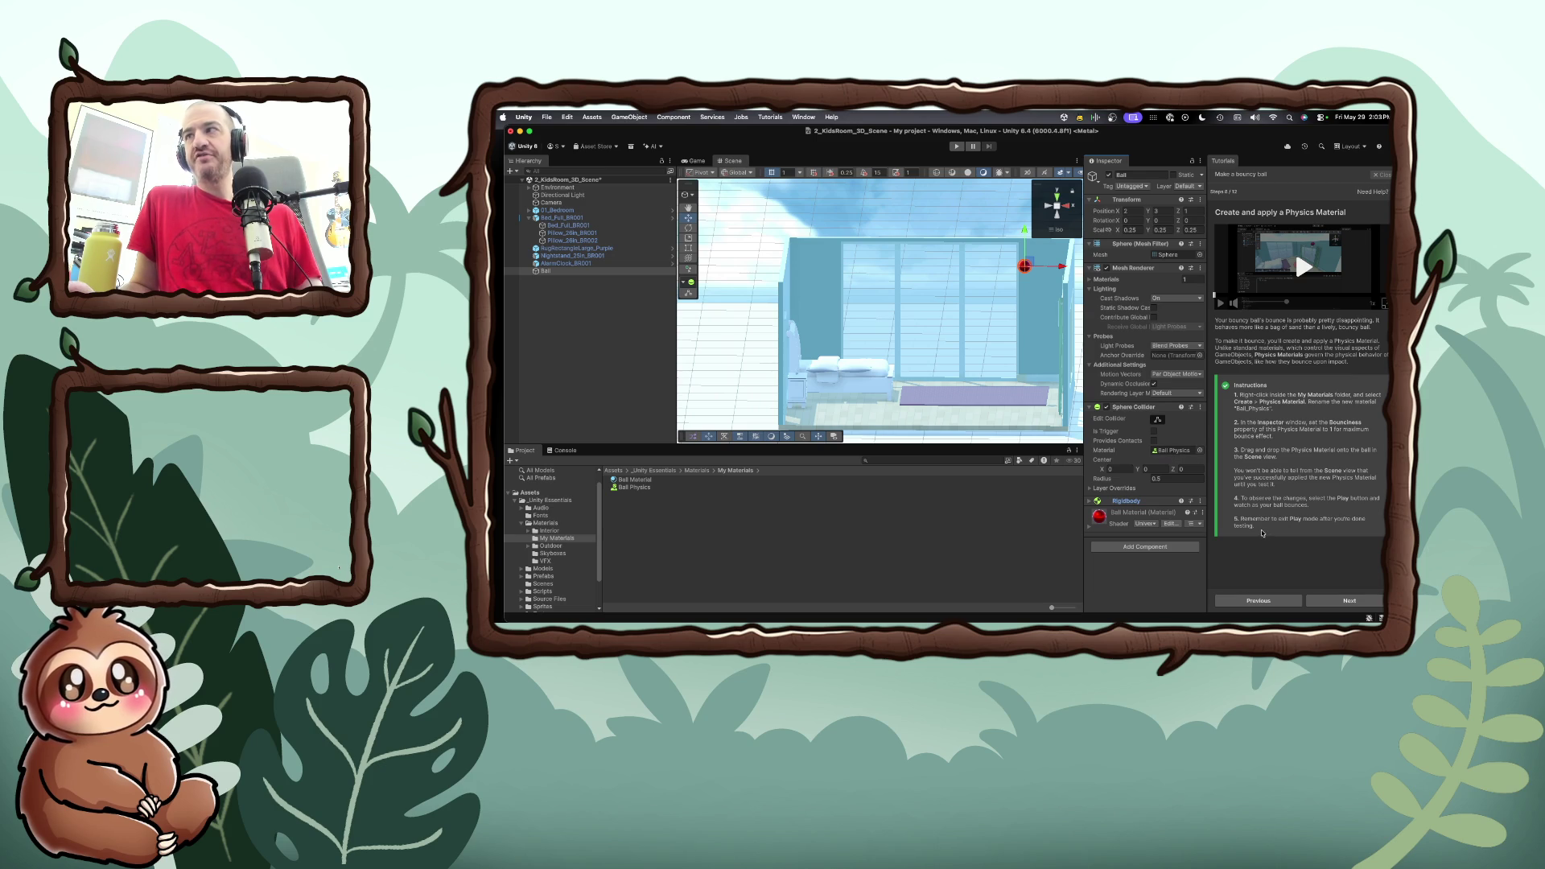
# Advance the tutorial past Review the components to Add a ramp and test collision
pyautogui.click(1339, 600)
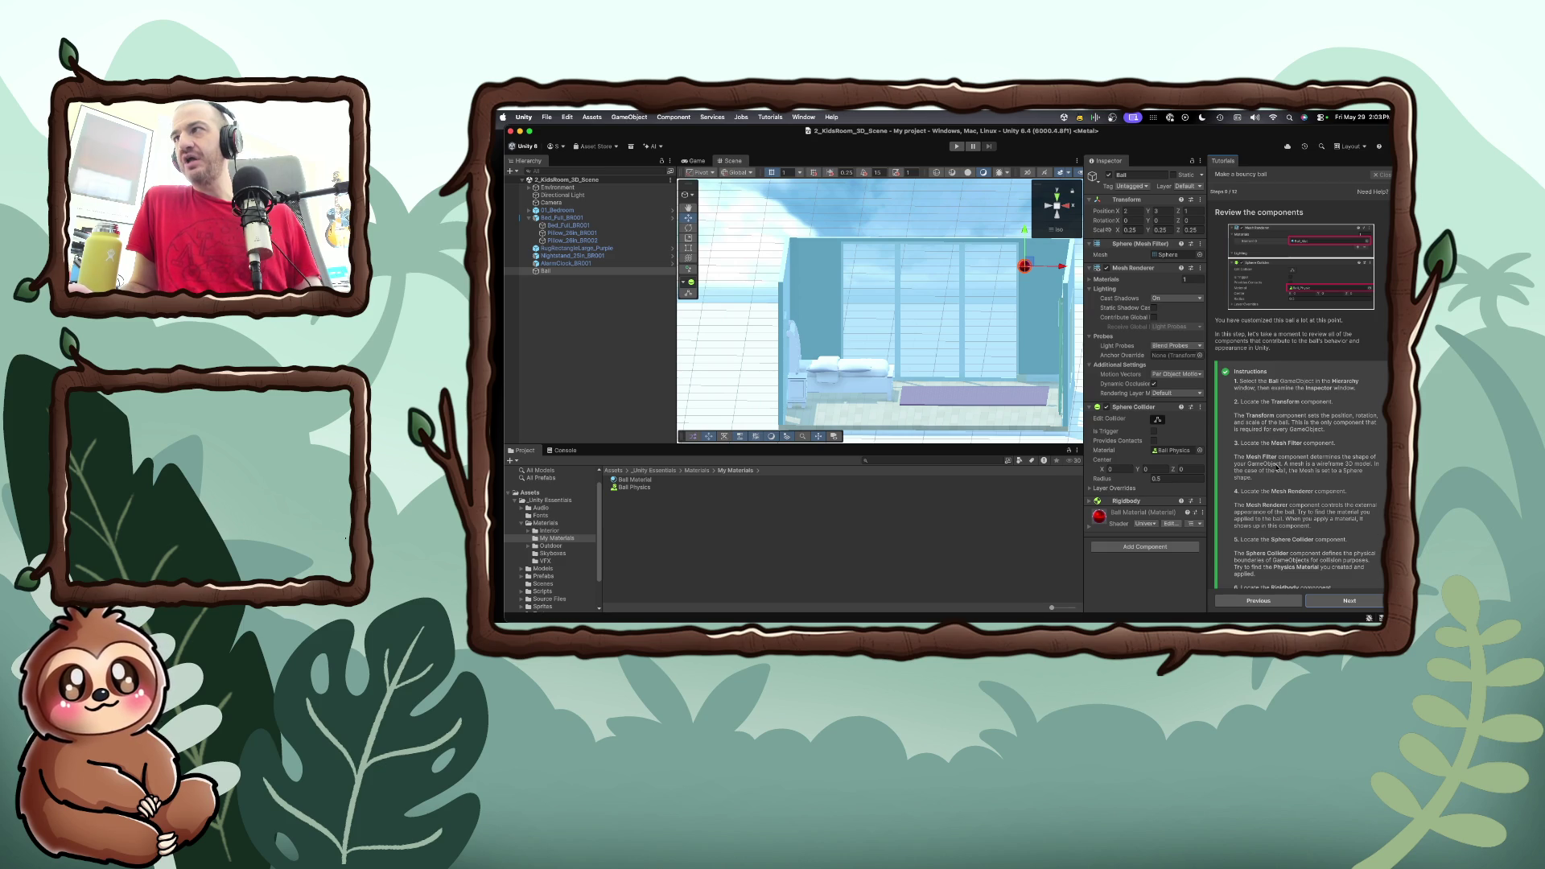
pyautogui.scroll(-1, 1275, 465)
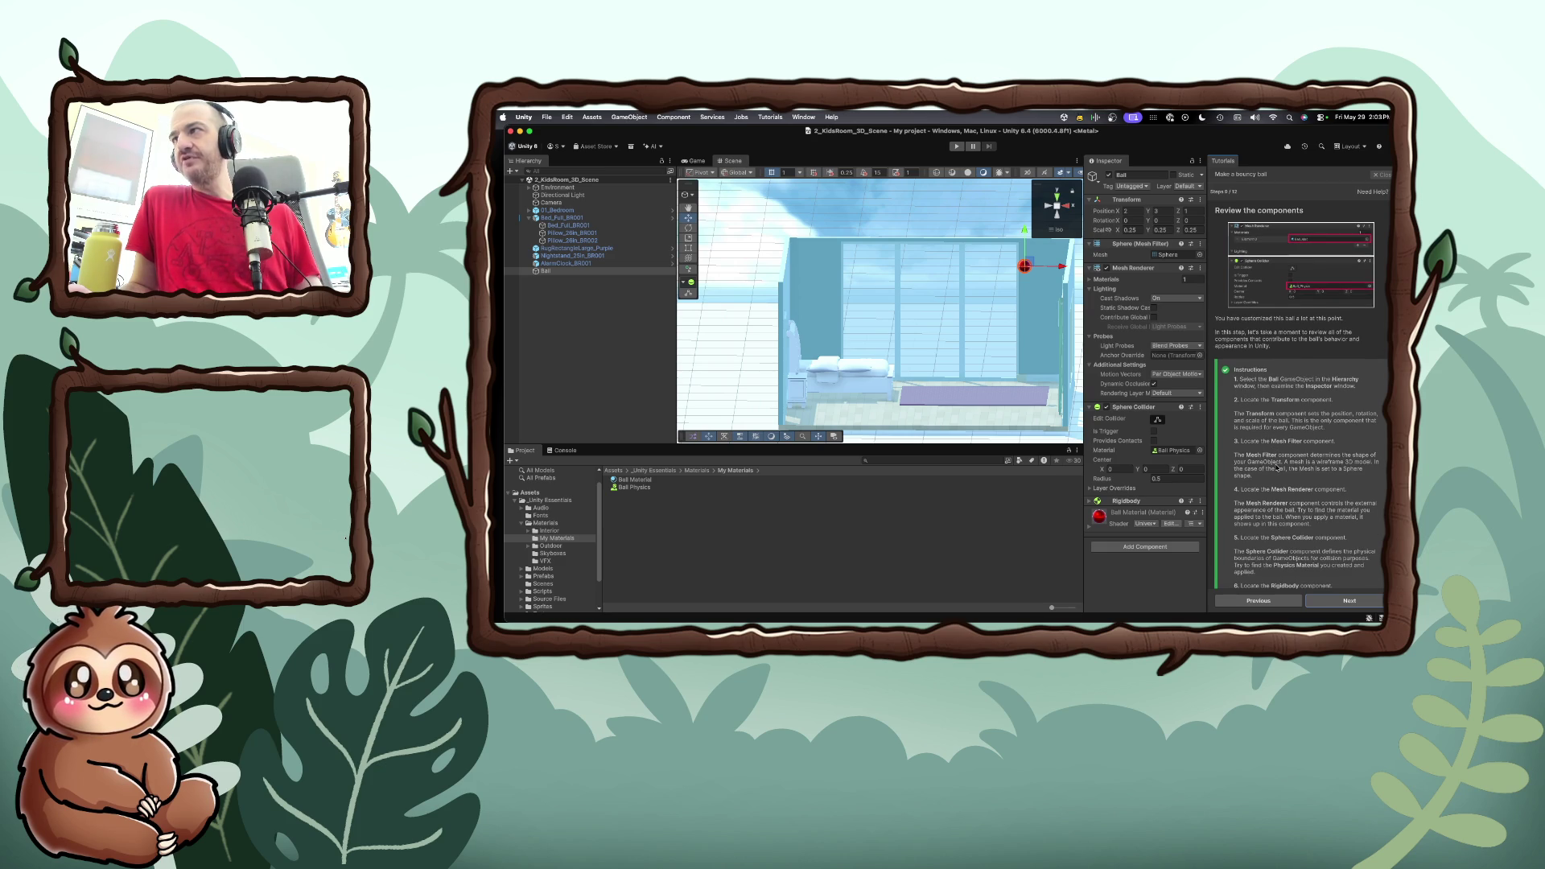
pyautogui.scroll(-1, 1276, 468)
pyautogui.scroll(-2, 1276, 466)
pyautogui.scroll(-5, 1276, 467)
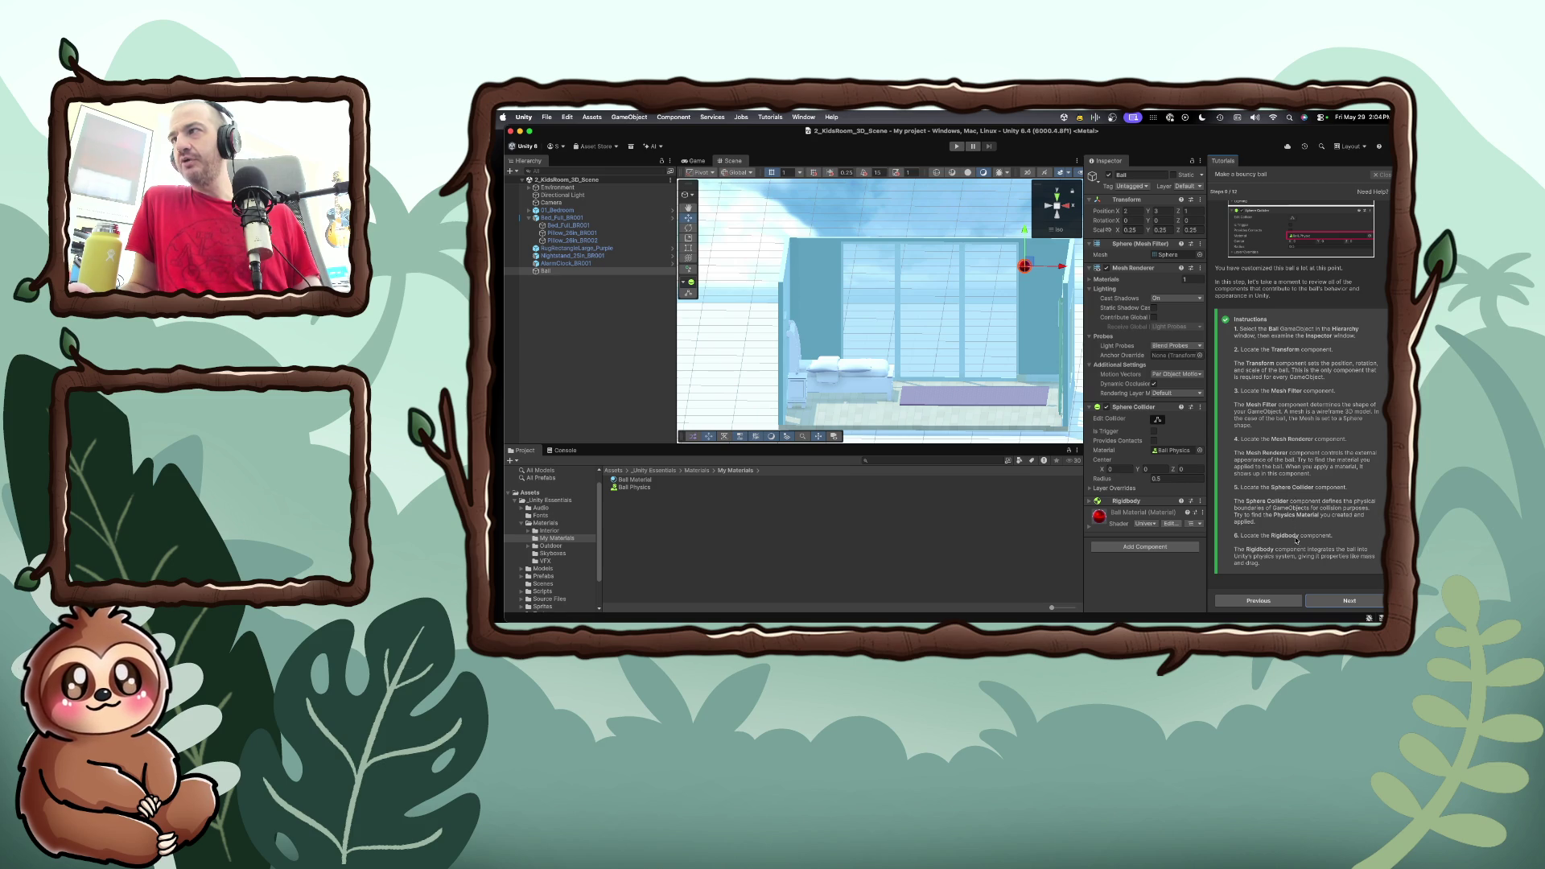
pyautogui.click(1331, 604)
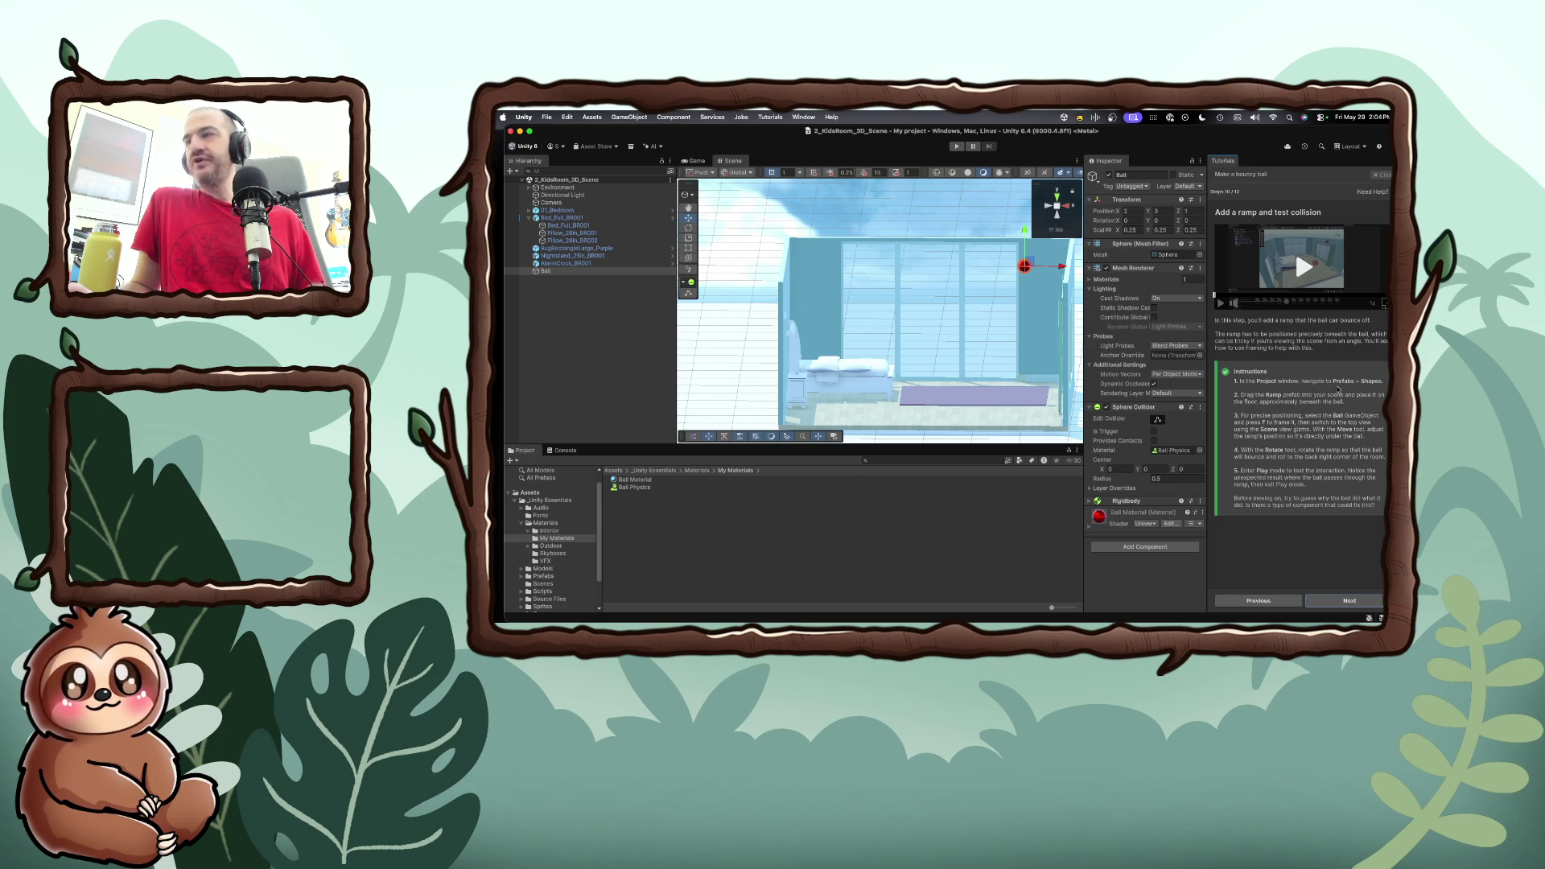
# Open _Unity Essentials > Prefabs > Shapes and place the Ramp prefab in the scene
pyautogui.click(514, 500)
pyautogui.click(516, 515)
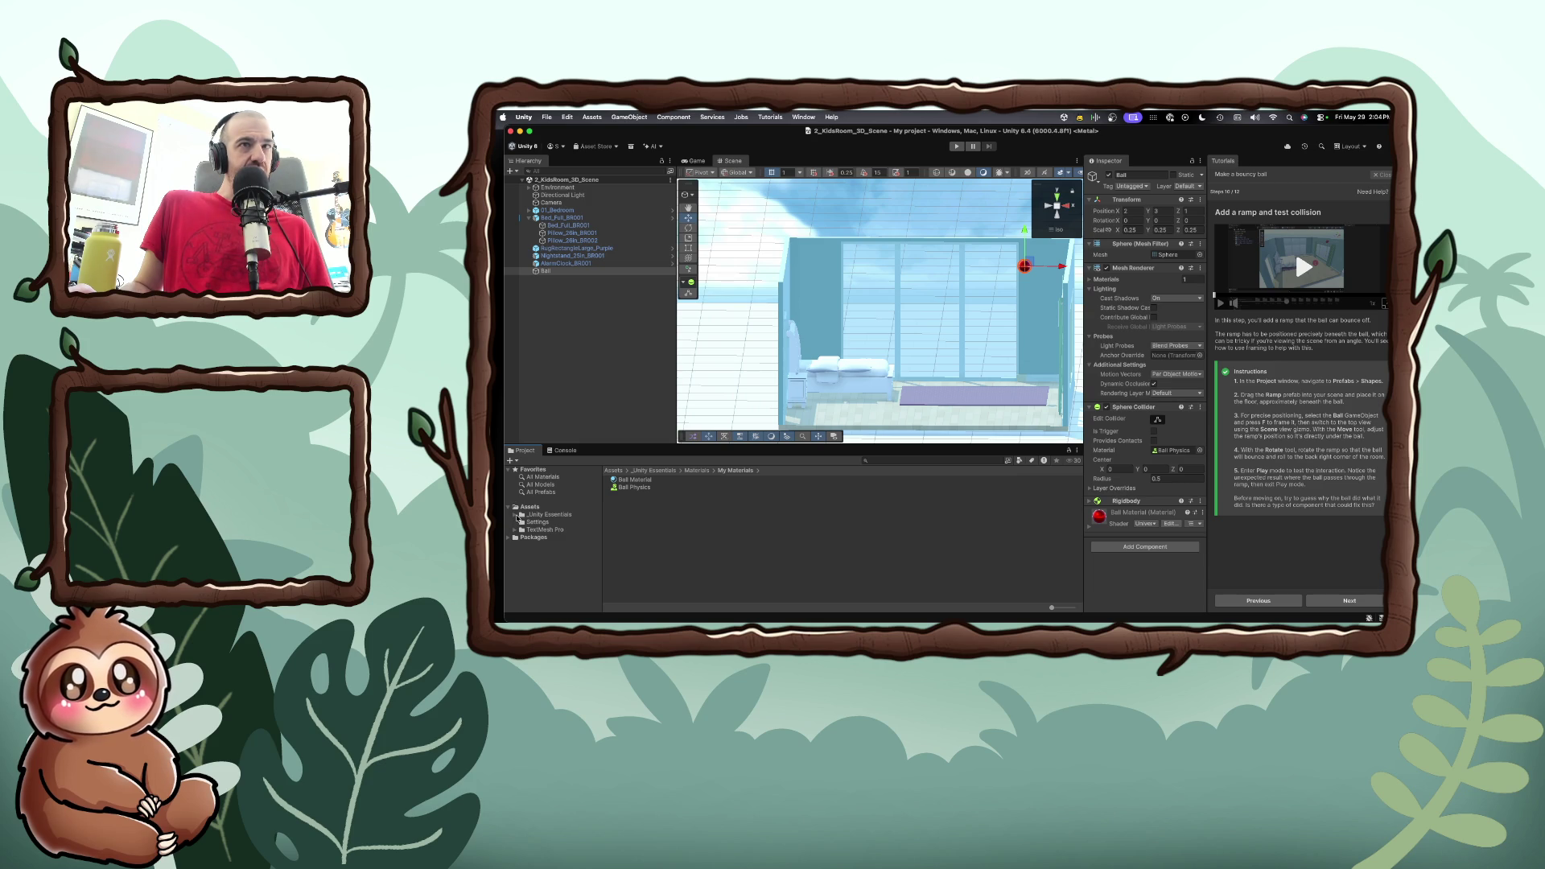
pyautogui.click(518, 518)
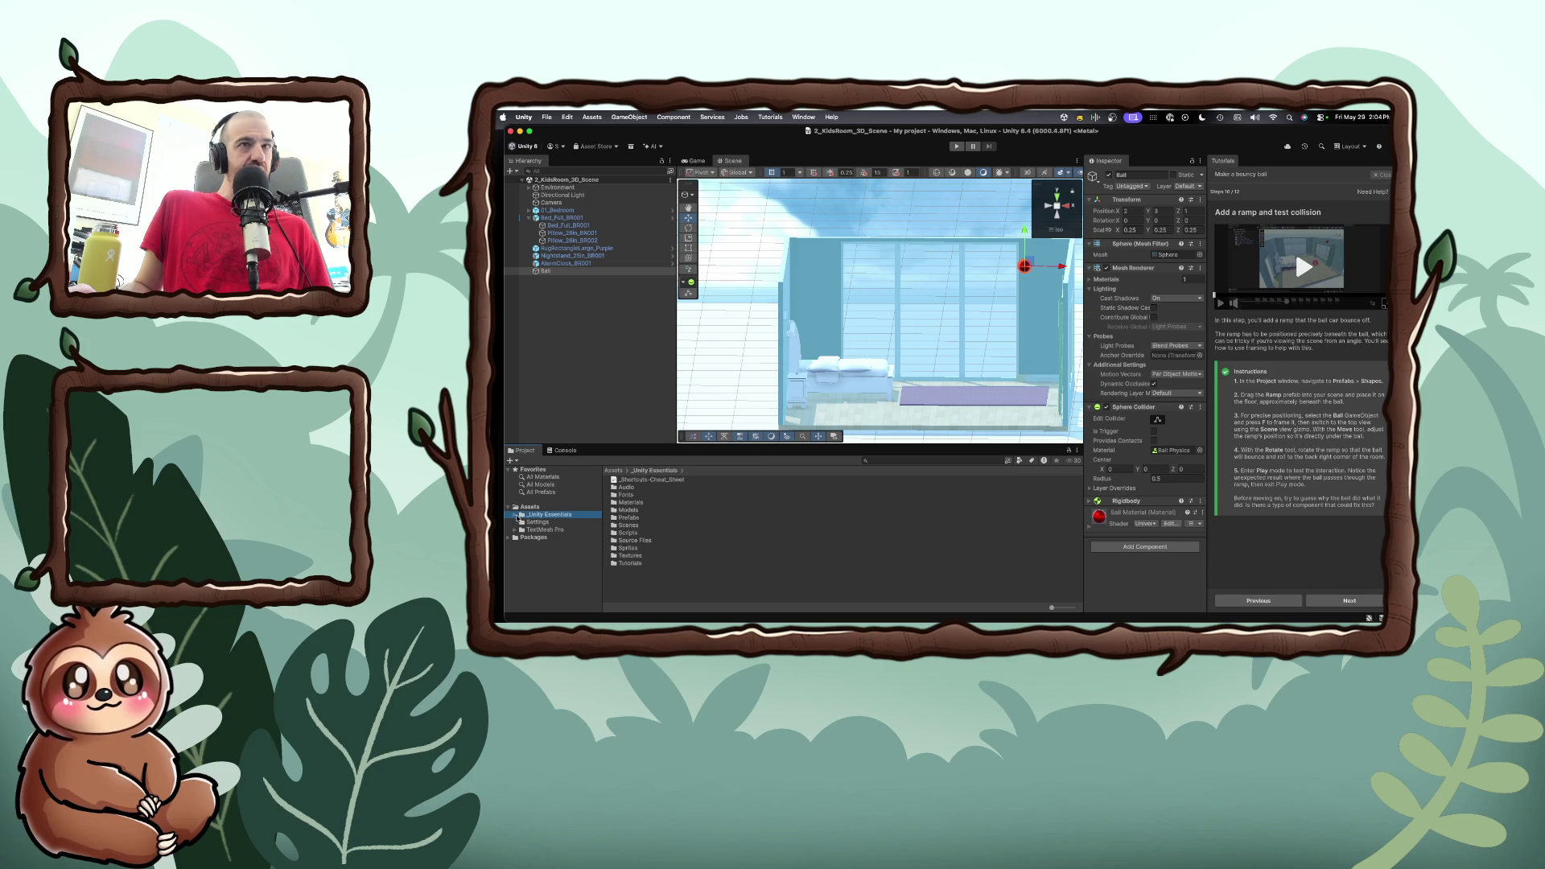
pyautogui.doubleClick(629, 518)
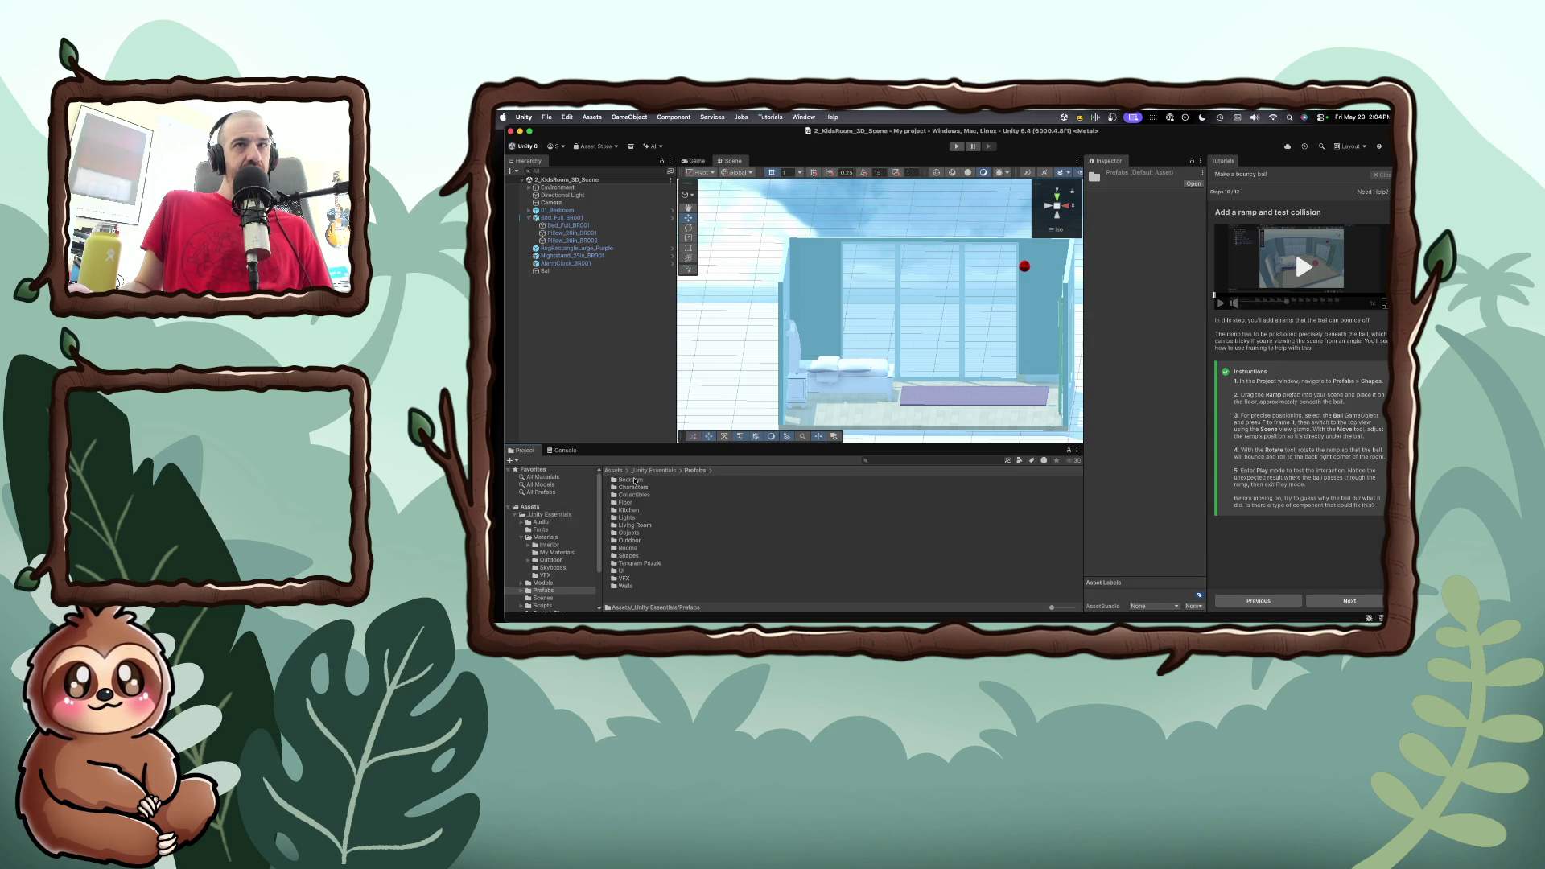
pyautogui.doubleClick(629, 555)
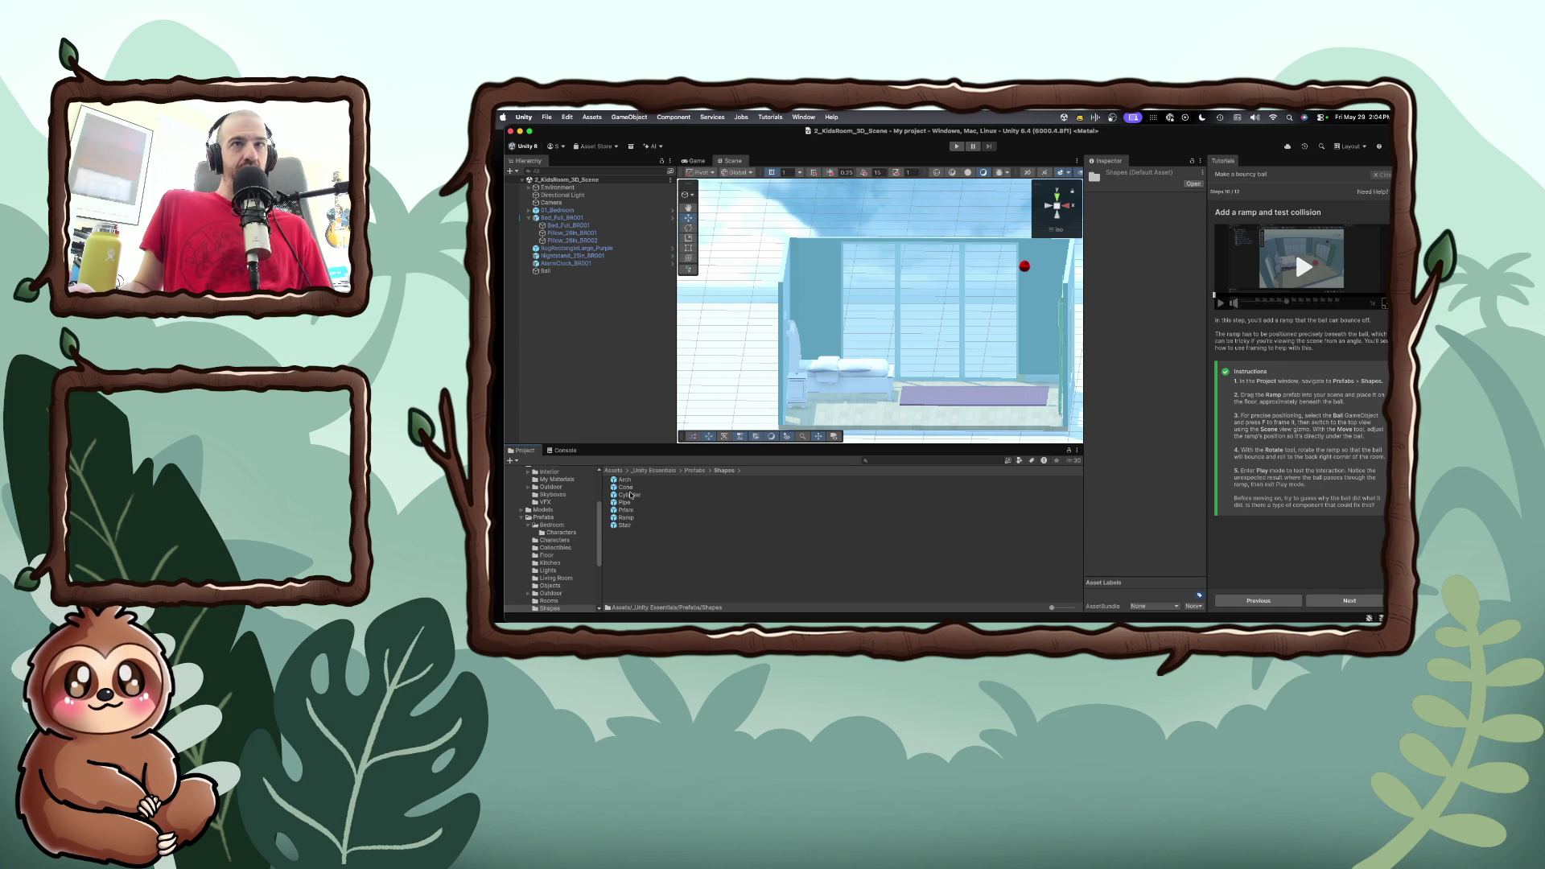
pyautogui.moveTo(626, 518)
pyautogui.mouseDown()
pyautogui.moveTo(1020, 386)
pyautogui.moveTo(1025, 369)
pyautogui.mouseUp()
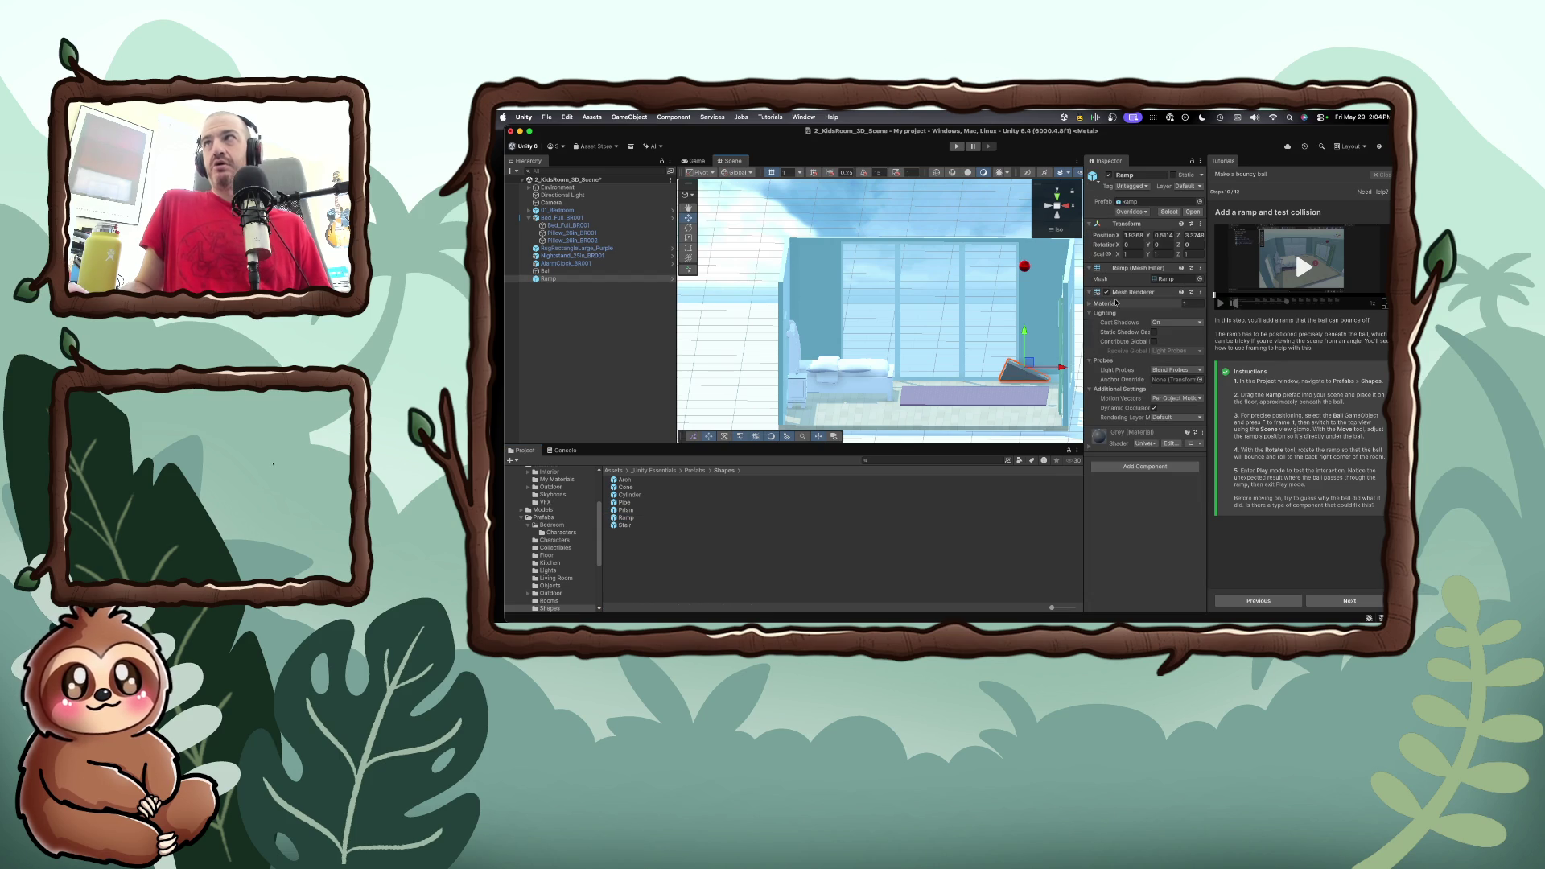
# Set the Ramp's Z position to 0 and its X position to 2
pyautogui.click(1194, 234)
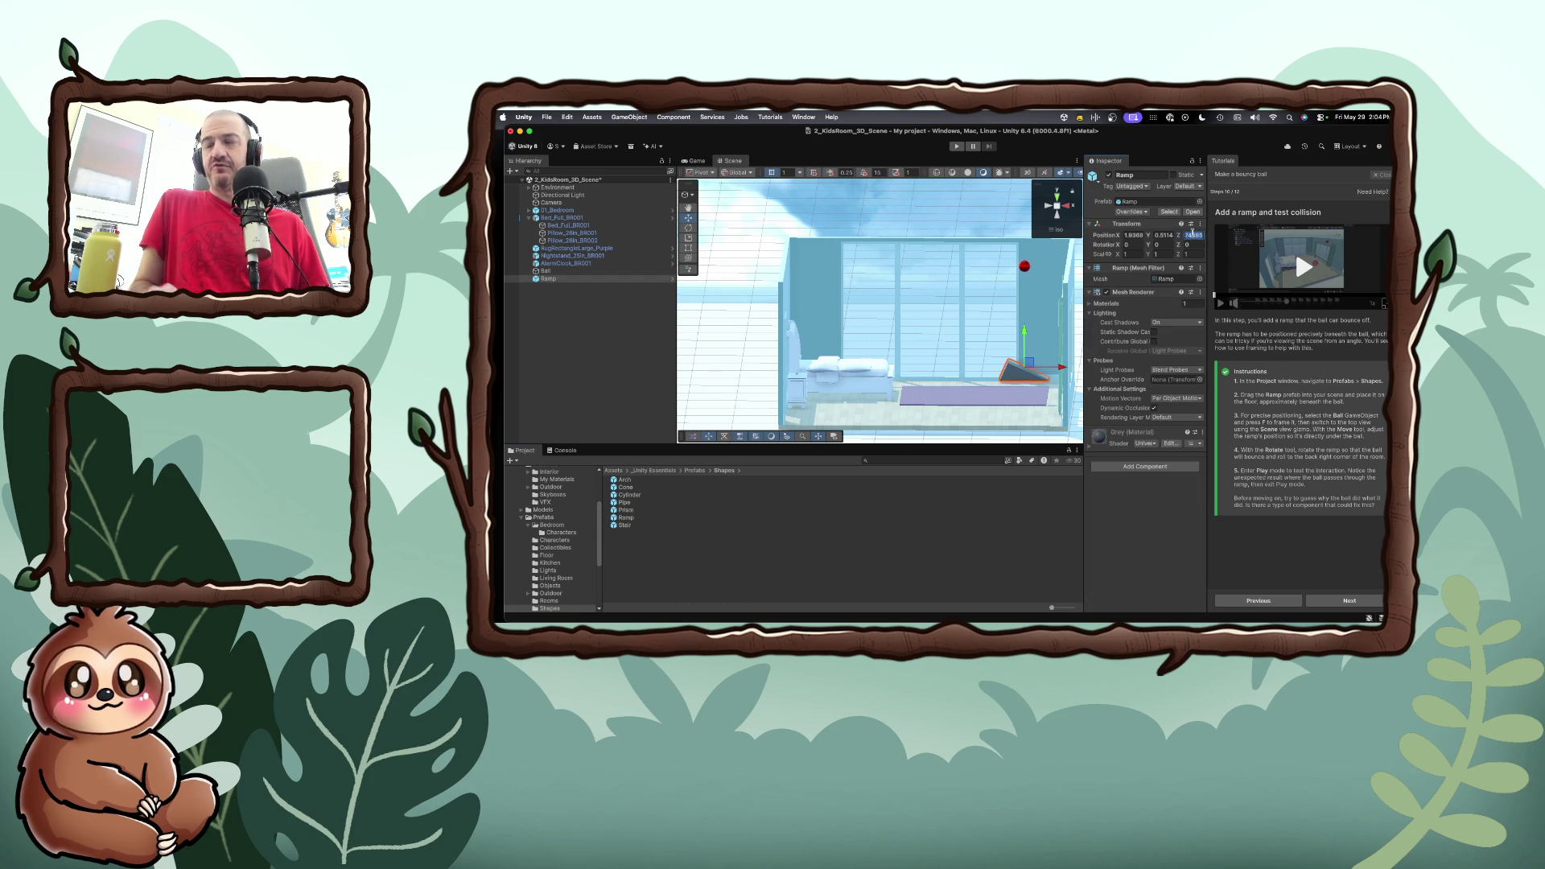
pyautogui.write('0')
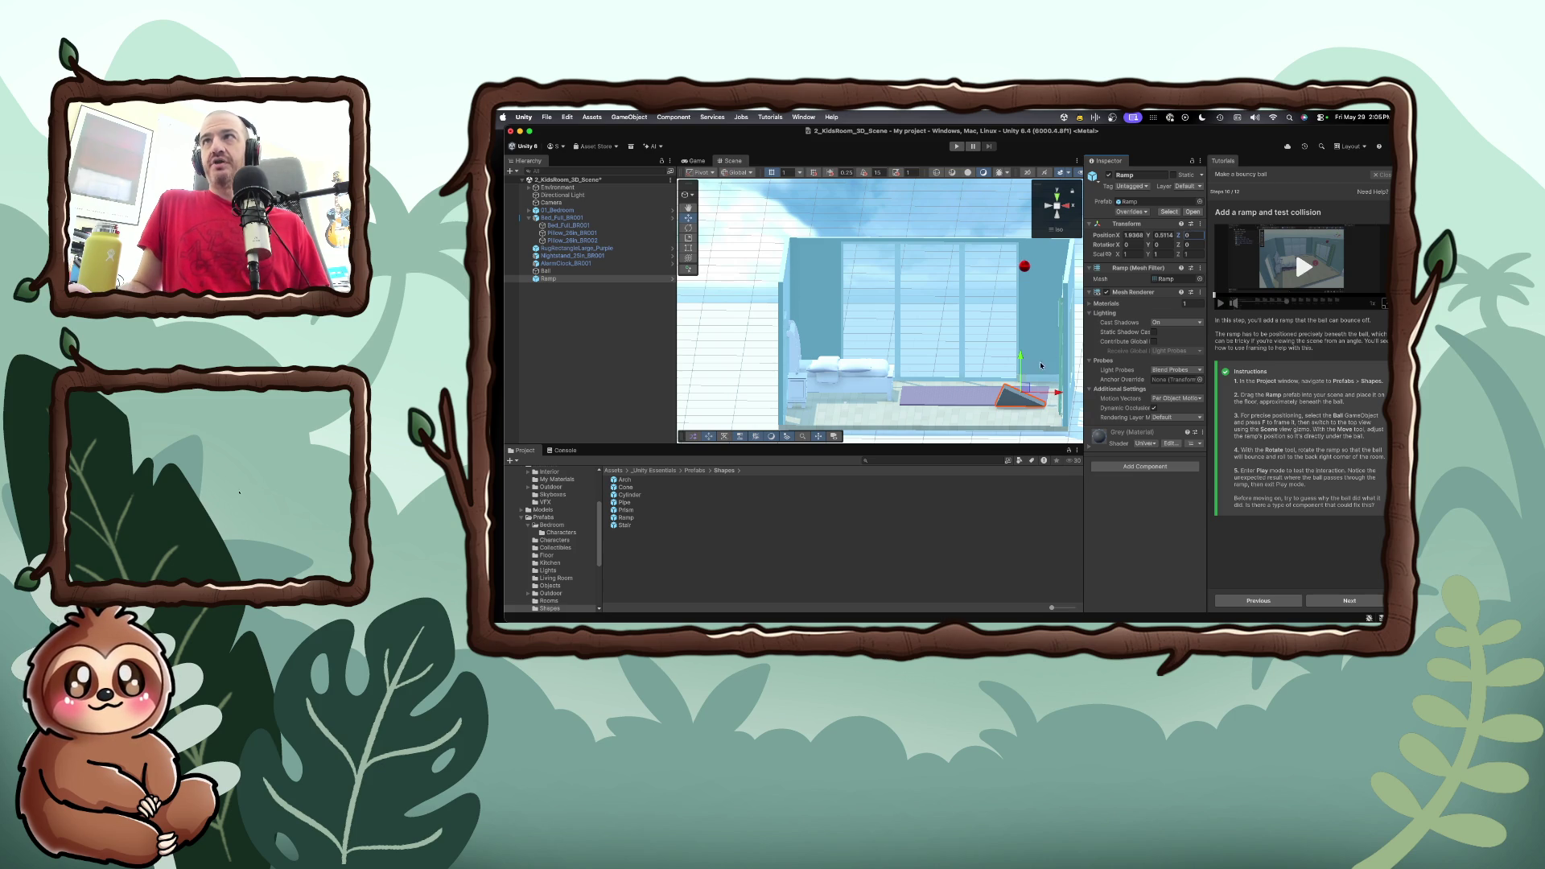
pyautogui.click(1024, 266)
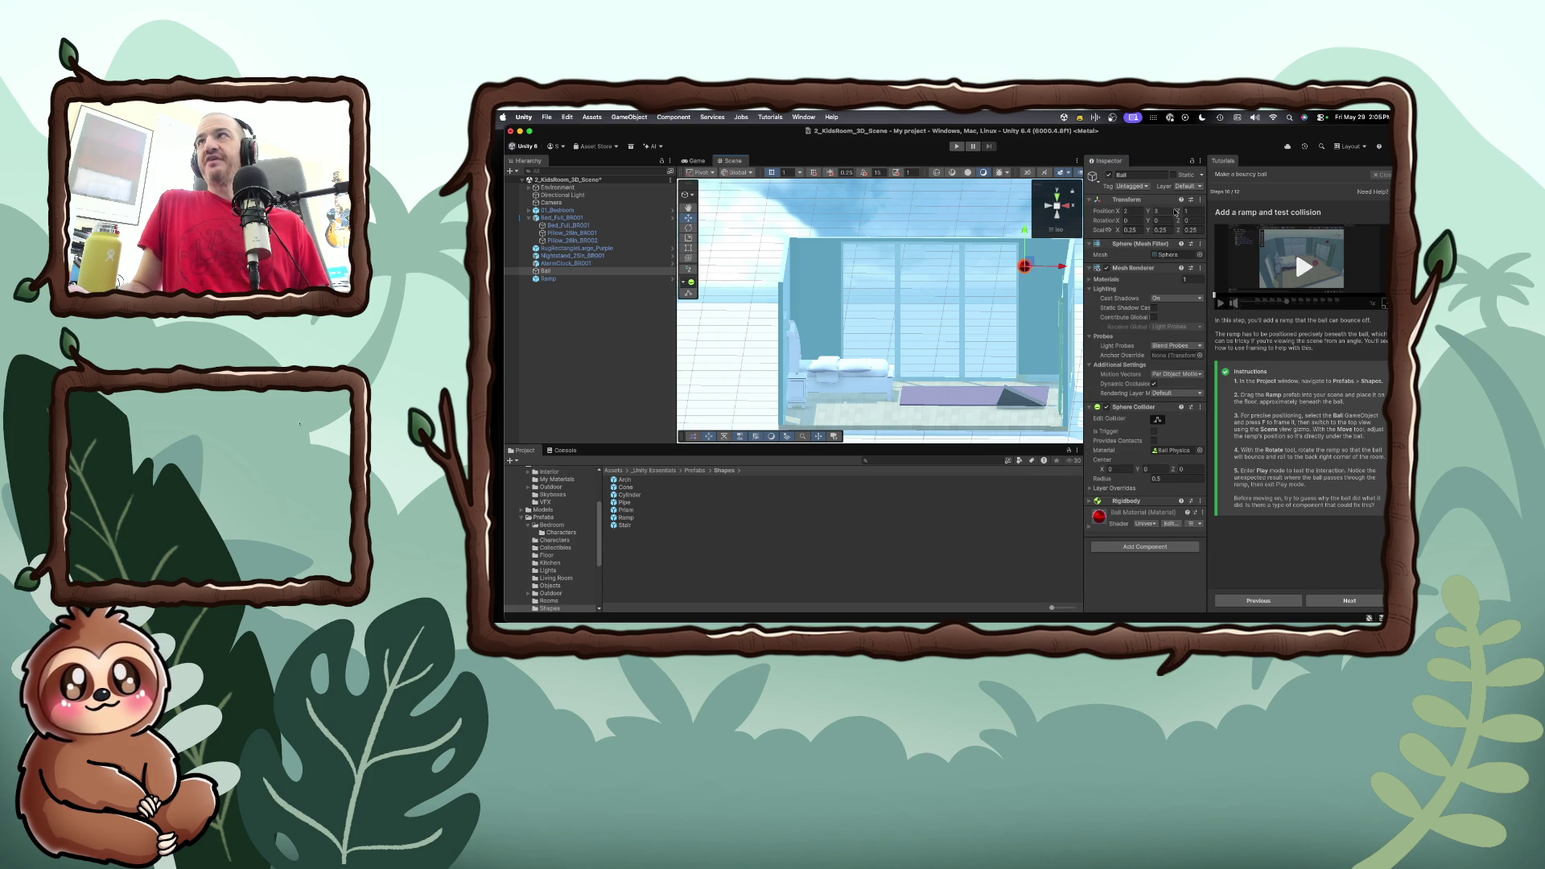
pyautogui.click(1023, 405)
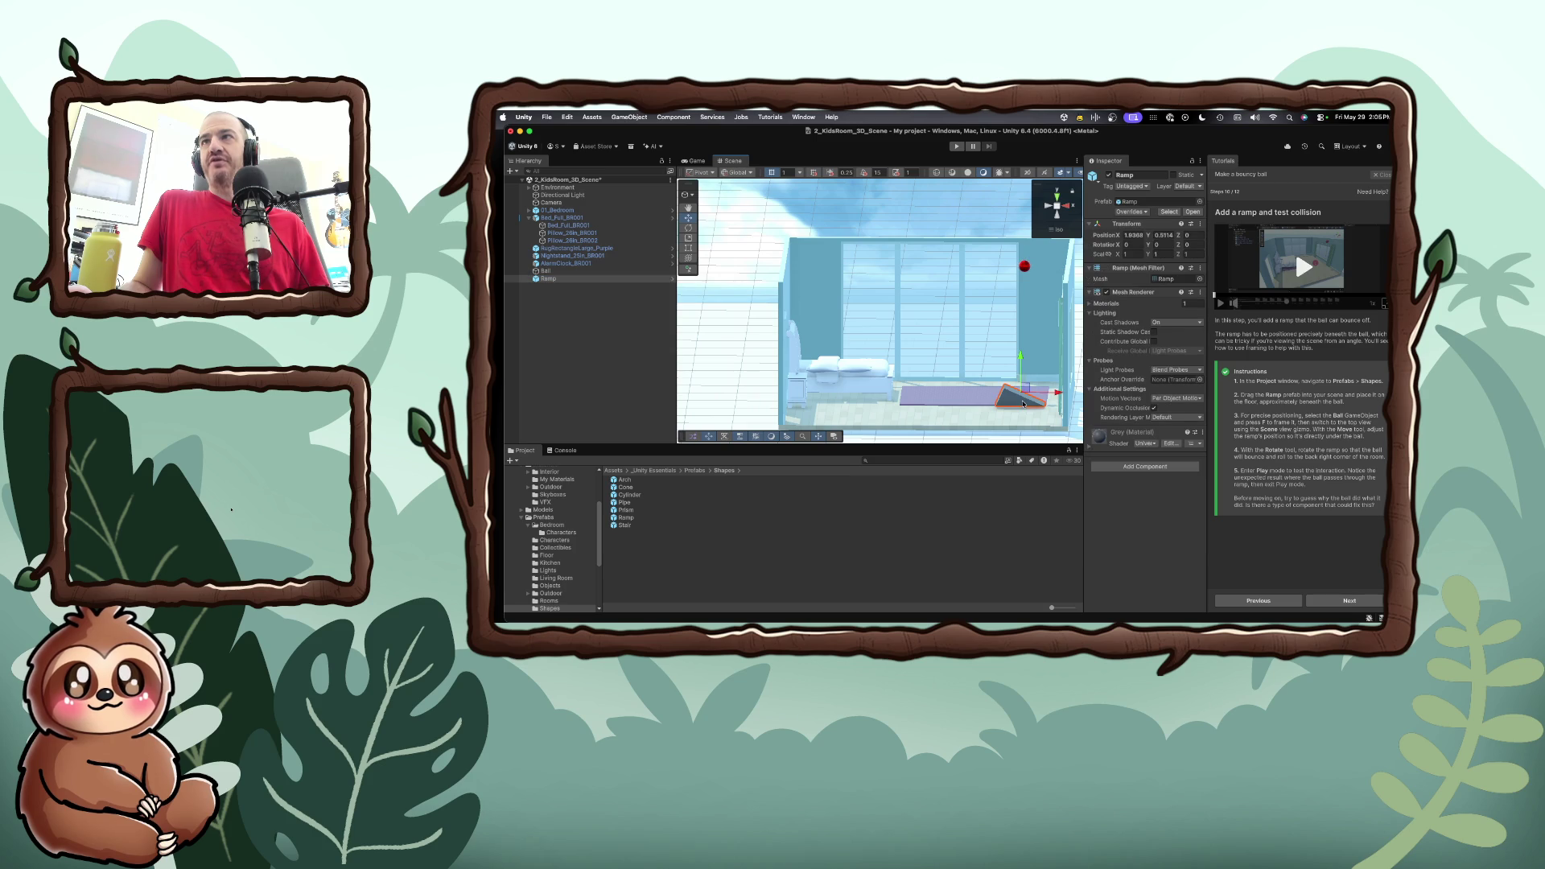
pyautogui.click(1136, 235)
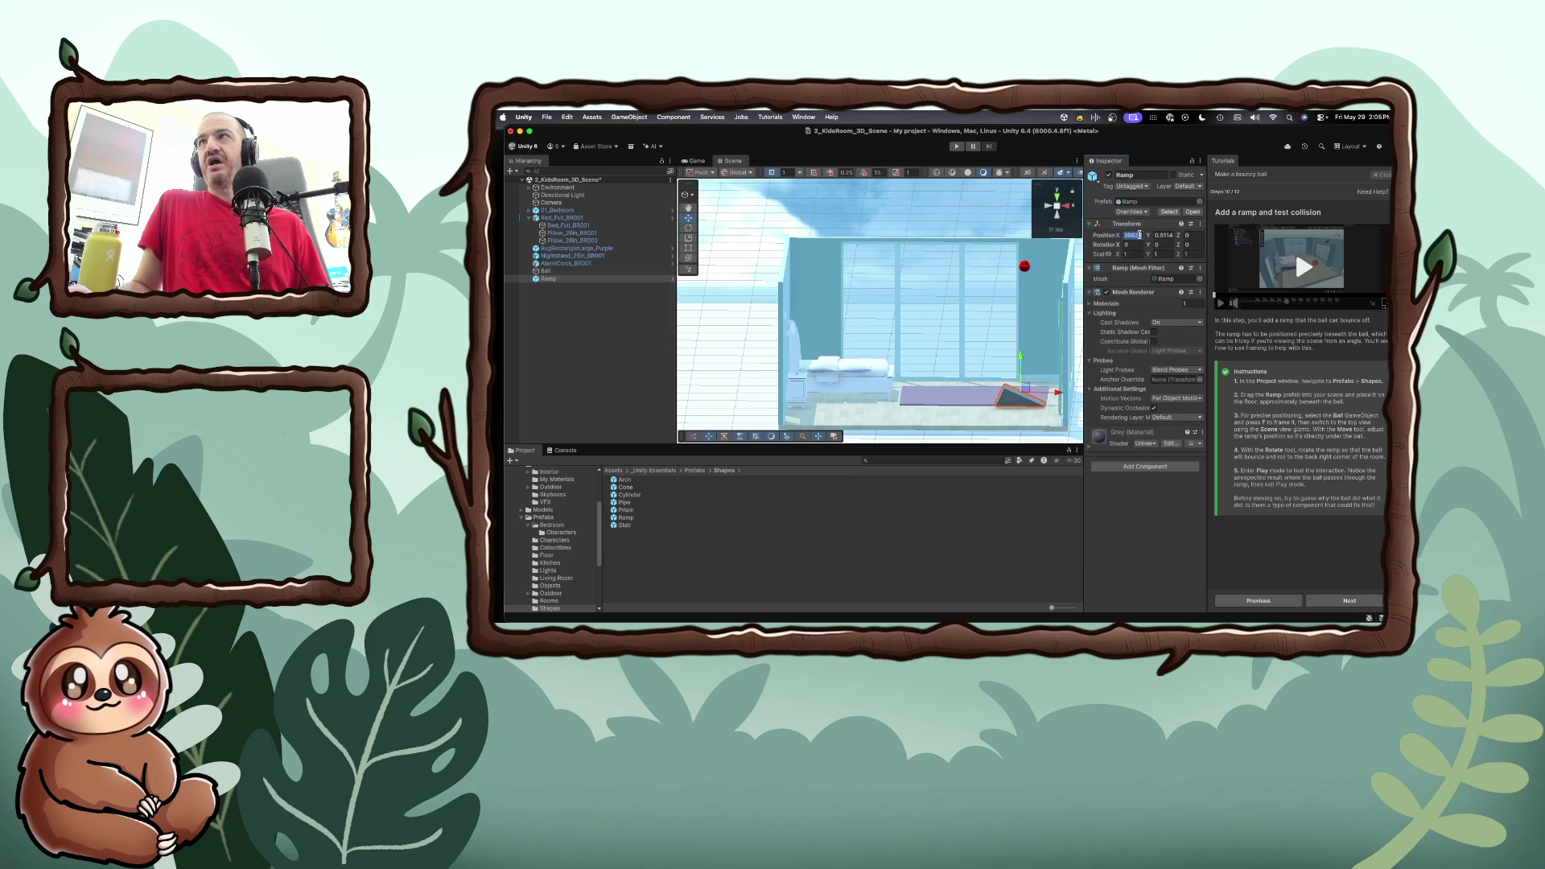
pyautogui.write('2')
pyautogui.press('Return')
# Set the Ramp's Y position to 0.3 and its Z position to 1
pyautogui.click(1163, 235)
pyautogui.write('0.3')
pyautogui.click(1185, 235)
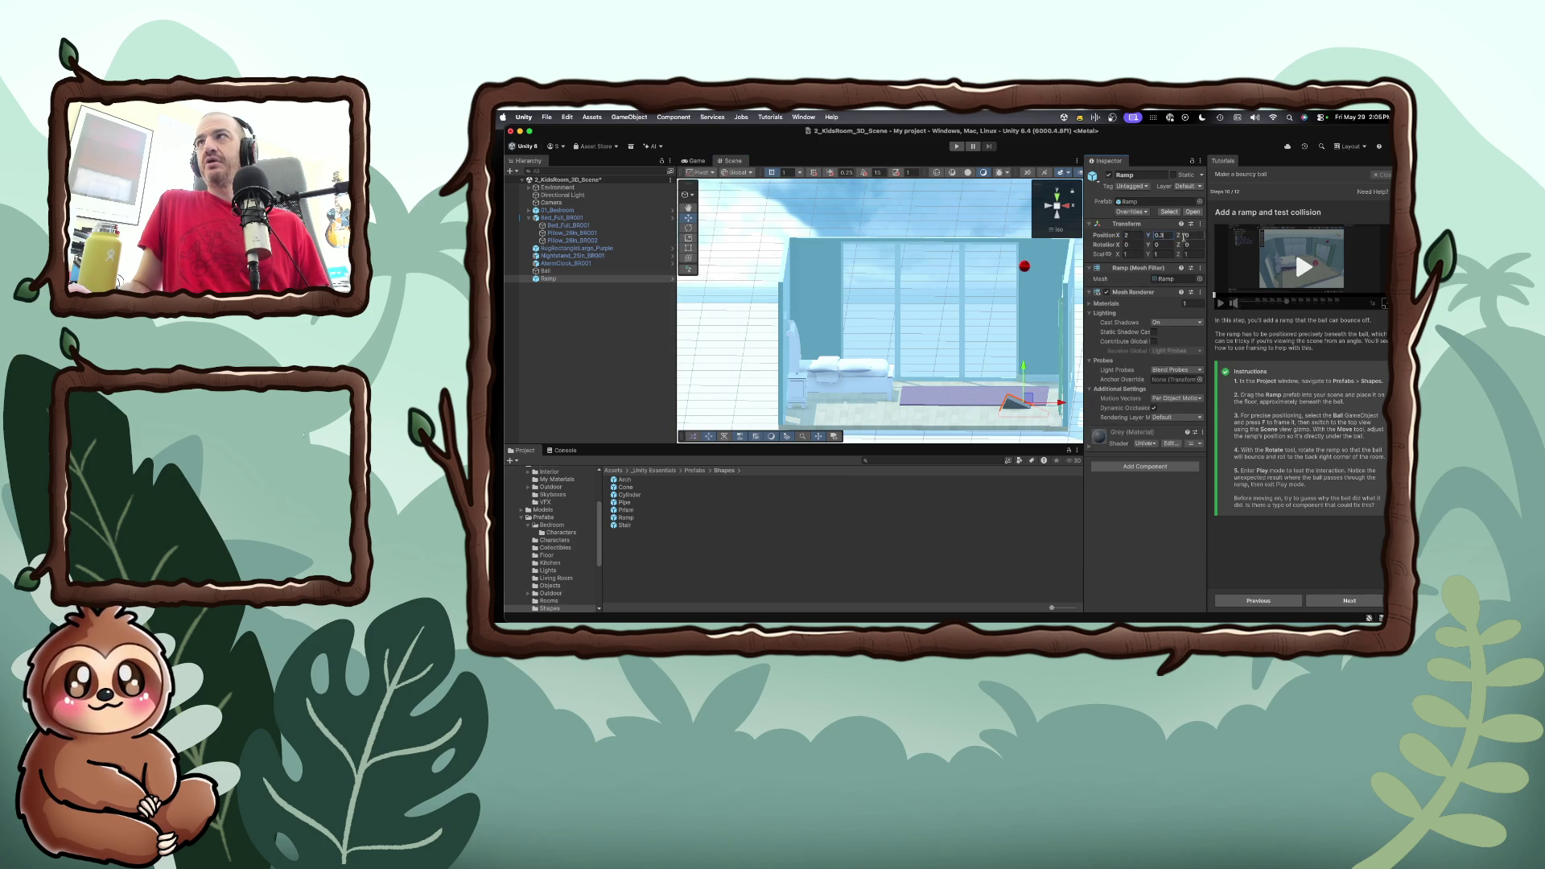
pyautogui.write('3')
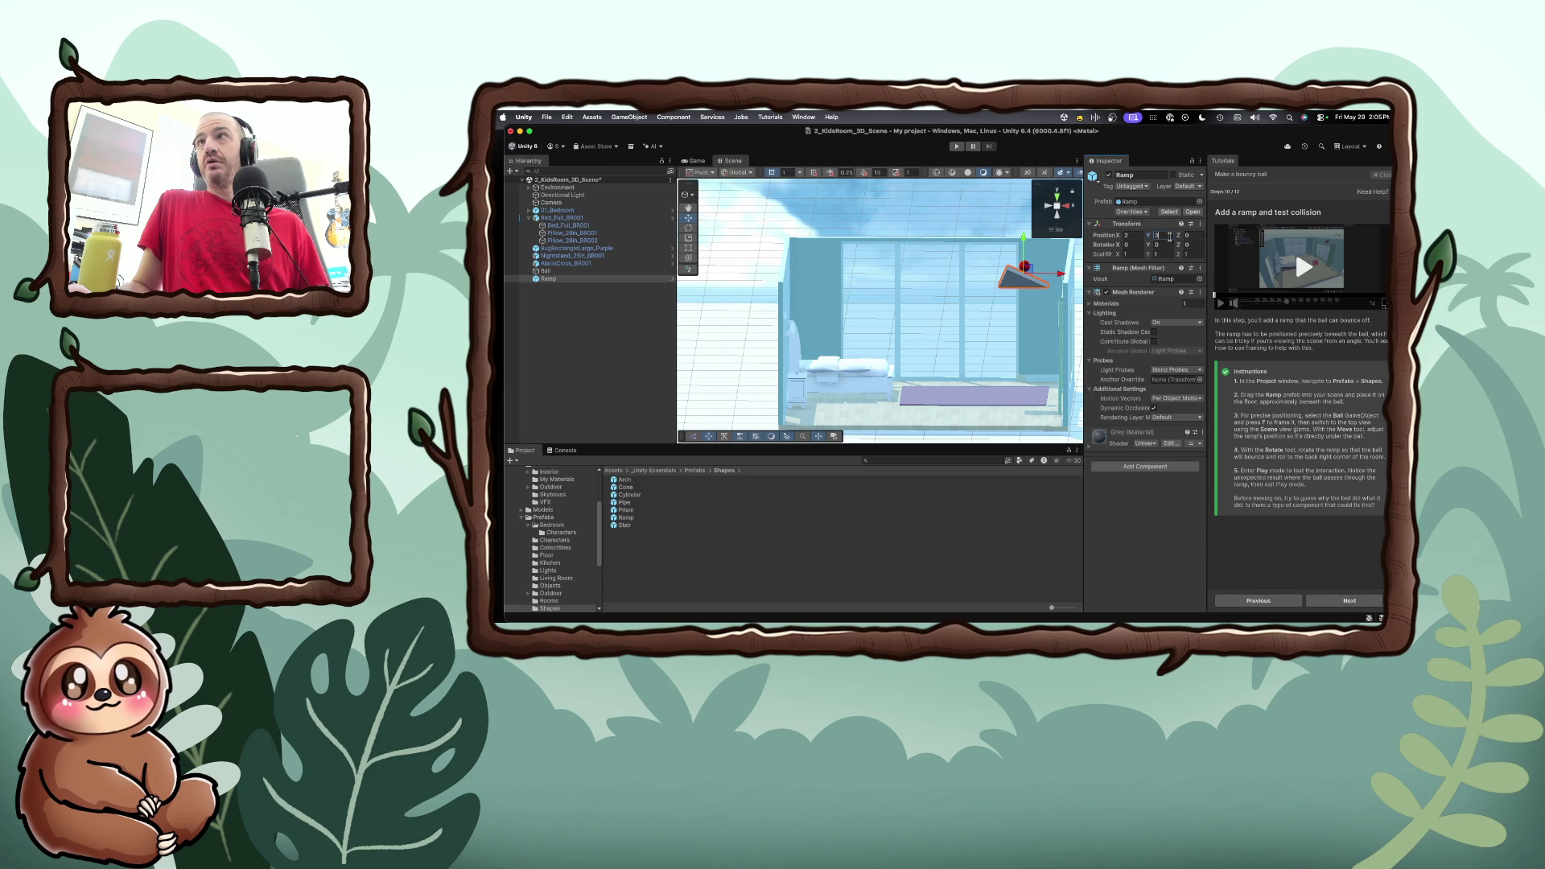
pyautogui.press('BackSpace')
pyautogui.write('0.3')
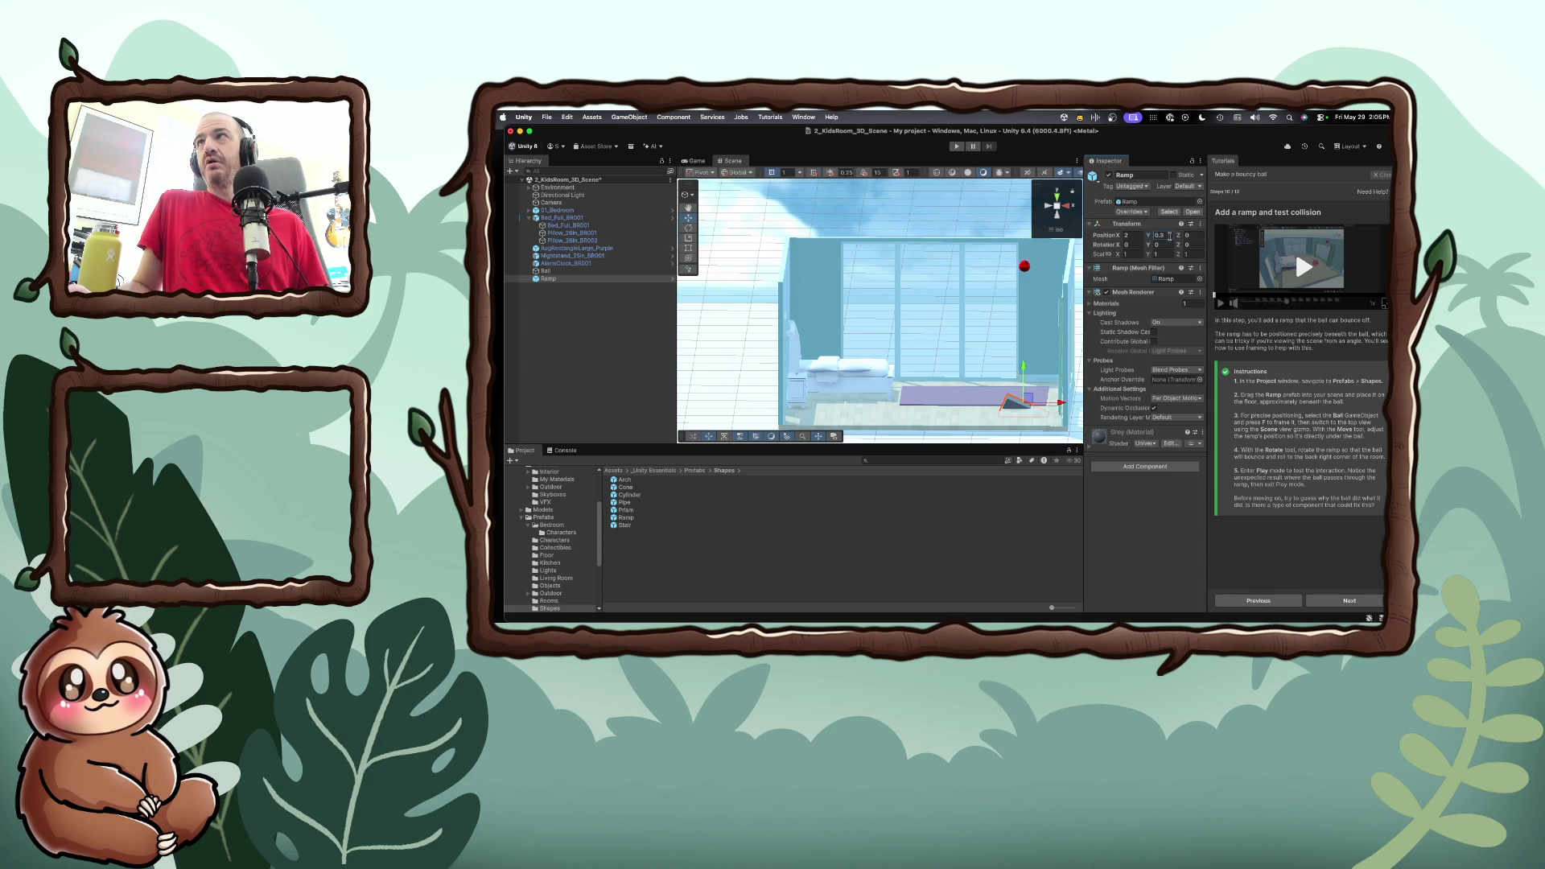
pyautogui.write('0')
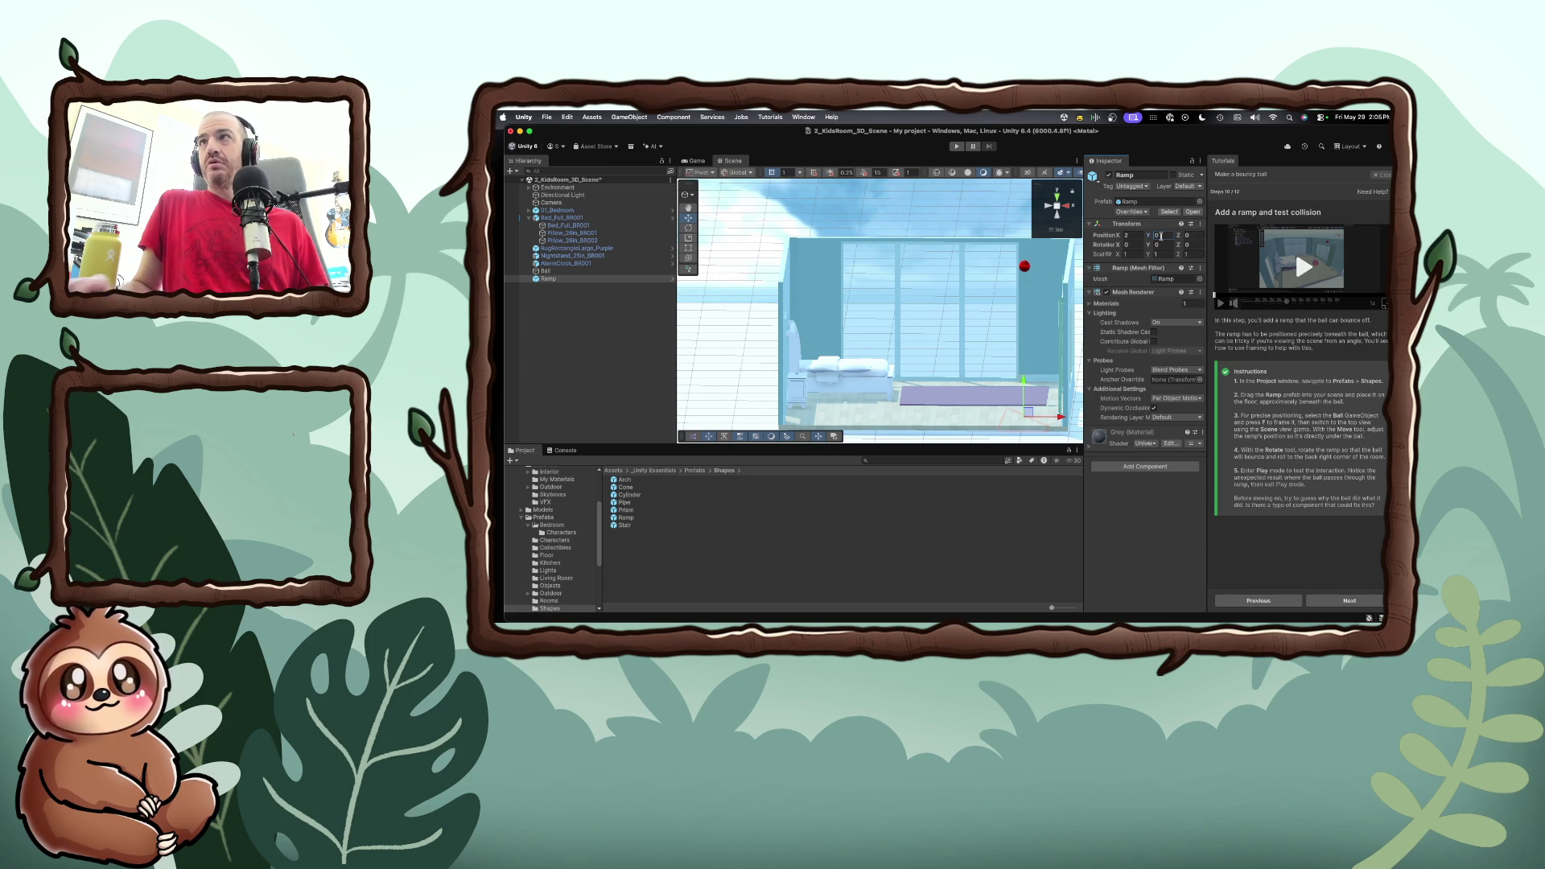
pyautogui.click(1188, 235)
pyautogui.write('1')
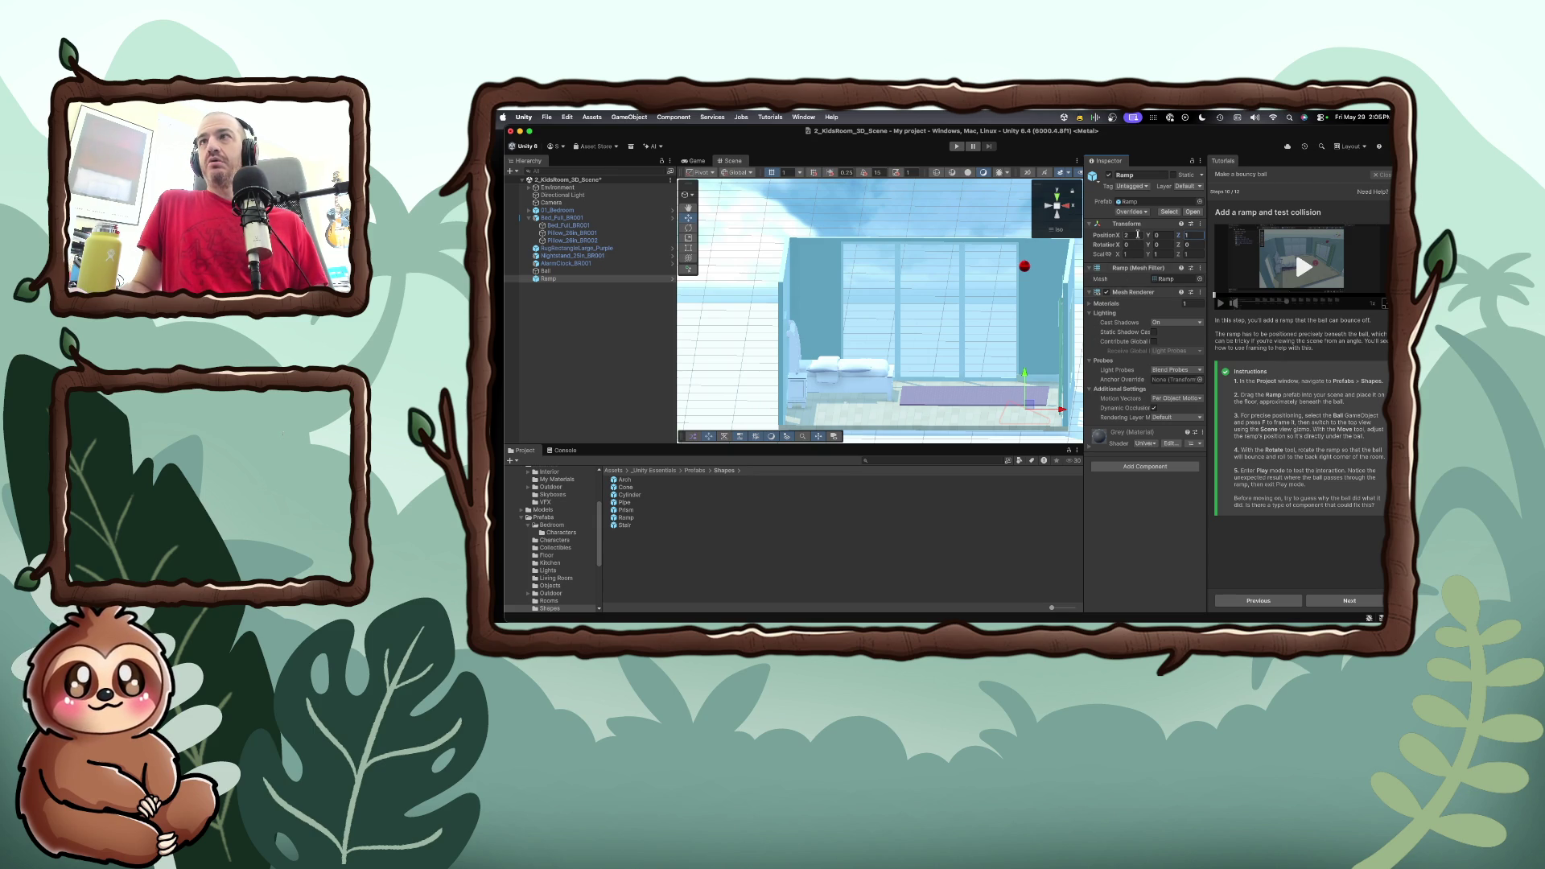
# Change the Ramp's Y position from 1 to 0.5
pyautogui.click(1159, 235)
pyautogui.write('1')
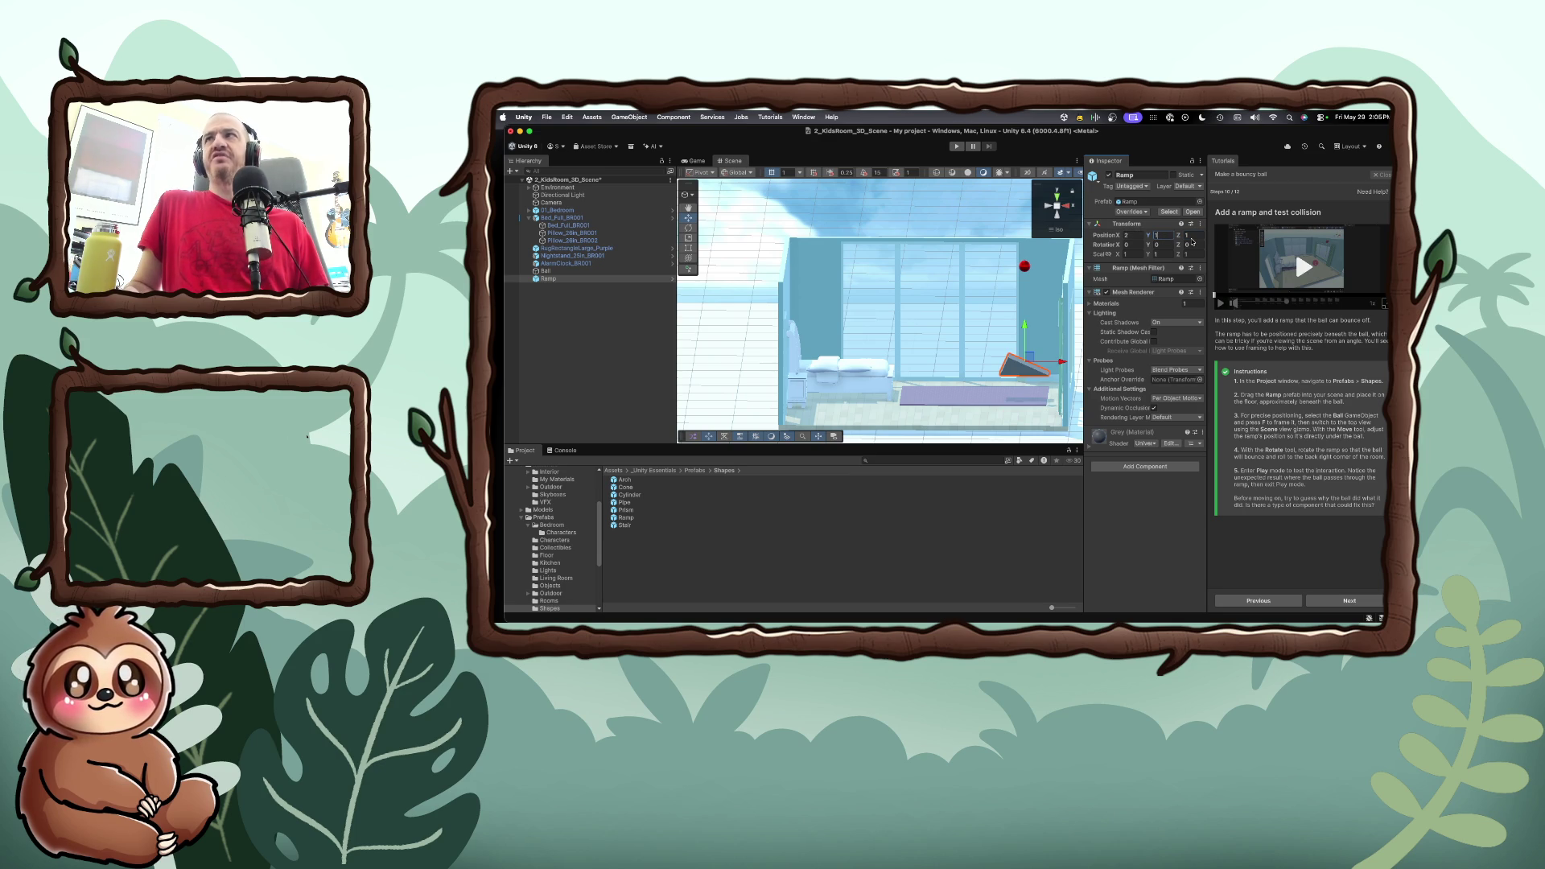
pyautogui.click(1163, 234)
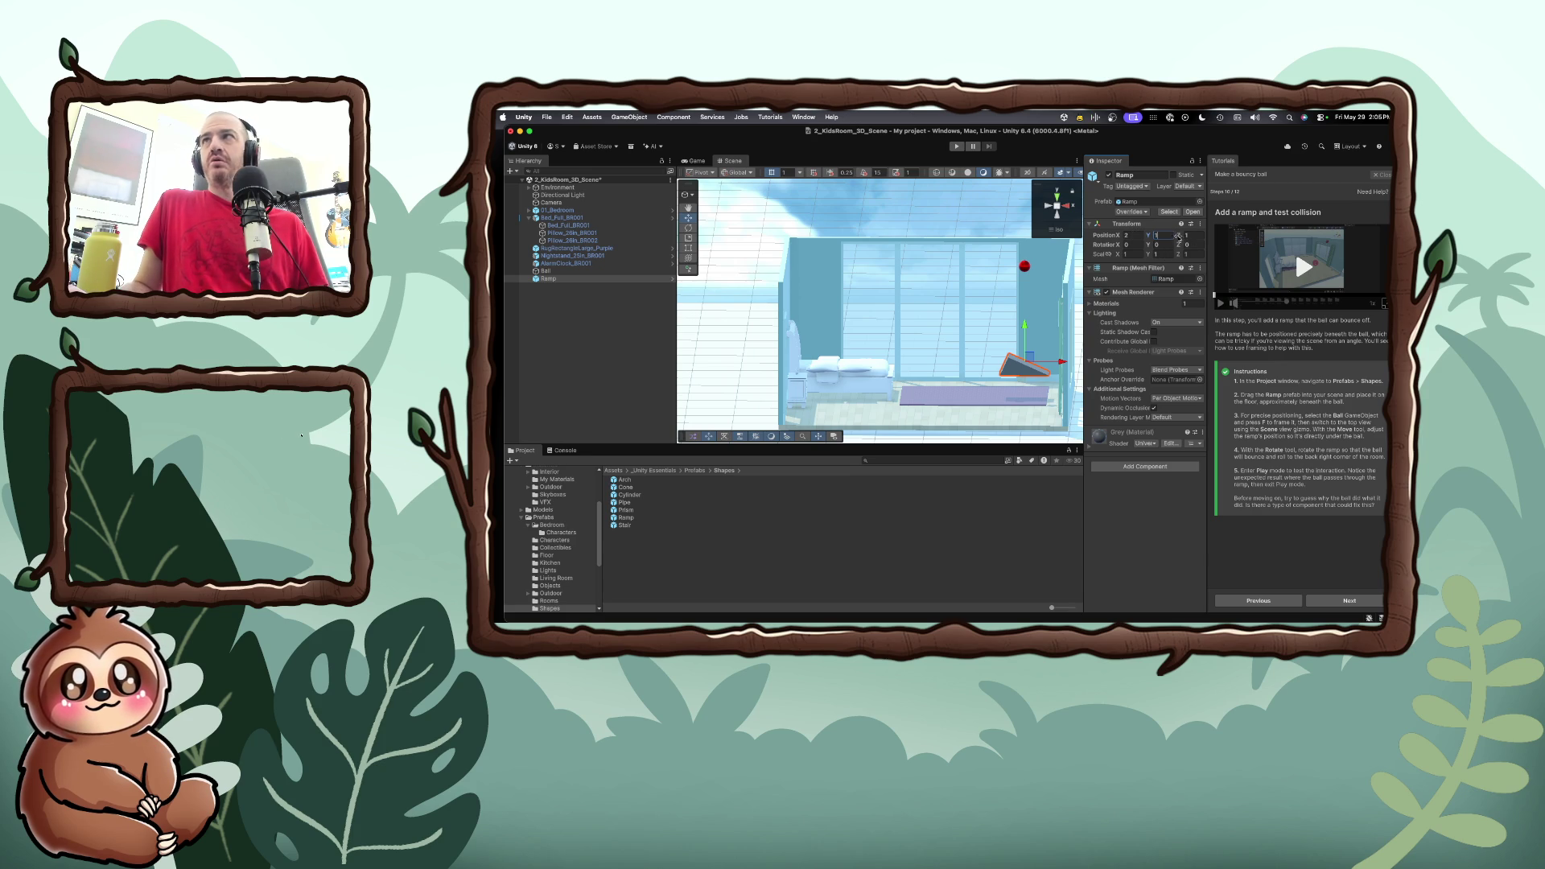
pyautogui.write('0')
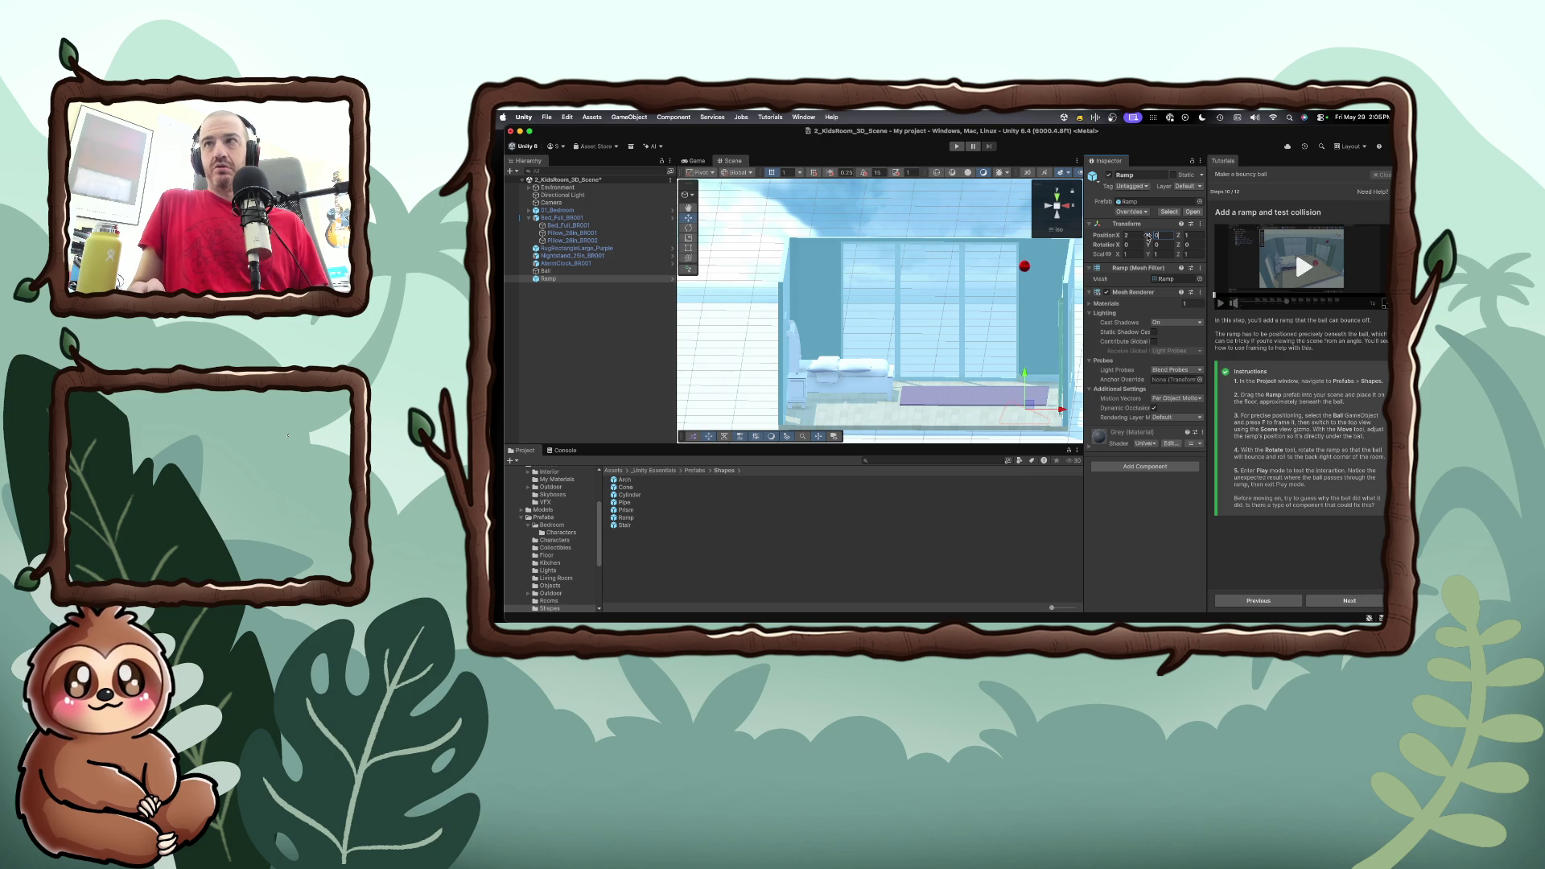
pyautogui.write('.2')
pyautogui.press('BackSpace')
pyautogui.write('5')
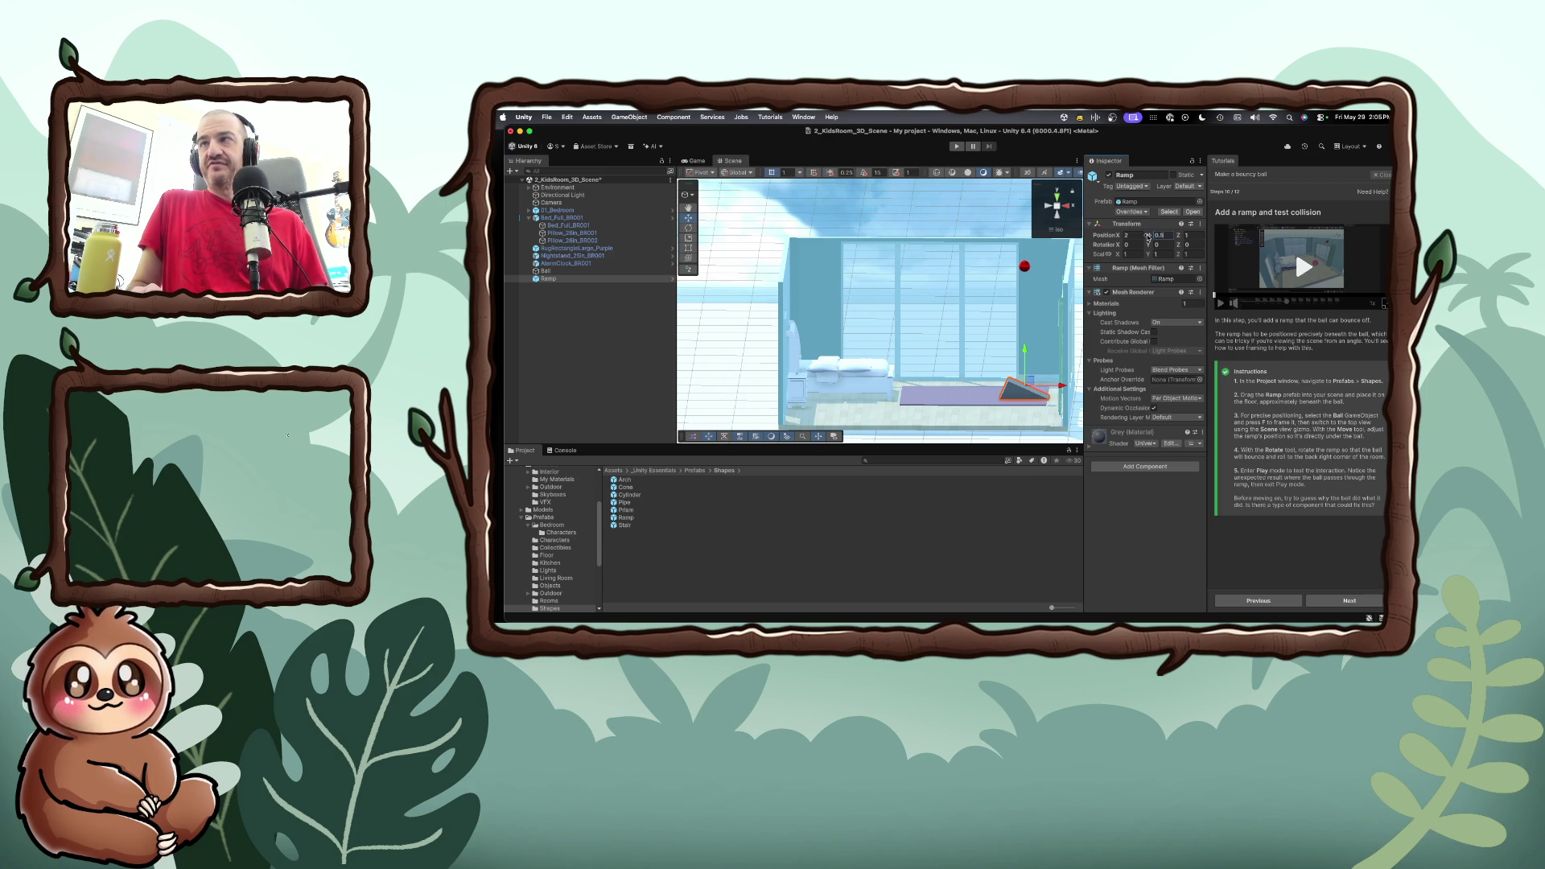
pyautogui.press('BackSpace')
pyautogui.write('4')
pyautogui.press('BackSpace')
pyautogui.write('5')
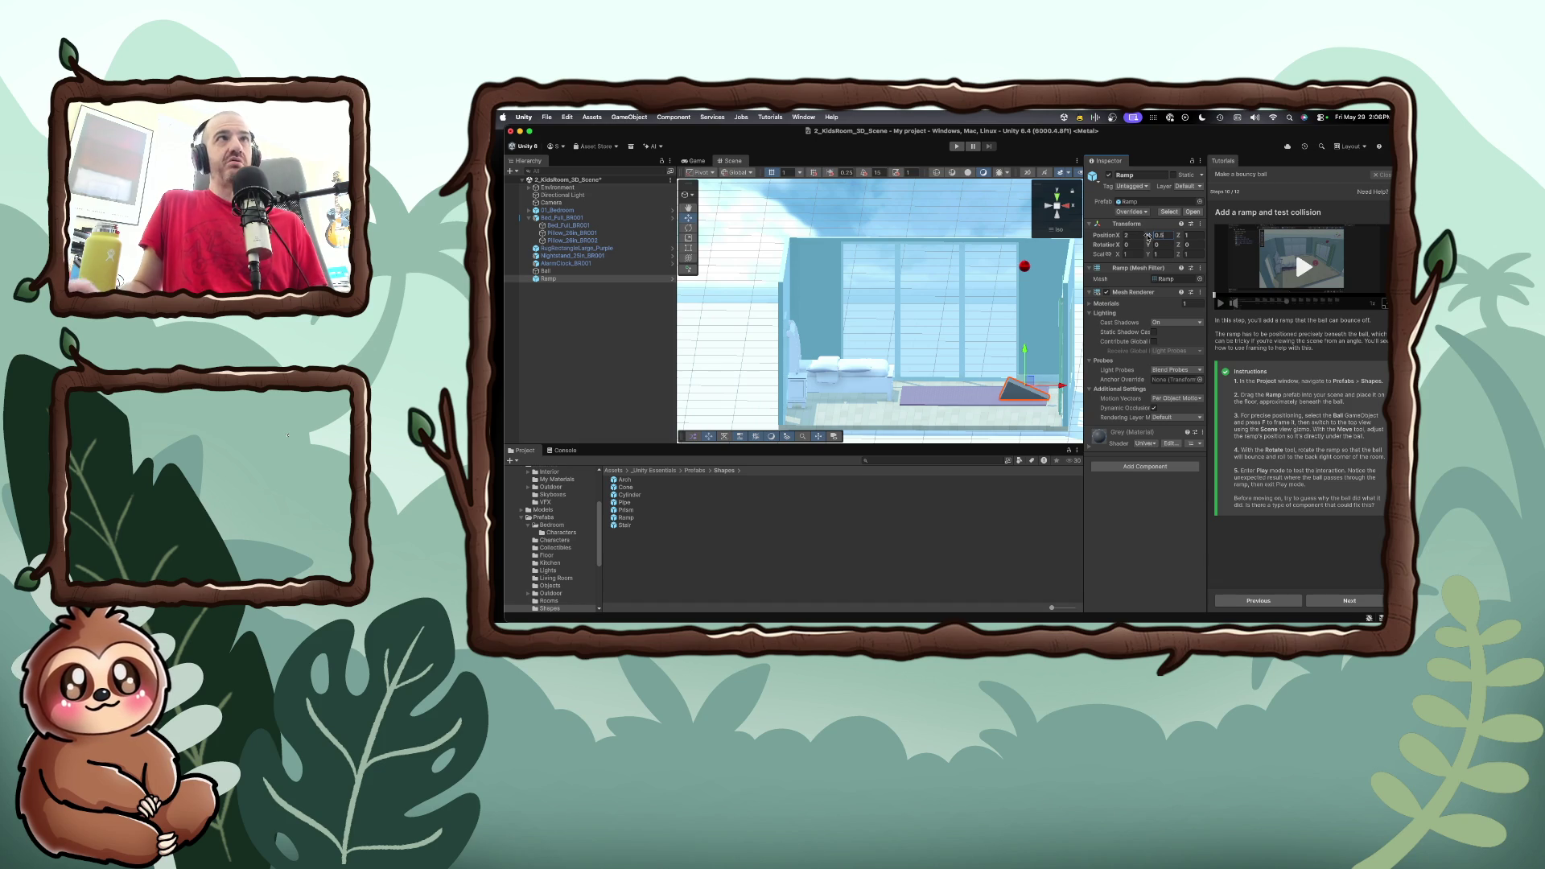
# Zoom in on the Ramp and set its Position Y to 0.4
pyautogui.scroll(2, 1038, 411)
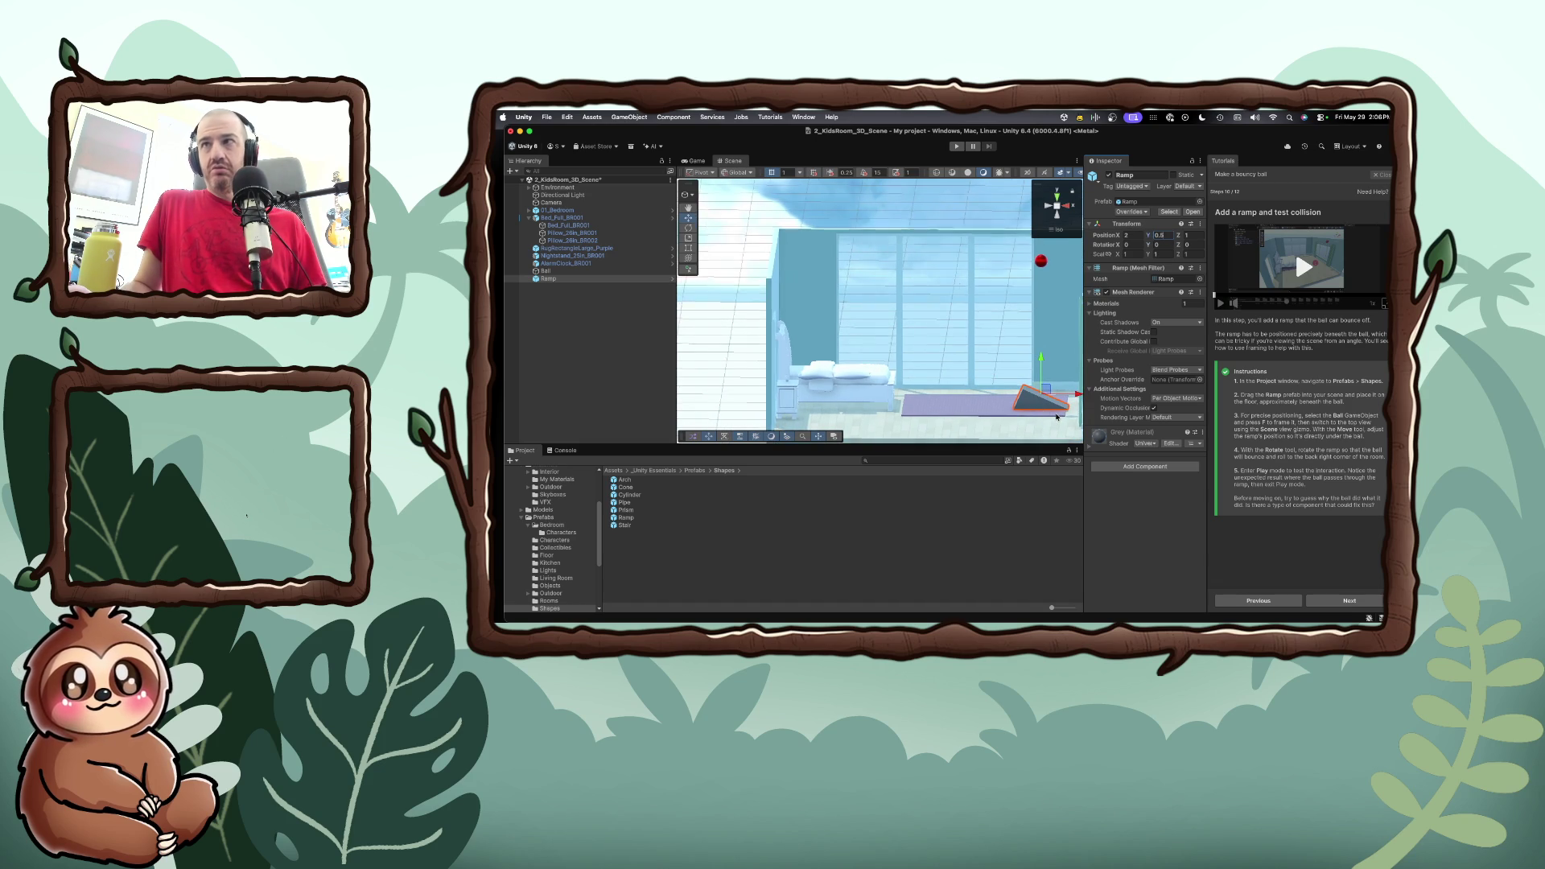
pyautogui.scroll(5, 1057, 416)
pyautogui.moveTo(1056, 416); pyautogui.dragTo(1029, 397)
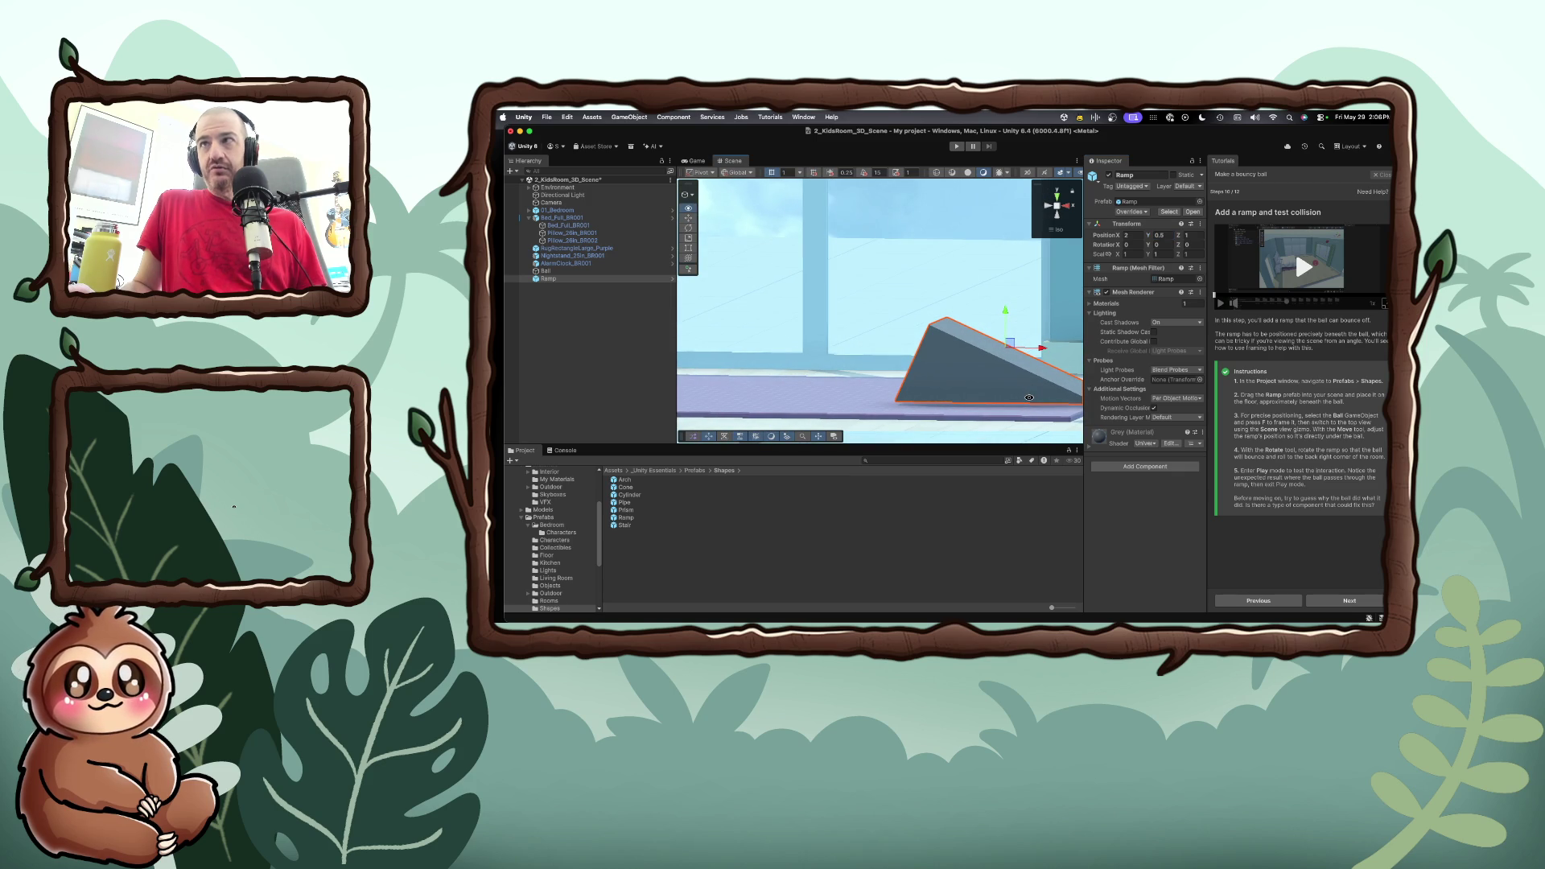
pyautogui.click(1160, 234)
pyautogui.write('0.4')
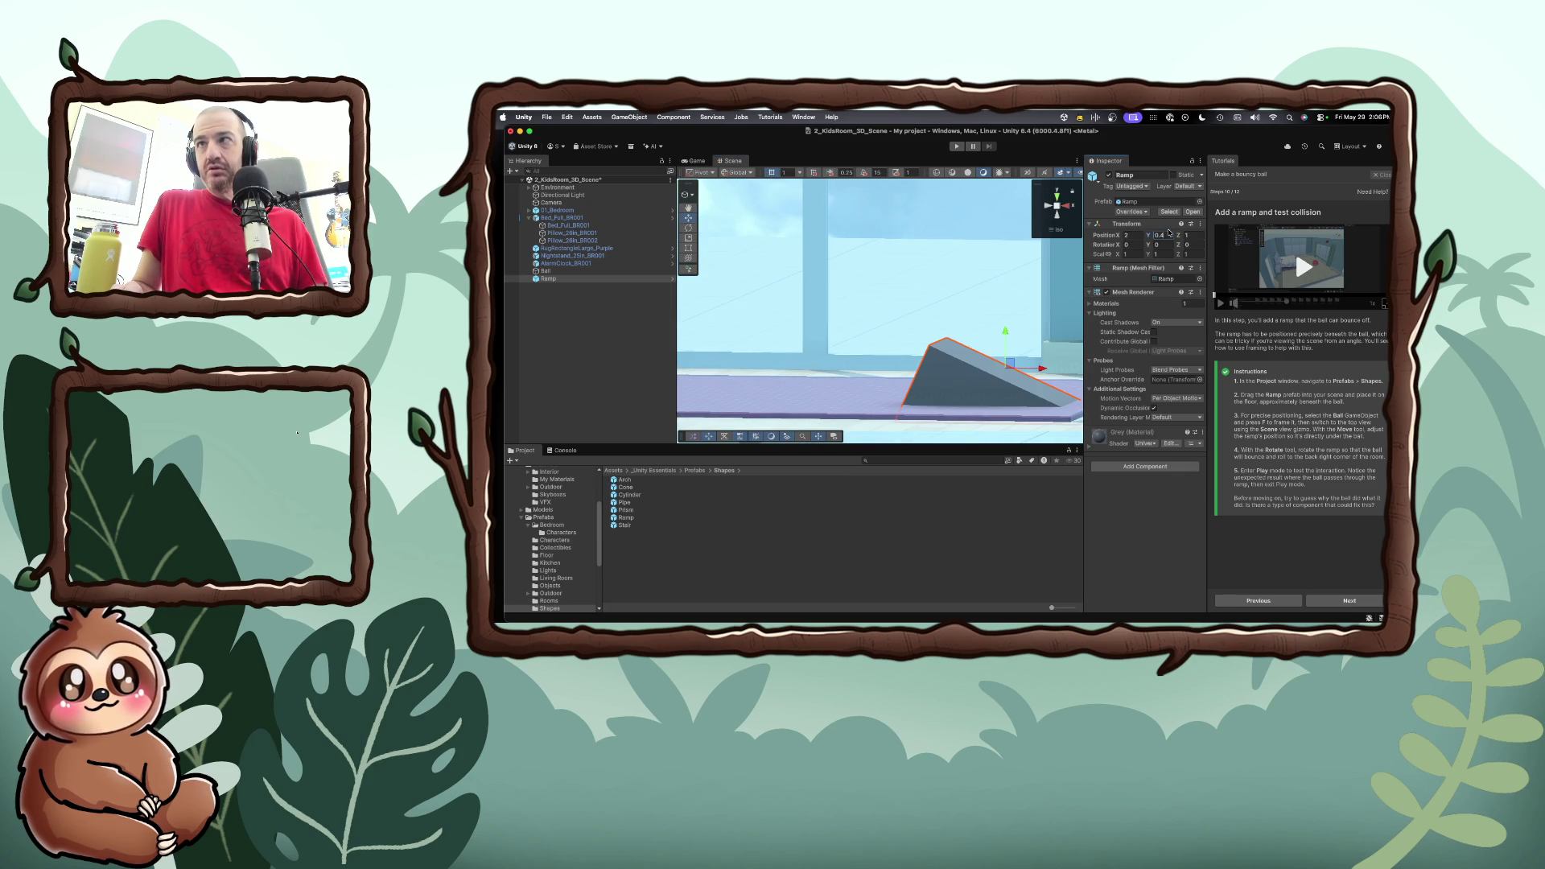
pyautogui.click(1003, 353)
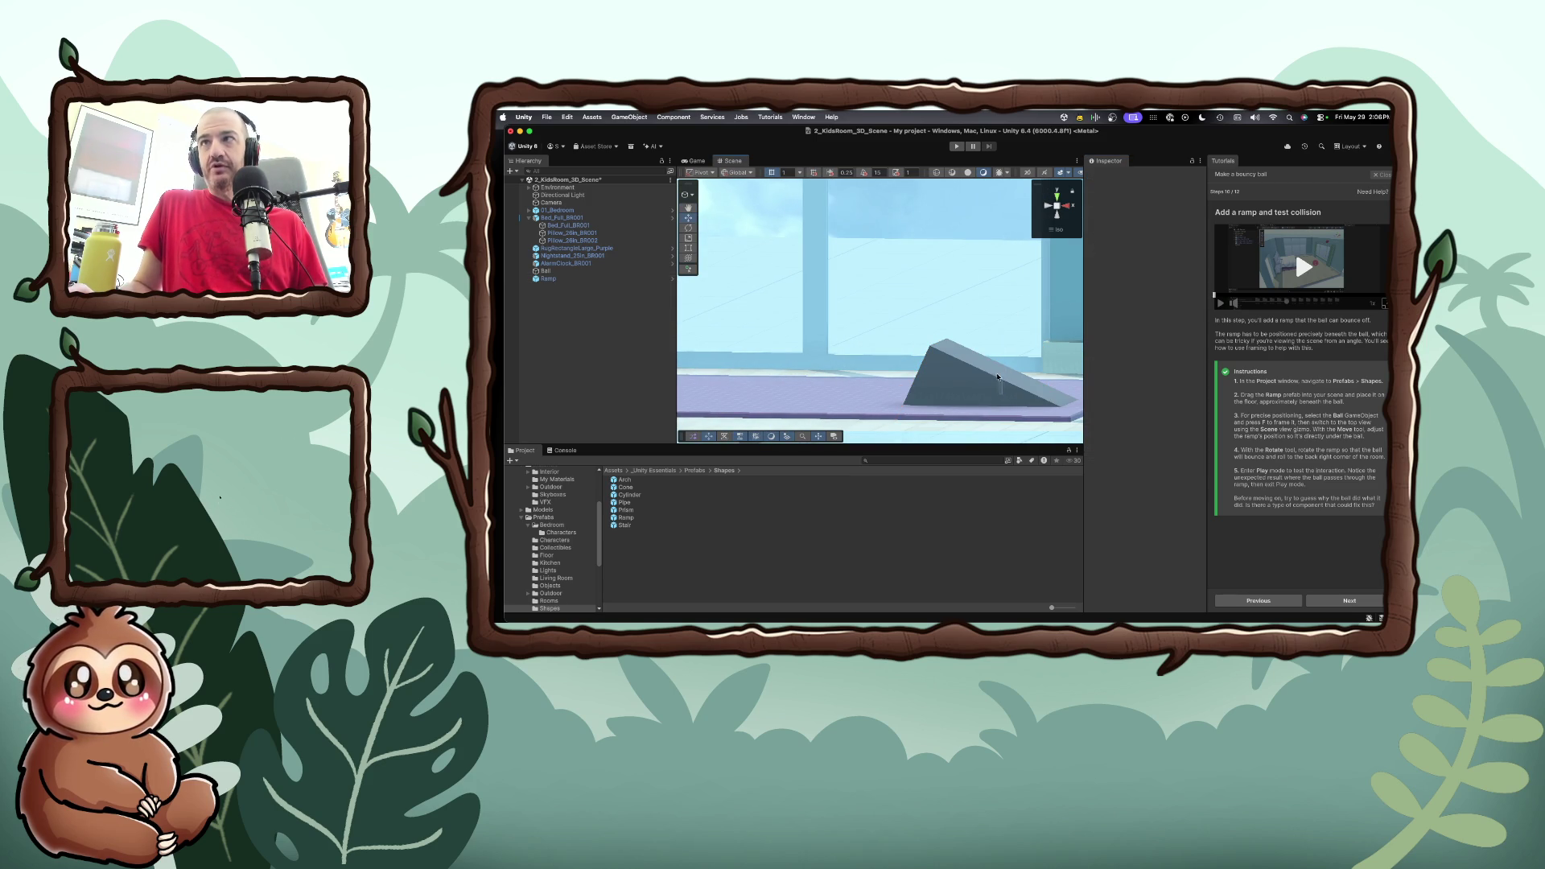
# Select Floor2m (5) and inspect the room from top, front, left and back gizmo views
pyautogui.click(993, 377)
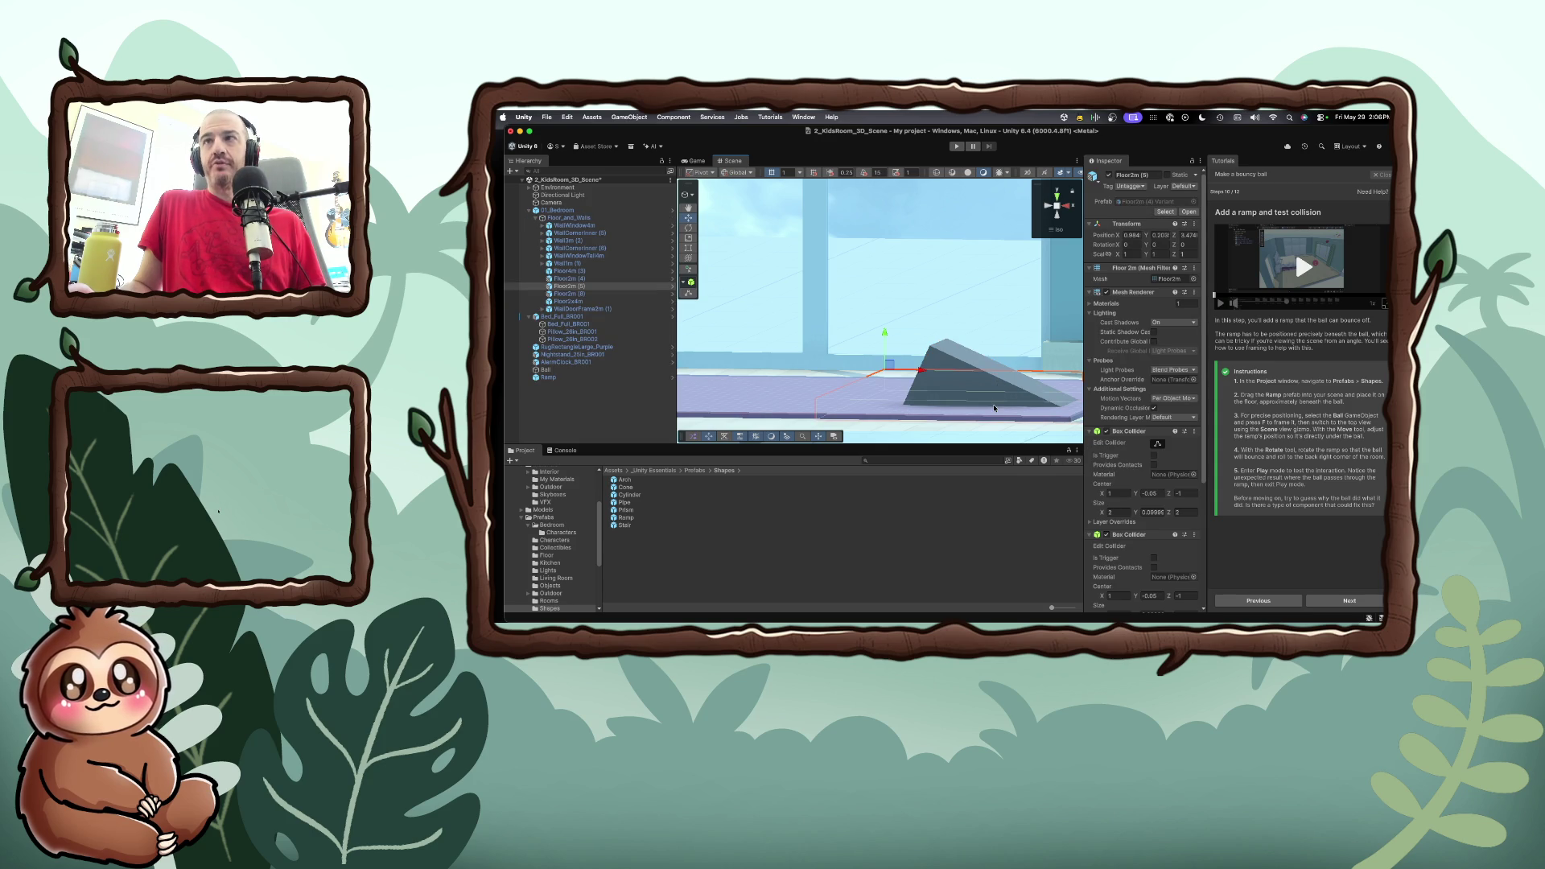
pyautogui.scroll(-10, 994, 407)
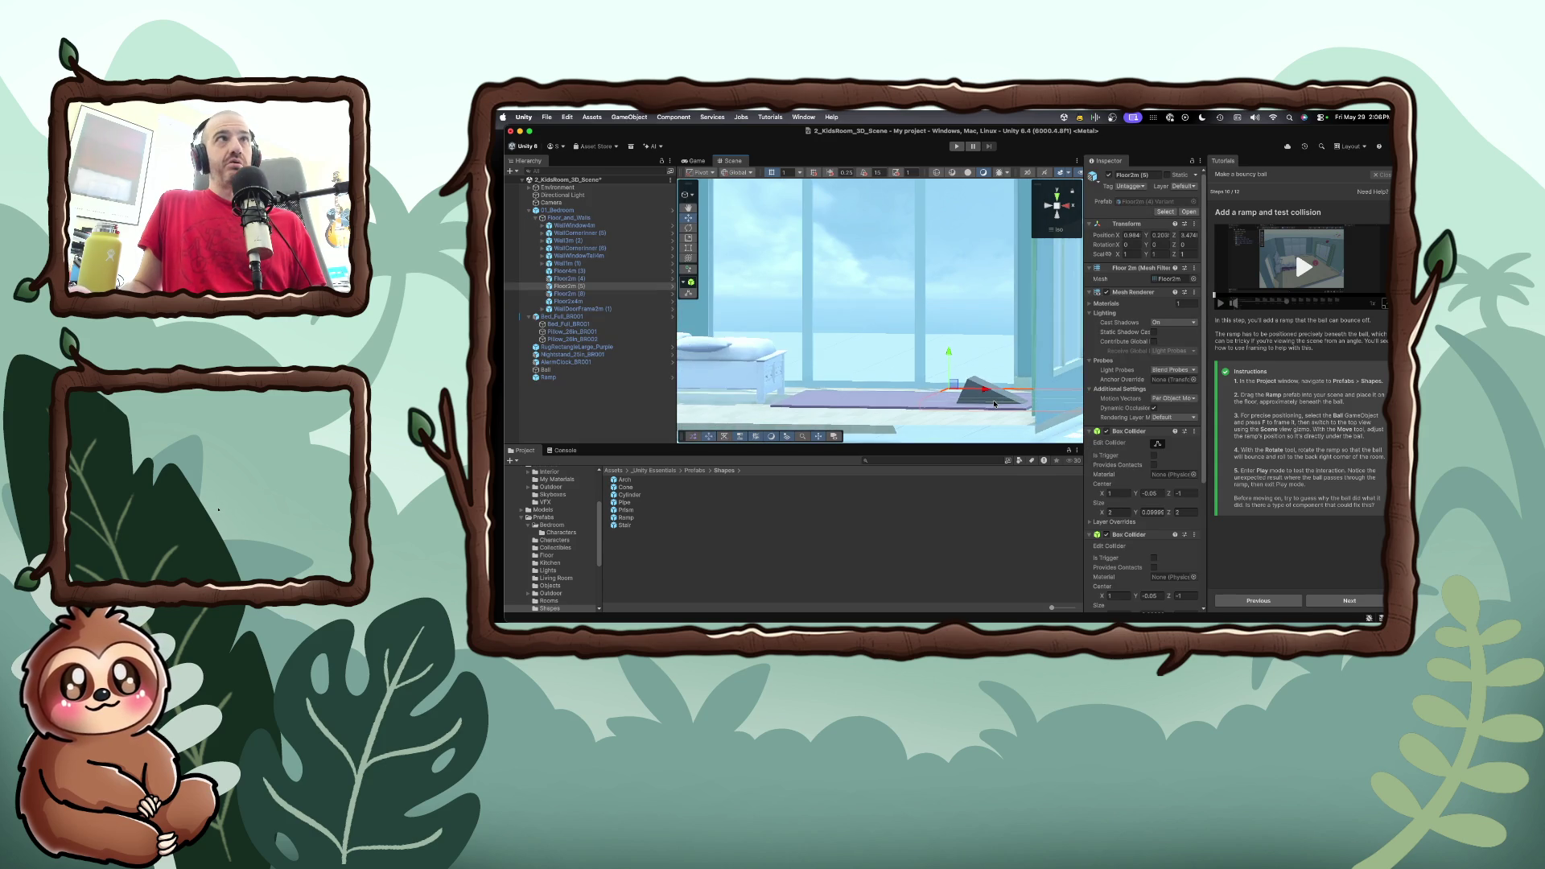
pyautogui.scroll(-2, 994, 405)
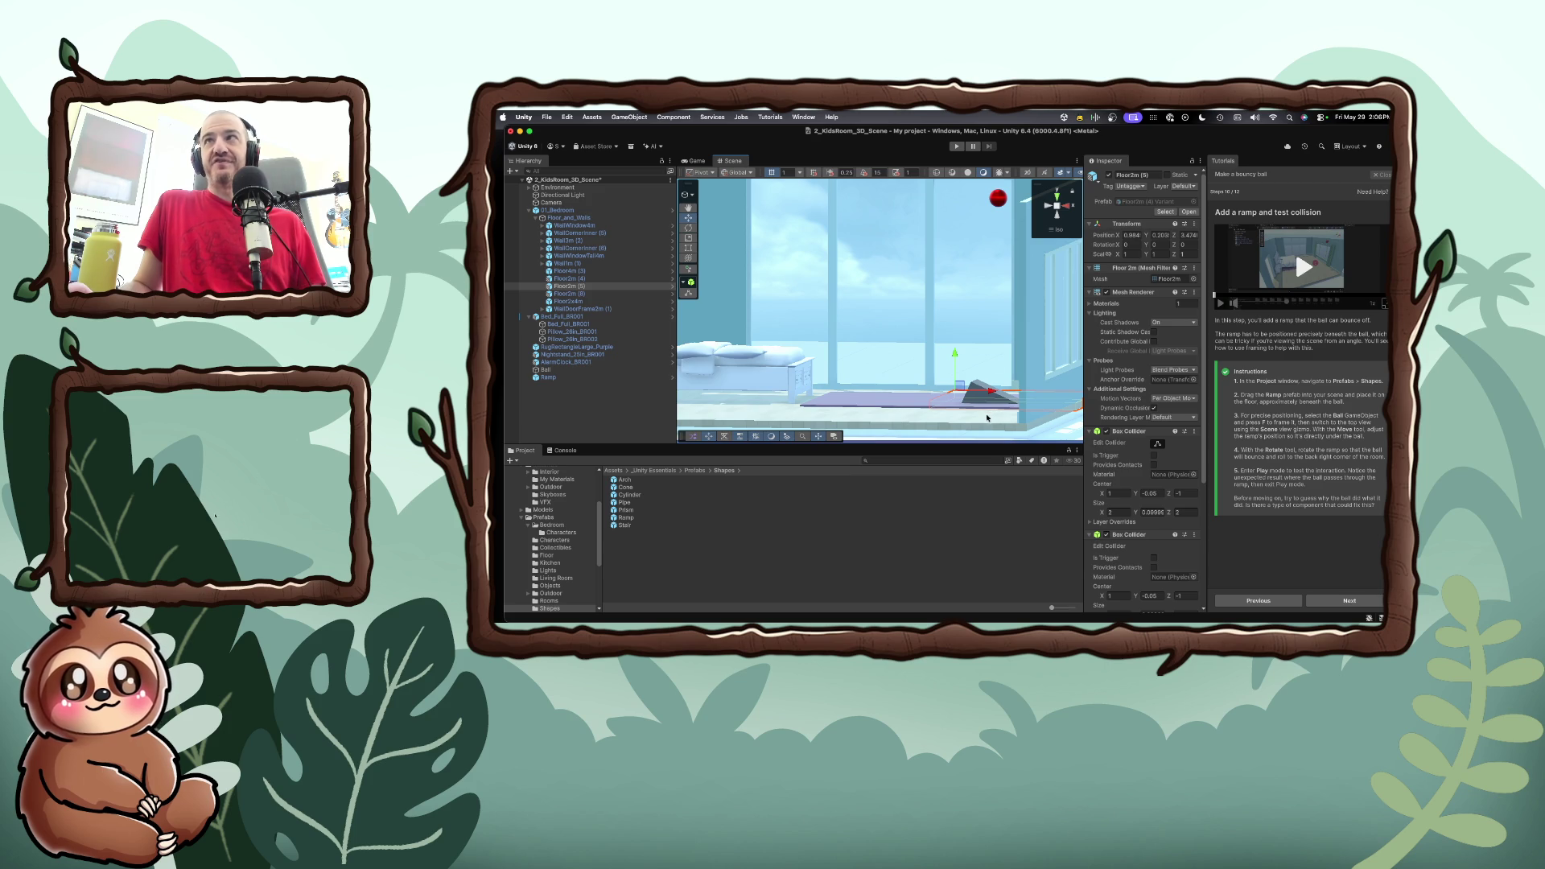
pyautogui.click(1057, 196)
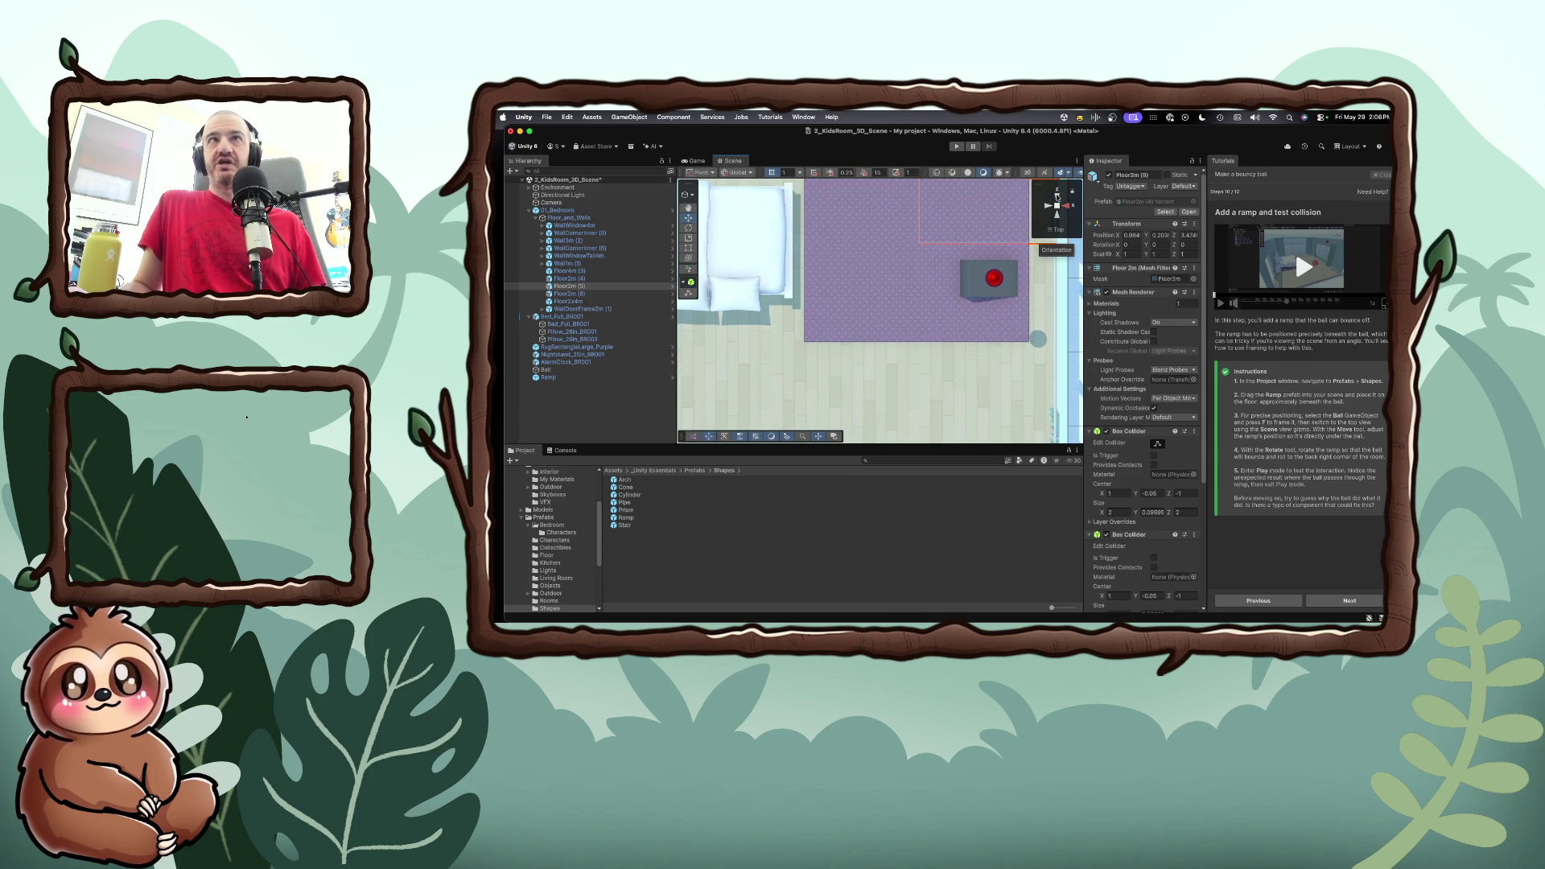
pyautogui.click(1057, 207)
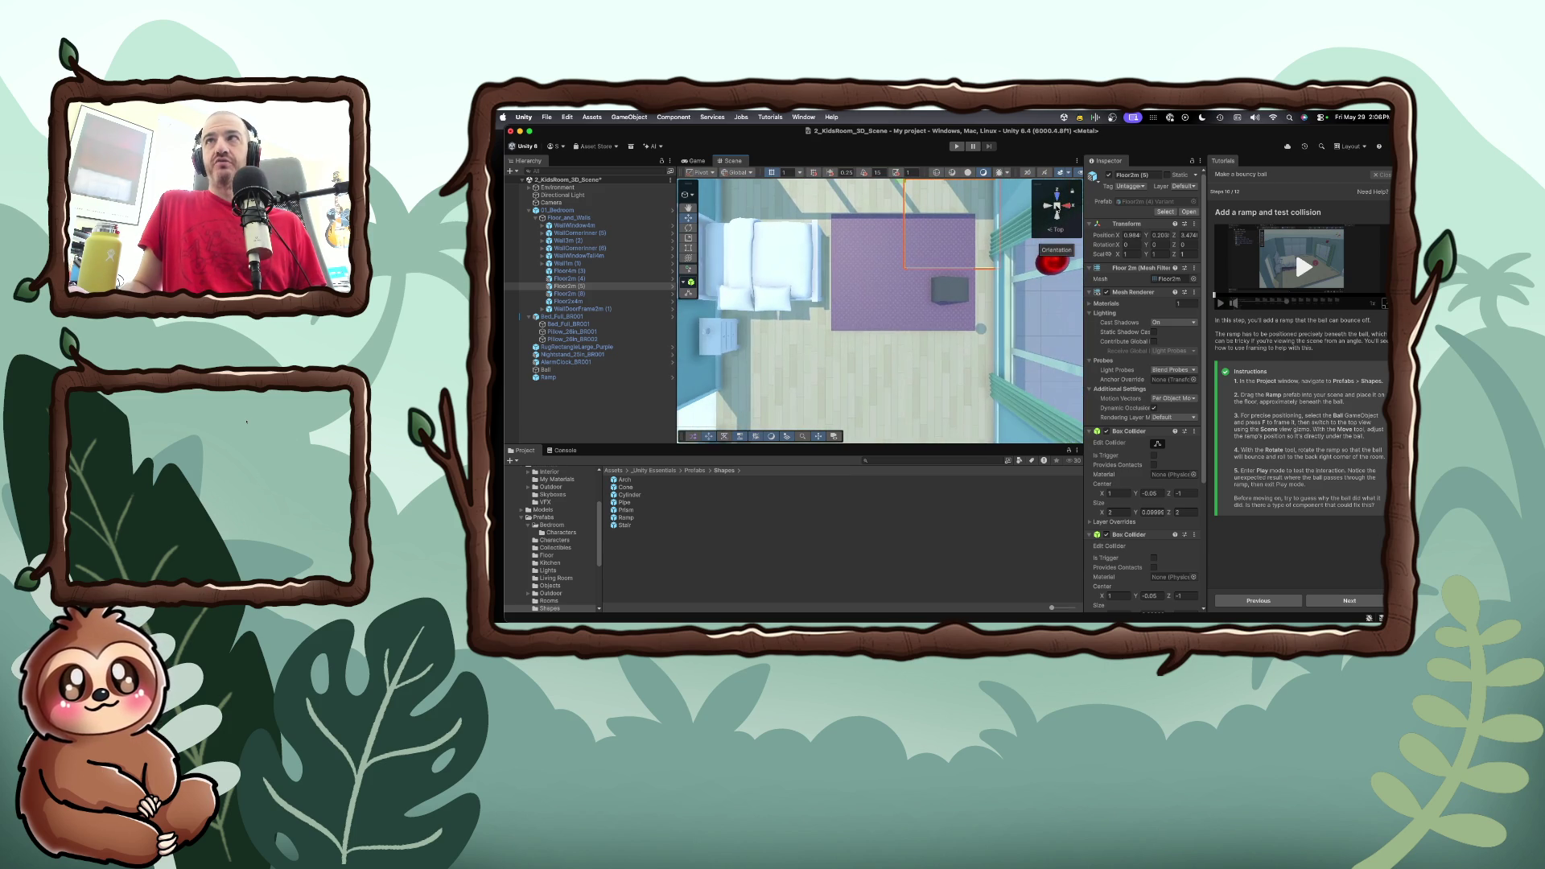
pyautogui.click(1070, 207)
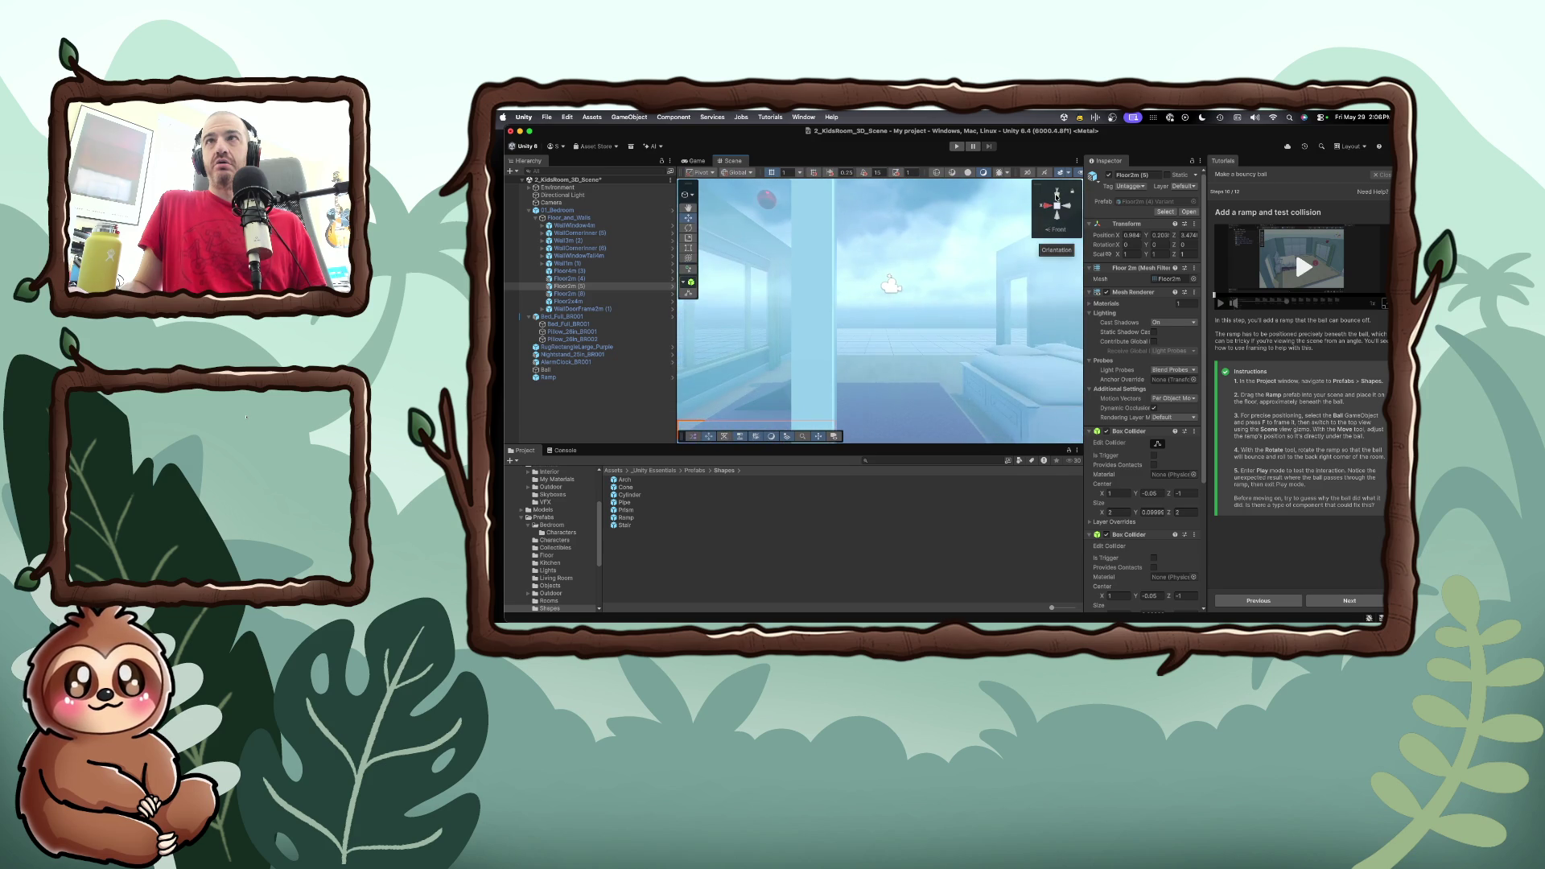
pyautogui.click(1071, 207)
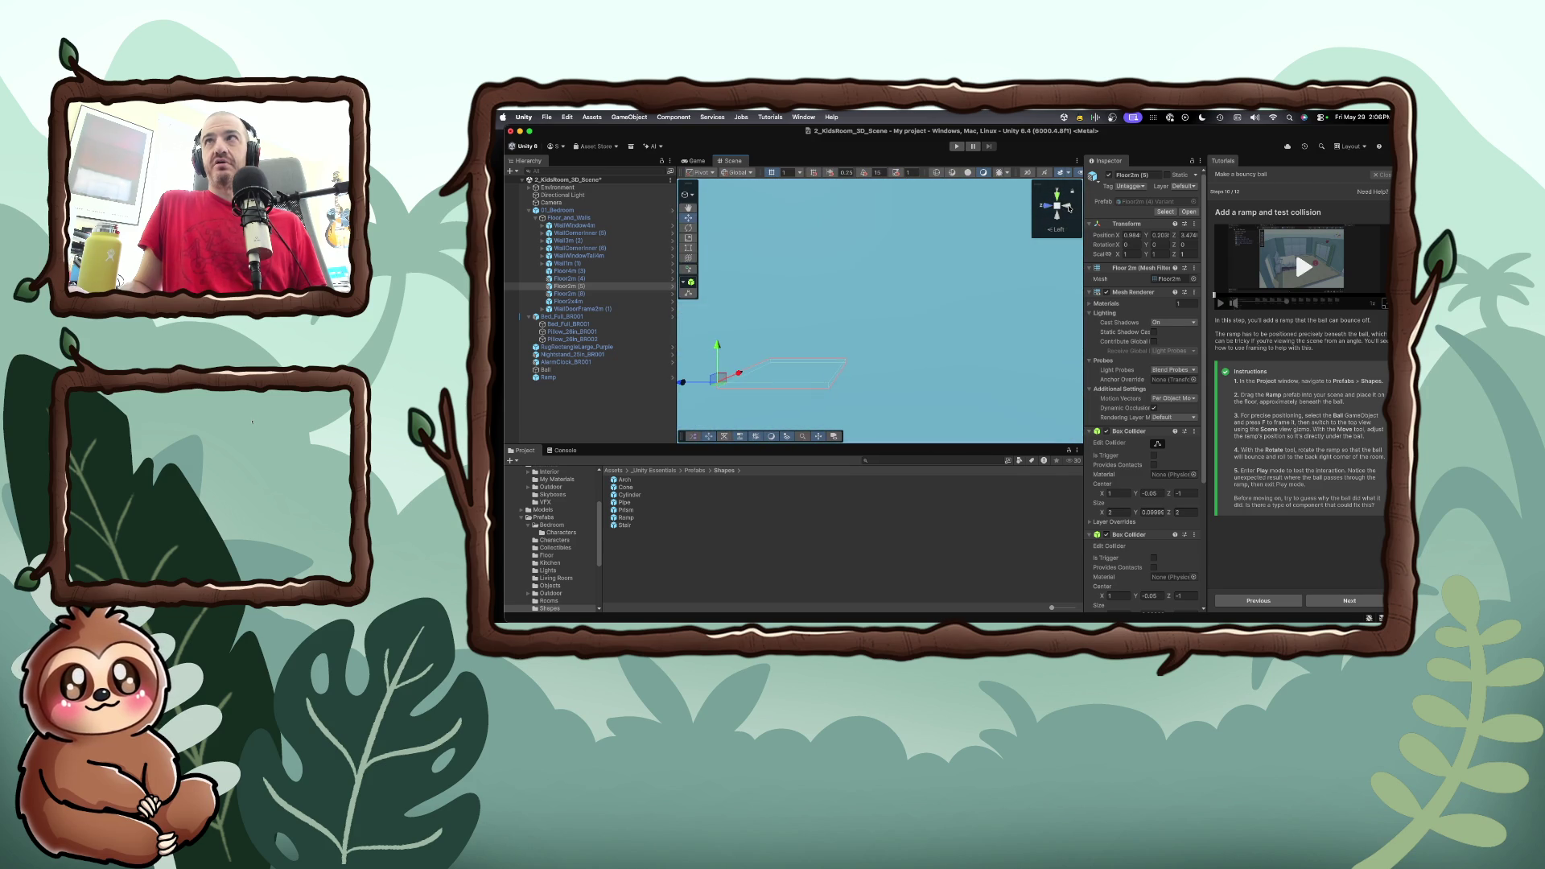
pyautogui.click(1068, 207)
pyautogui.scroll(3, 969, 320)
pyautogui.scroll(2, 969, 333)
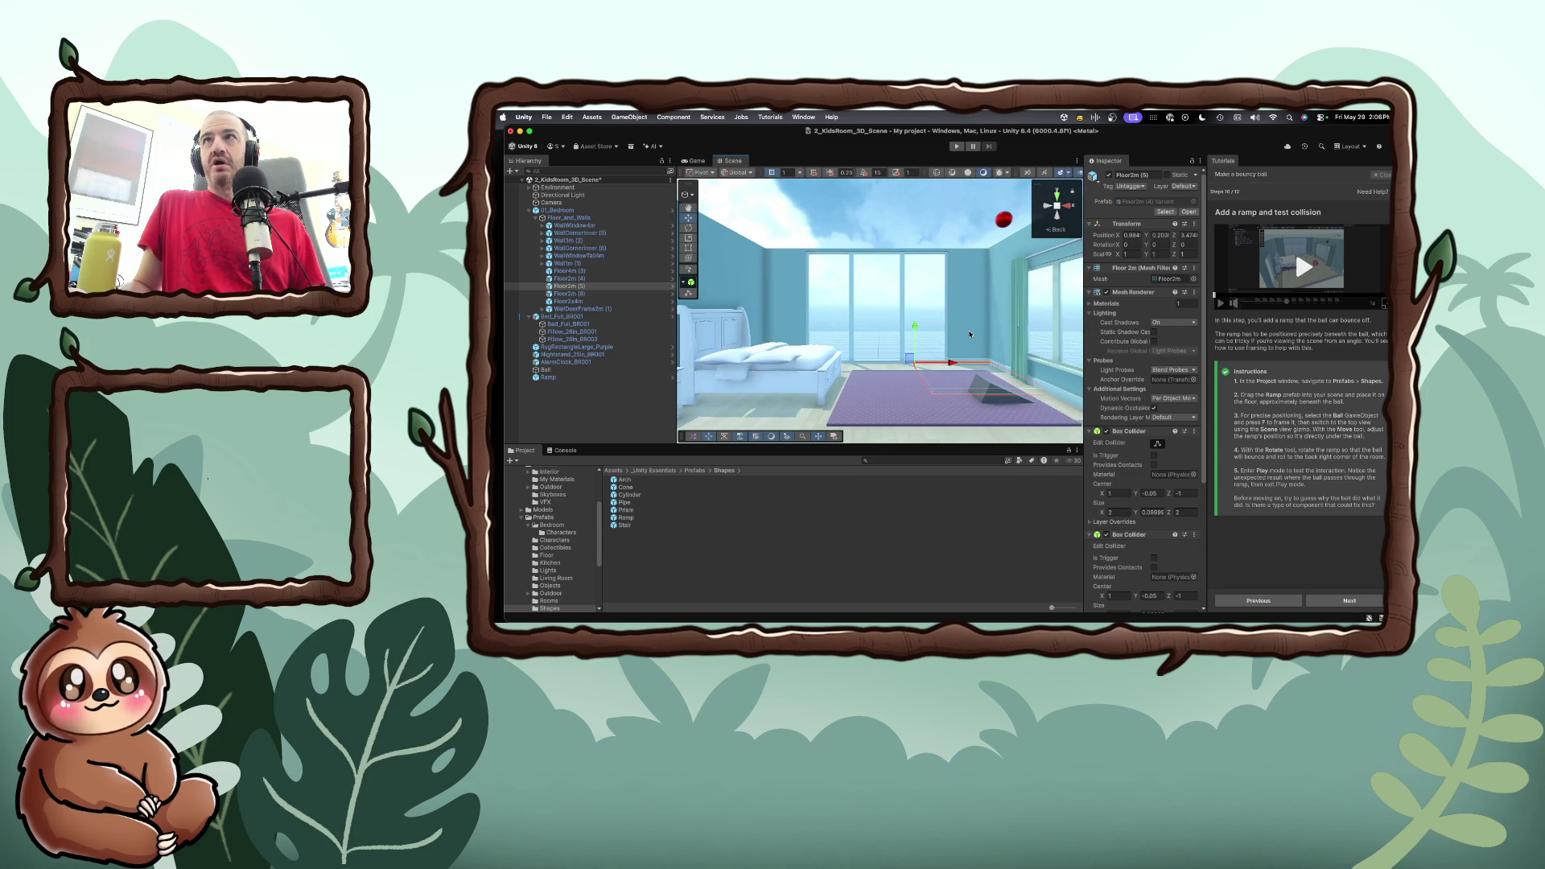
pyautogui.scroll(2, 969, 333)
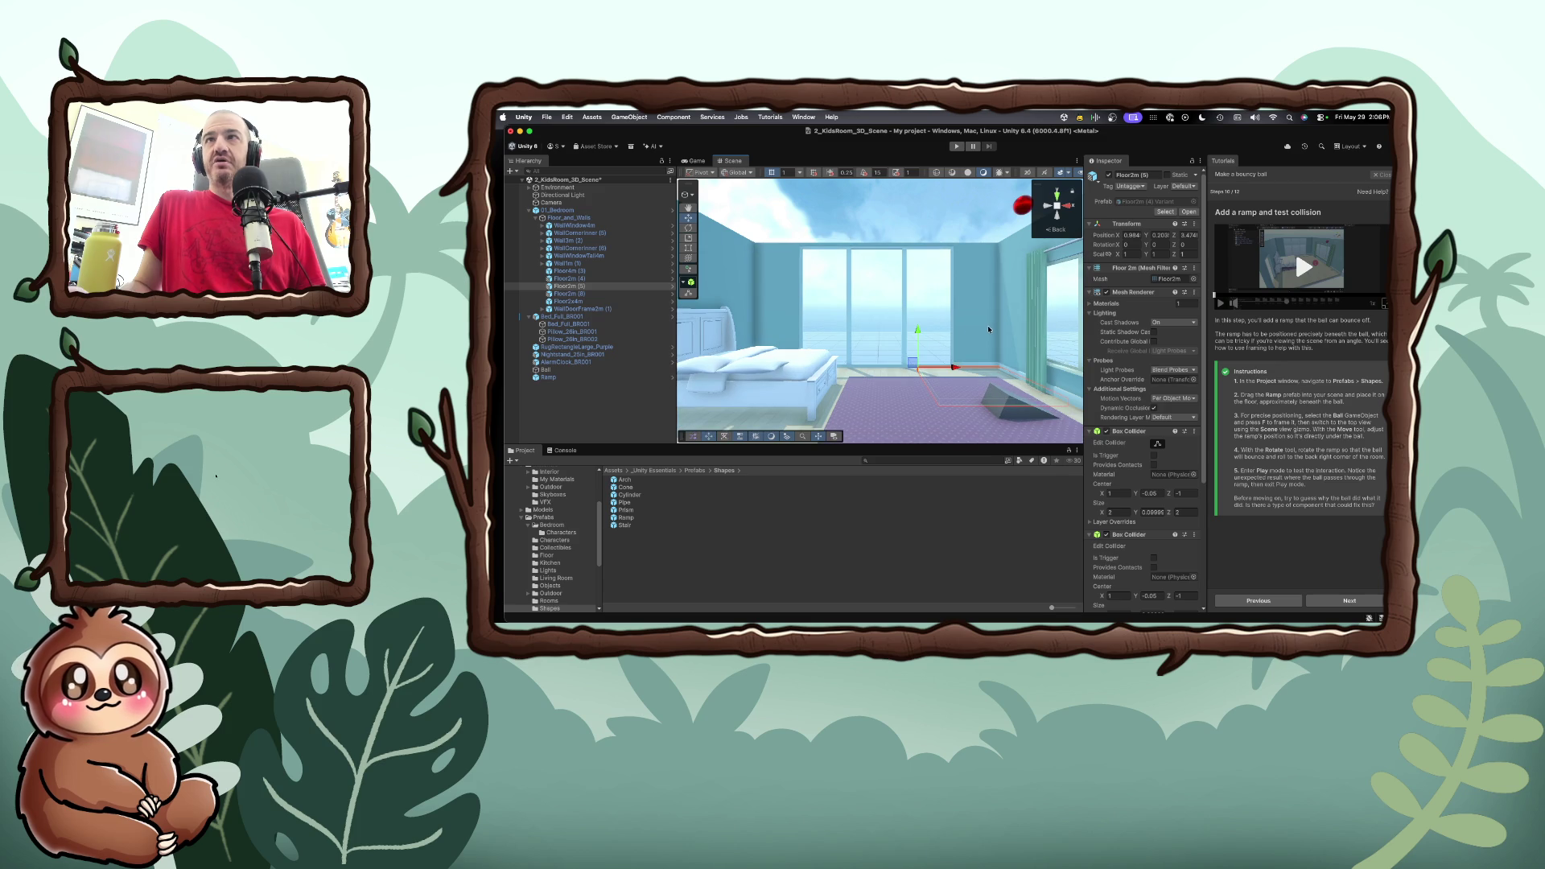
pyautogui.scroll(-3, 990, 329)
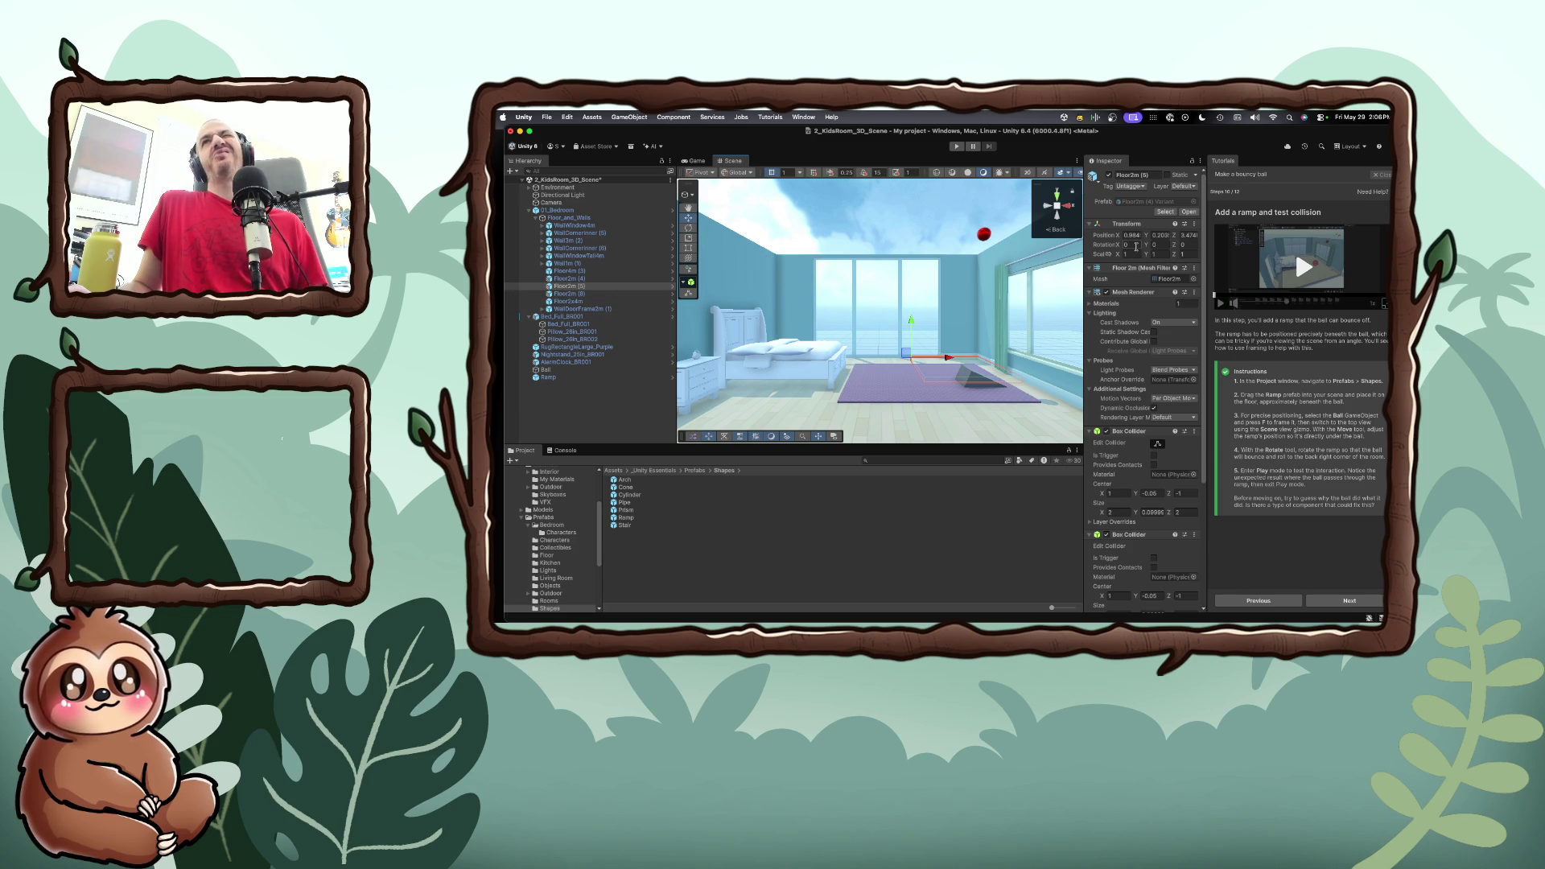
# Cancel the 90 rotation typed on the floor piece and select the Ramp
pyautogui.write('90')
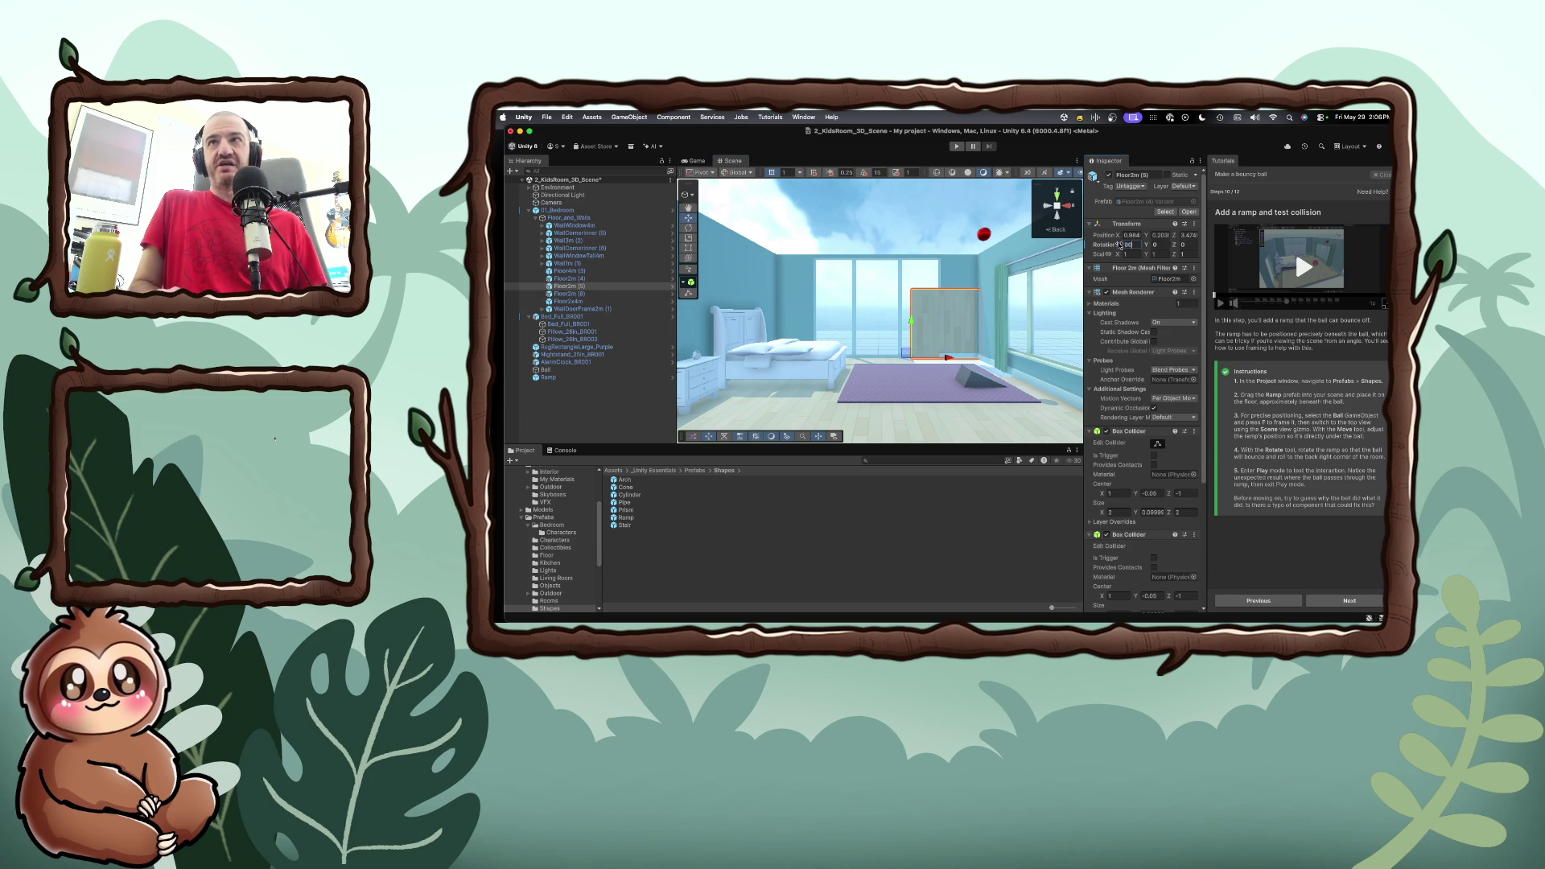
pyautogui.press('Escape')
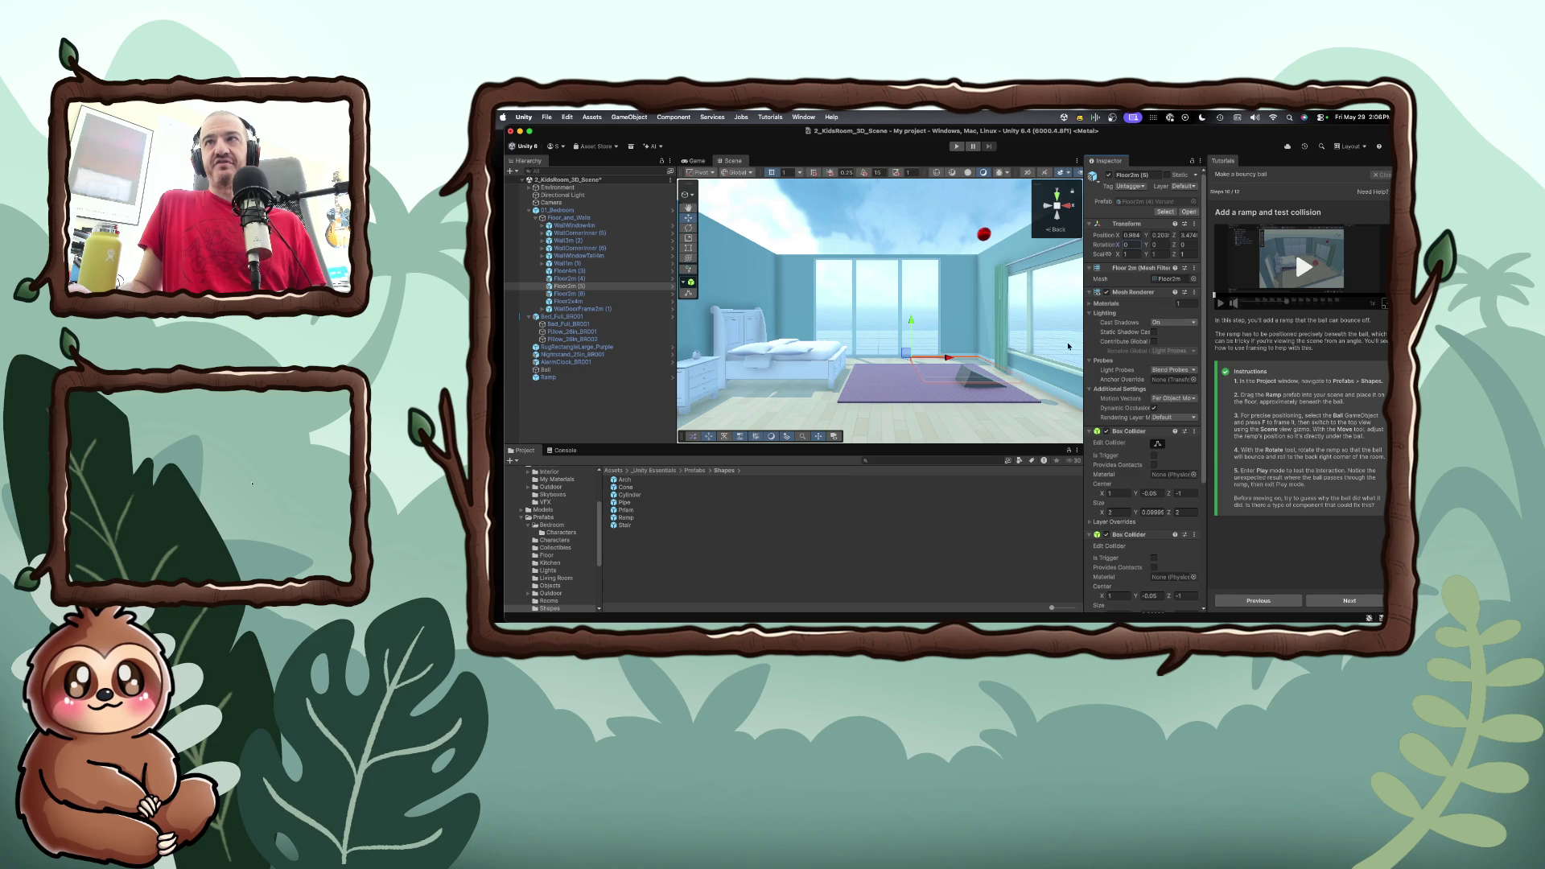
pyautogui.click(980, 384)
pyautogui.click(980, 384)
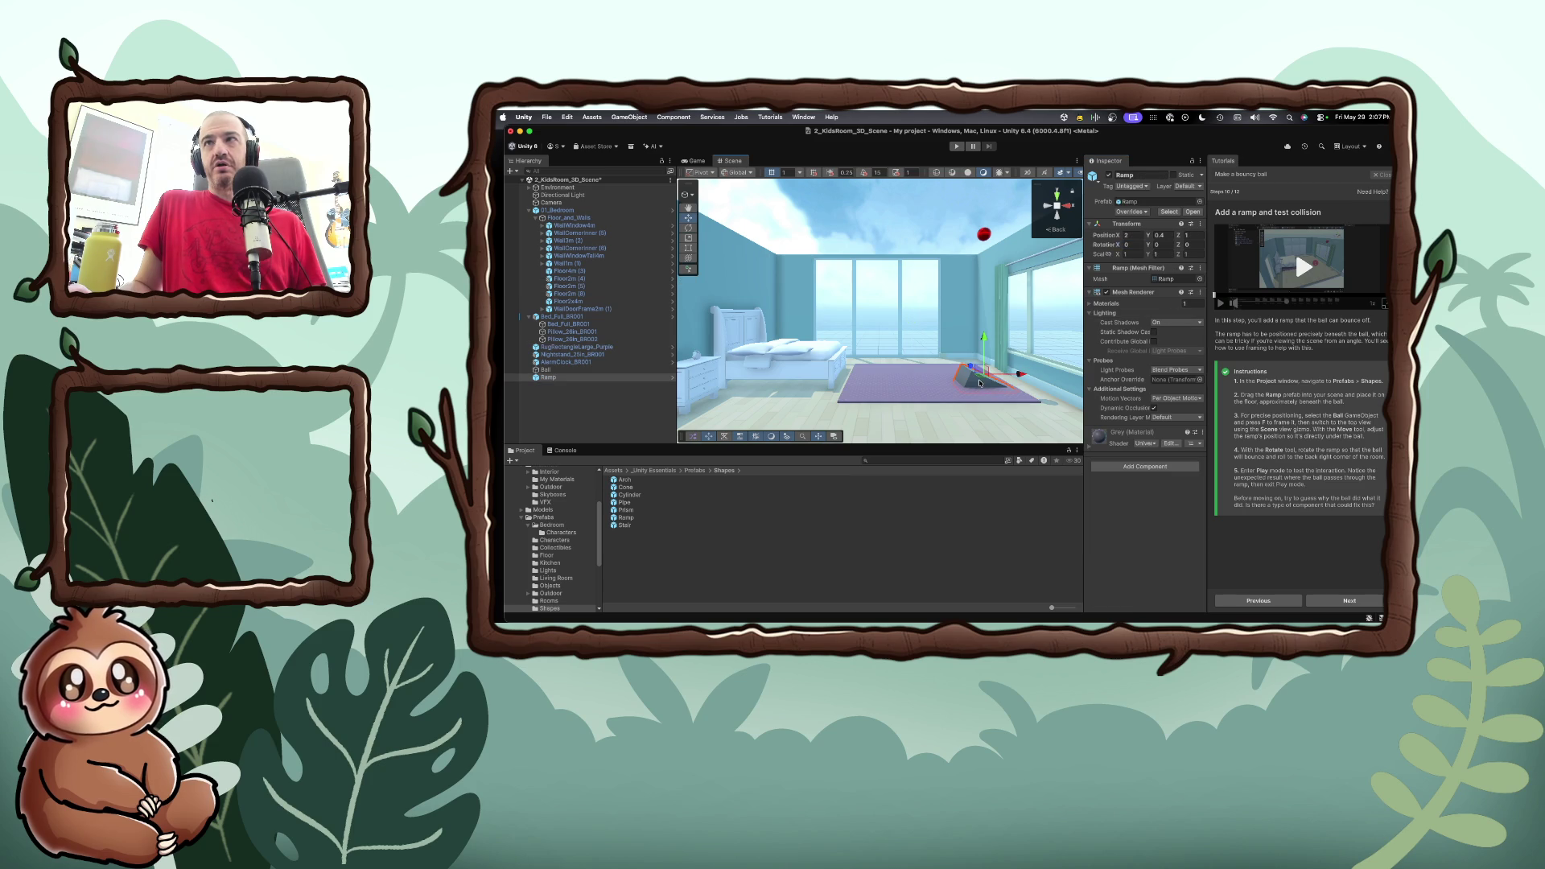
# Try Ramp X rotations of 90, -90 and 180, reverting each back to 0
pyautogui.click(1141, 245)
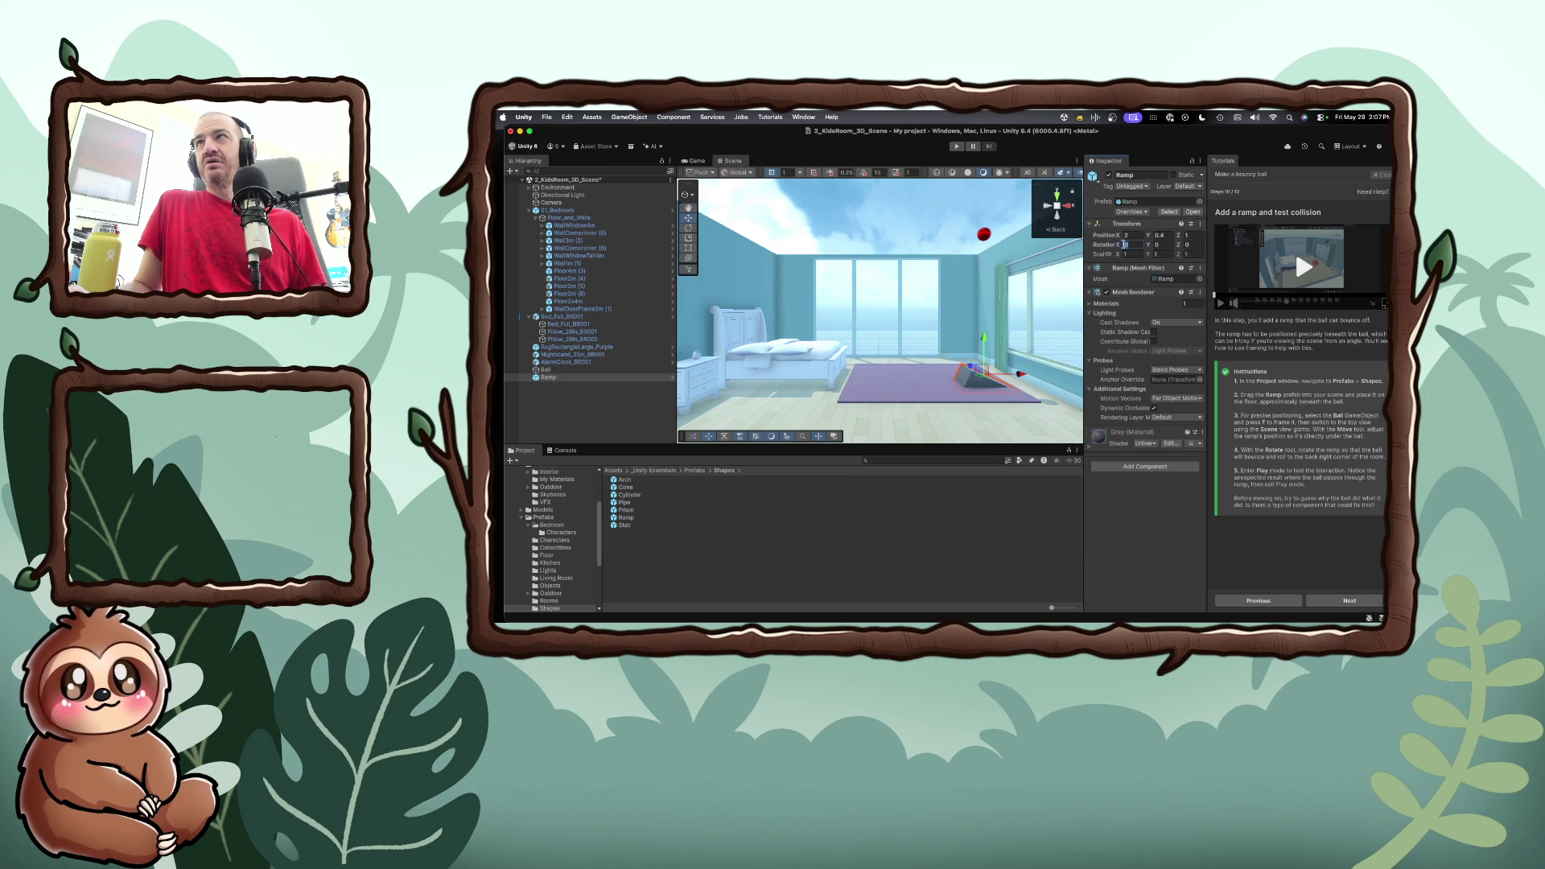
pyautogui.write('90')
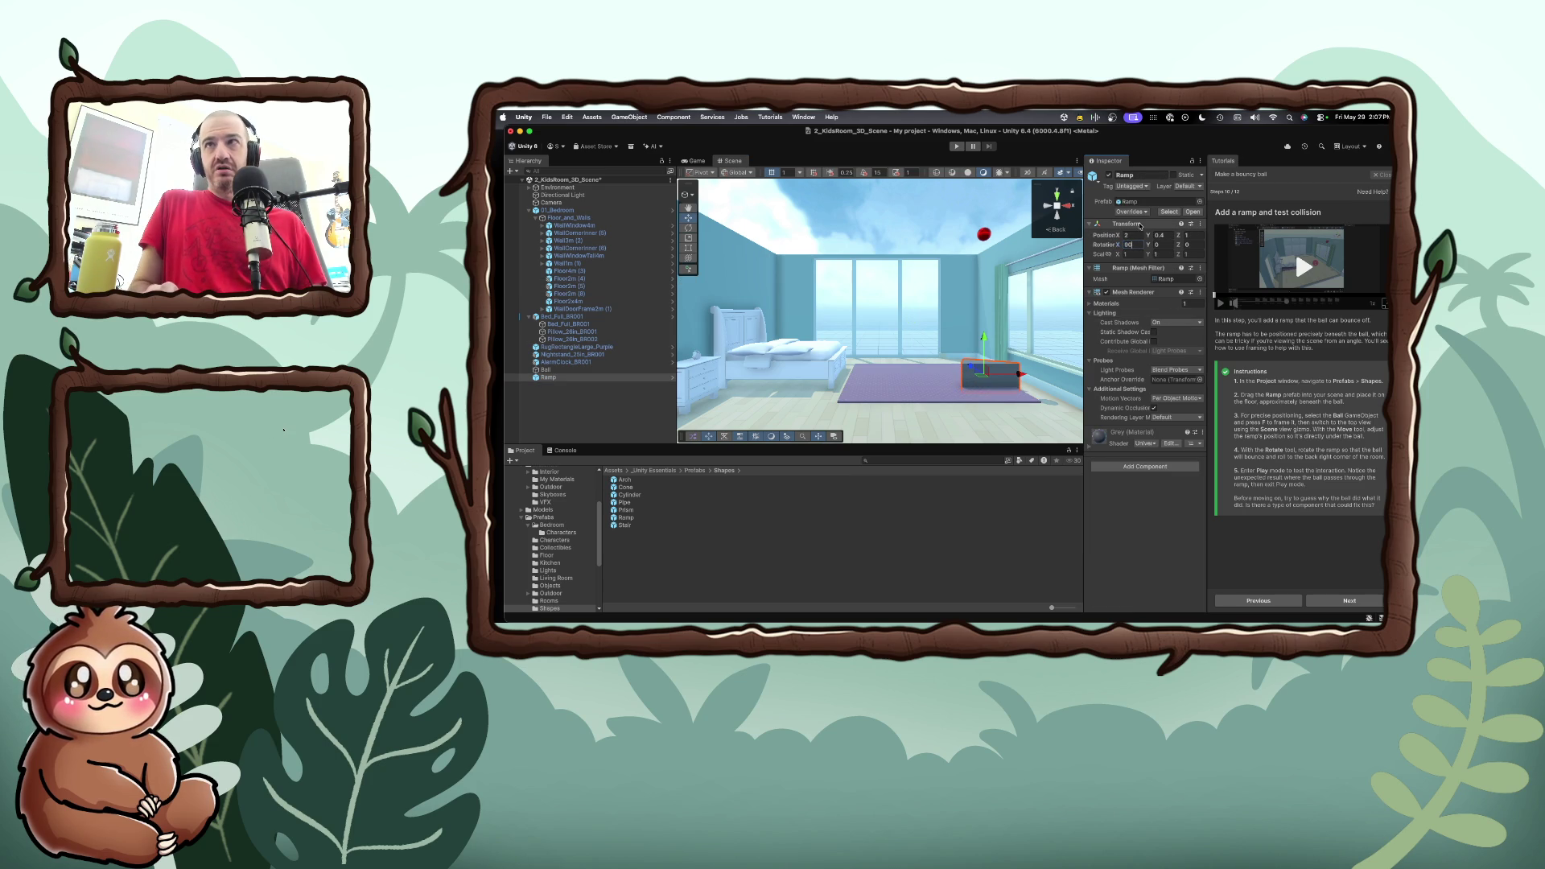
pyautogui.press('BackSpace')
pyautogui.press('BackSpace')
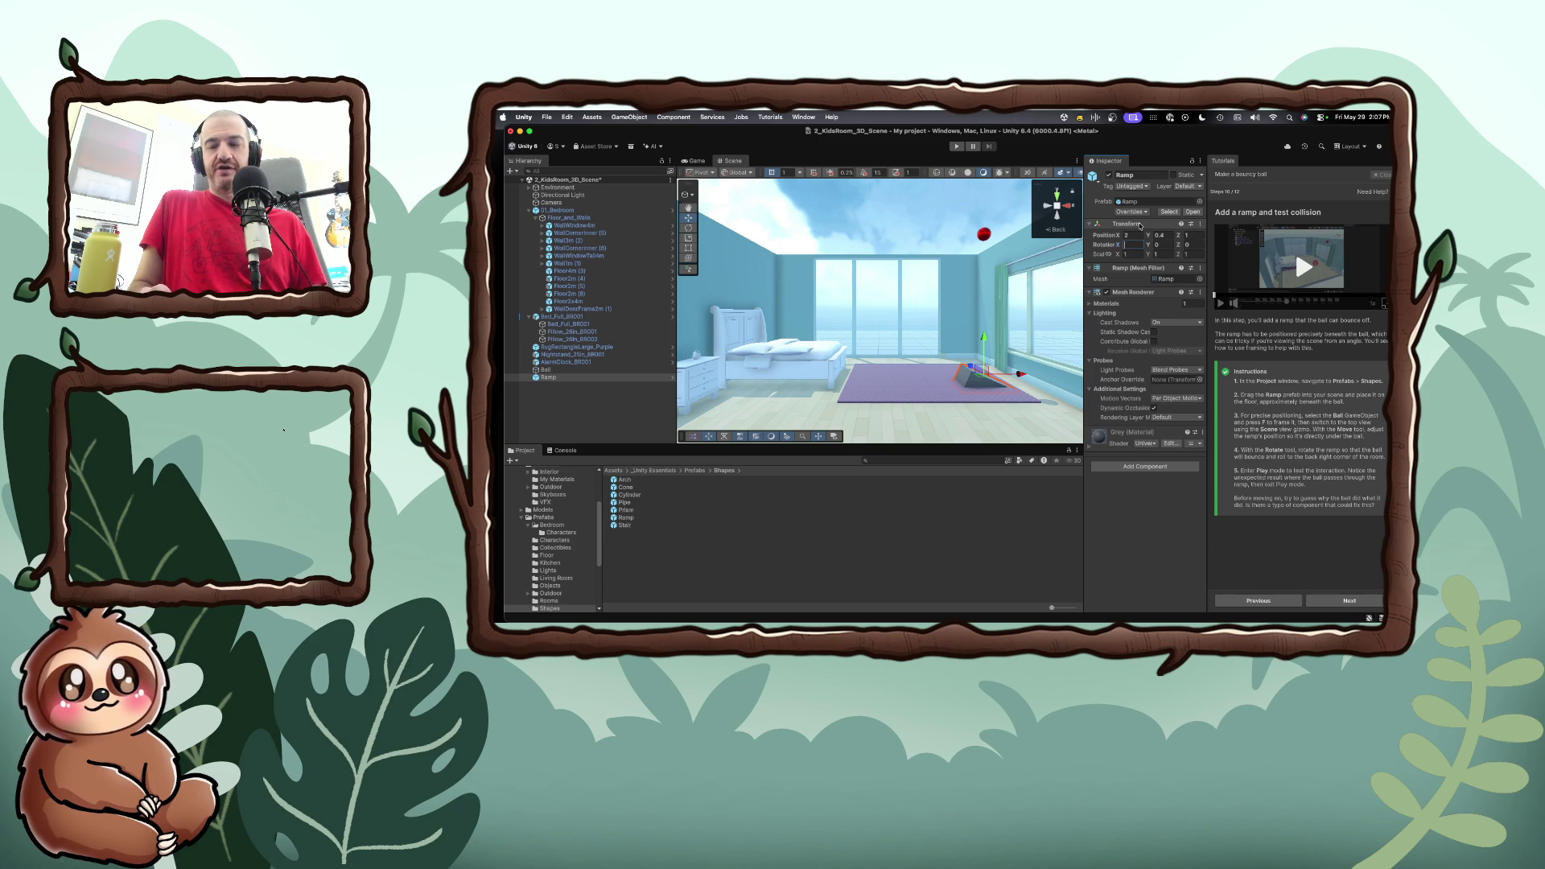
pyautogui.write('-90')
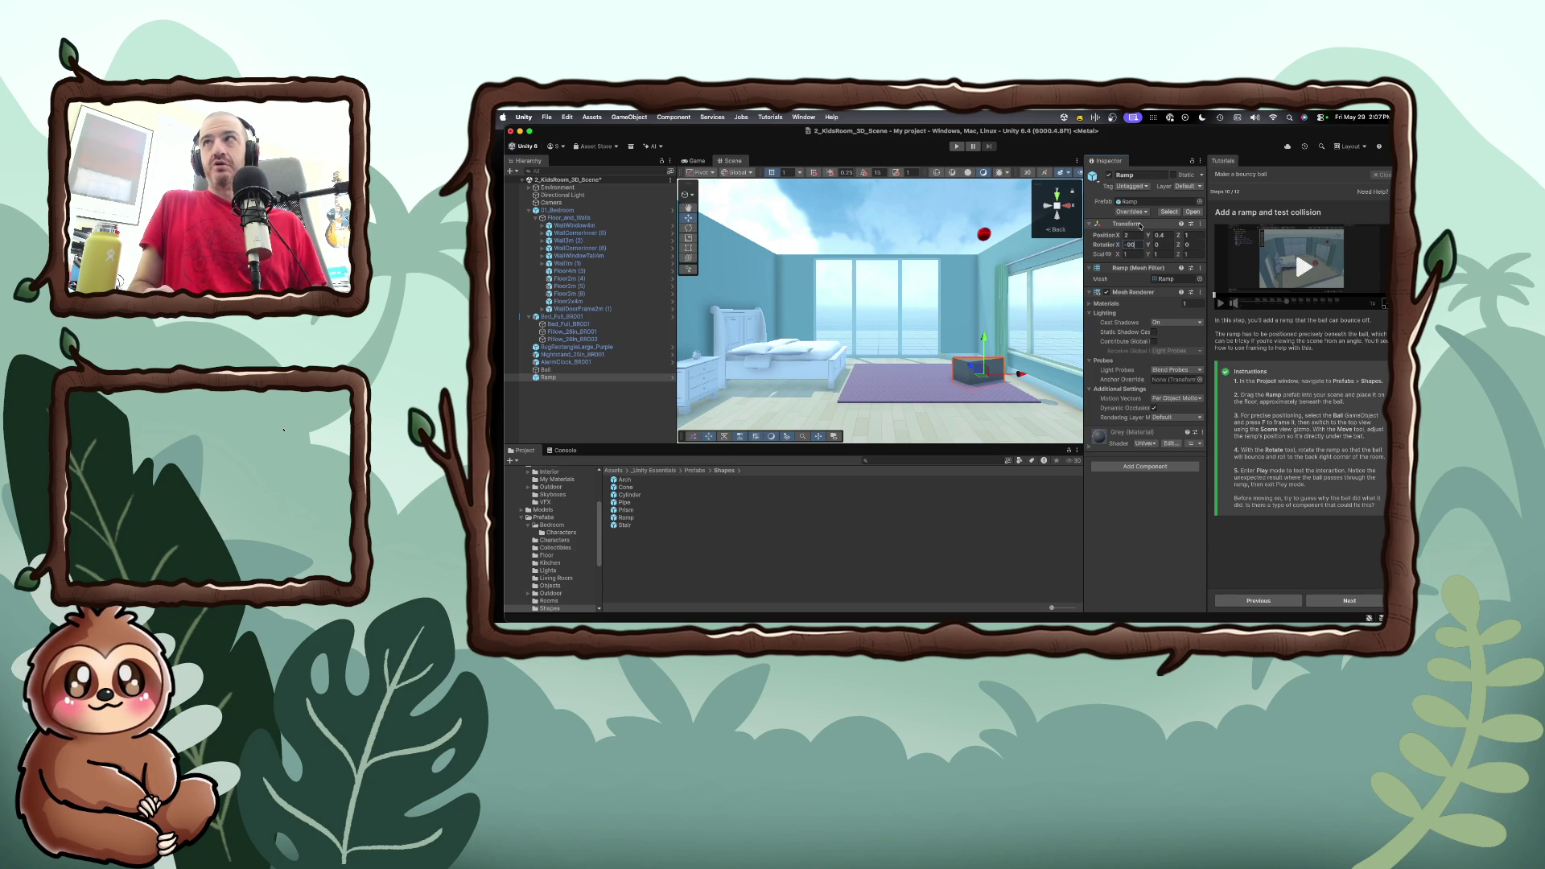
pyautogui.press('Escape')
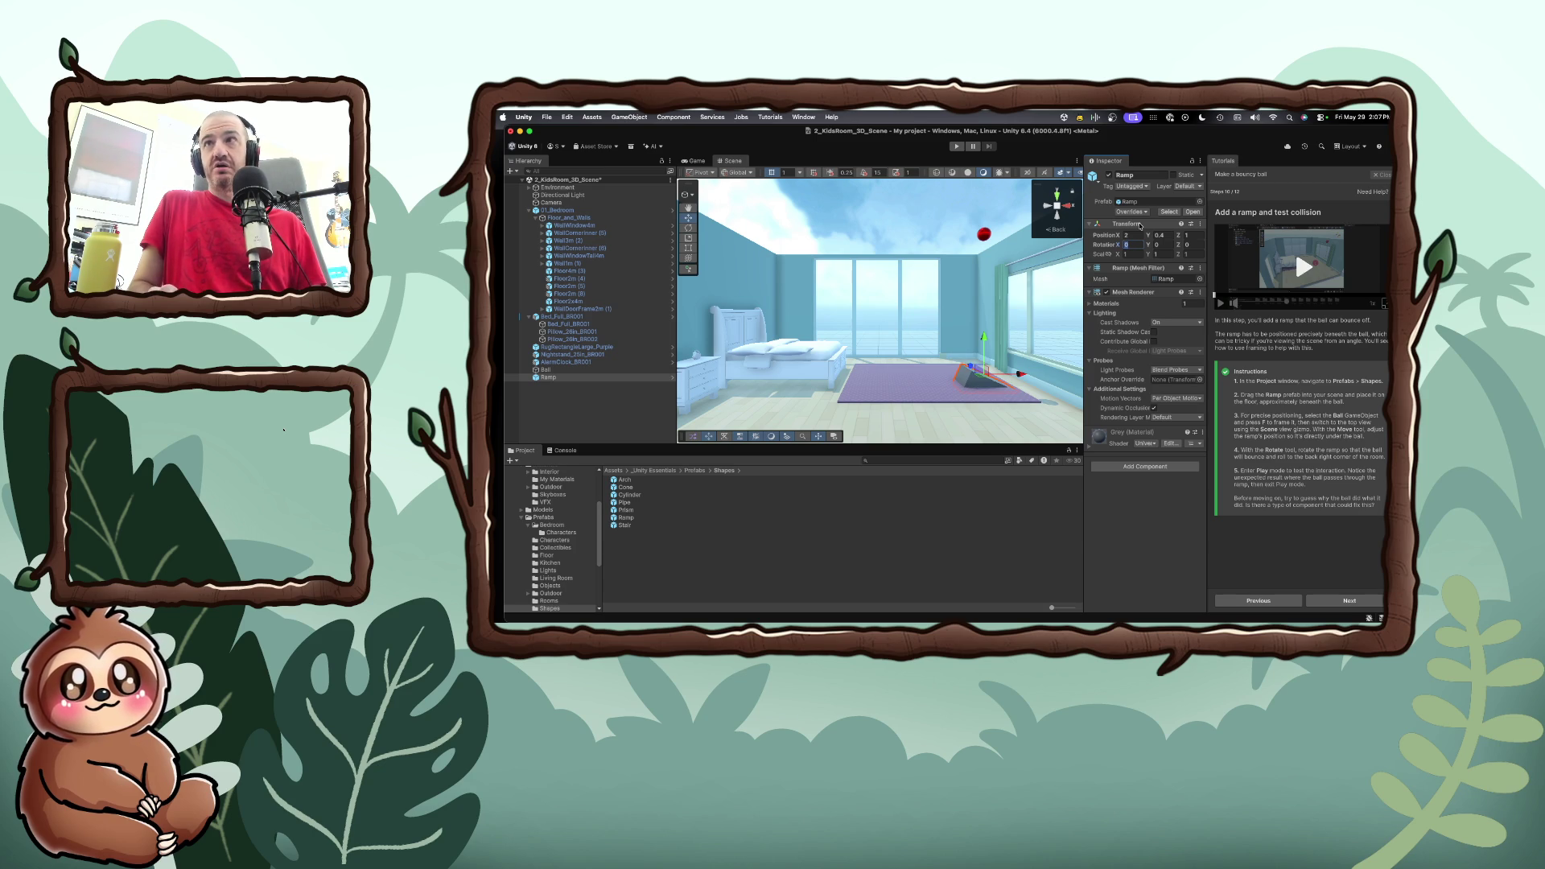
pyautogui.write('180')
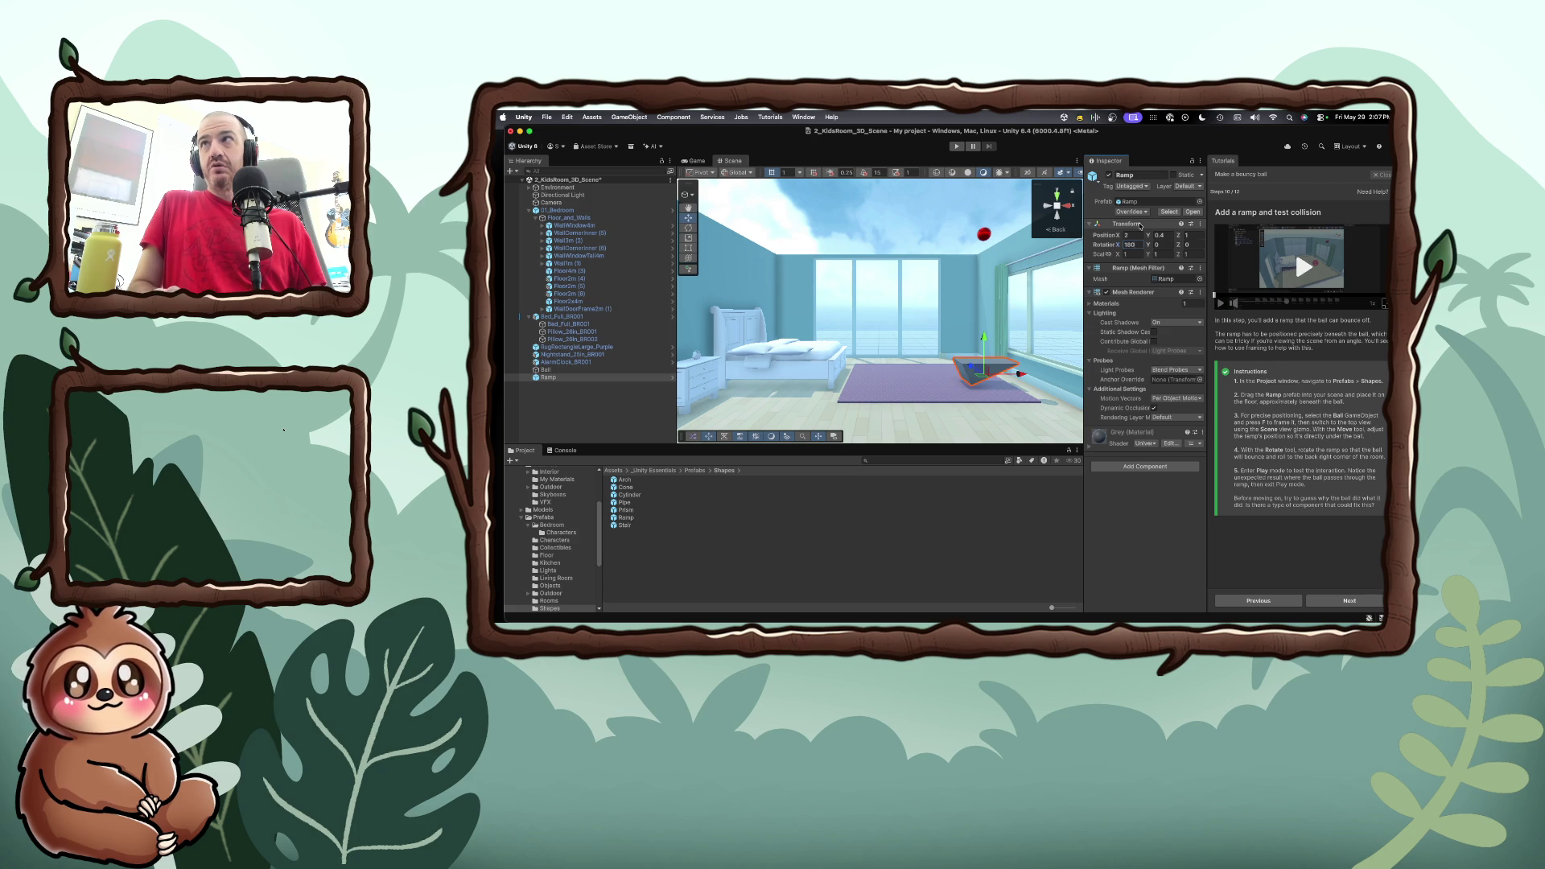
pyautogui.press('Escape')
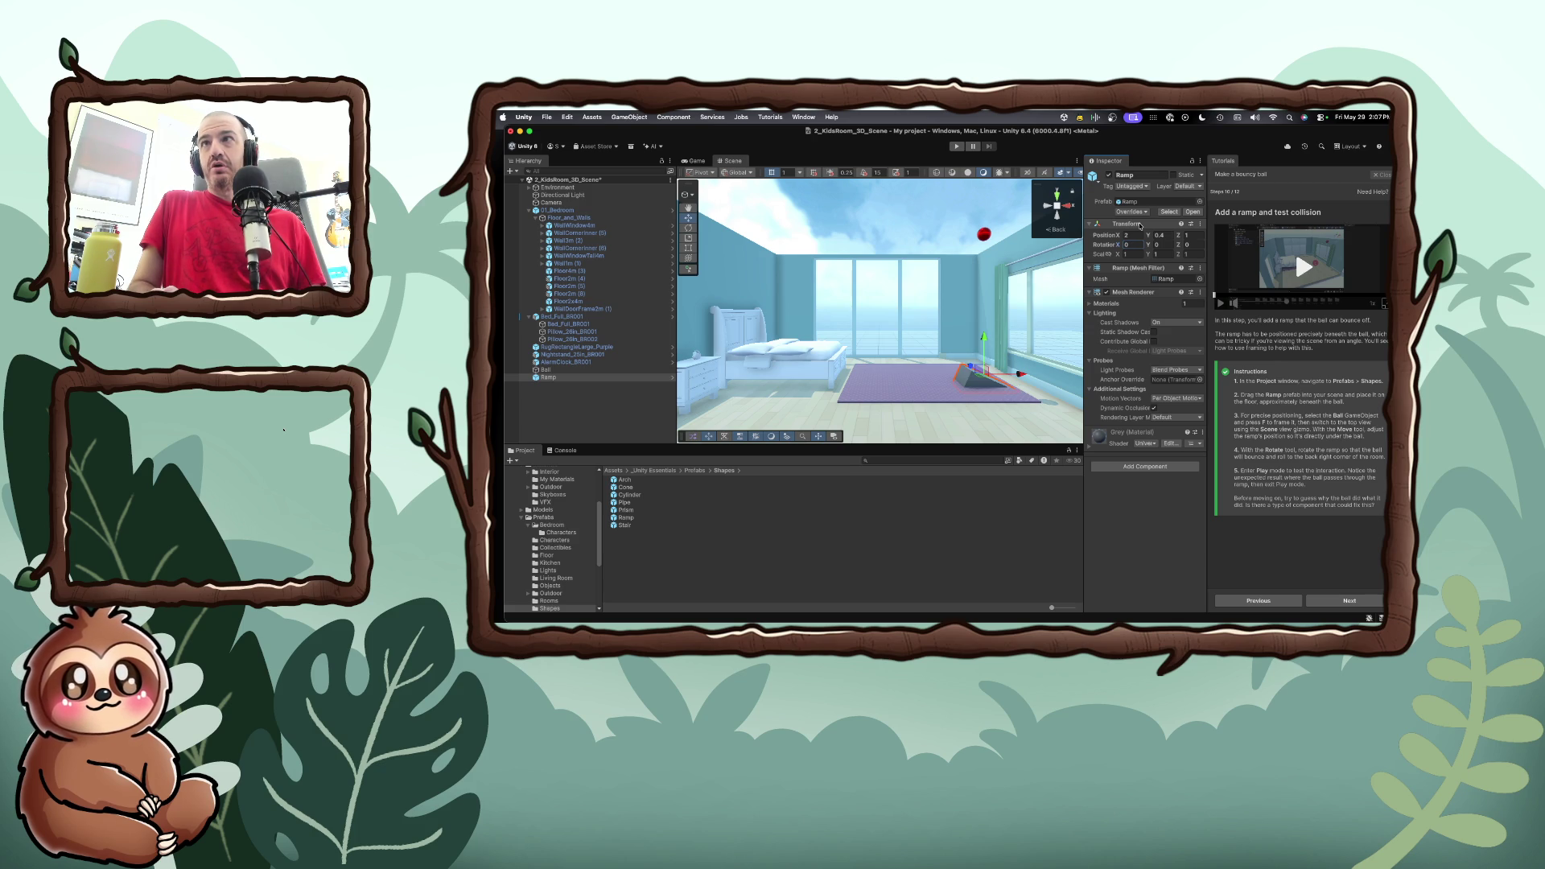
# Set the Ramp's Y rotation to -90 and widen the Inspector
pyautogui.click(1158, 244)
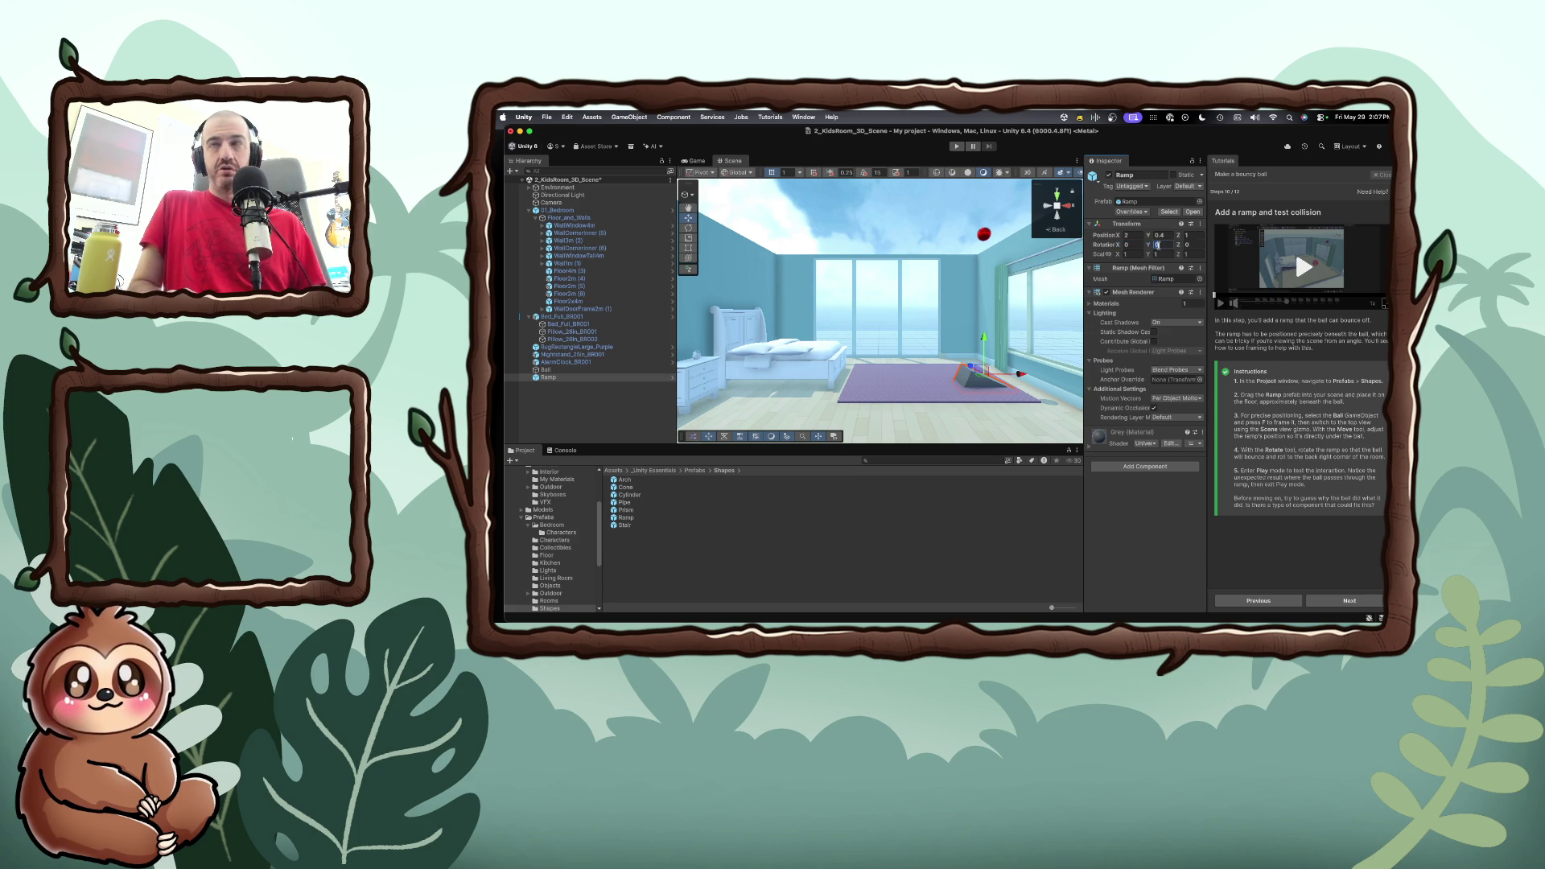
pyautogui.write('180')
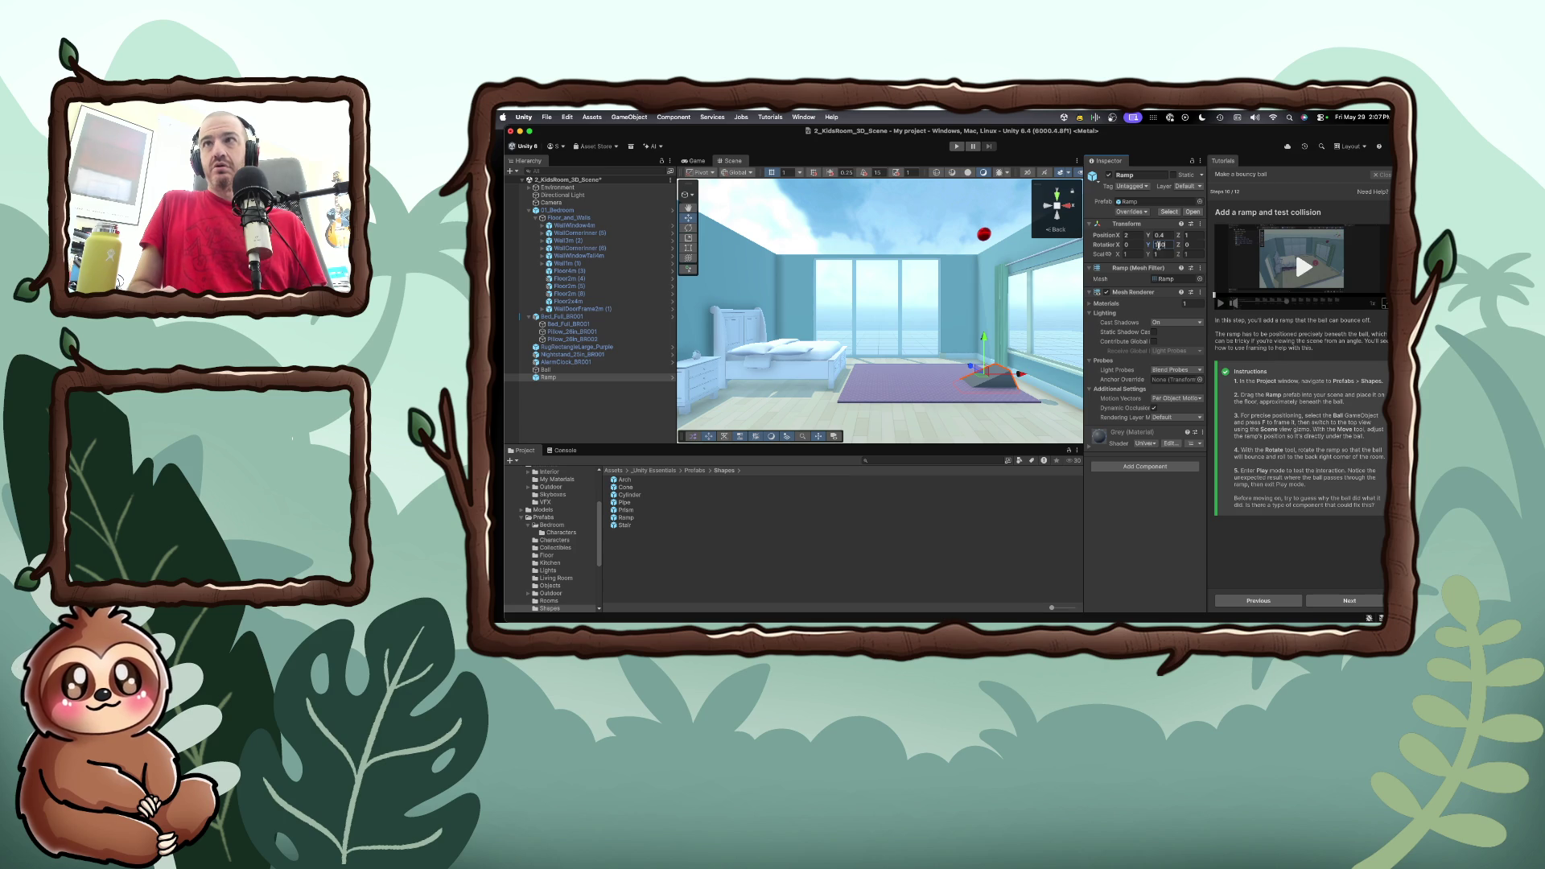
pyautogui.press('BackSpace')
pyautogui.press('BackSpace')
pyautogui.press('BackSpace')
pyautogui.write('90')
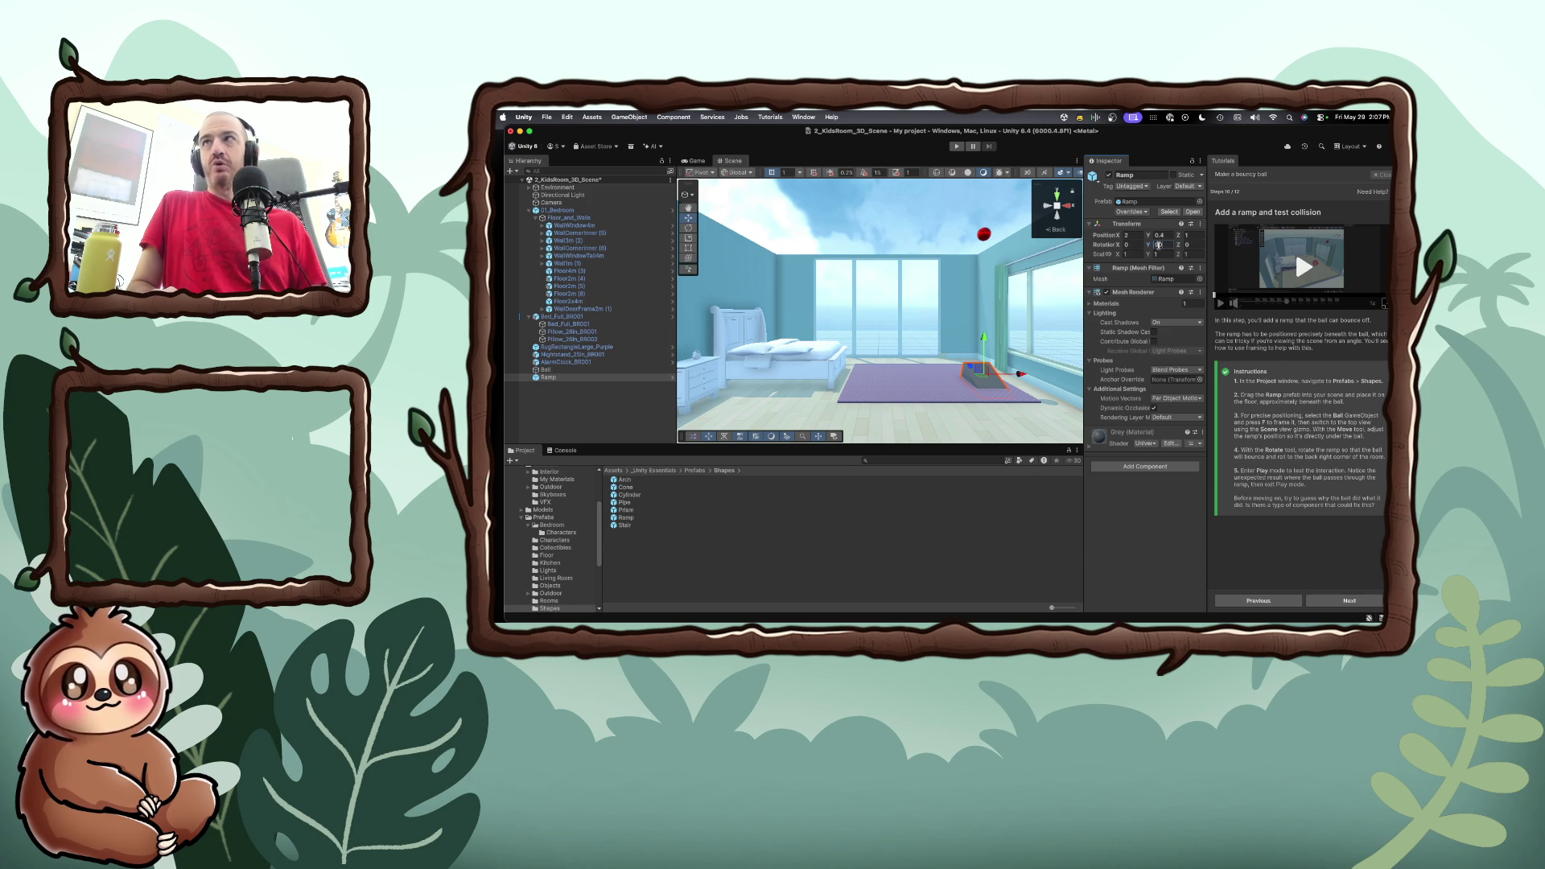
pyautogui.press('BackSpace')
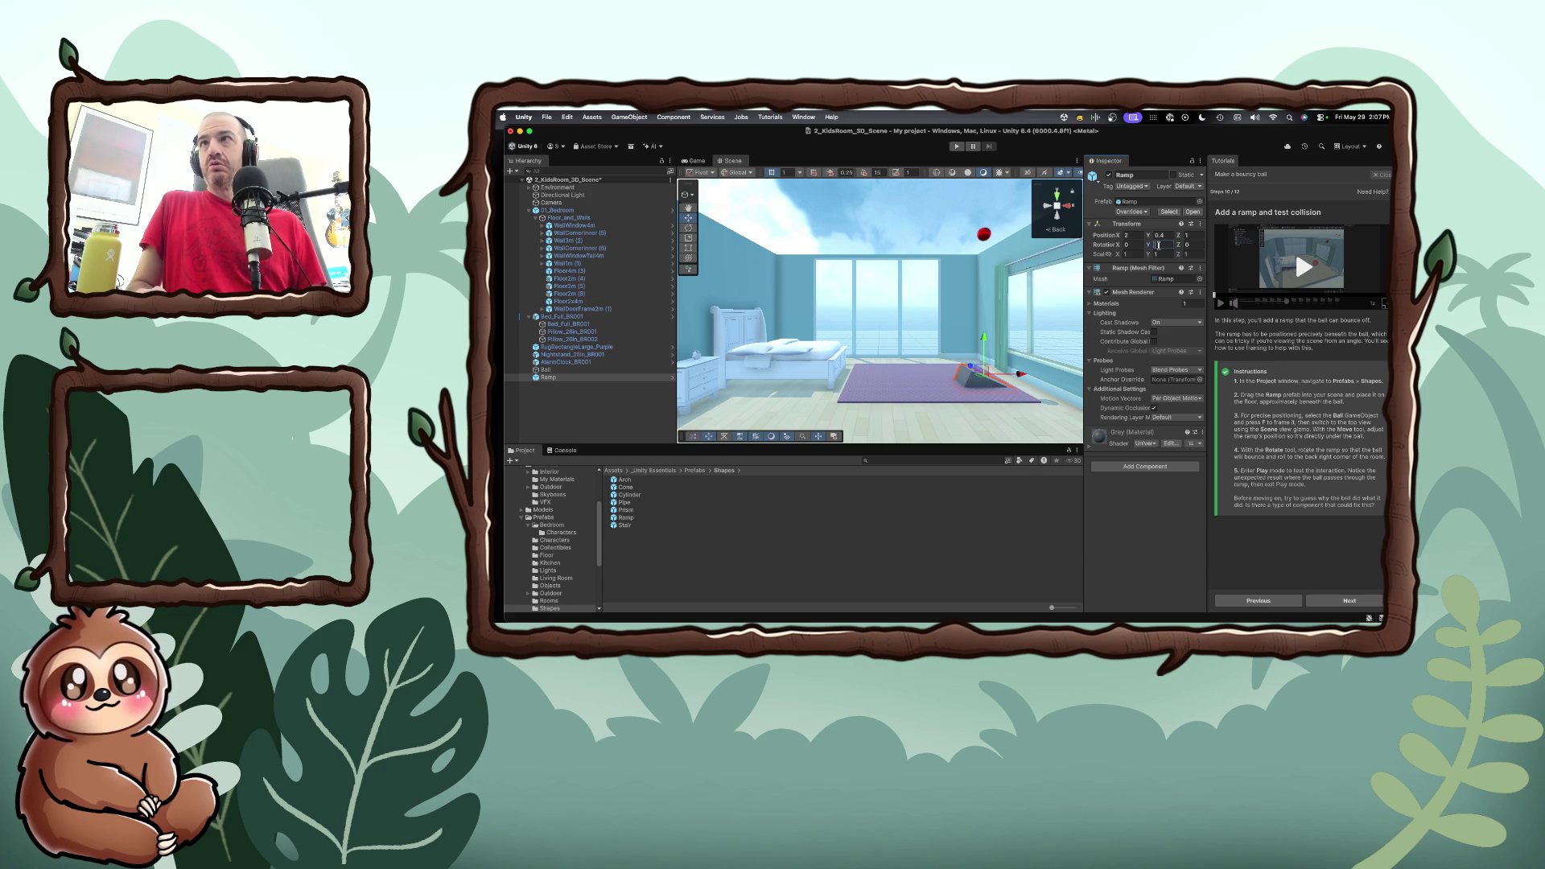
pyautogui.write('-90')
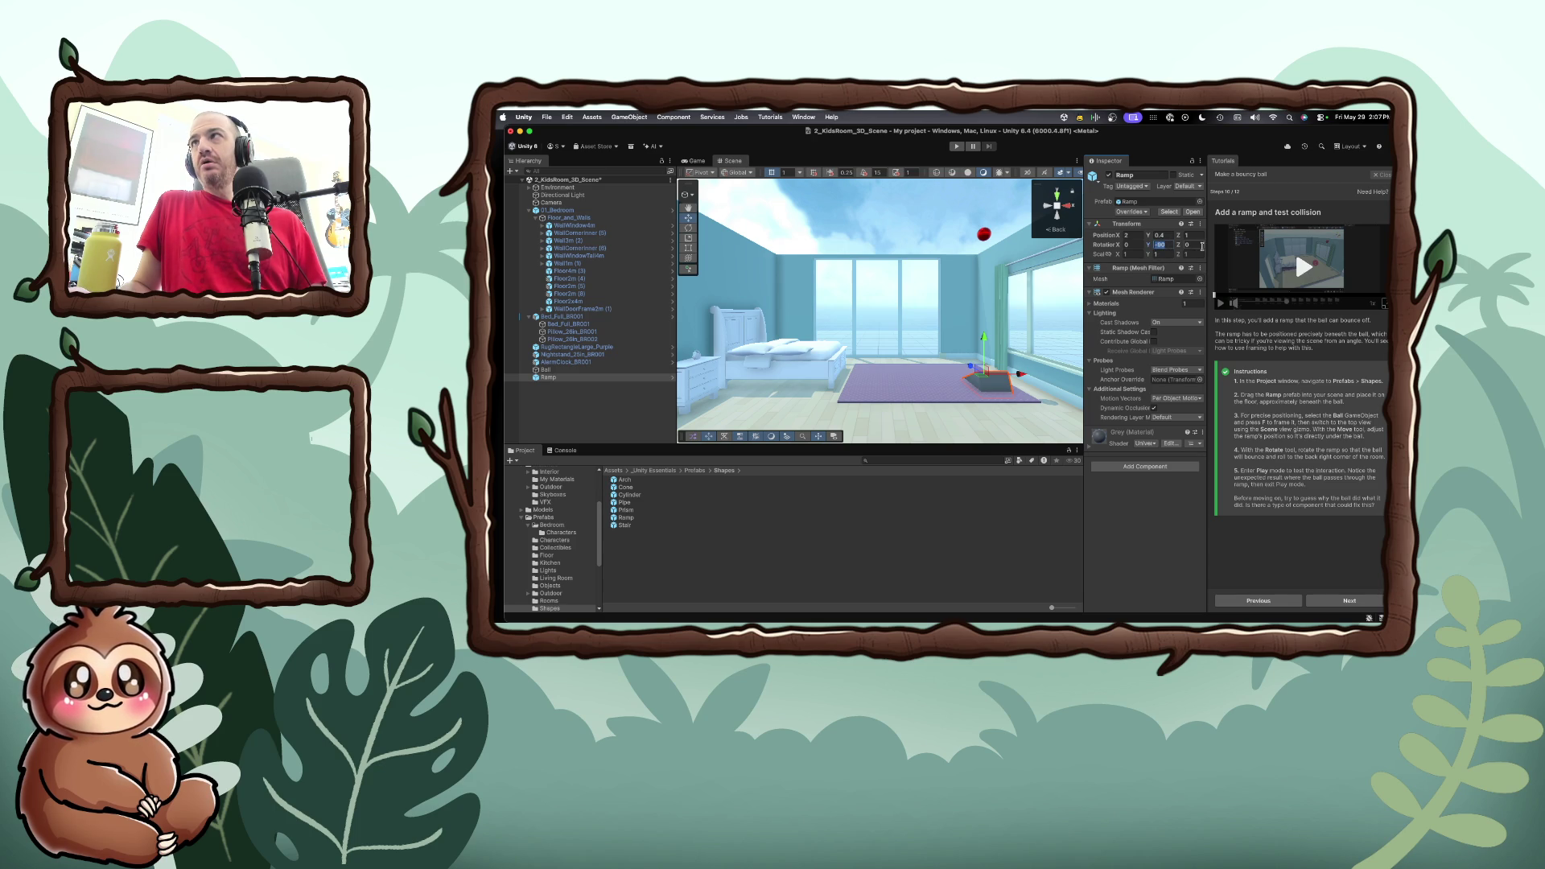
pyautogui.moveTo(1206, 247); pyautogui.dragTo(1234, 246)
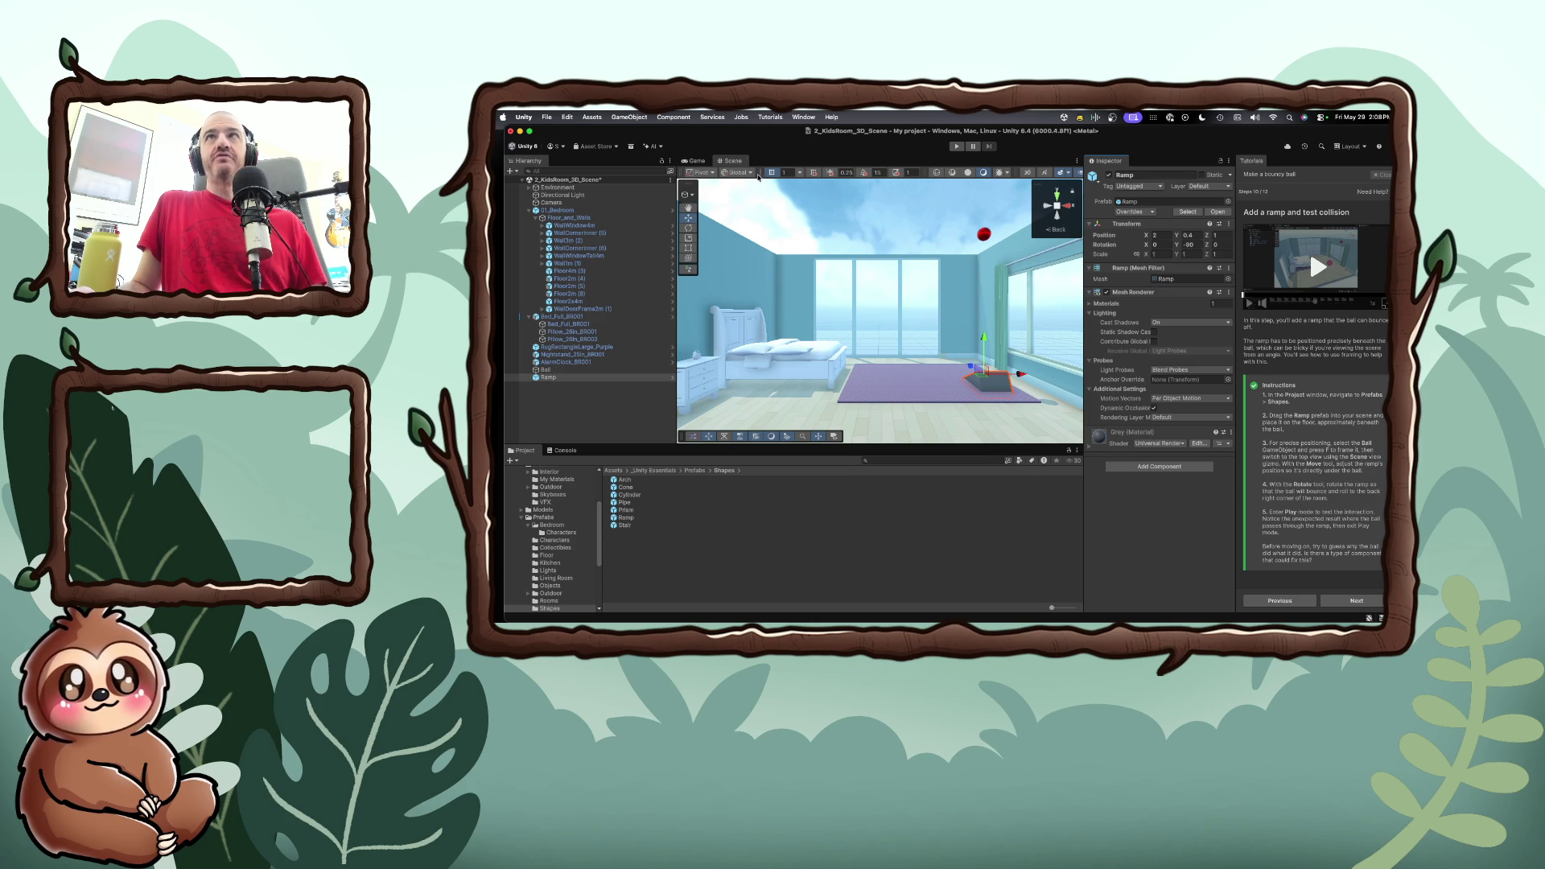
pyautogui.click(955, 146)
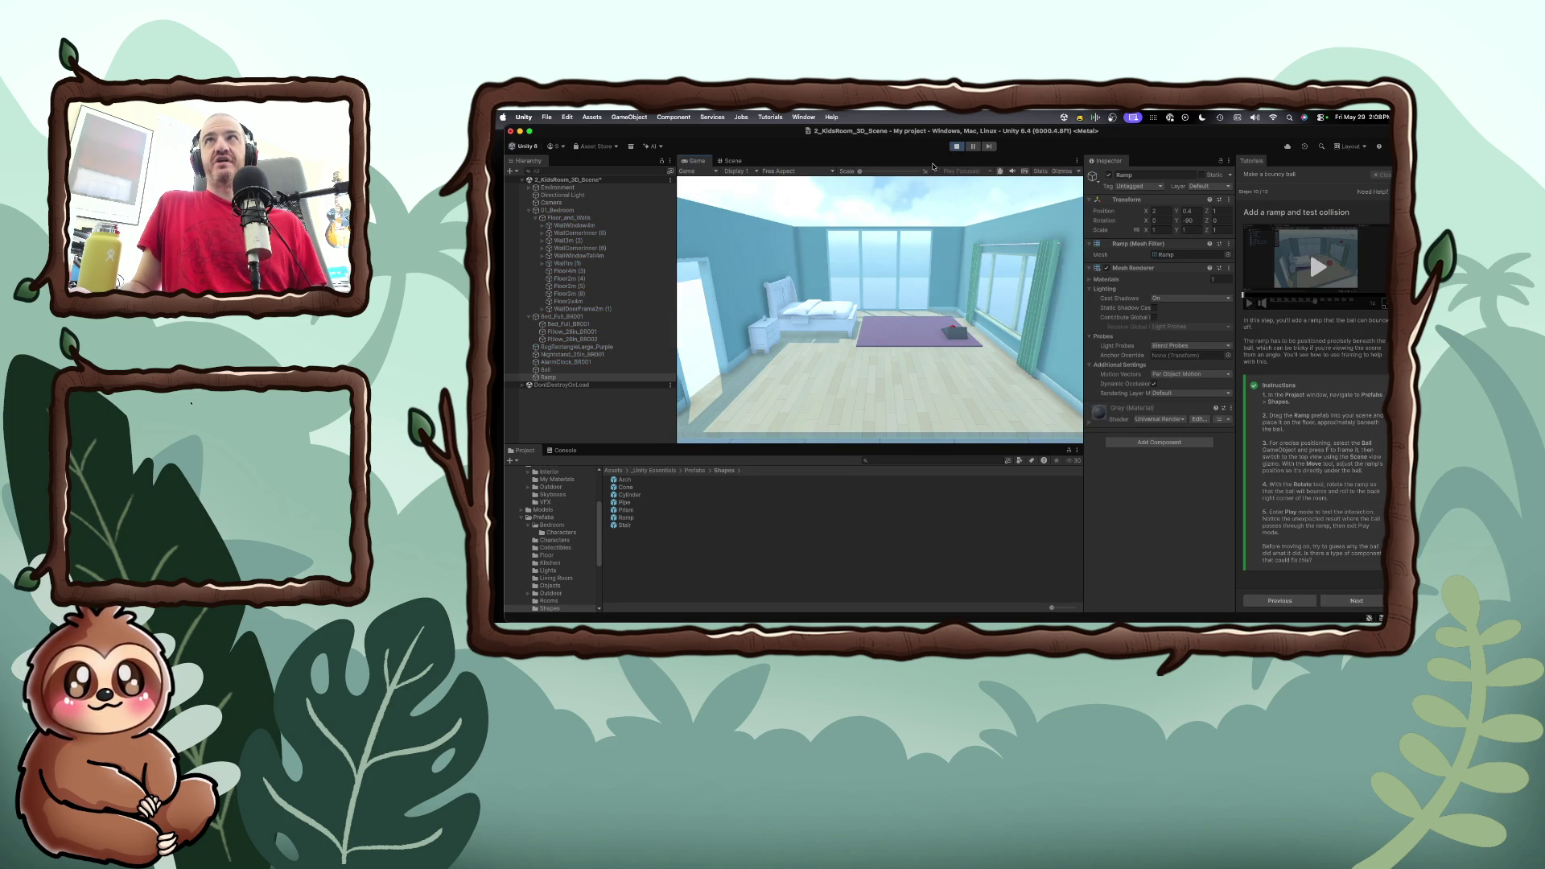
pyautogui.click(957, 148)
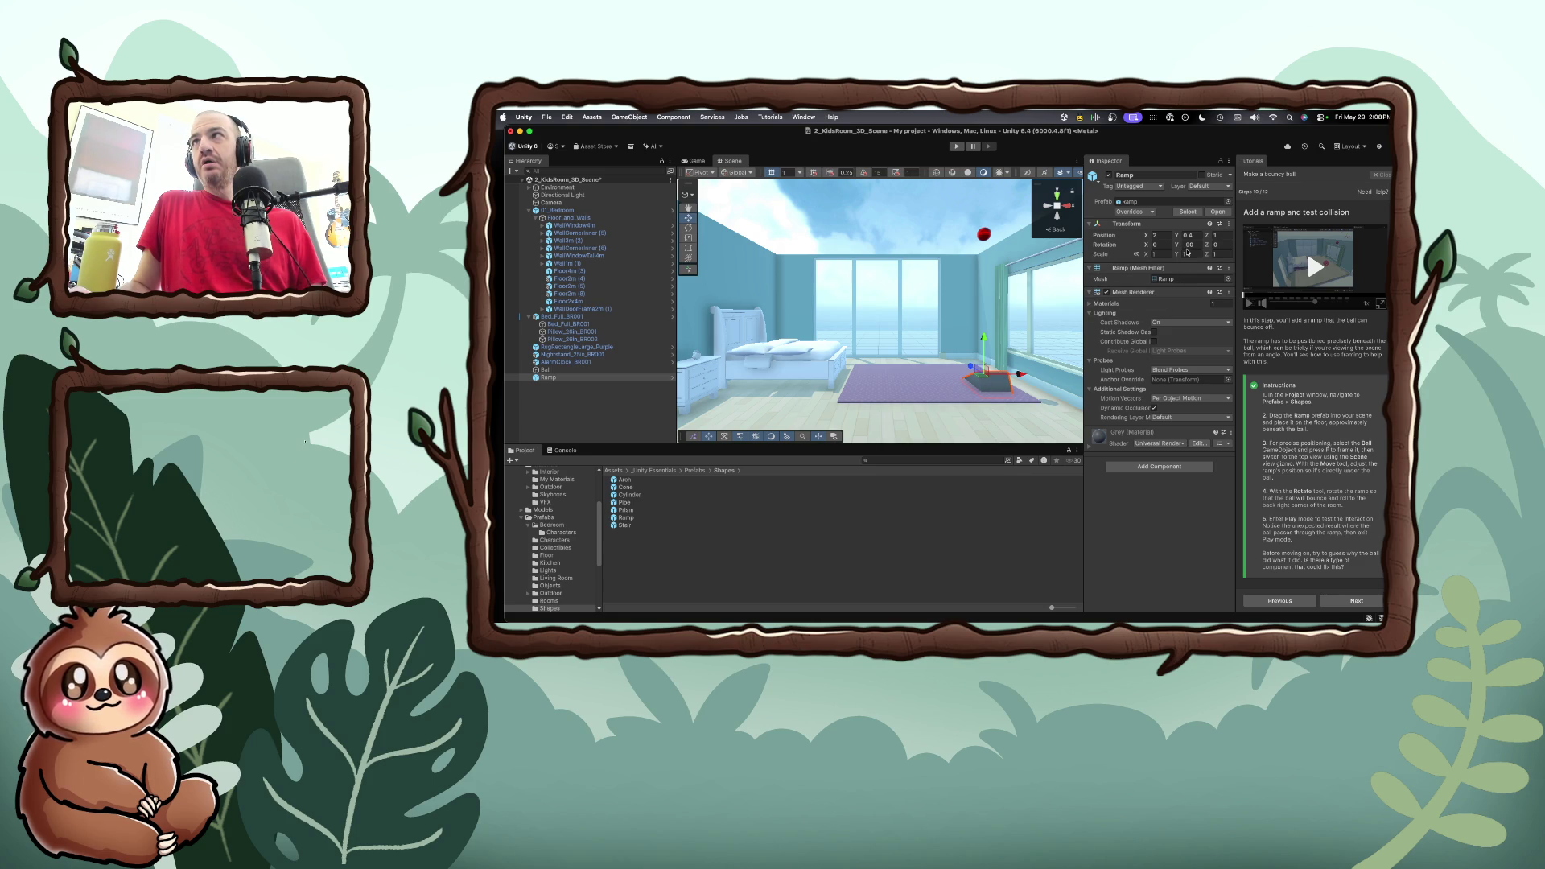
# Confirm the Ramp's Y rotation stays -90 and frame the Ramp with the Hand tool
pyautogui.click(1179, 245)
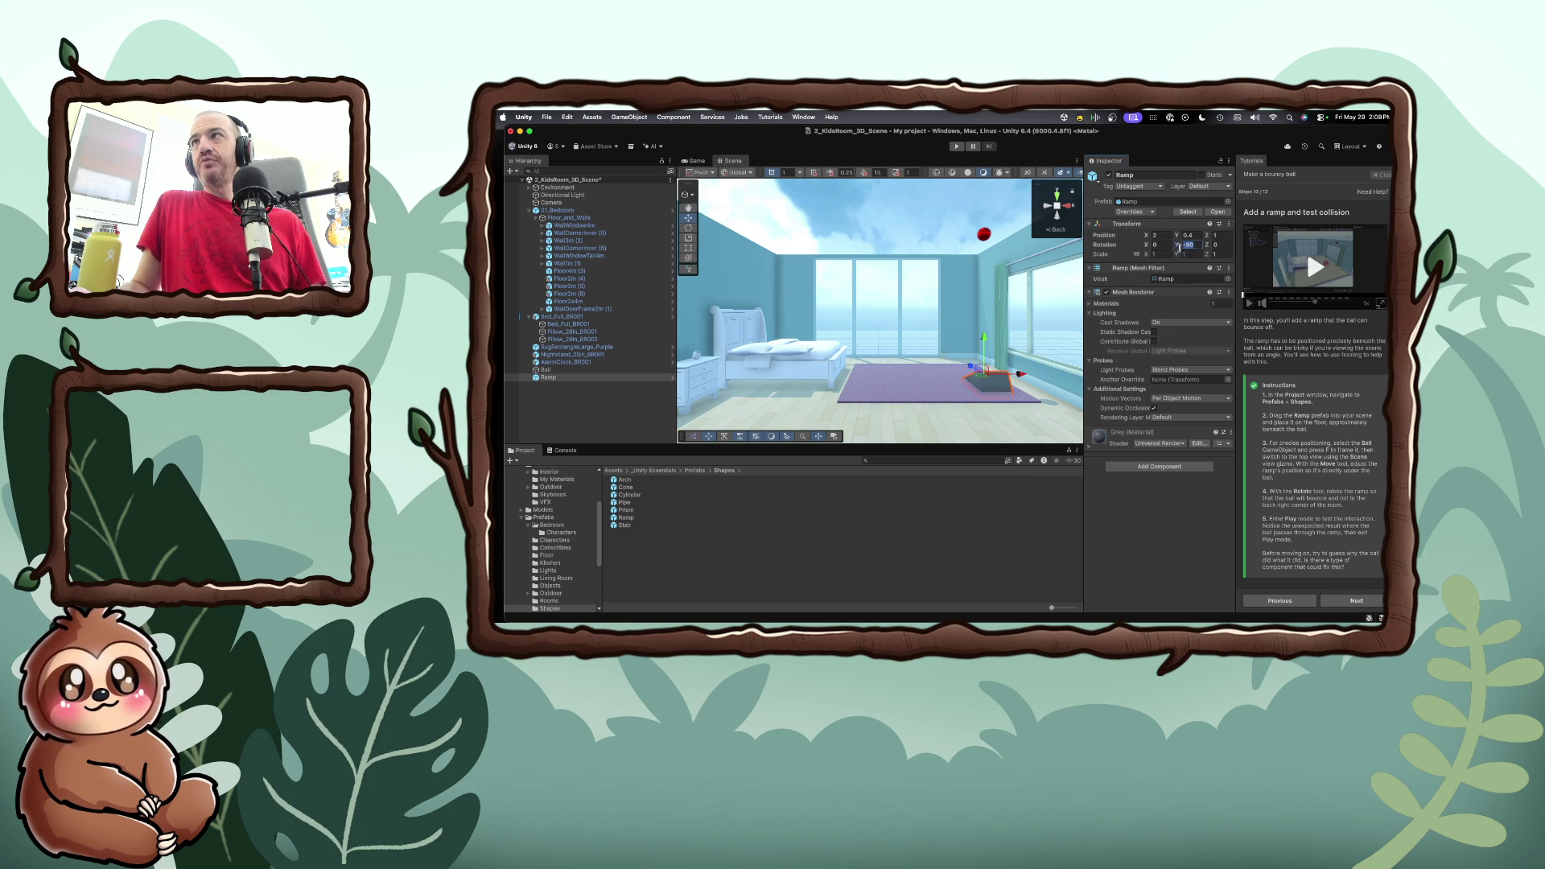
pyautogui.click(1178, 248)
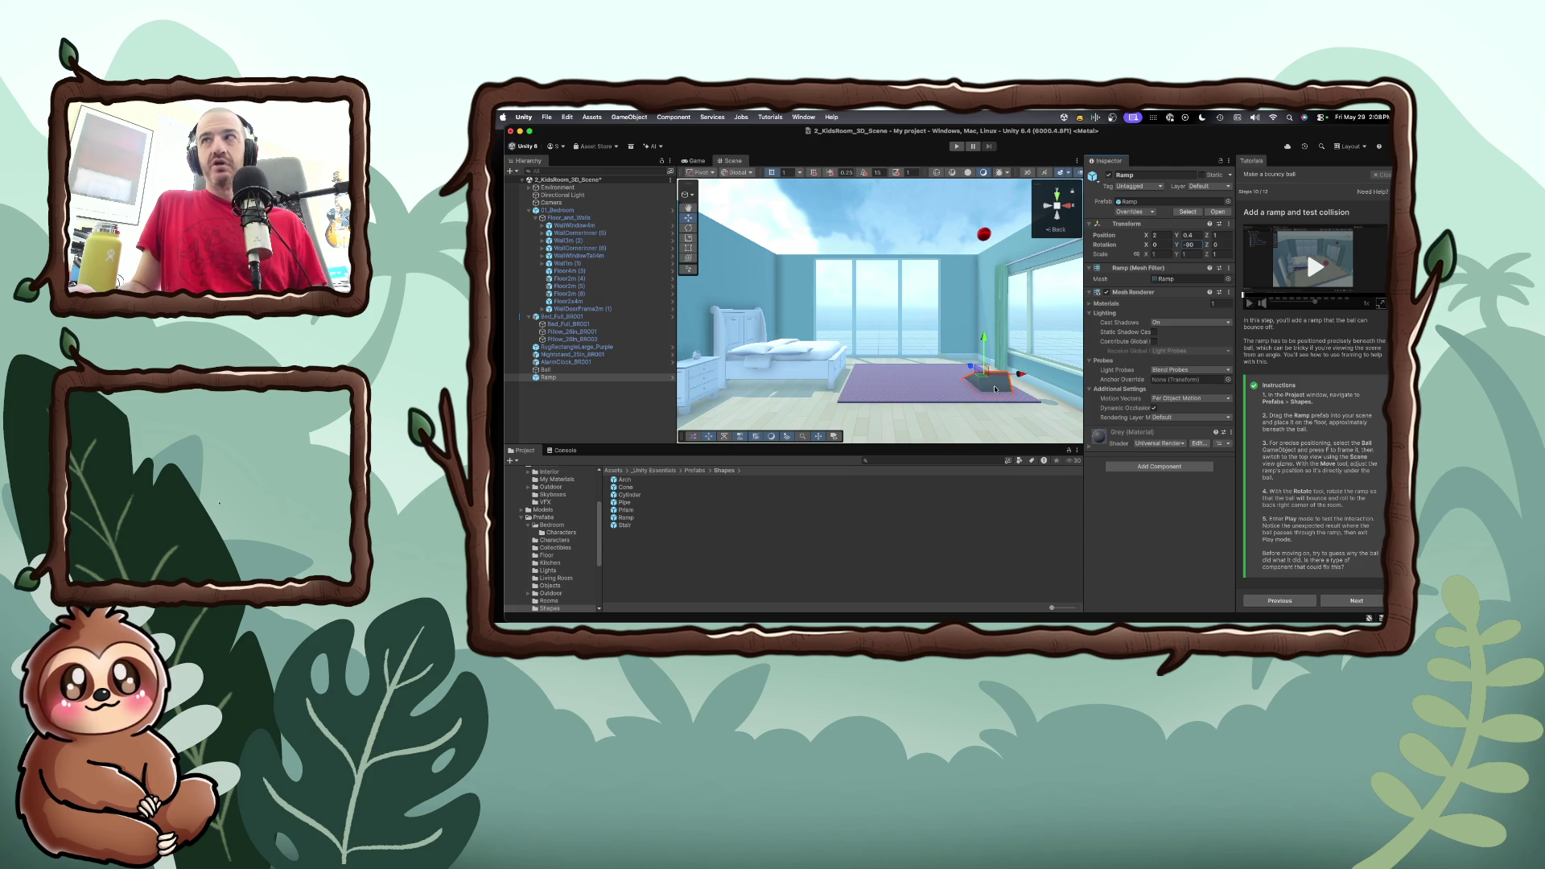
pyautogui.click(688, 208)
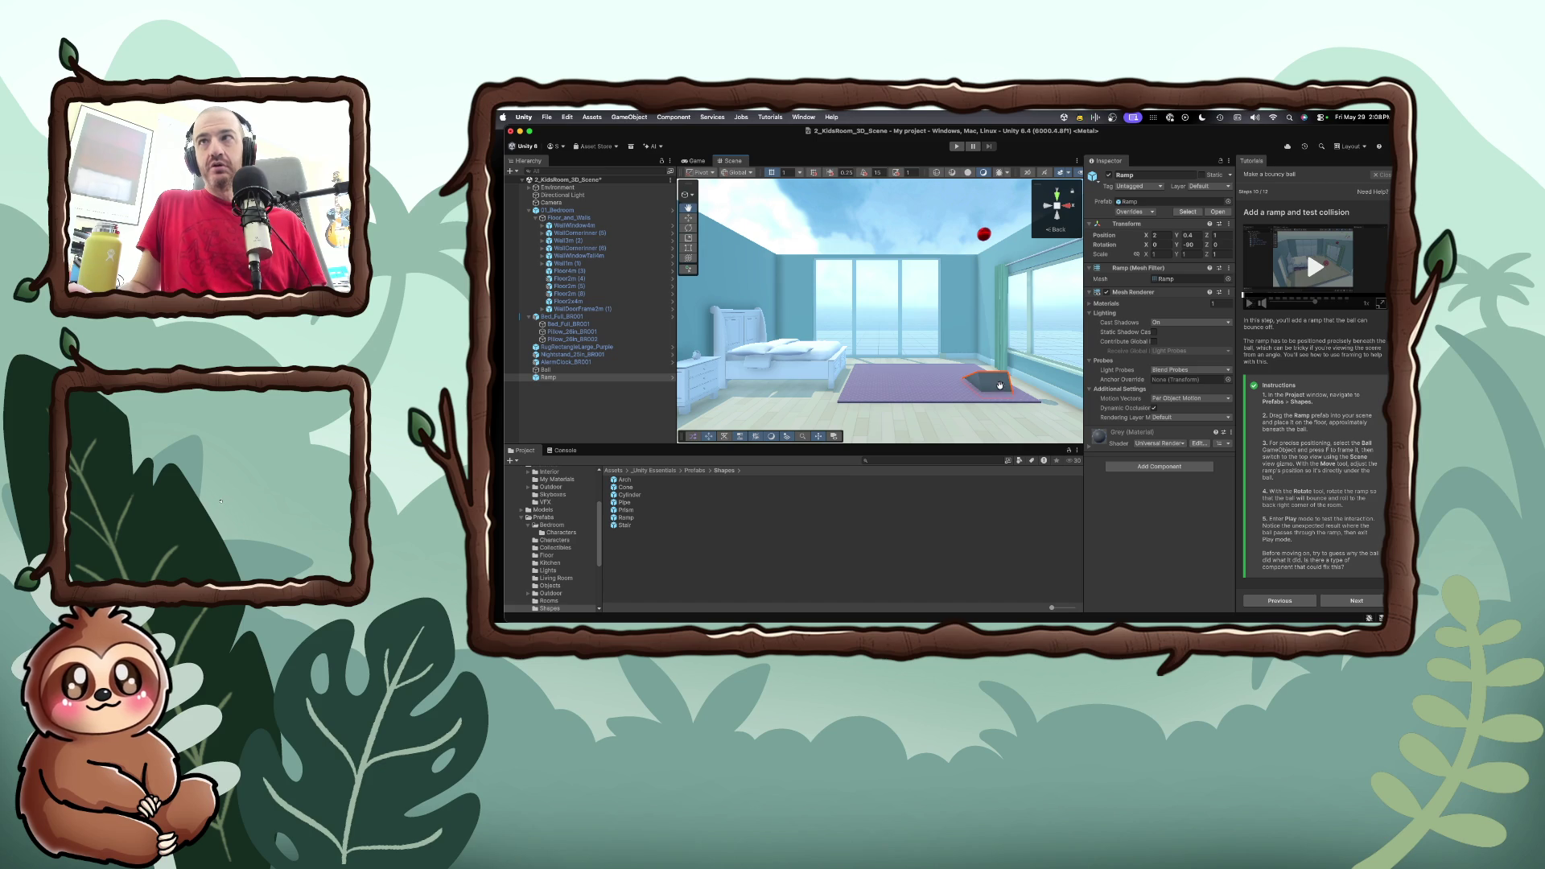
pyautogui.press('f')
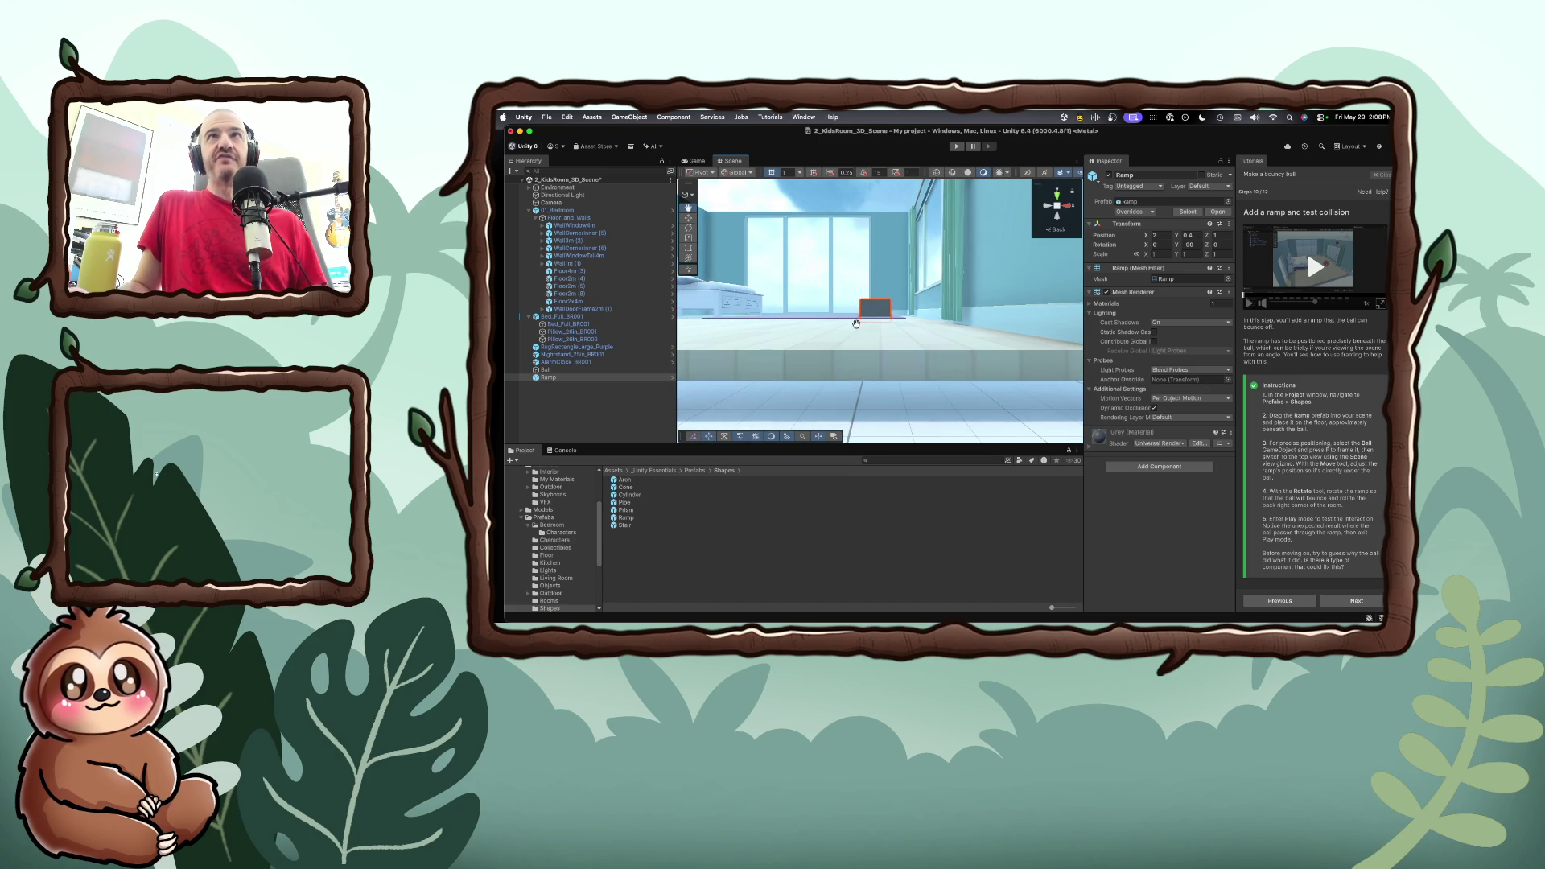
pyautogui.scroll(3, 859, 327)
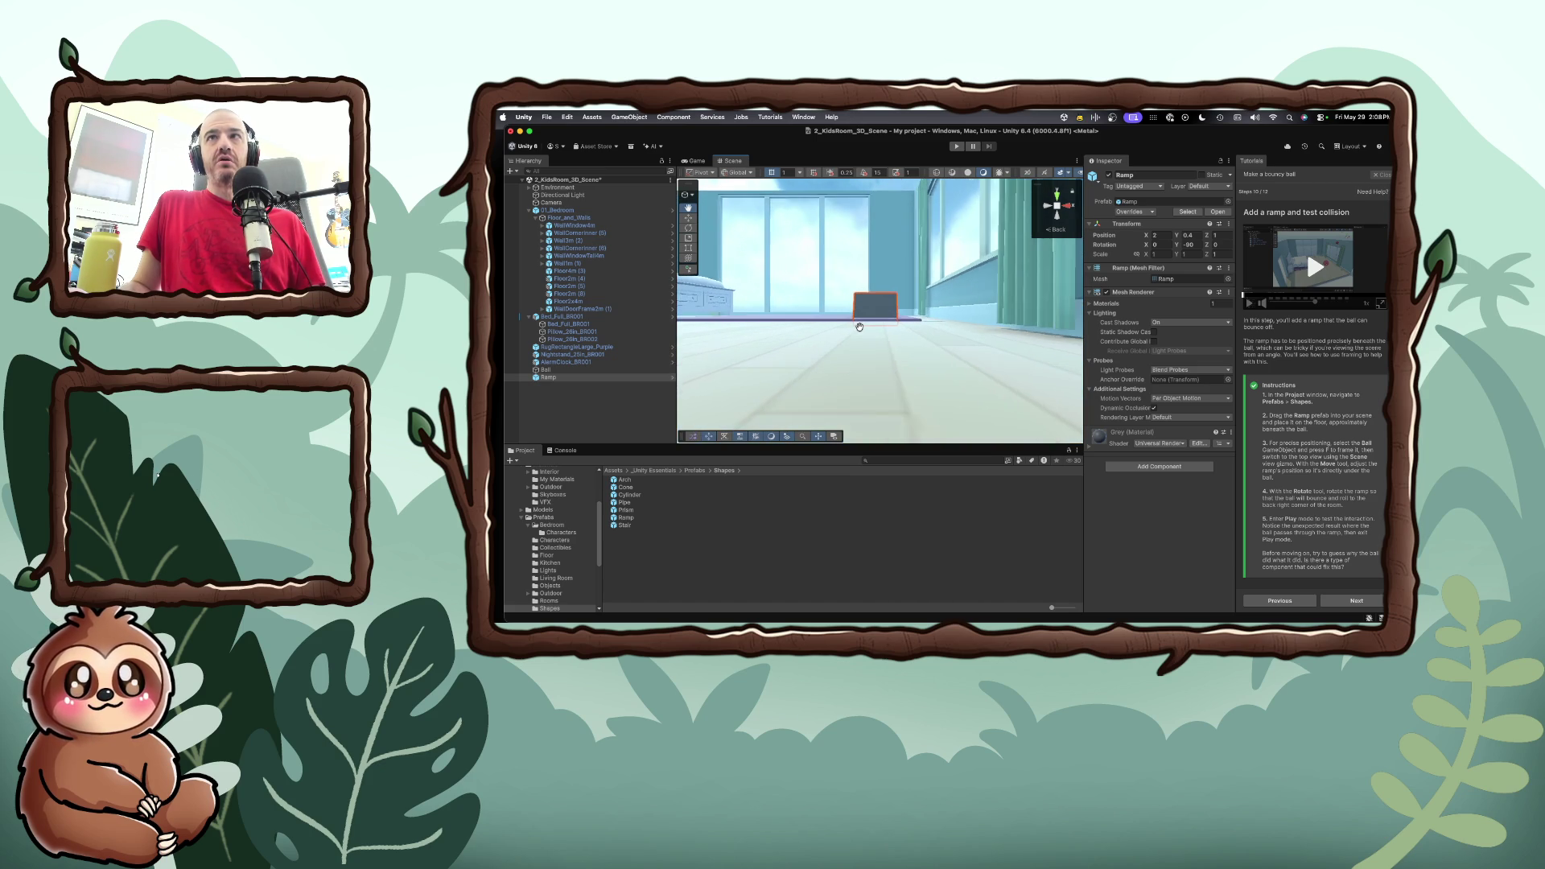
pyautogui.scroll(-2, 860, 326)
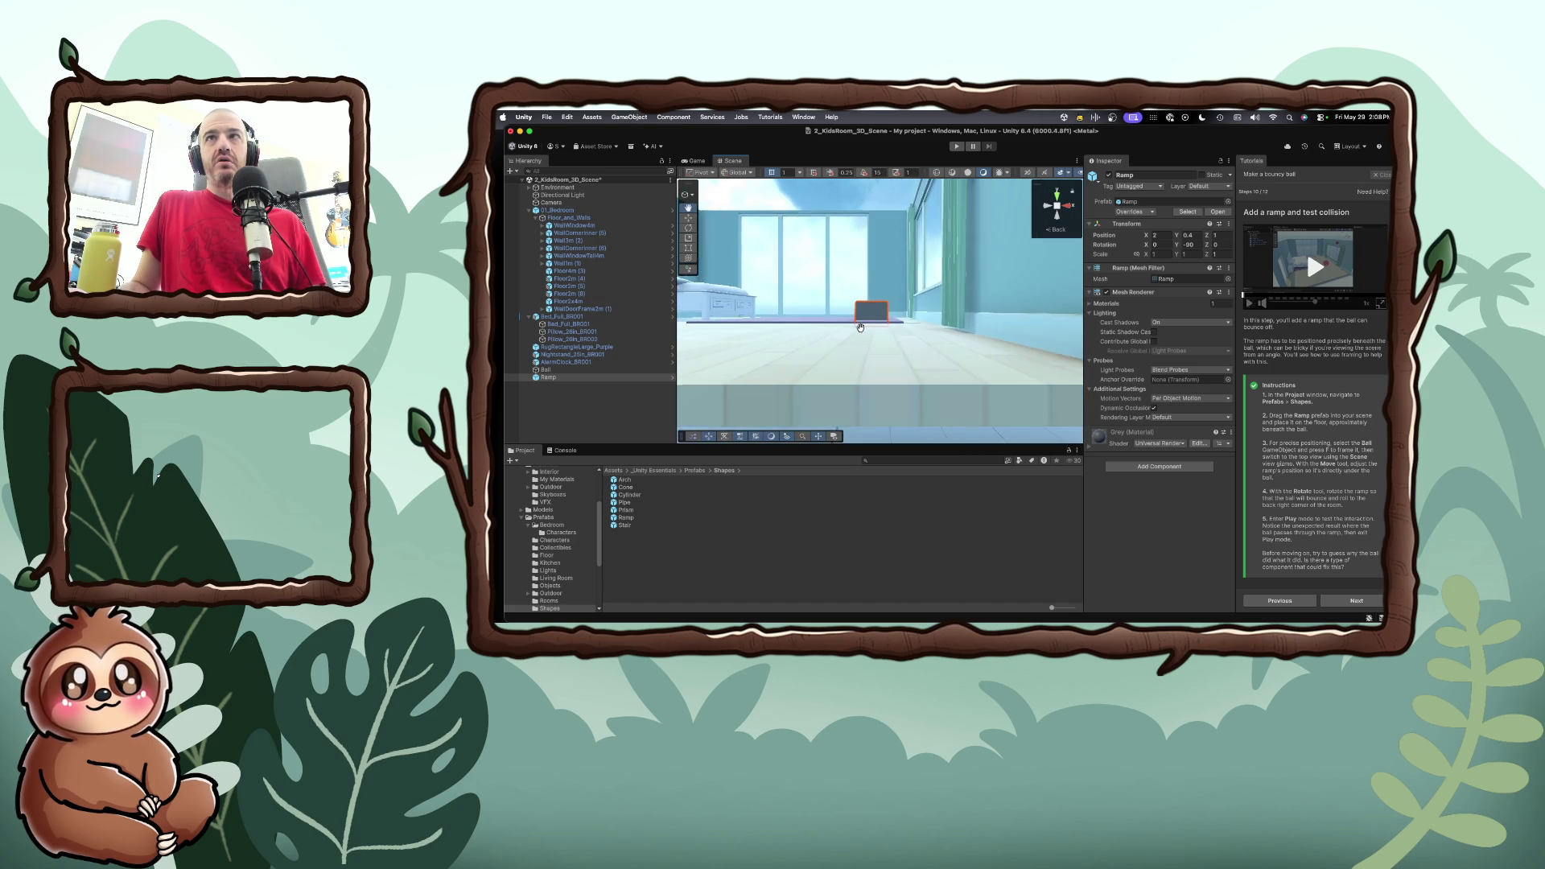
pyautogui.scroll(-4, 860, 330)
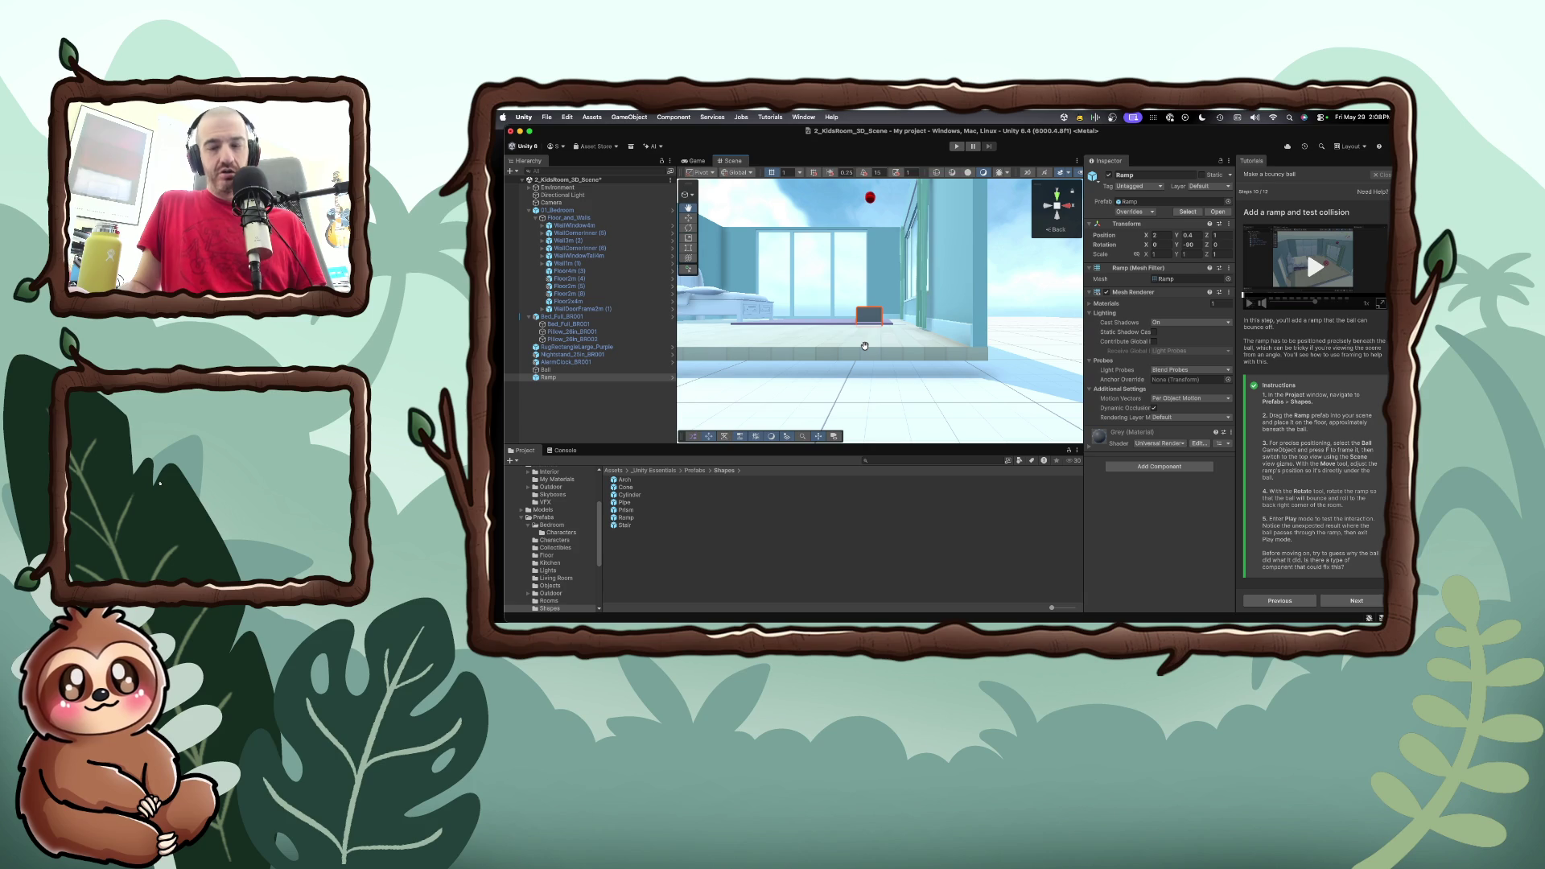
# Orbit around the Ramp, then switch to the gizmo's top view over the rug
pyautogui.press('e')
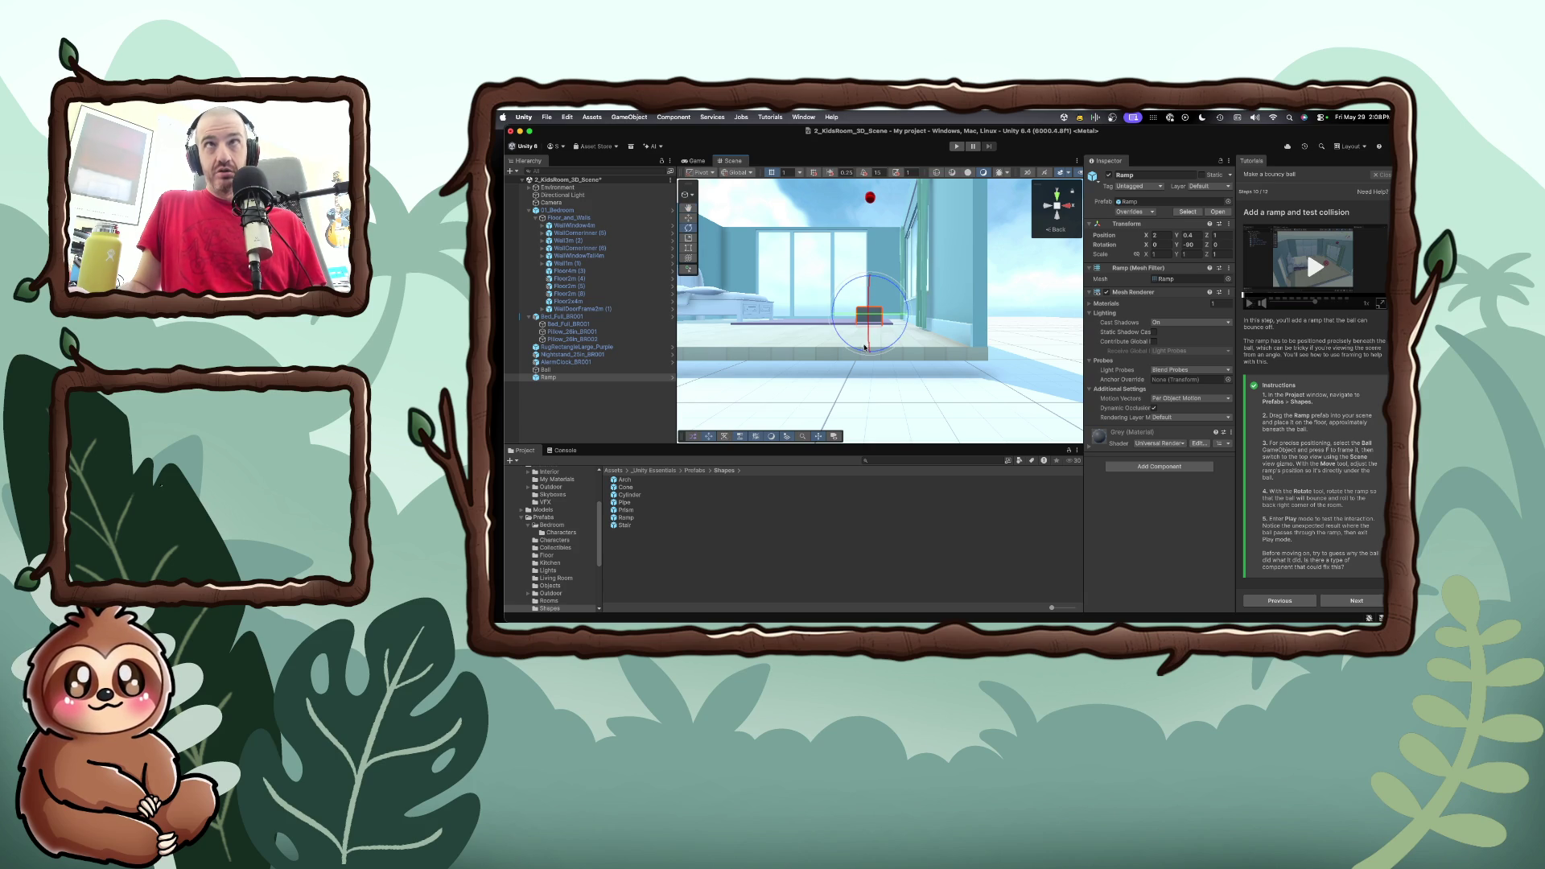
pyautogui.moveTo(864, 344); pyautogui.dragTo(864, 344)
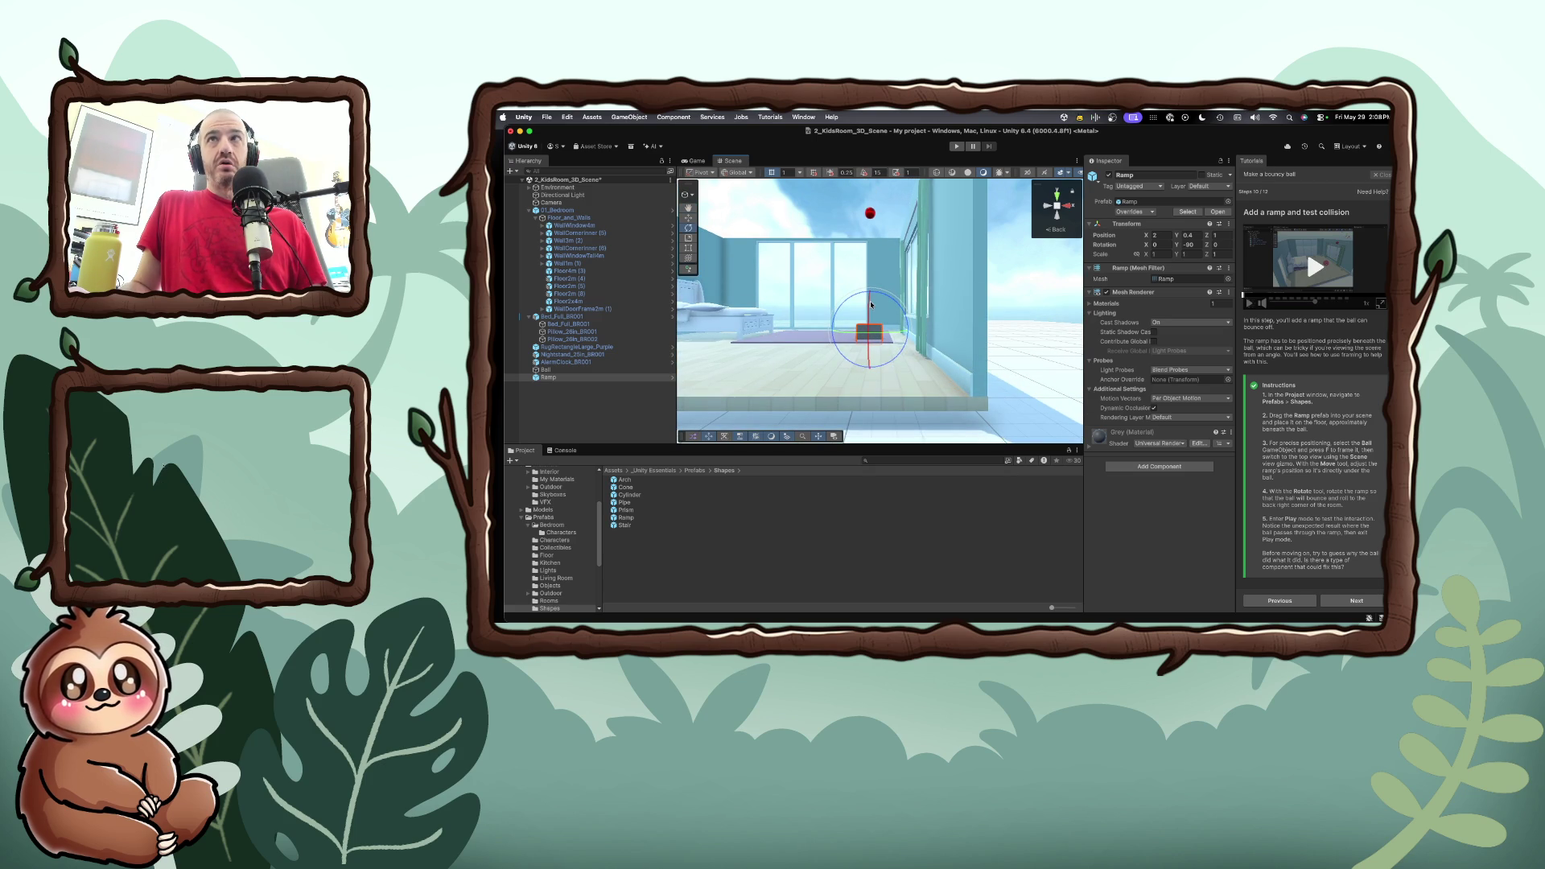
pyautogui.scroll(5, 872, 320)
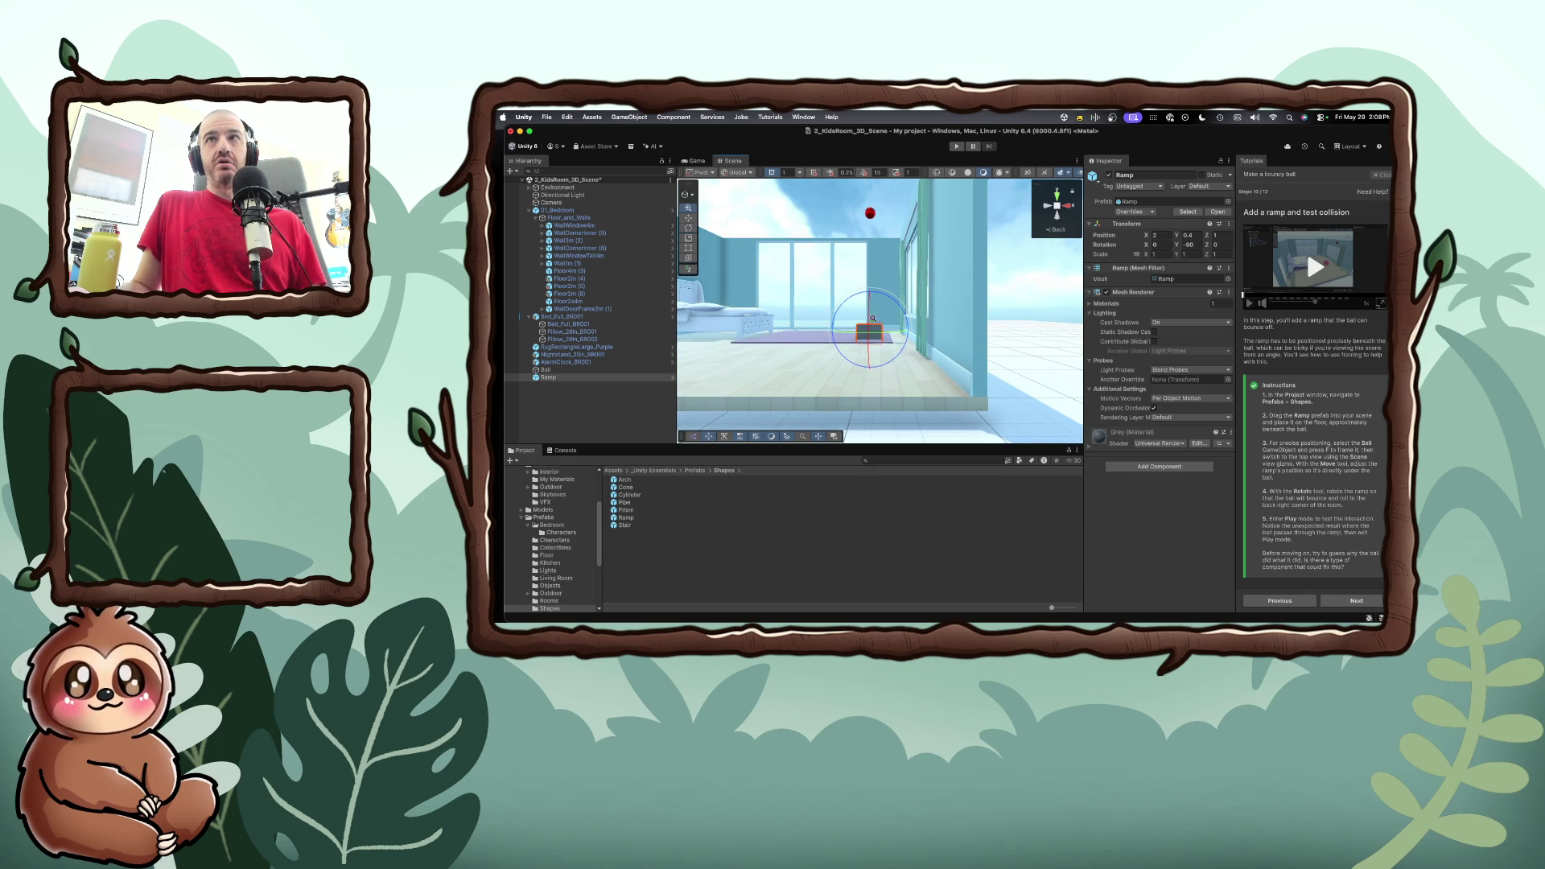
pyautogui.moveTo(953, 309); pyautogui.dragTo(917, 238)
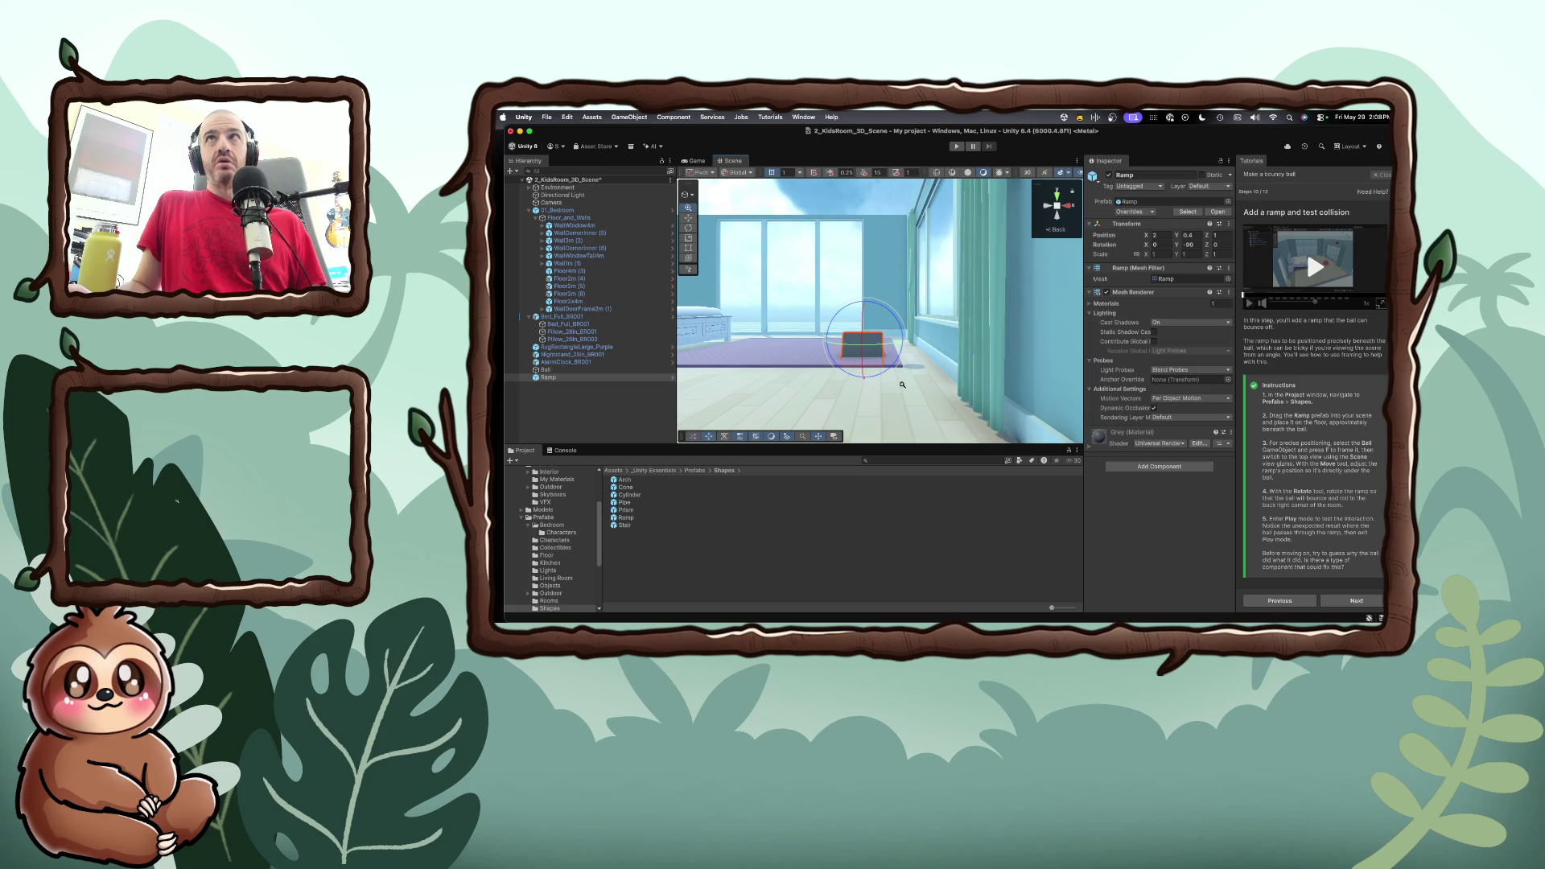
pyautogui.click(1057, 195)
pyautogui.scroll(-2, 866, 266)
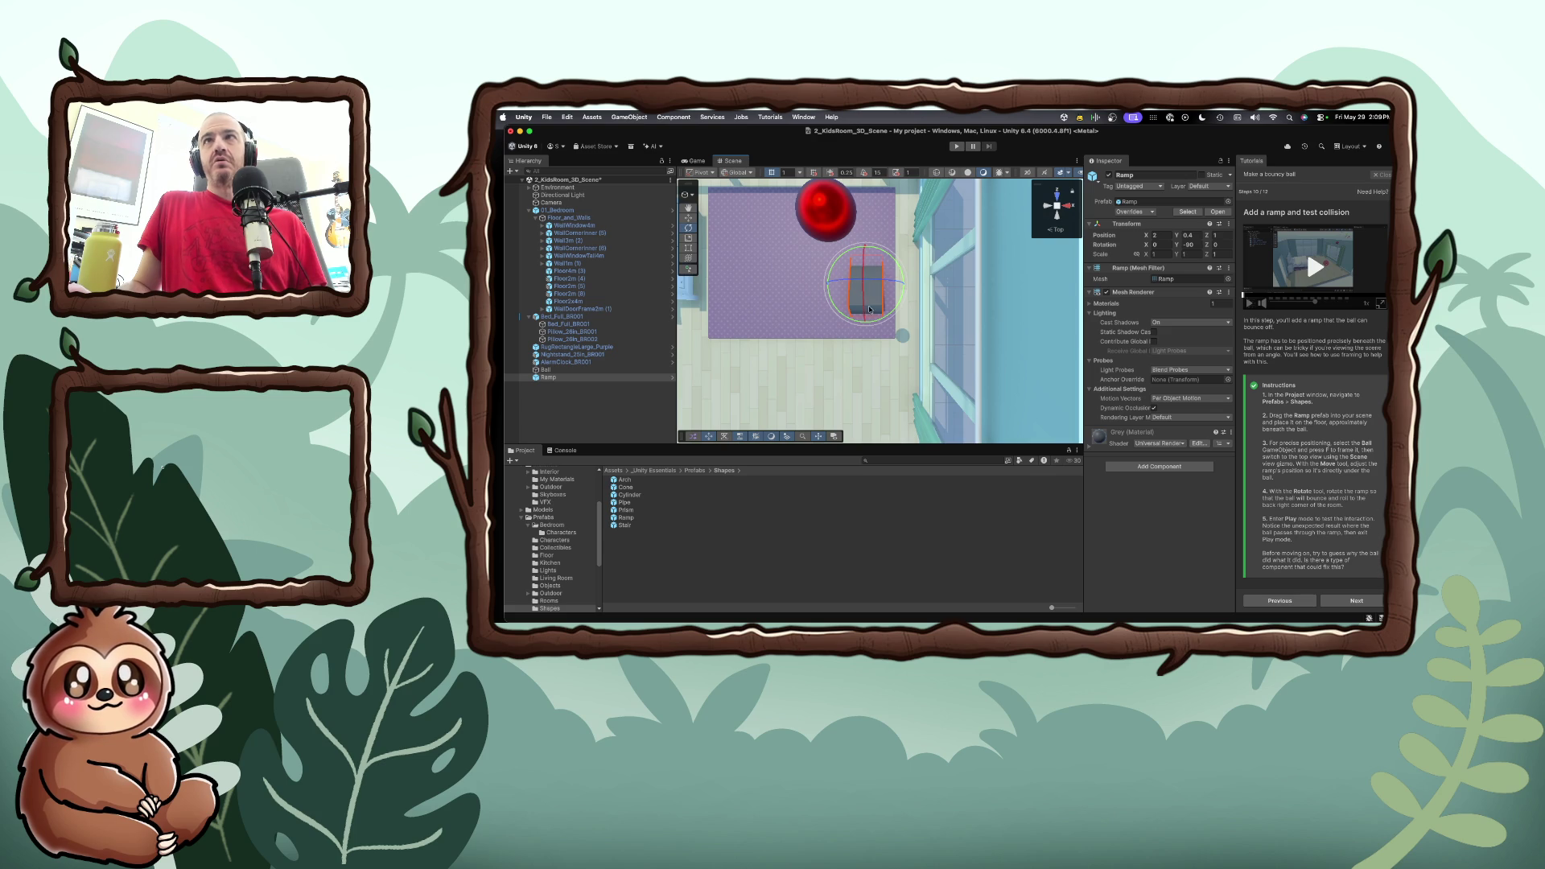
# Nudge the Ramp along its Z axis, then run and stop one ball-drop test
pyautogui.click(688, 218)
pyautogui.moveTo(865, 272)
pyautogui.mouseDown()
pyautogui.moveTo(864, 310)
pyautogui.moveTo(860, 276)
pyautogui.mouseUp()
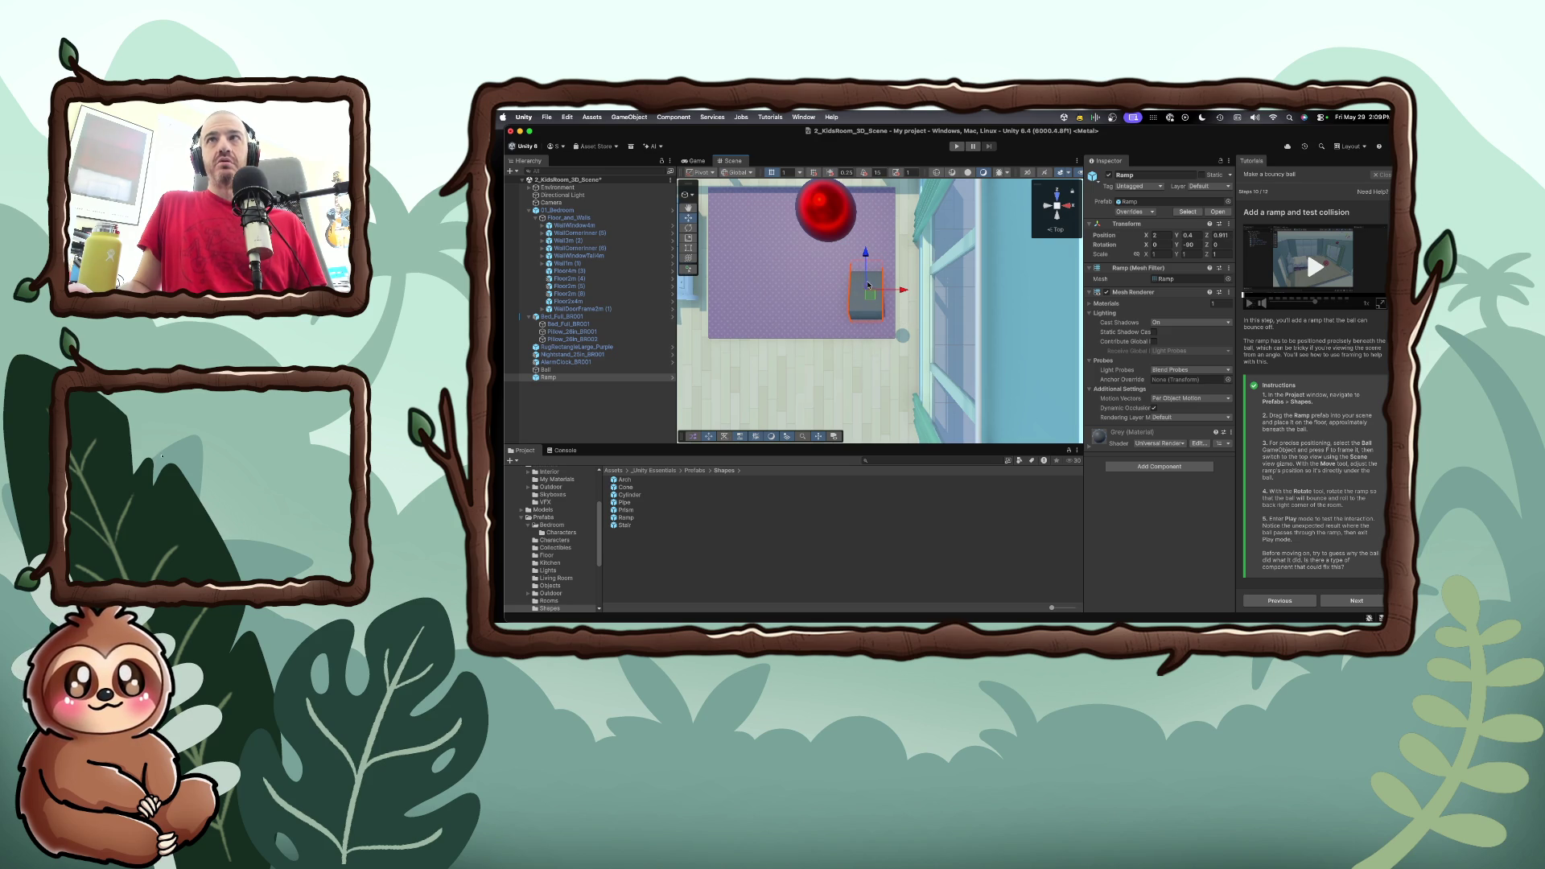
pyautogui.click(955, 147)
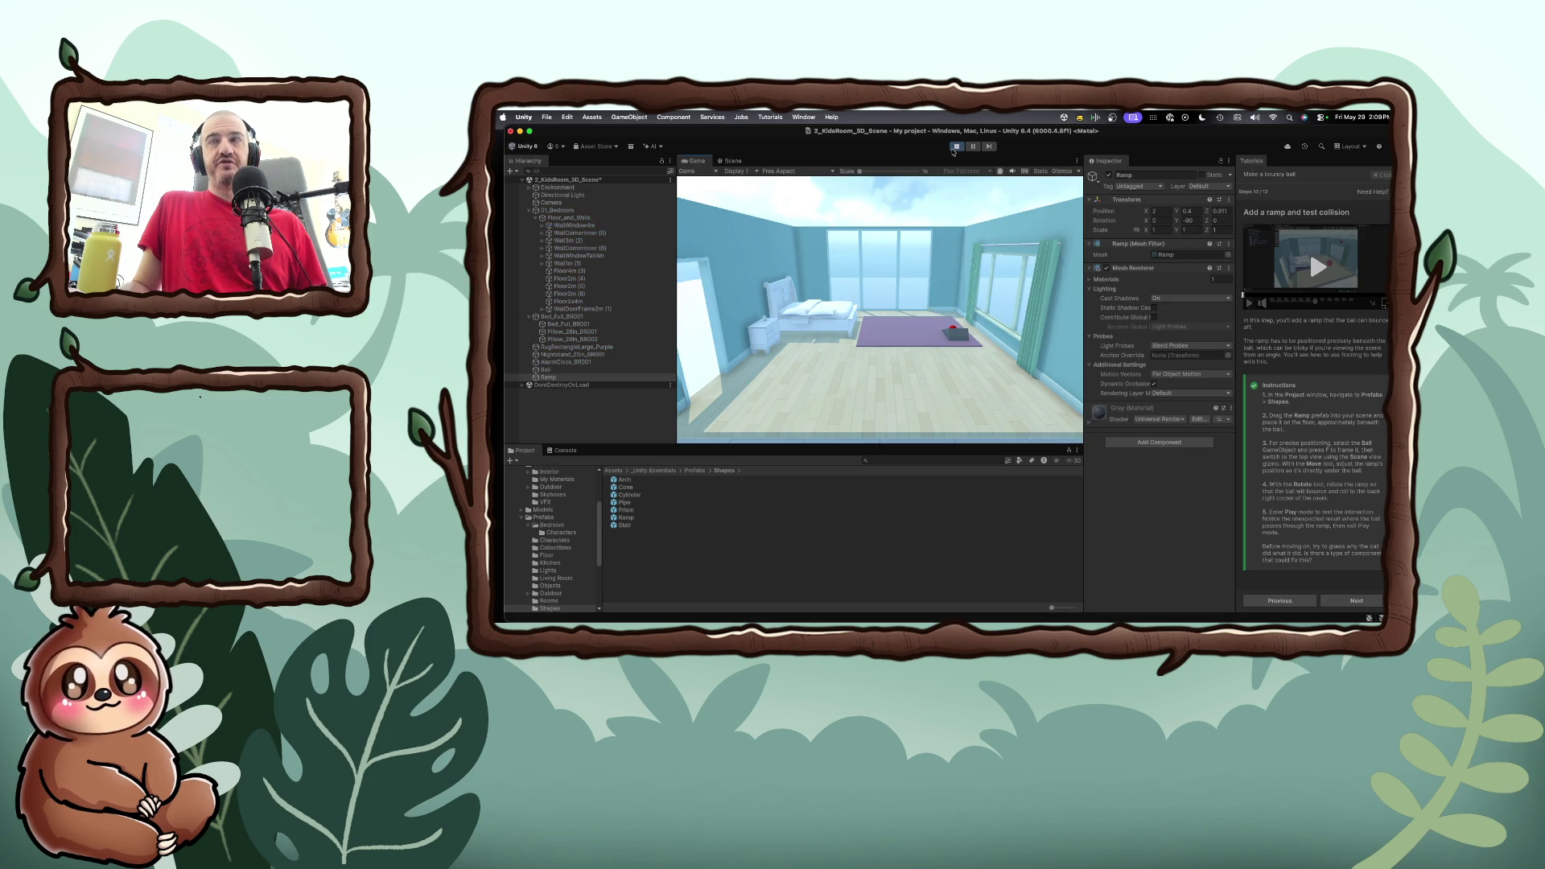
pyautogui.click(955, 147)
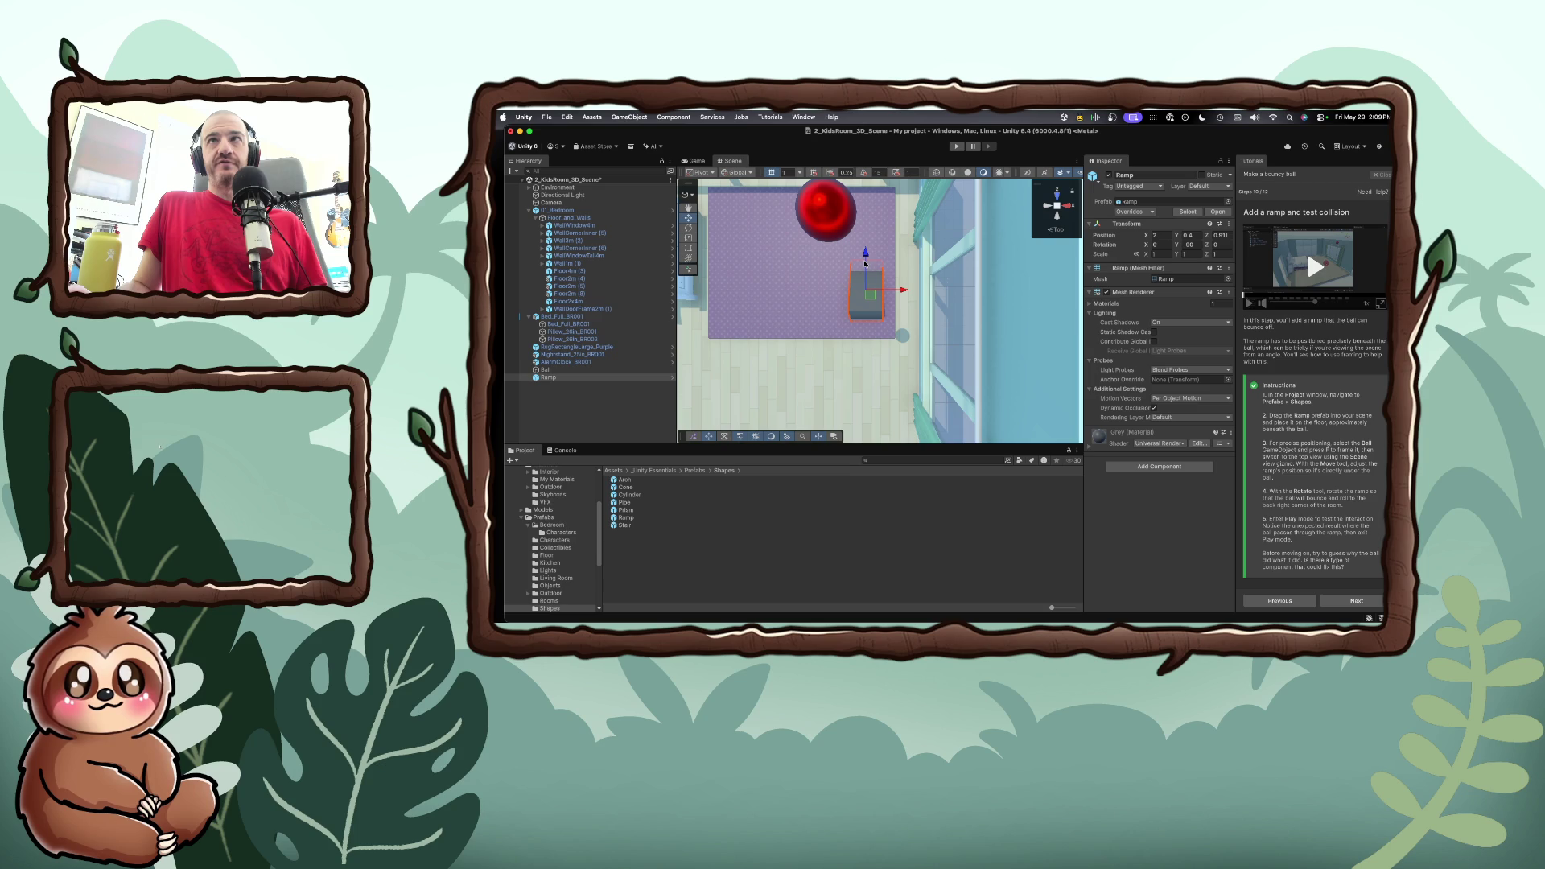
# Nudge the Ramp along Z toward the ball in top view, then start a test run
pyautogui.moveTo(865, 264)
pyautogui.mouseDown()
pyautogui.moveTo(875, 215)
pyautogui.moveTo(875, 258)
pyautogui.mouseUp()
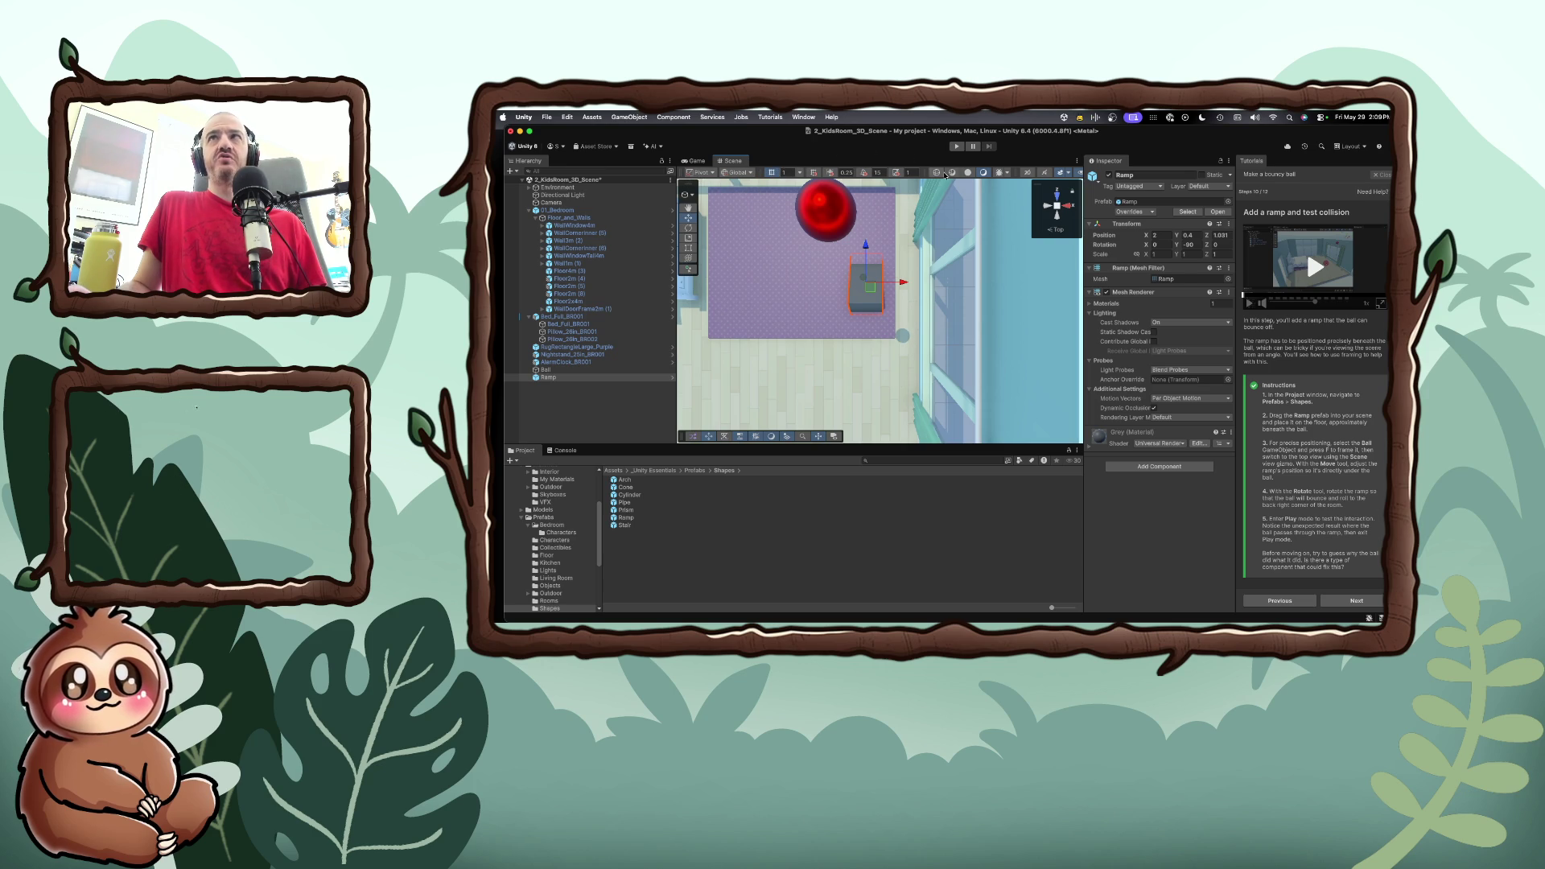
pyautogui.click(955, 147)
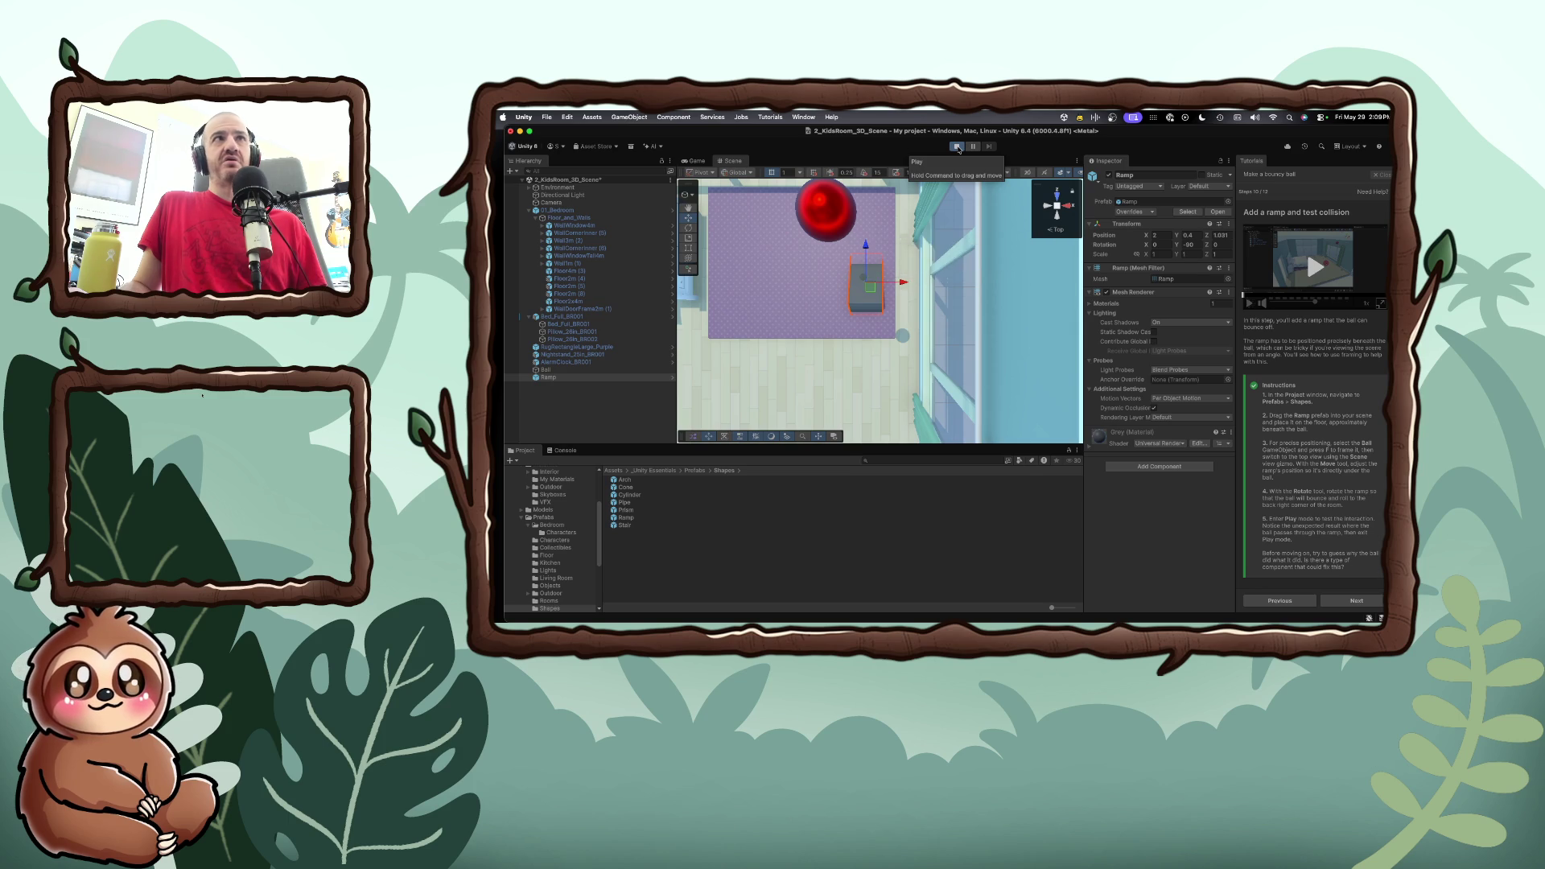
# Stop the test run and drag the Ramp along Z to Position Z 1.422
pyautogui.click(958, 147)
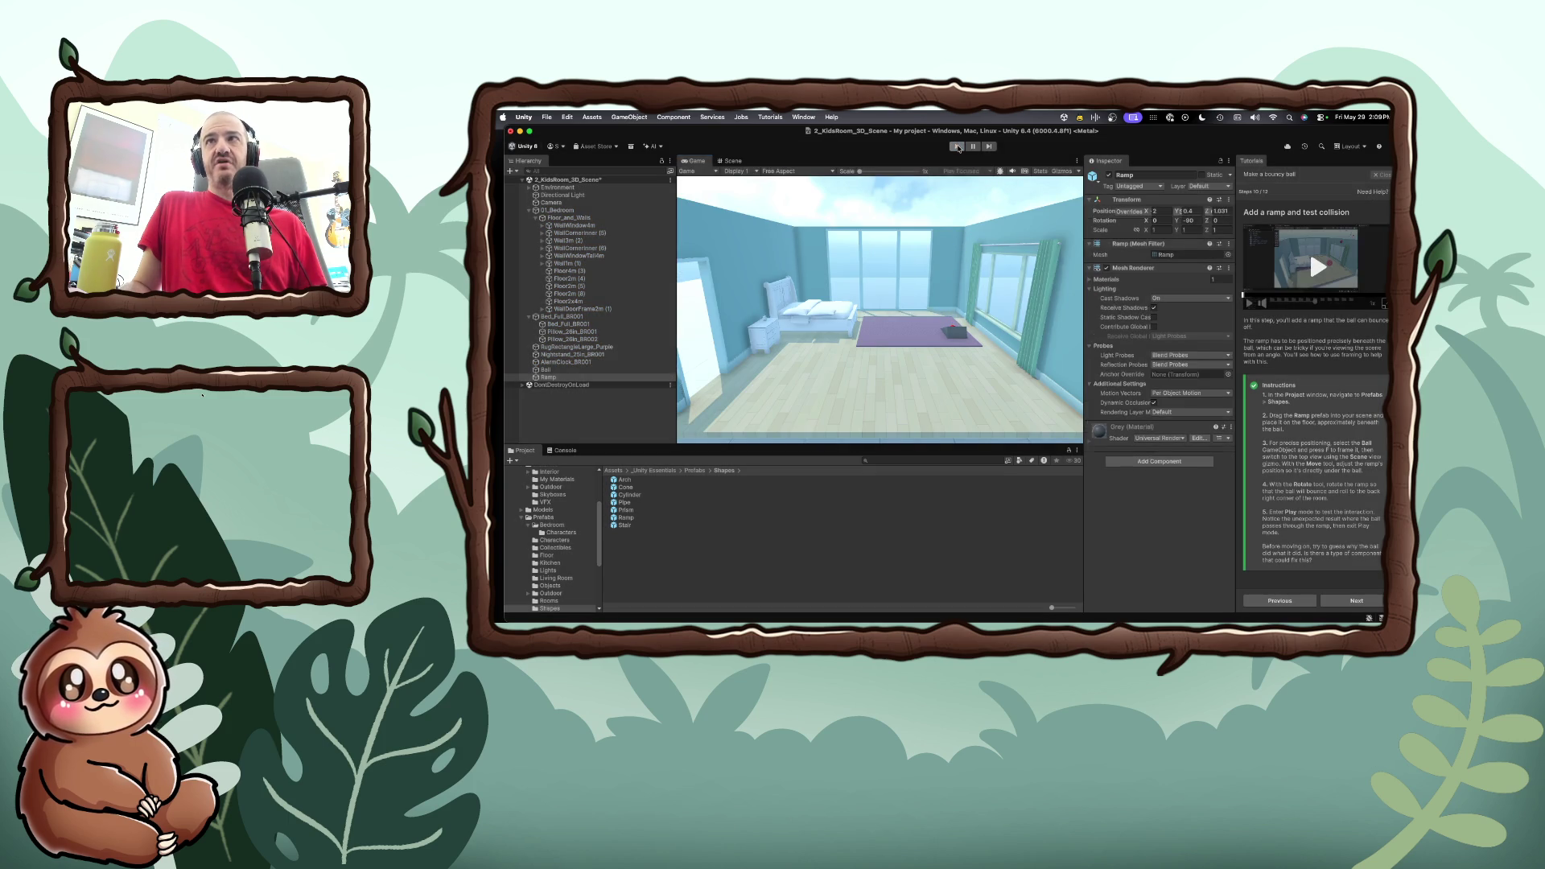
pyautogui.moveTo(865, 246); pyautogui.dragTo(867, 221)
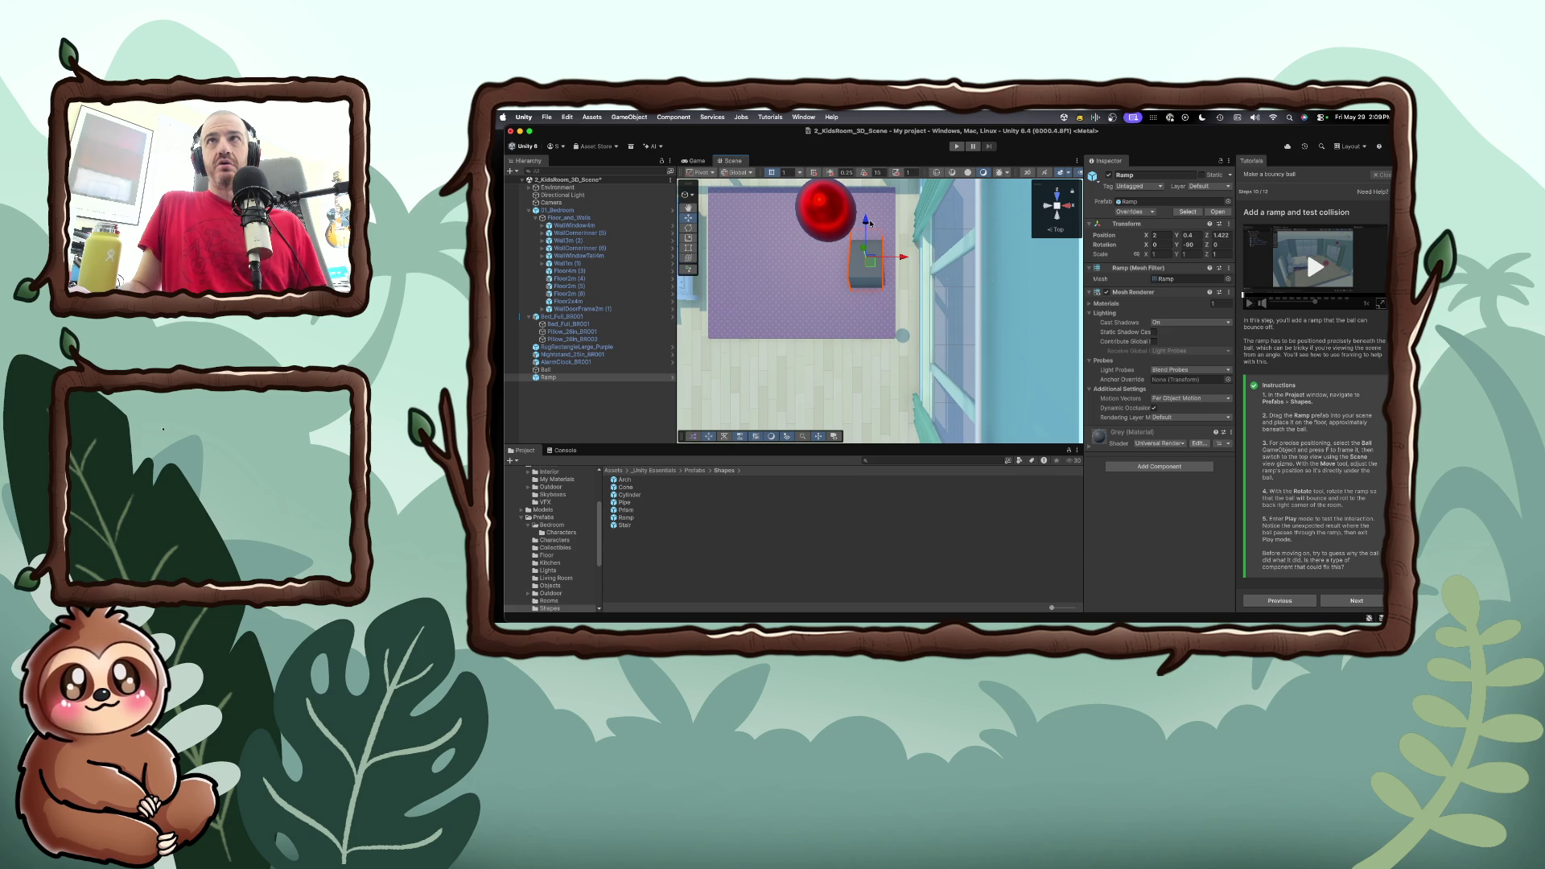
# Run another drop test, then pull the Ramp back slightly along Z
pyautogui.click(954, 147)
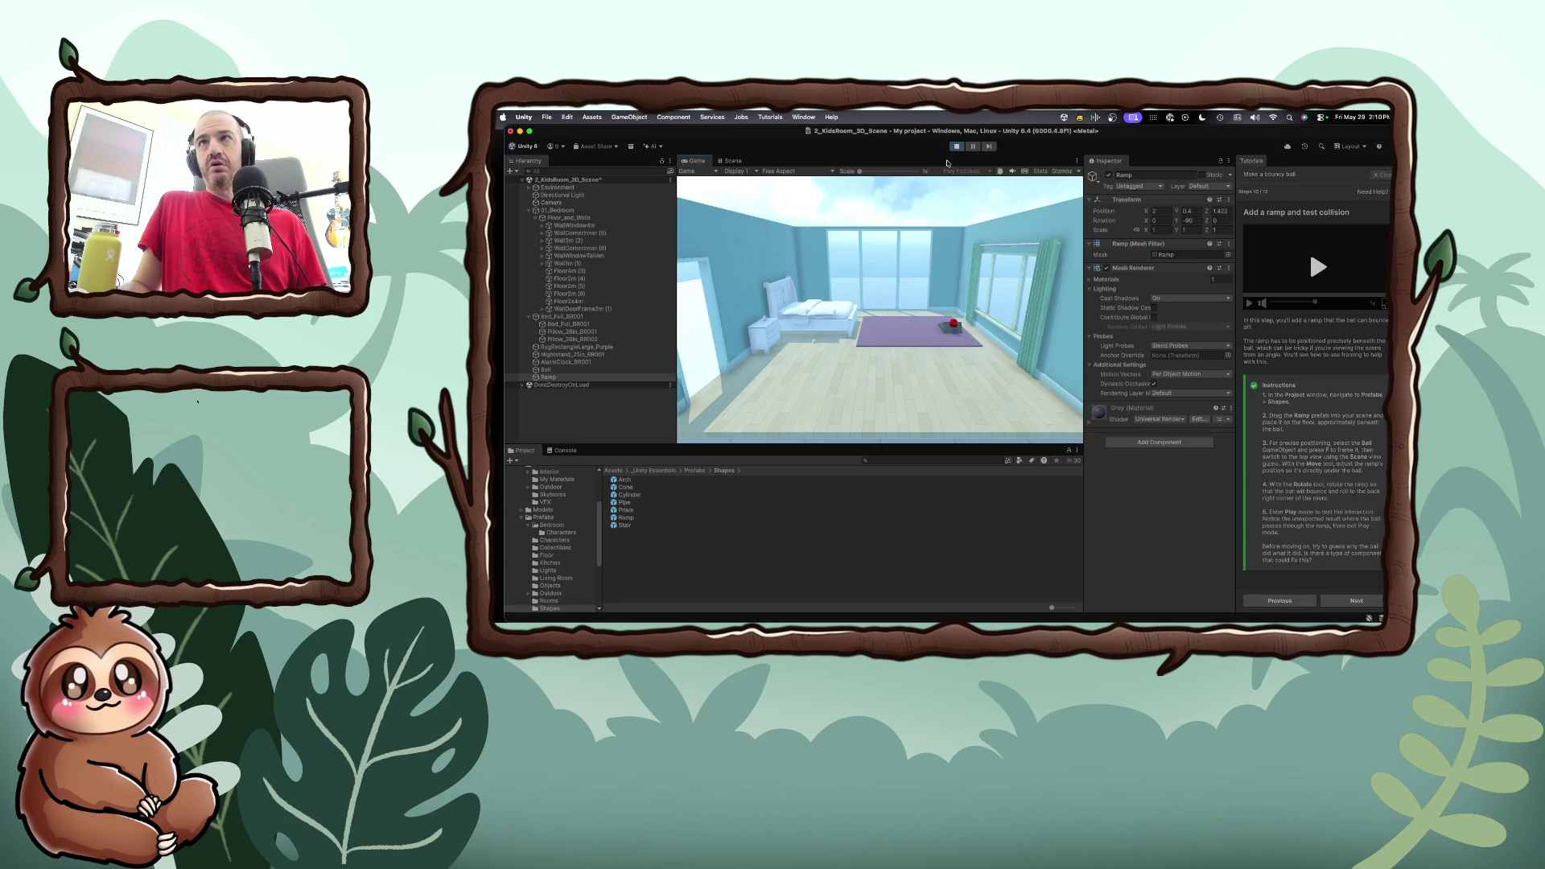
pyautogui.click(957, 148)
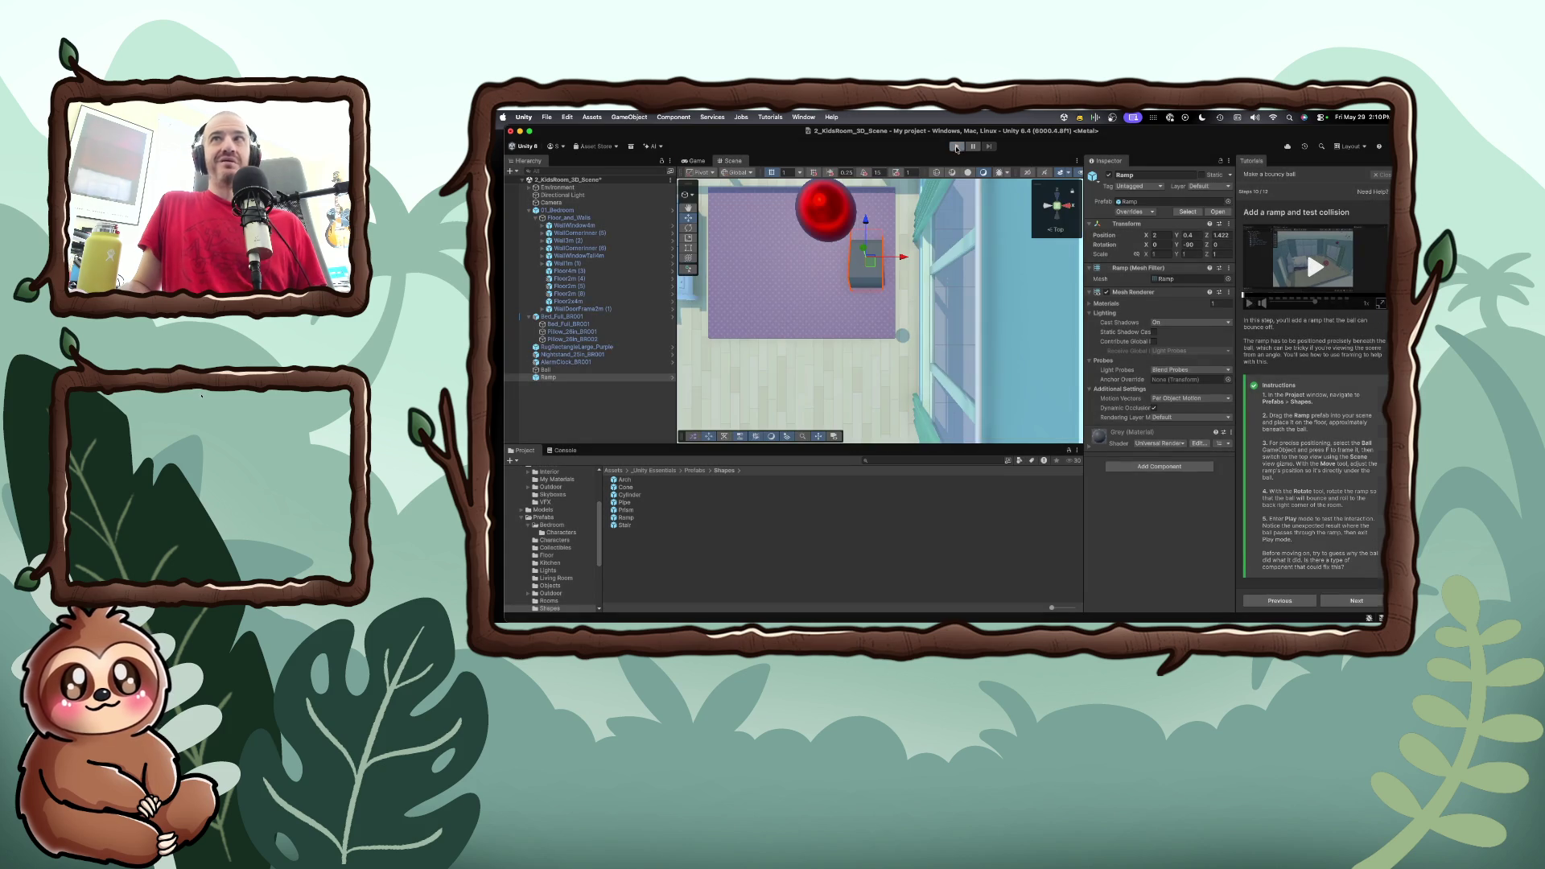
pyautogui.moveTo(867, 226); pyautogui.dragTo(838, 234)
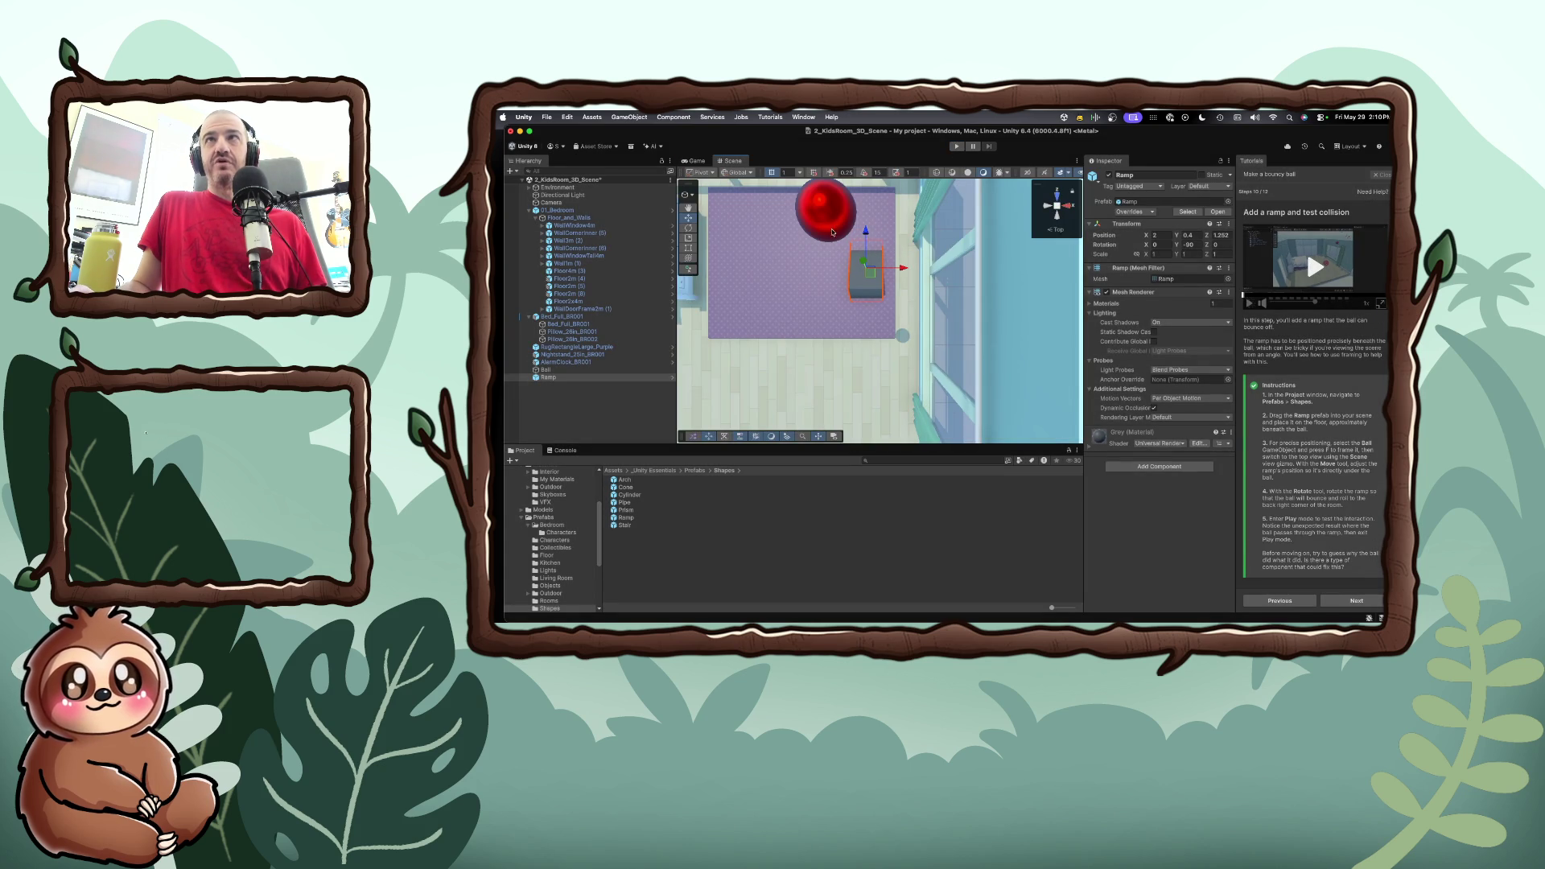
# Try a Ball Y position of 3, undo it, and lower the Ramp's Z to 1.11
pyautogui.click(822, 221)
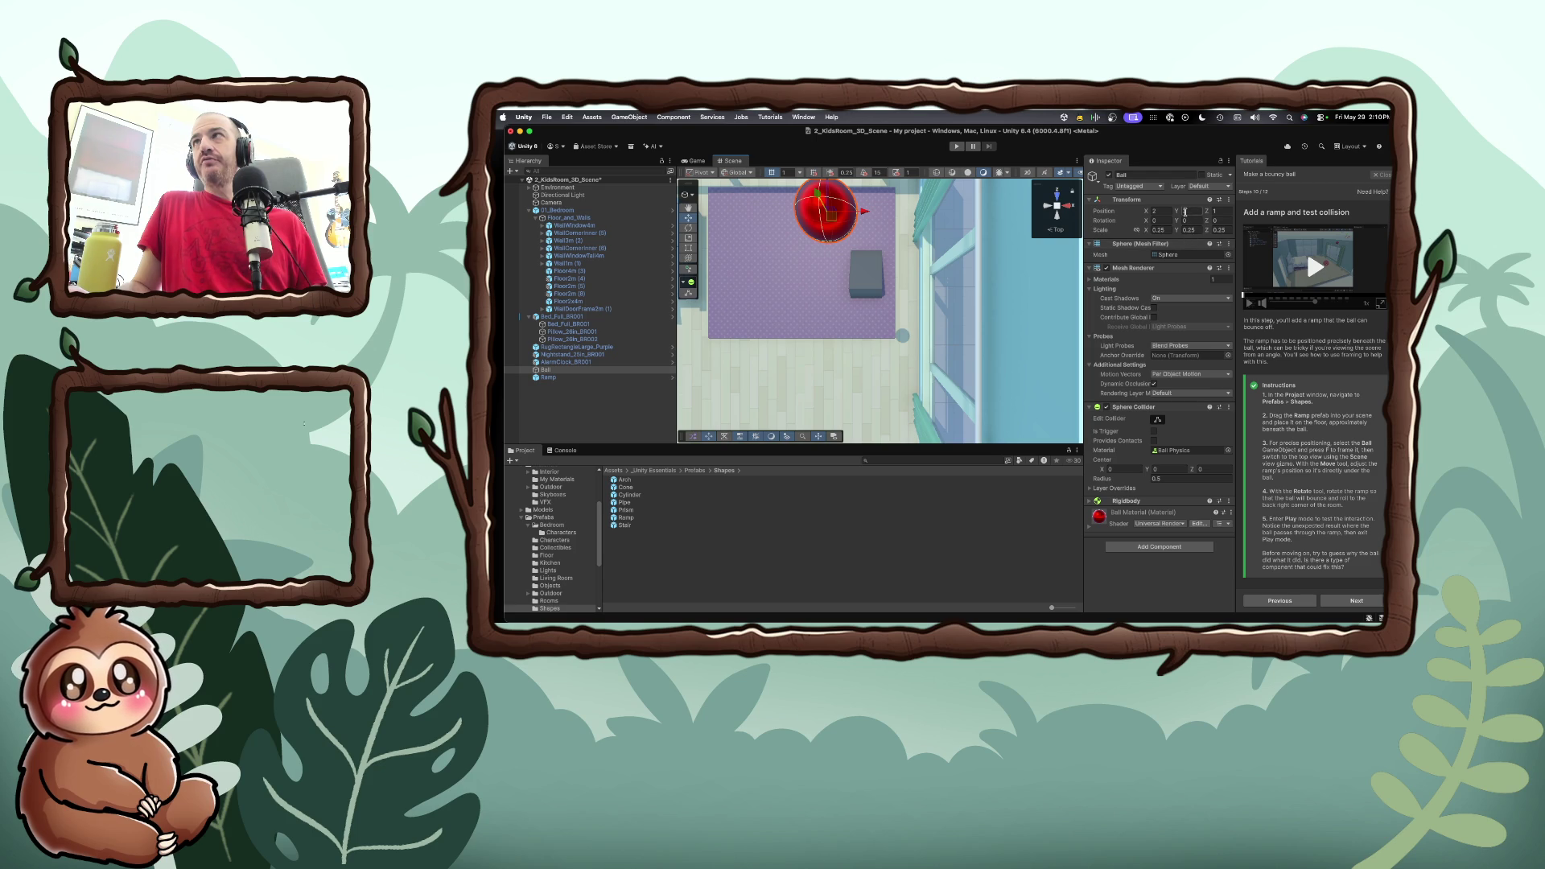
pyautogui.click(1184, 212)
pyautogui.write('3')
pyautogui.press('super+z')
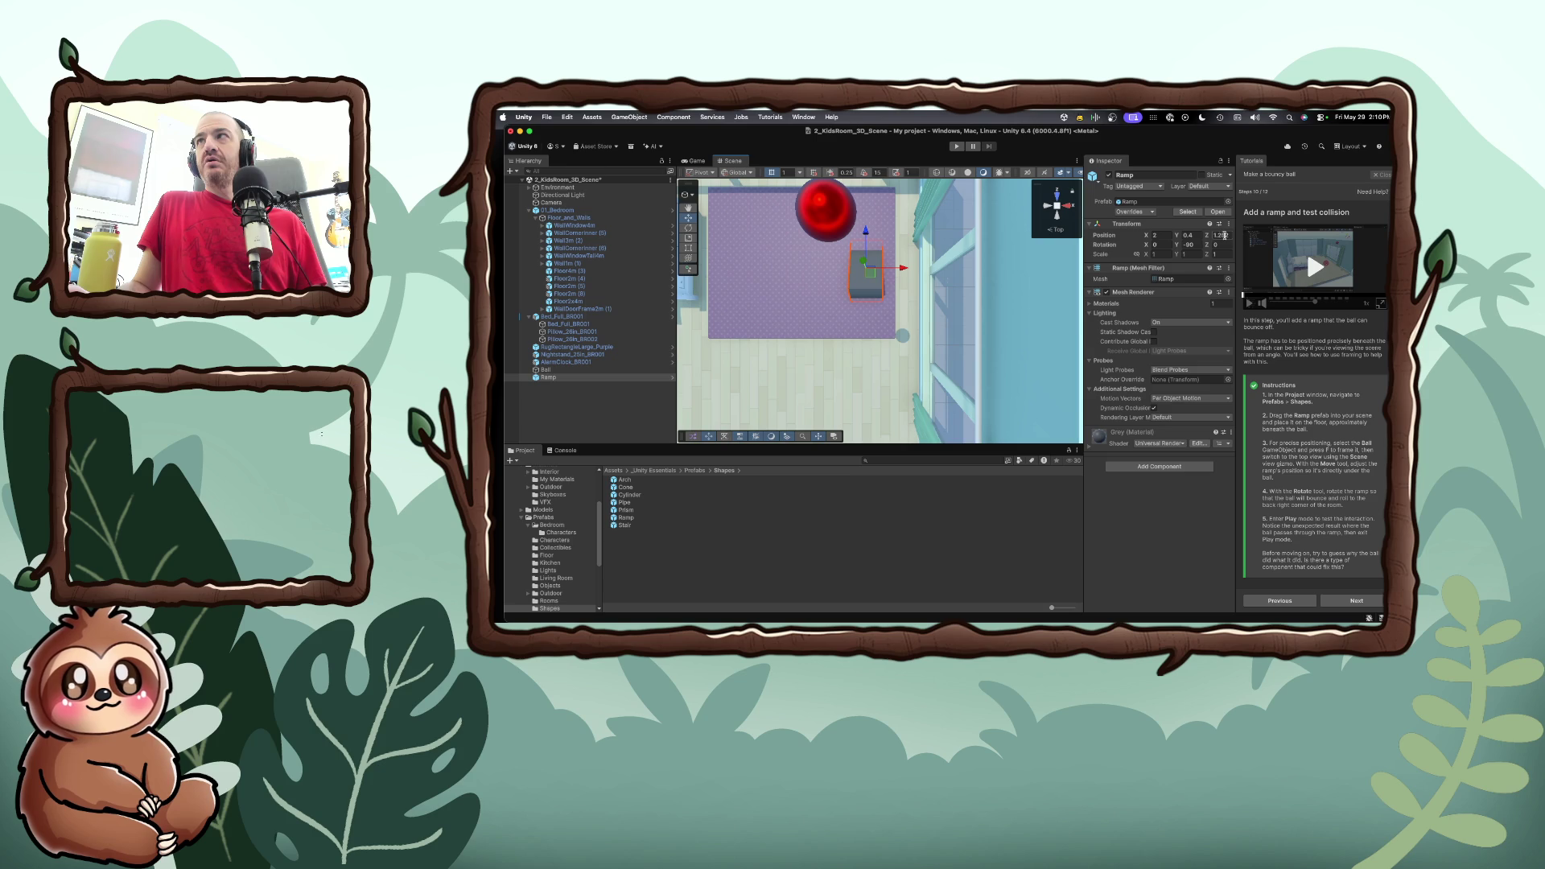
pyautogui.moveTo(1207, 237); pyautogui.dragTo(1209, 239)
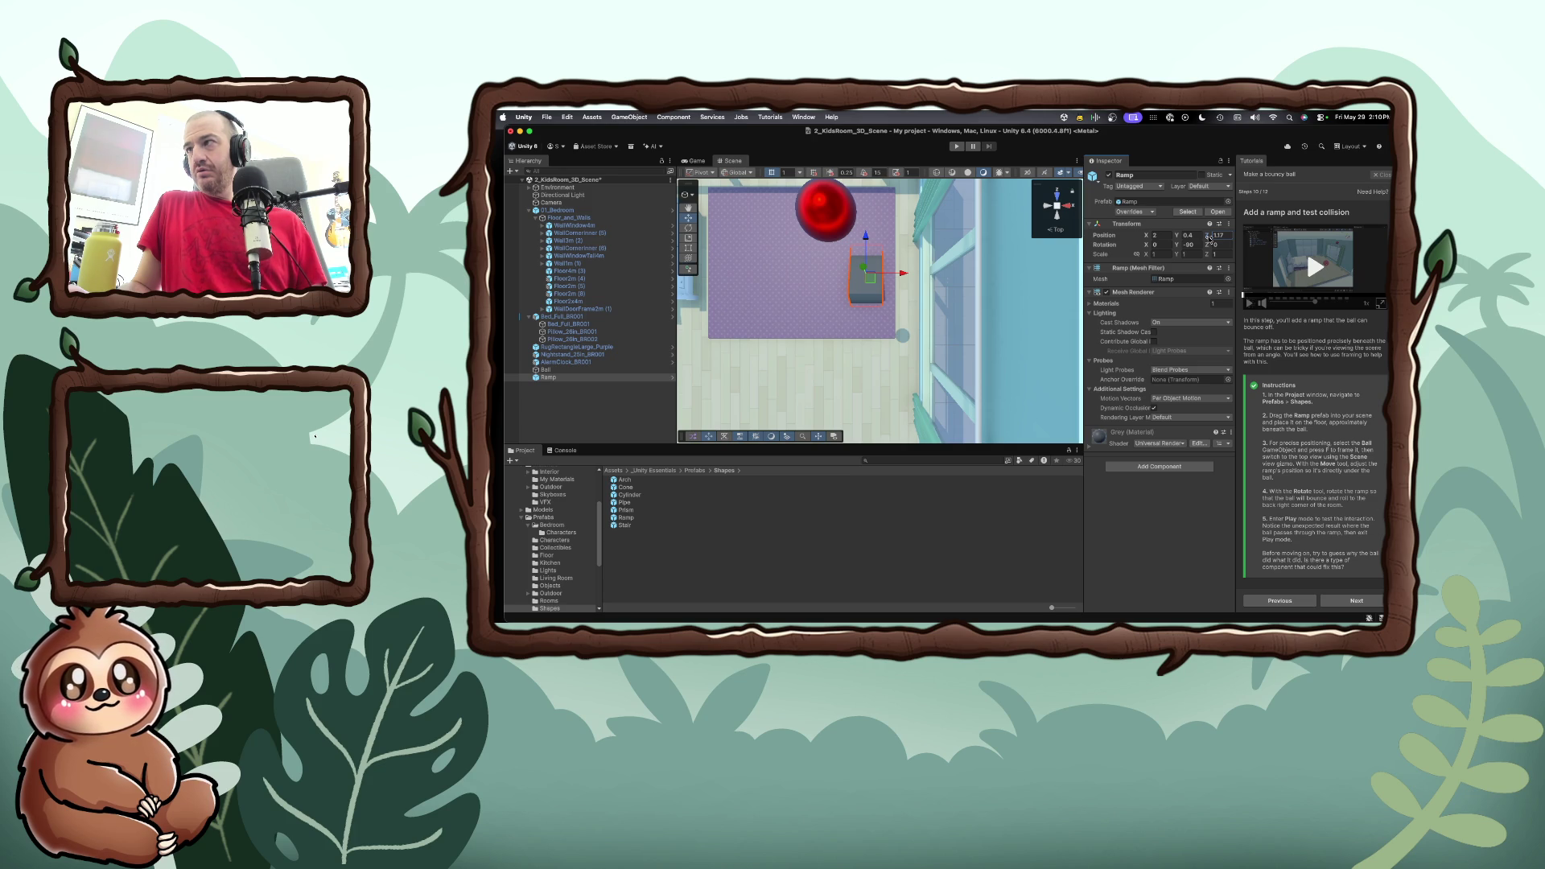
# Select and frame the red Ball, then switch the scene toward a top-down view
pyautogui.click(829, 215)
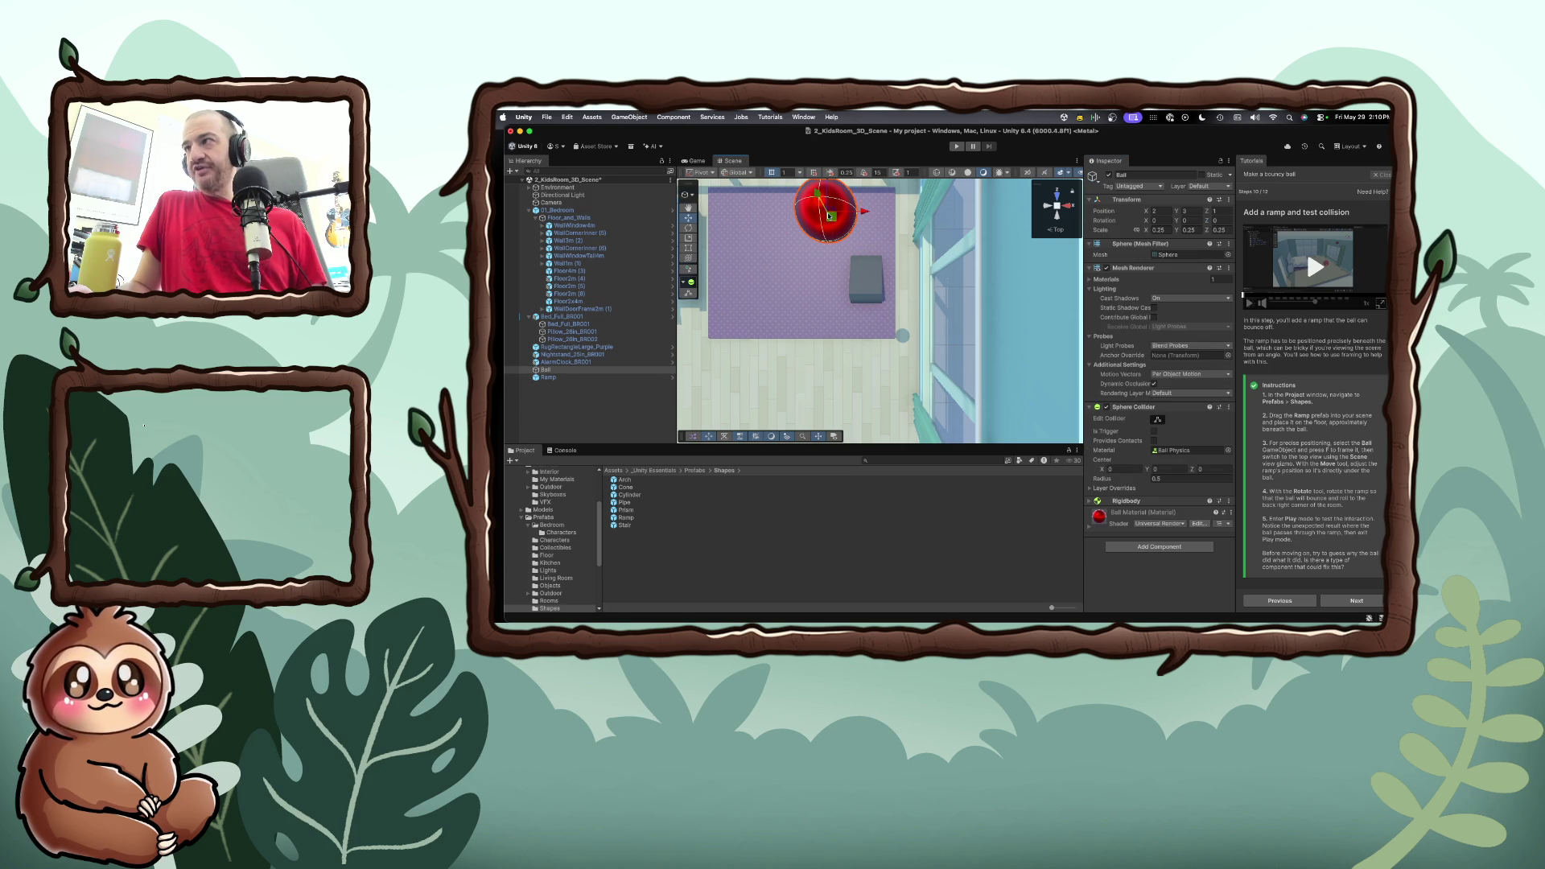
pyautogui.press('f')
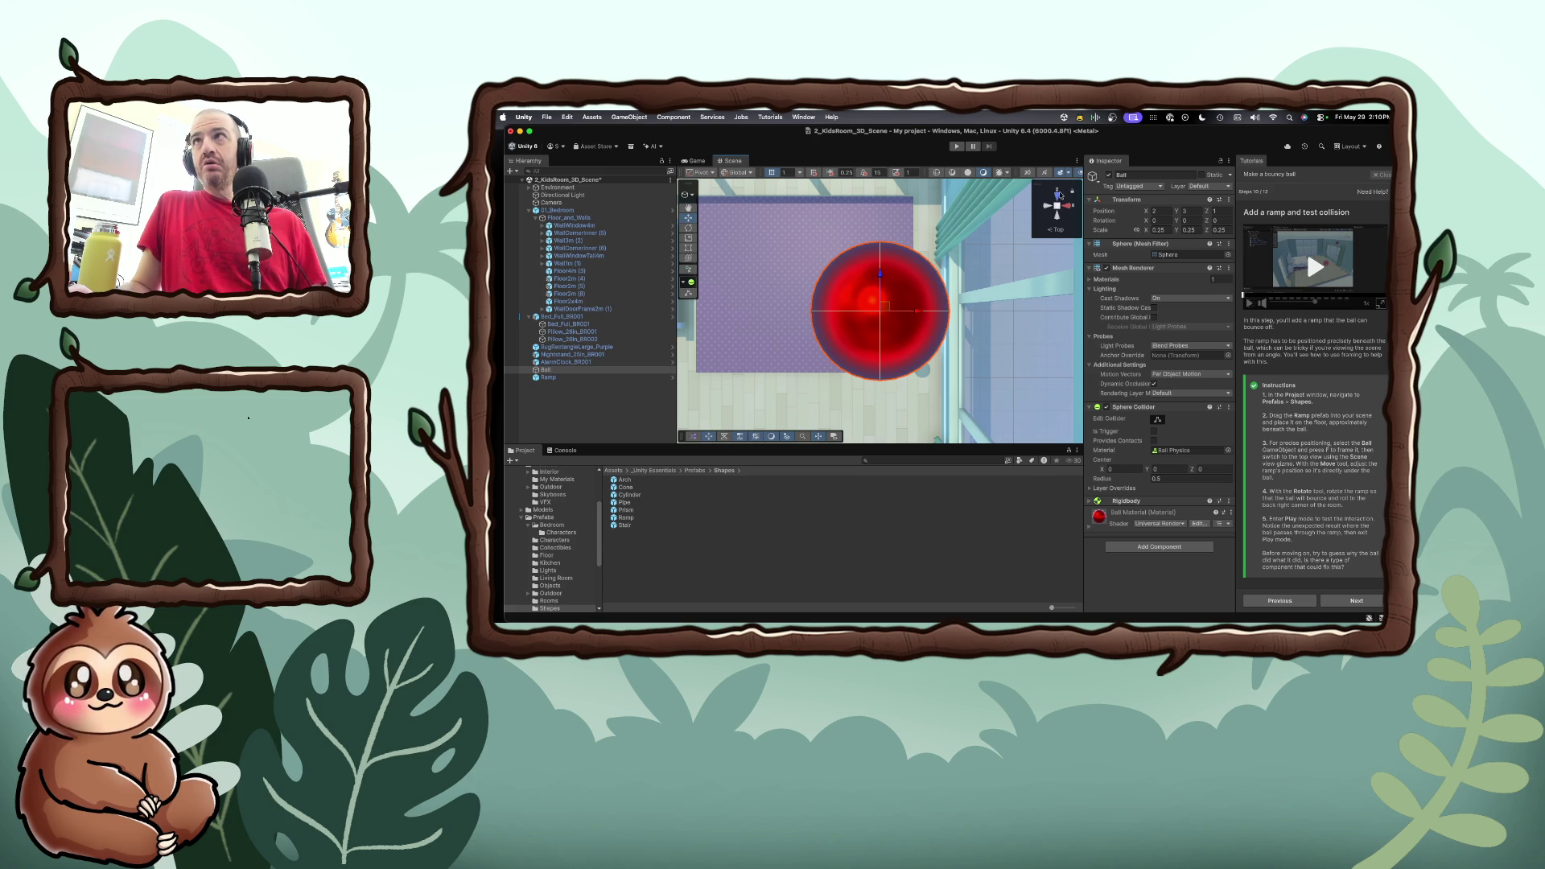
pyautogui.click(1057, 206)
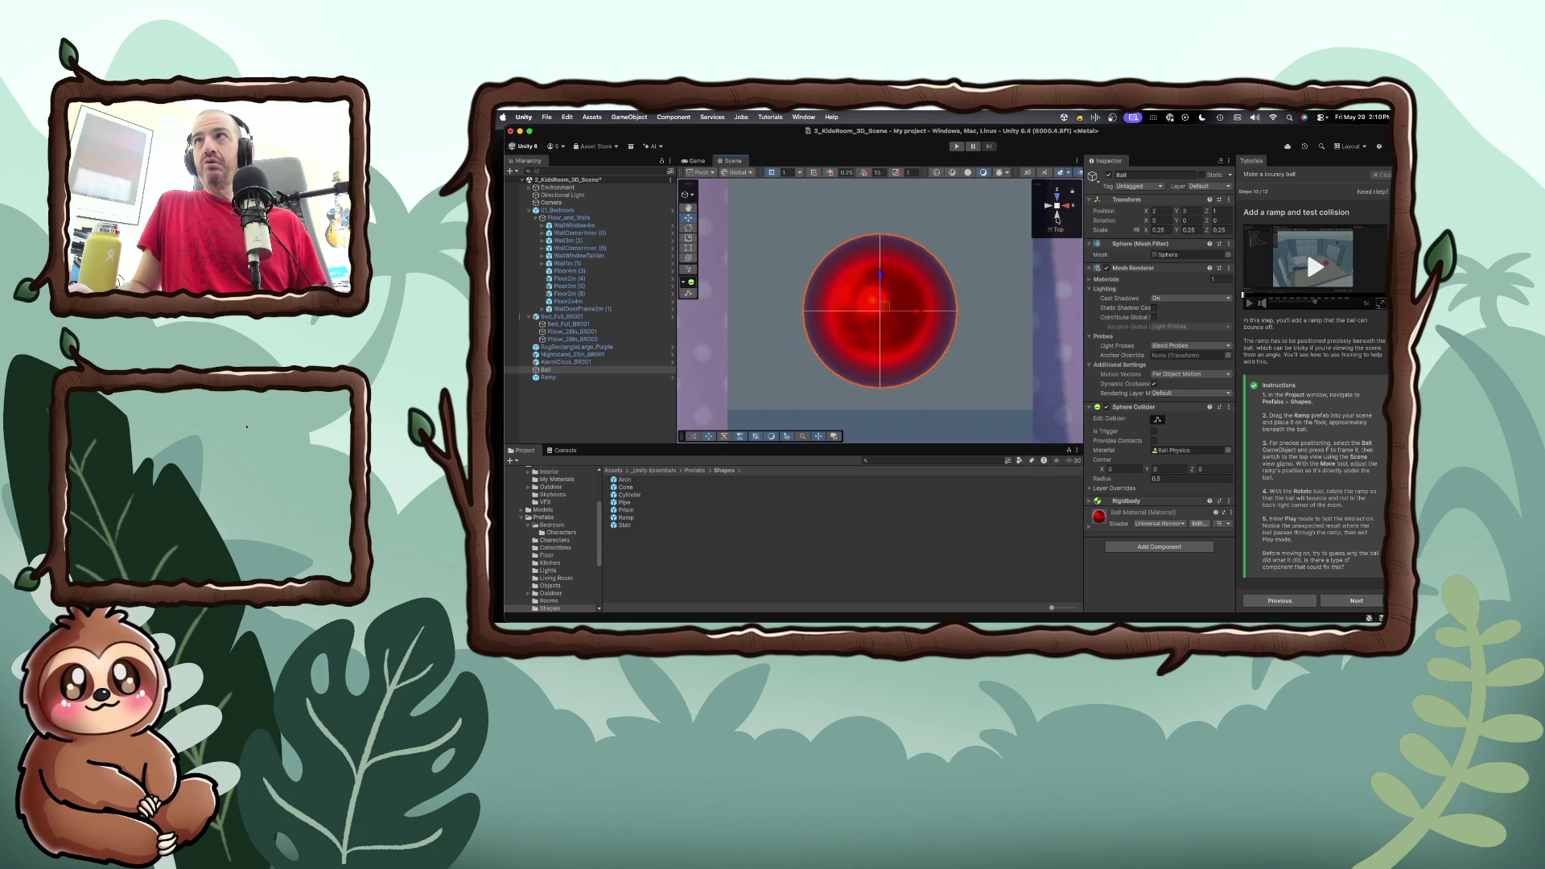
# Set the scene view to look straight down at the floor from above
pyautogui.click(1057, 211)
pyautogui.click(1056, 197)
pyautogui.click(1056, 200)
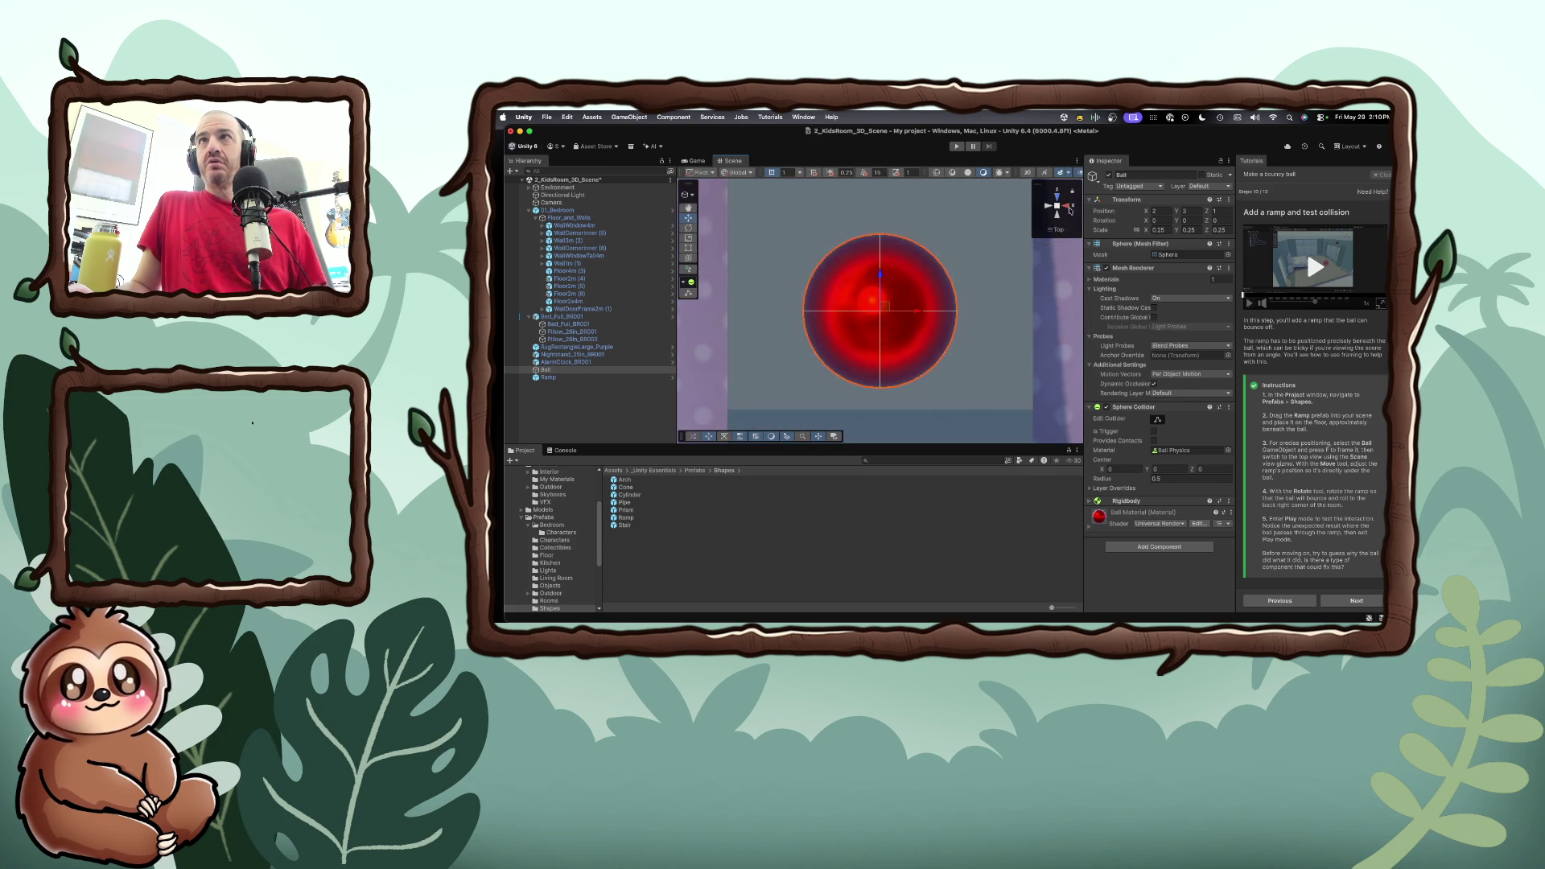
pyautogui.click(1056, 200)
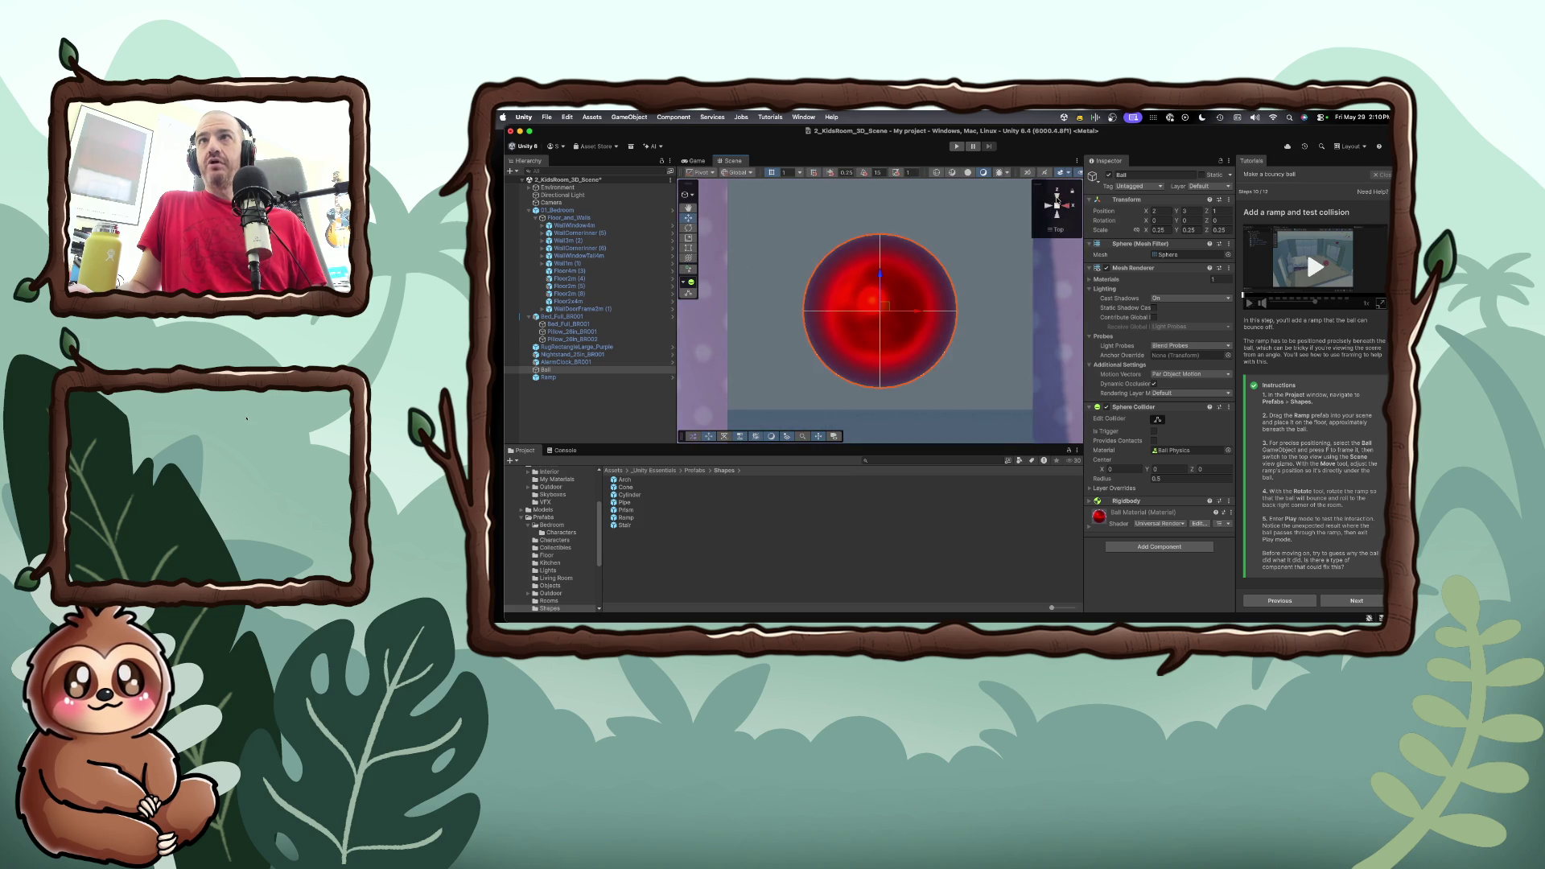
pyautogui.scroll(-5, 965, 247)
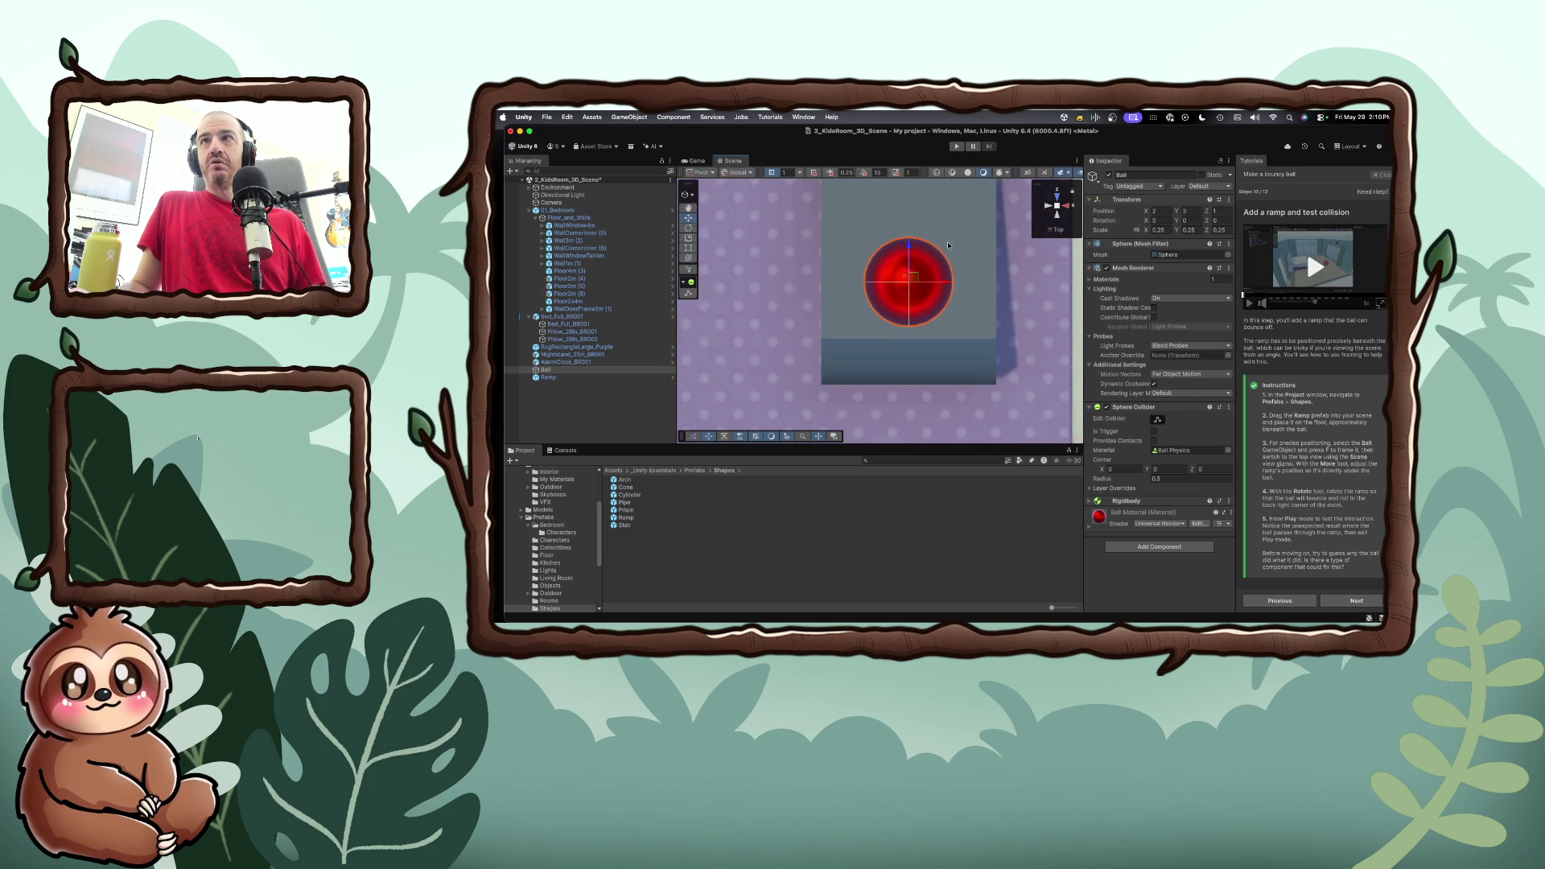
# Select the Ramp, slide it along Z to about 0.94 beneath the ball, and start Play
pyautogui.click(957, 247)
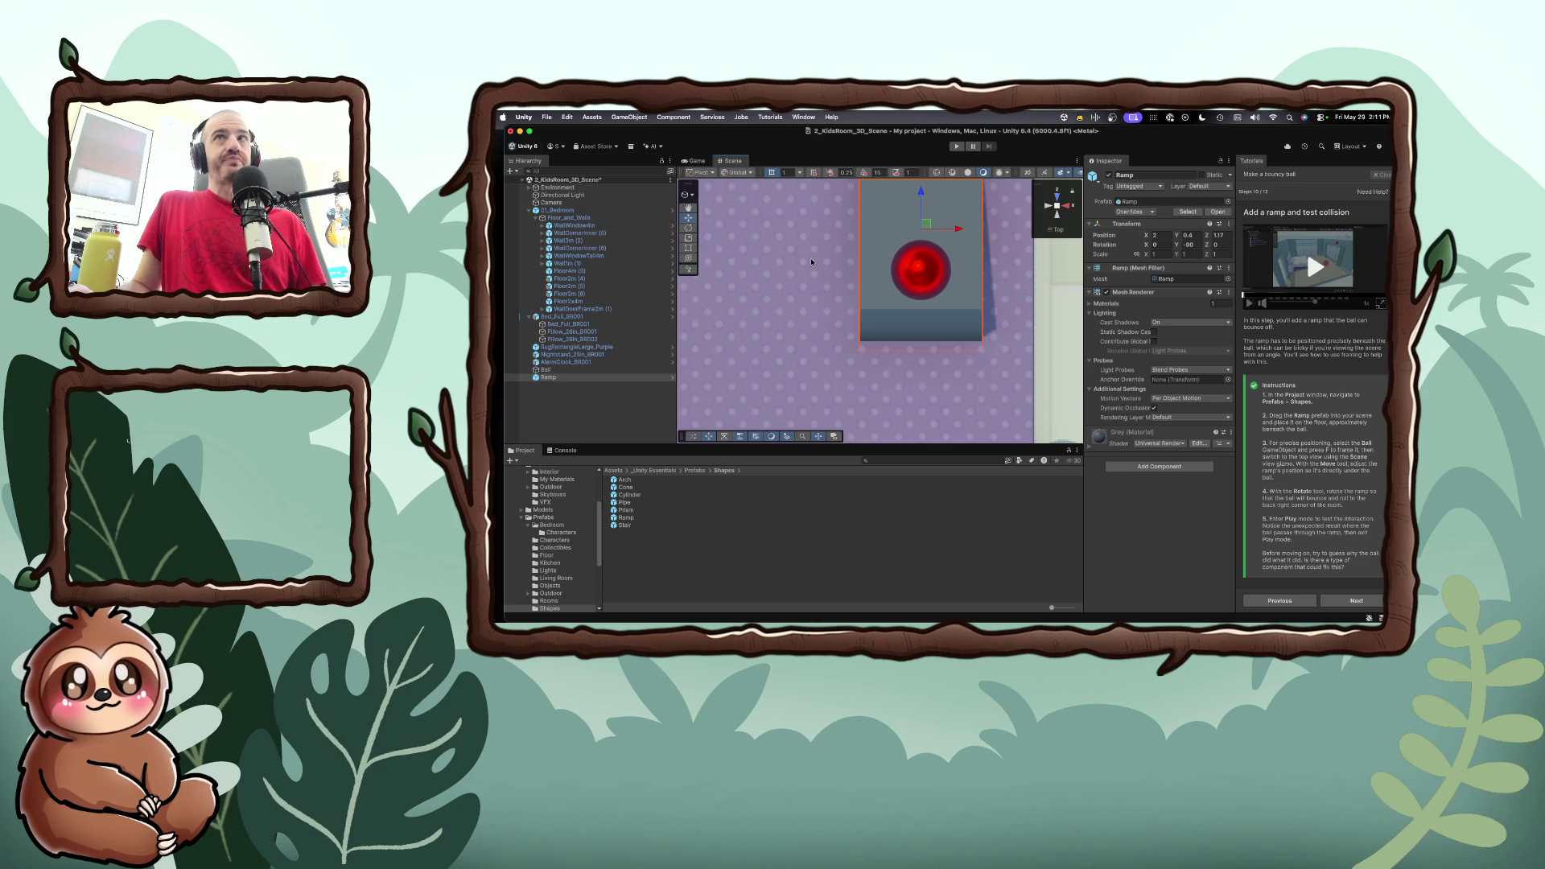
pyautogui.click(688, 217)
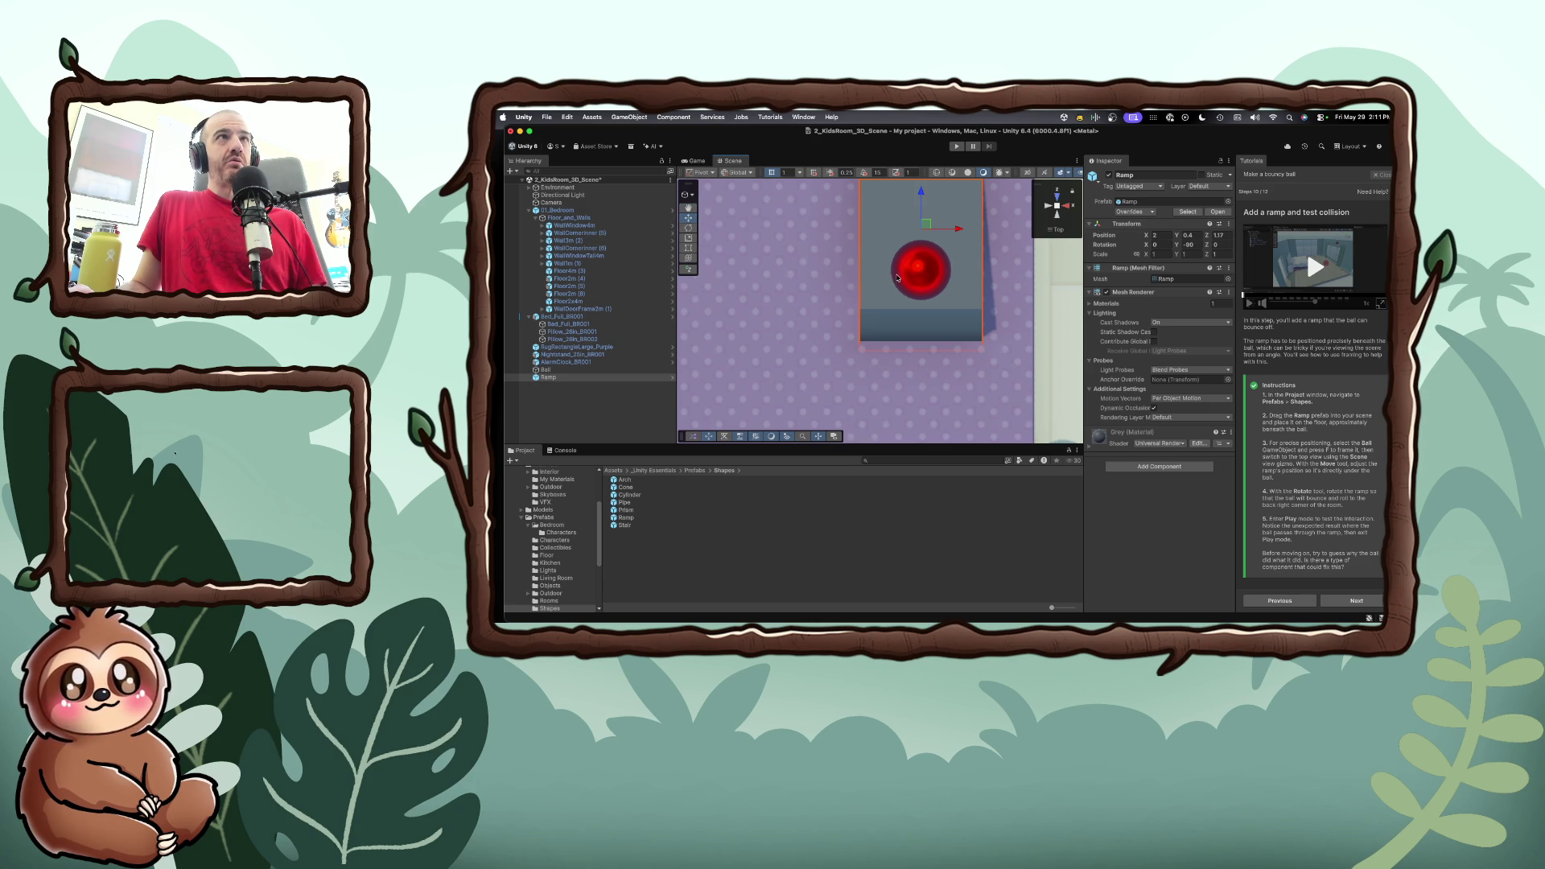
pyautogui.click(877, 273)
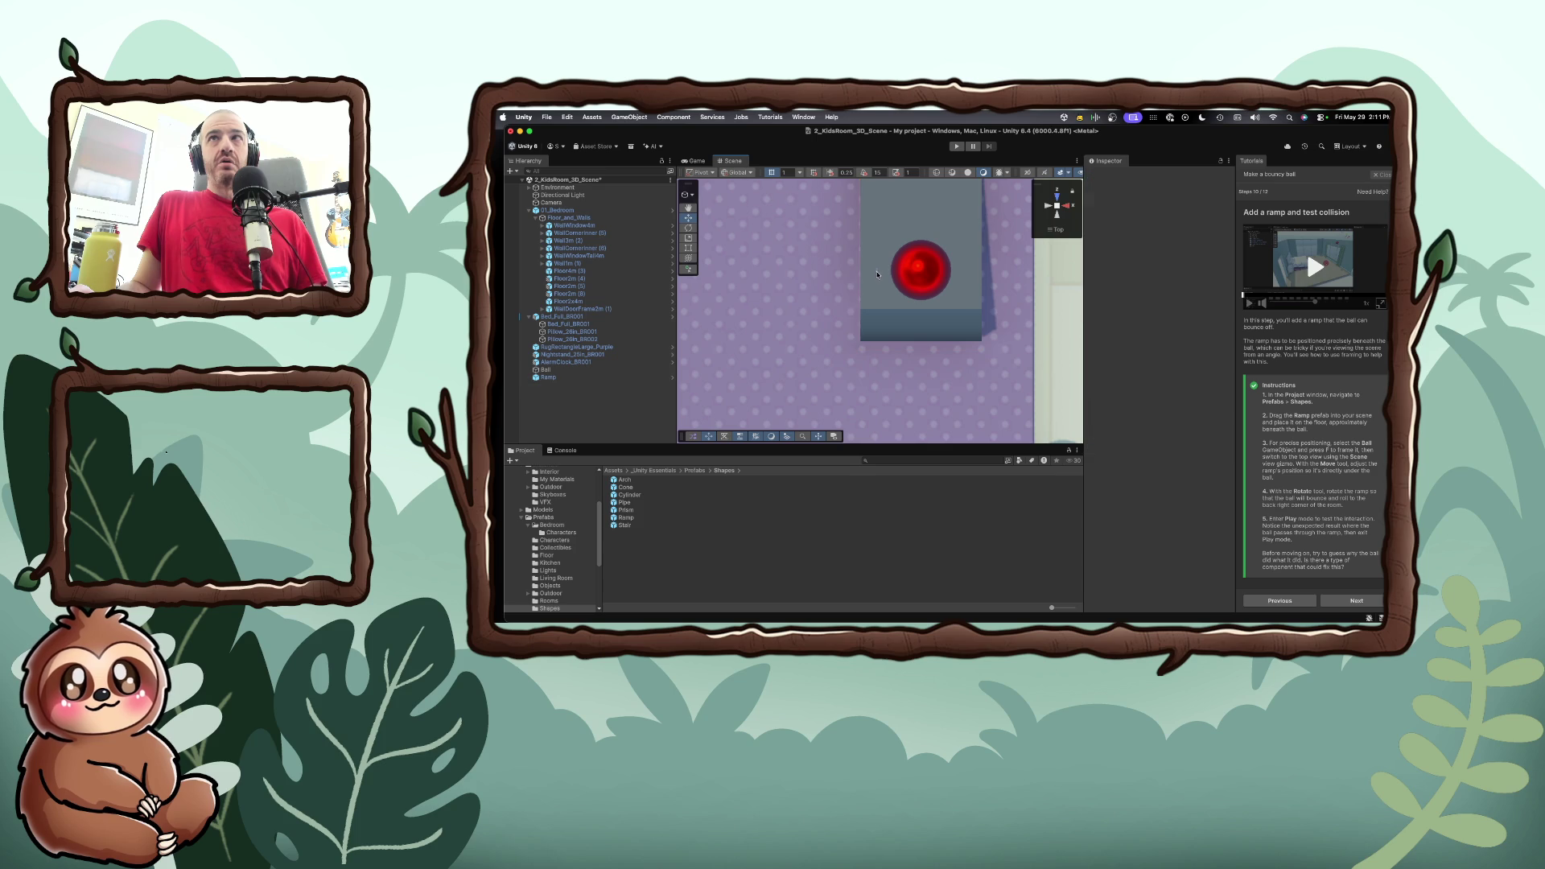
pyautogui.click(877, 278)
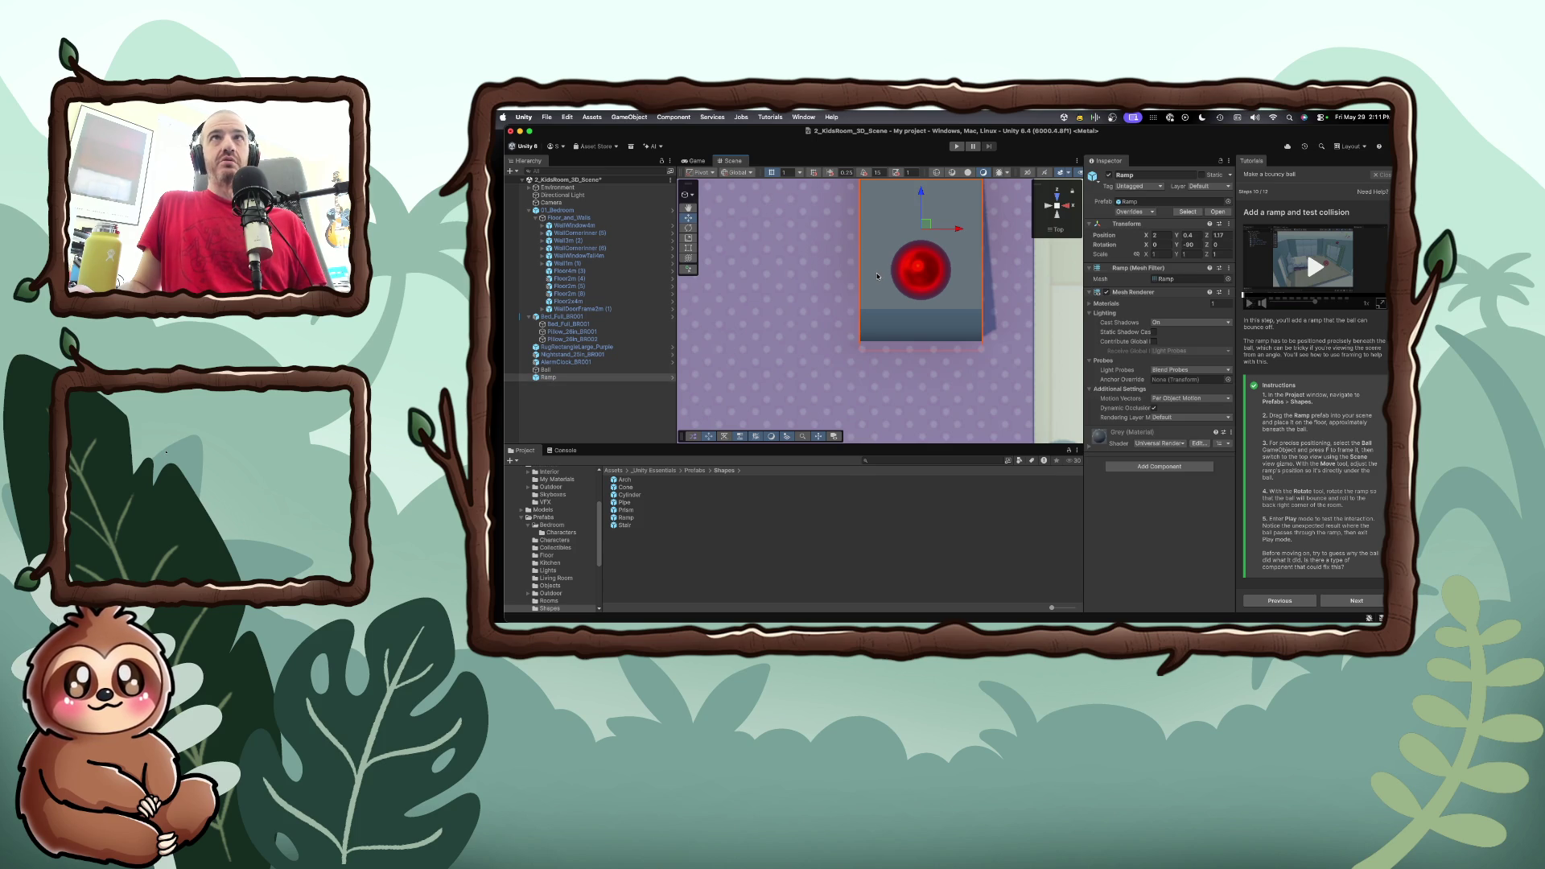
pyautogui.moveTo(877, 272); pyautogui.dragTo(879, 271)
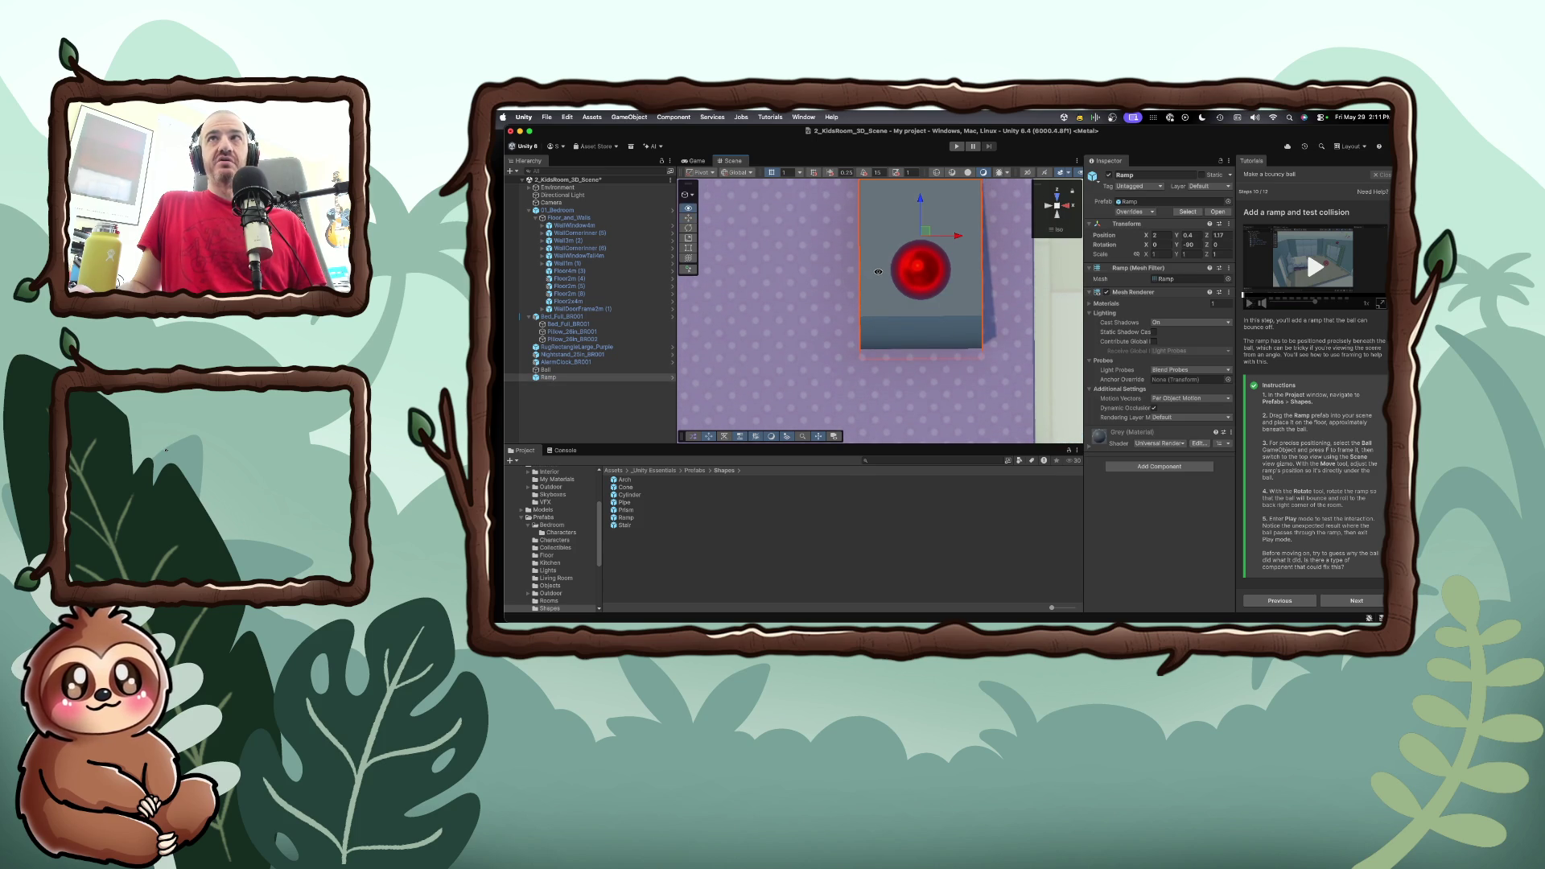
pyautogui.moveTo(921, 224); pyautogui.dragTo(916, 280)
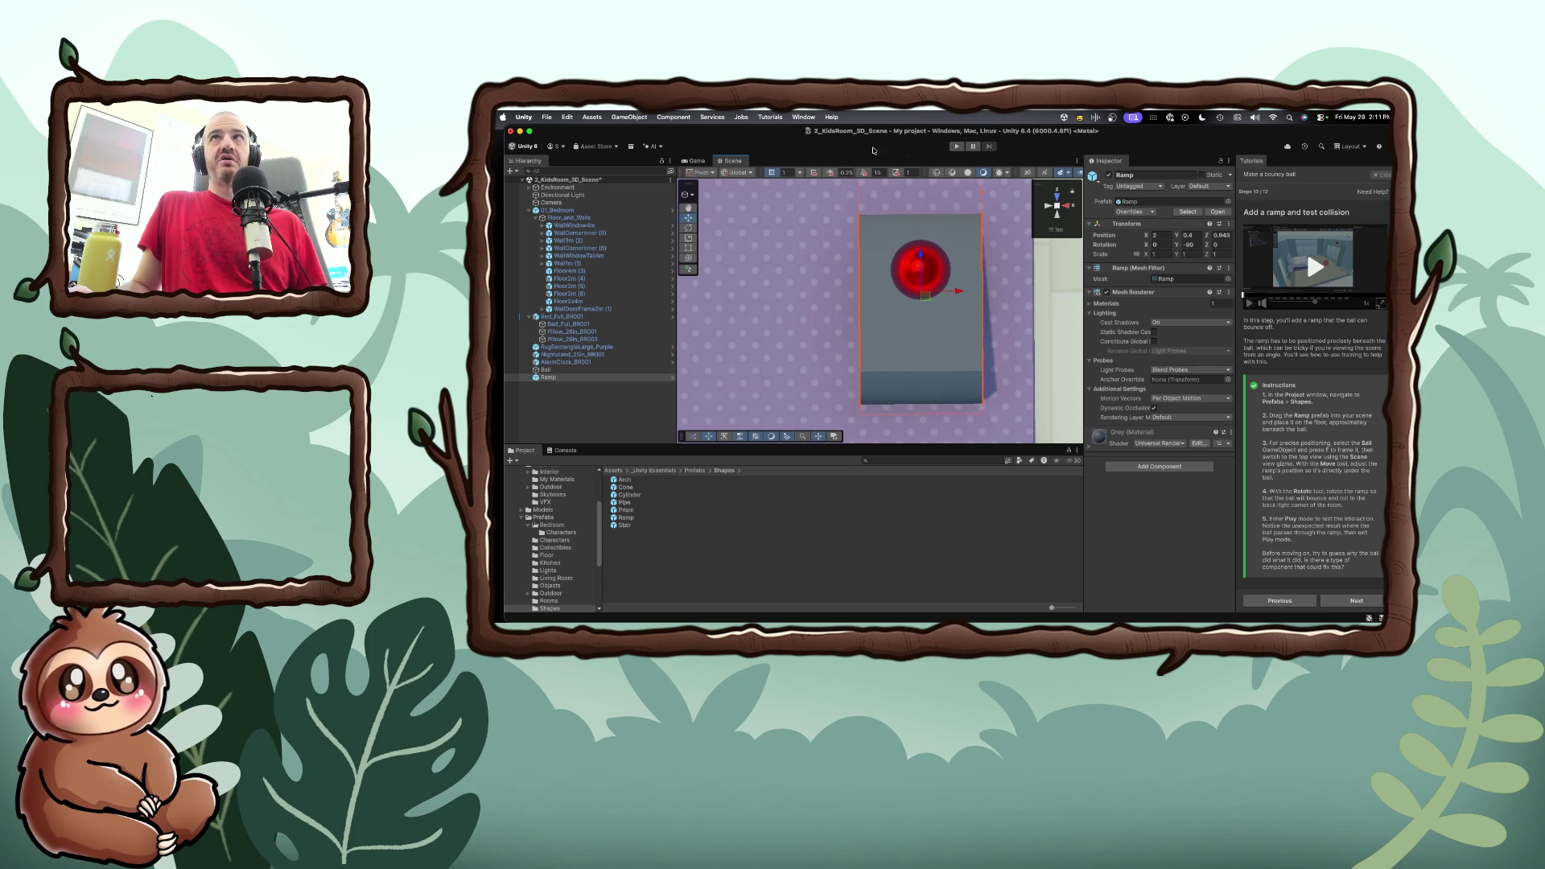
pyautogui.click(957, 147)
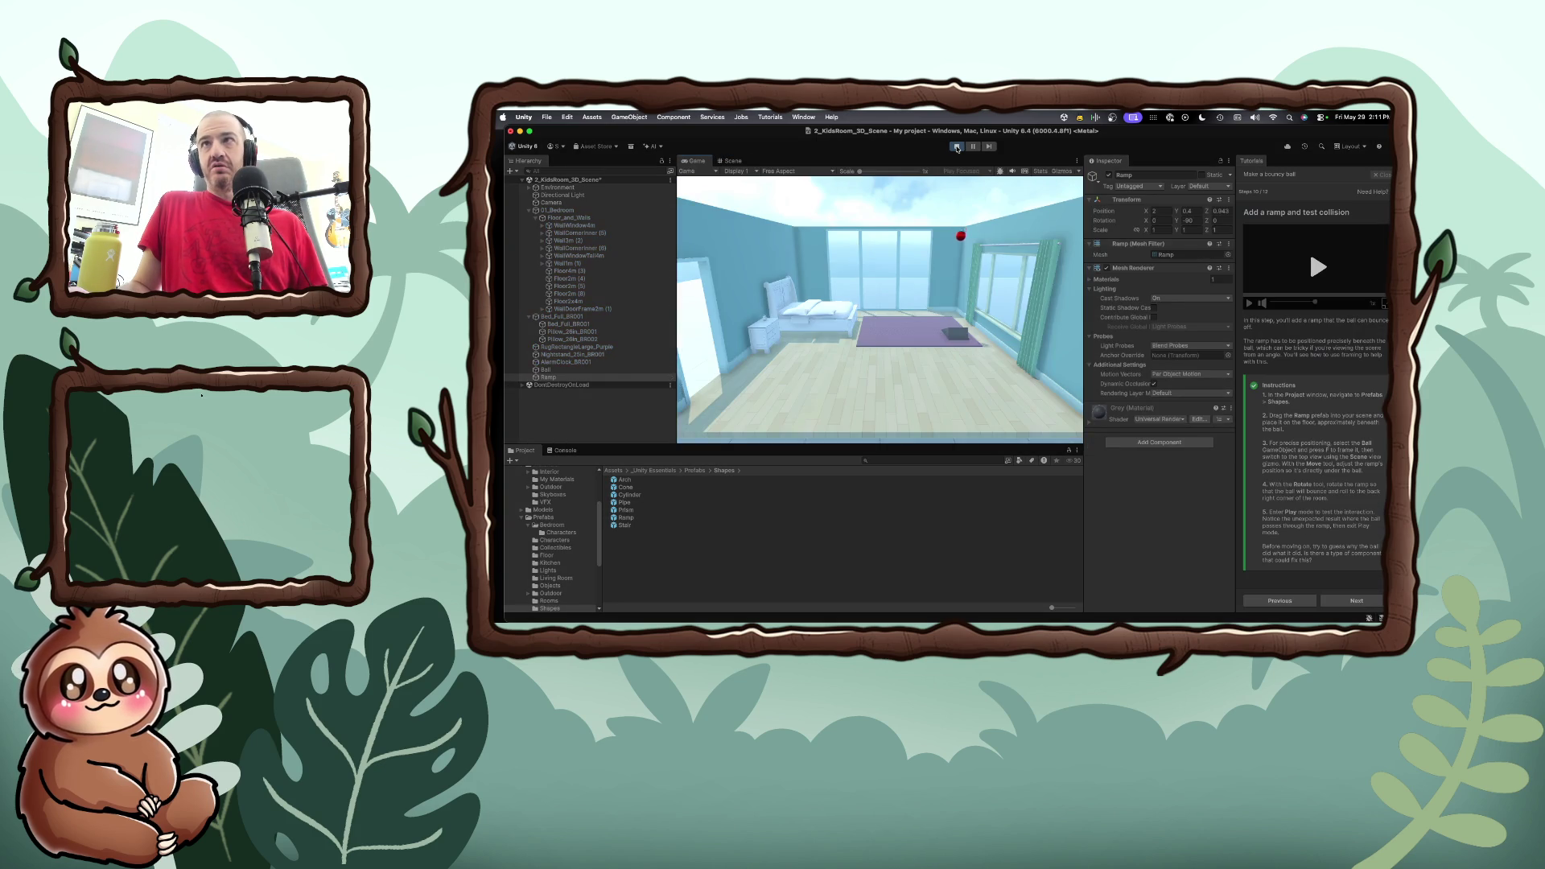
# Move the Ramp to Z 1.129, rerun the drop, and play the tutorial video popped out
pyautogui.click(957, 147)
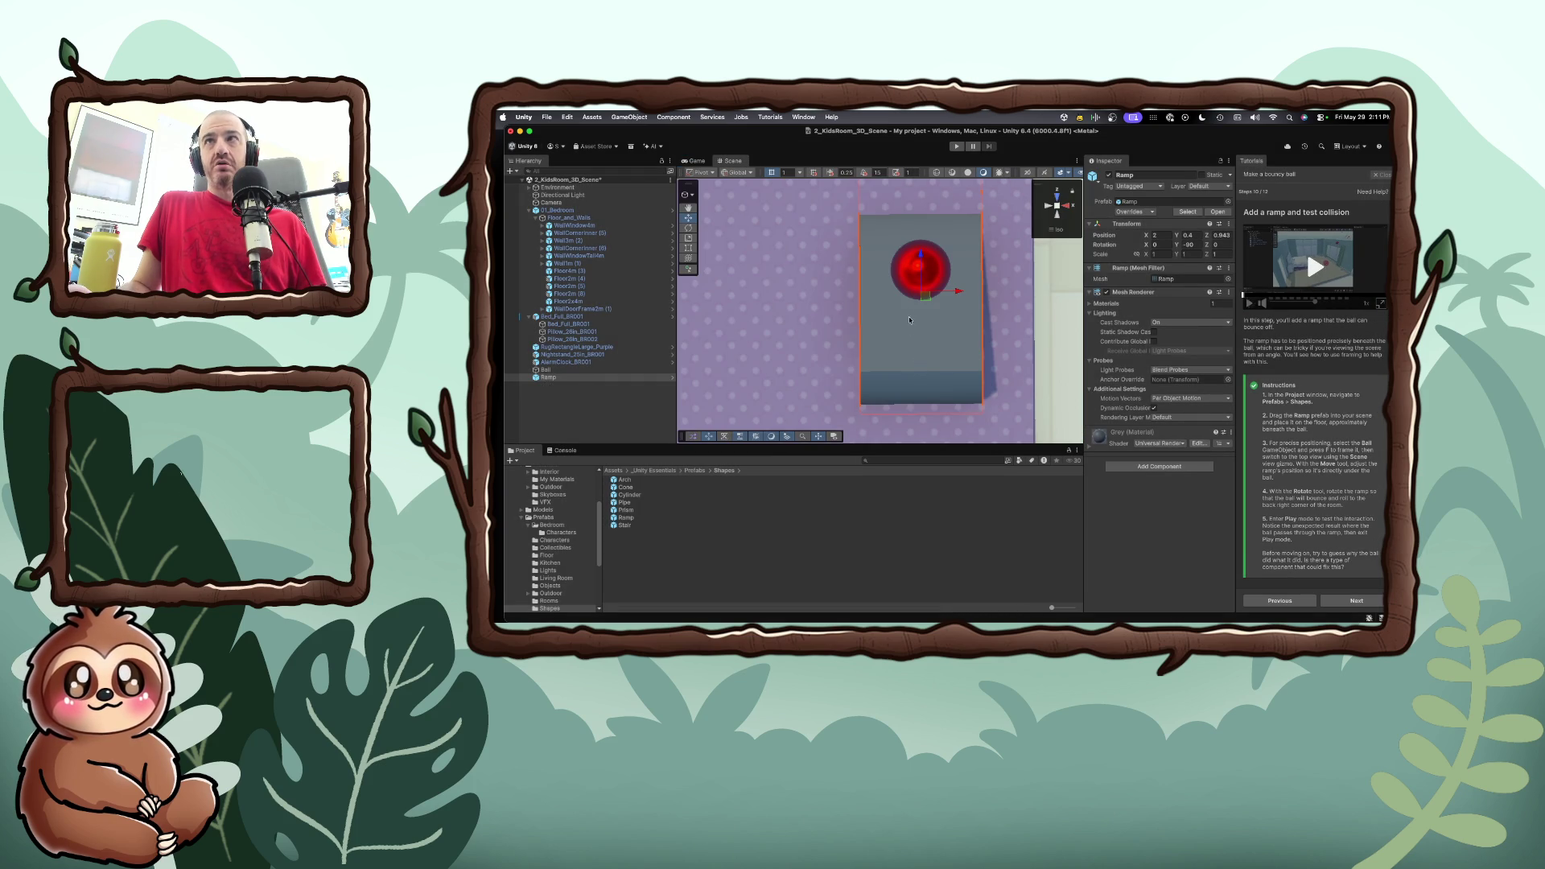
pyautogui.moveTo(918, 270); pyautogui.dragTo(923, 222)
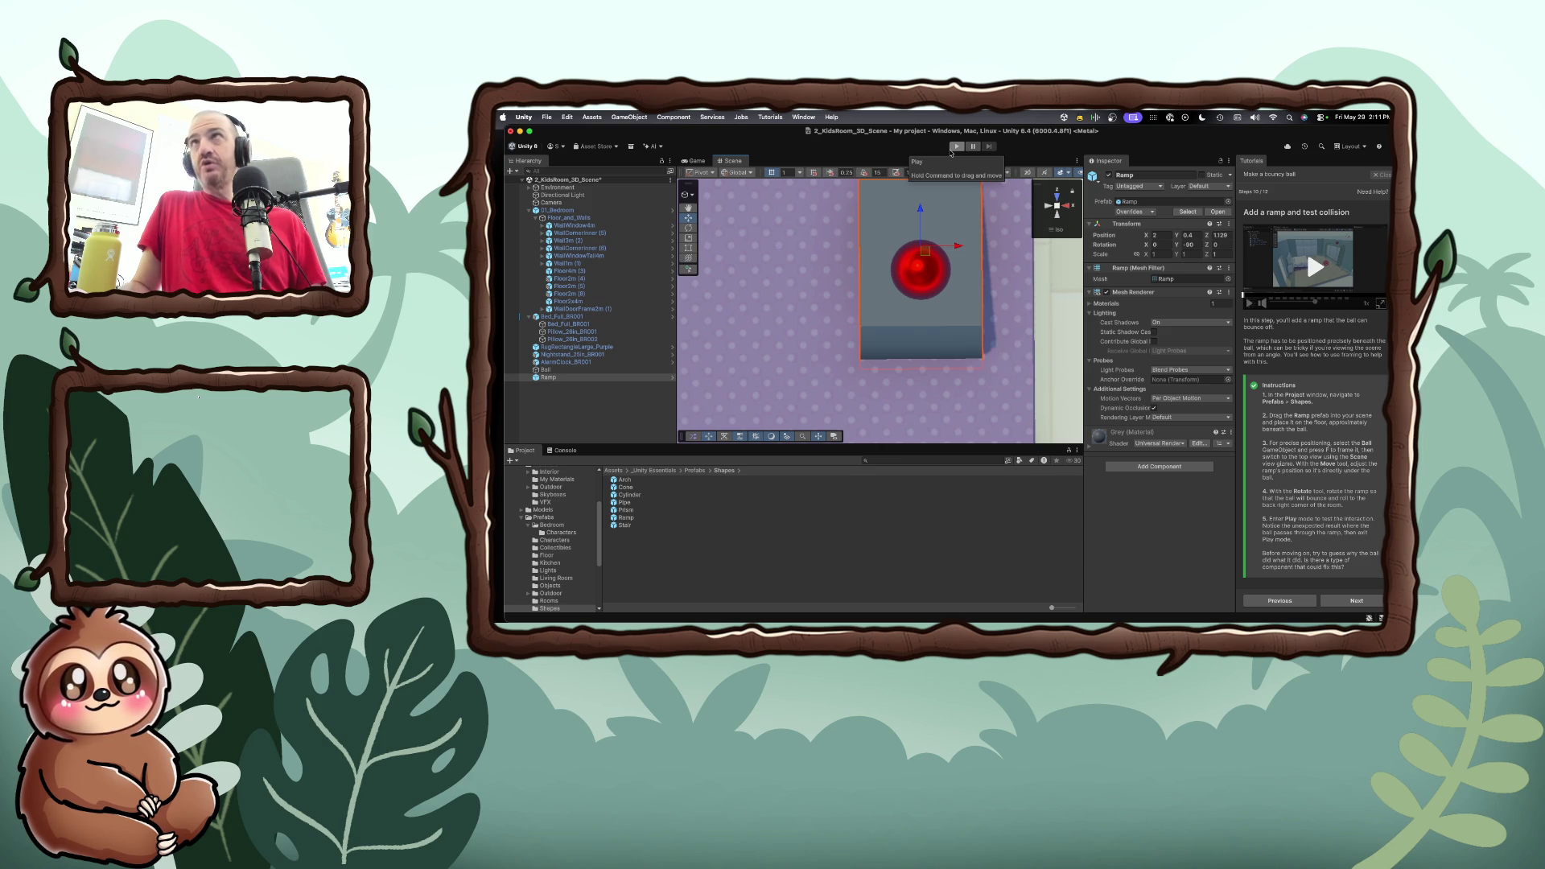
pyautogui.click(954, 147)
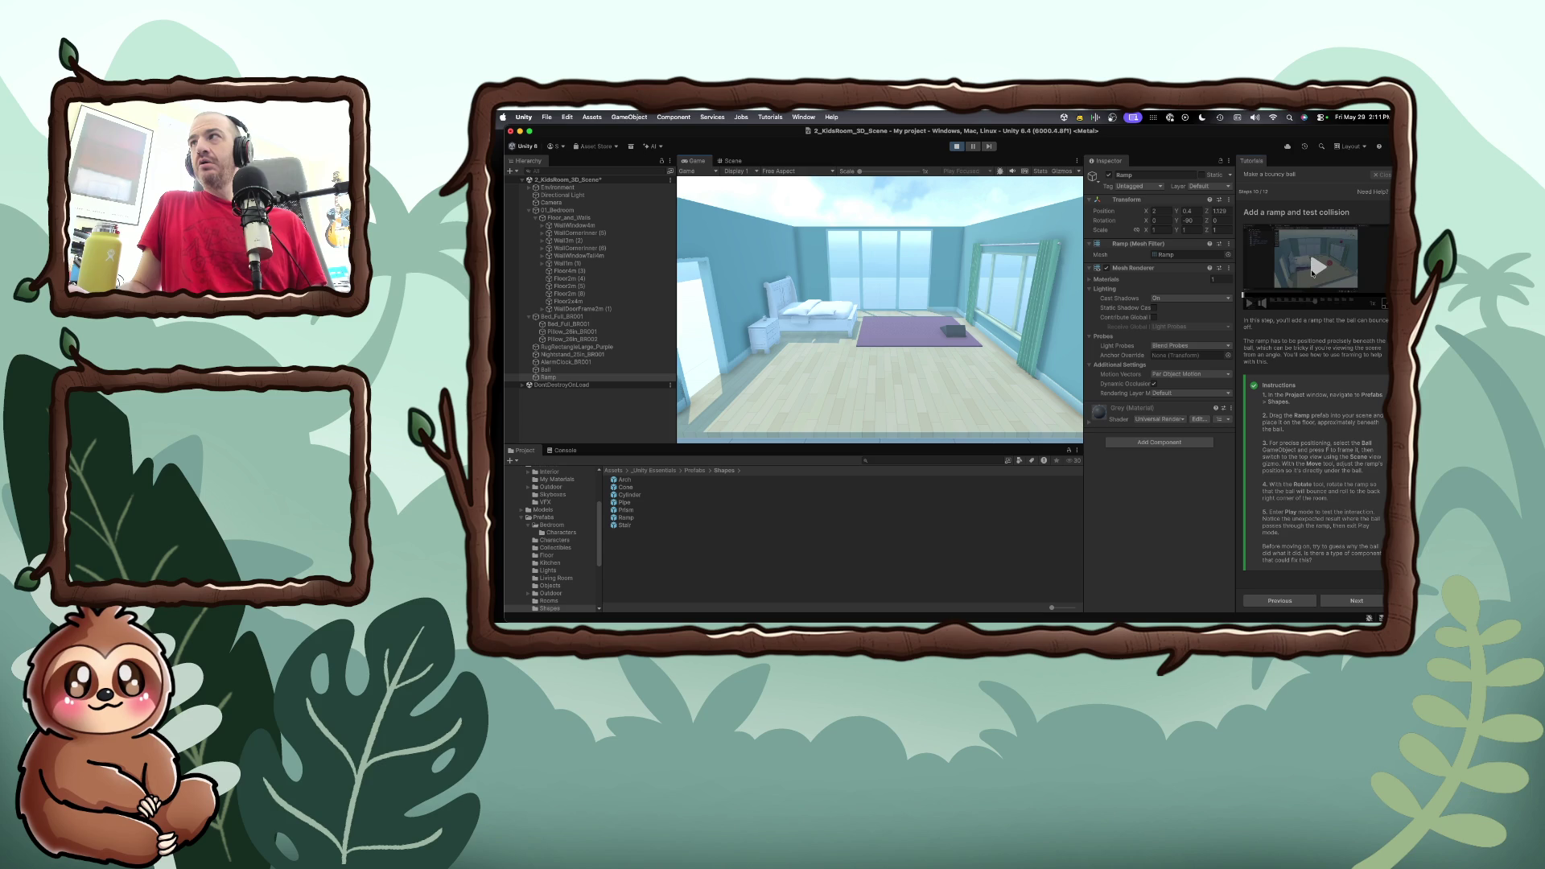
pyautogui.click(1311, 273)
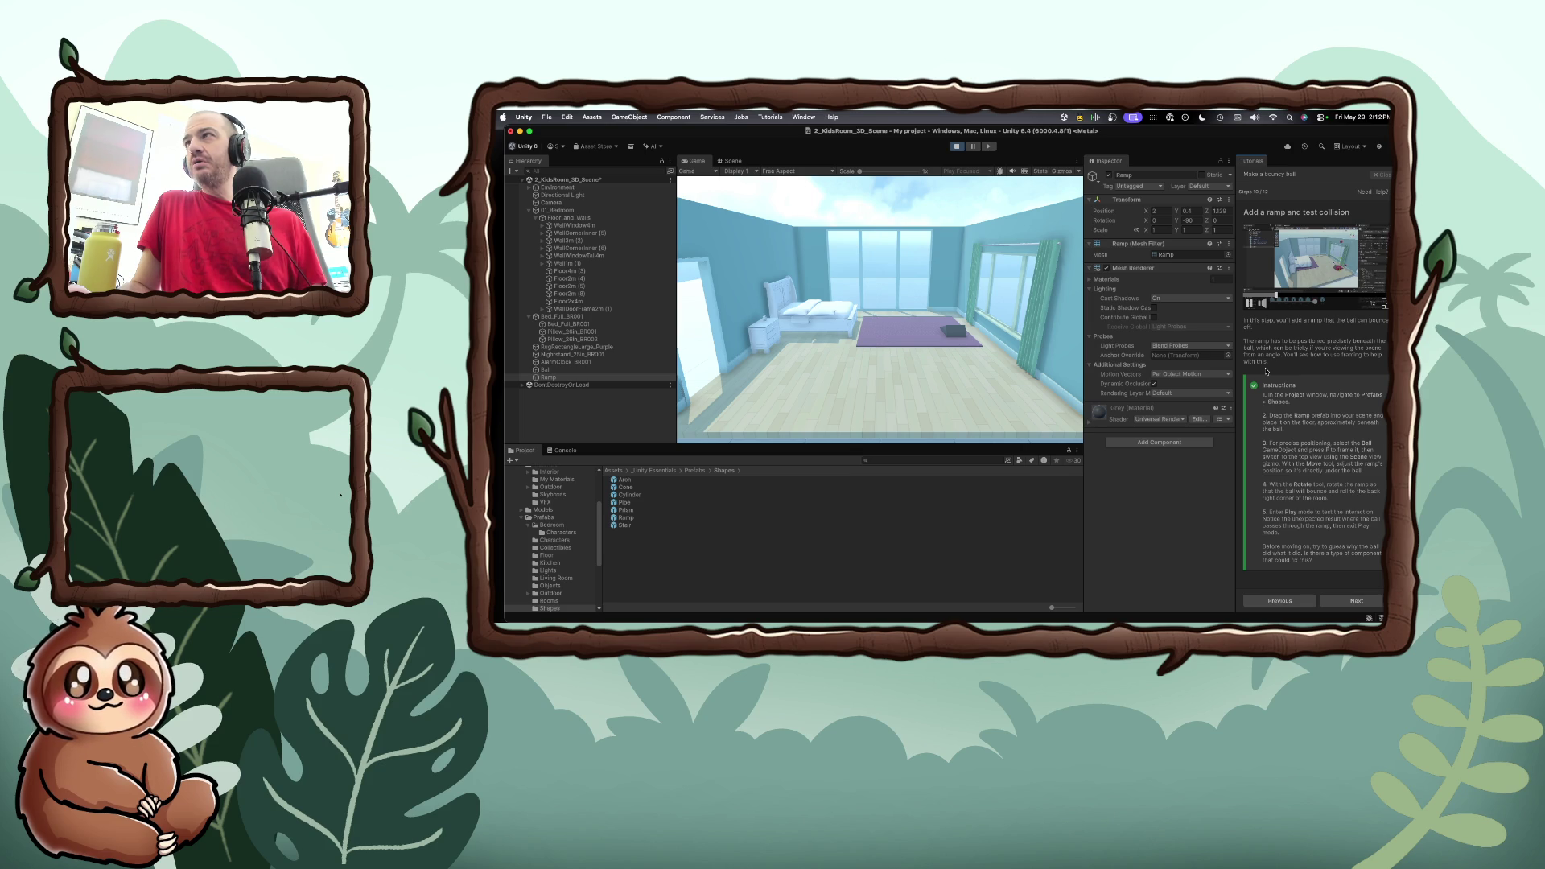
pyautogui.click(1384, 303)
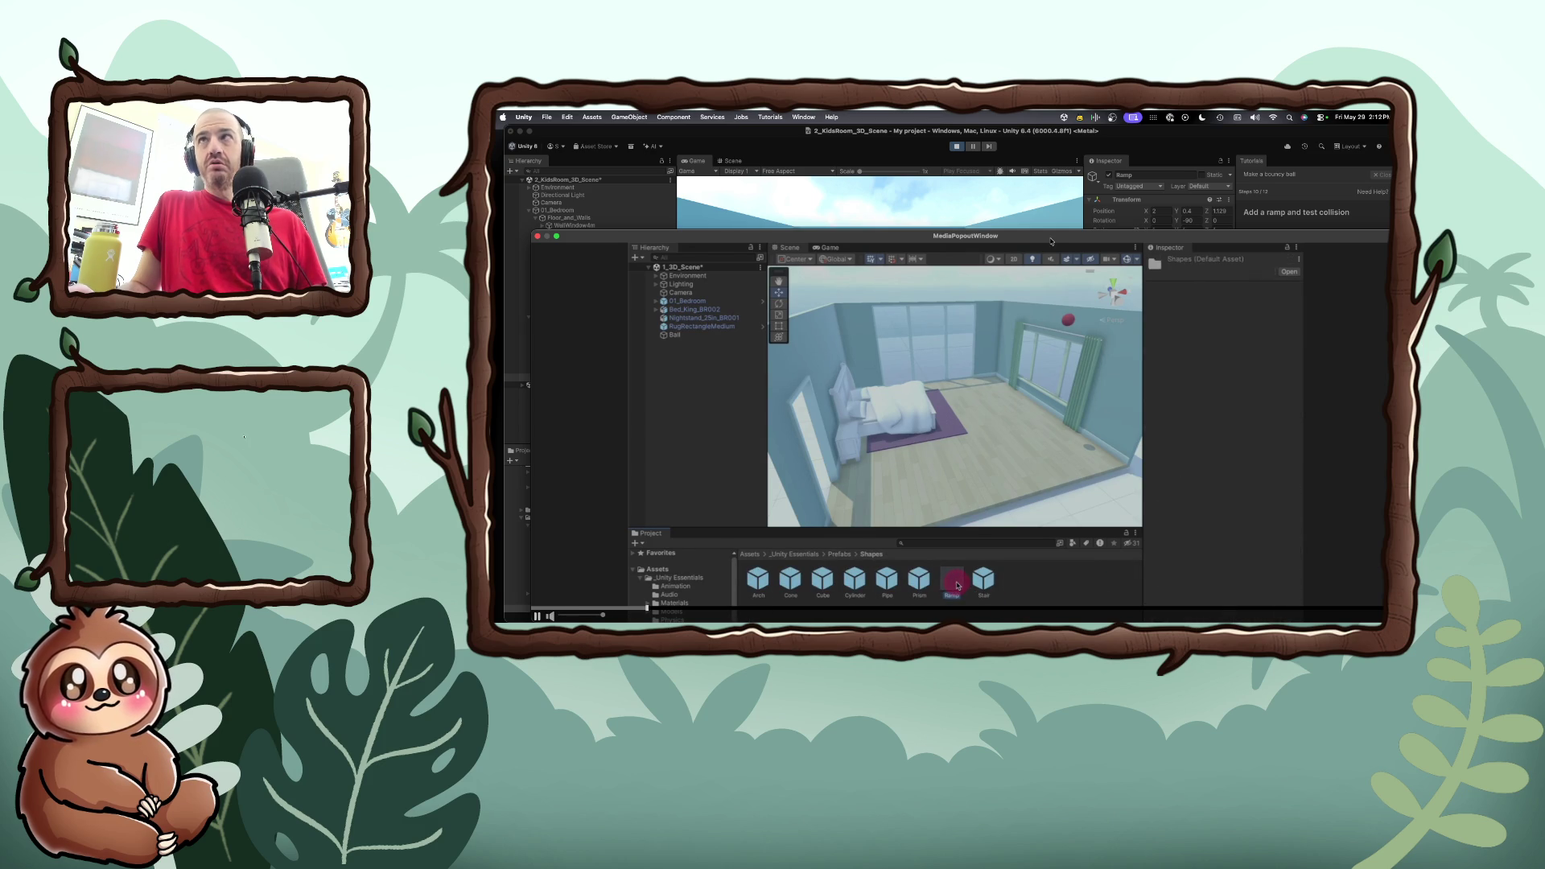
# Raise the pop-out tutorial video window, watch it, then close it
pyautogui.moveTo(1055, 231); pyautogui.dragTo(1056, 181)
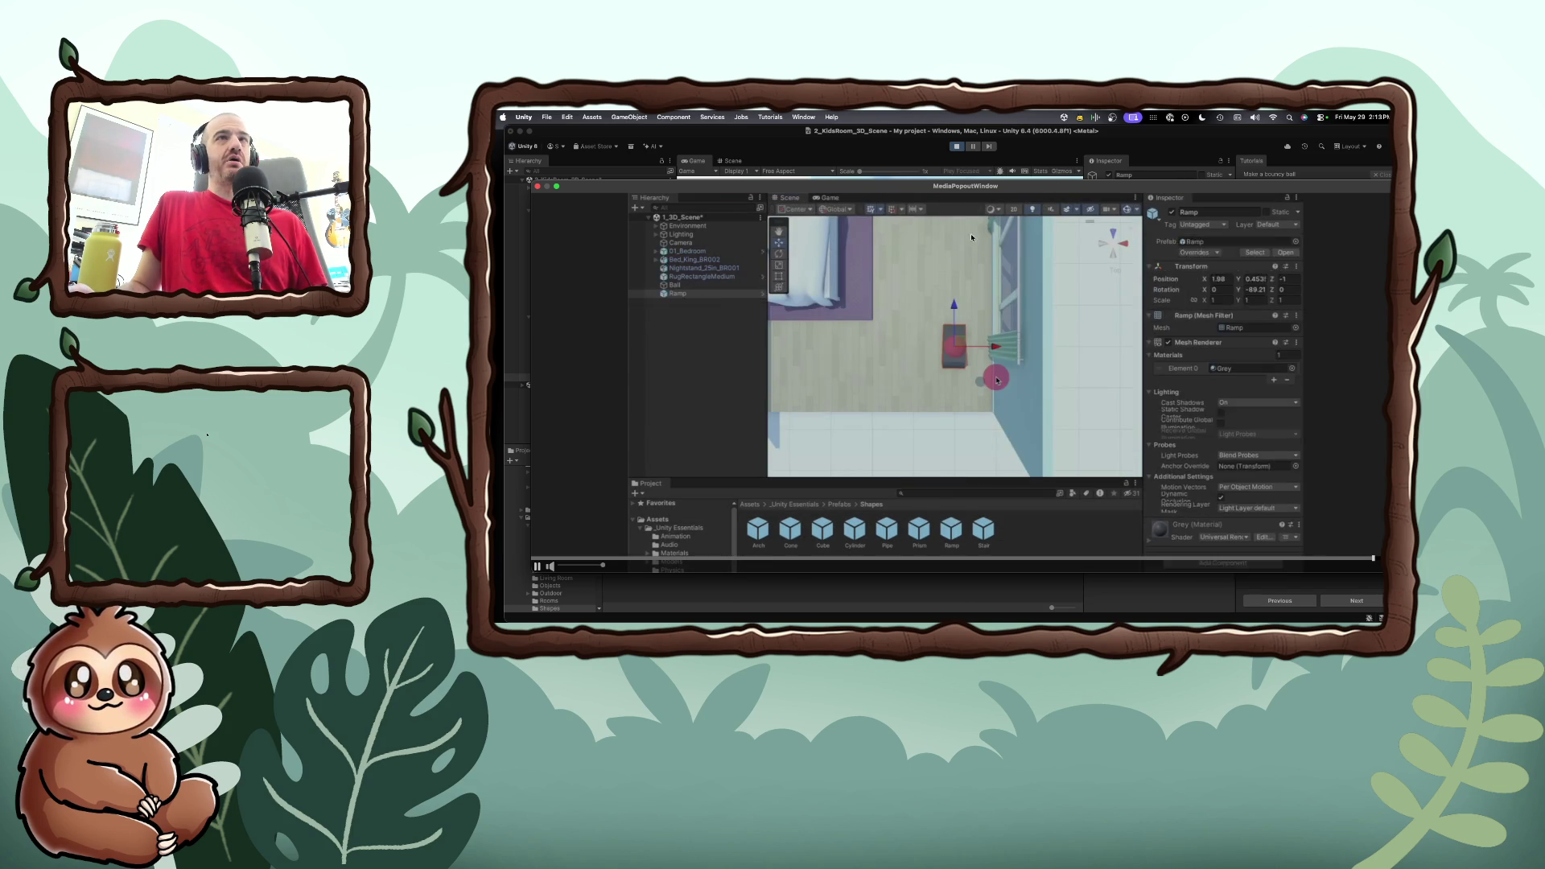
pyautogui.click(538, 188)
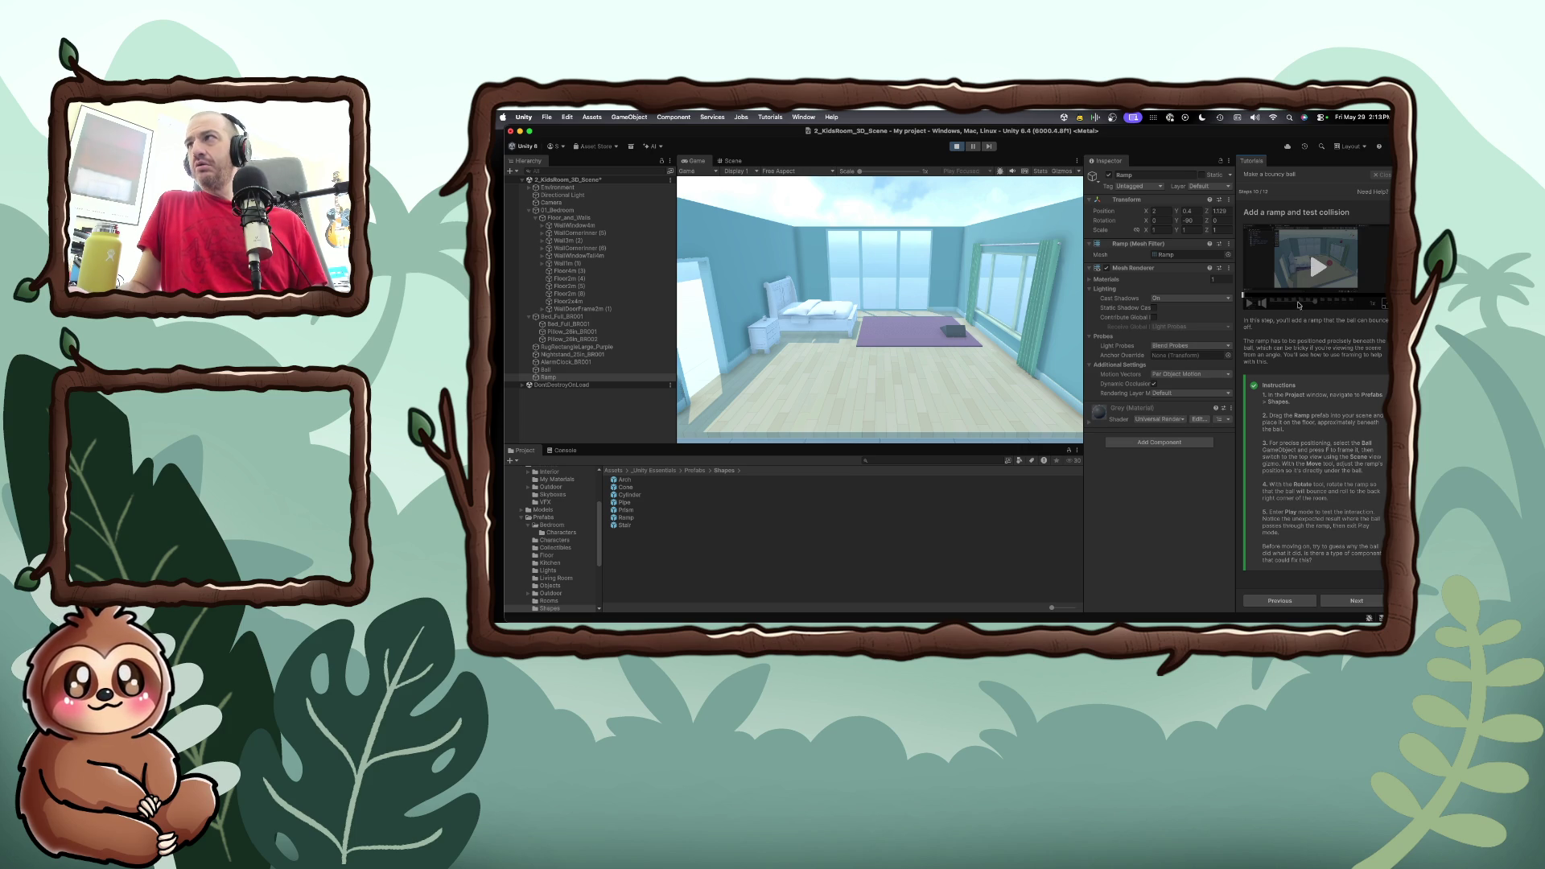
# Play the tutorial video at 1.5x speed, then stop the running scene
pyautogui.click(1309, 276)
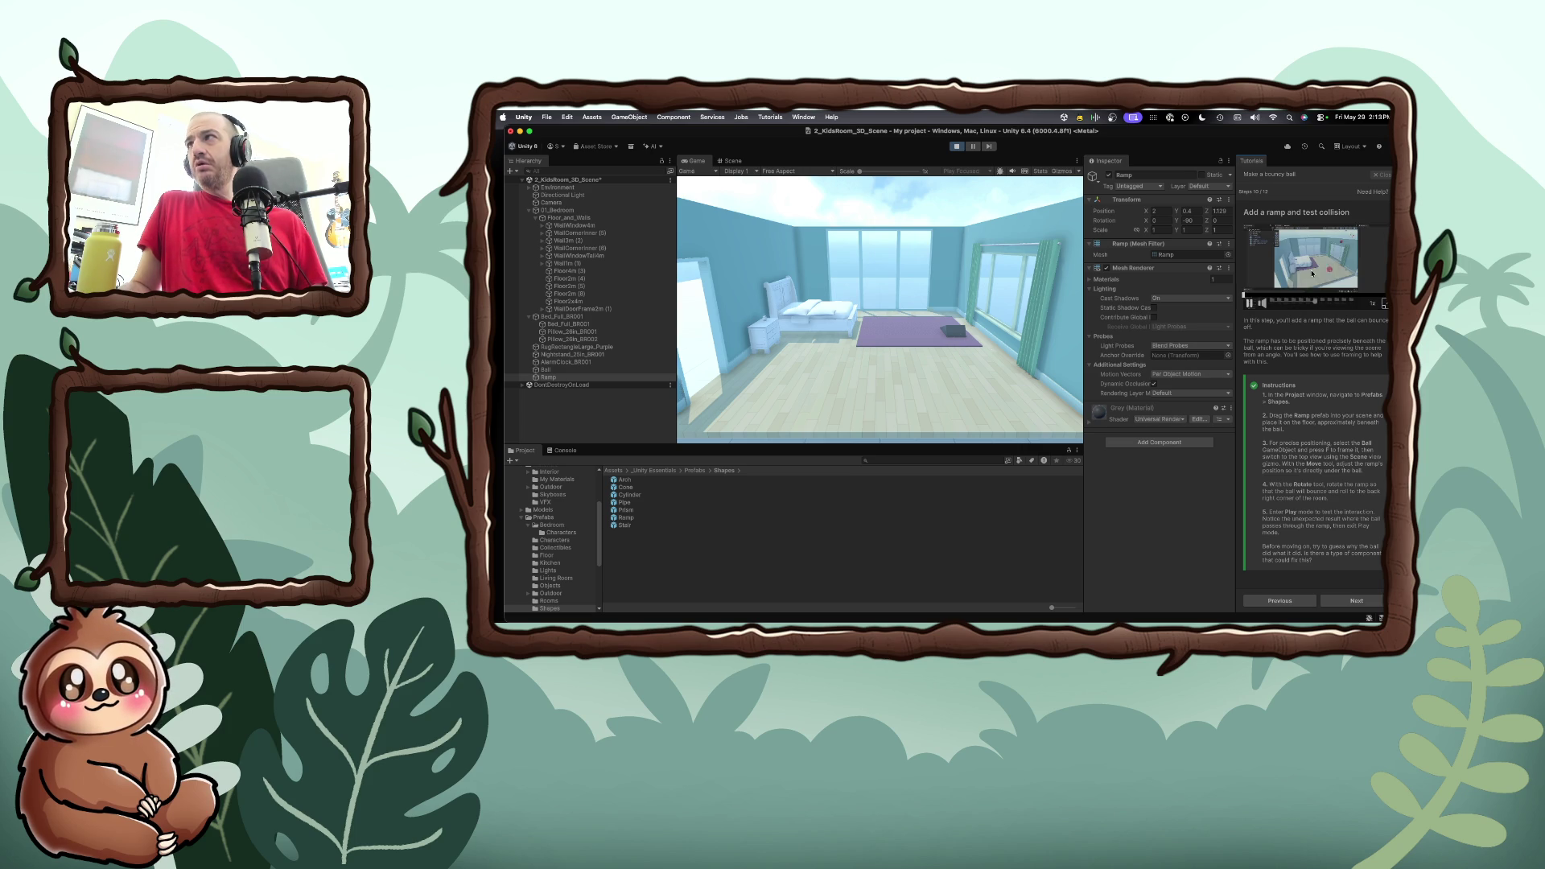
pyautogui.click(1373, 304)
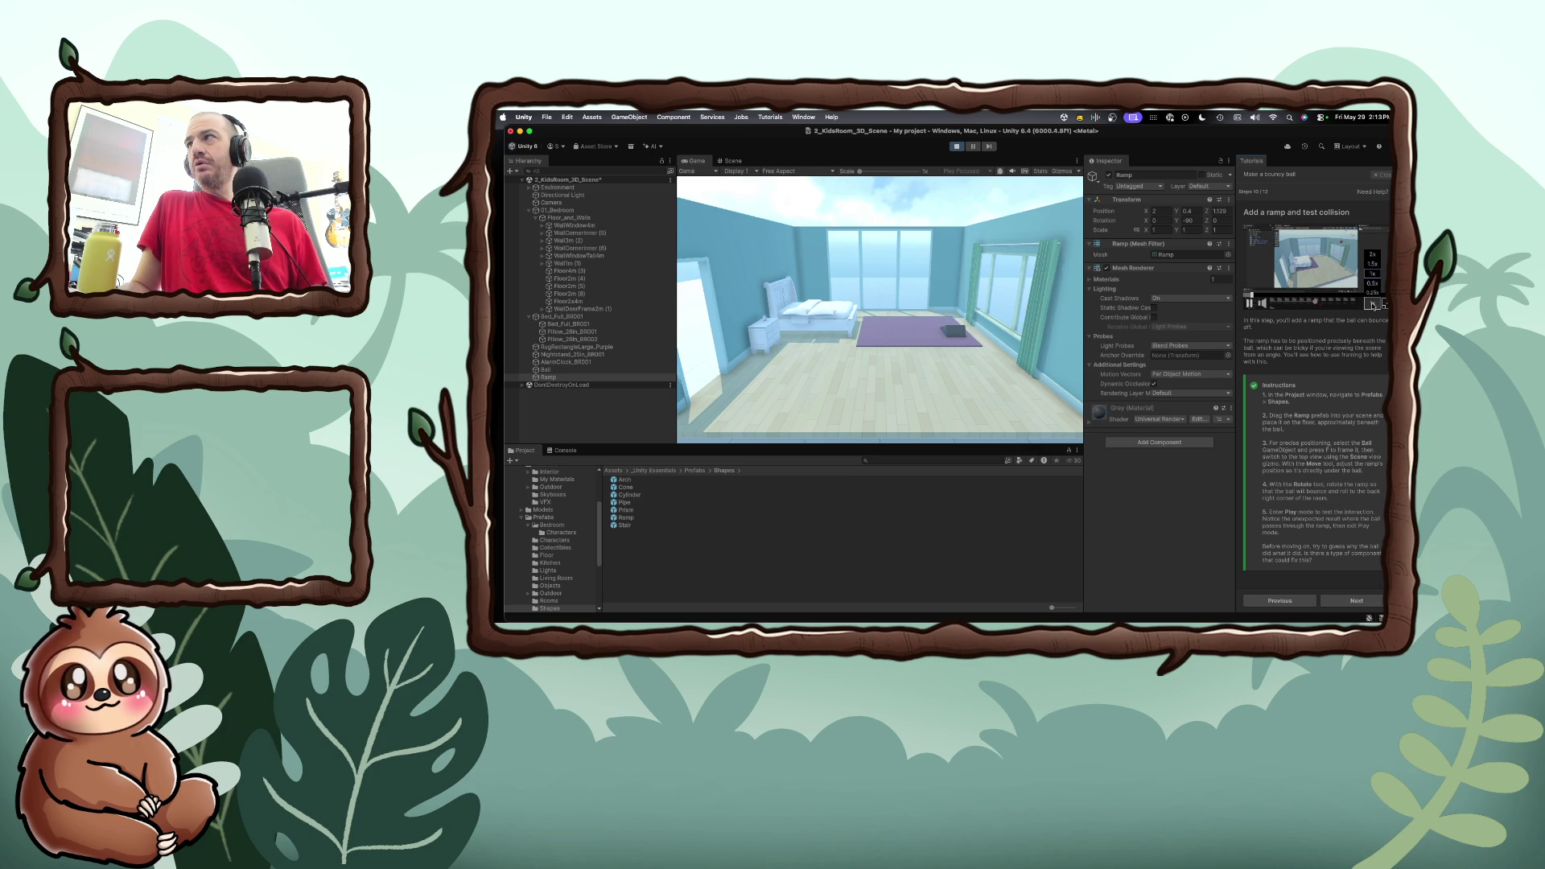
pyautogui.click(1371, 264)
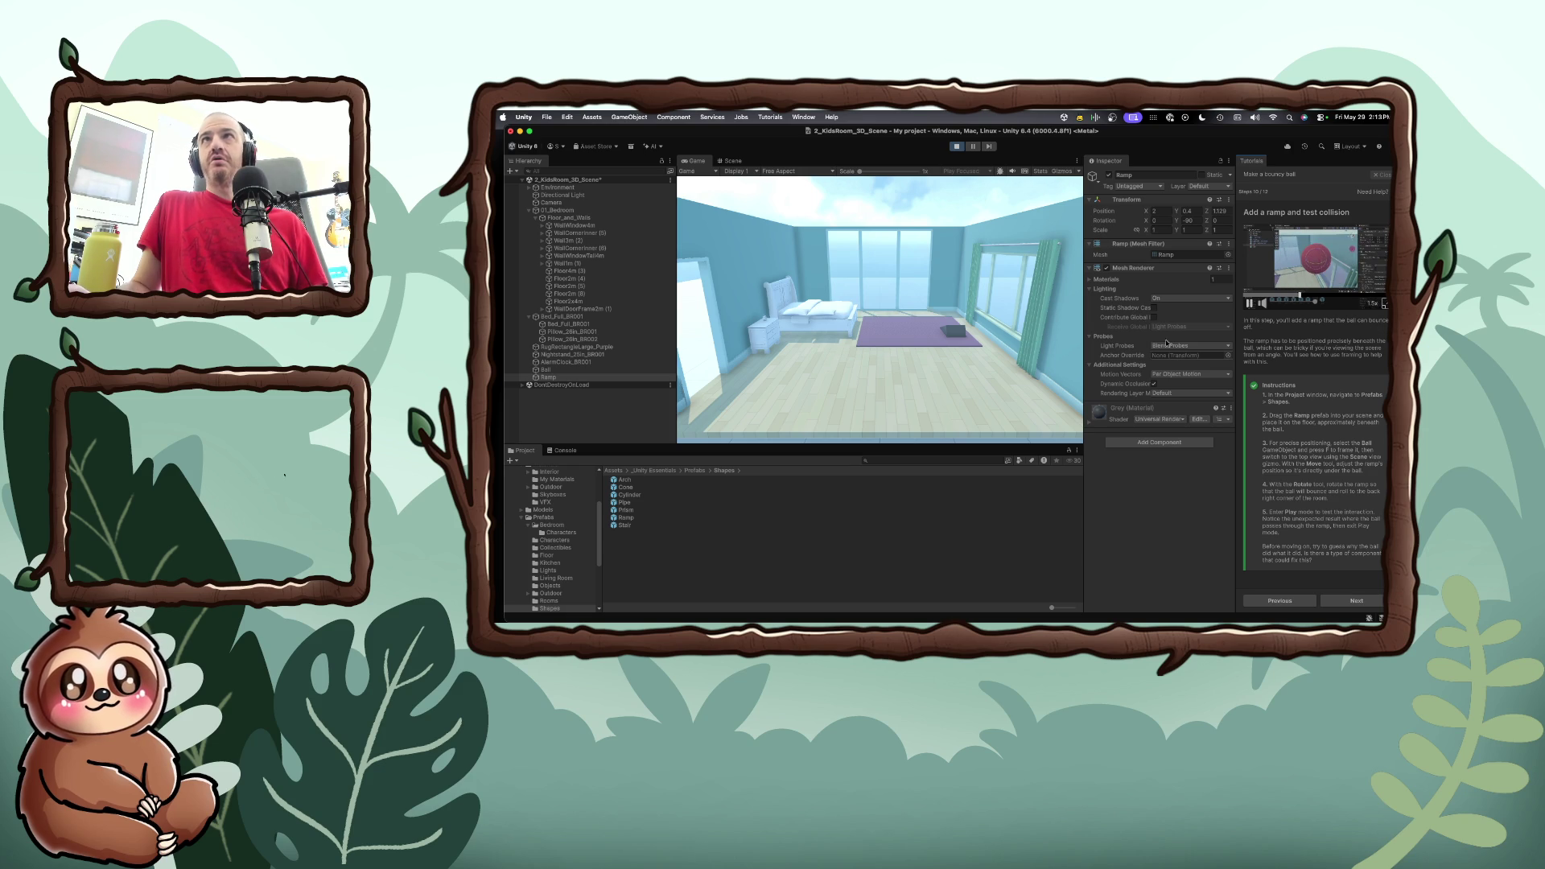
pyautogui.click(957, 147)
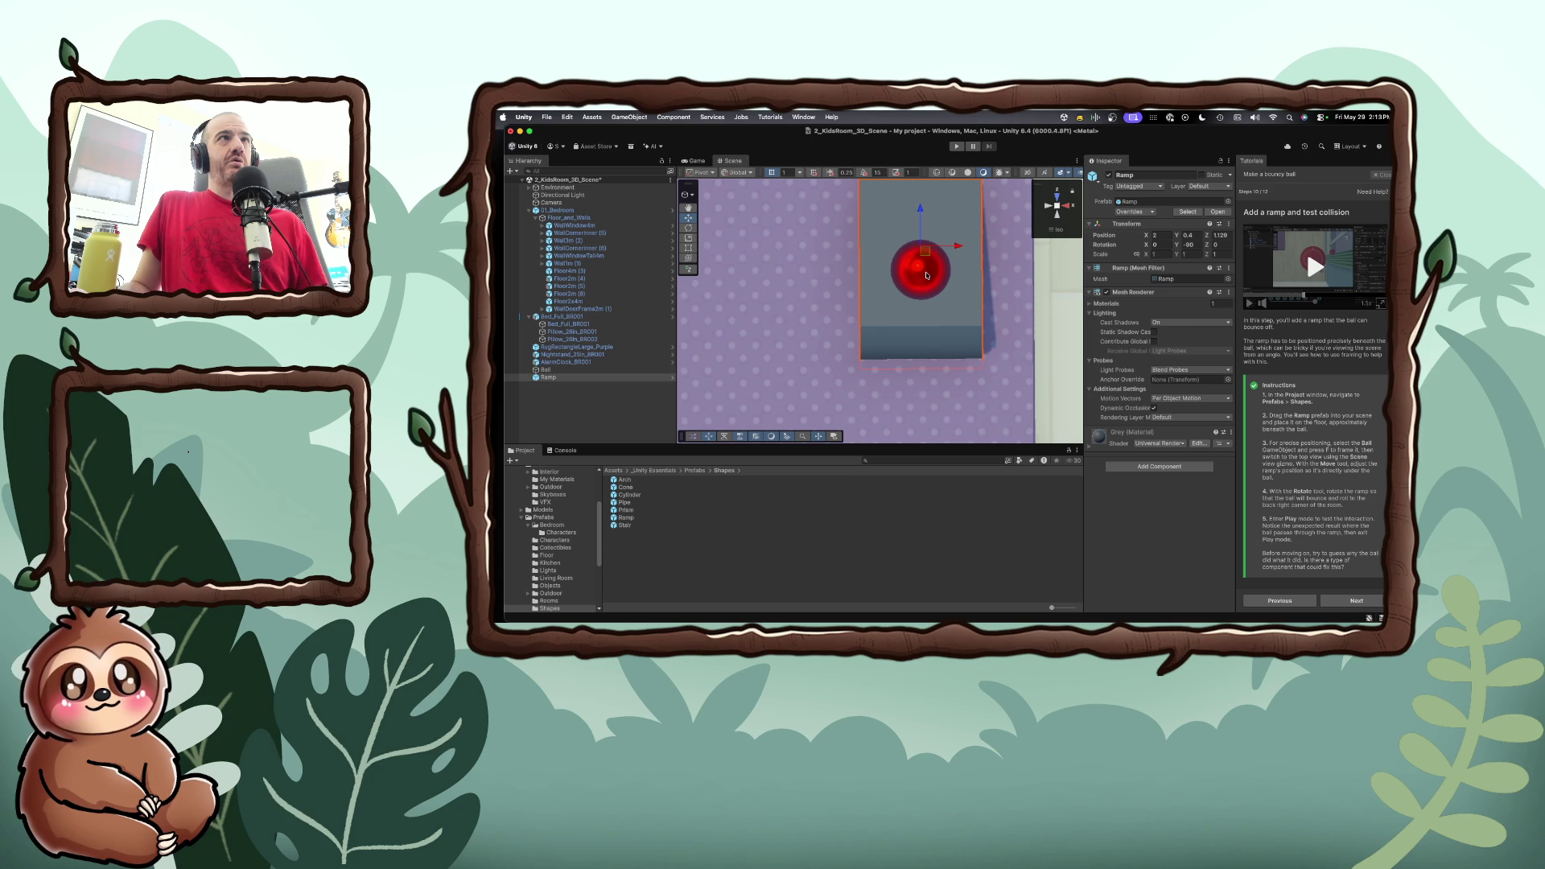
# Zoom out and move the Ramp back along Z to 0.975
pyautogui.scroll(-3, 926, 276)
pyautogui.scroll(-5, 926, 275)
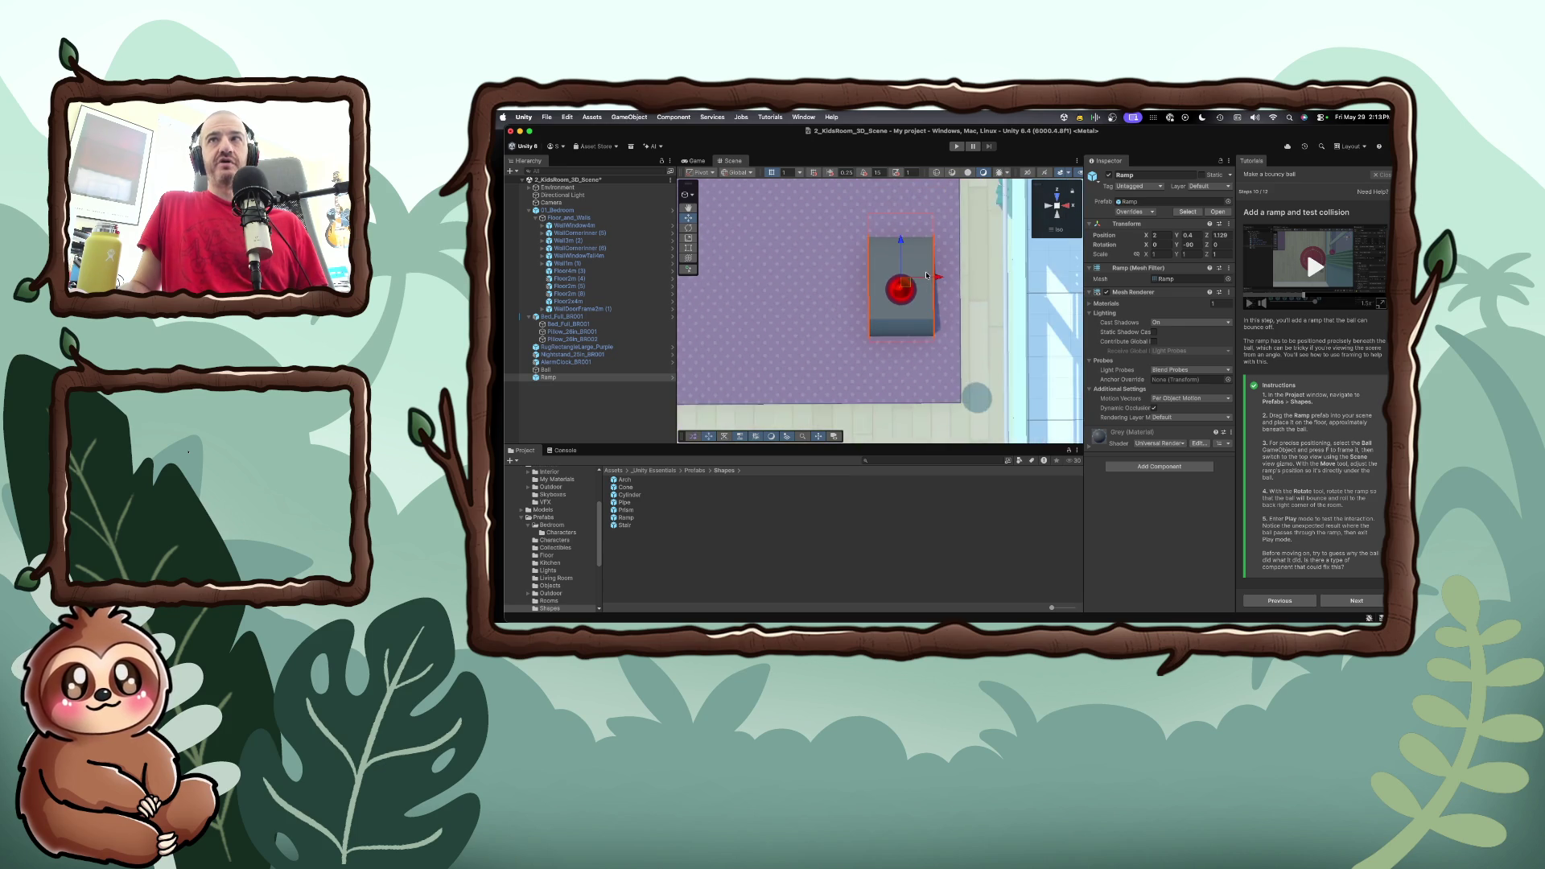
pyautogui.scroll(-2, 926, 276)
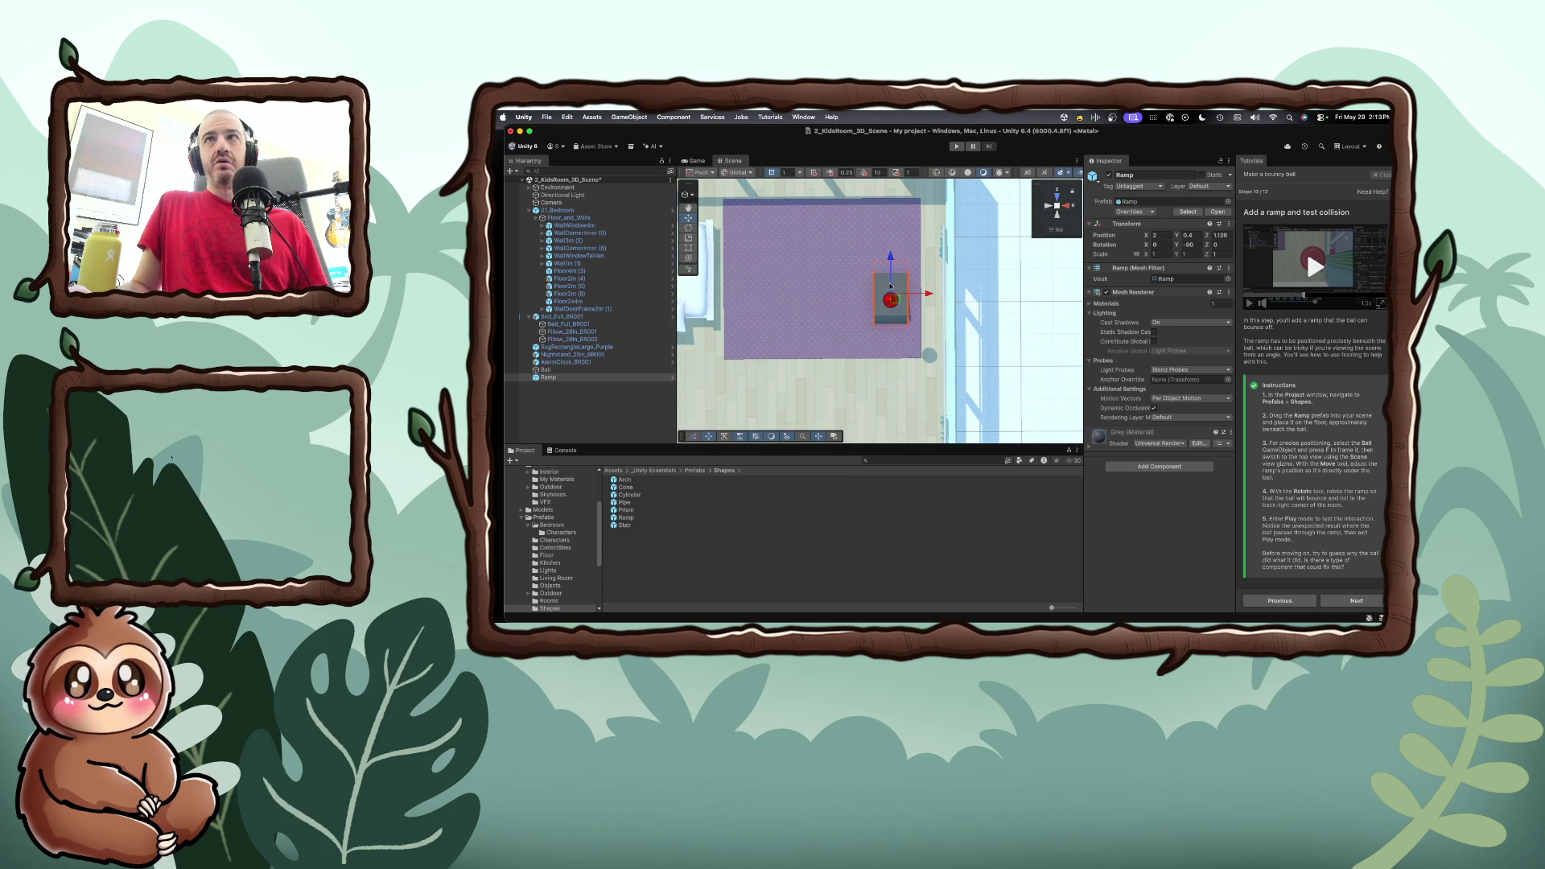
pyautogui.moveTo(892, 280); pyautogui.dragTo(891, 290)
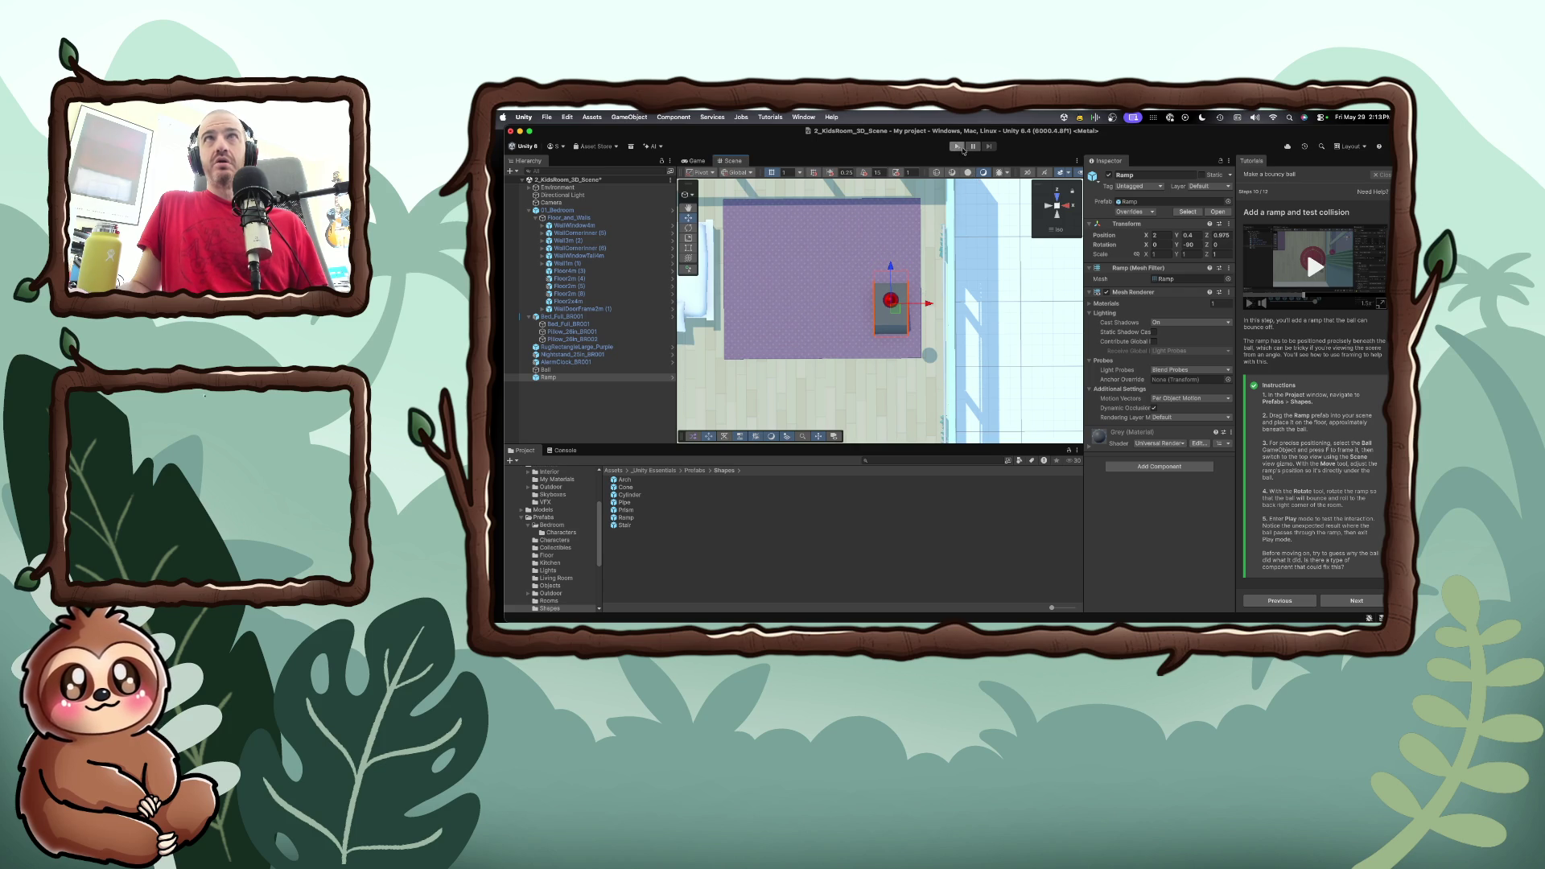
# Test the drop in Play mode, stop it, and advance the tutorial to Add a Collider
pyautogui.click(957, 146)
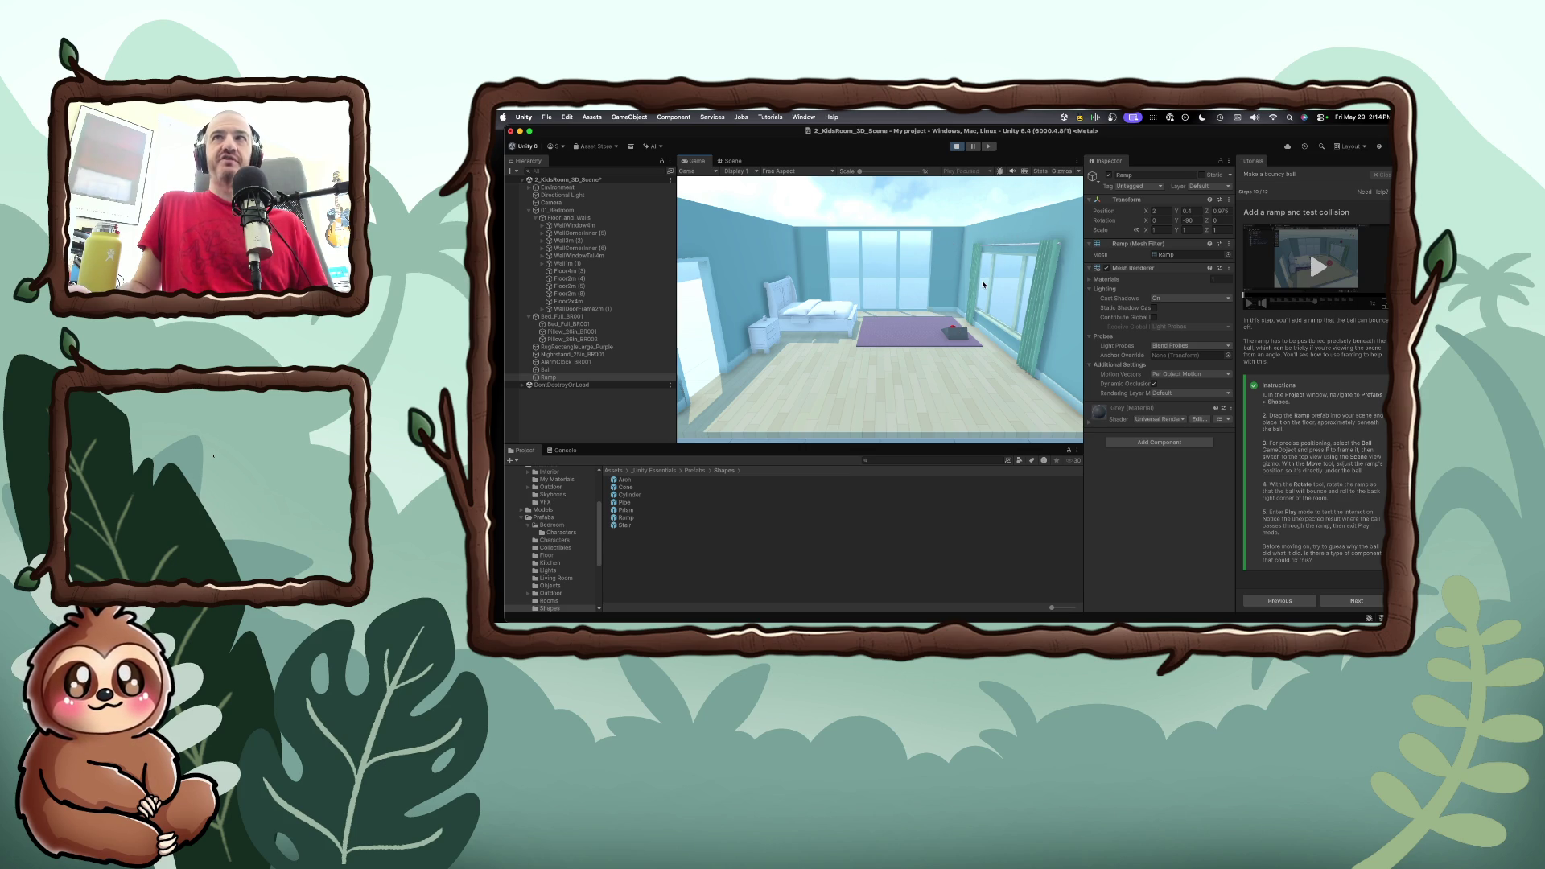
pyautogui.click(957, 146)
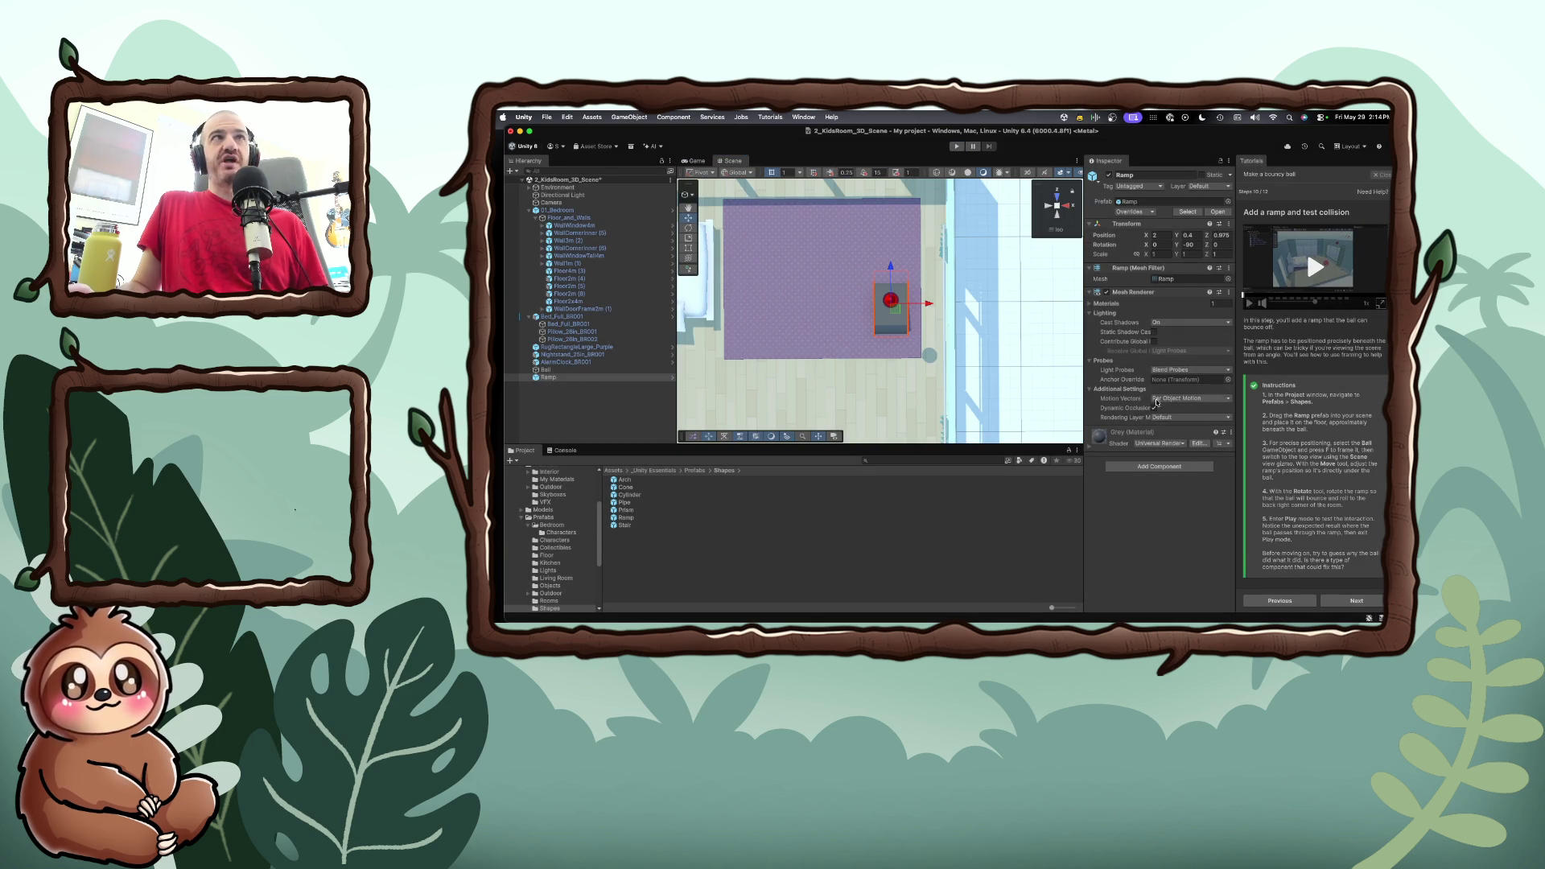
pyautogui.click(1357, 600)
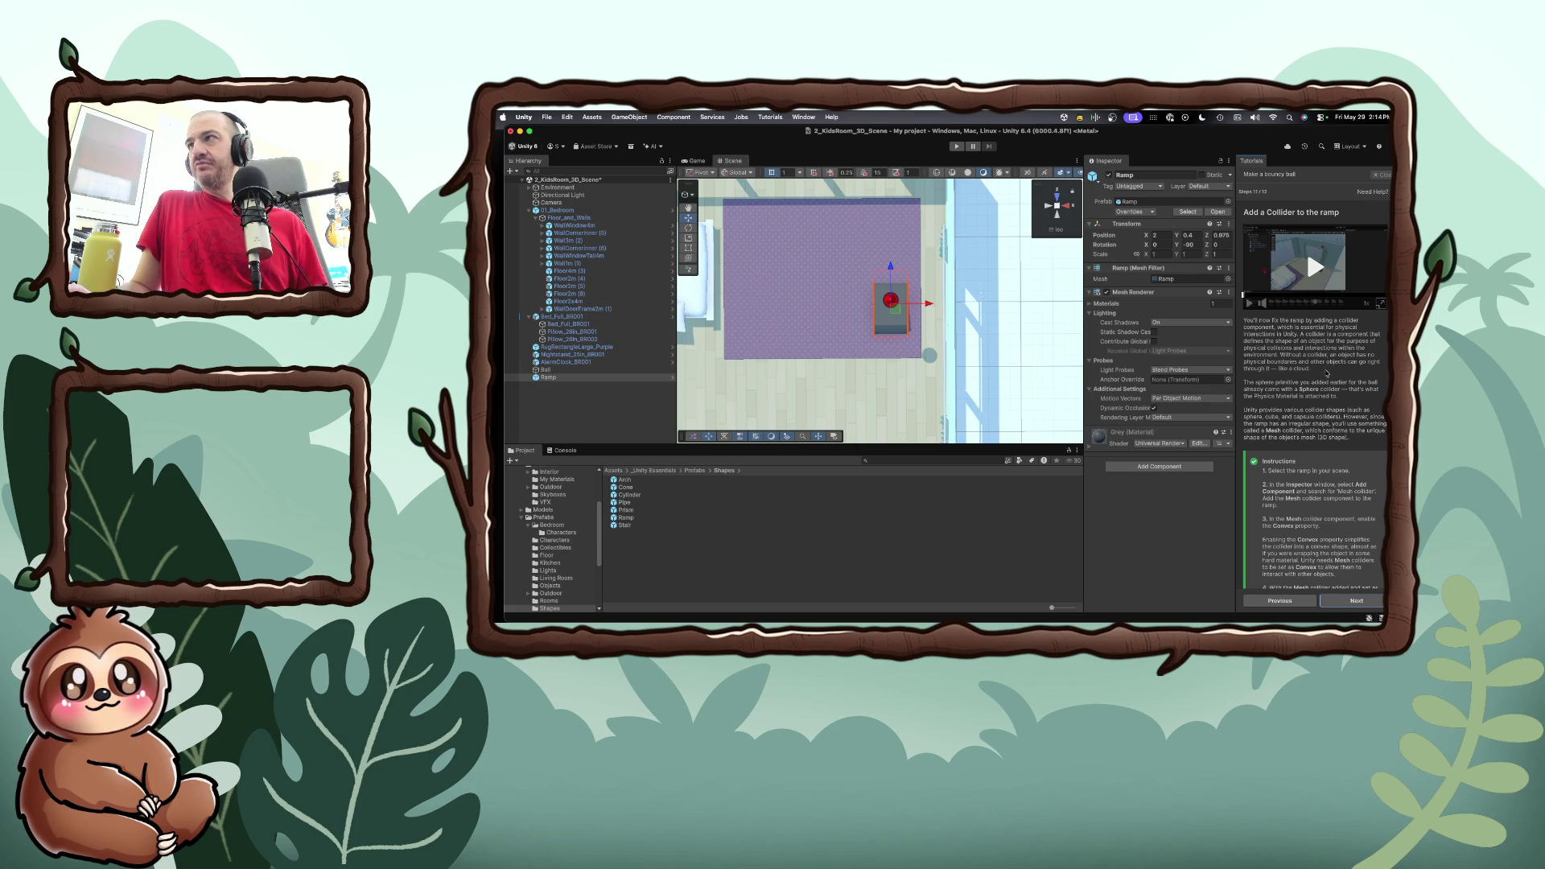
# Zoom the scene, select the Ramp on the rug, and open its Add Component list
pyautogui.scroll(-1, 1287, 402)
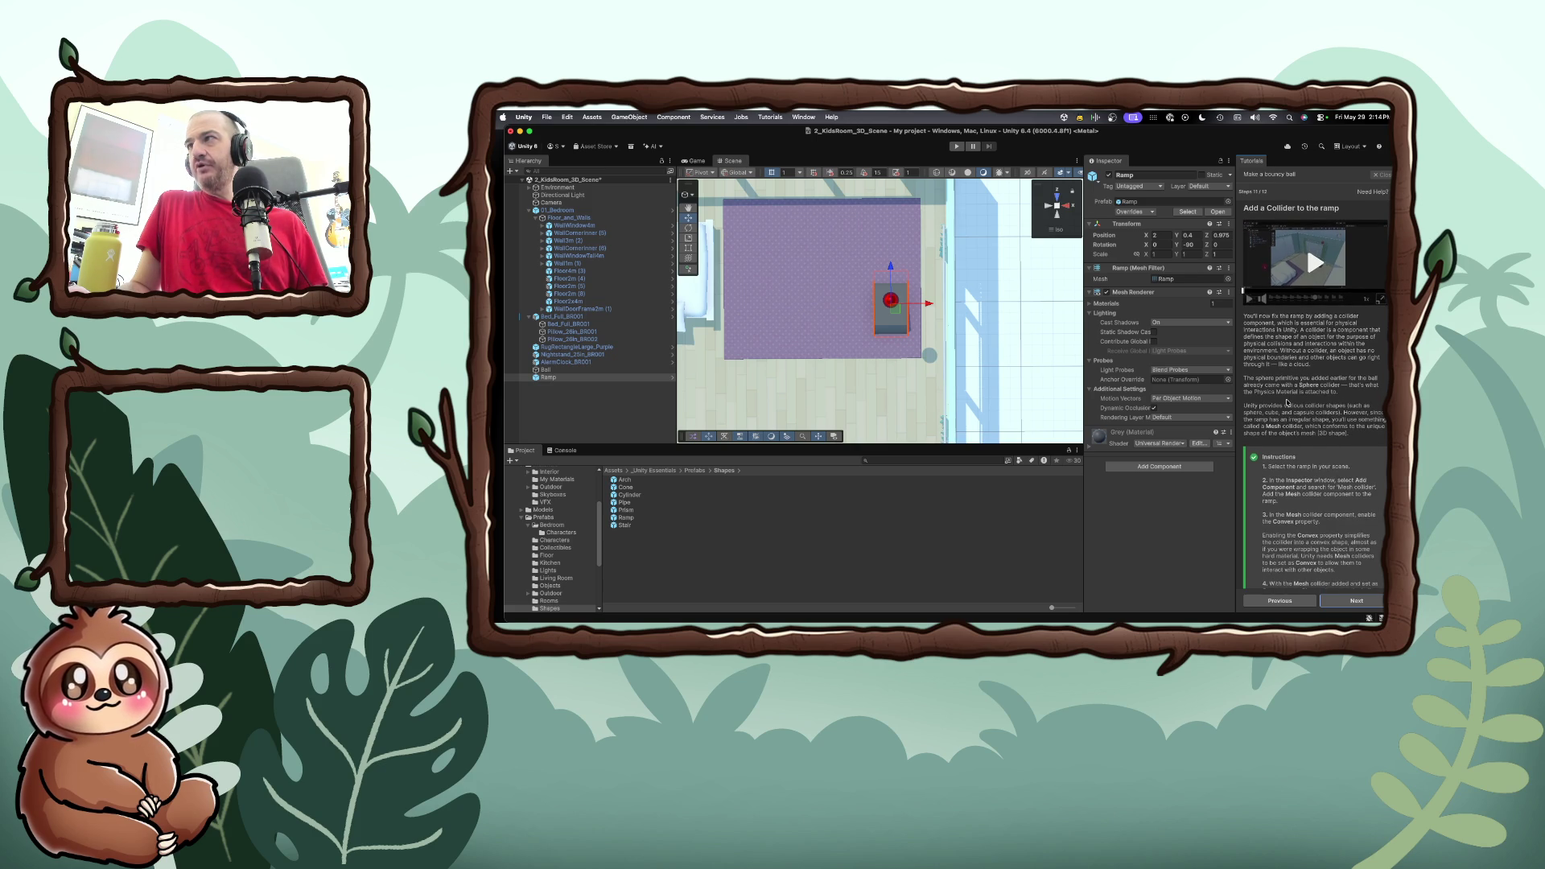
pyautogui.scroll(-1, 1287, 403)
pyautogui.scroll(-1, 1287, 402)
pyautogui.scroll(-1, 1287, 402)
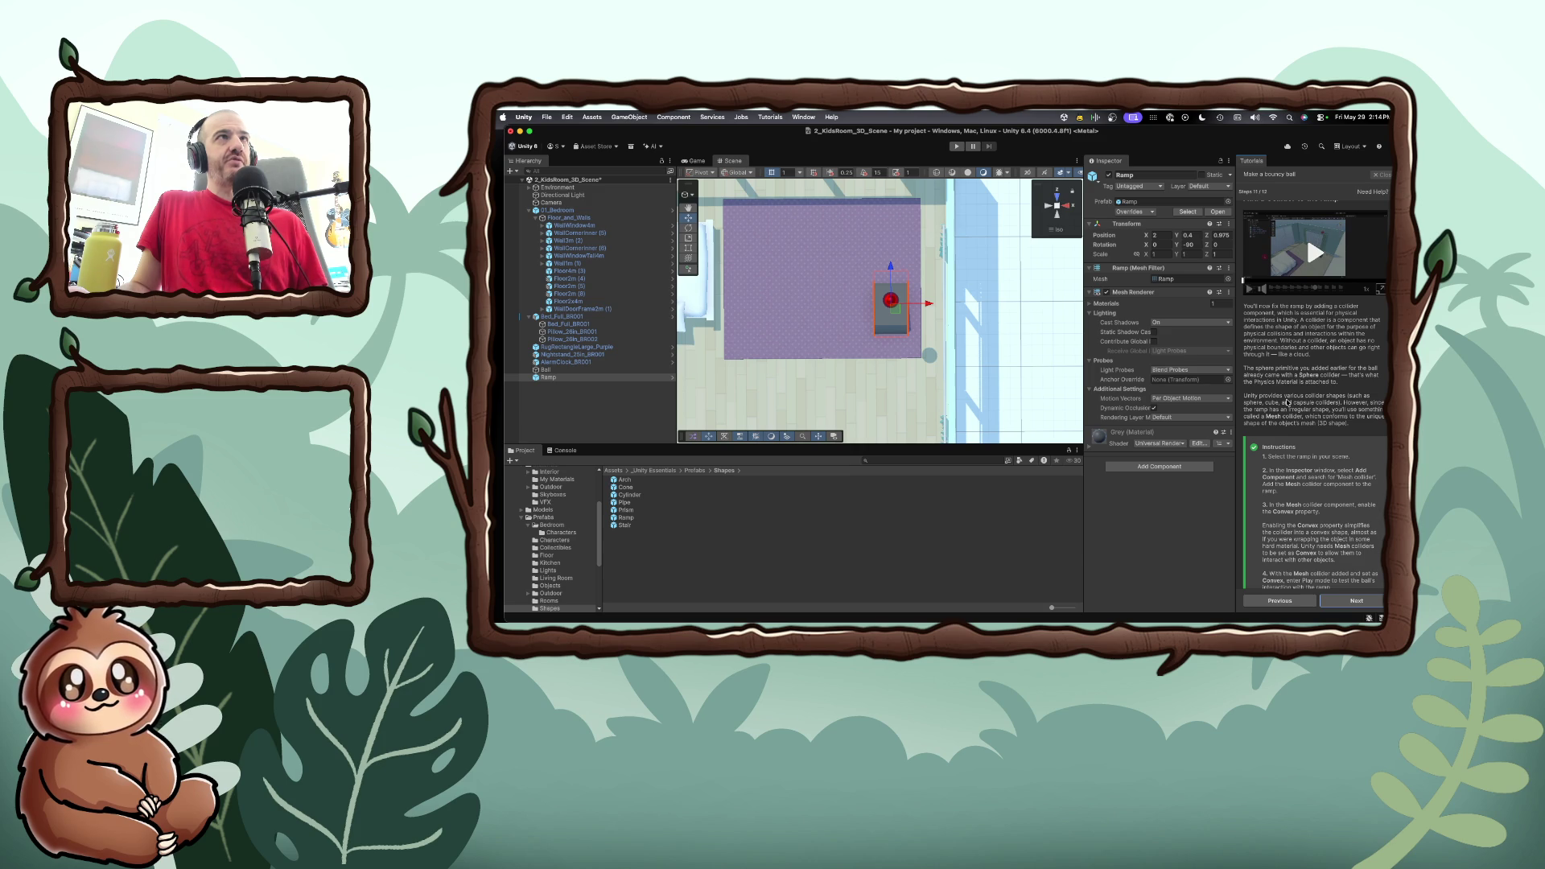
pyautogui.scroll(-1, 1287, 402)
pyautogui.scroll(-2, 1286, 403)
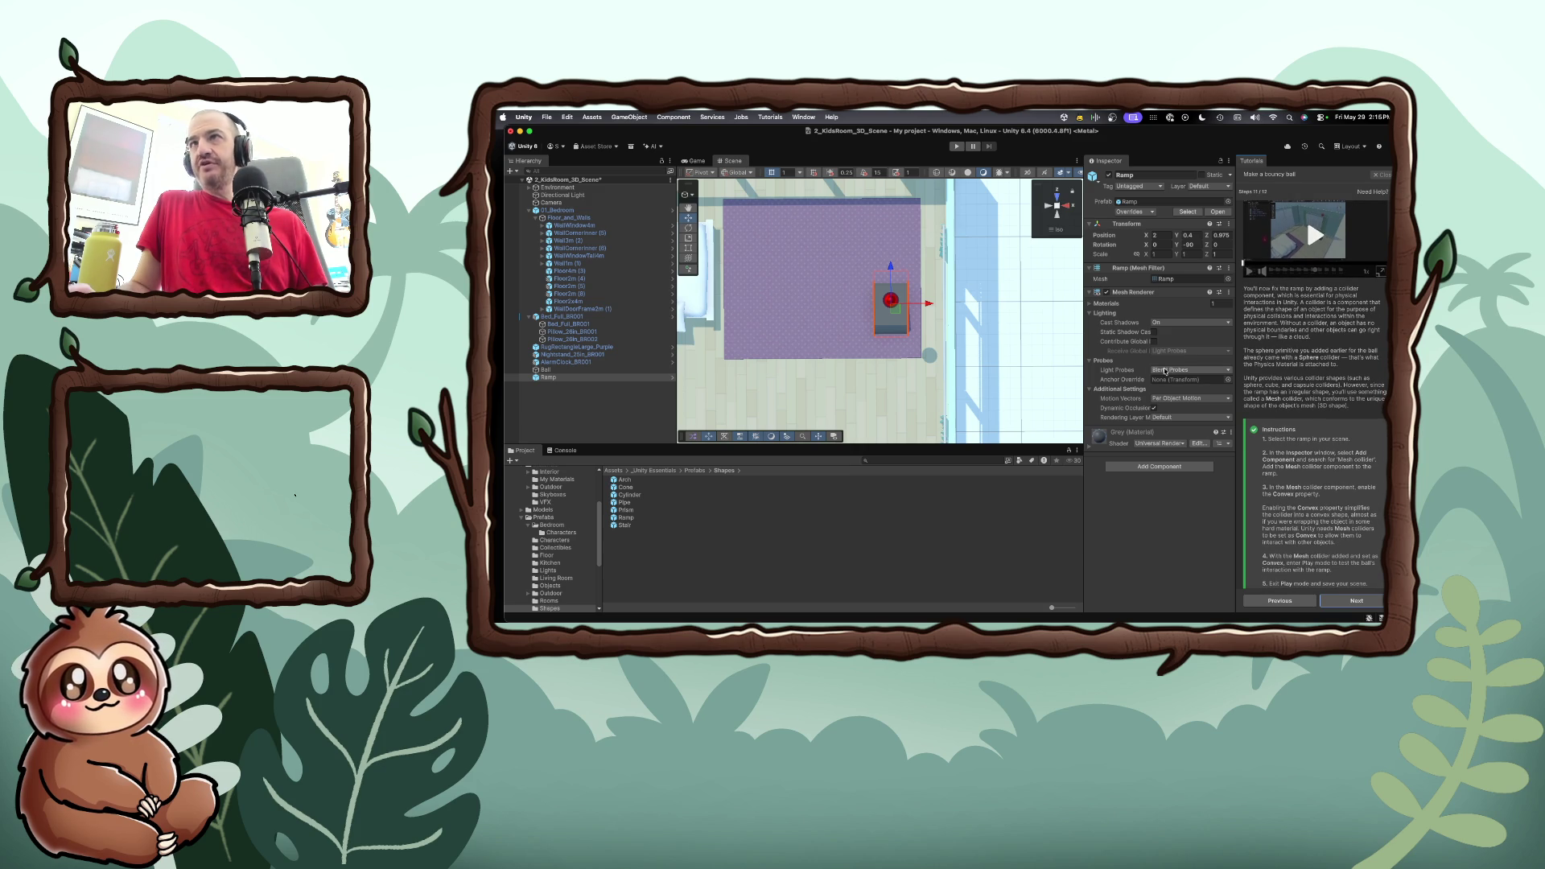
pyautogui.click(883, 326)
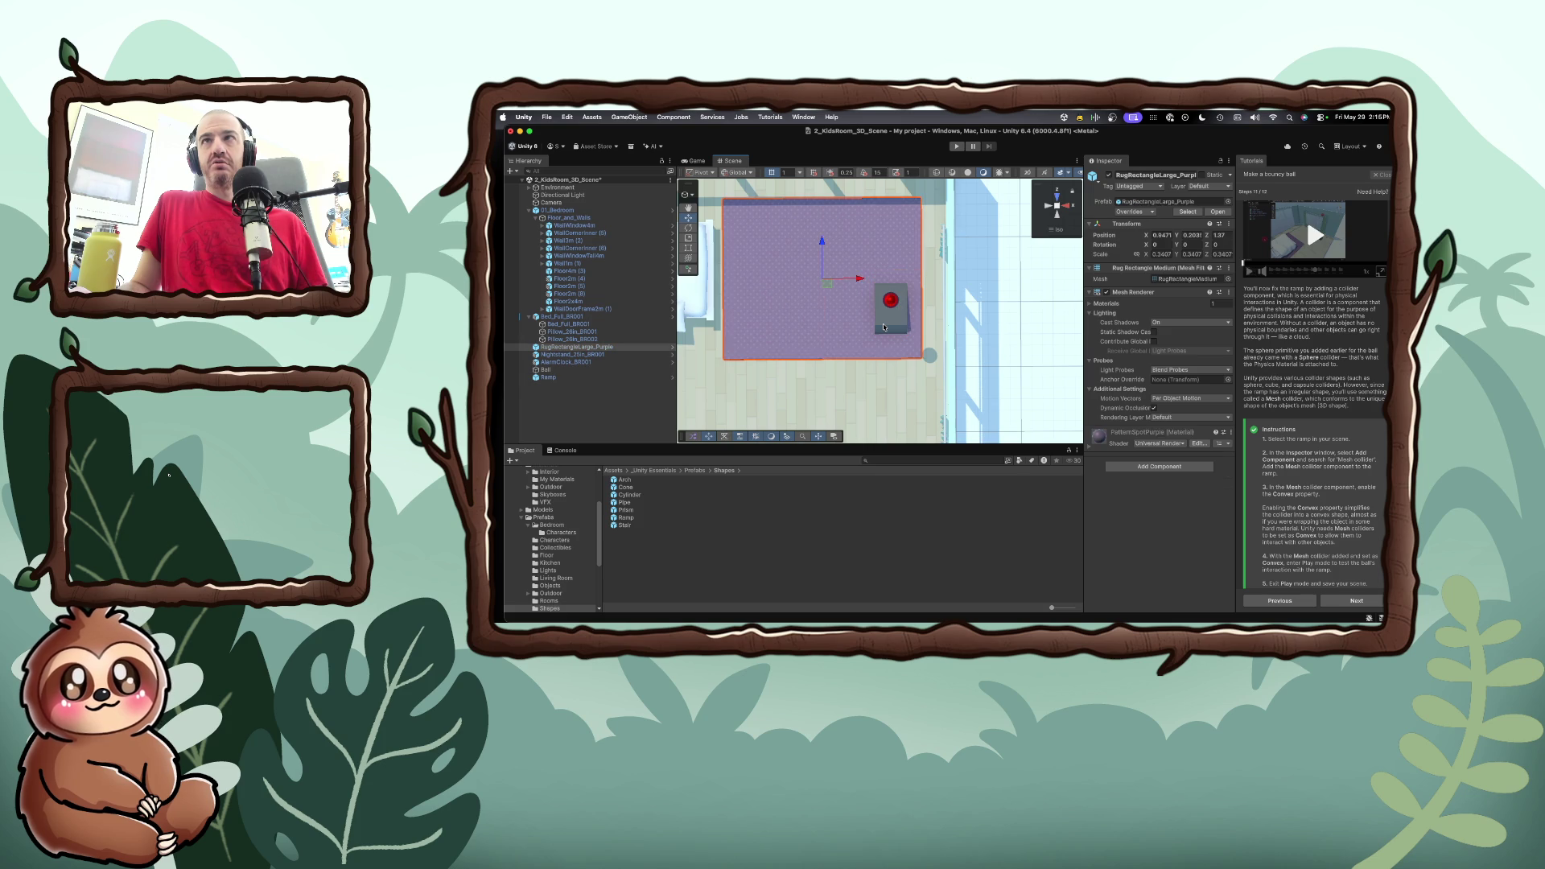
pyautogui.click(883, 327)
pyautogui.click(901, 328)
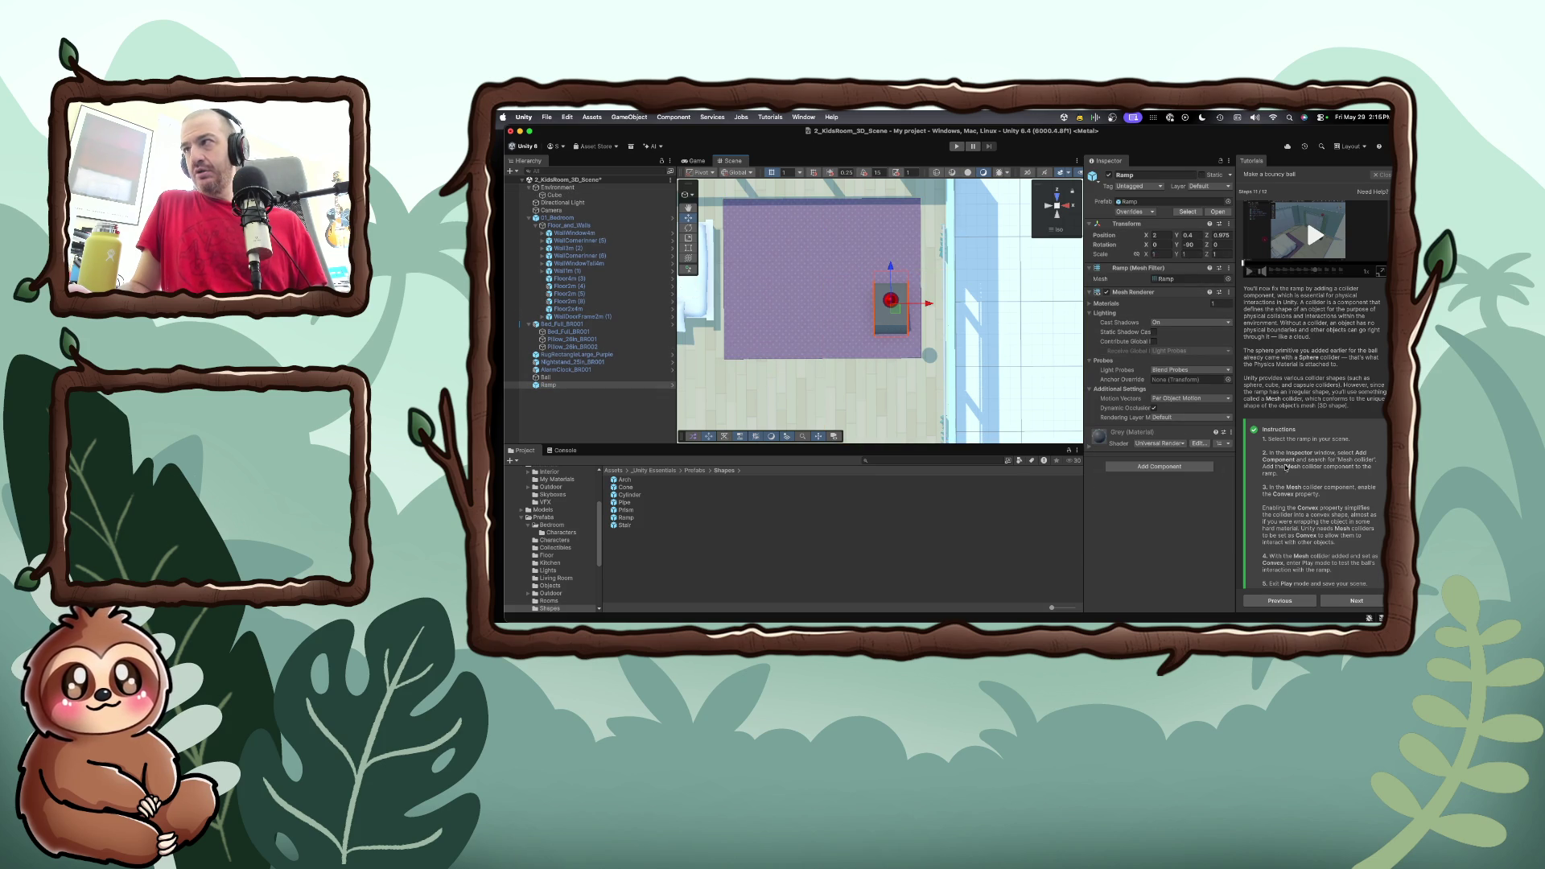
pyautogui.click(1152, 469)
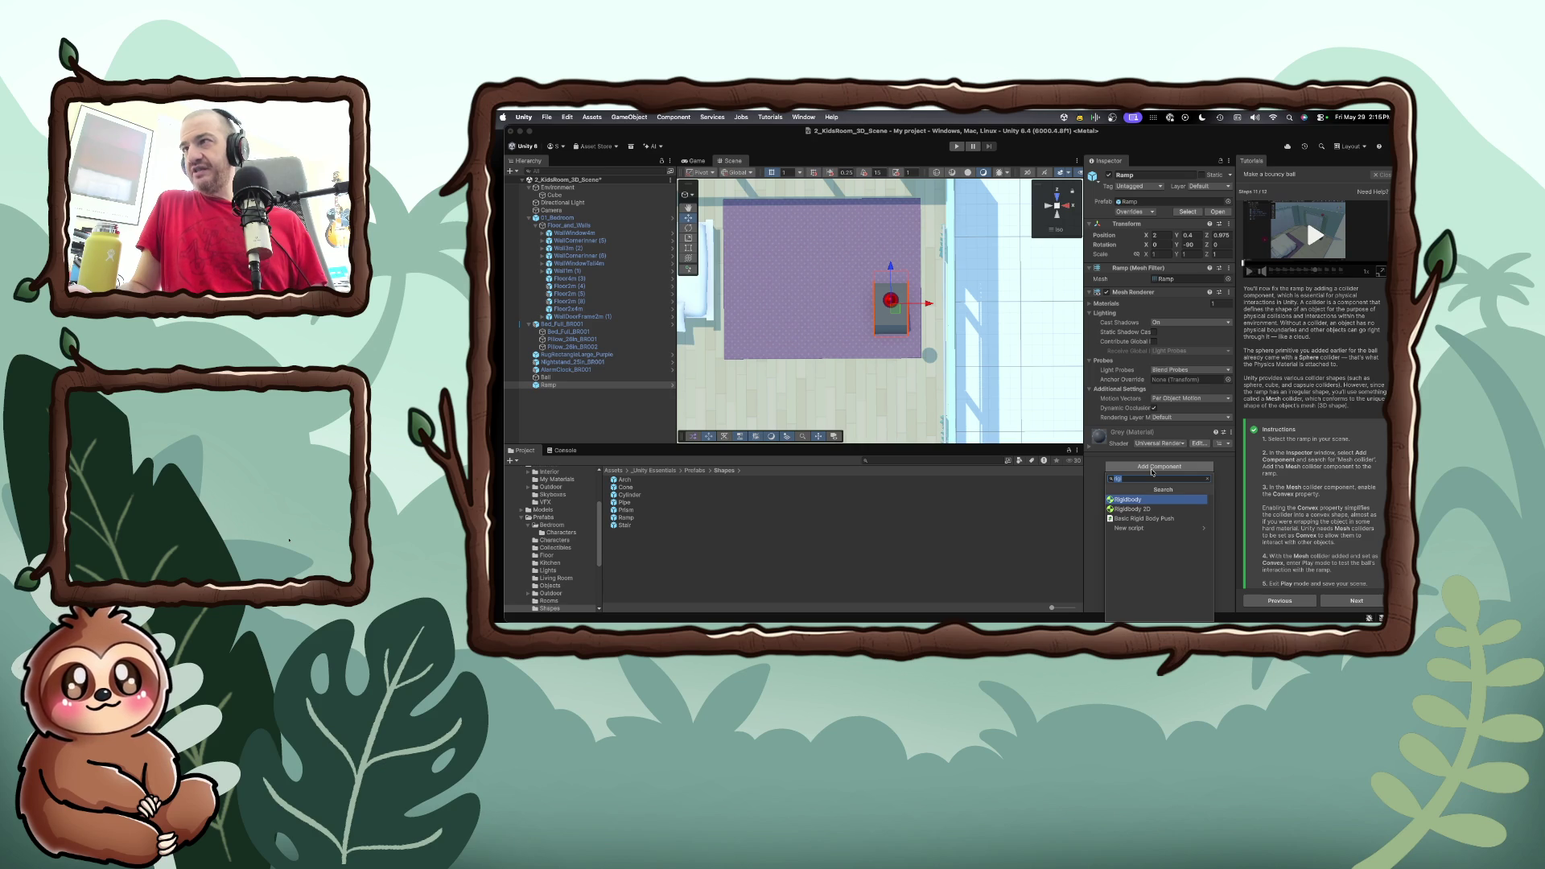
# Search 'mesh', add a Mesh Collider to the Ramp, and enable its Convex option
pyautogui.write('mesh')
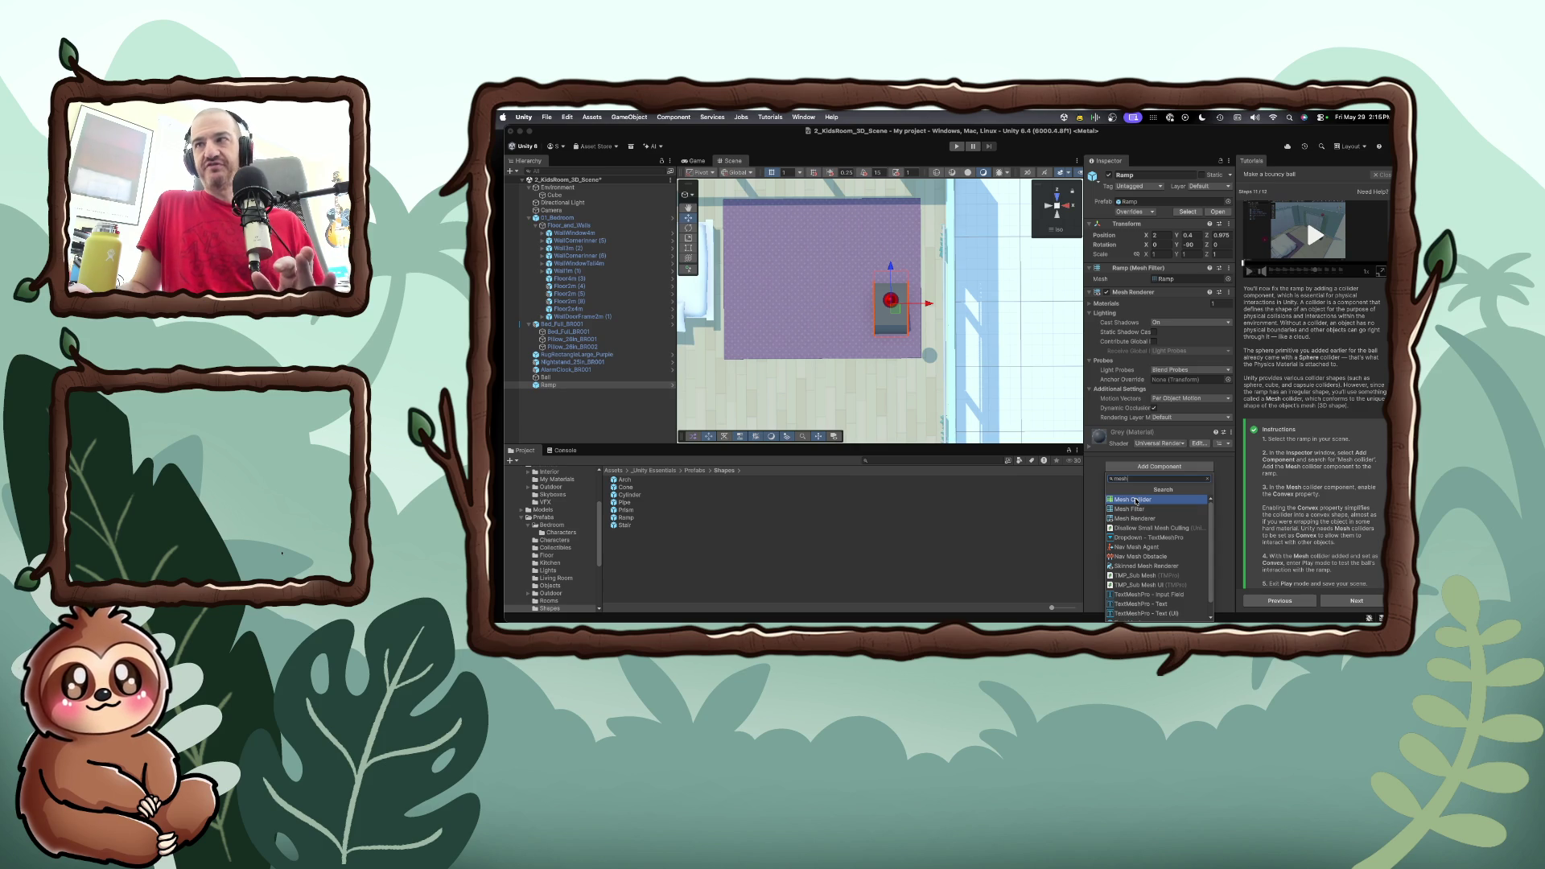
pyautogui.click(1135, 501)
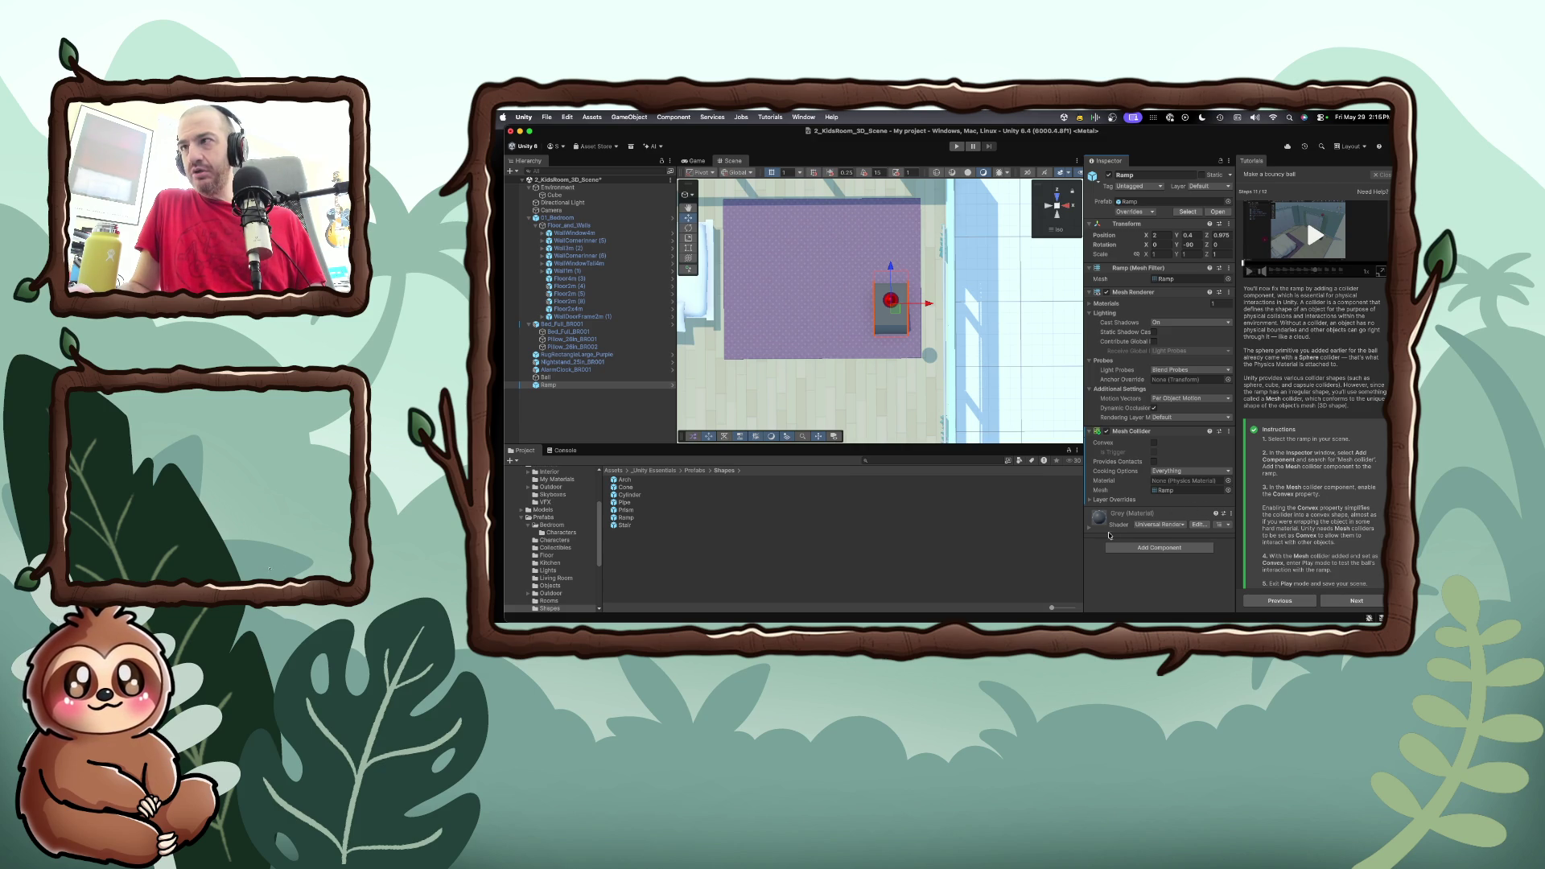
pyautogui.click(1090, 529)
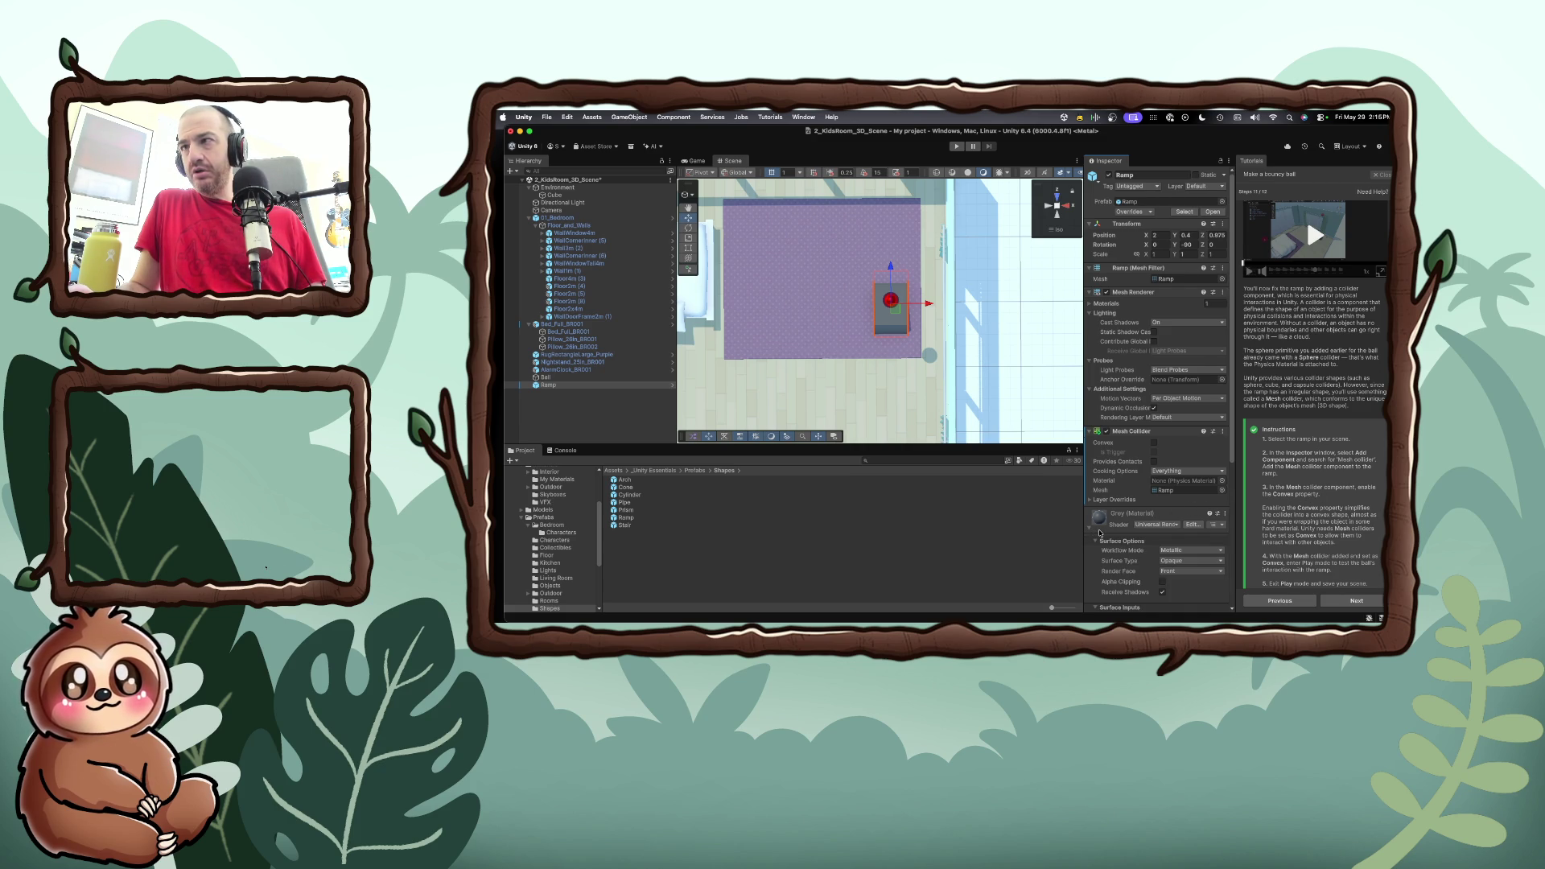
pyautogui.scroll(-2, 1098, 531)
pyautogui.scroll(-1, 1100, 532)
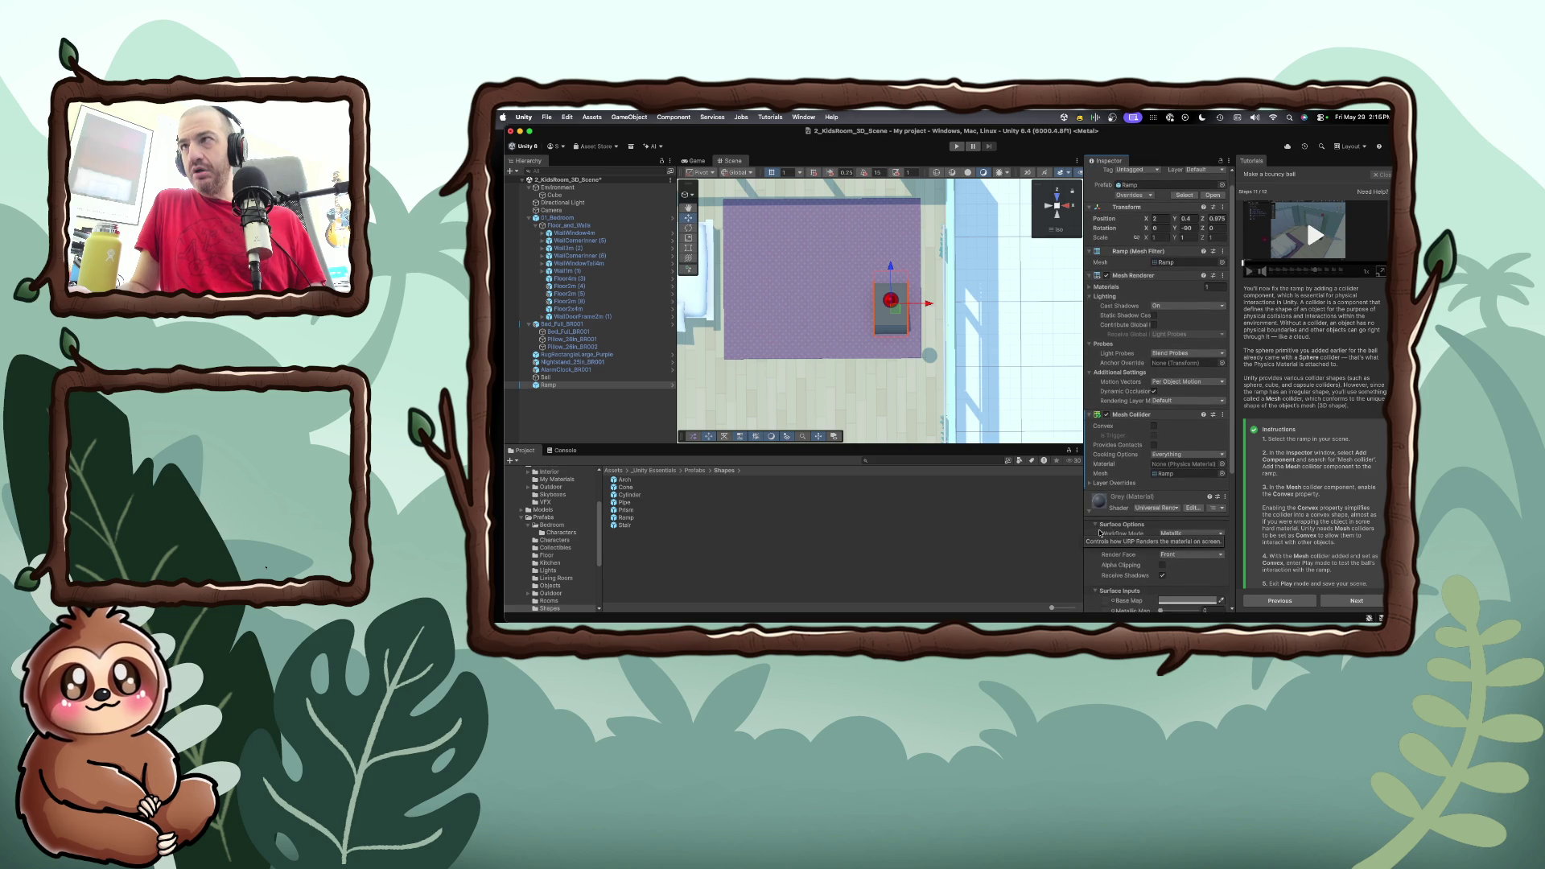
pyautogui.click(1155, 427)
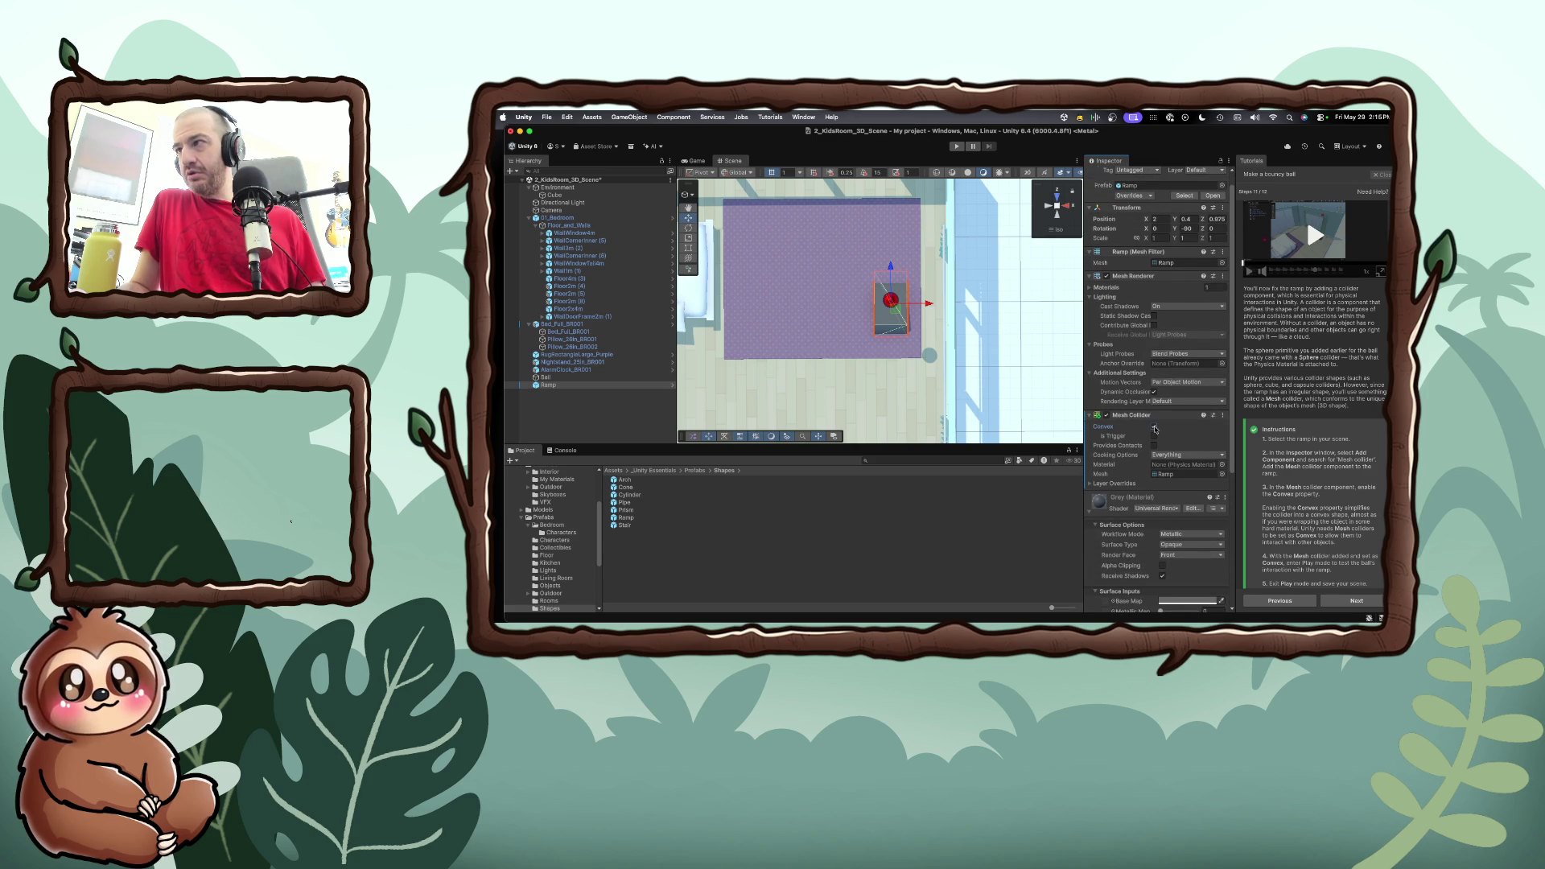
pyautogui.scroll(-2, 1305, 214)
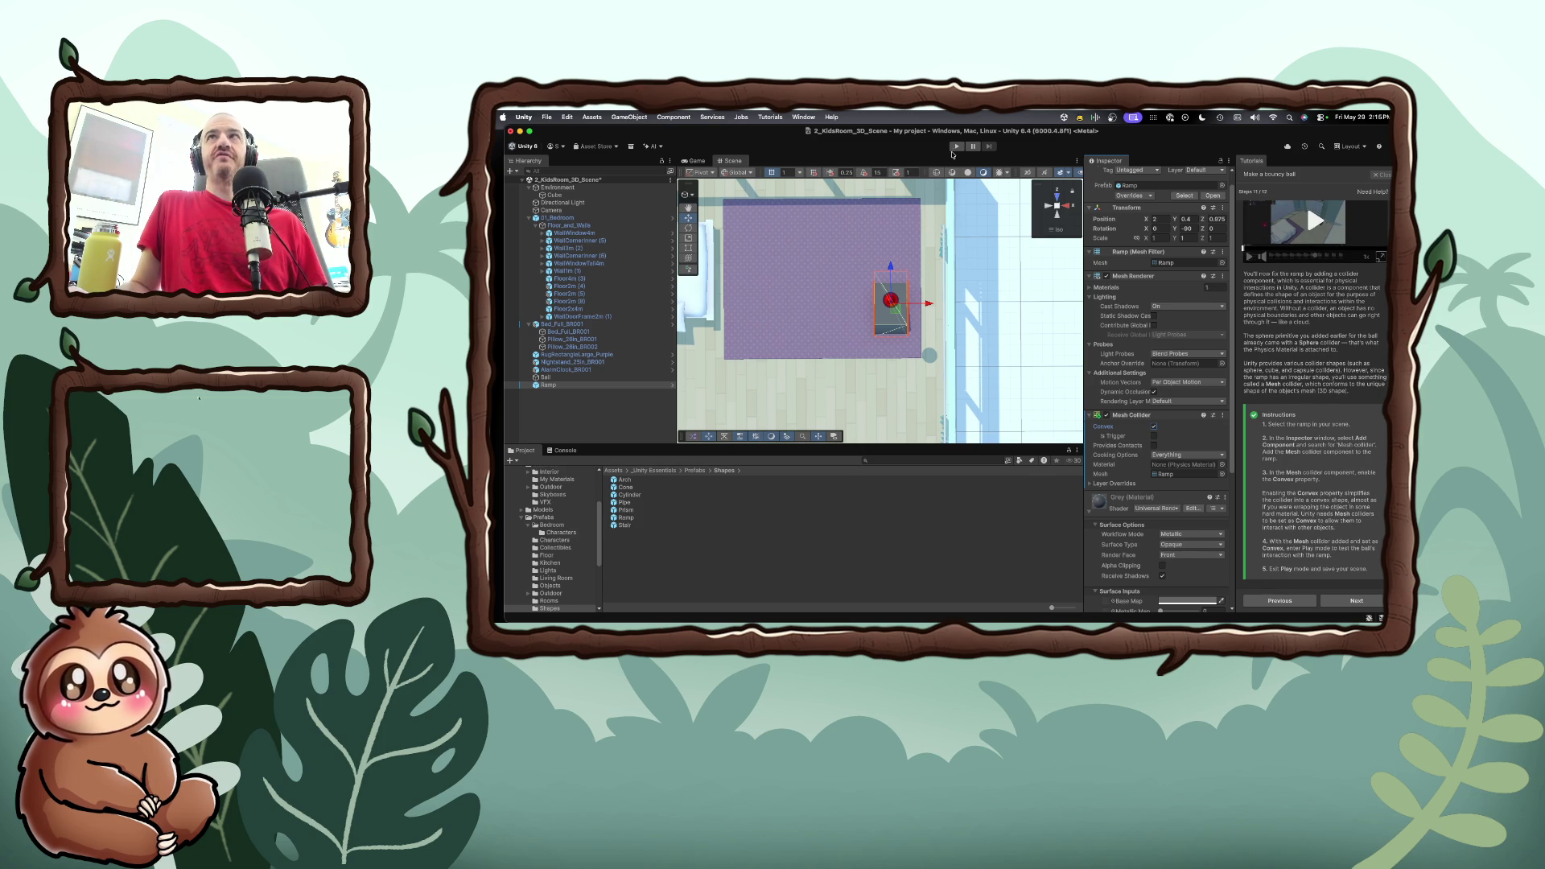
pyautogui.click(957, 147)
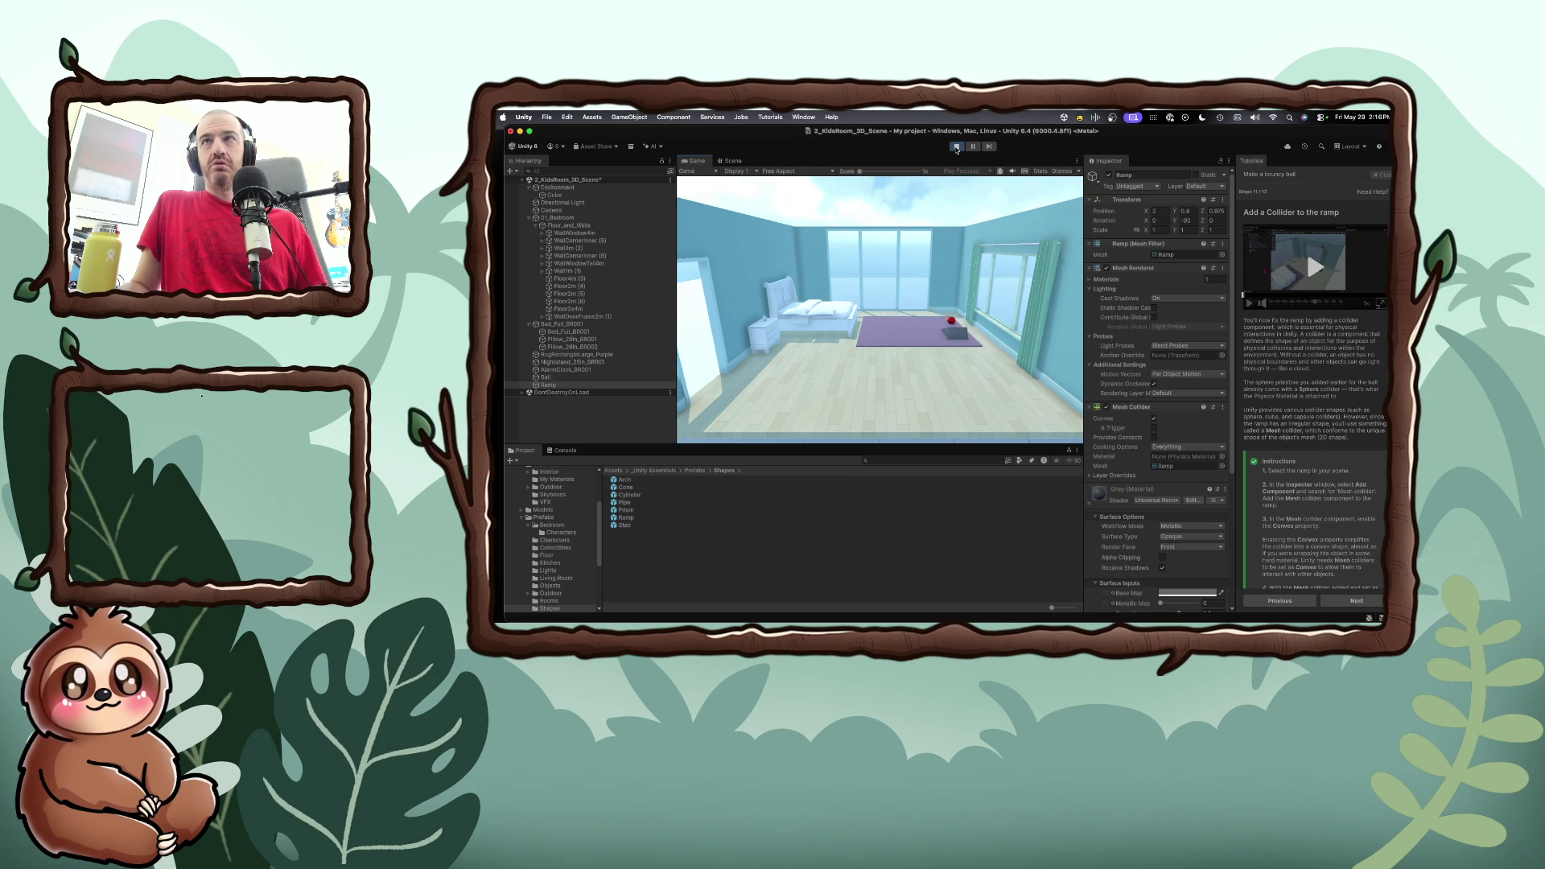
pyautogui.click(1312, 274)
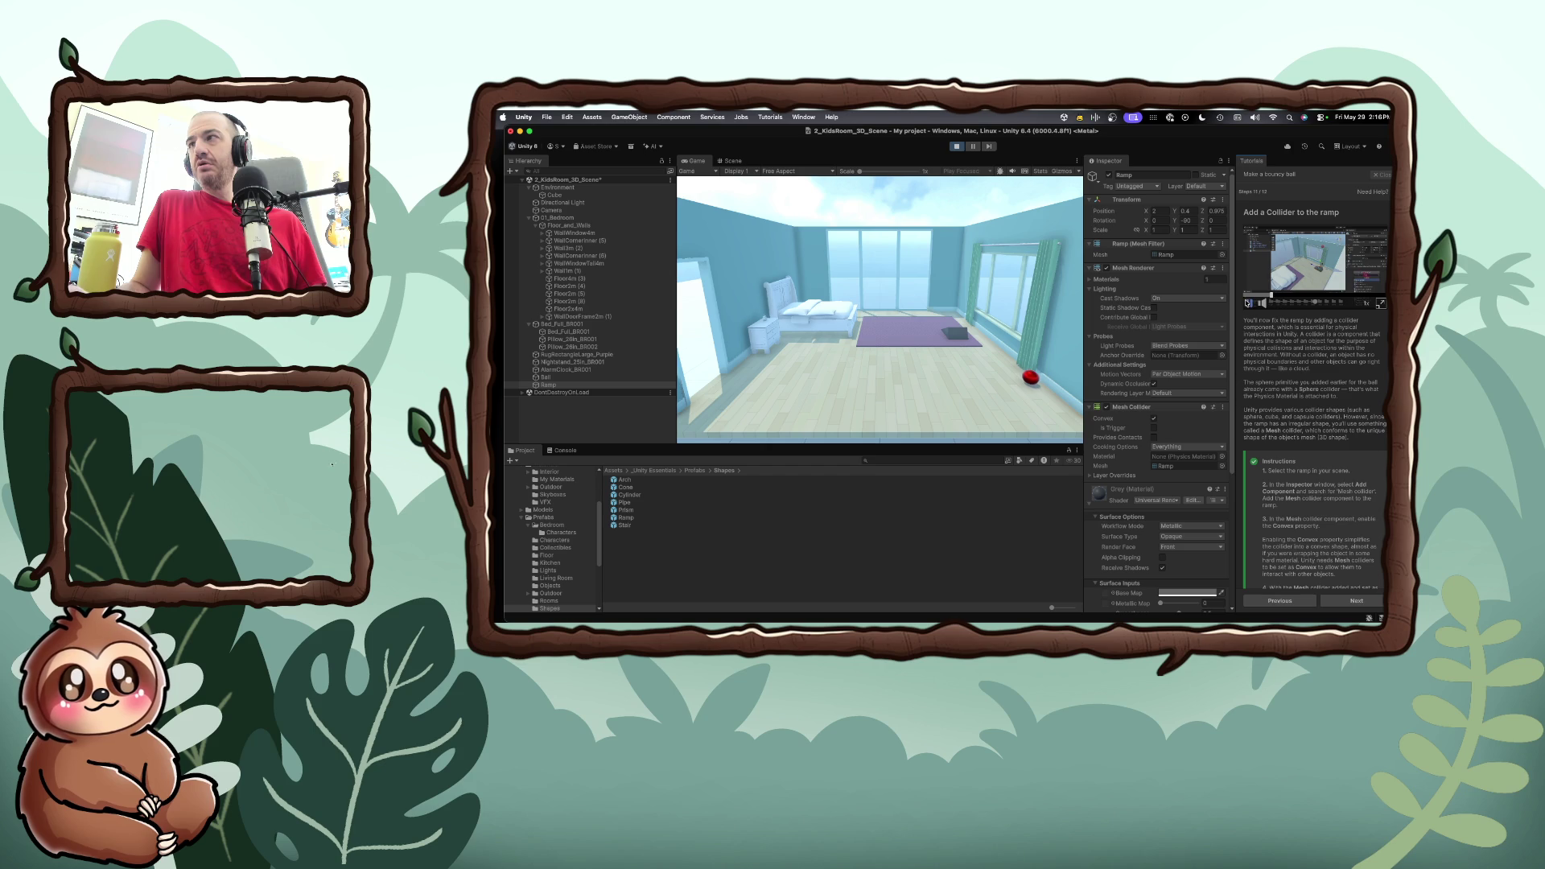
pyautogui.scroll(-3, 1316, 525)
pyautogui.scroll(-1, 1317, 528)
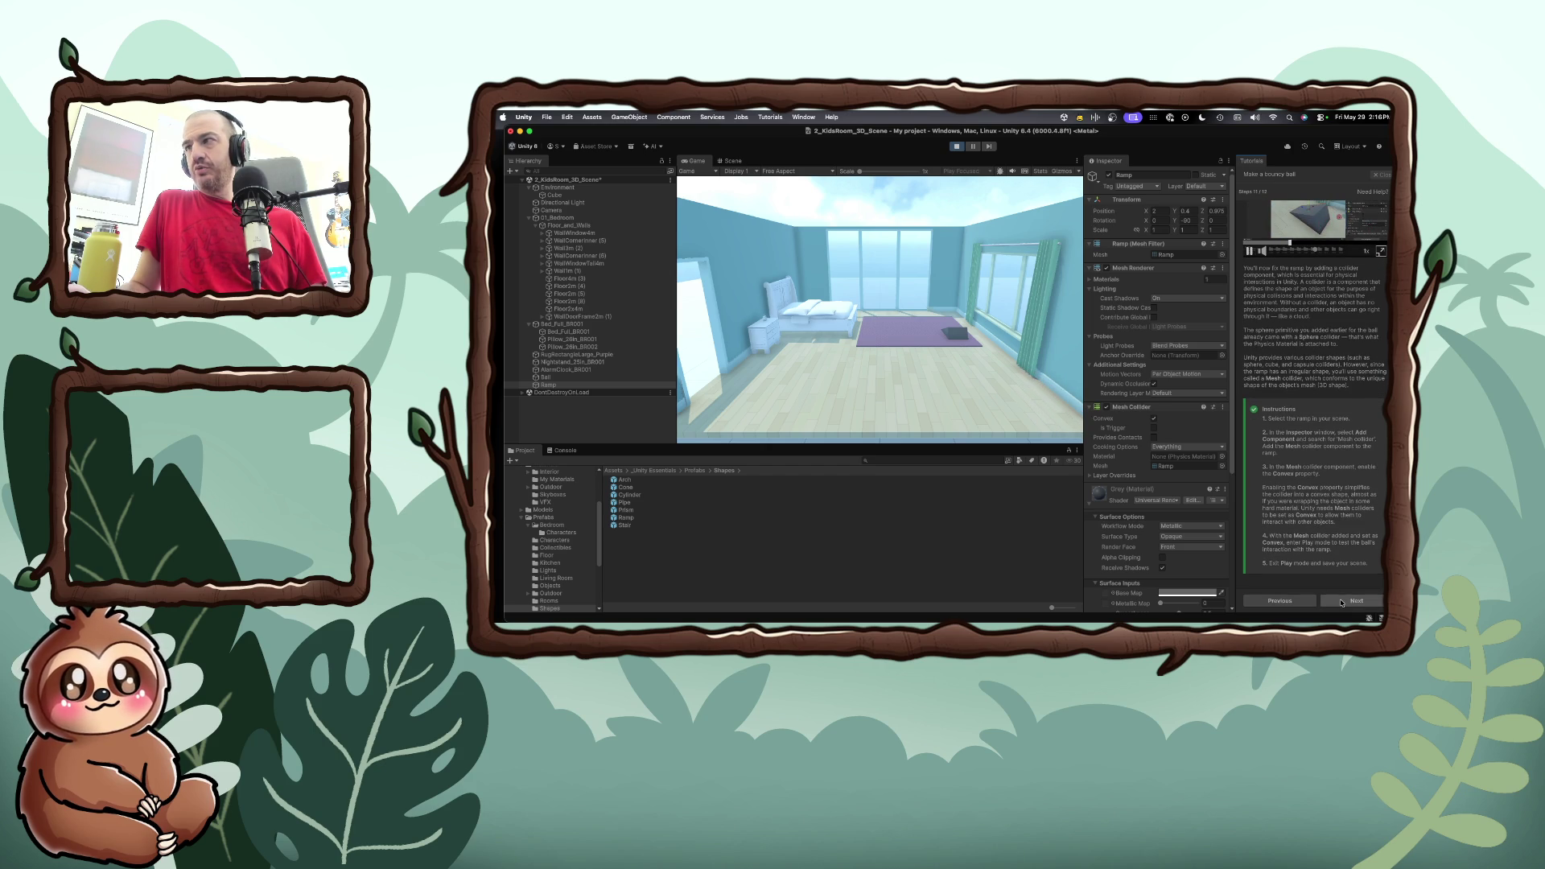
pyautogui.press('super+s')
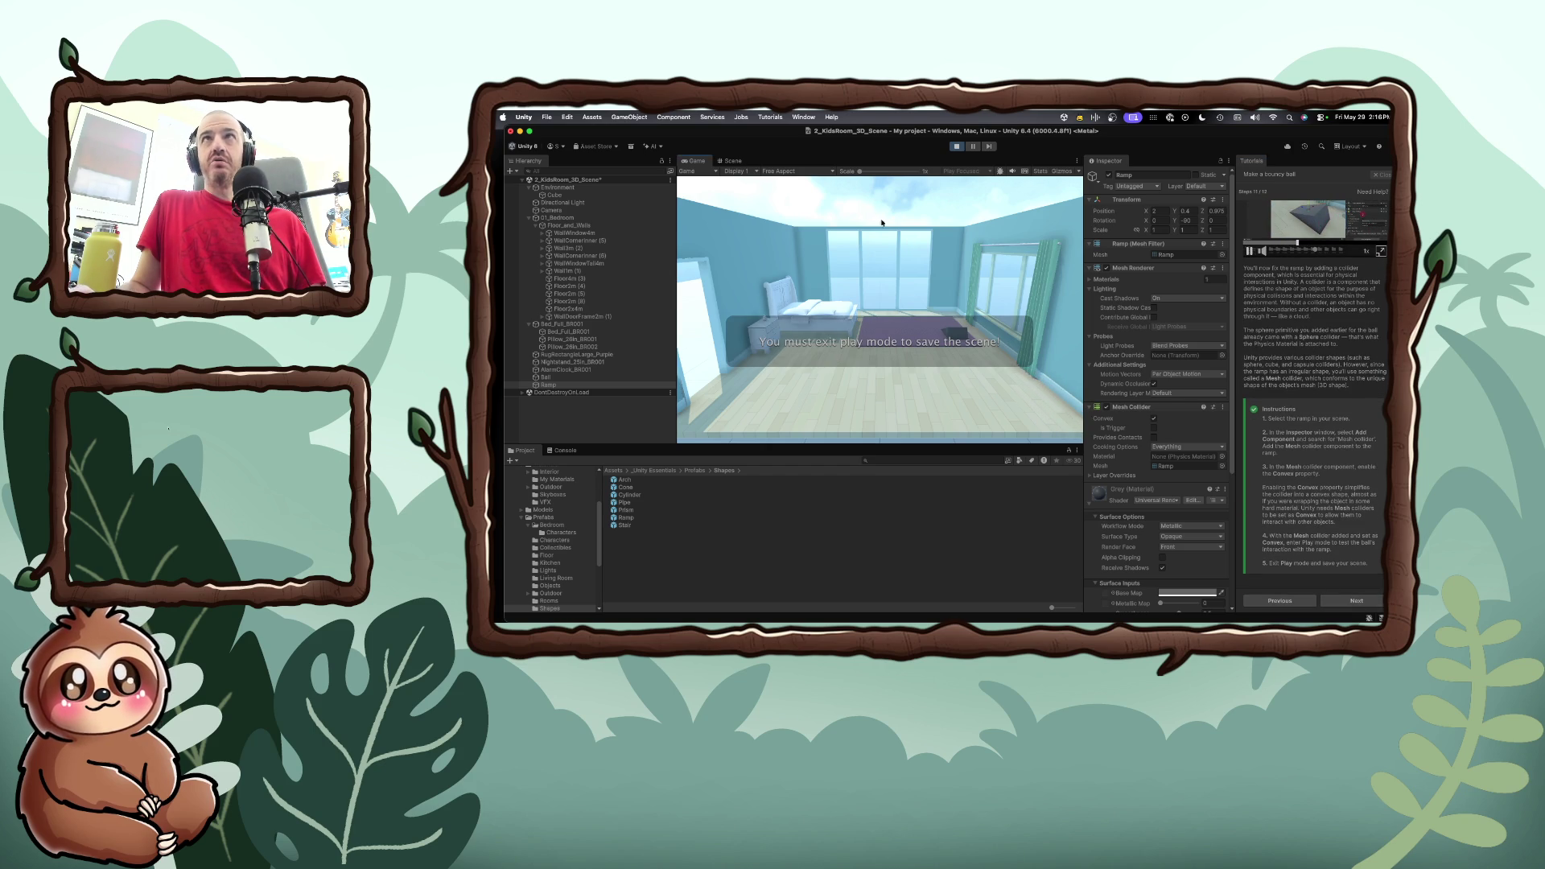
pyautogui.click(956, 147)
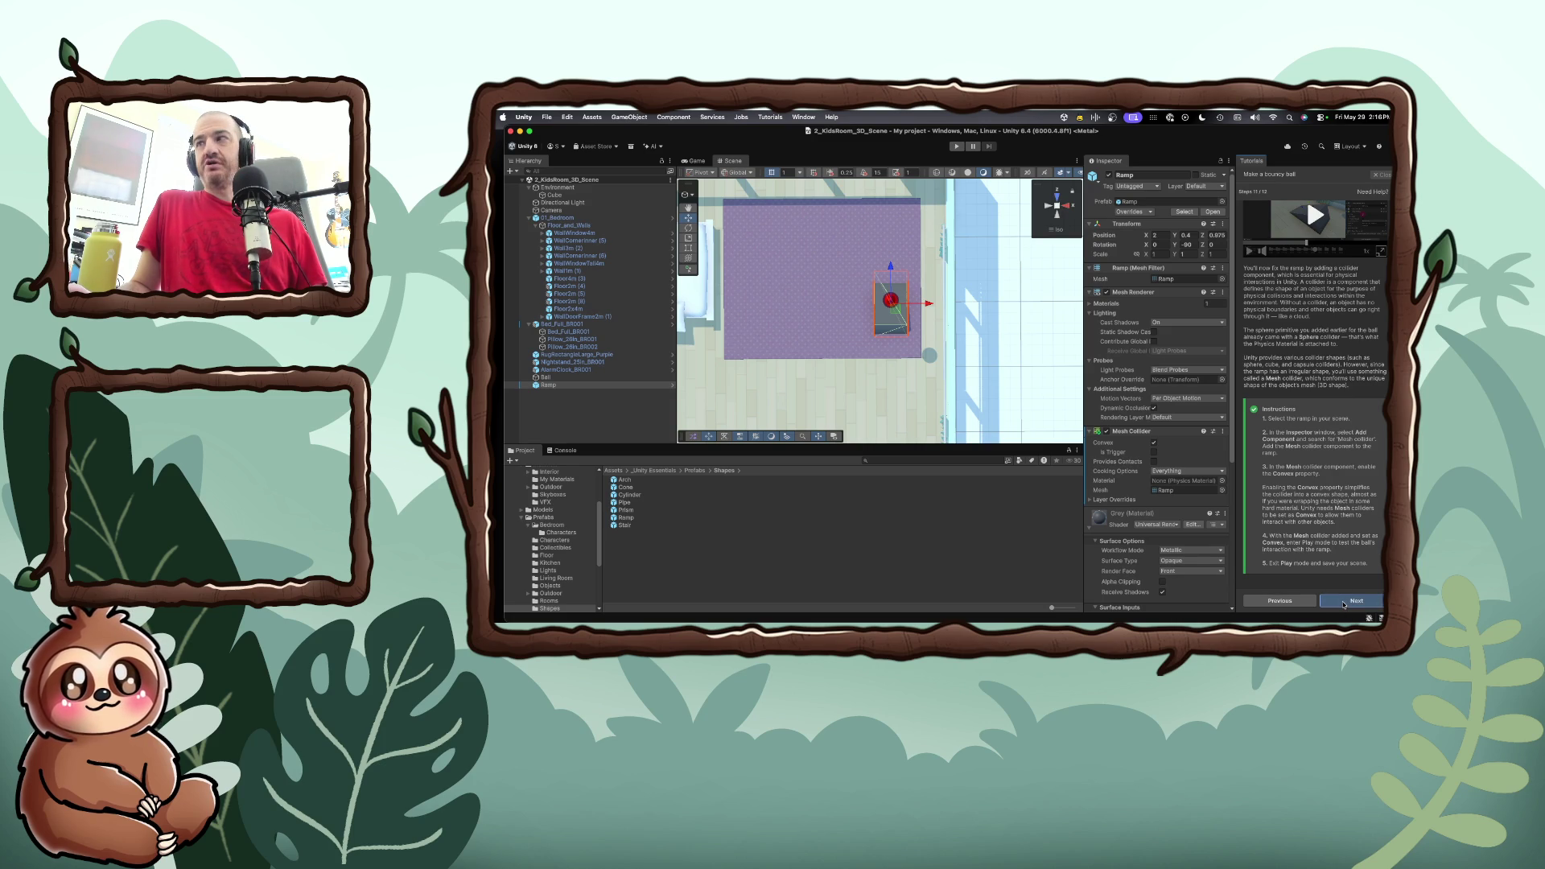
# Complete the bouncy ball tutorial and launch 'Make a tower of prefab blocks' from 3D Essentials
pyautogui.click(1343, 601)
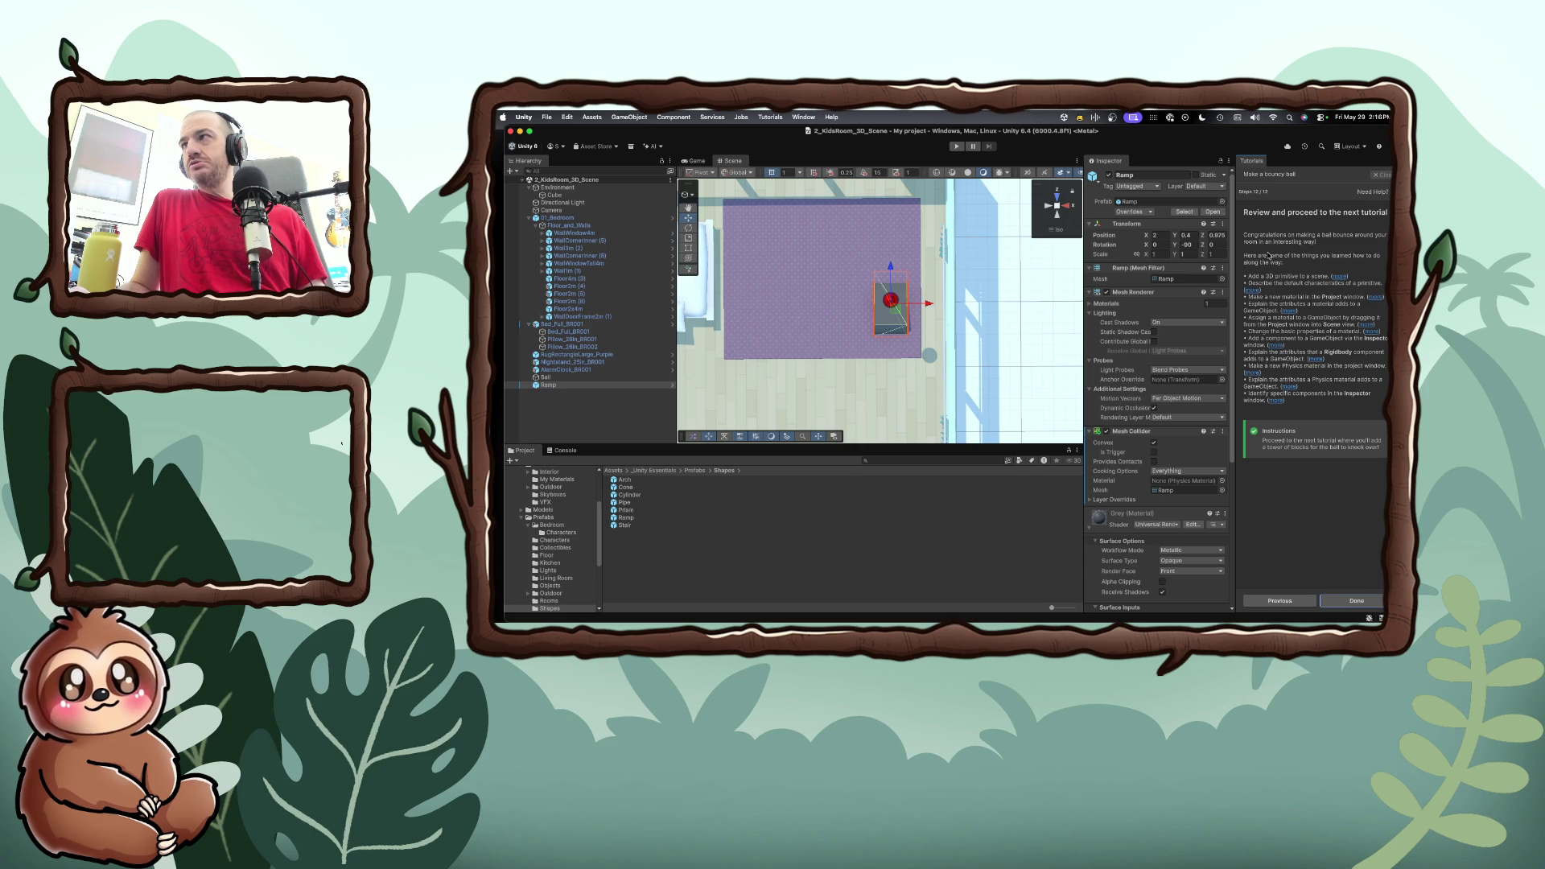
pyautogui.click(1353, 601)
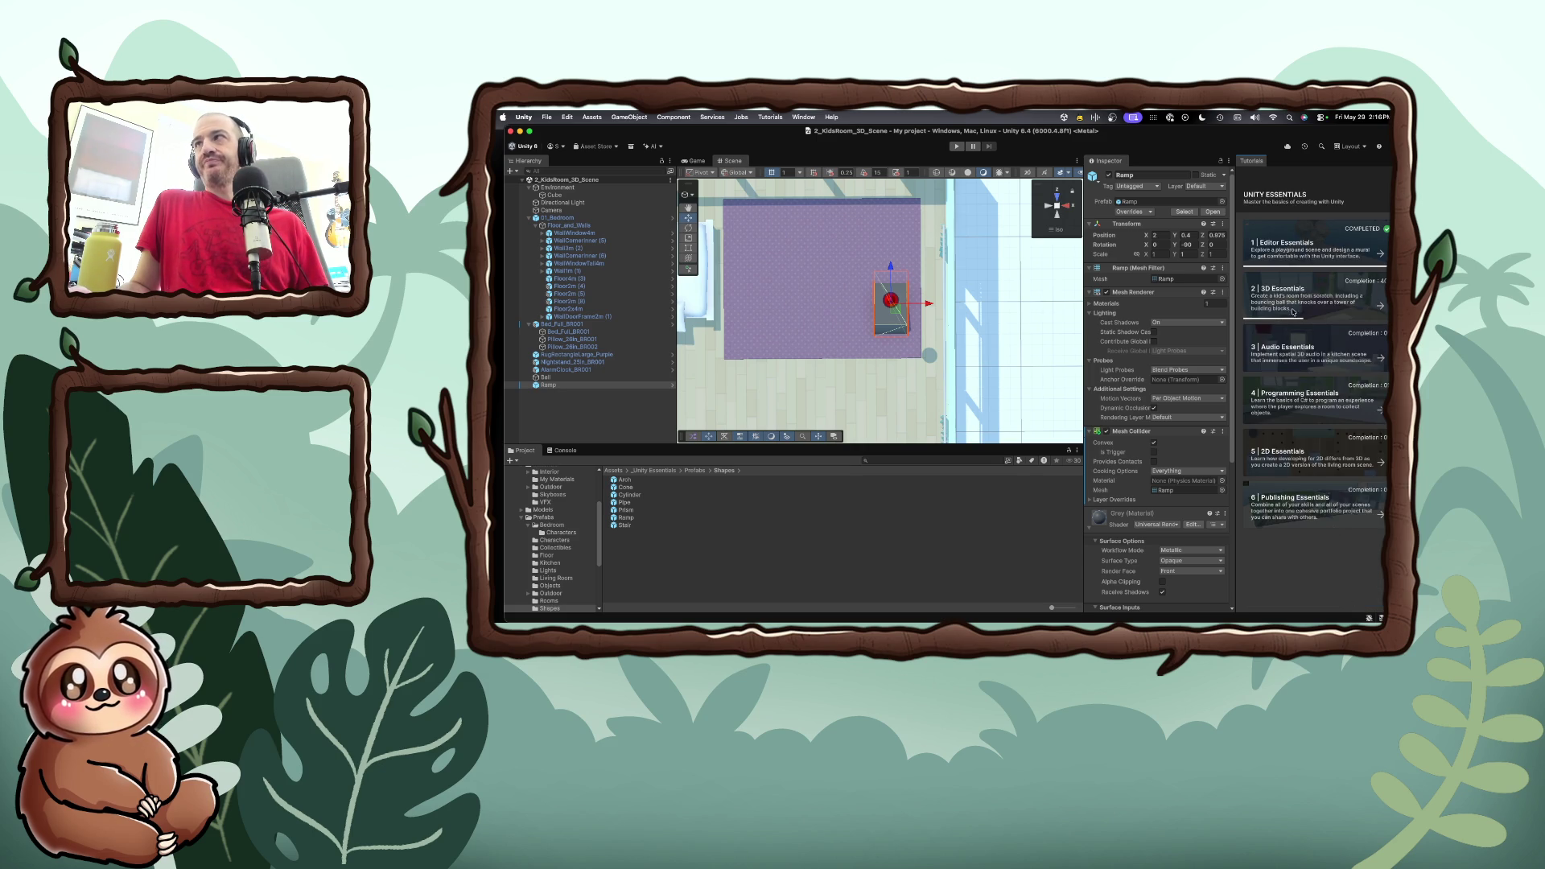
pyautogui.click(1288, 290)
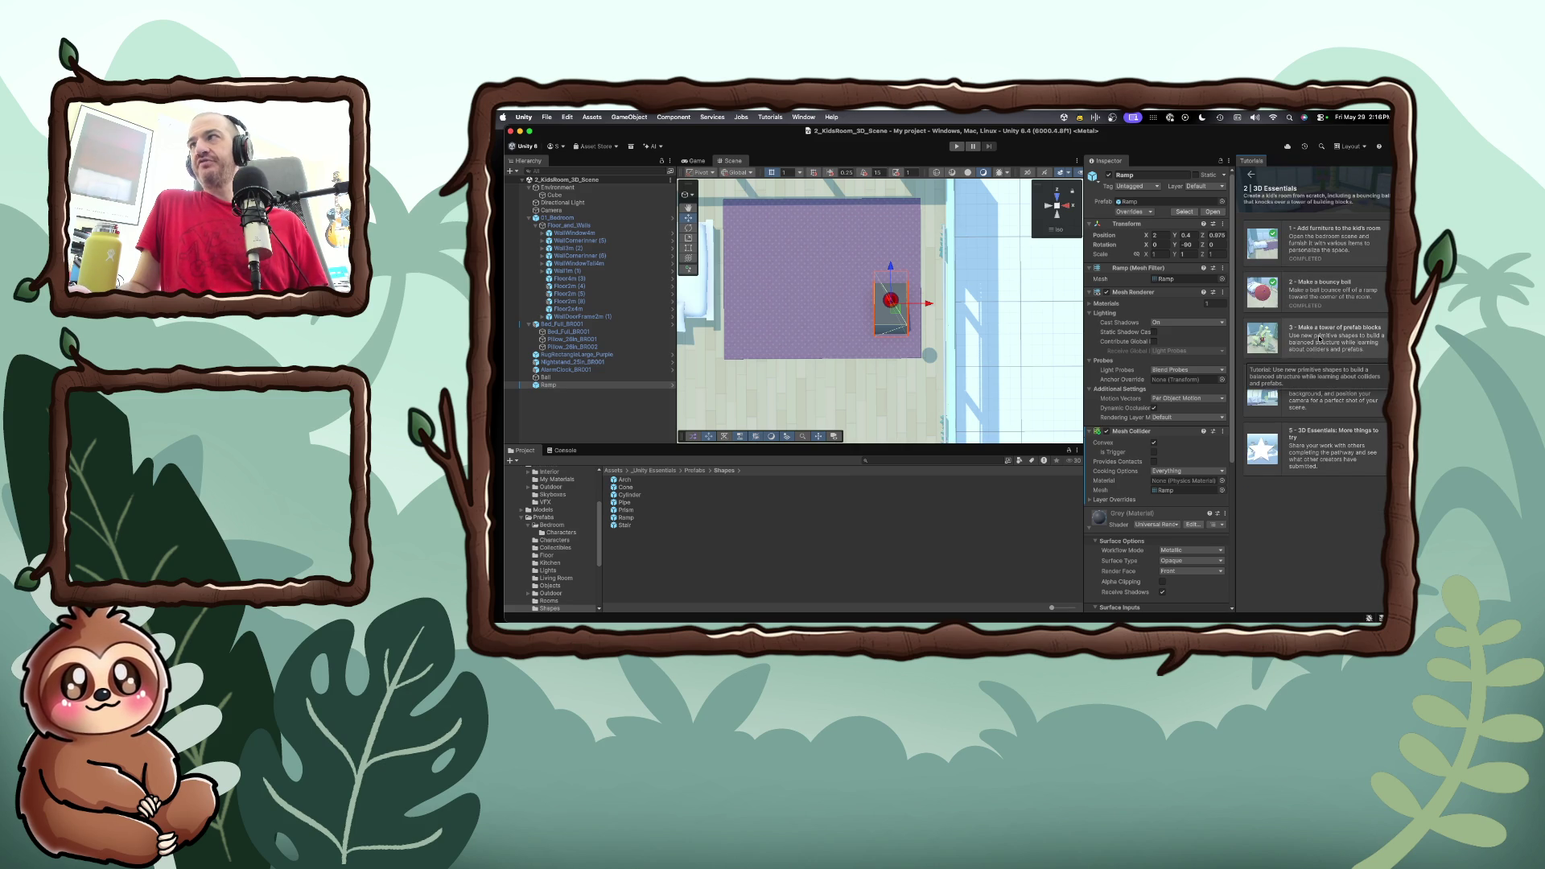
pyautogui.click(1320, 339)
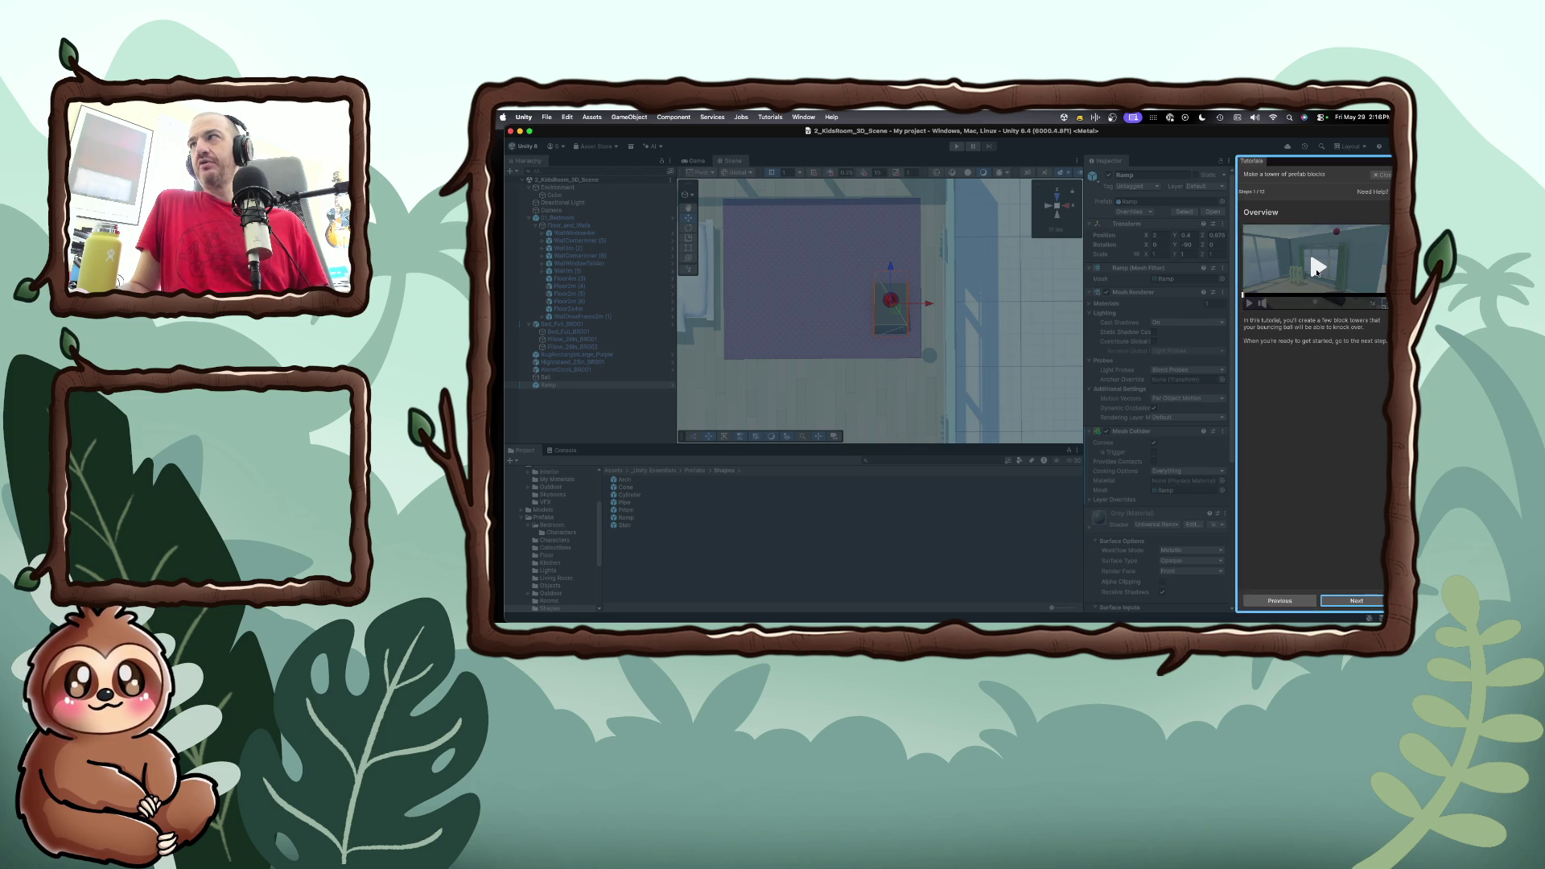
# Advance to the 'Add a block and reset its Transform' step and open the Hierarchy's + menu
pyautogui.click(1357, 600)
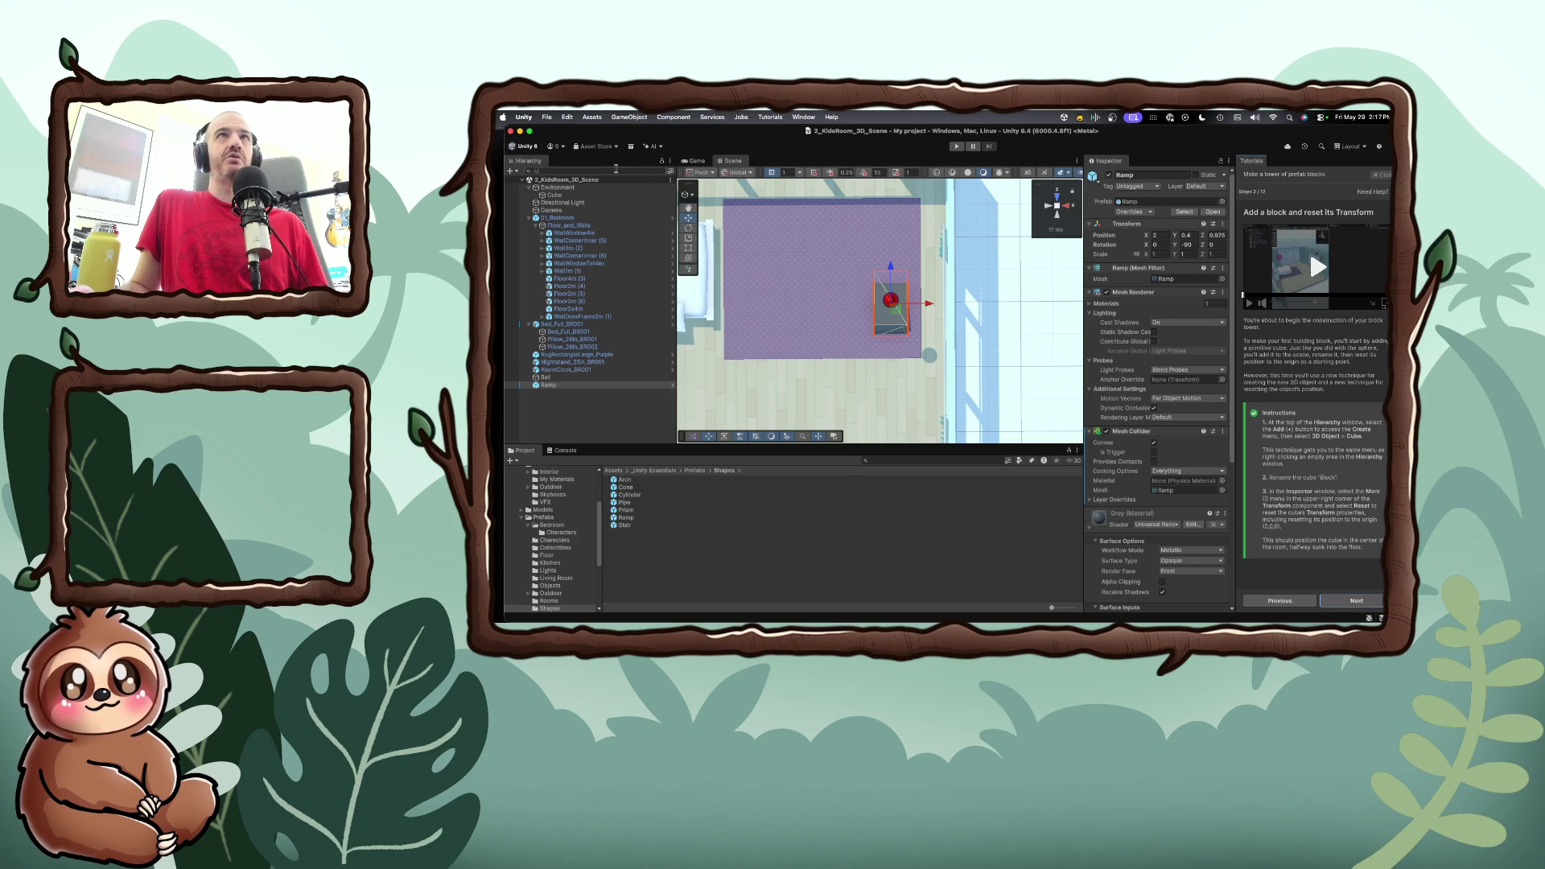
pyautogui.click(510, 172)
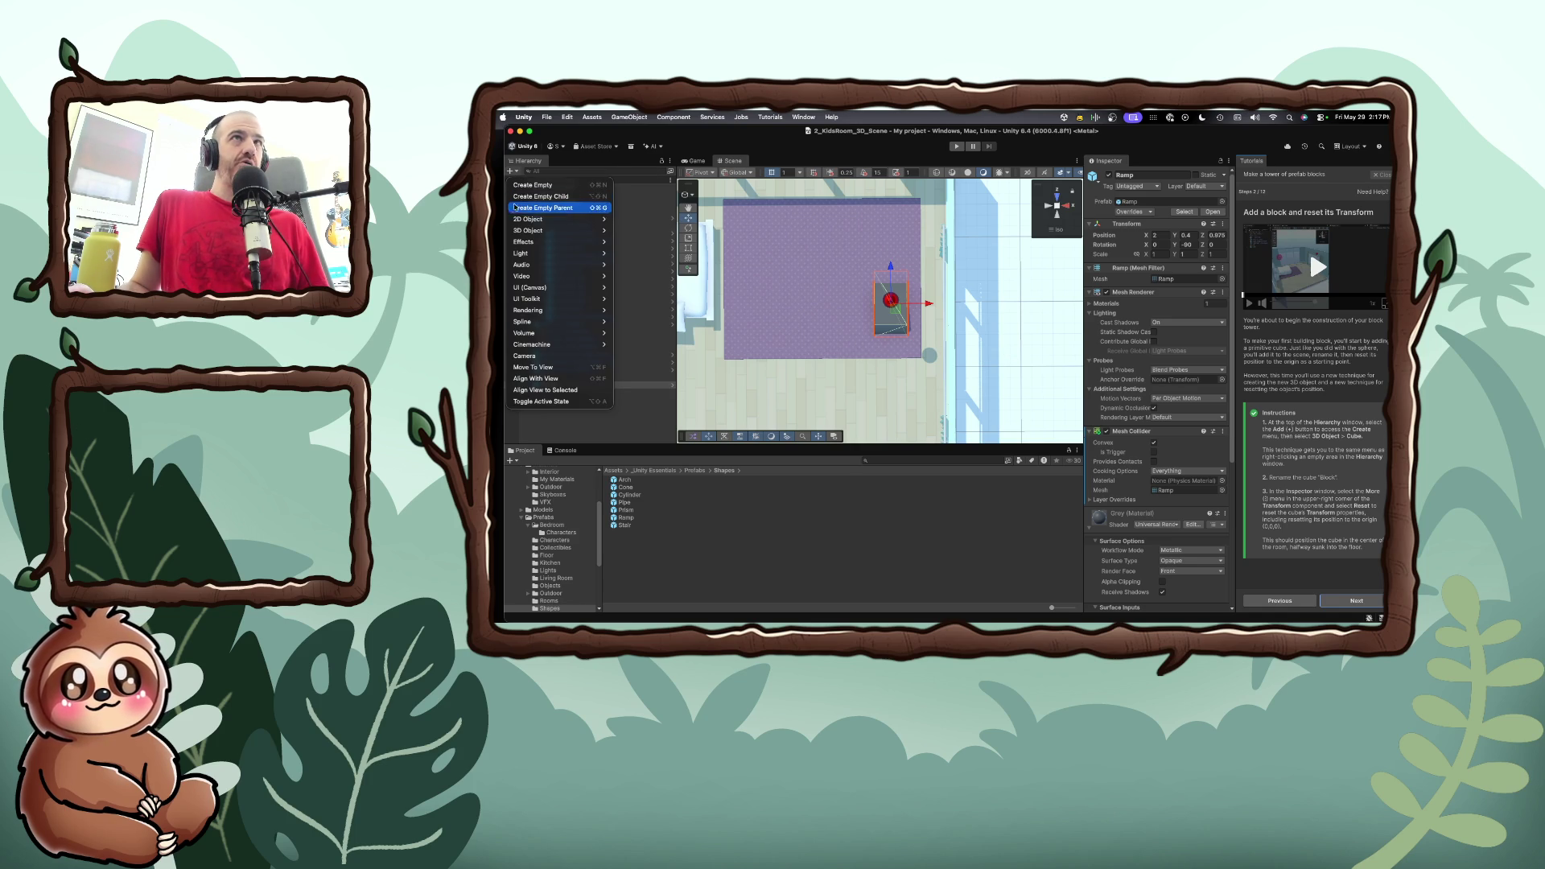
# Create a 3D Cube, rename it 'Block', and inspect its Transform in the Inspector
pyautogui.moveTo(517, 230)
pyautogui.click(638, 232)
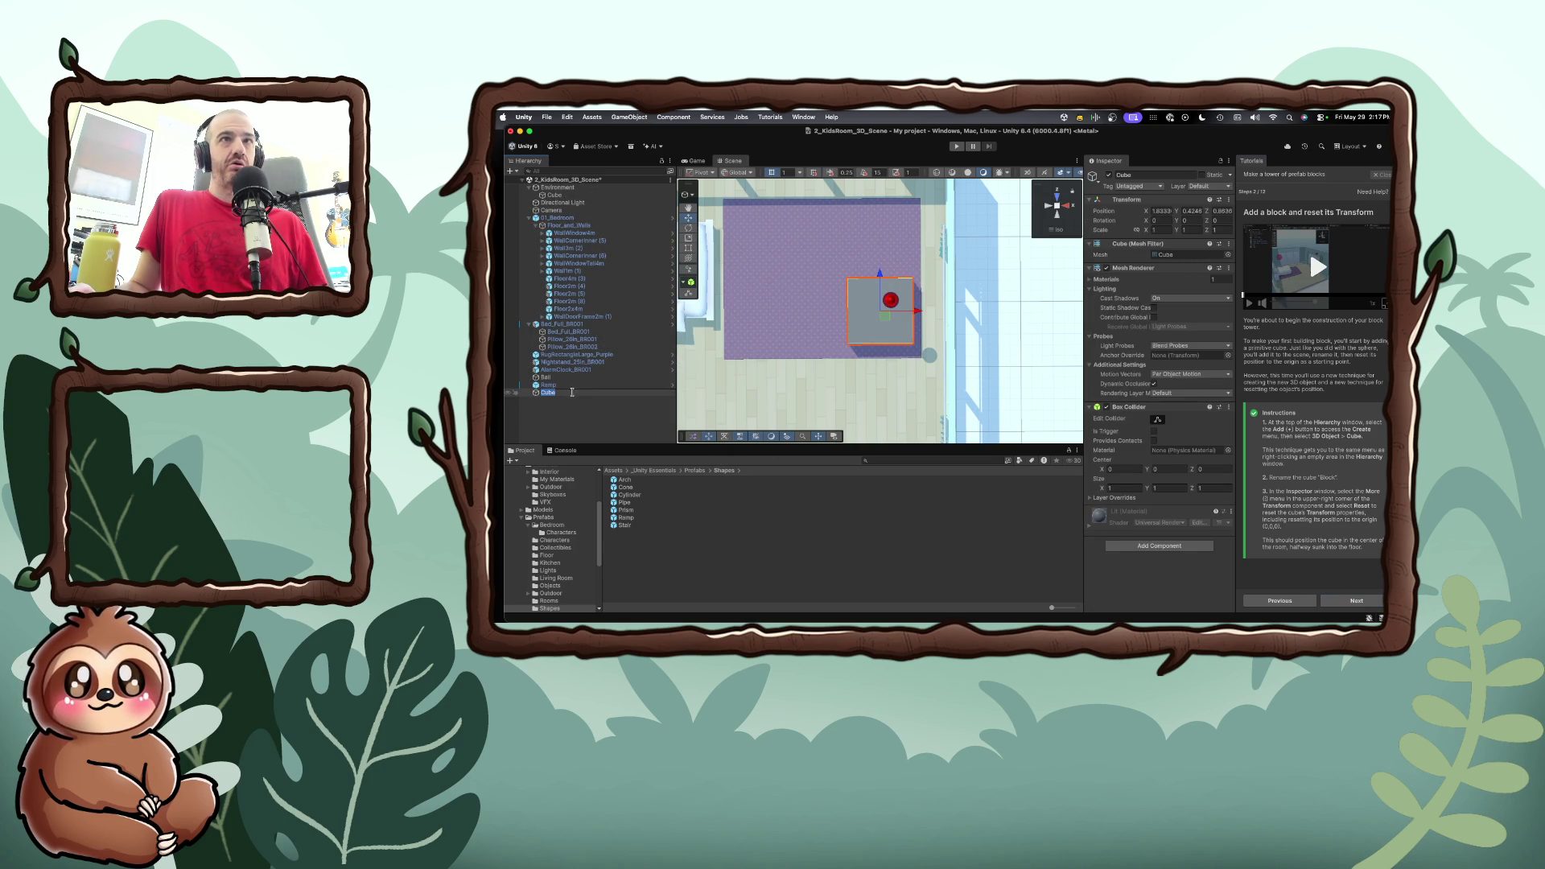
pyautogui.write('Bl')
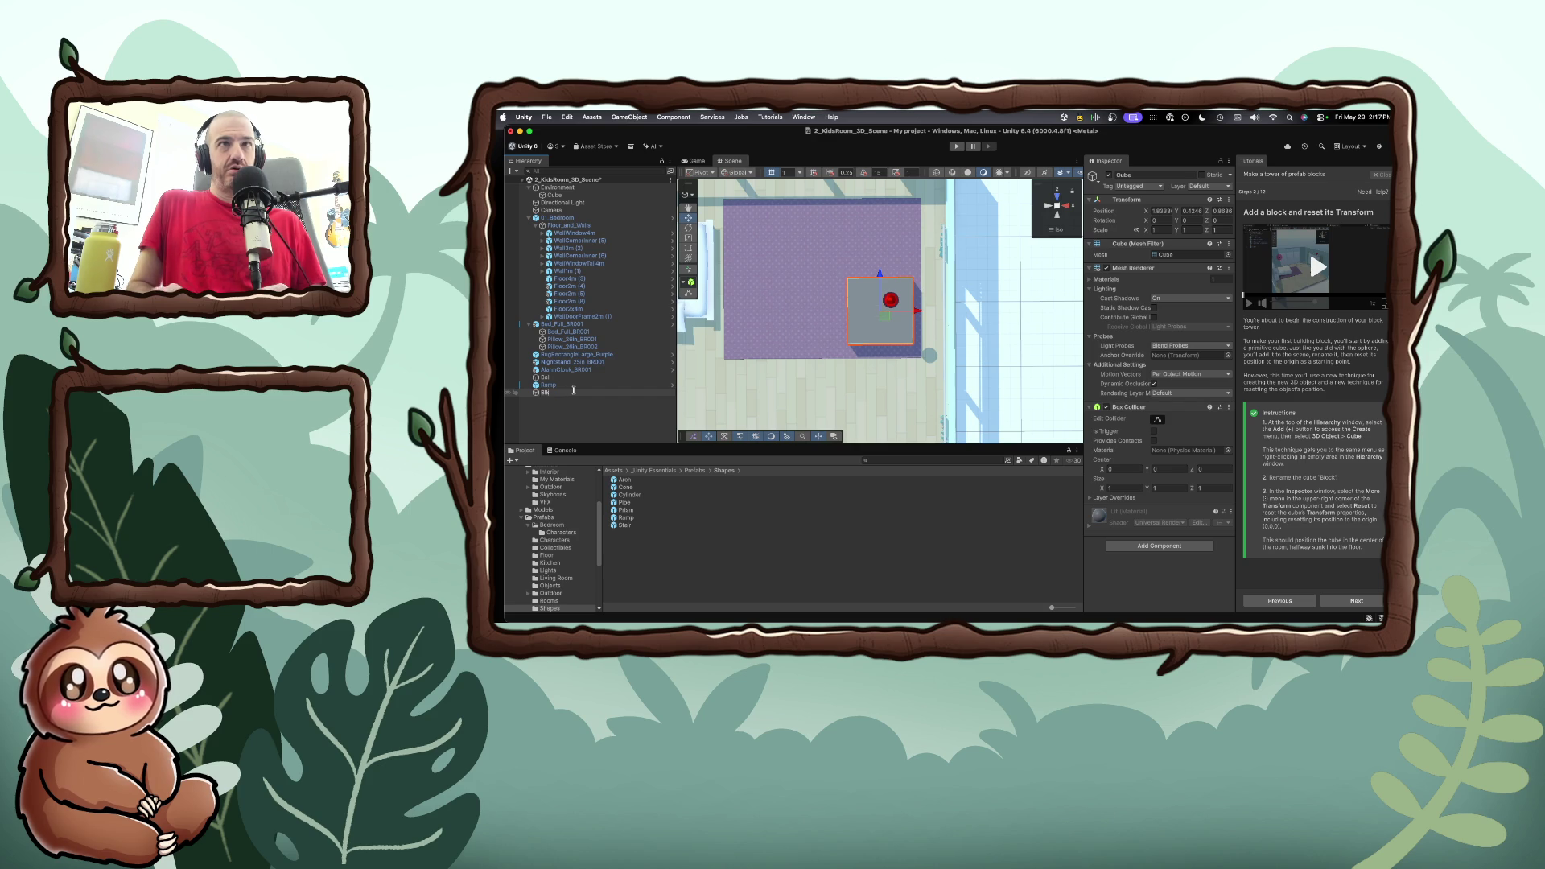
pyautogui.write('ock')
pyautogui.press('Return')
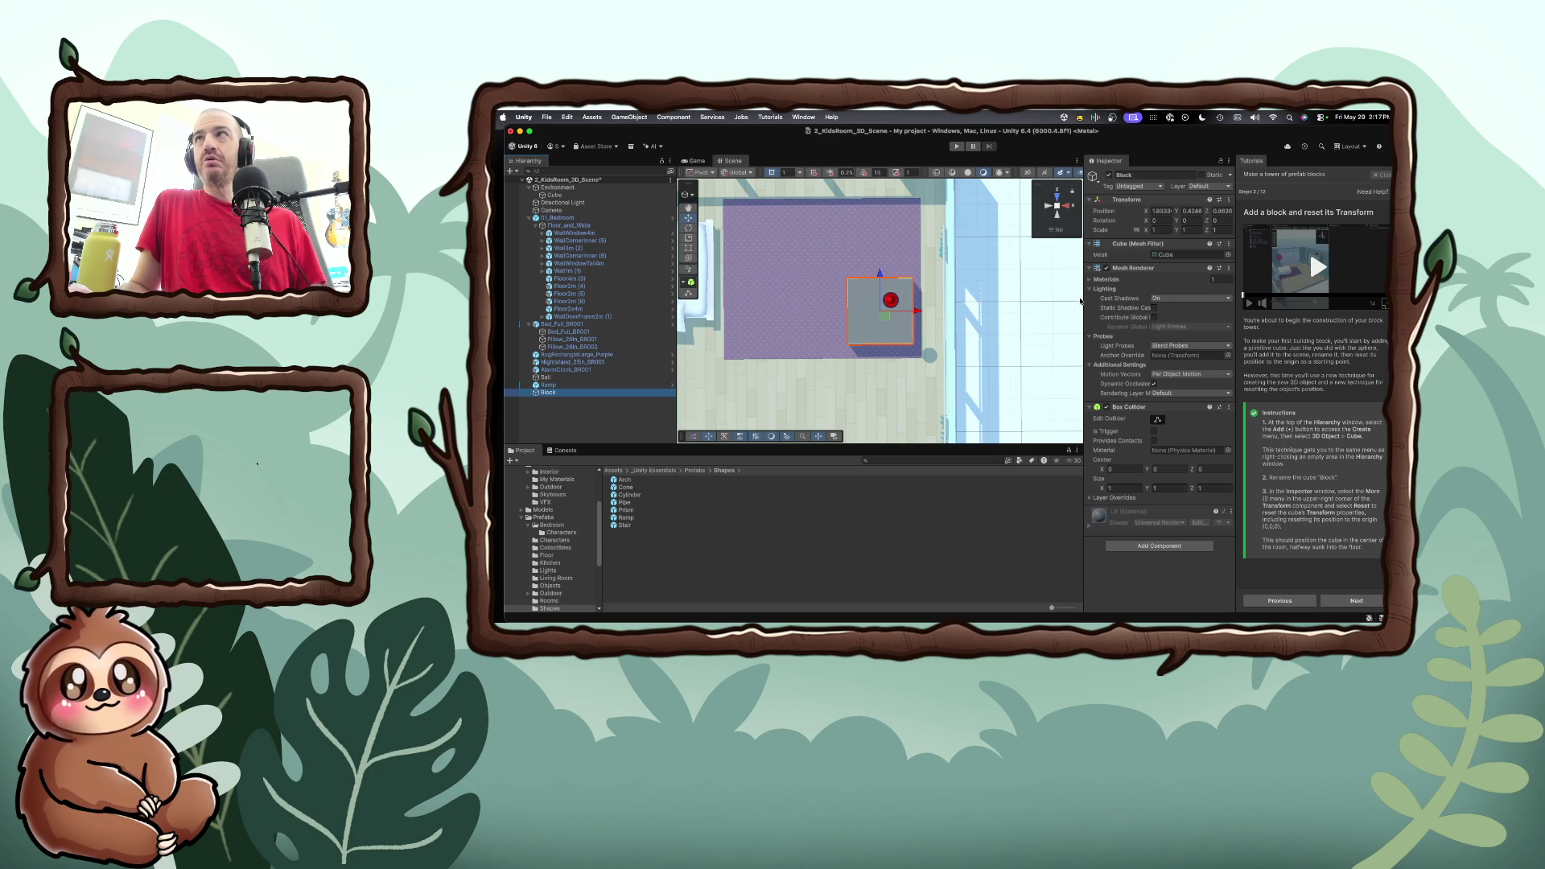
pyautogui.click(1157, 232)
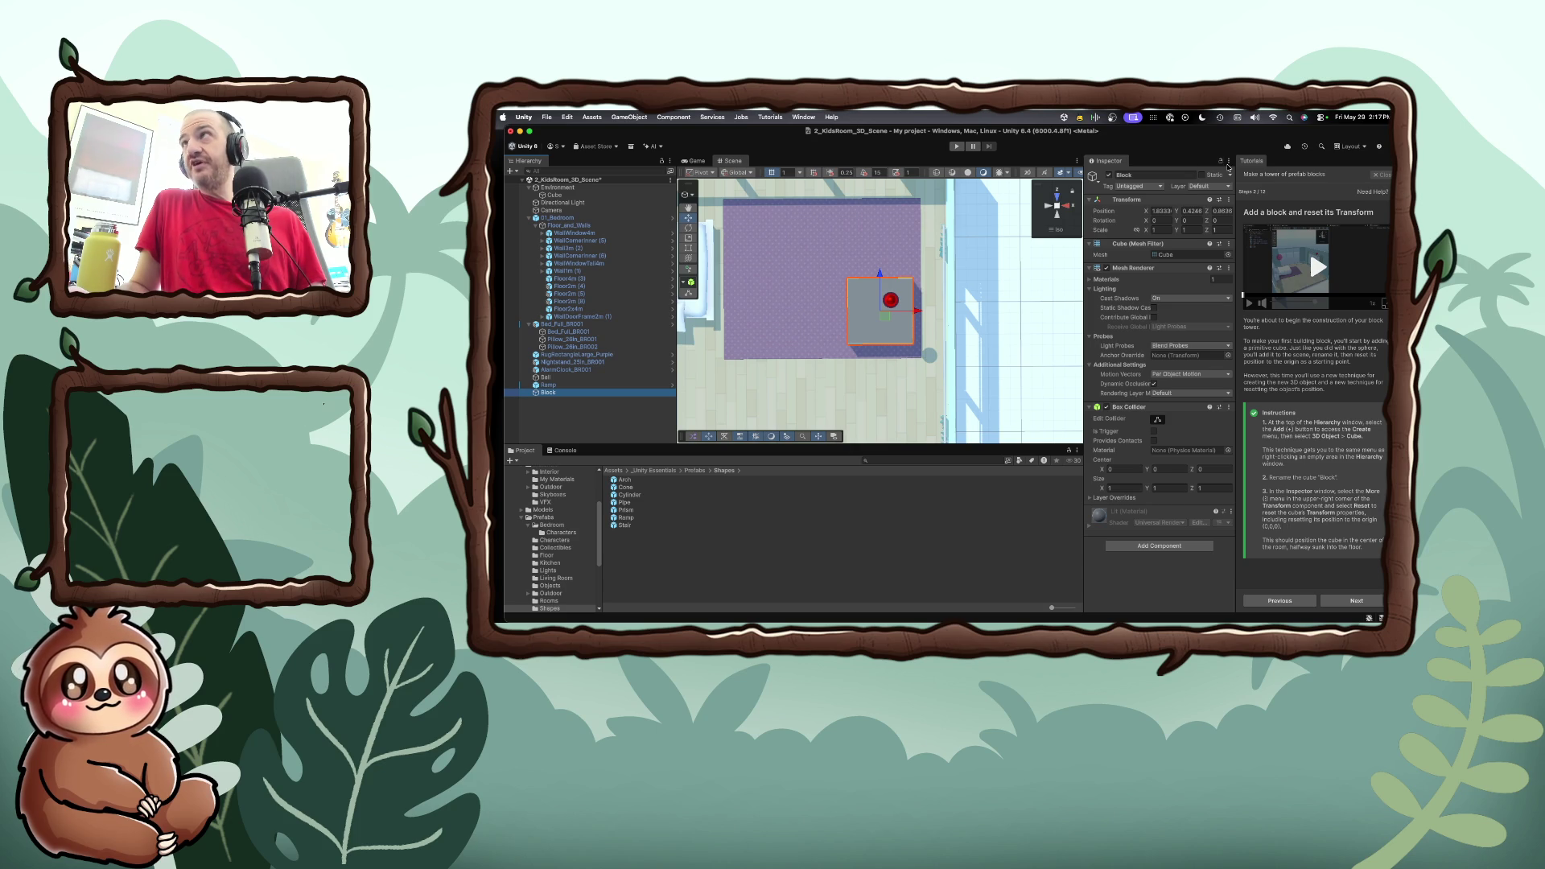
pyautogui.click(1228, 162)
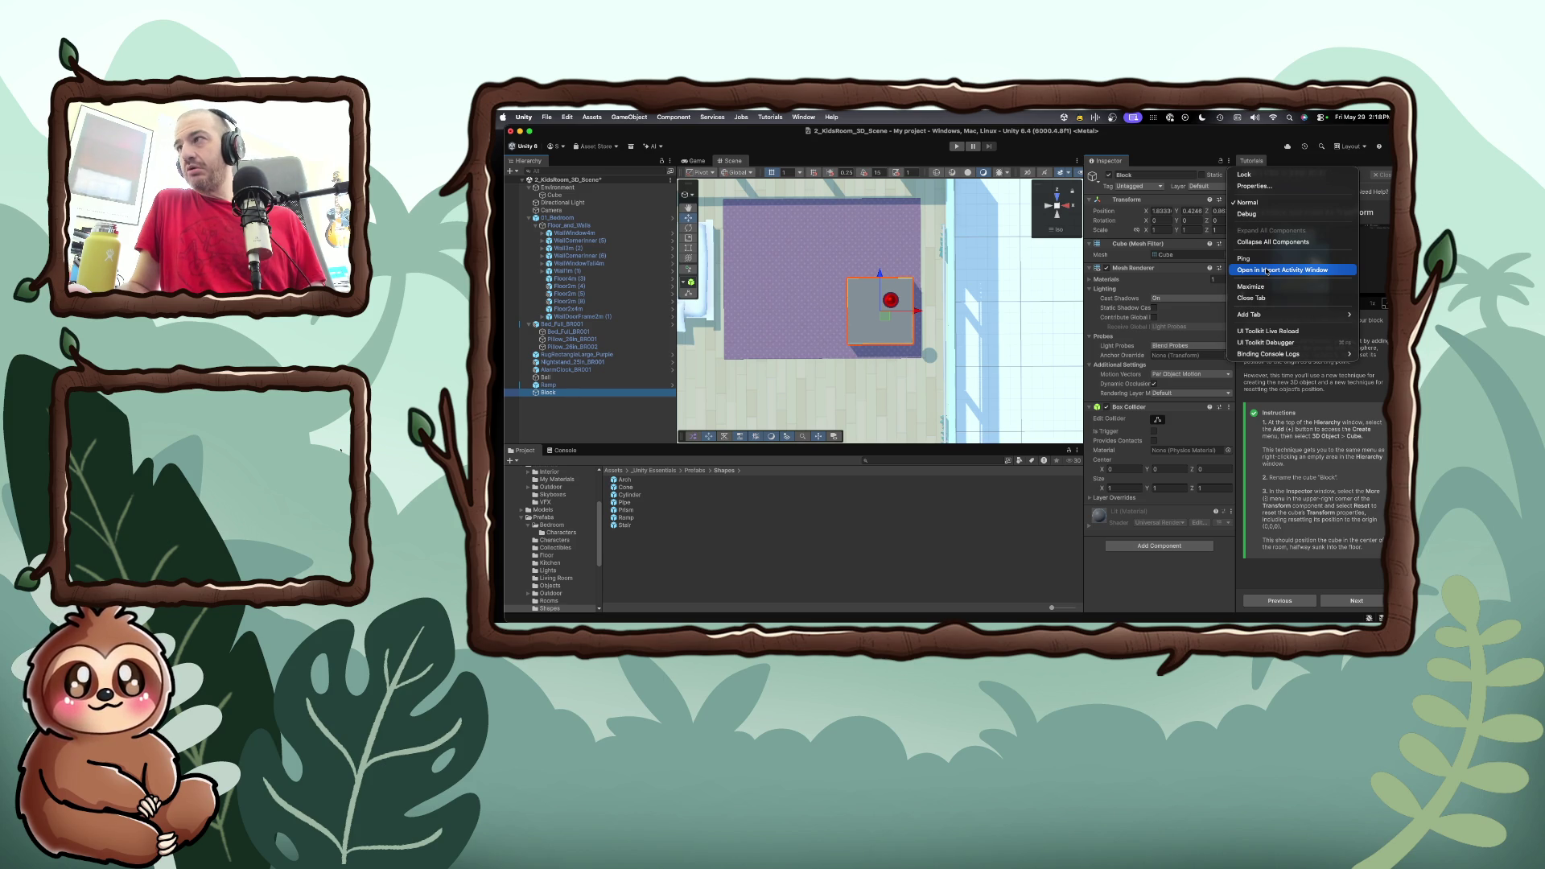
# Set the Block's Transform Position X, Y and Z all to 0
pyautogui.click(1264, 188)
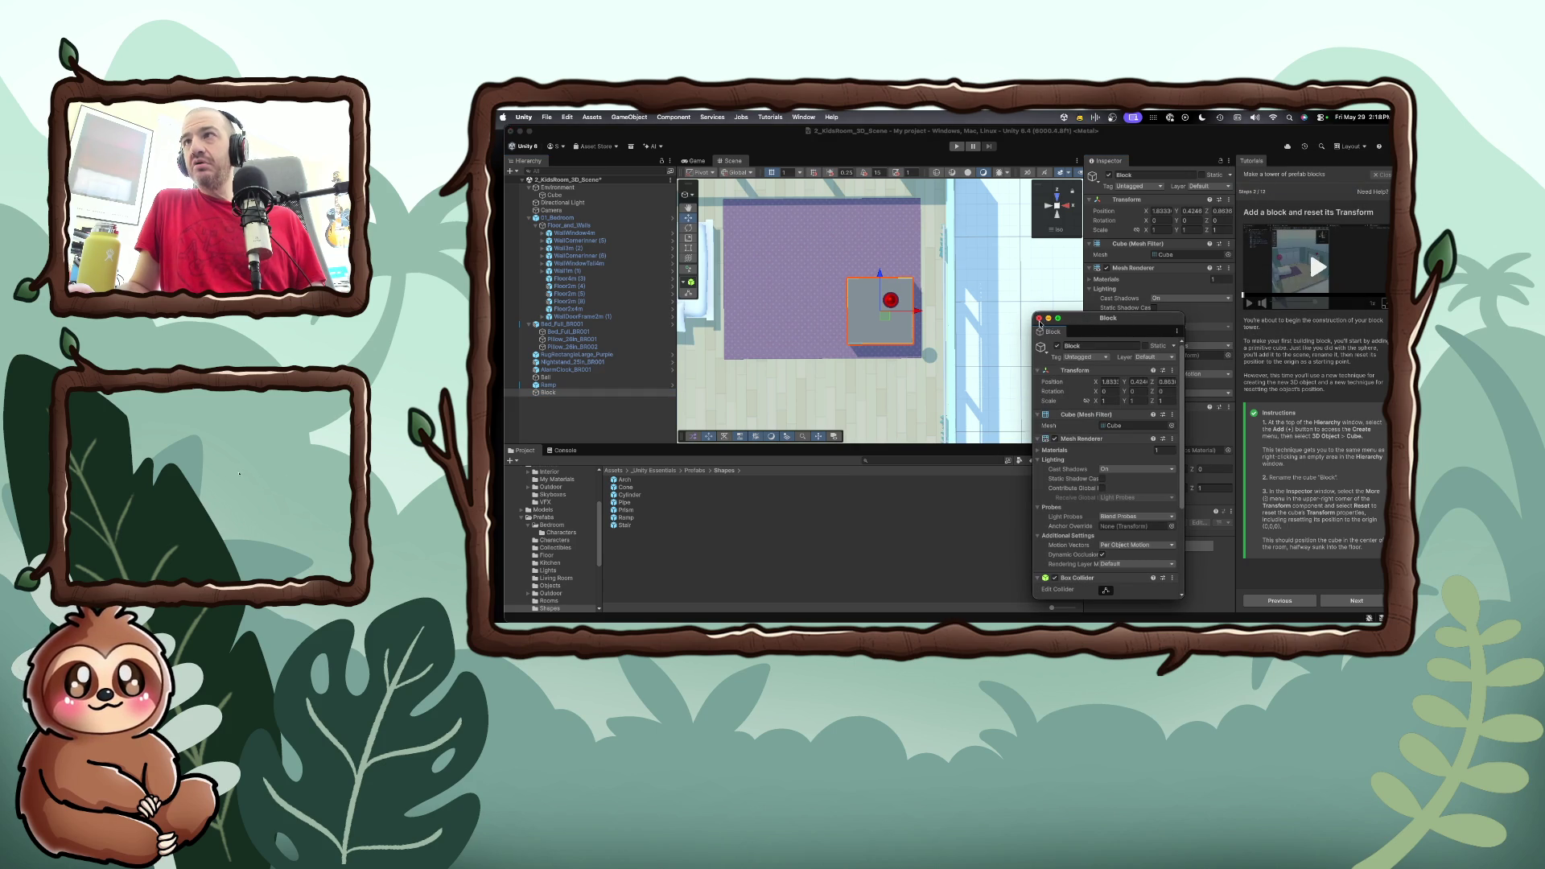
pyautogui.click(1039, 319)
pyautogui.click(1156, 211)
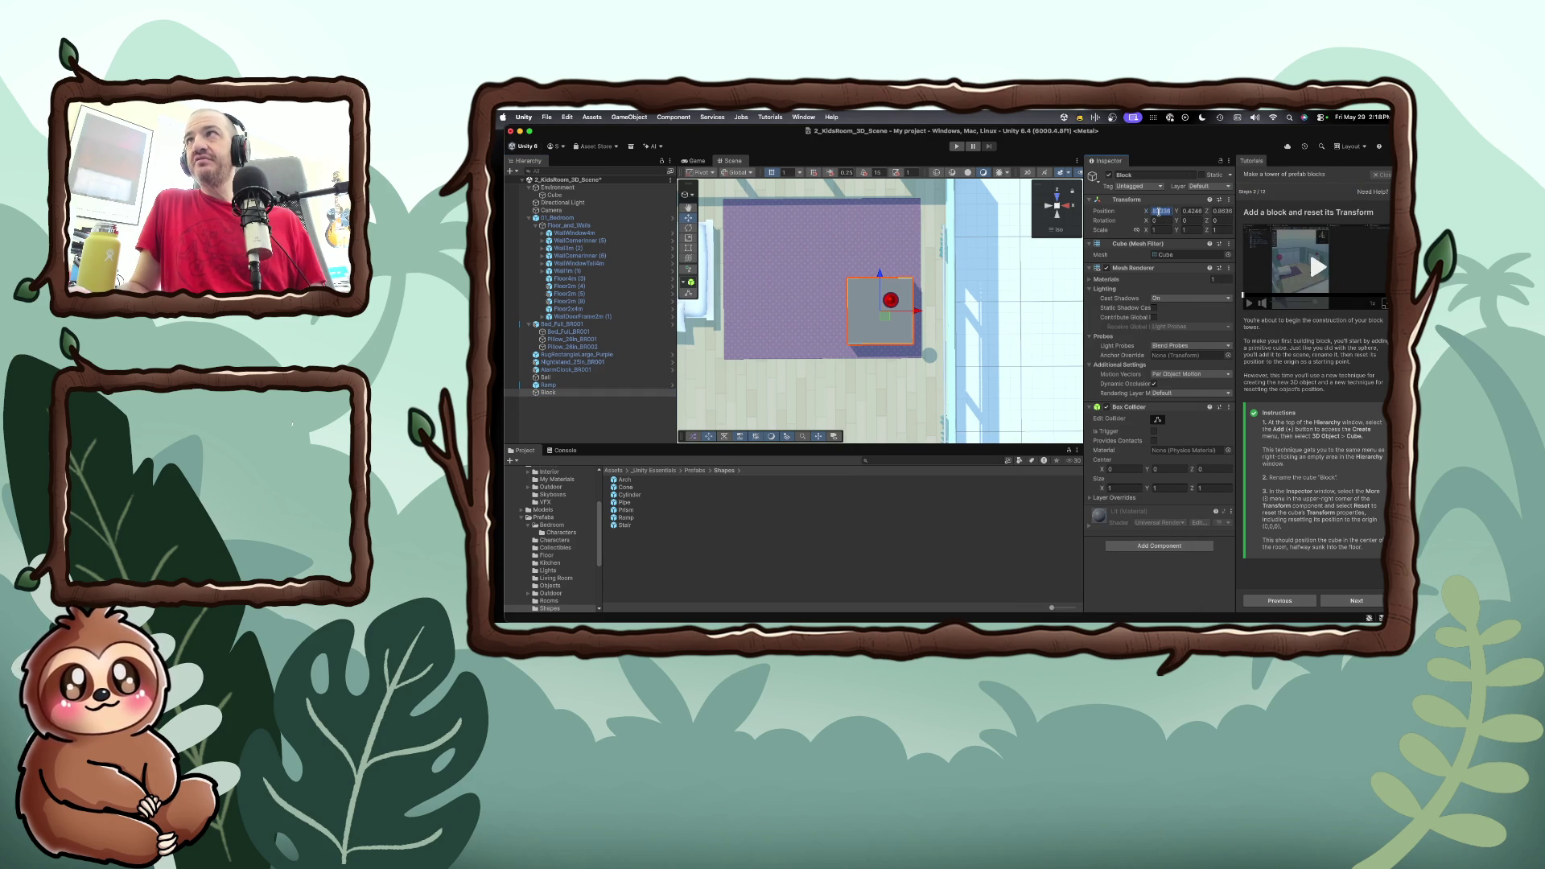
pyautogui.write('0')
pyautogui.press('Tab')
pyautogui.write('0')
pyautogui.press('Tab')
pyautogui.write('0')
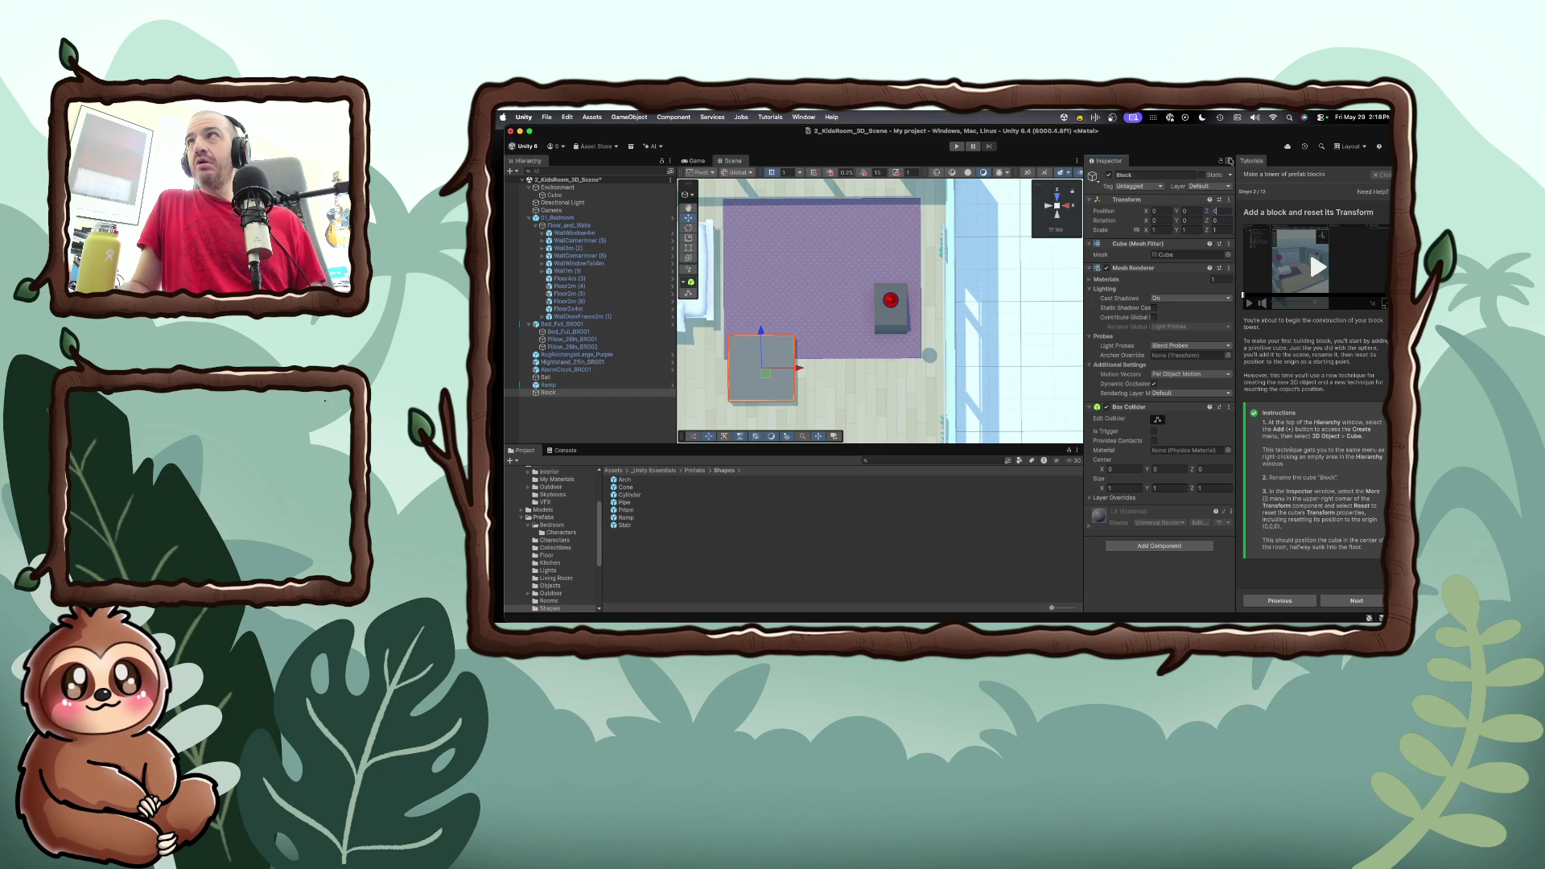
# Advance the tutorial to the 'Reposition and scale the block' step
pyautogui.click(1229, 161)
pyautogui.click(1228, 202)
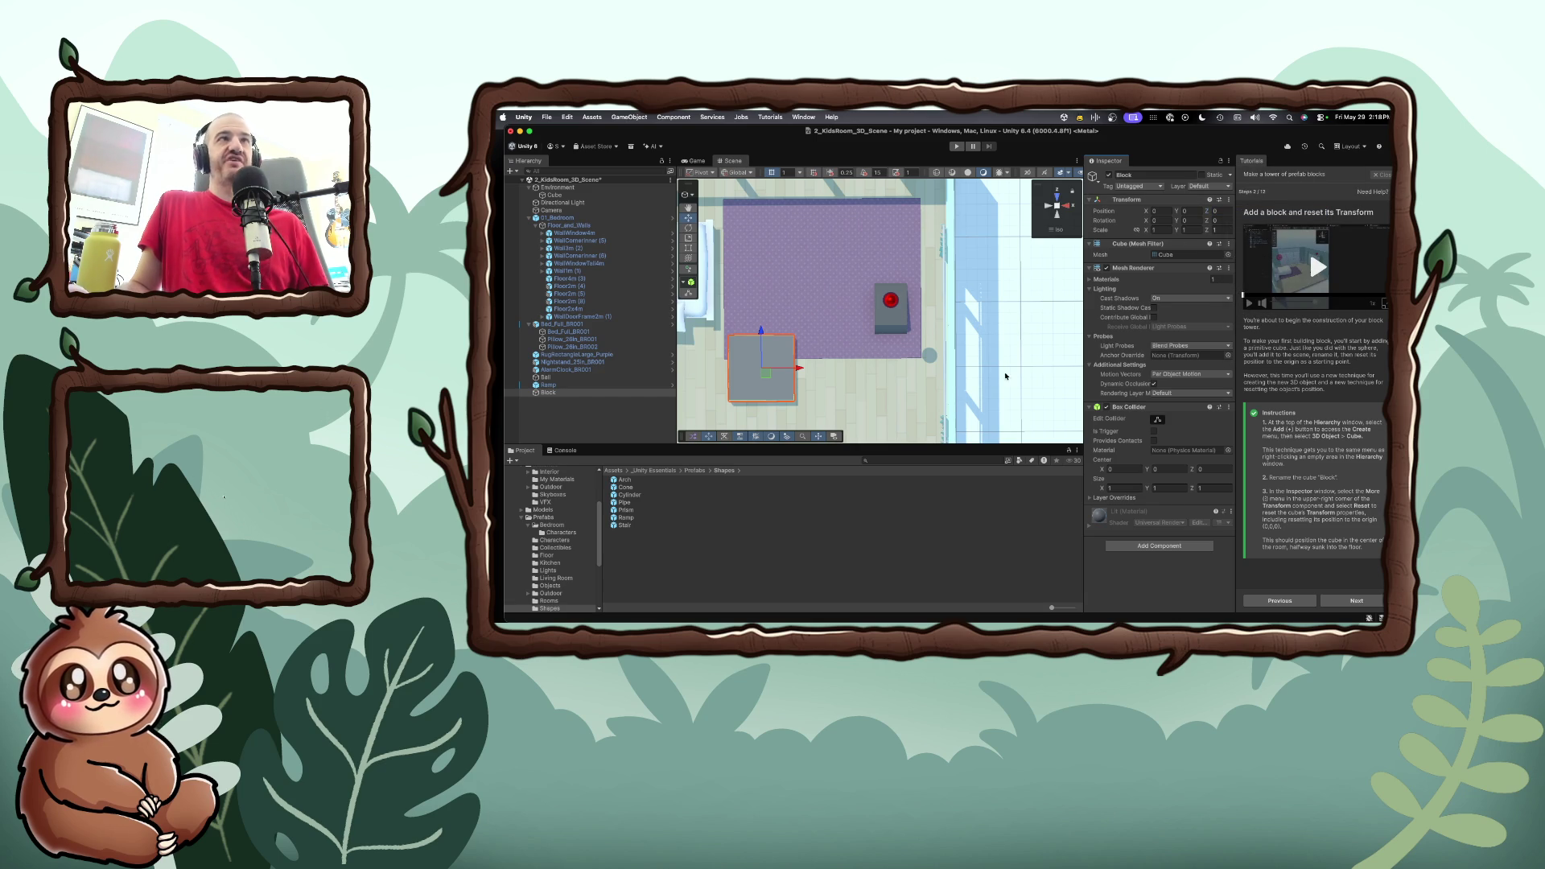
pyautogui.click(1354, 601)
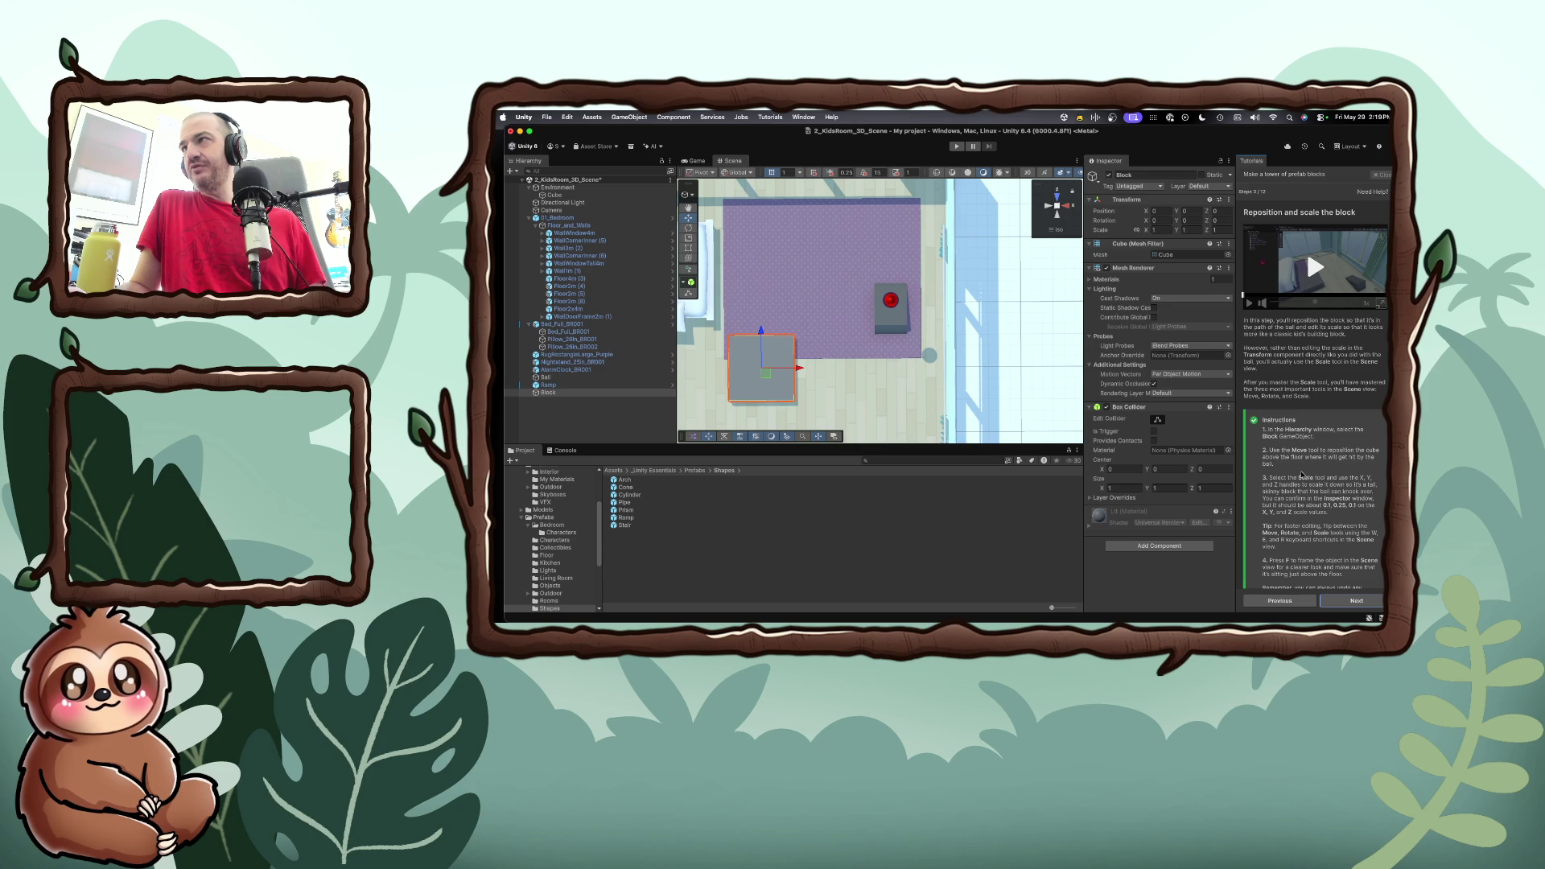
pyautogui.scroll(-2, 1301, 475)
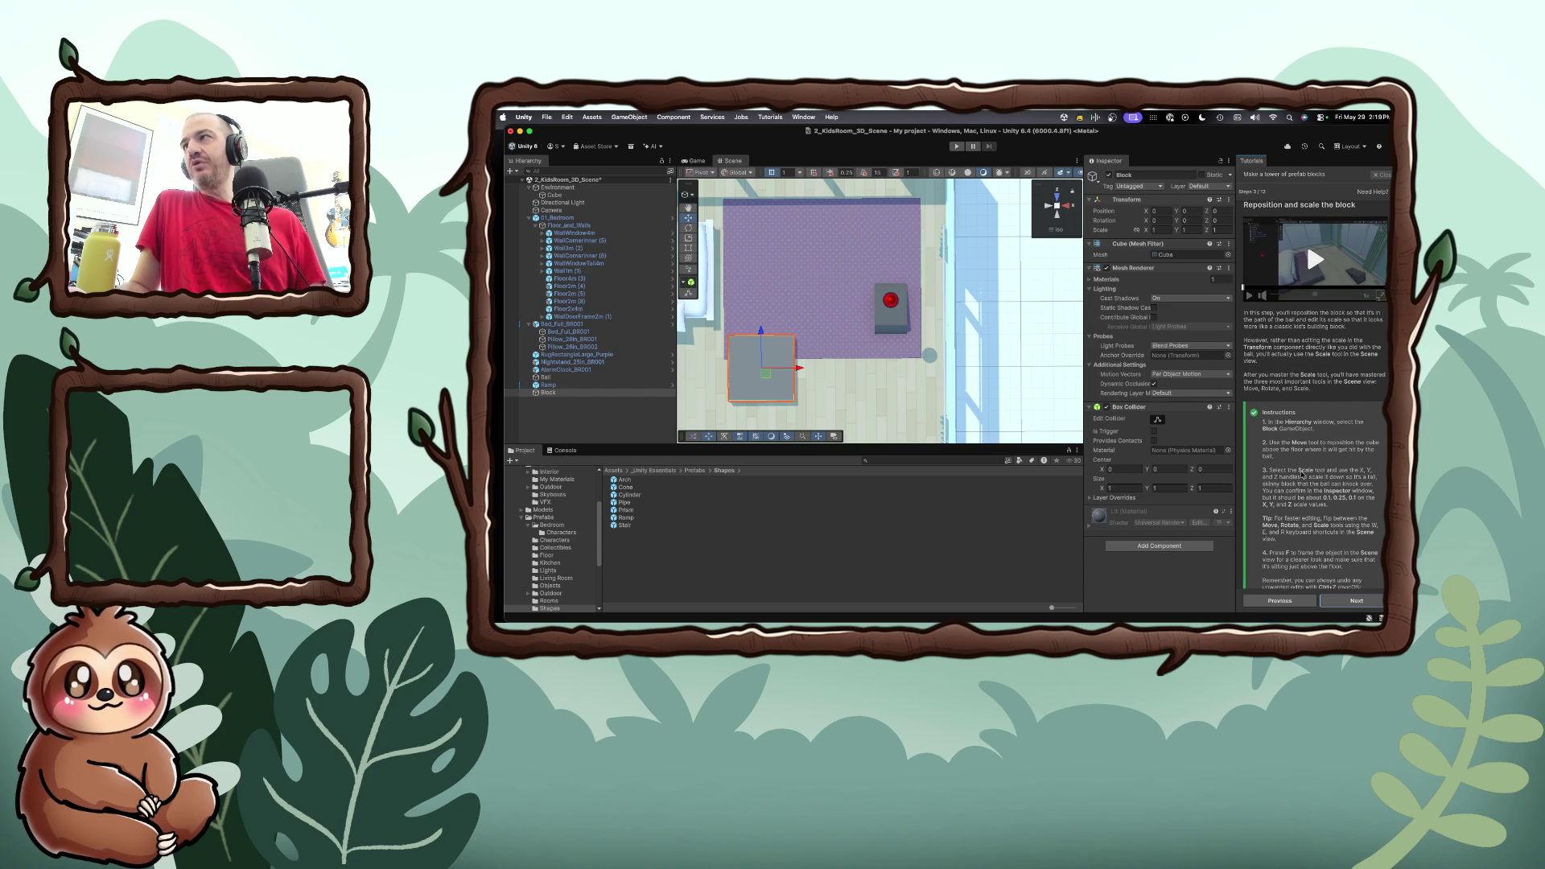
pyautogui.scroll(-2, 1301, 475)
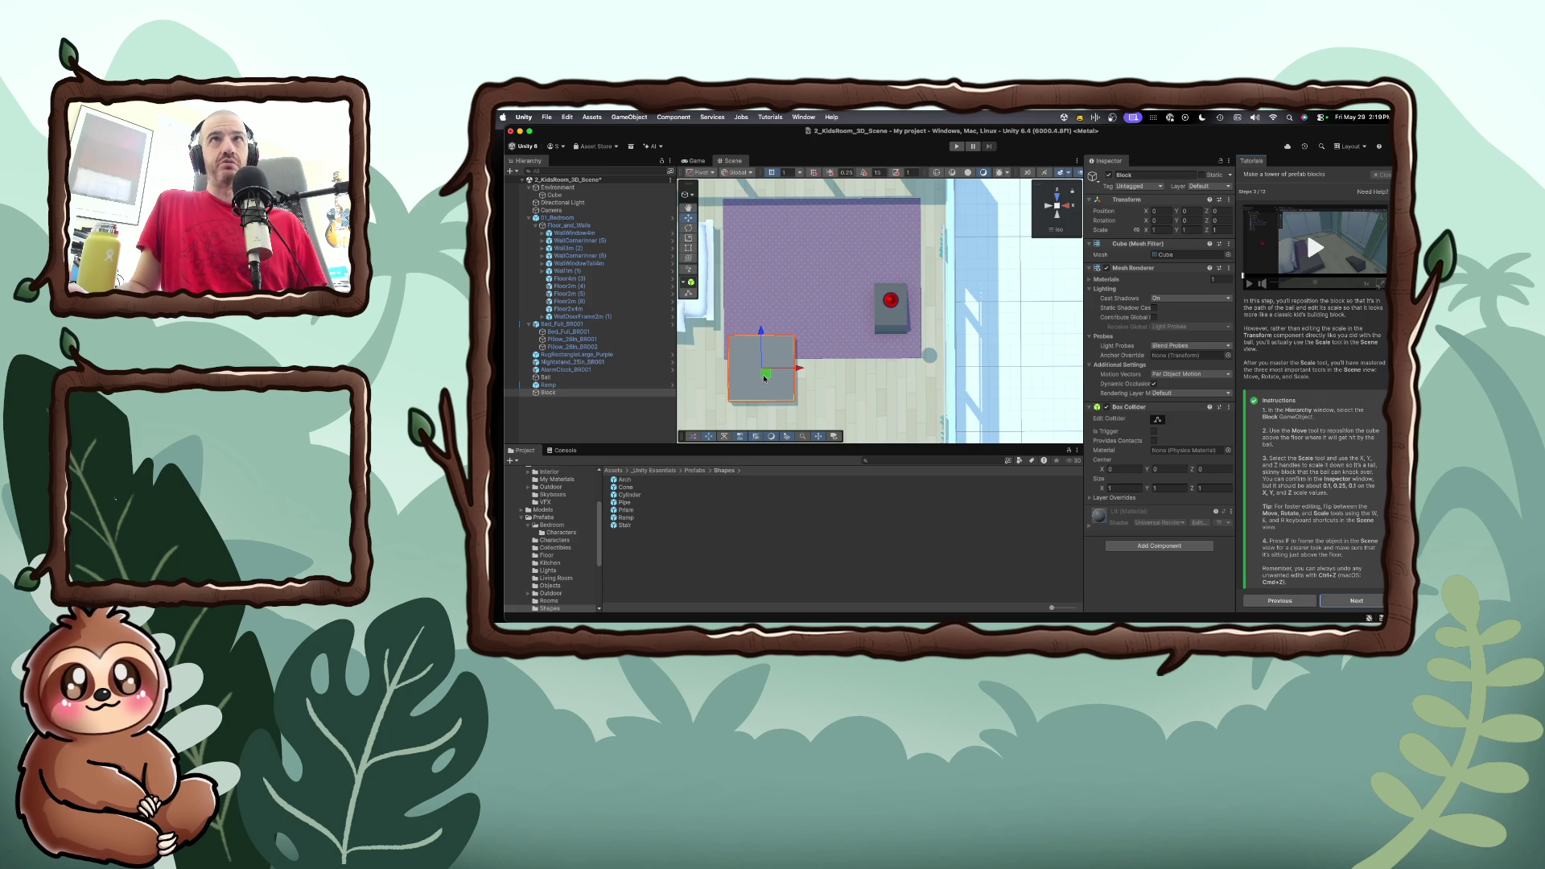
# Move the Block forward, setting its Position X to 2 and Z to 2
pyautogui.moveTo(764, 346)
pyautogui.mouseDown()
pyautogui.moveTo(768, 214)
pyautogui.moveTo(800, 238)
pyautogui.moveTo(925, 241)
pyautogui.mouseUp()
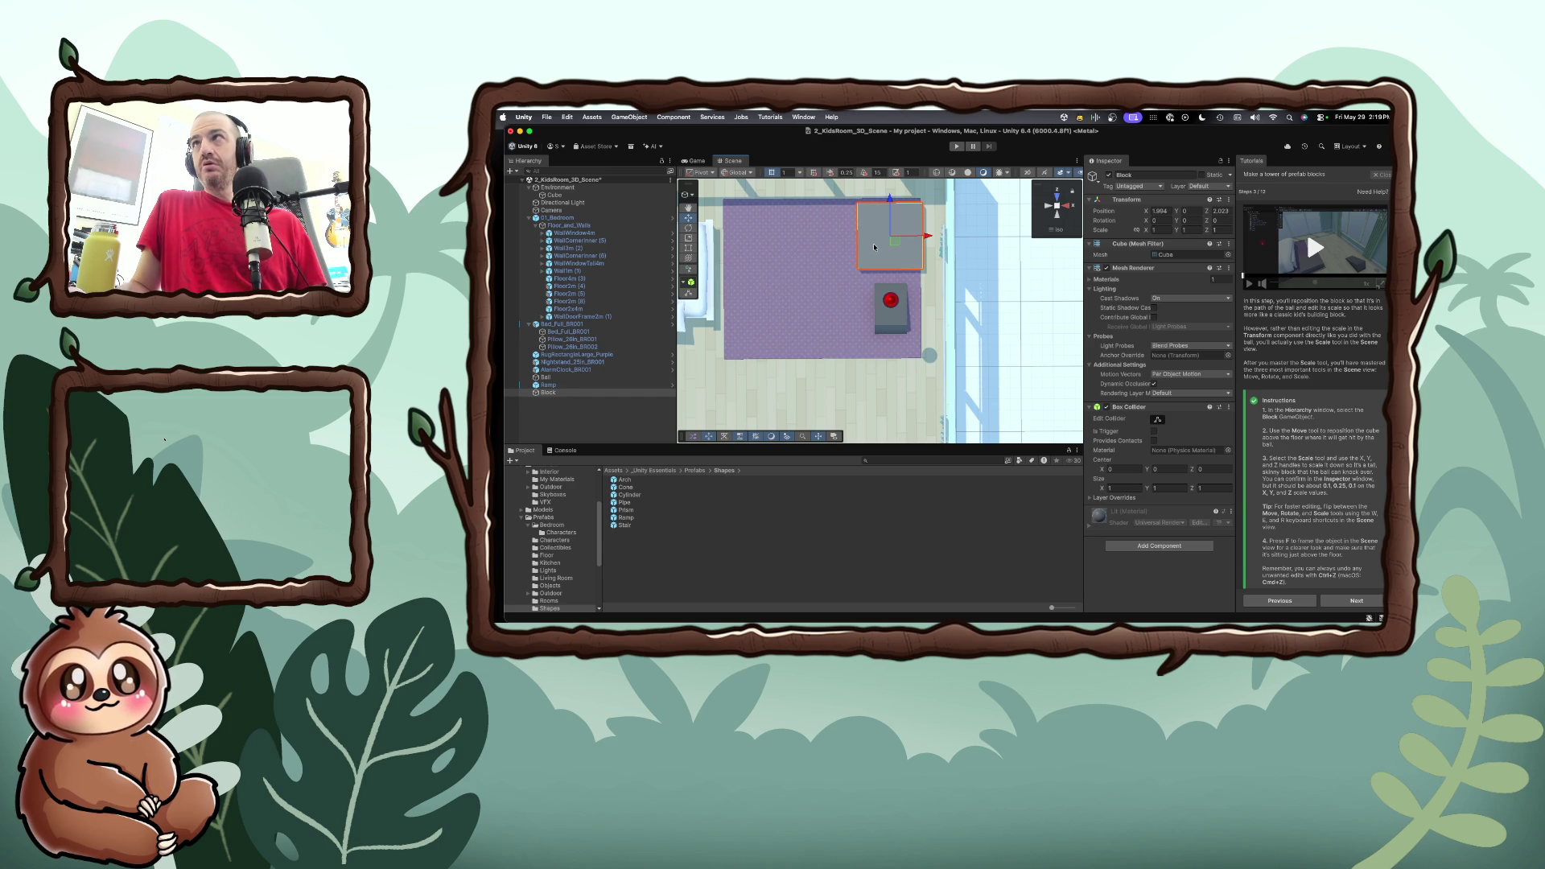
pyautogui.click(1156, 212)
pyautogui.write('2')
pyautogui.click(1214, 210)
pyautogui.write('2')
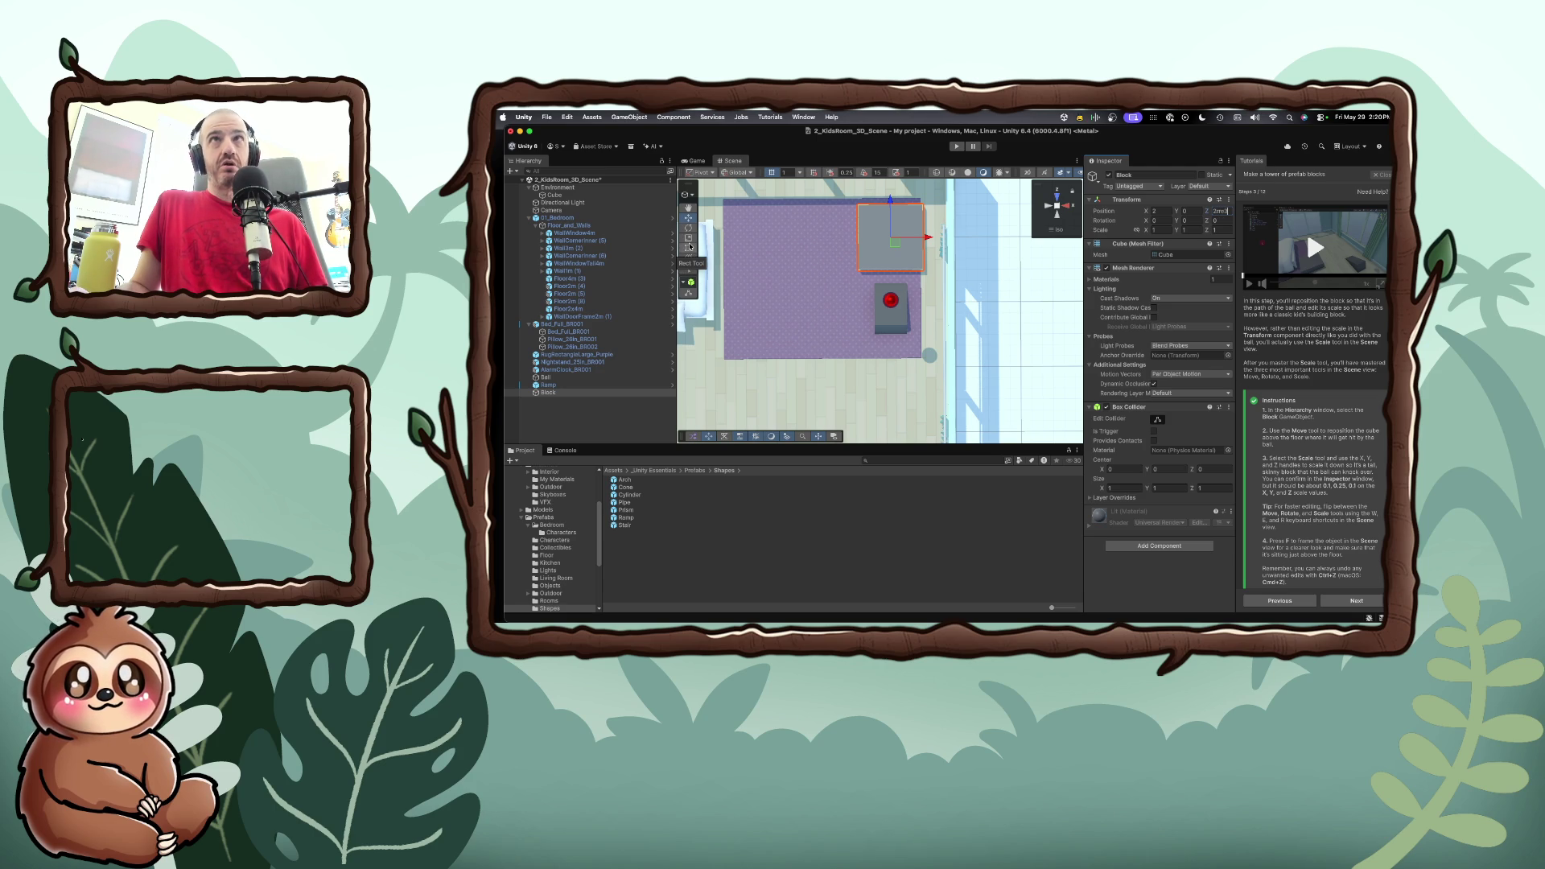
# With the Scale tool, shrink the Block along X and Z into a thin sliver
pyautogui.click(687, 240)
pyautogui.moveTo(930, 238); pyautogui.dragTo(914, 239)
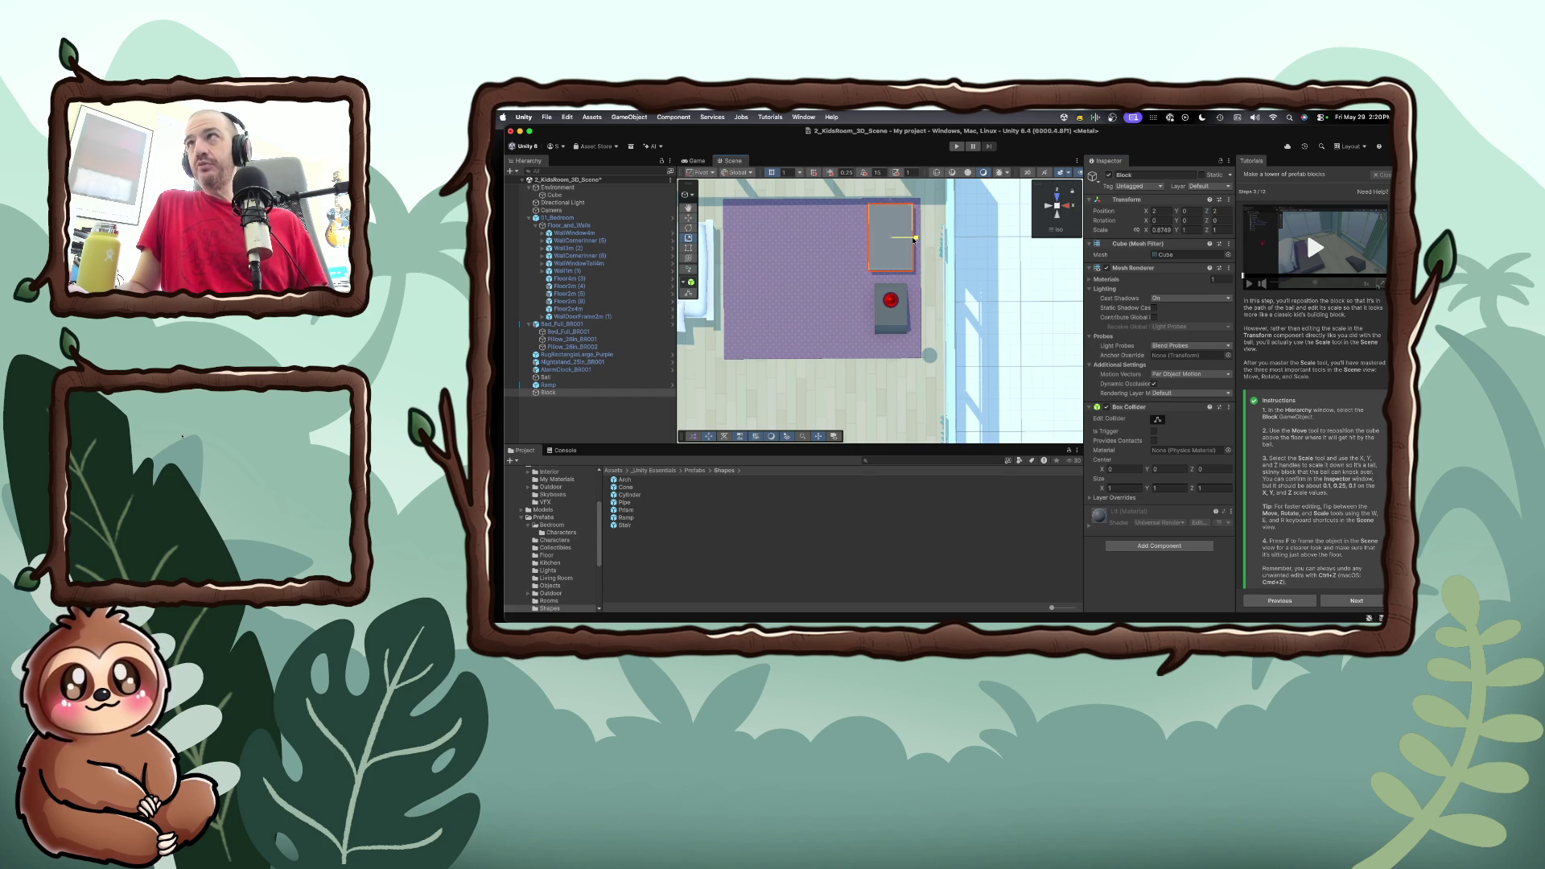
pyautogui.moveTo(914, 238); pyautogui.dragTo(892, 240)
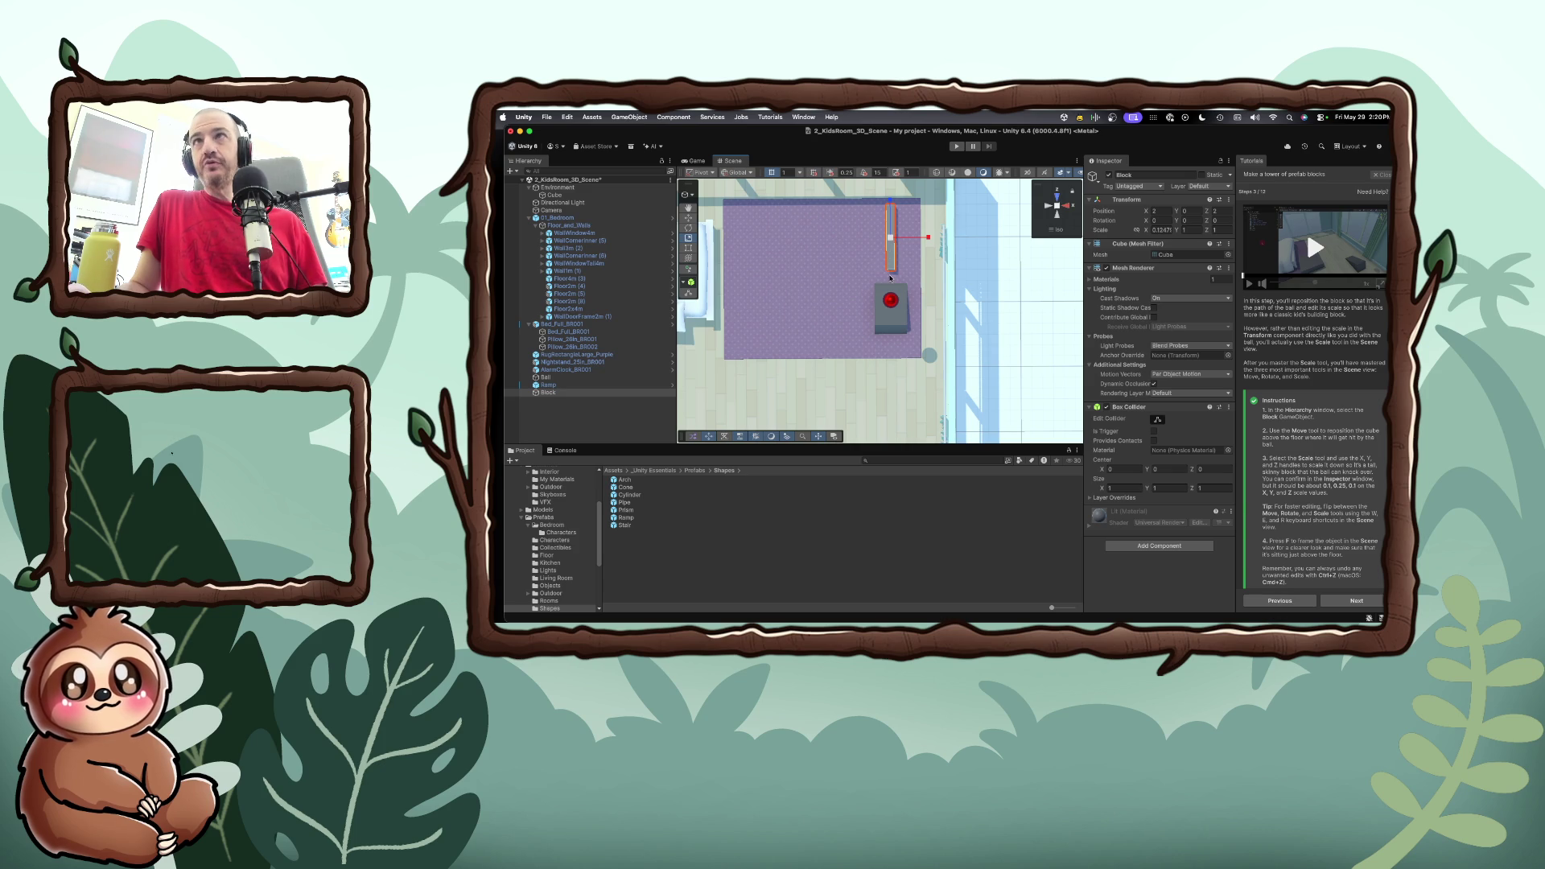
pyautogui.moveTo(889, 204); pyautogui.dragTo(890, 235)
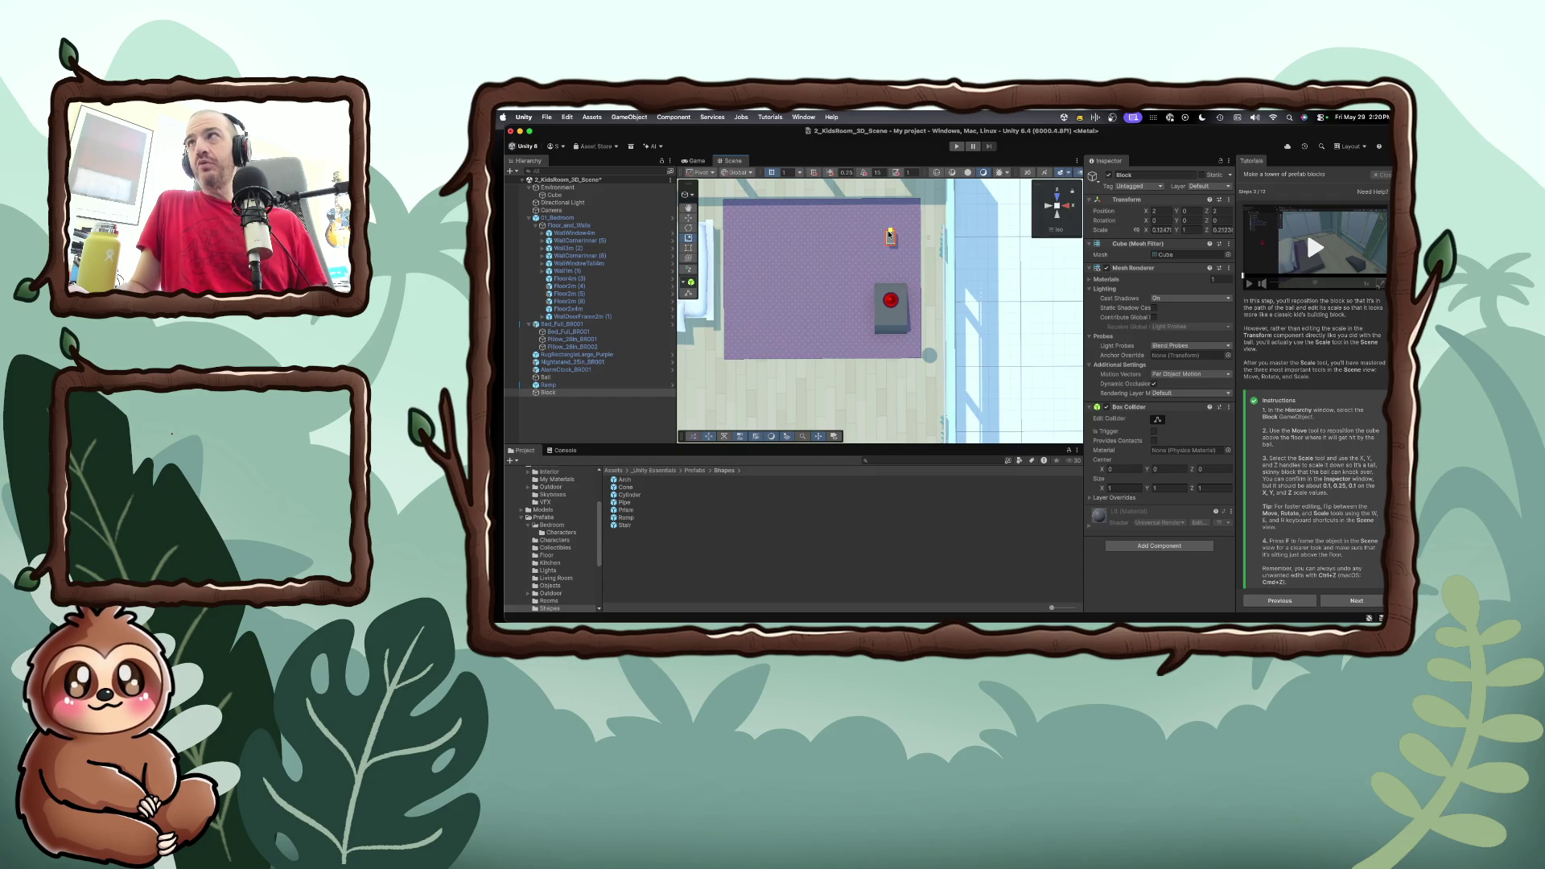
pyautogui.moveTo(890, 236); pyautogui.dragTo(889, 237)
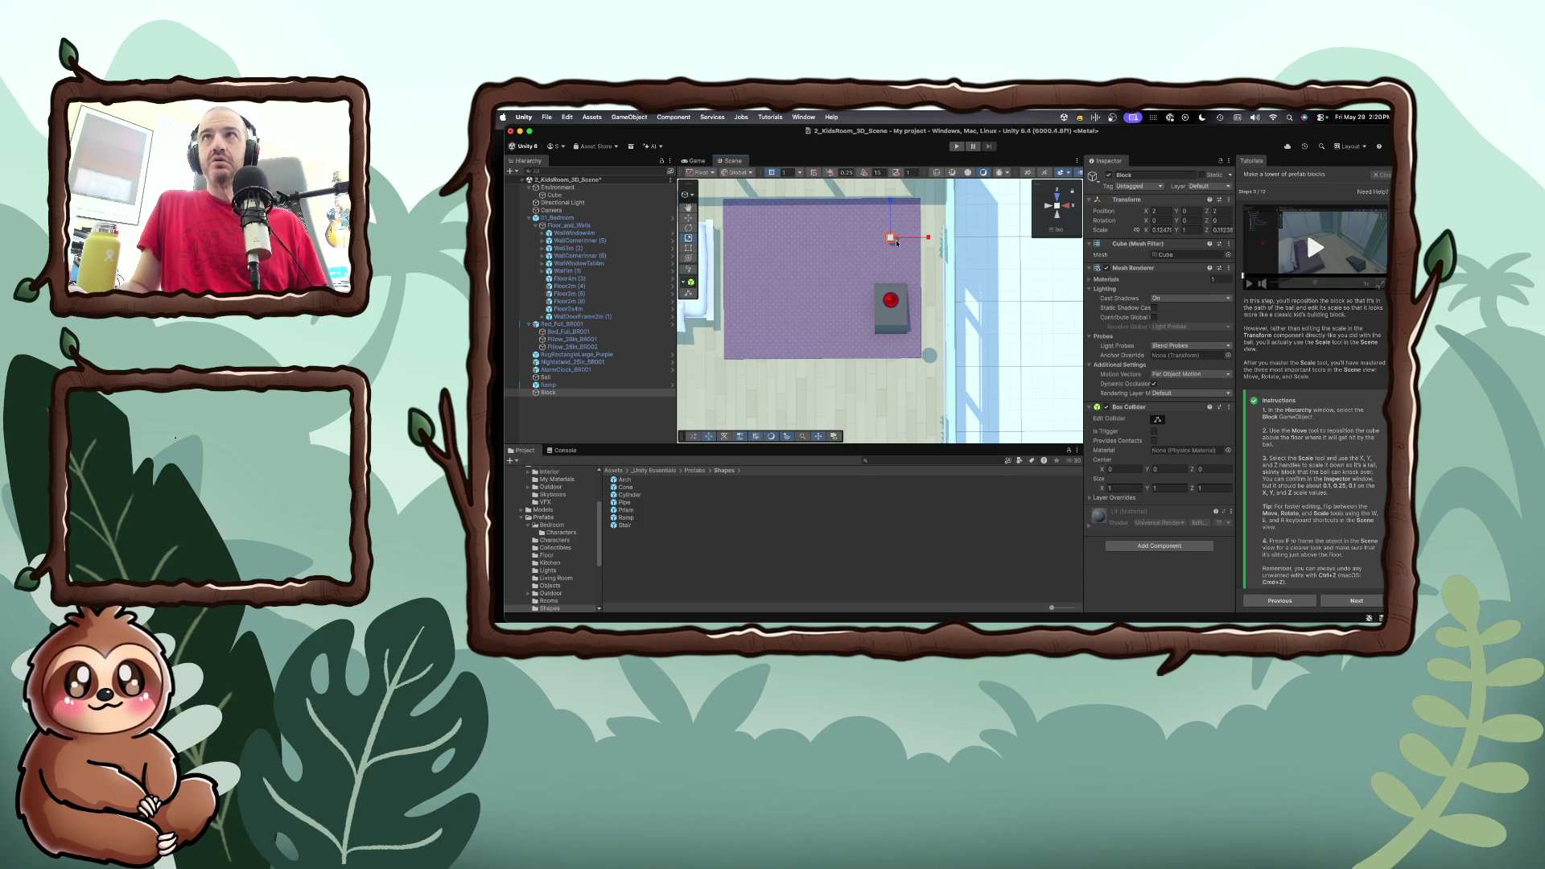
pyautogui.click(1057, 219)
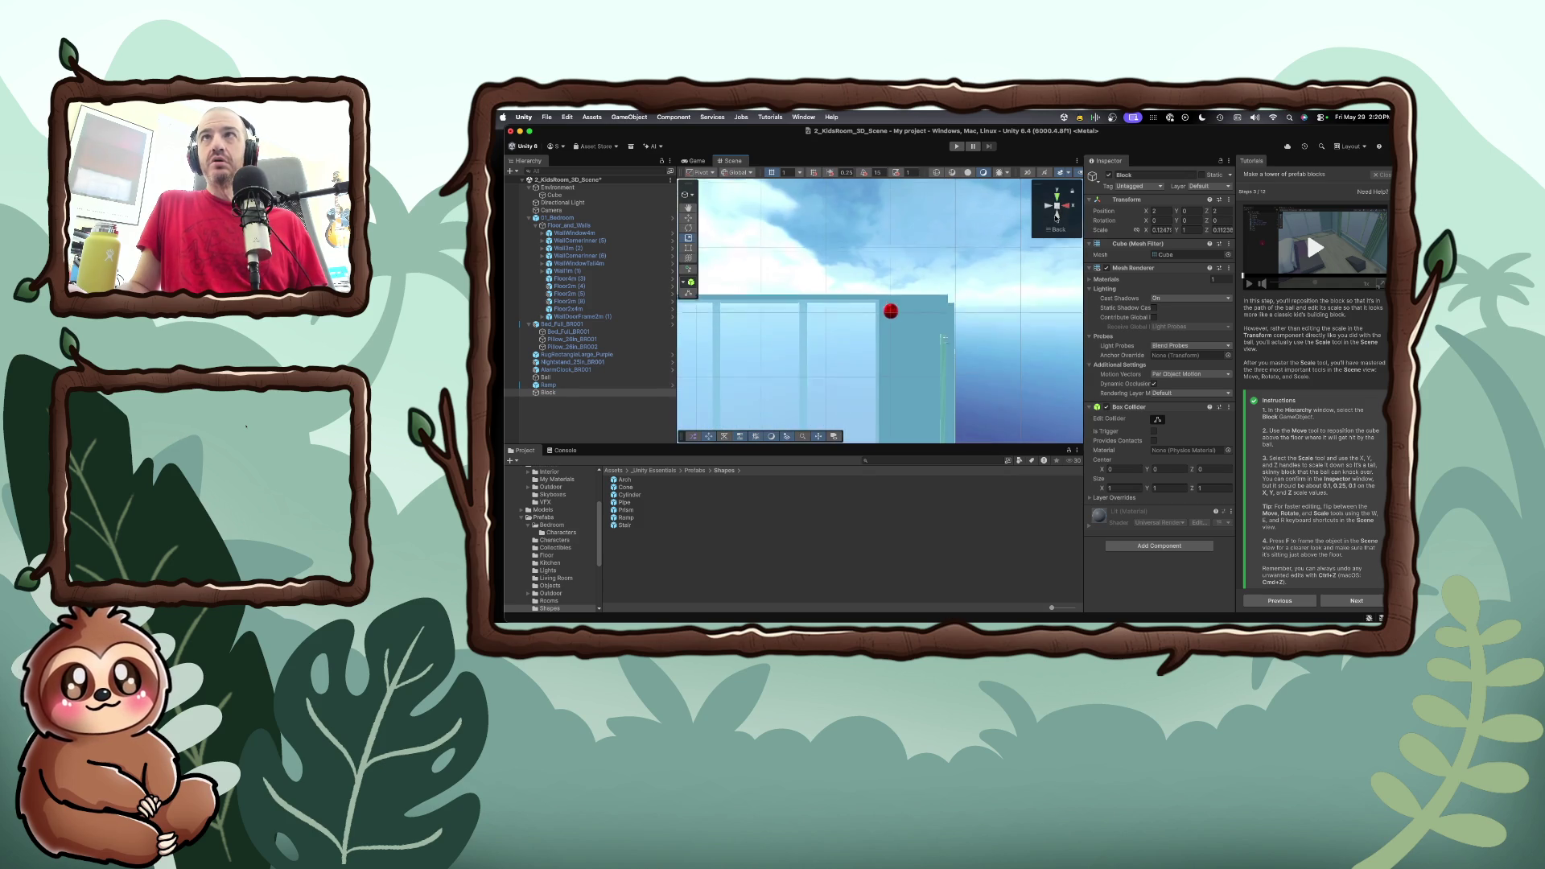
# From the Top view, scale the Block's height down to about 0.35
pyautogui.click(1056, 197)
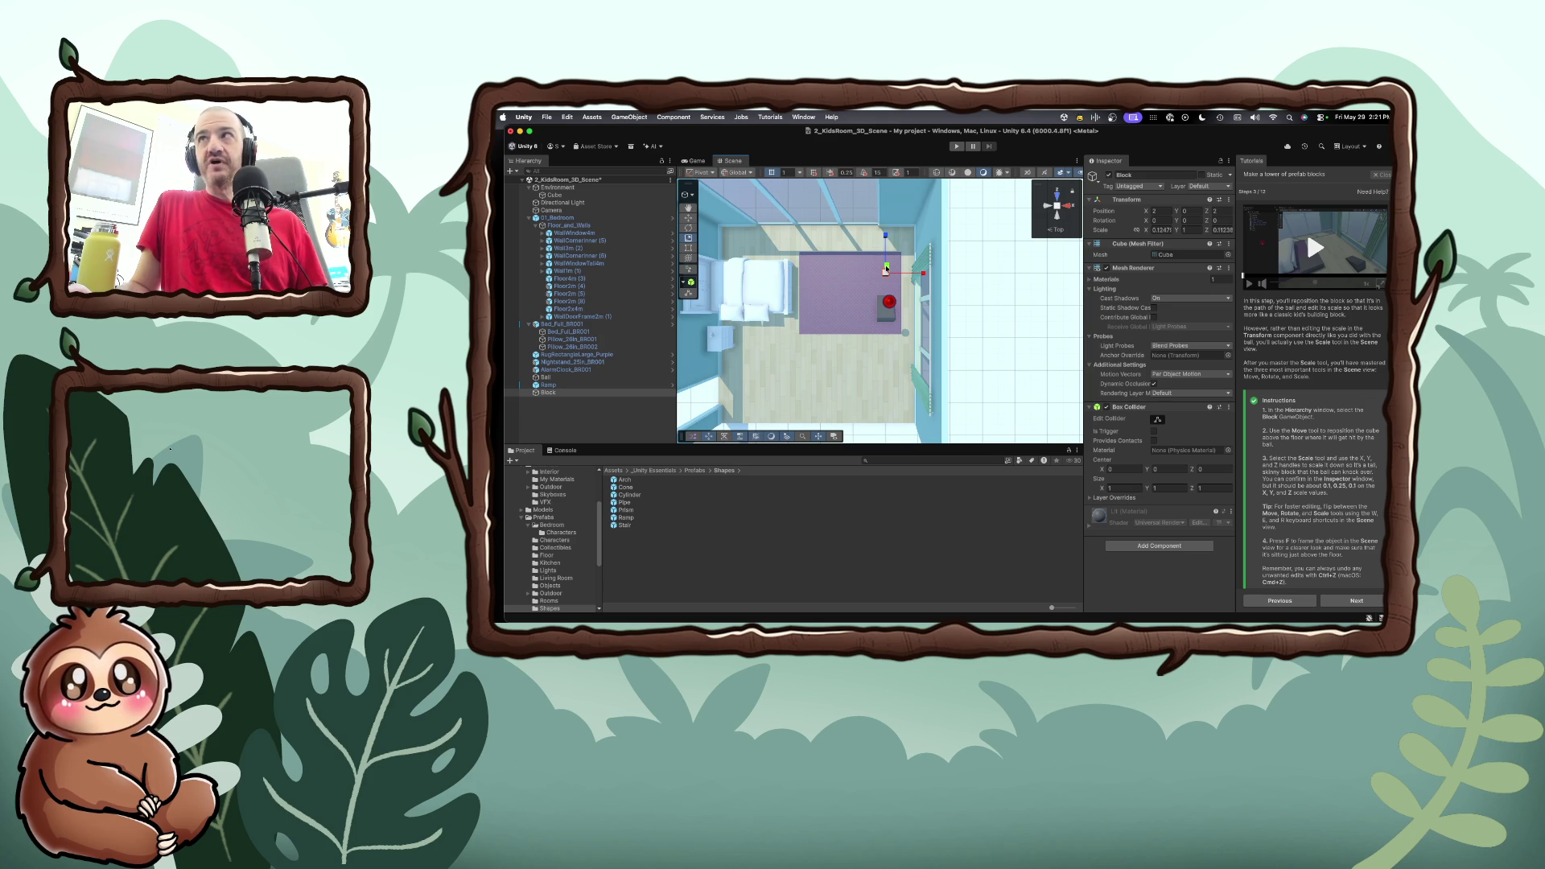
pyautogui.moveTo(886, 269); pyautogui.dragTo(886, 271)
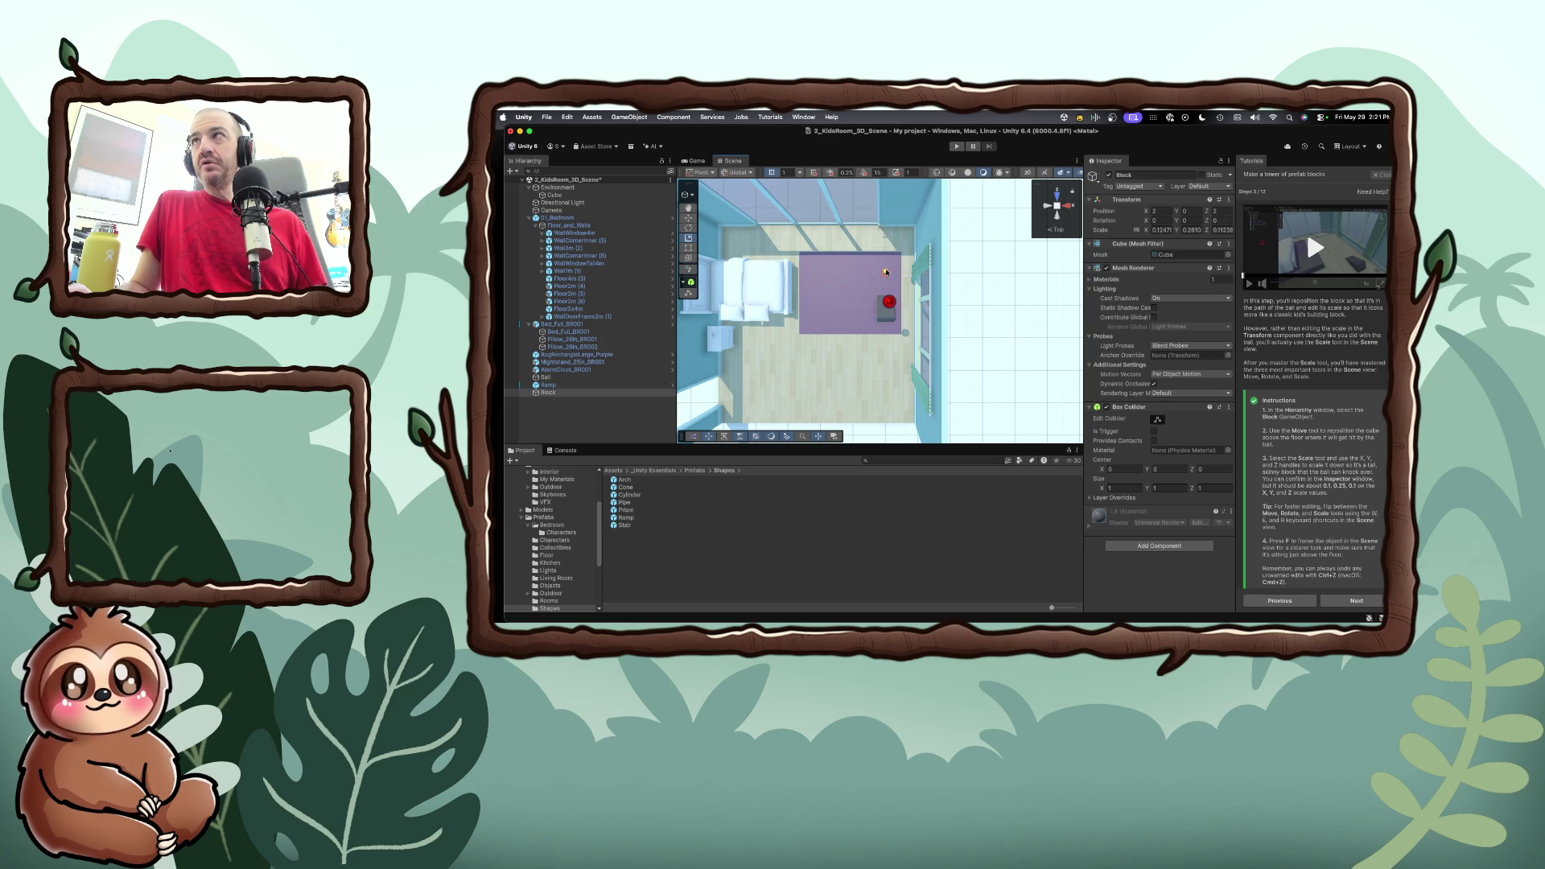
pyautogui.moveTo(886, 272); pyautogui.dragTo(888, 266)
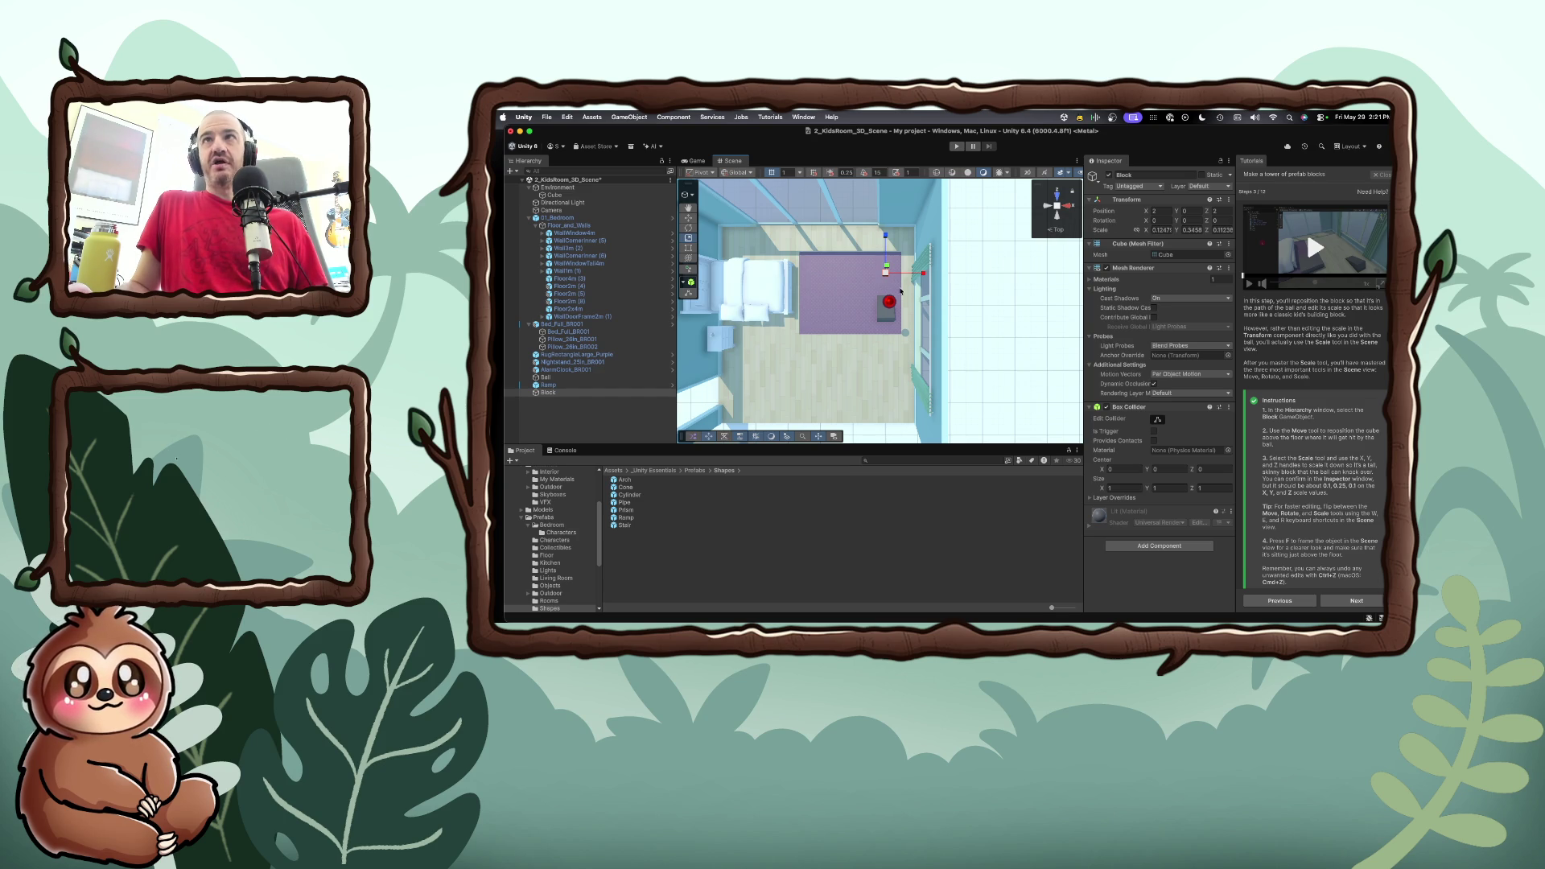
pyautogui.click(1058, 217)
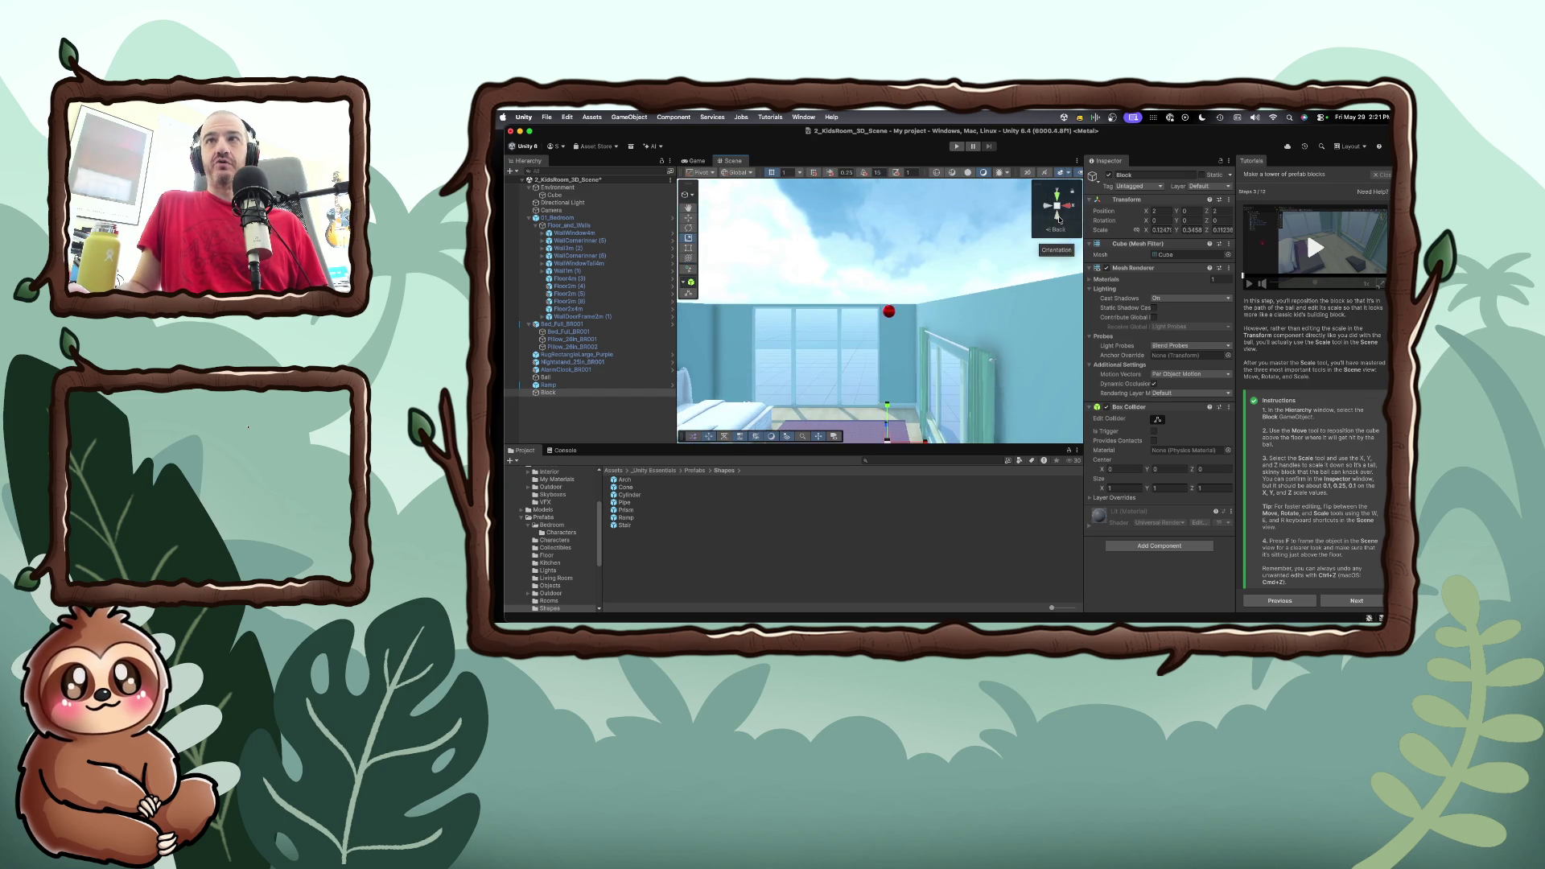
pyautogui.scroll(-3, 950, 318)
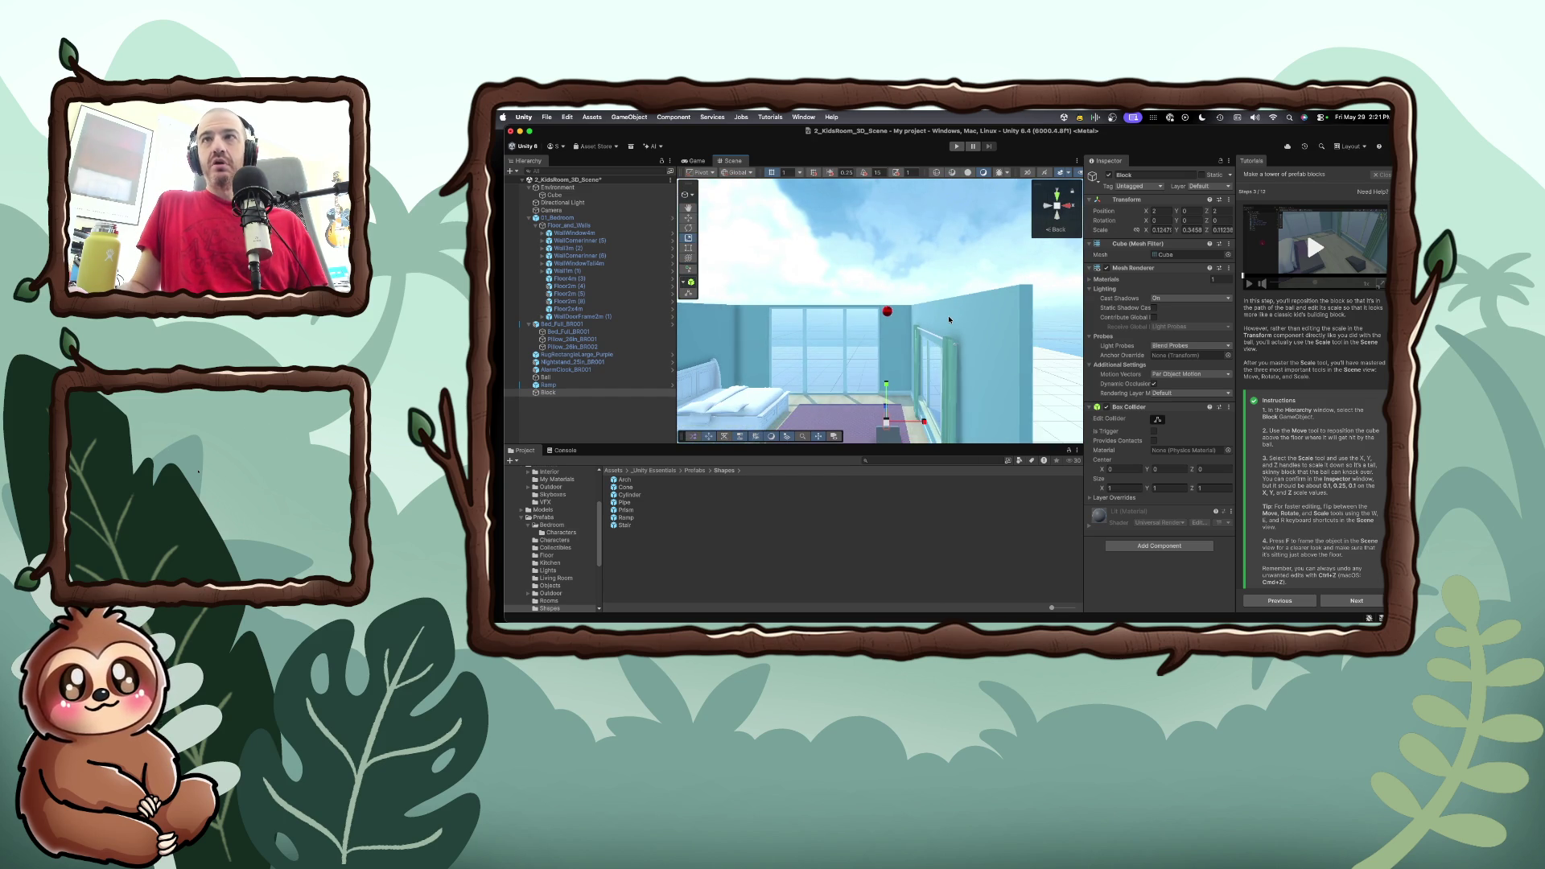
pyautogui.scroll(3, 951, 320)
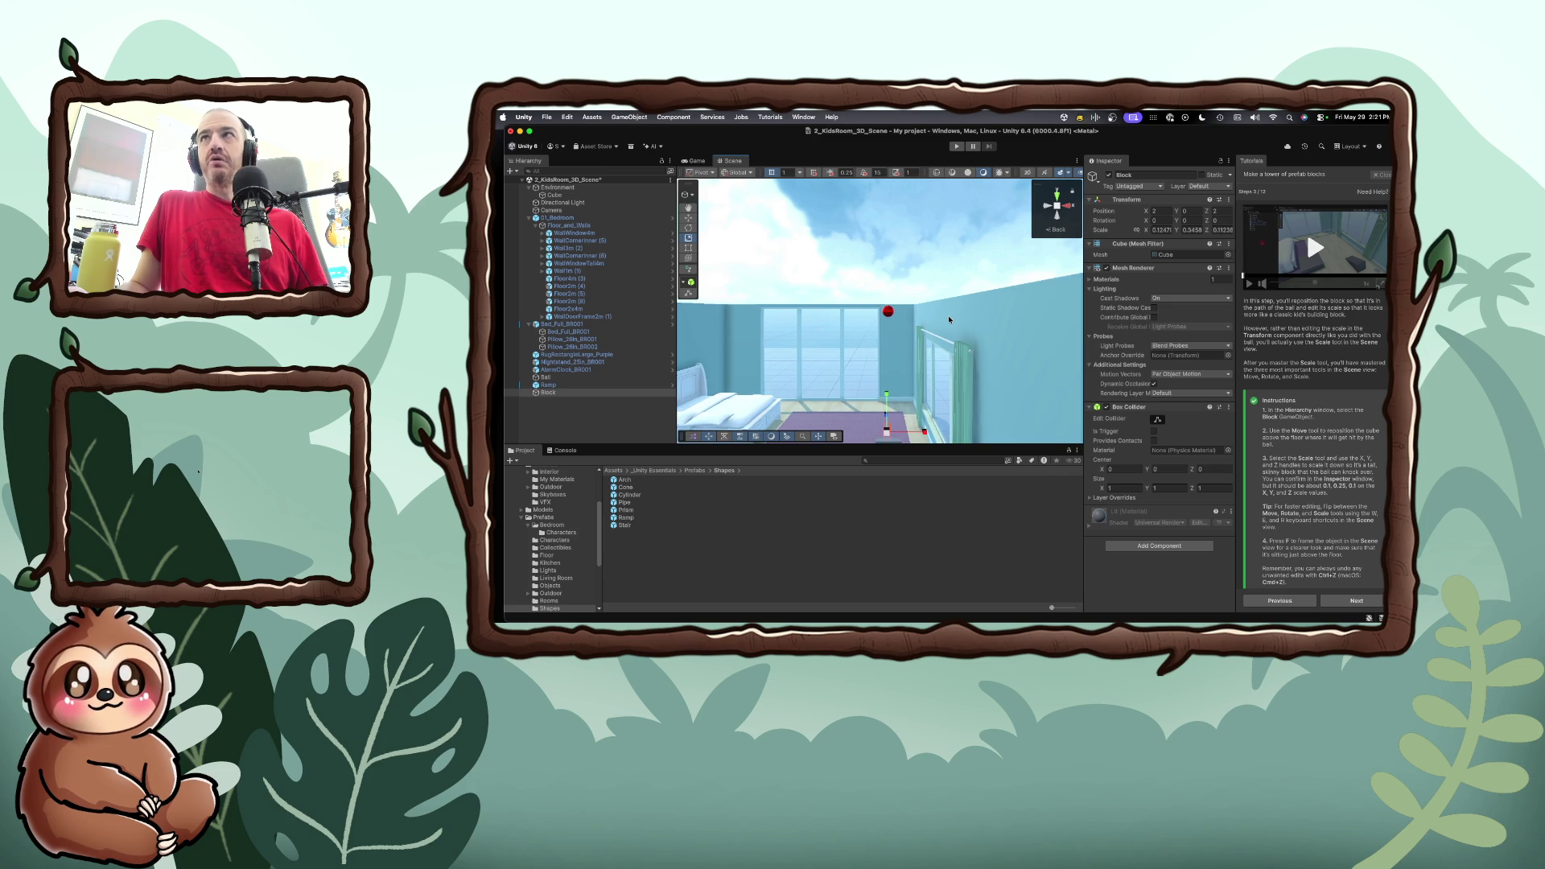
# Frame the Block with F and lift it along Y to about 0.45
pyautogui.click(1158, 230)
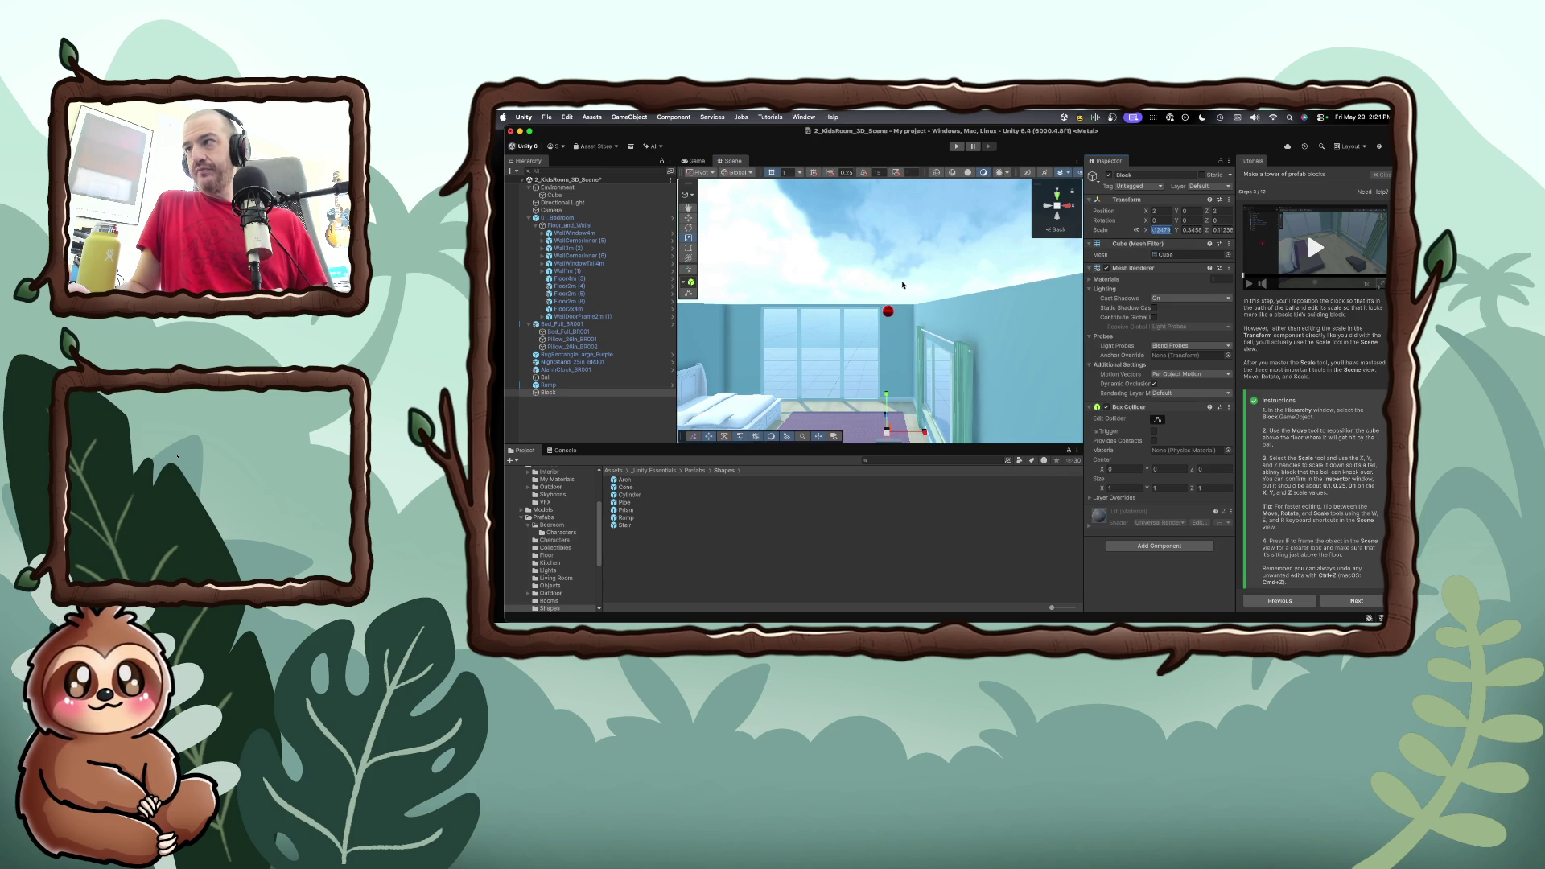
pyautogui.write('1')
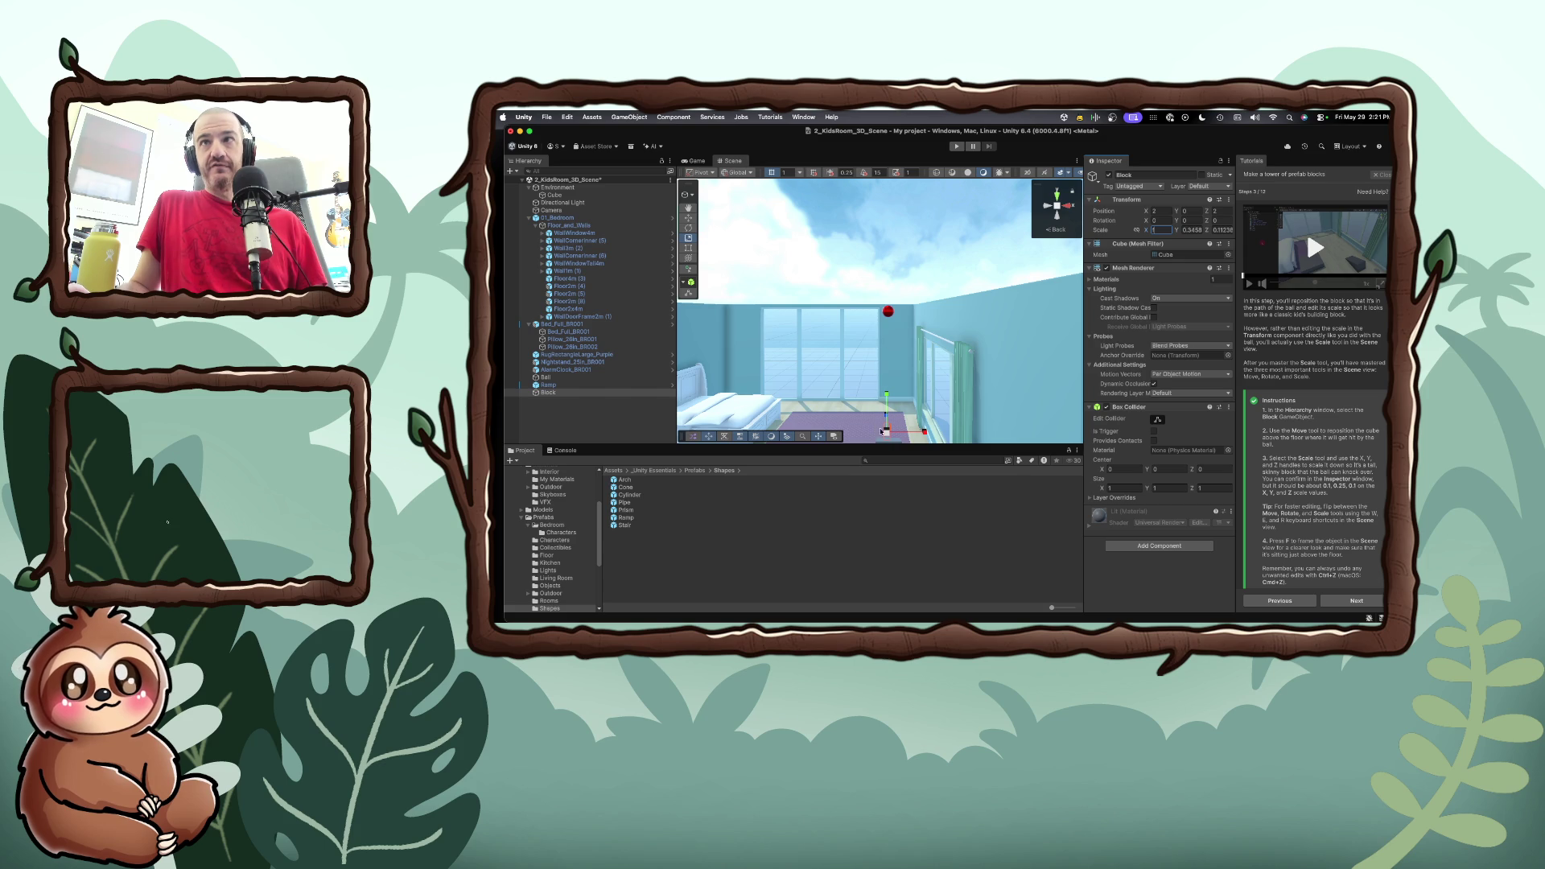
pyautogui.press('Escape')
pyautogui.press('f')
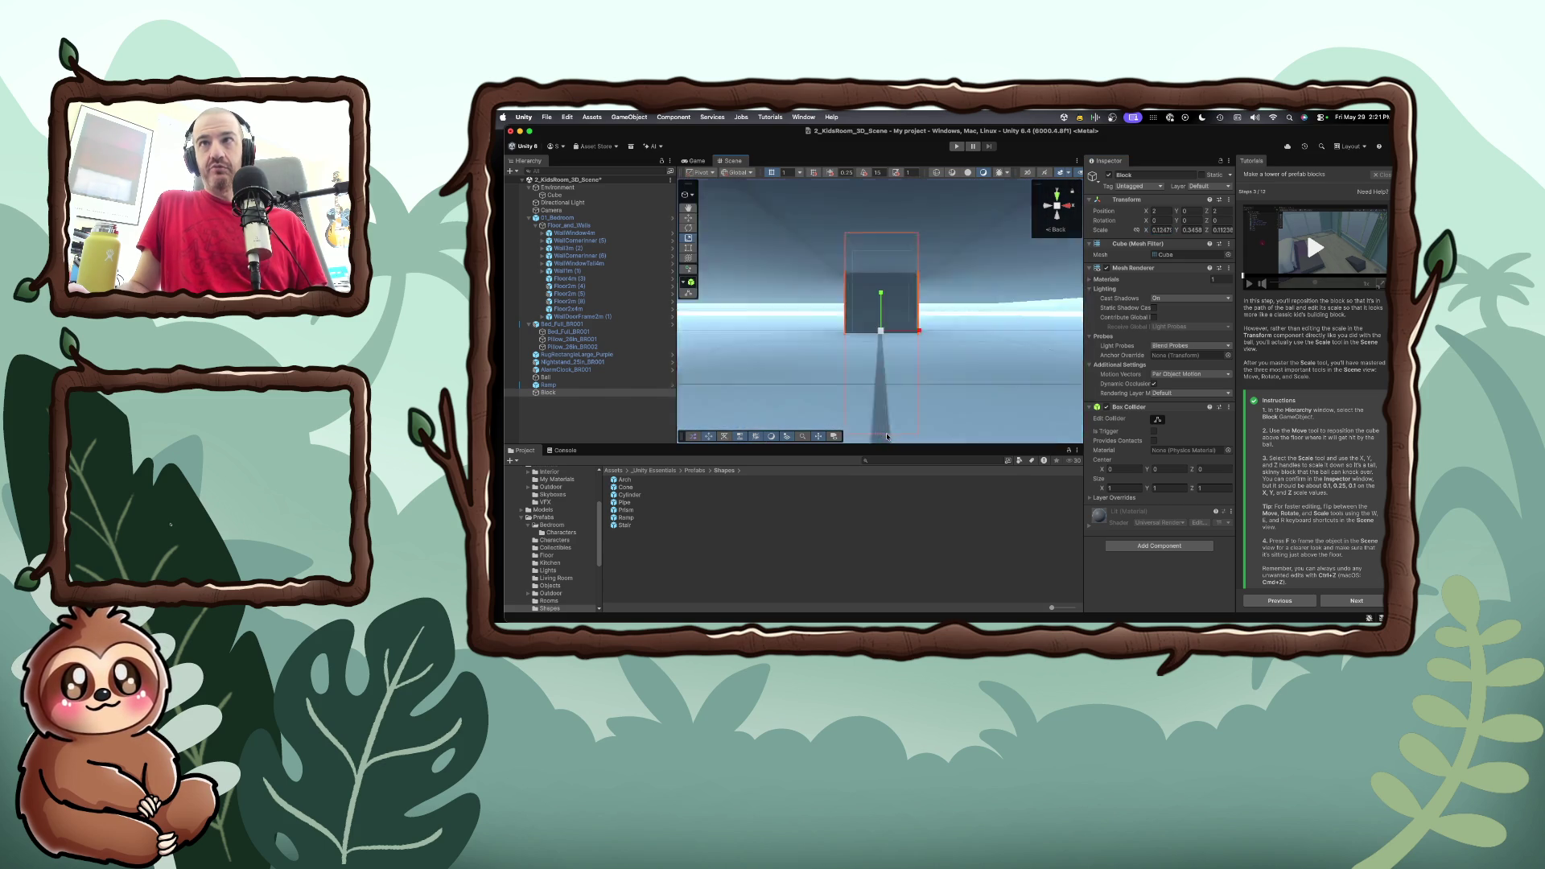
pyautogui.scroll(2, 885, 411)
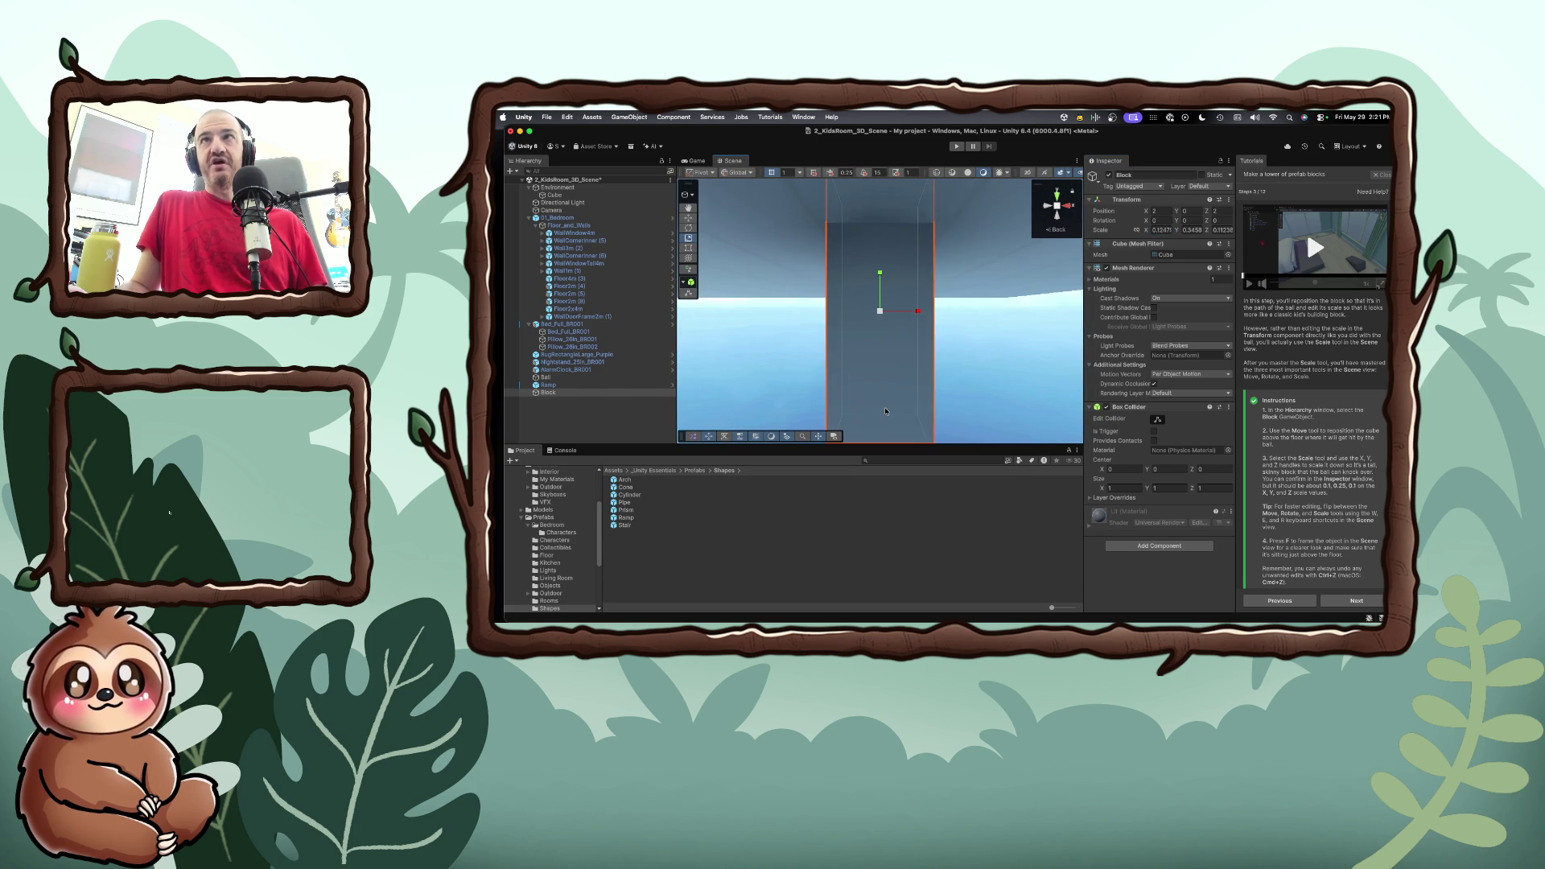
pyautogui.scroll(-5, 885, 411)
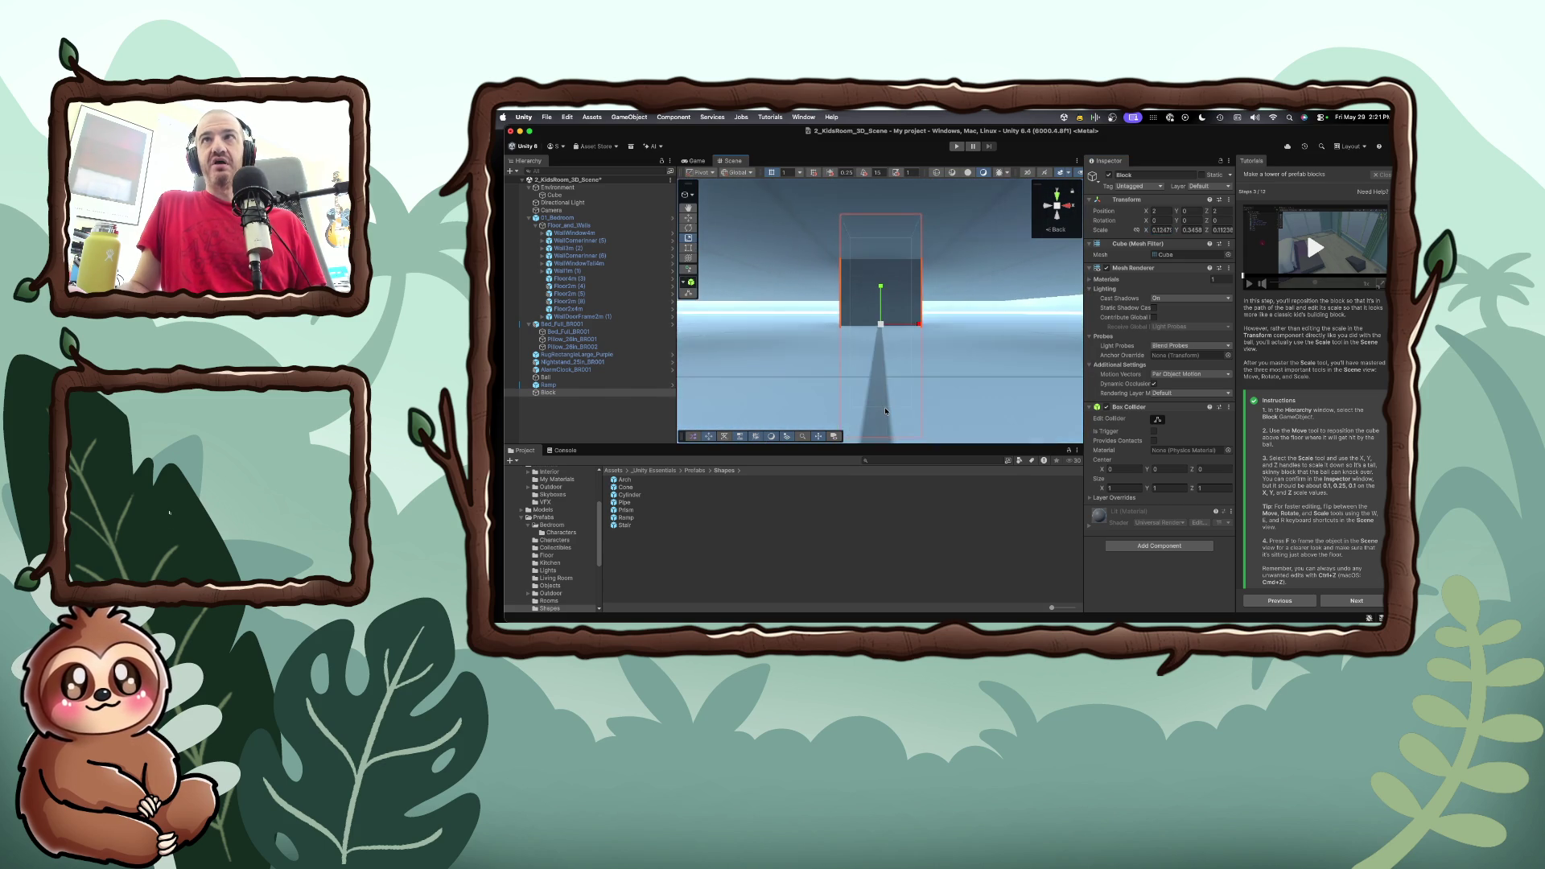
pyautogui.scroll(-5, 885, 411)
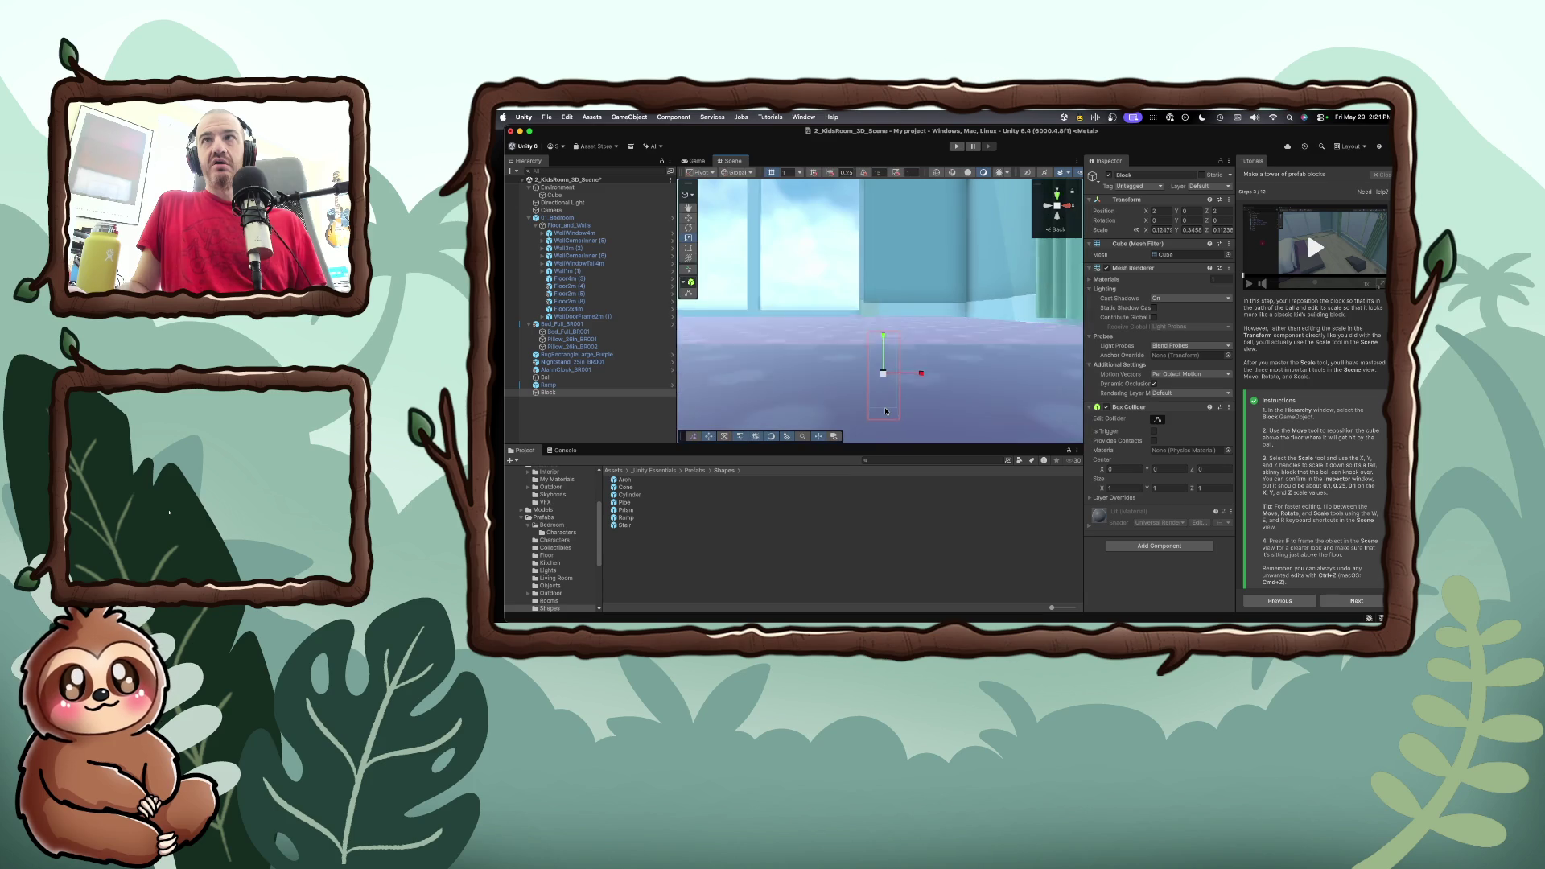
pyautogui.scroll(-4, 885, 411)
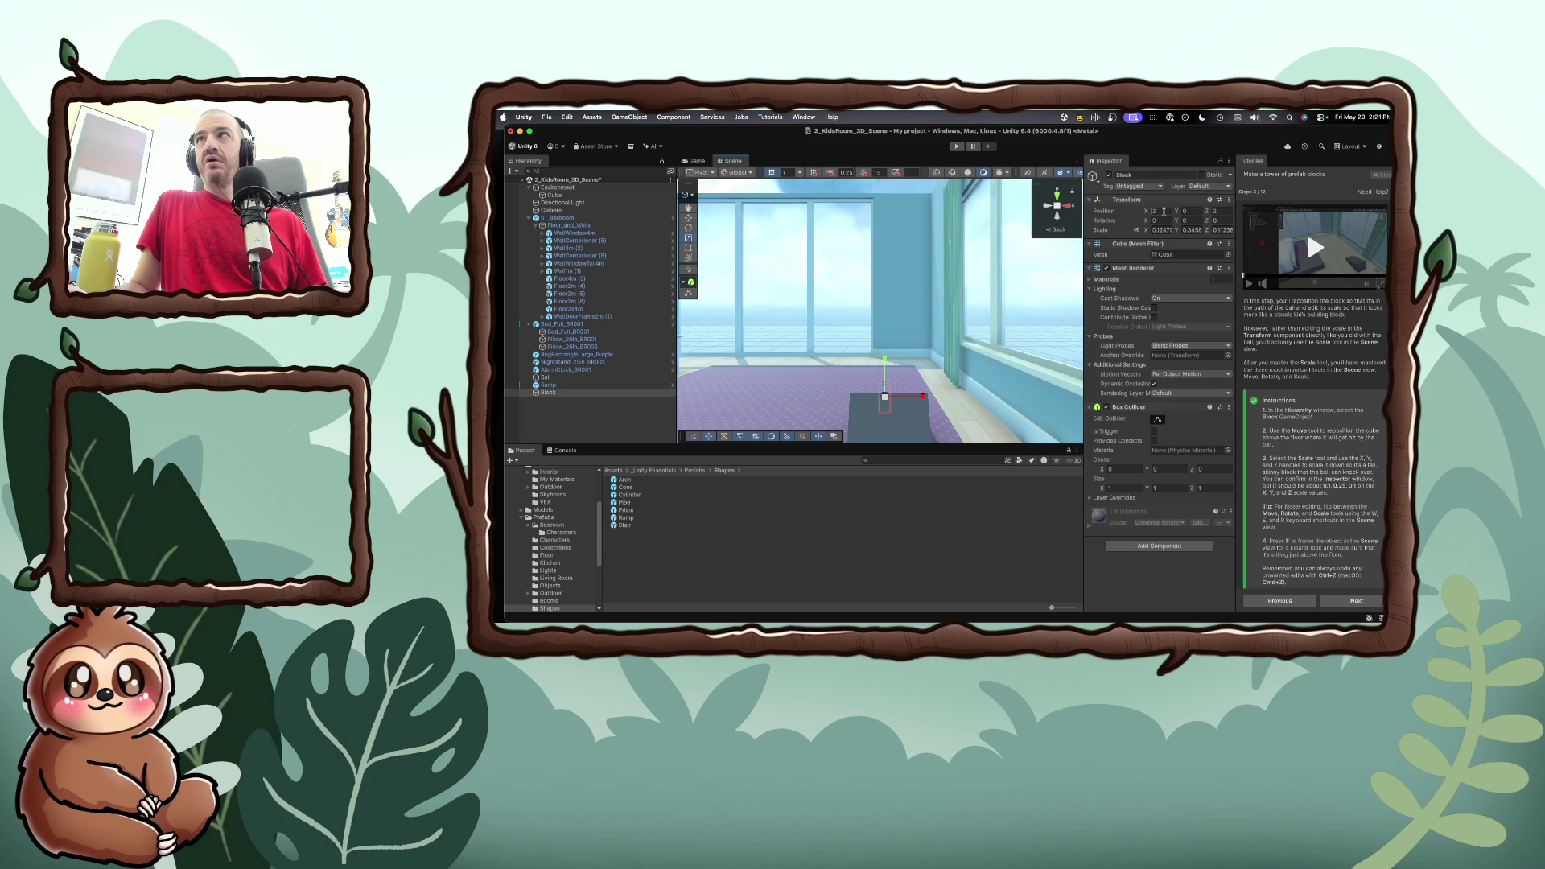
pyautogui.press('w')
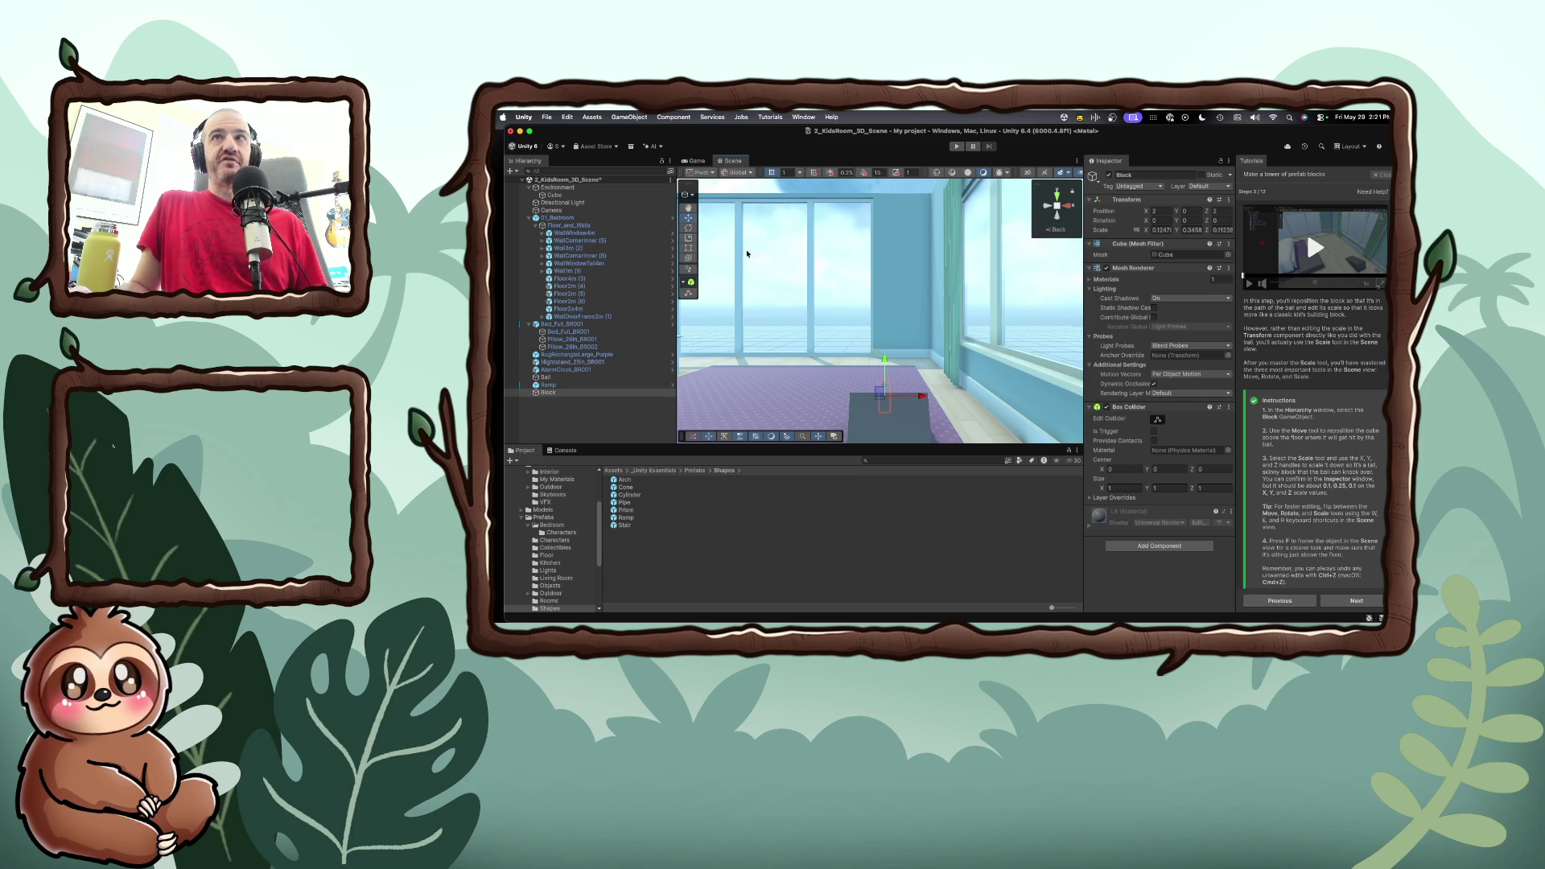
pyautogui.moveTo(884, 367); pyautogui.dragTo(888, 330)
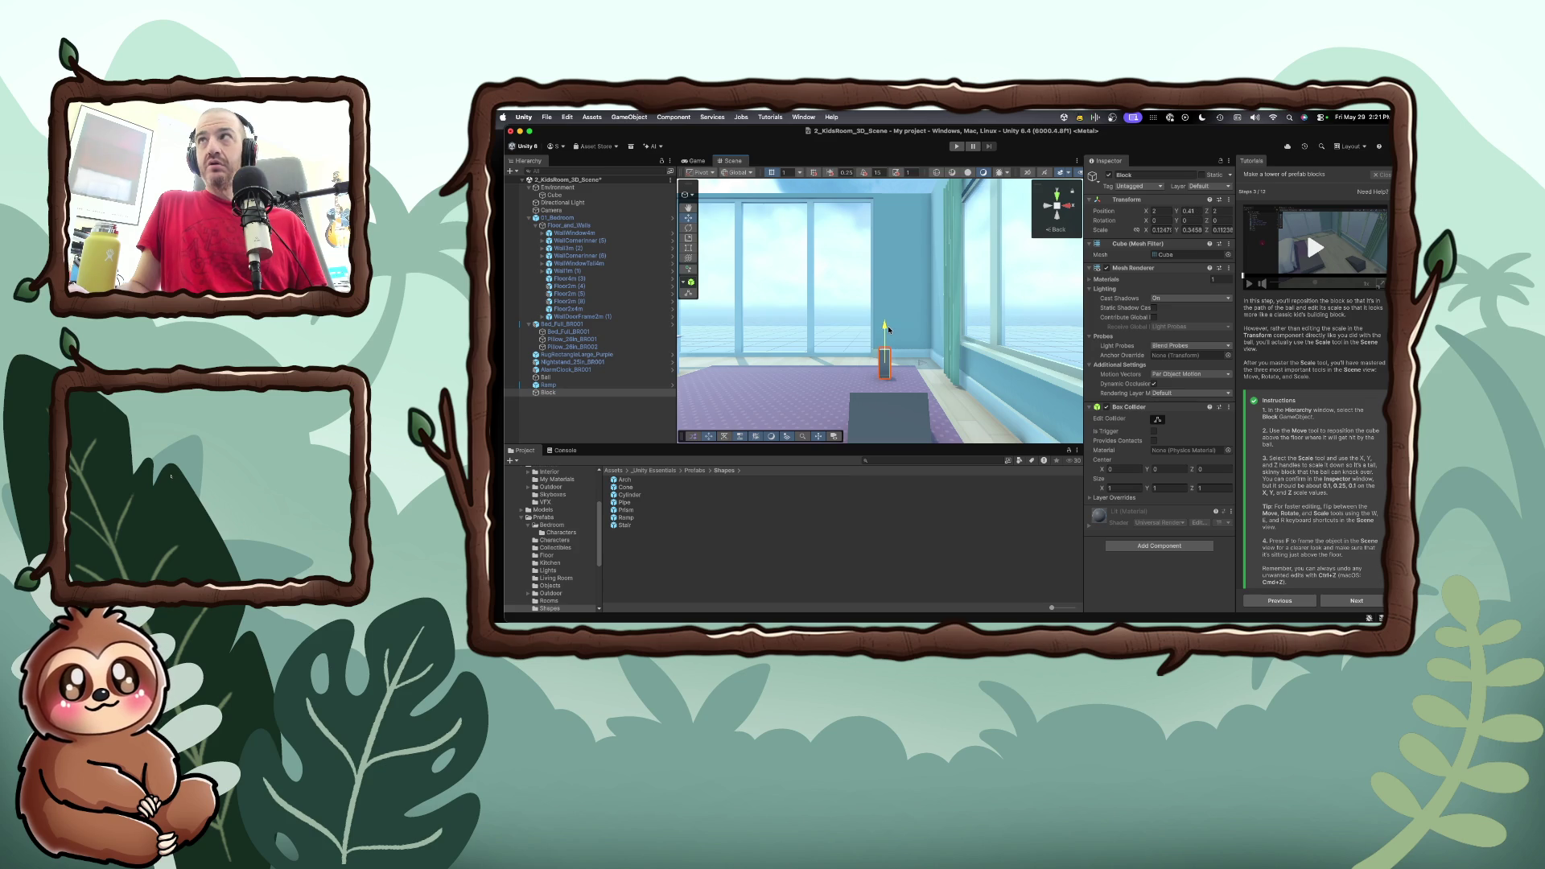
# Set the Block's Position Y to 0.4 and advance to the 'Add Rigidbody Component' step
pyautogui.click(895, 423)
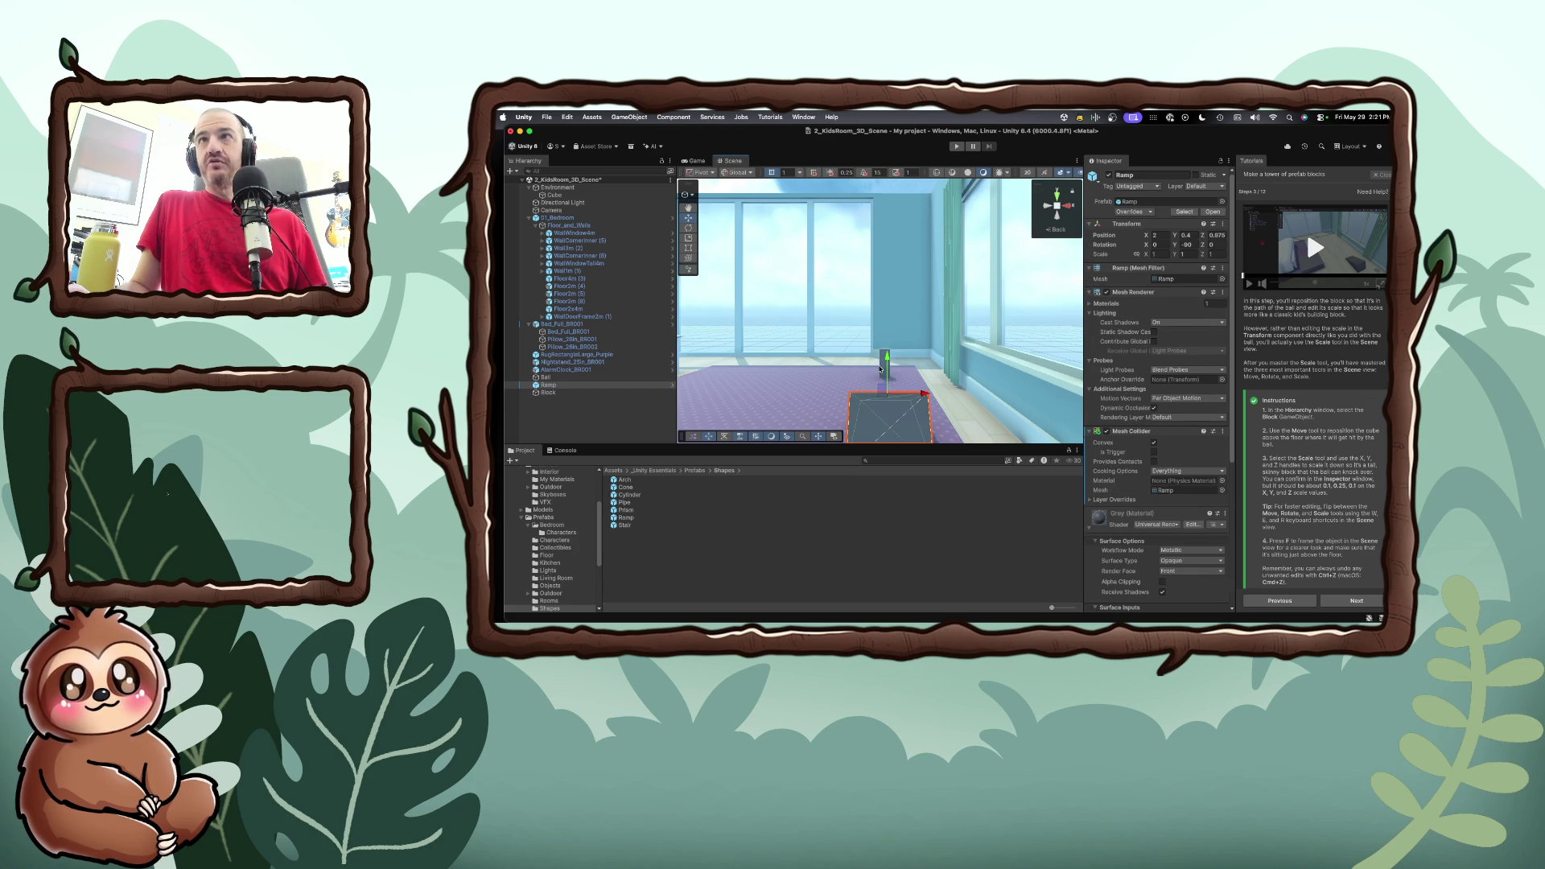
pyautogui.click(884, 363)
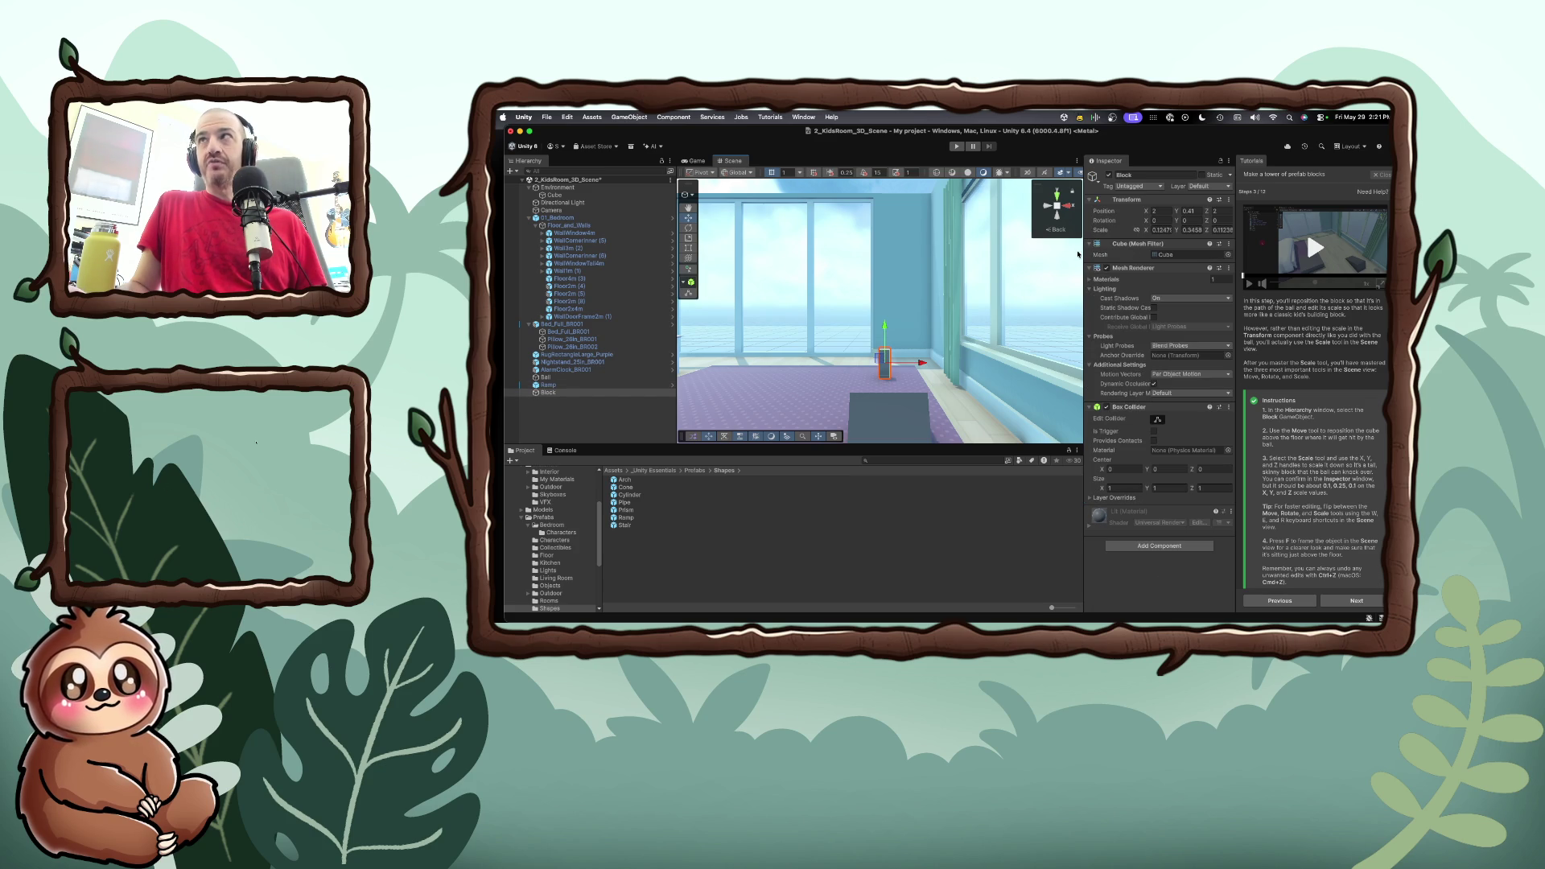
pyautogui.click(1188, 210)
pyautogui.write('0.4')
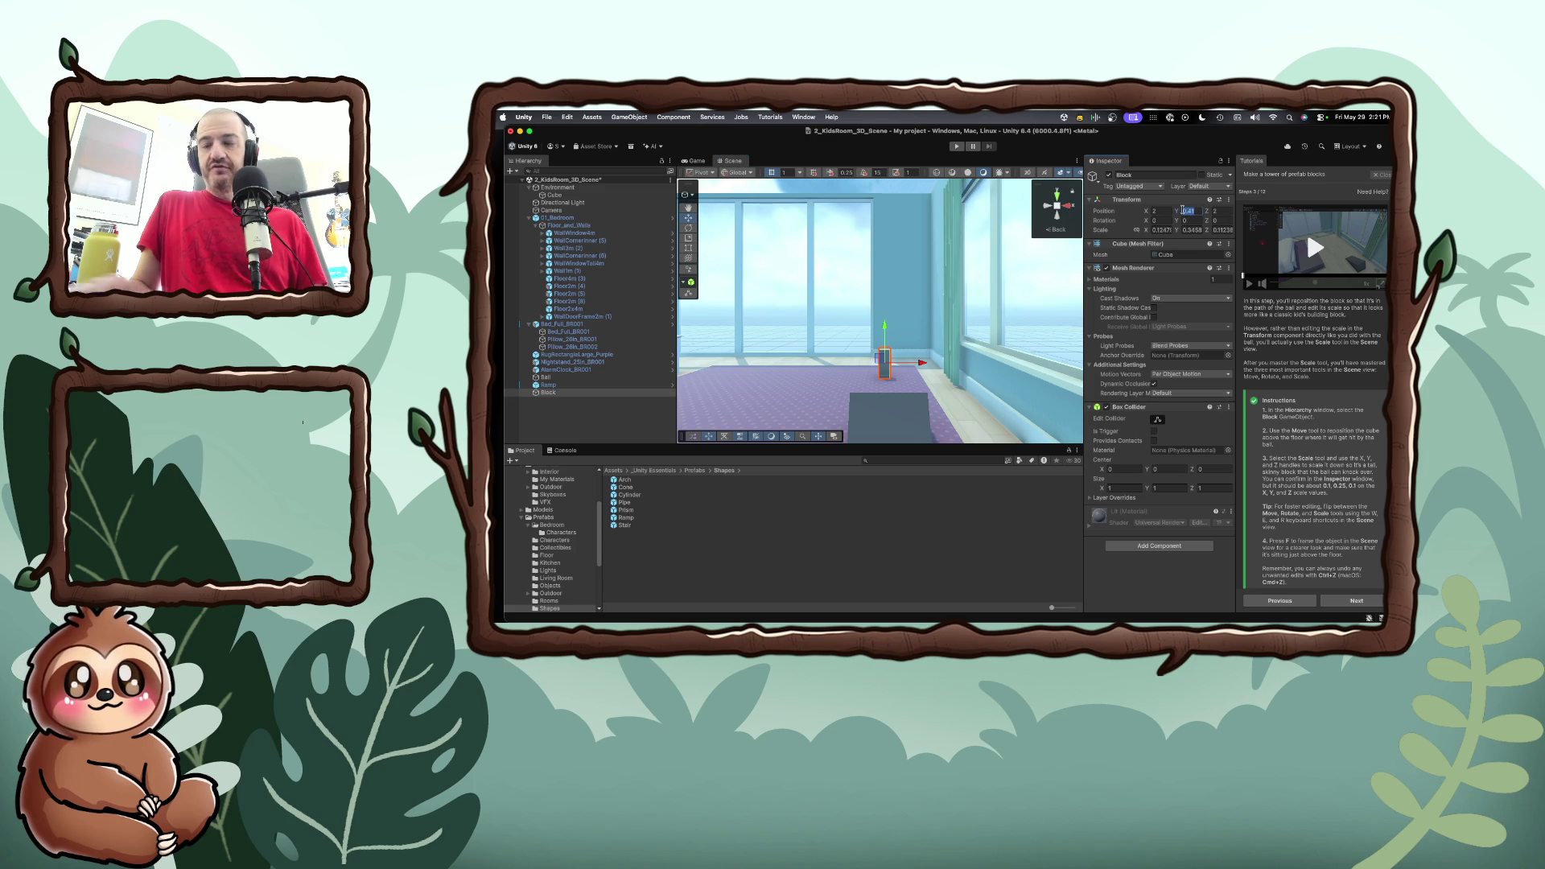
pyautogui.press('Return')
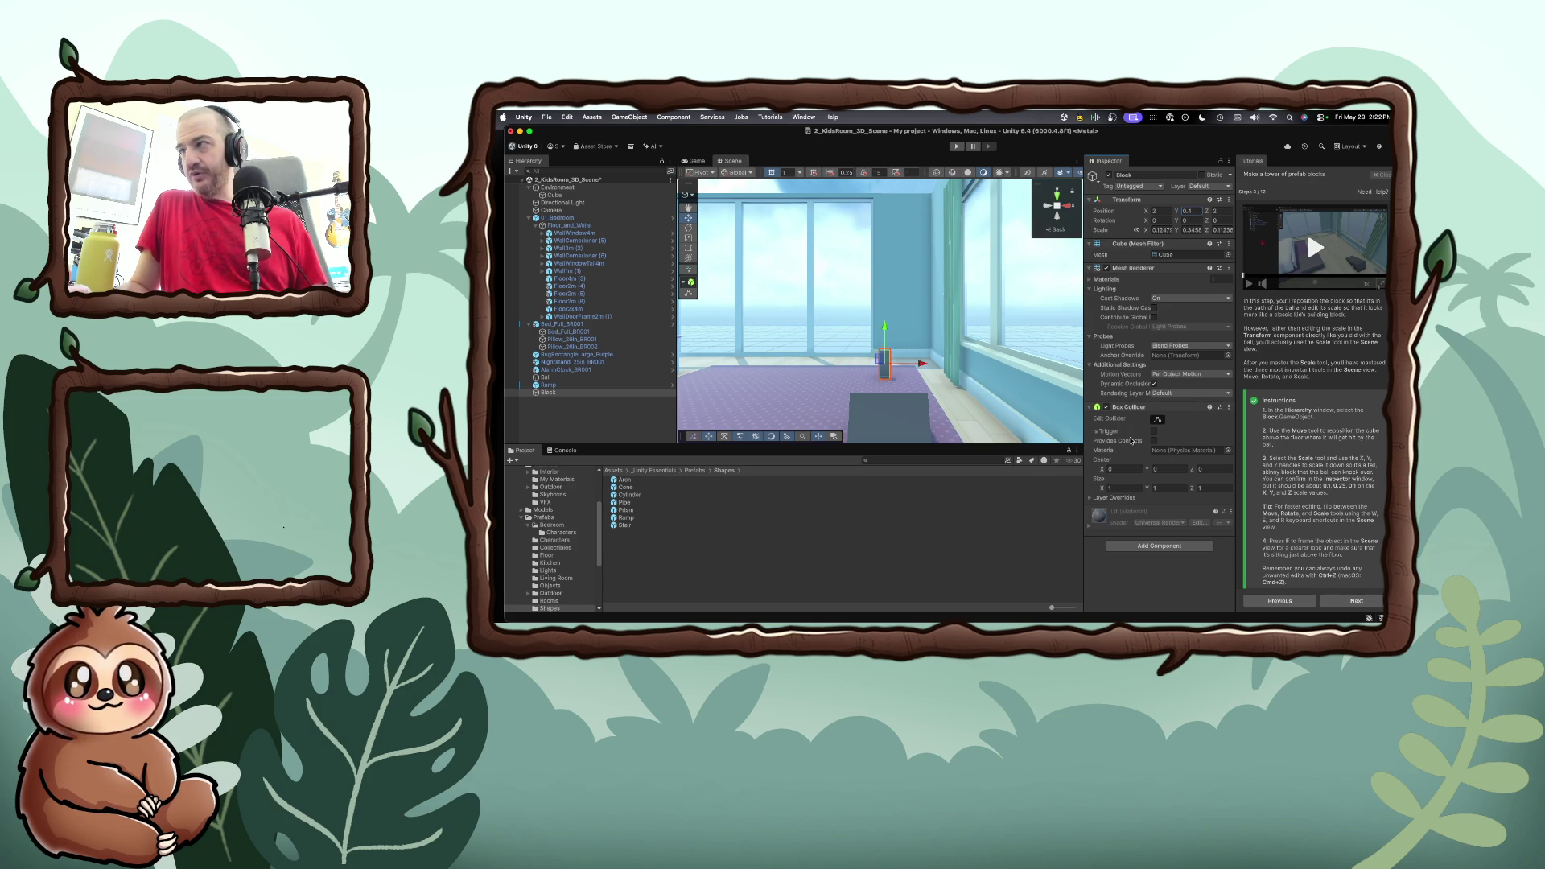
pyautogui.click(629, 494)
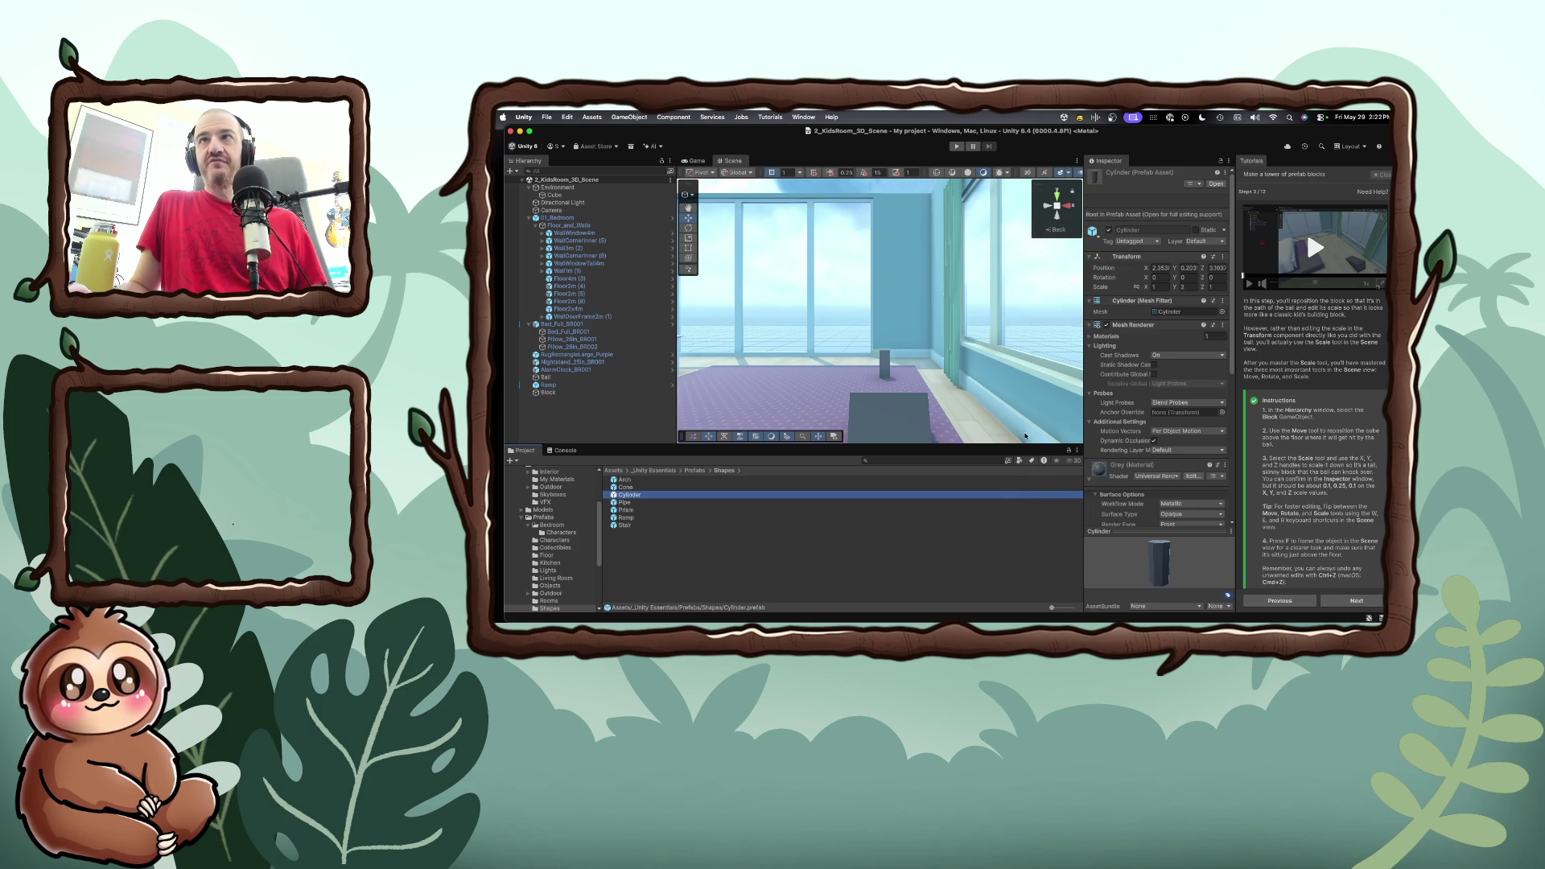
pyautogui.click(1367, 603)
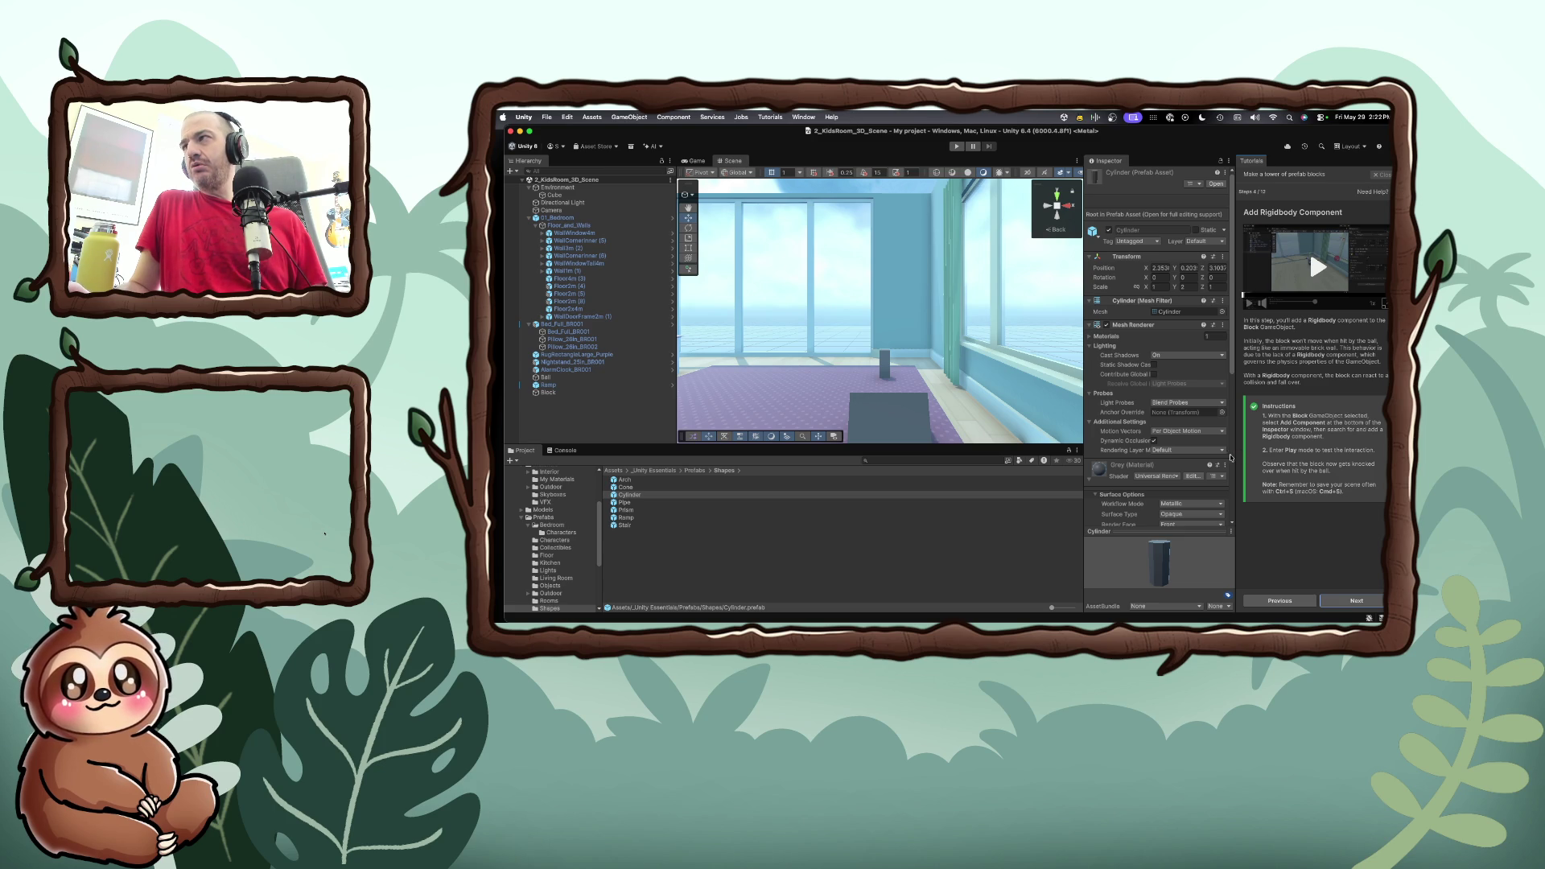
# Add a Rigidbody component to the Block via a 'rigi' search and play the scene
pyautogui.click(884, 364)
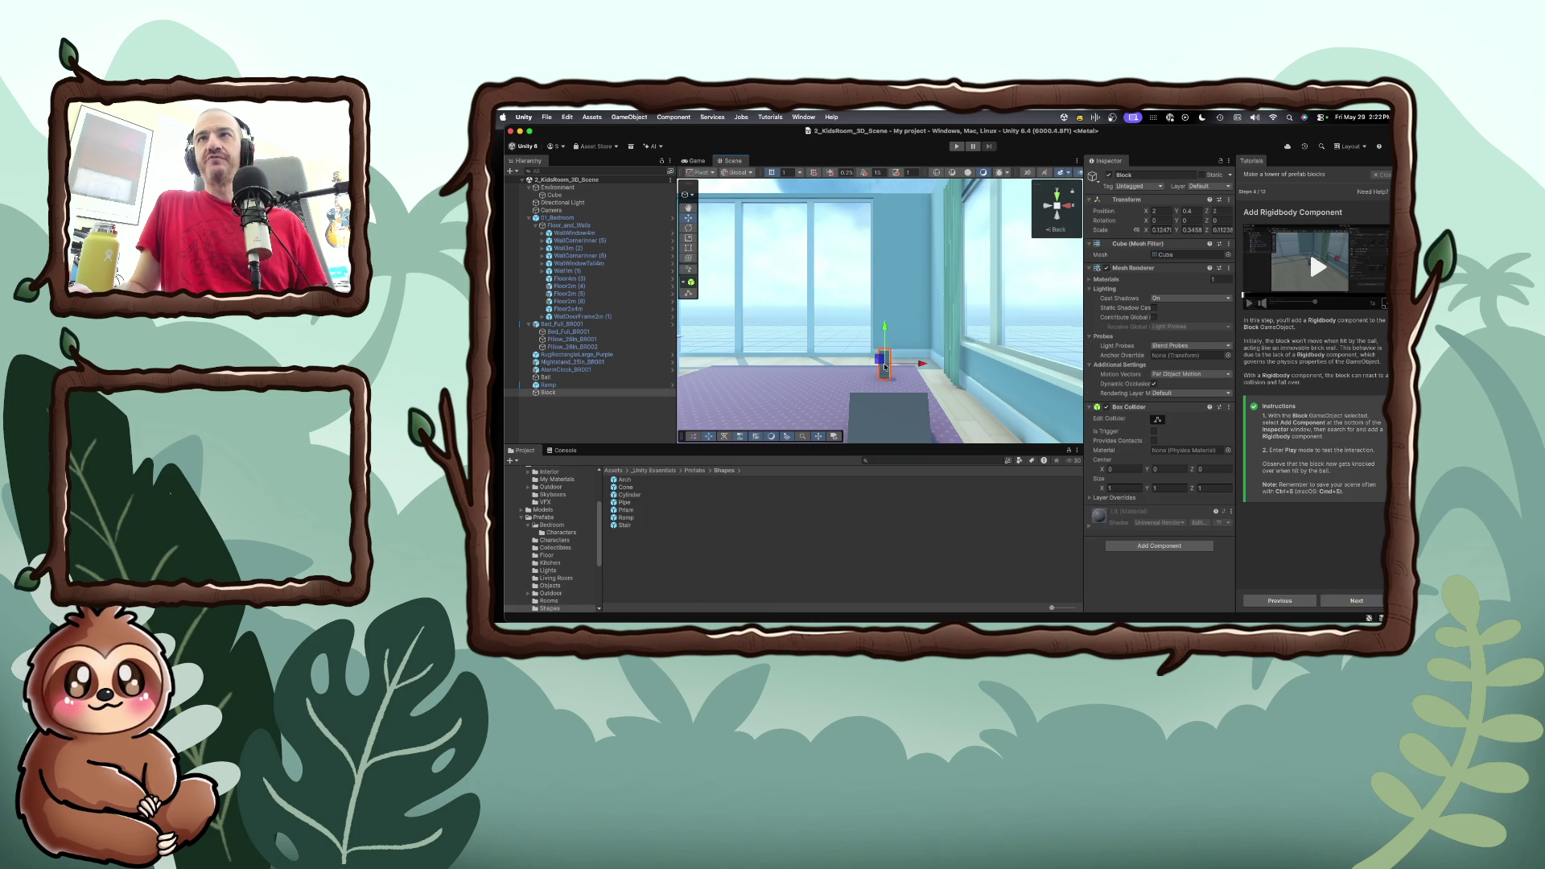
pyautogui.click(1158, 545)
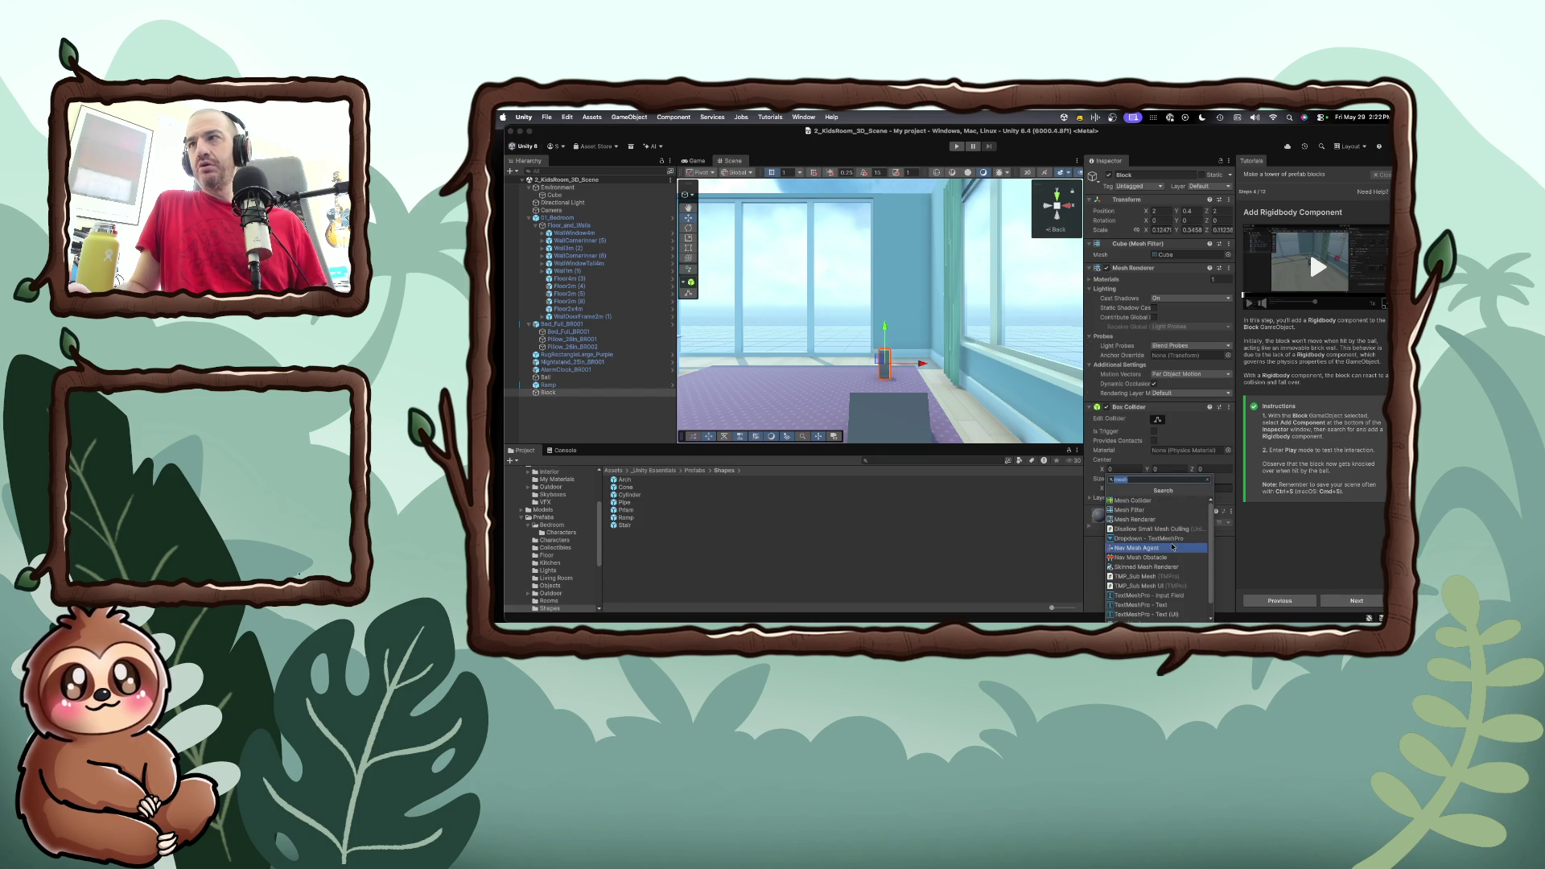
pyautogui.write('rigi')
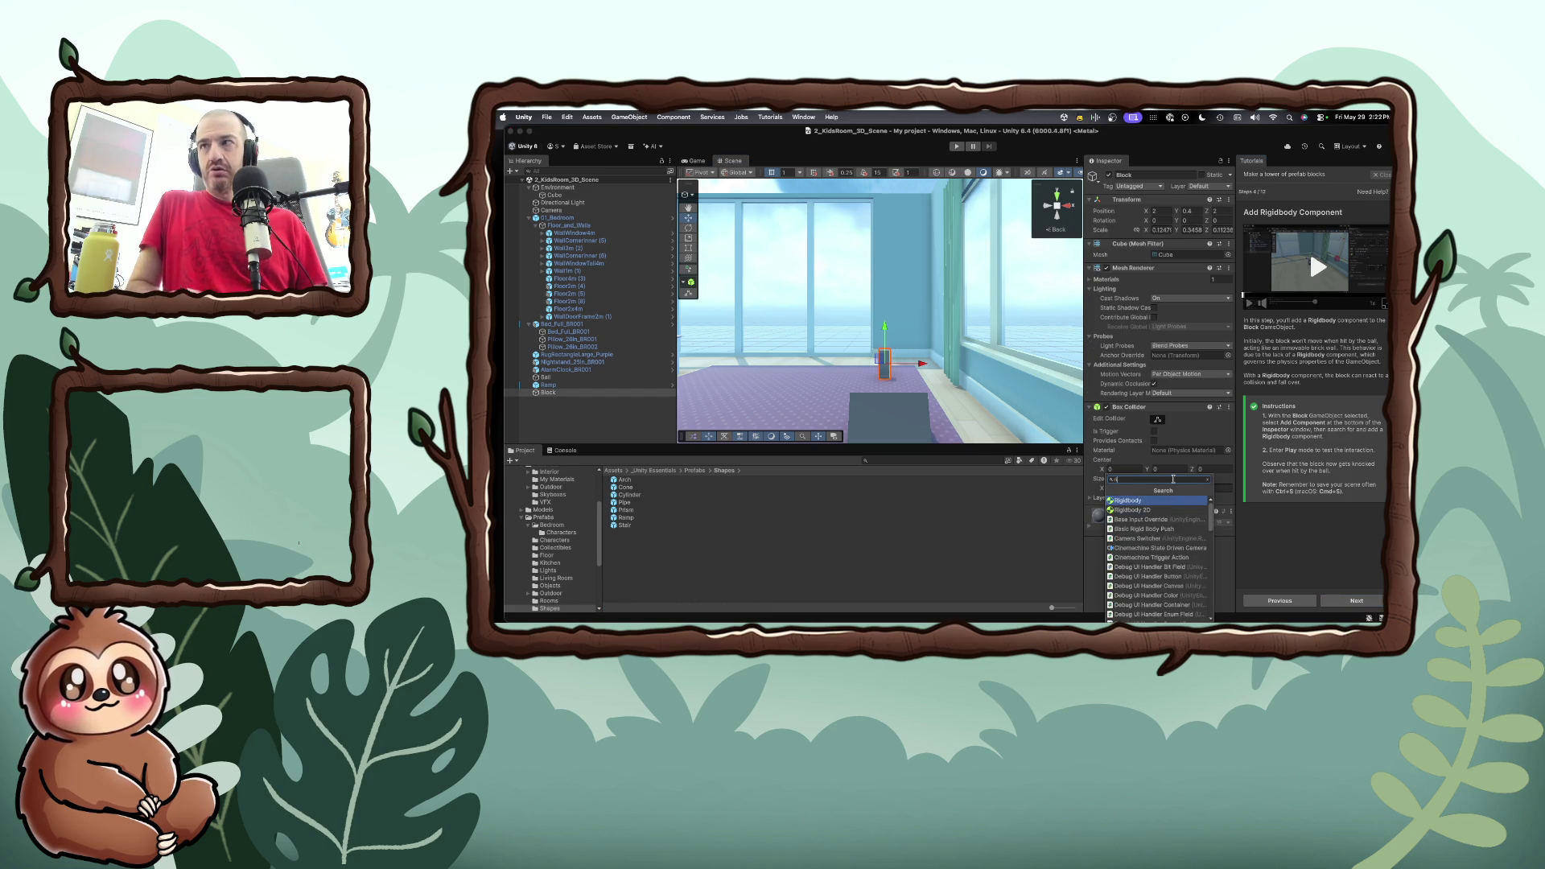
pyautogui.click(1133, 500)
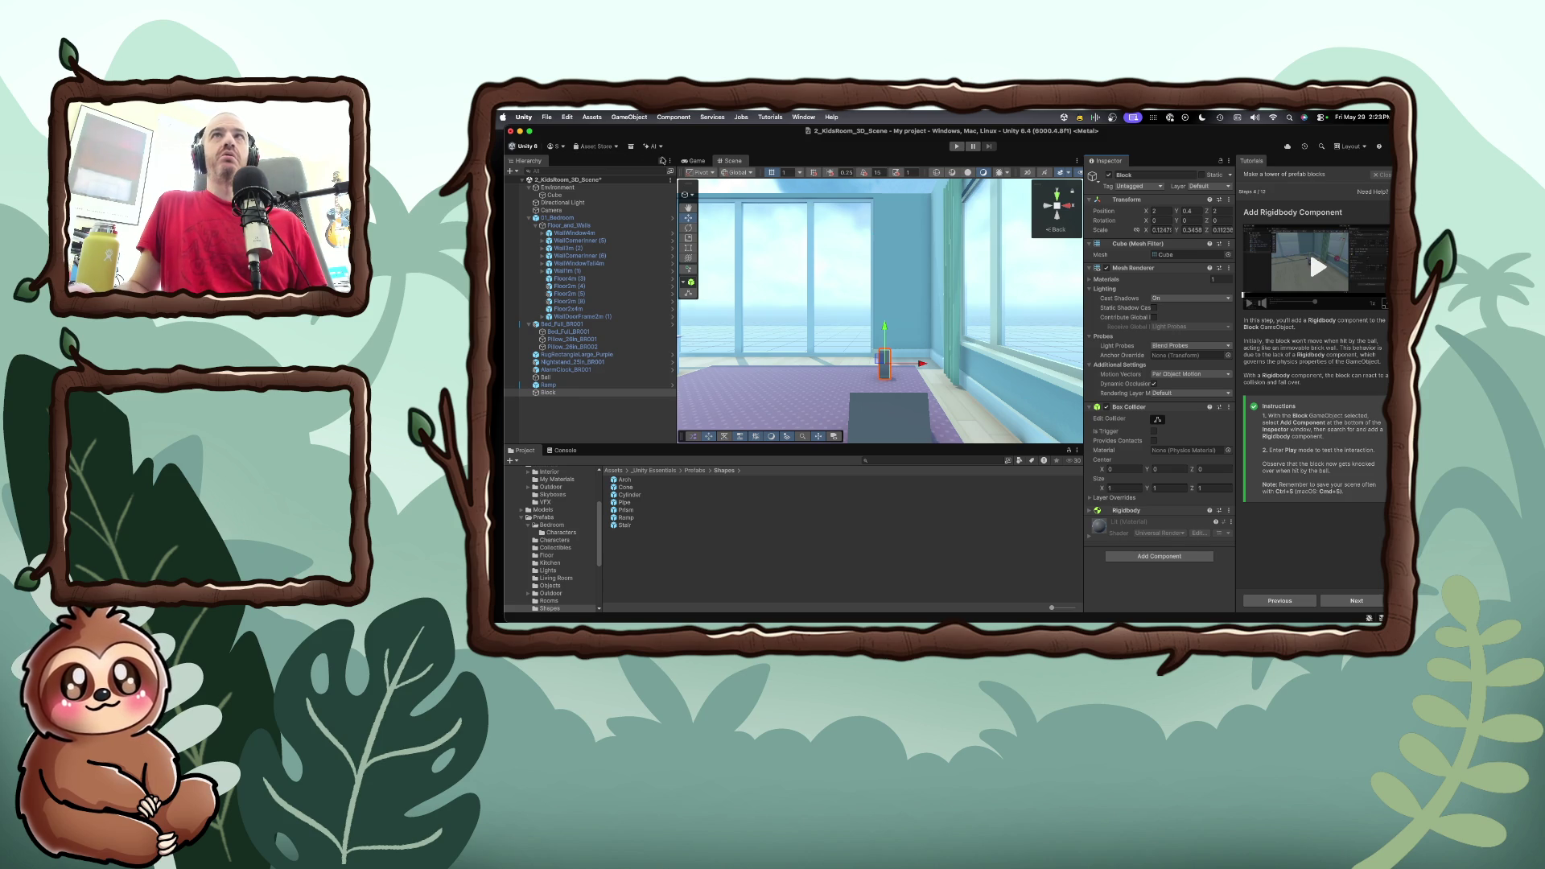
pyautogui.click(957, 146)
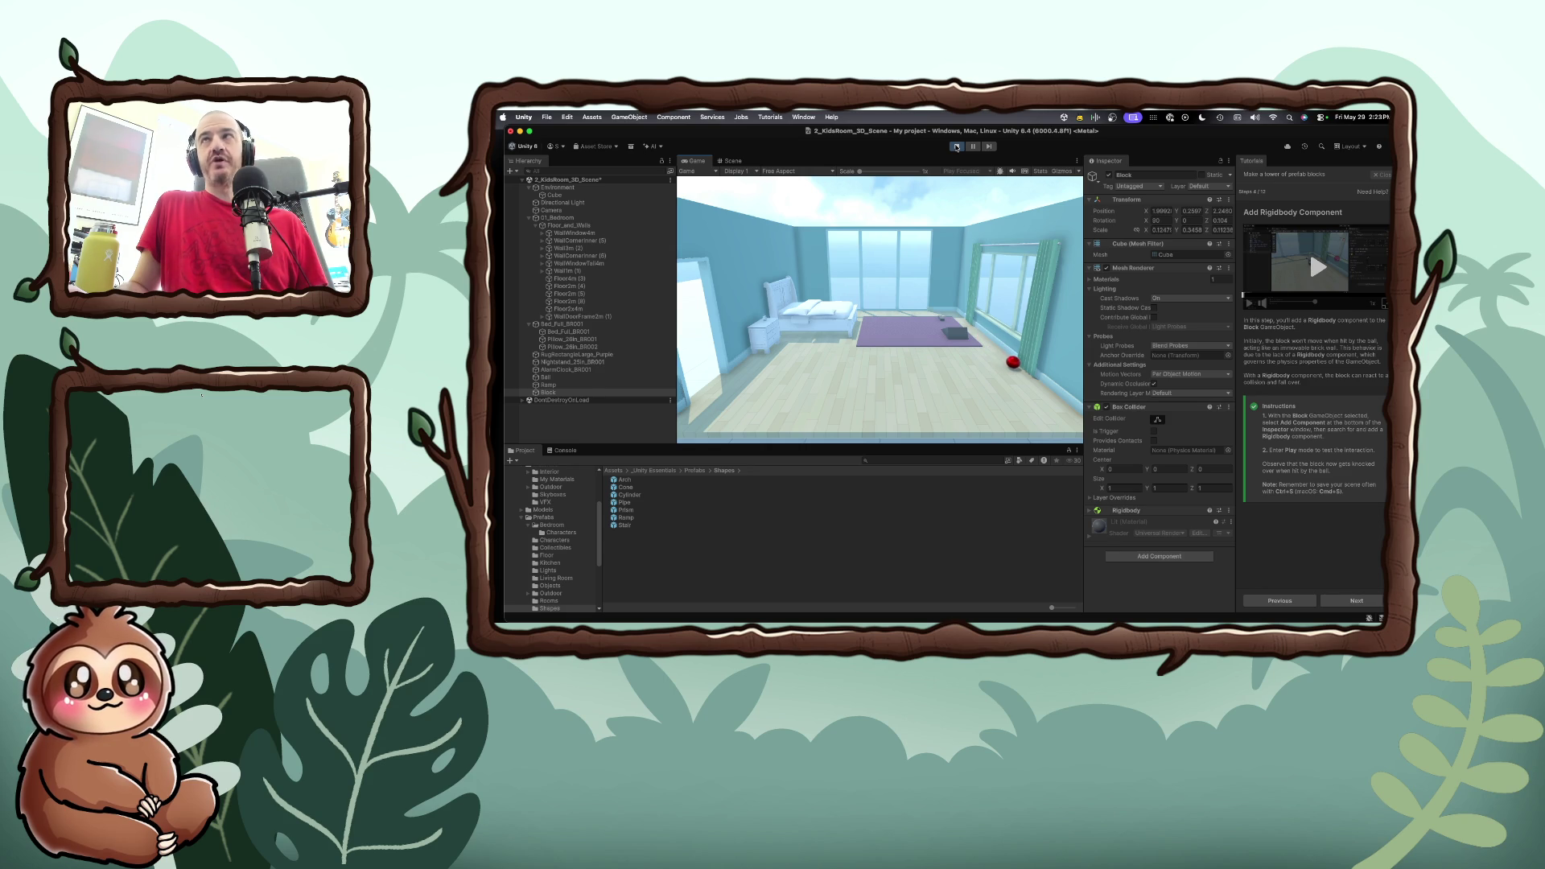
# Advance the tower tutorial to the 'Create a Block Prefab' step
pyautogui.click(1342, 602)
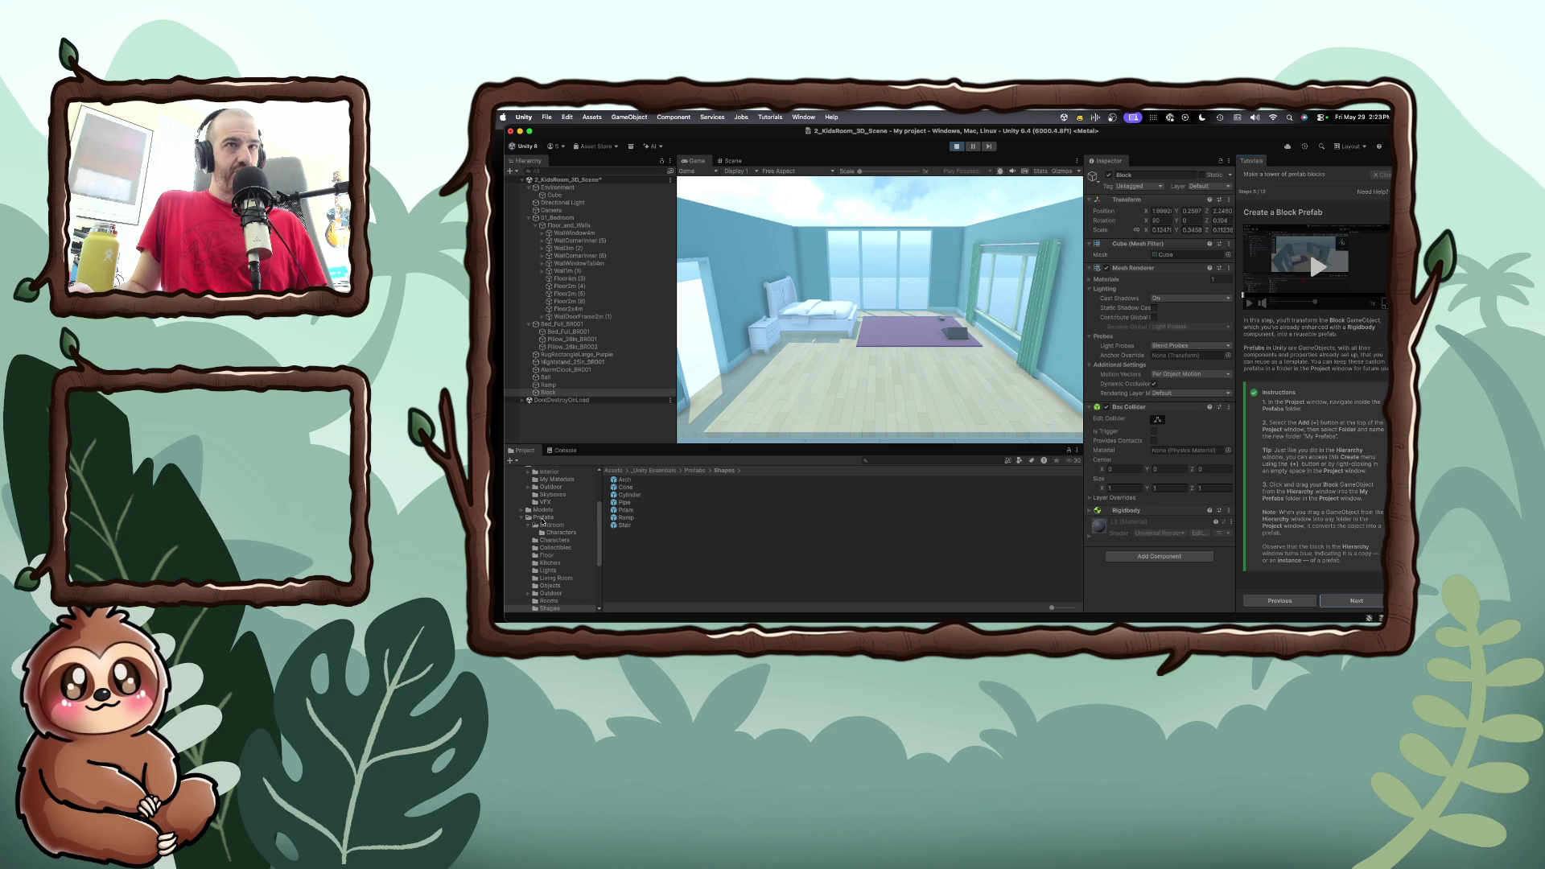
# Inside the Prefabs folder, create a new folder named 'My Prefabs'
pyautogui.click(535, 525)
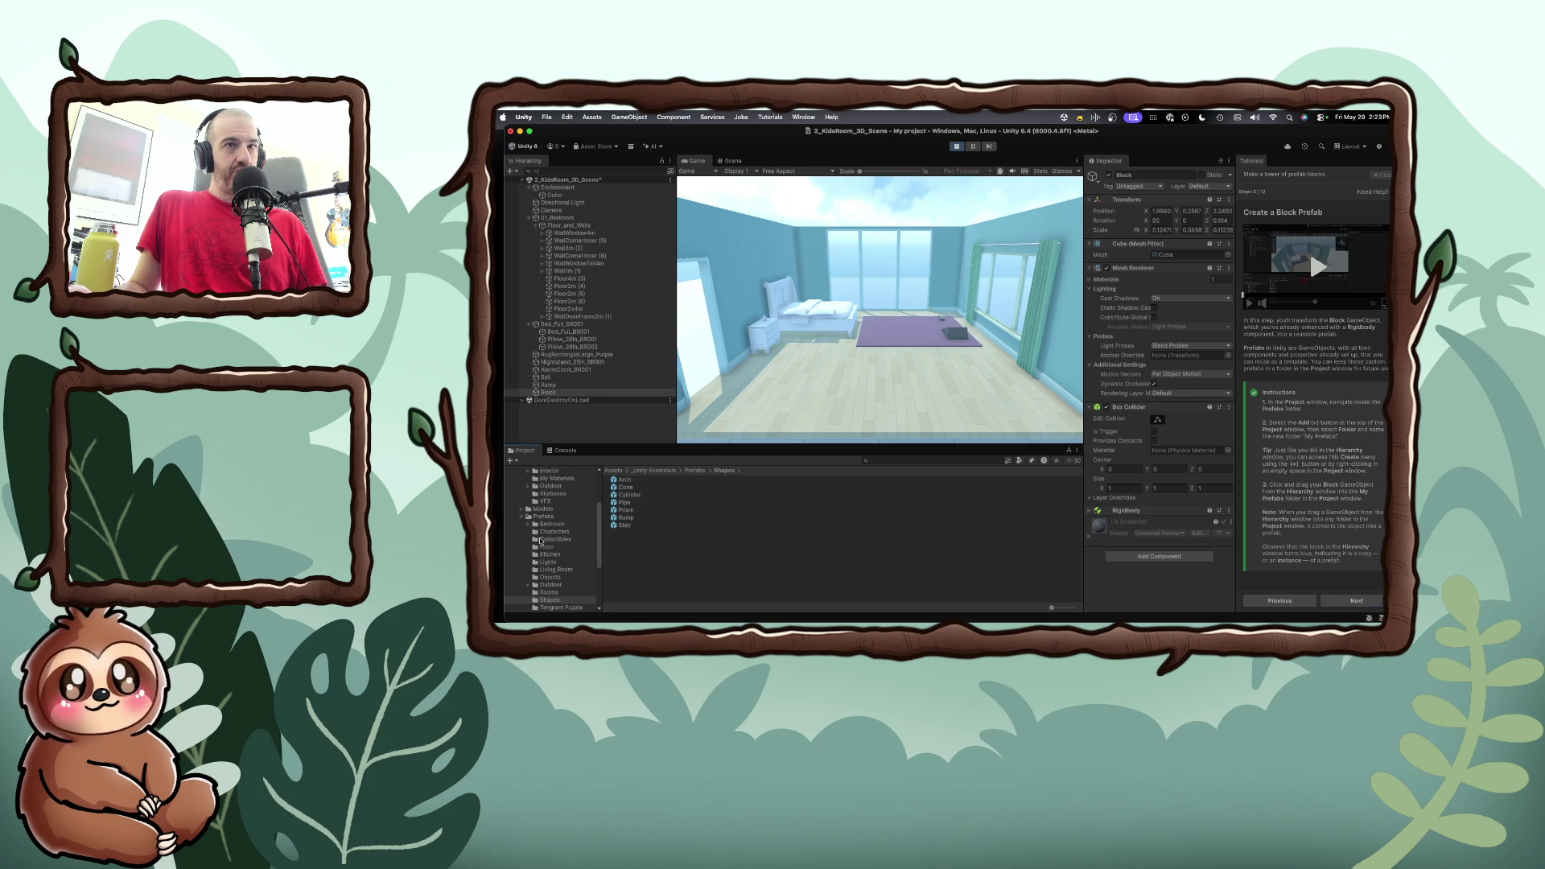
pyautogui.scroll(-2, 540, 540)
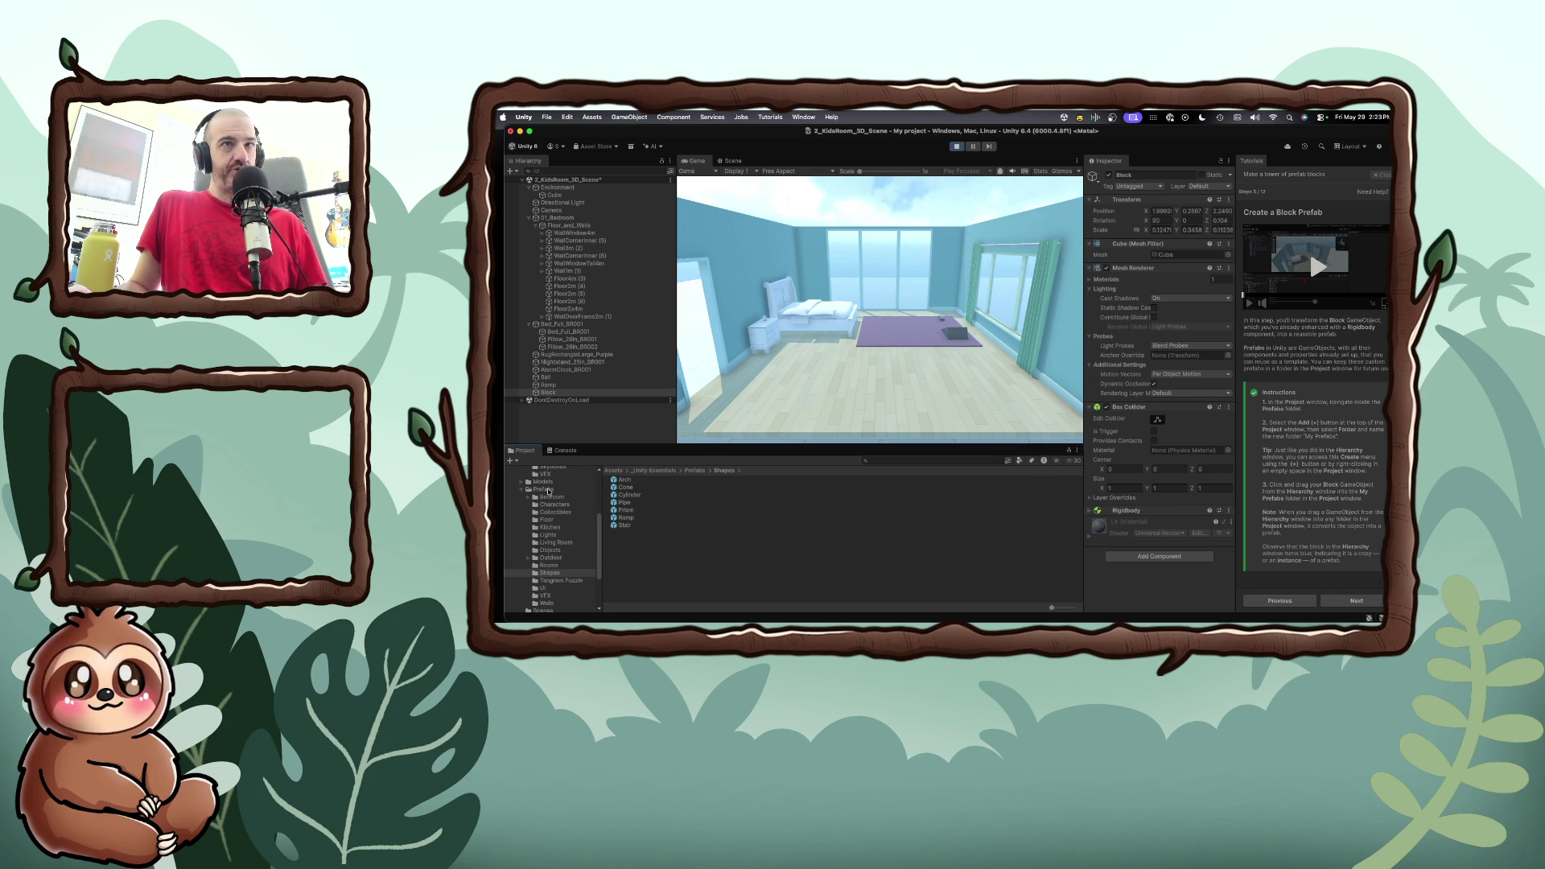
pyautogui.click(547, 489)
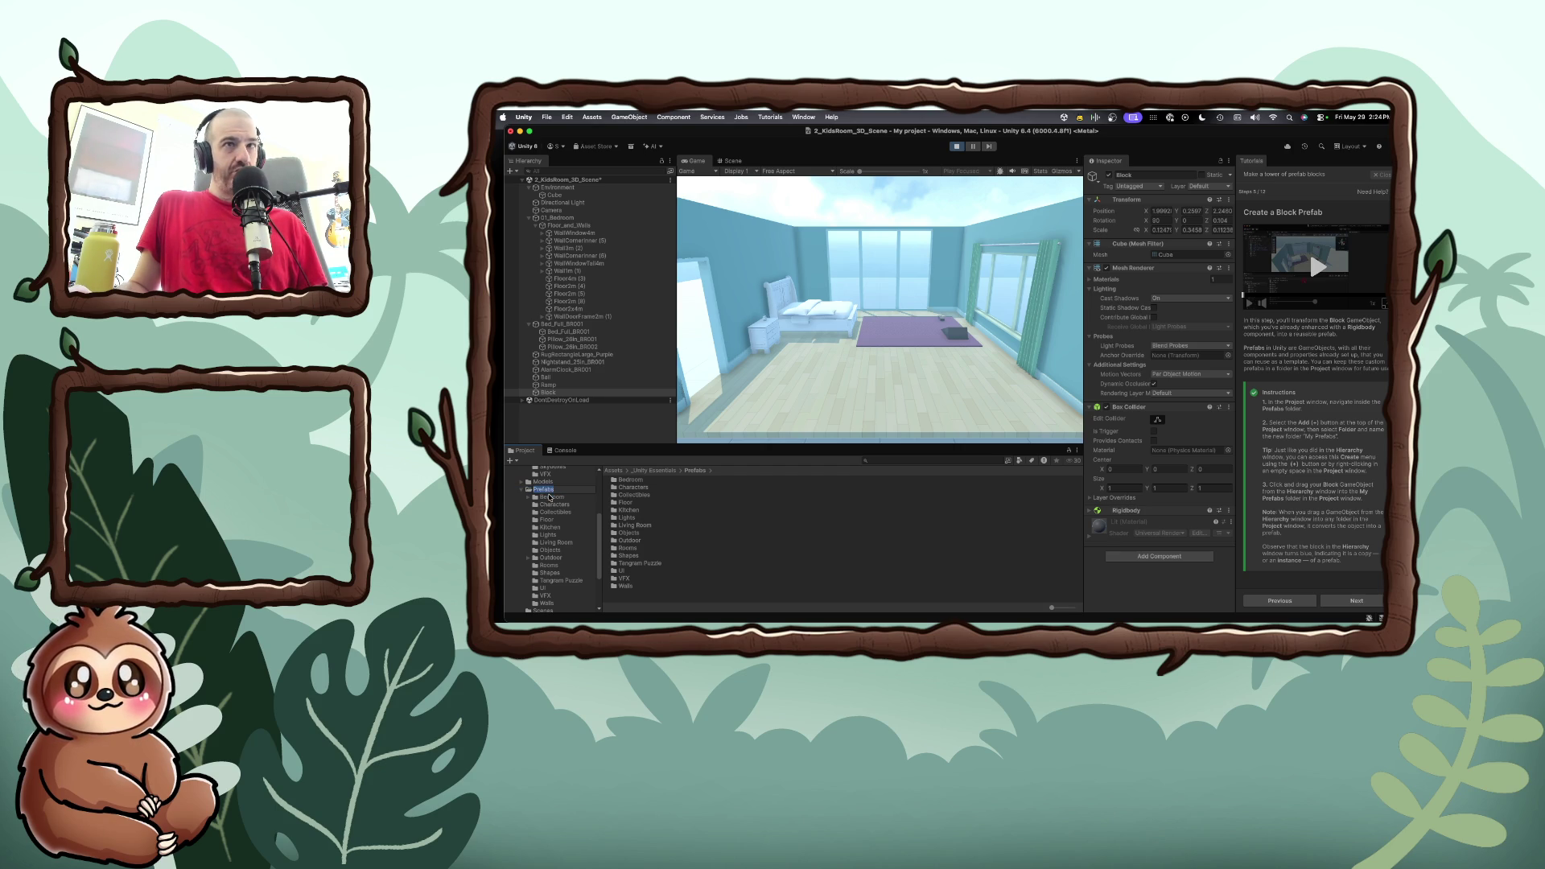
pyautogui.click(513, 461)
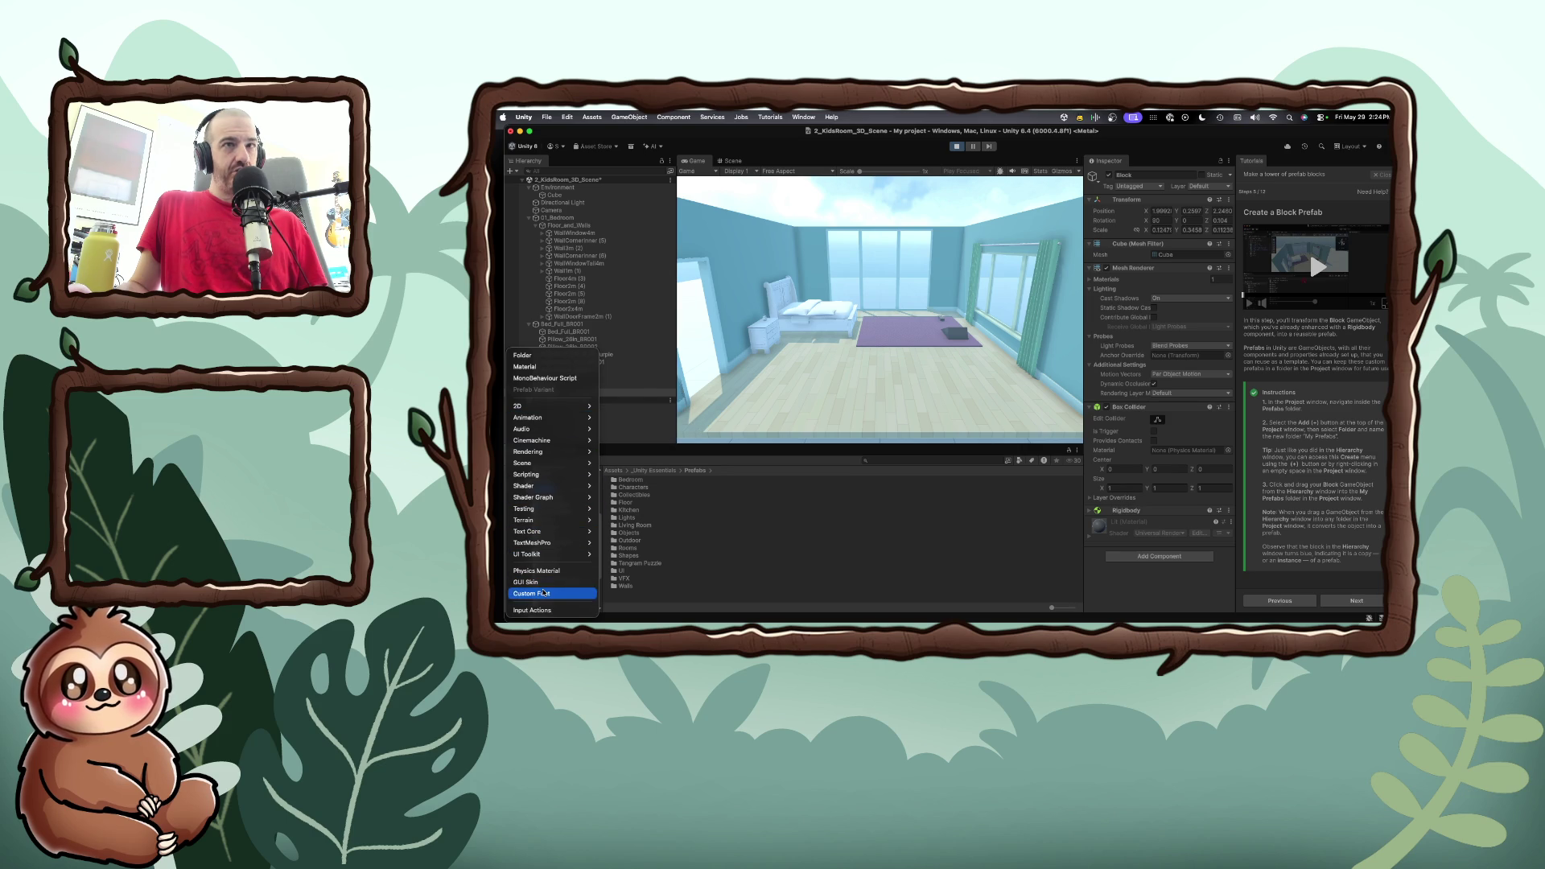
pyautogui.click(545, 357)
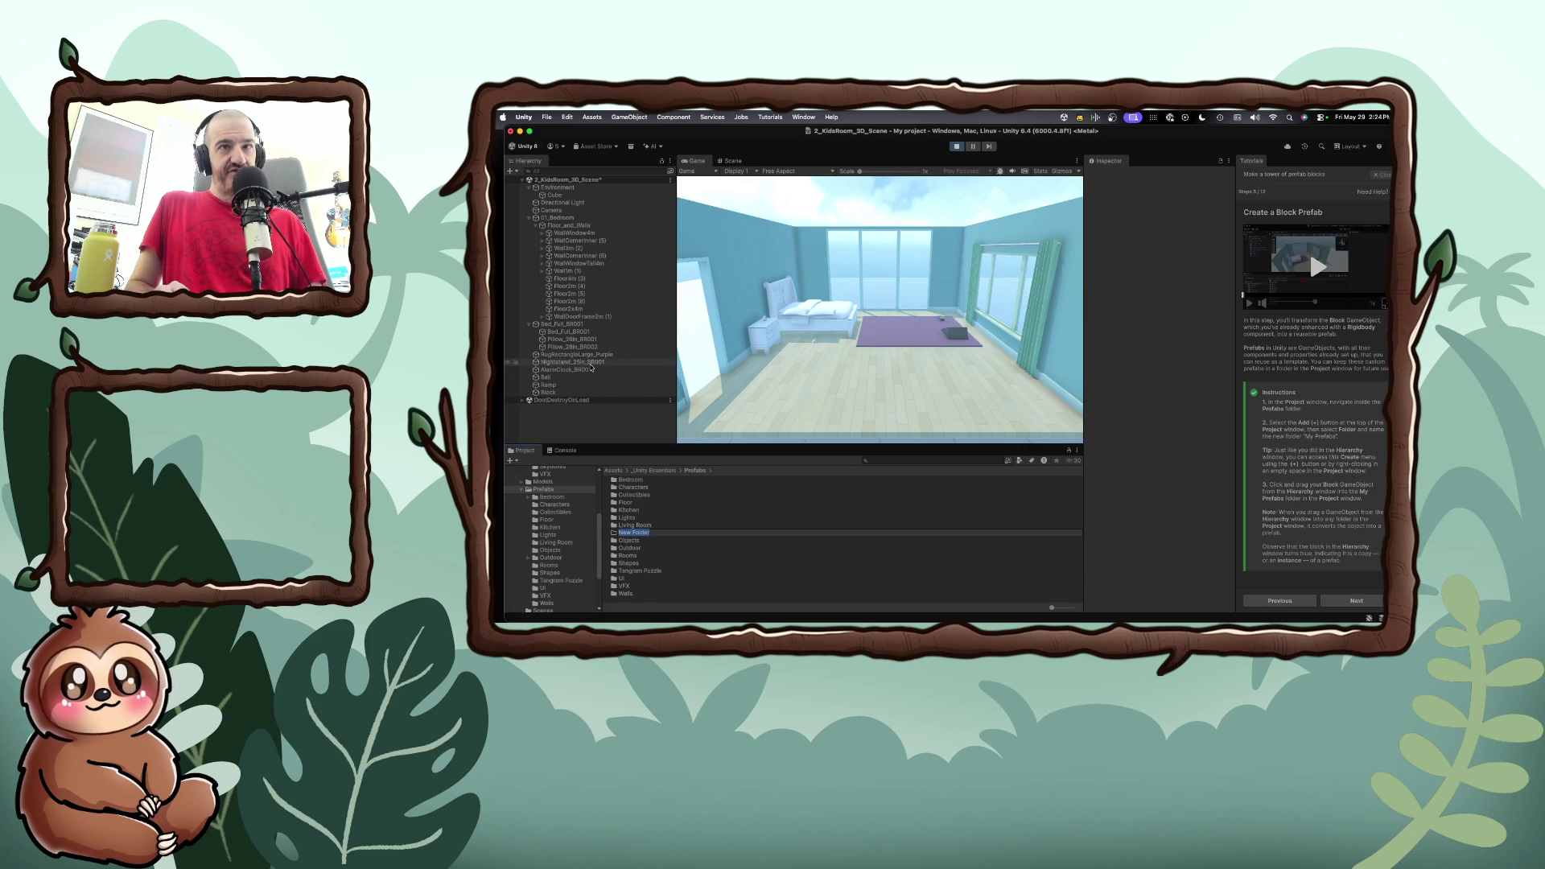
pyautogui.write('My')
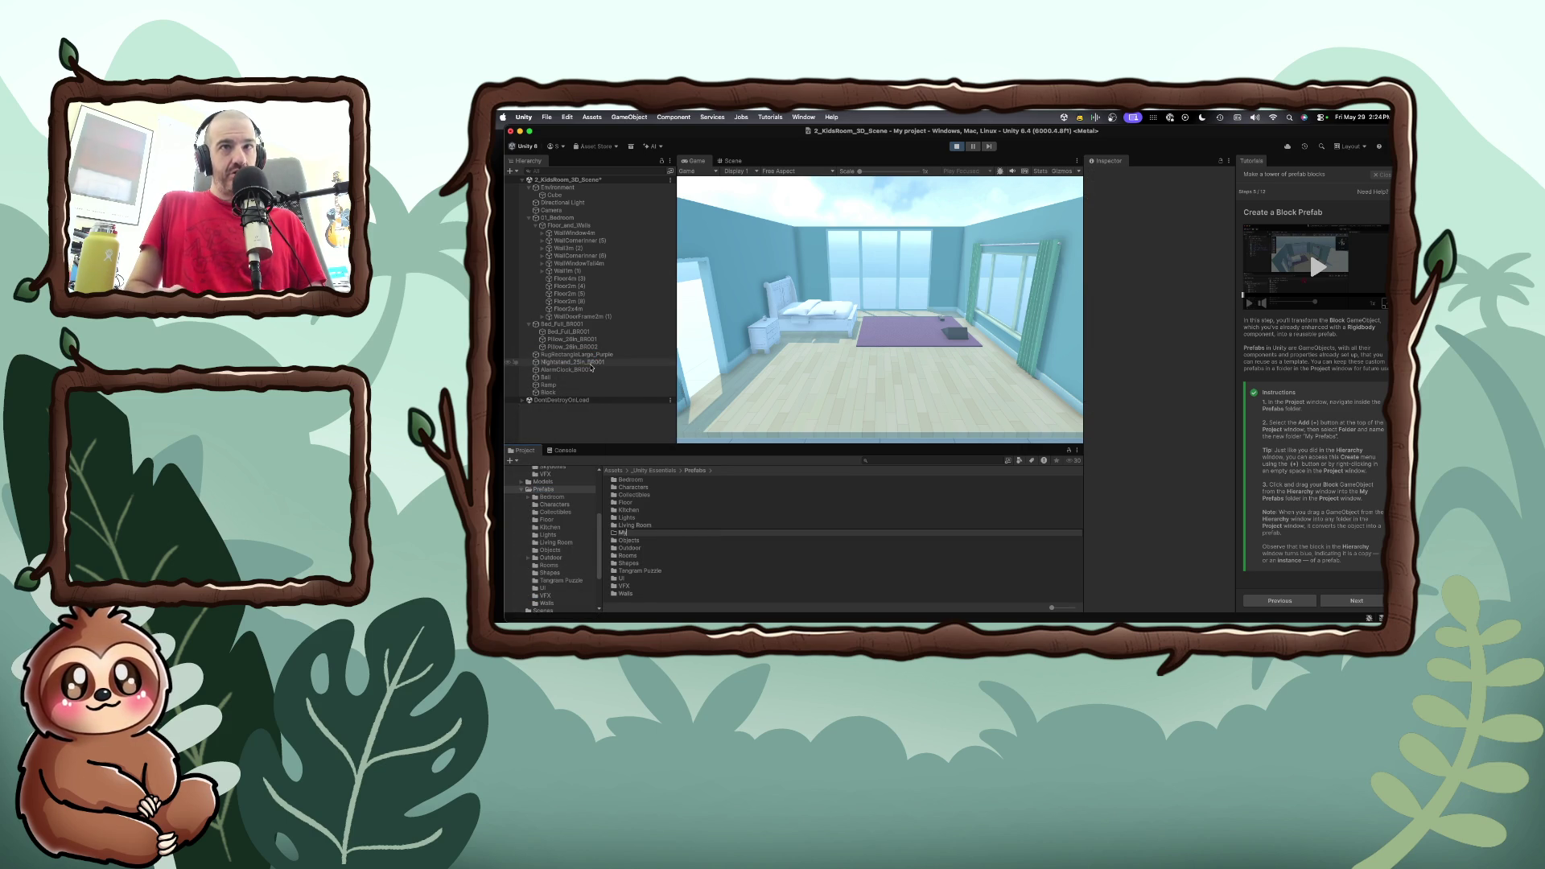
pyautogui.write(' Prefabs')
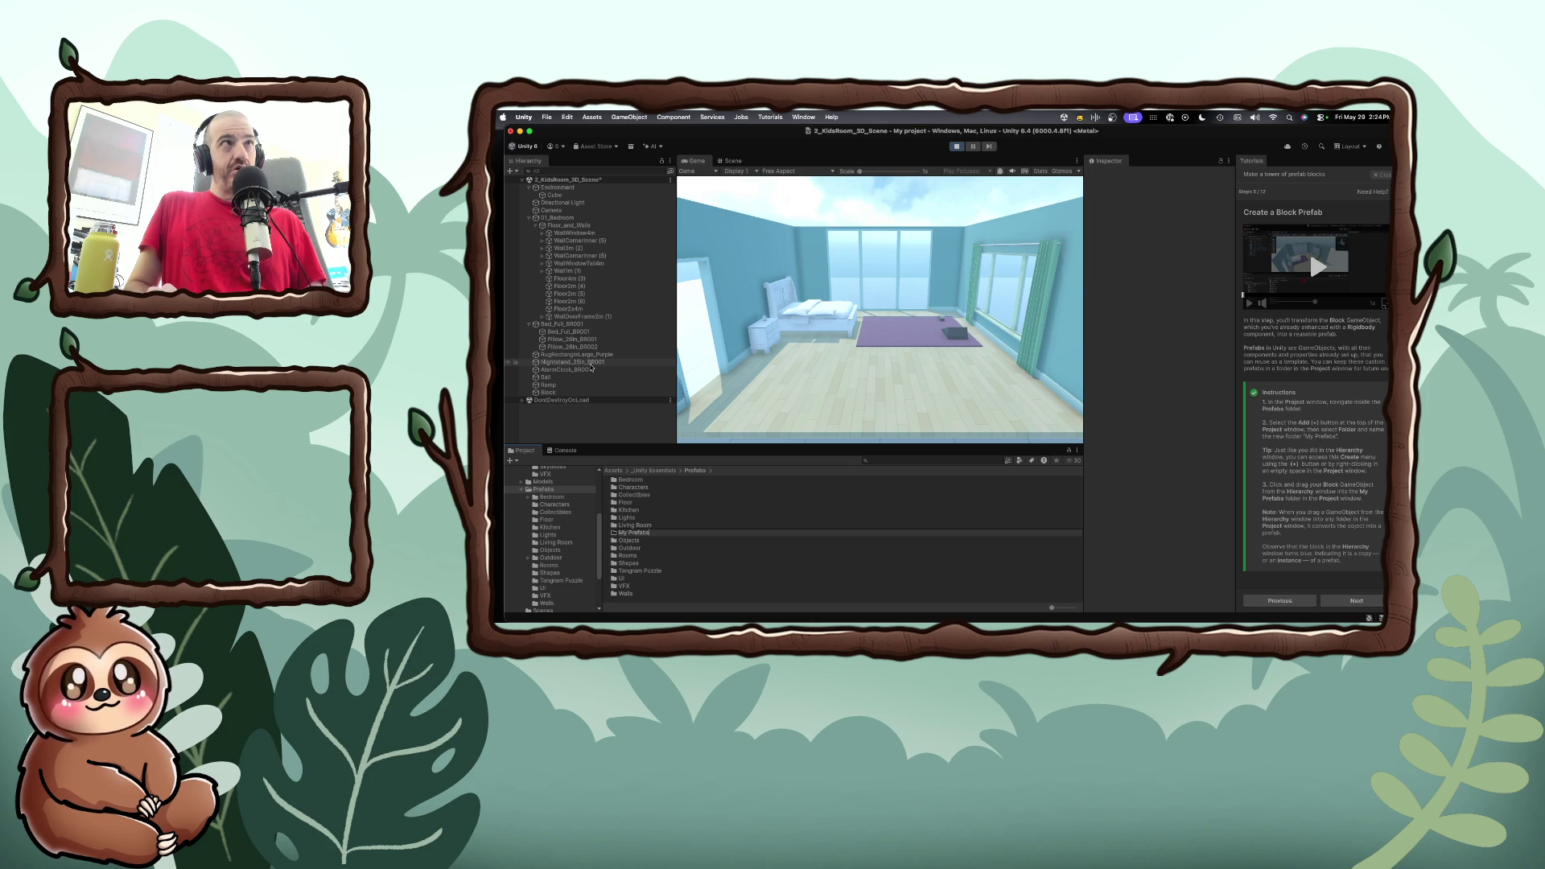
pyautogui.press('Return')
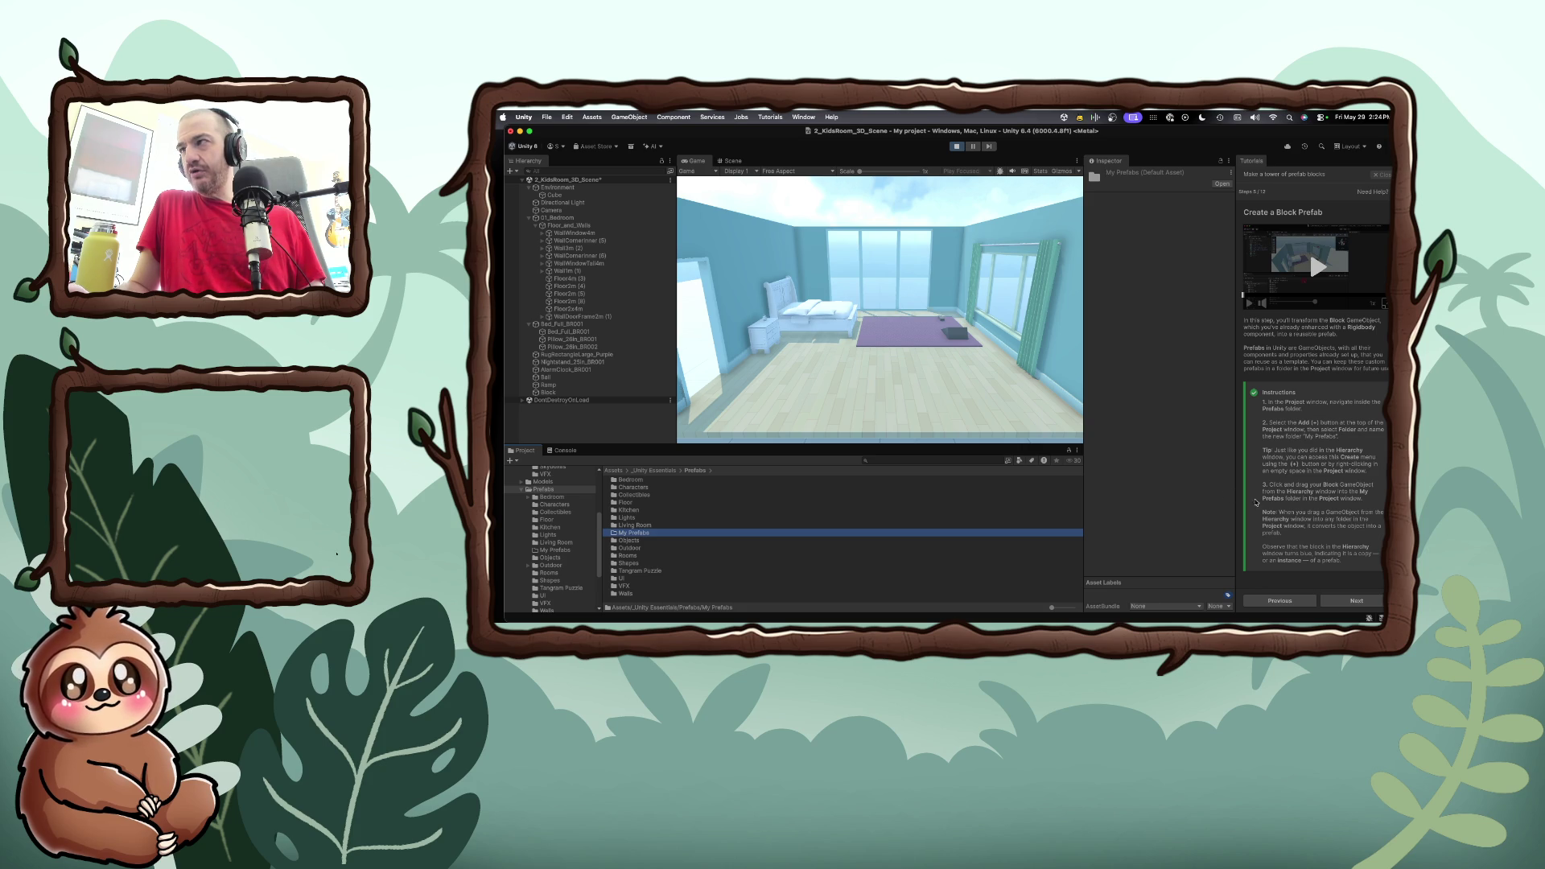
# Select the Block object in the Hierarchy, ready to turn it into a prefab
pyautogui.scroll(-3, 568, 546)
pyautogui.scroll(3, 562, 550)
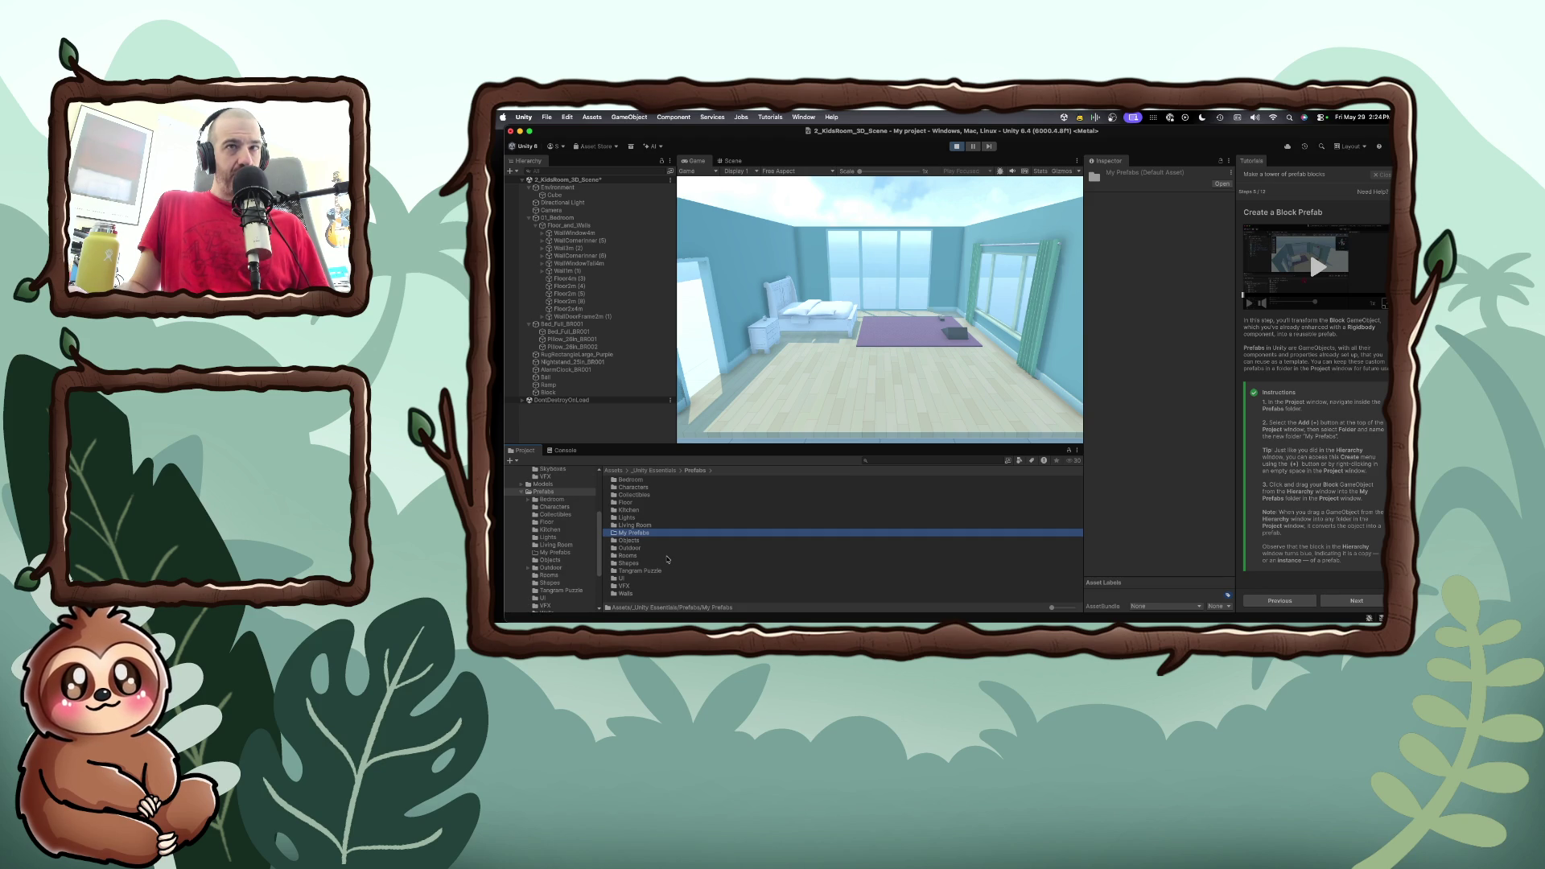
pyautogui.scroll(-5, 574, 554)
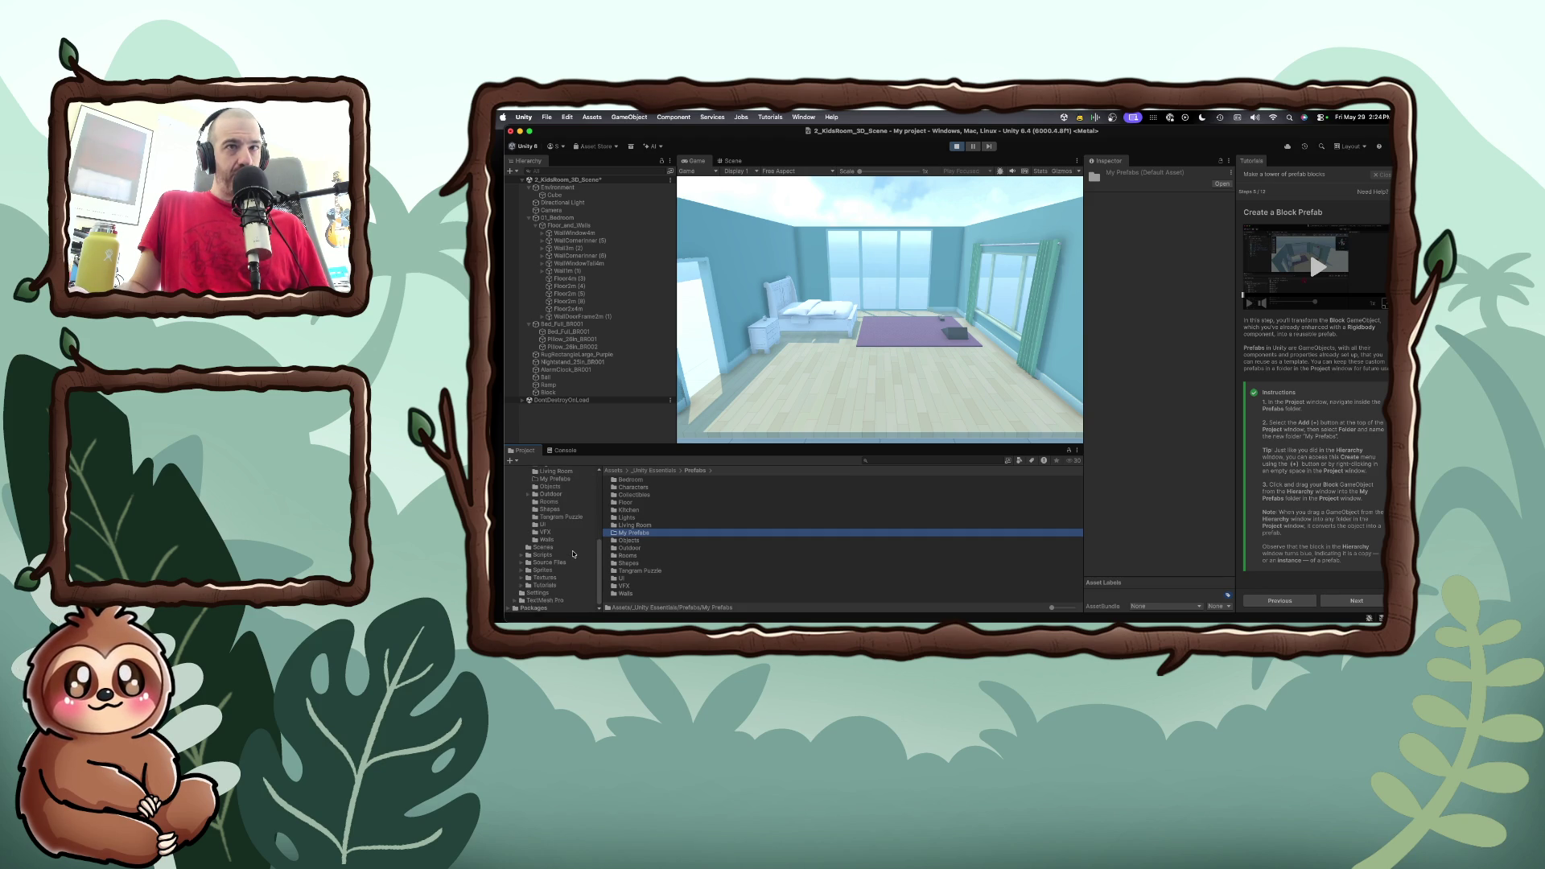
pyautogui.scroll(1, 573, 554)
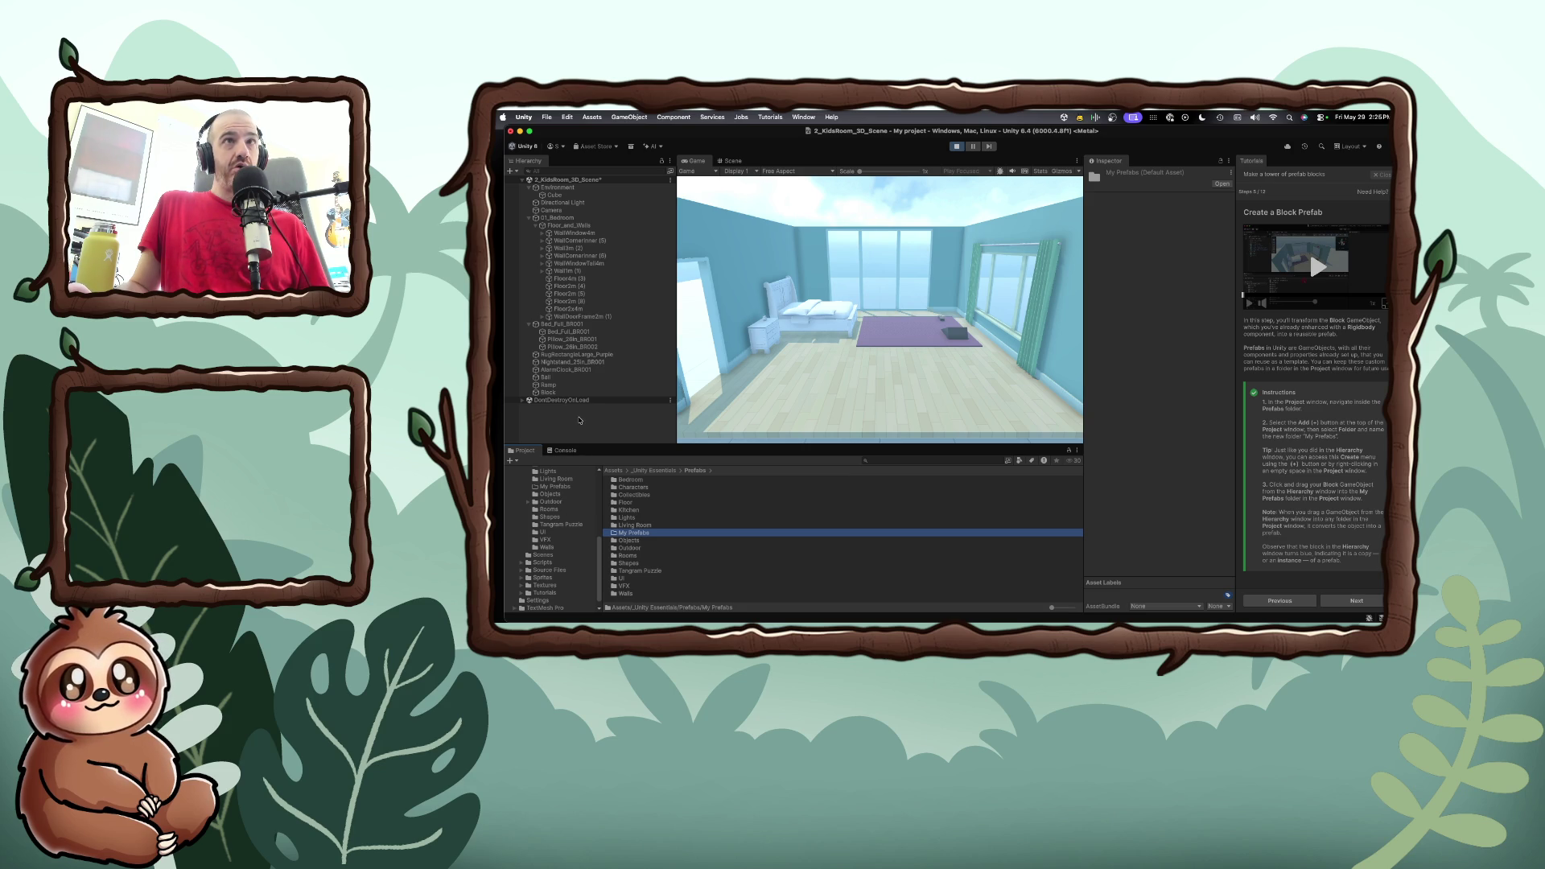
pyautogui.click(564, 394)
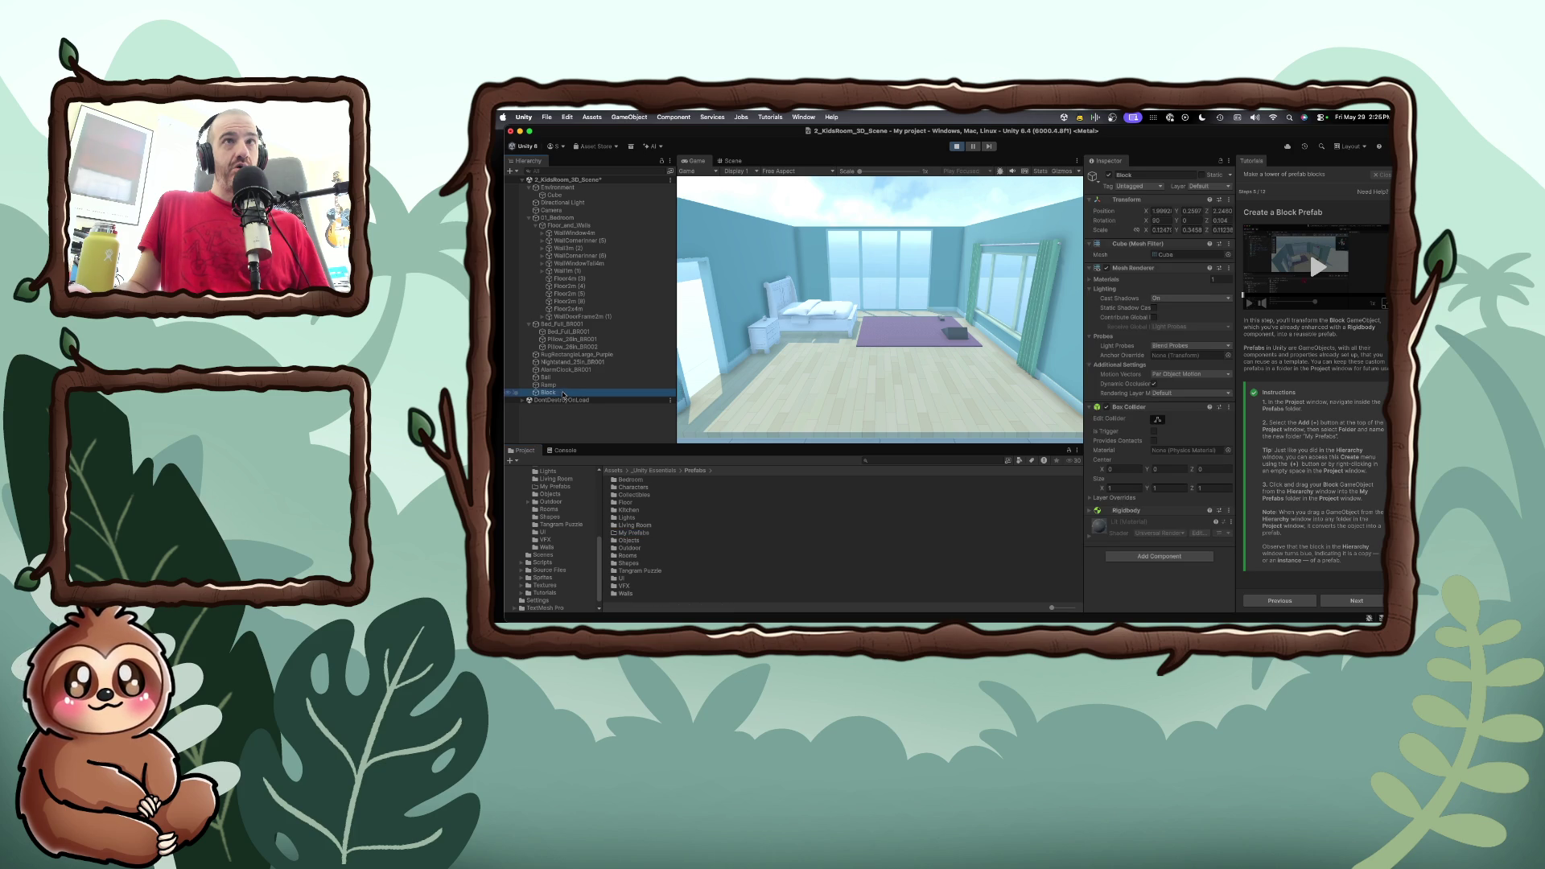
# Turn the Block into a prefab in My Prefabs and move the tutorial to 'Create a tower from prefab blocks'
pyautogui.moveTo(545, 393)
pyautogui.mouseDown()
pyautogui.moveTo(605, 439)
pyautogui.moveTo(626, 540)
pyautogui.mouseUp()
pyautogui.moveTo(630, 537); pyautogui.dragTo(629, 534)
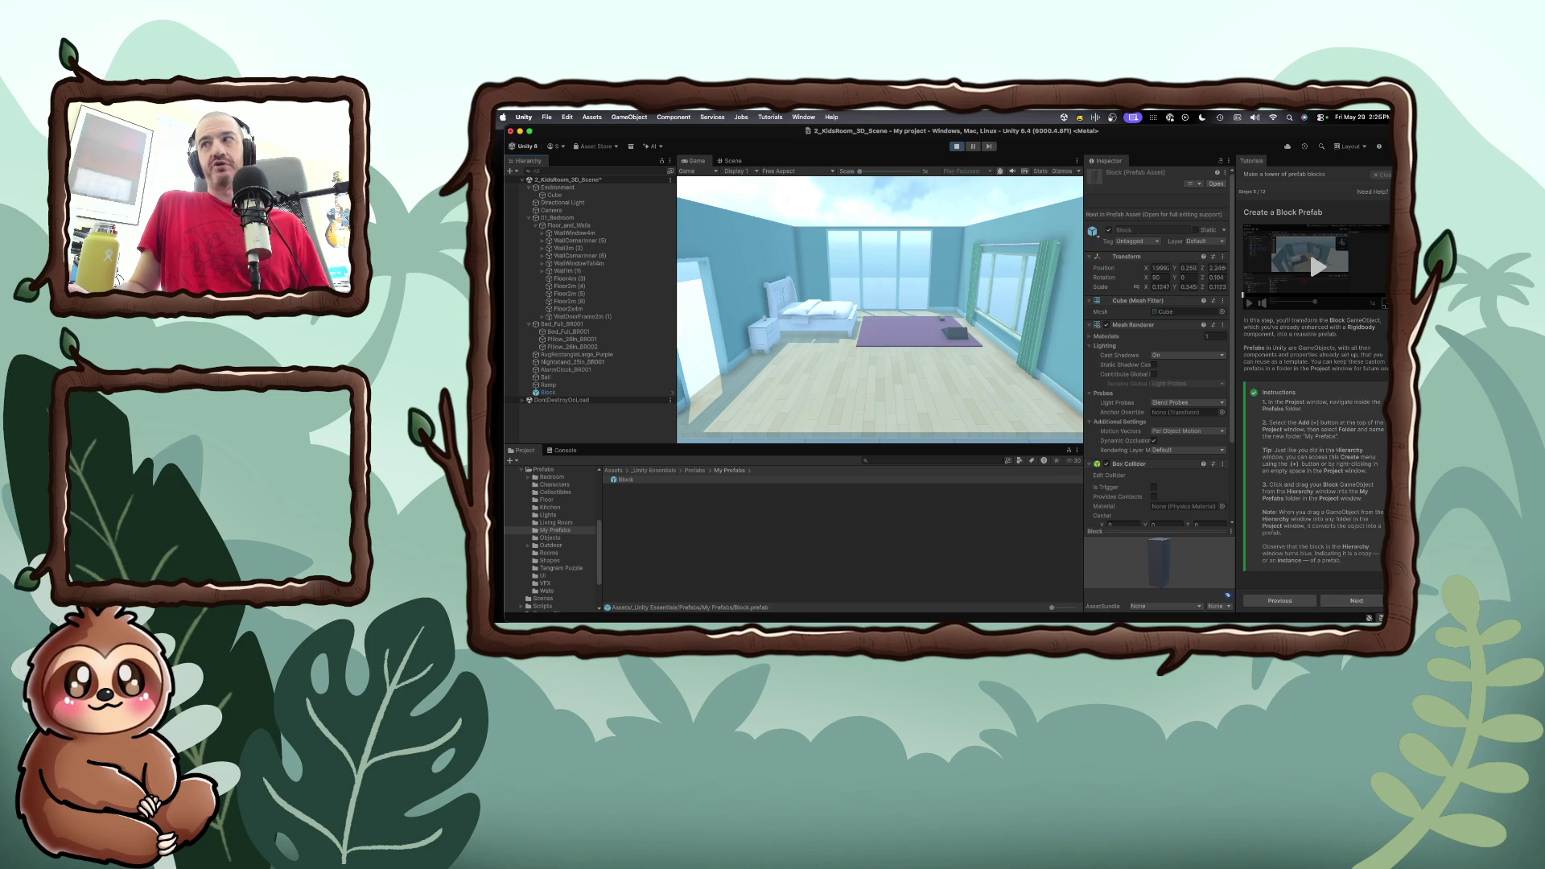
pyautogui.click(1344, 601)
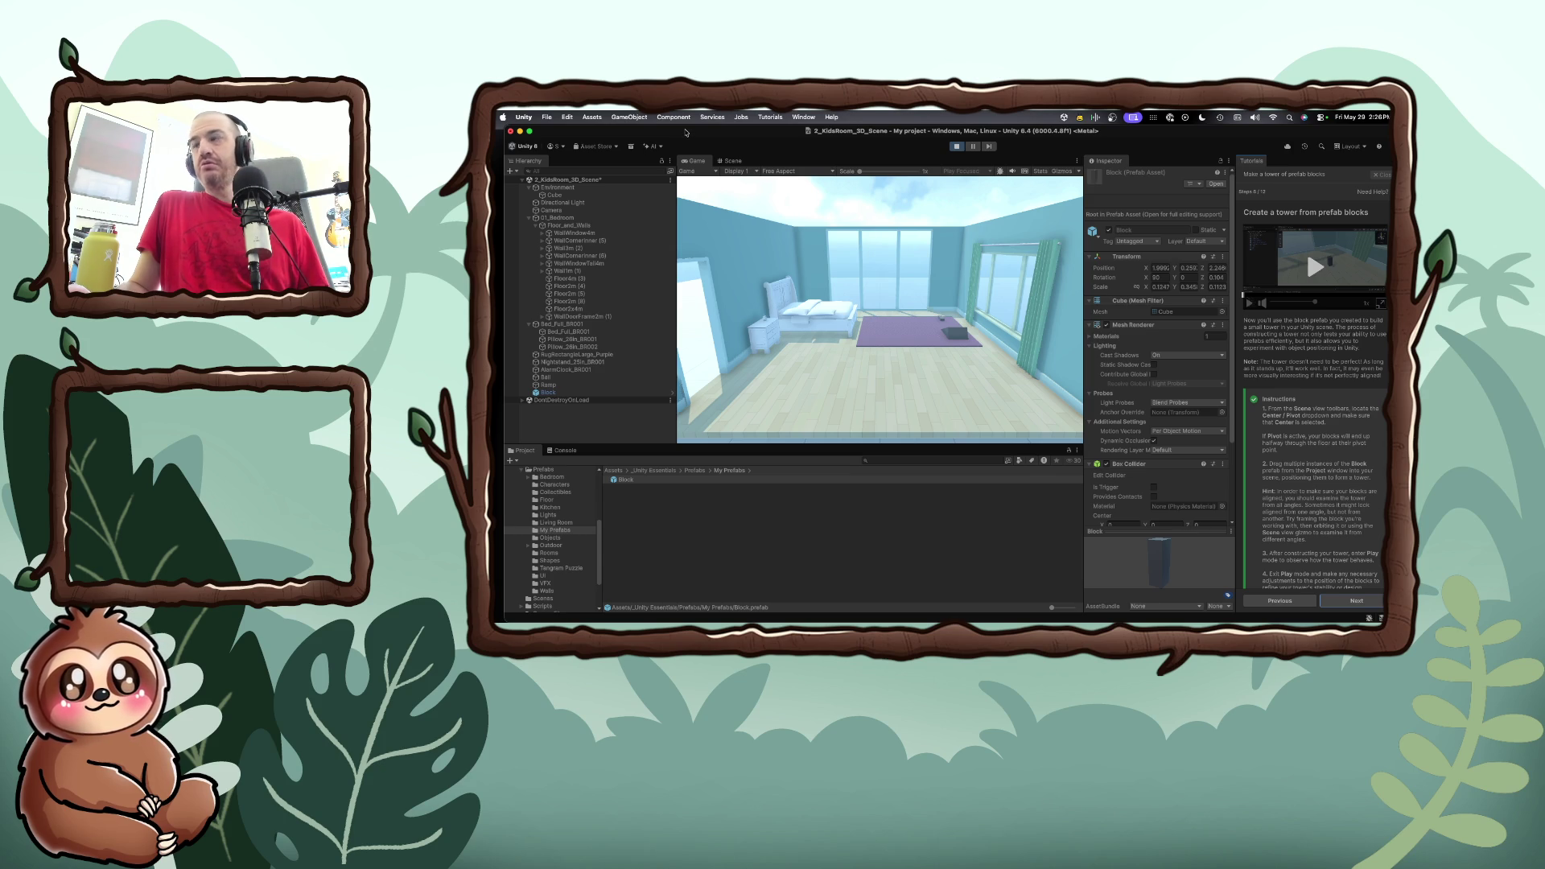
# Play the tutorial video full-size, then close the enlarged player
pyautogui.click(1294, 267)
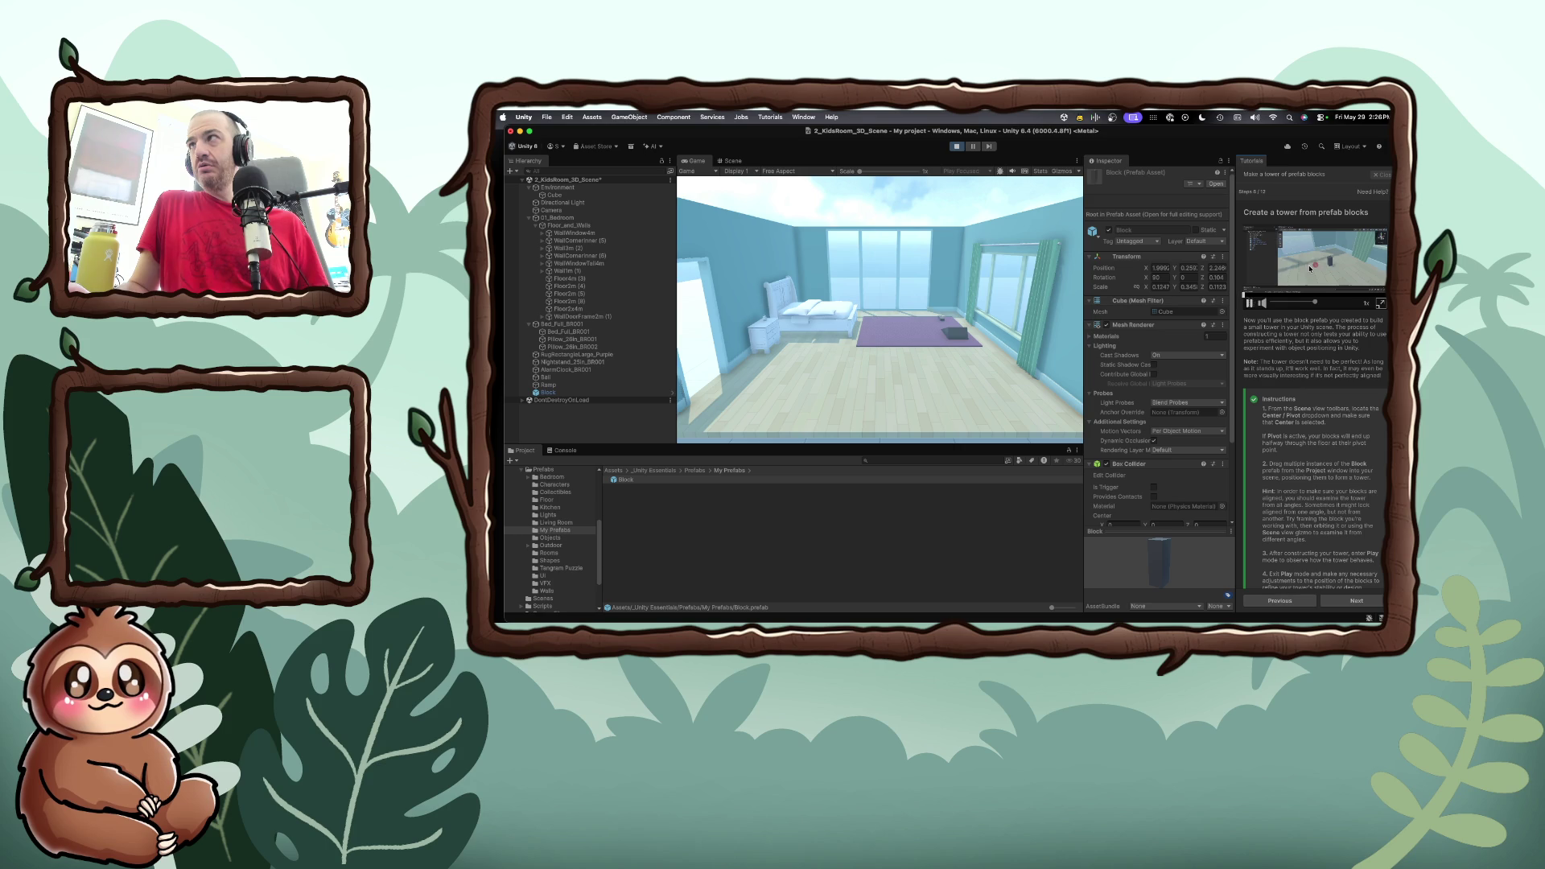
pyautogui.click(1381, 303)
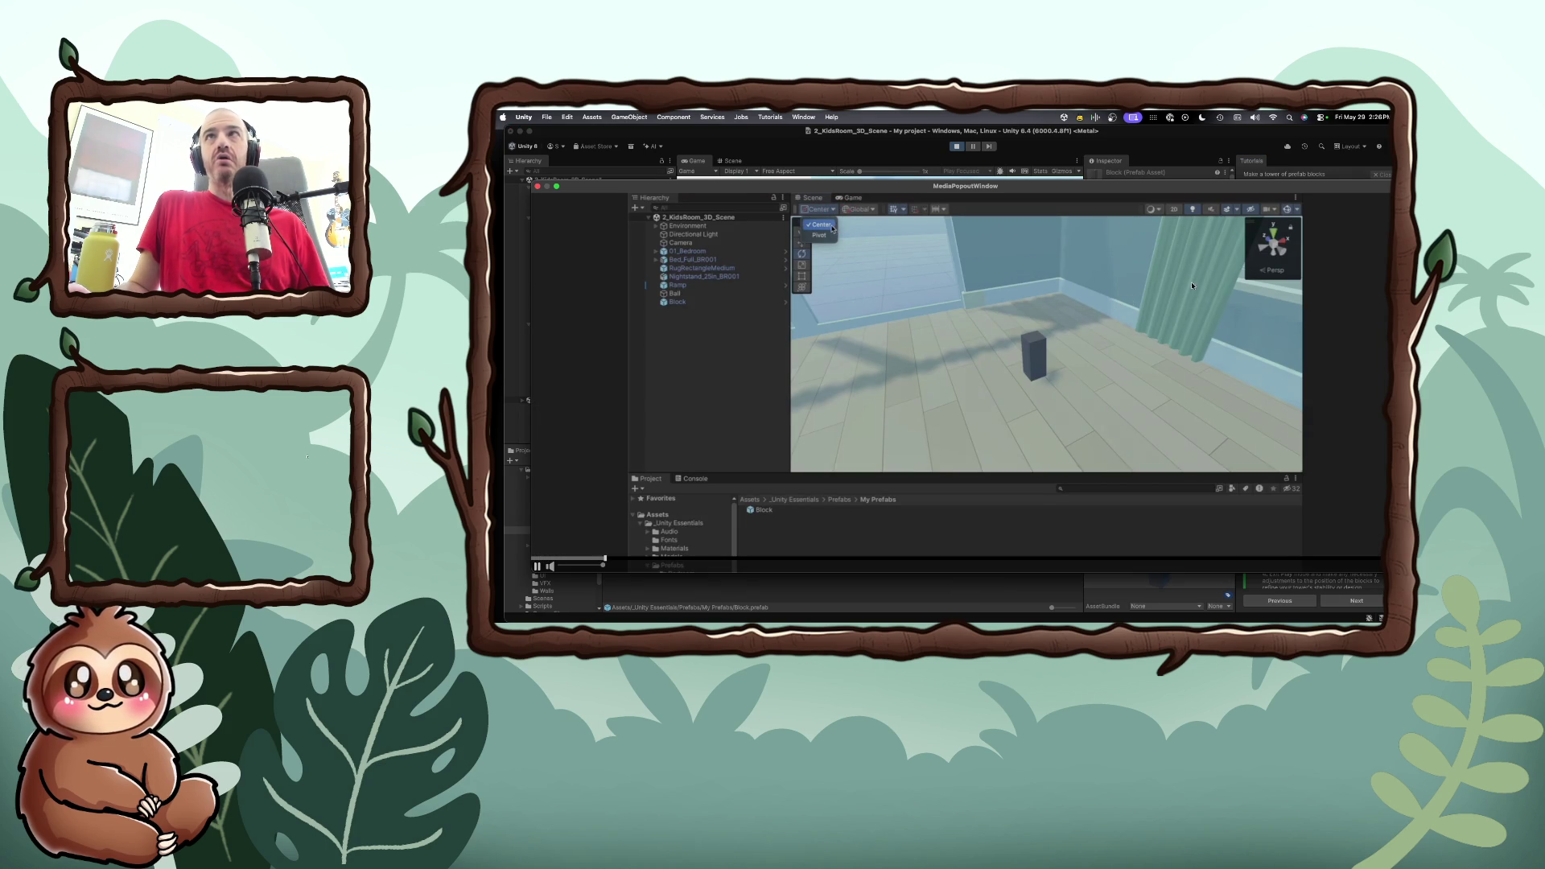
pyautogui.click(537, 186)
# In the Scene view, change the handle anchor from Pivot to Center
pyautogui.click(728, 161)
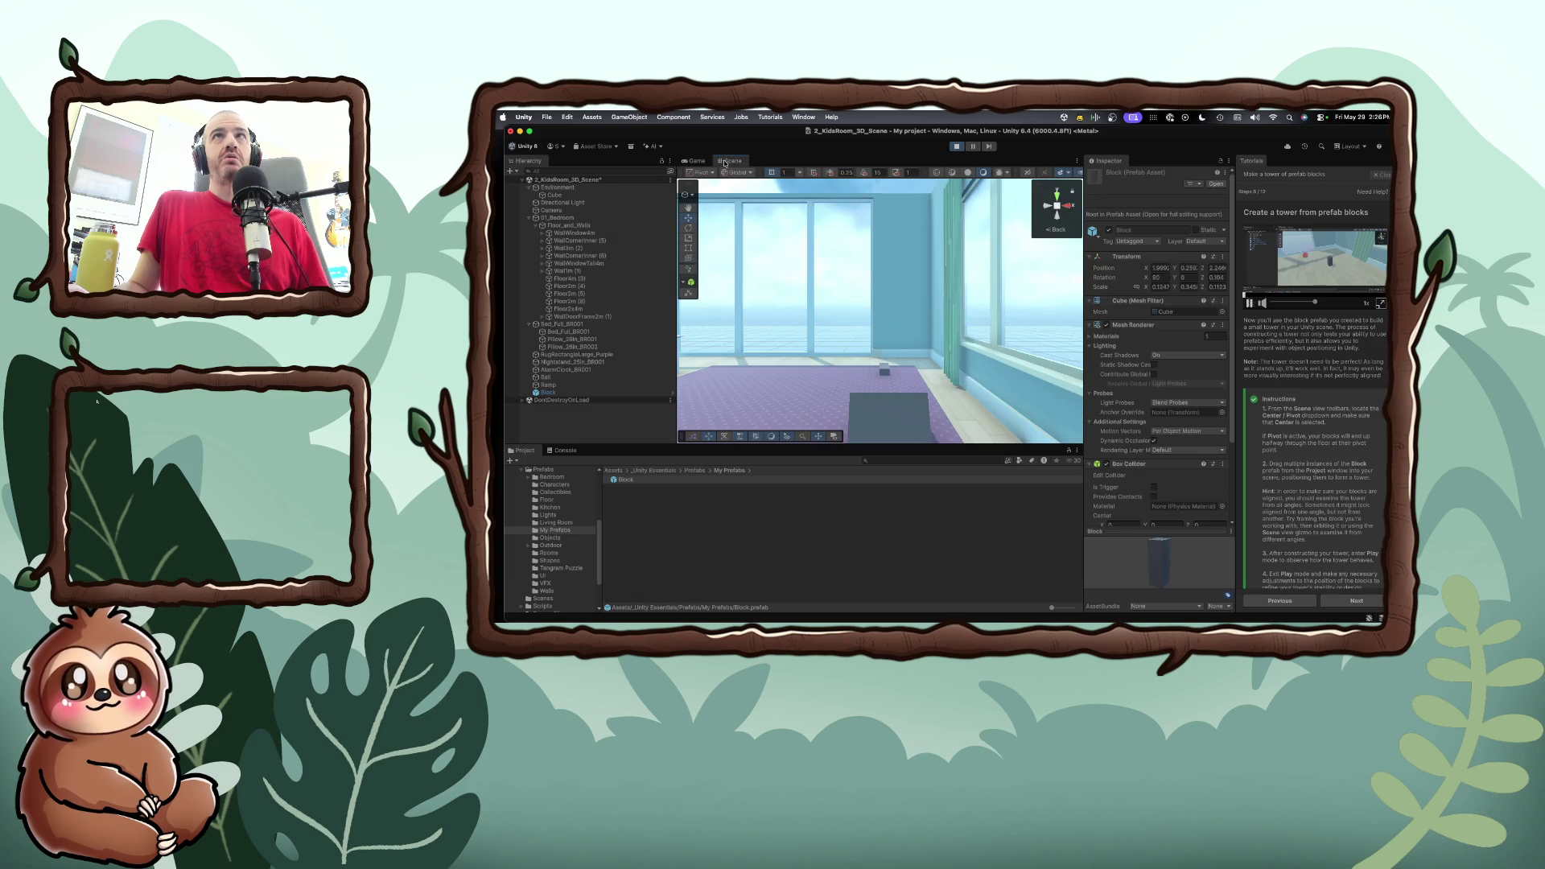
pyautogui.click(711, 173)
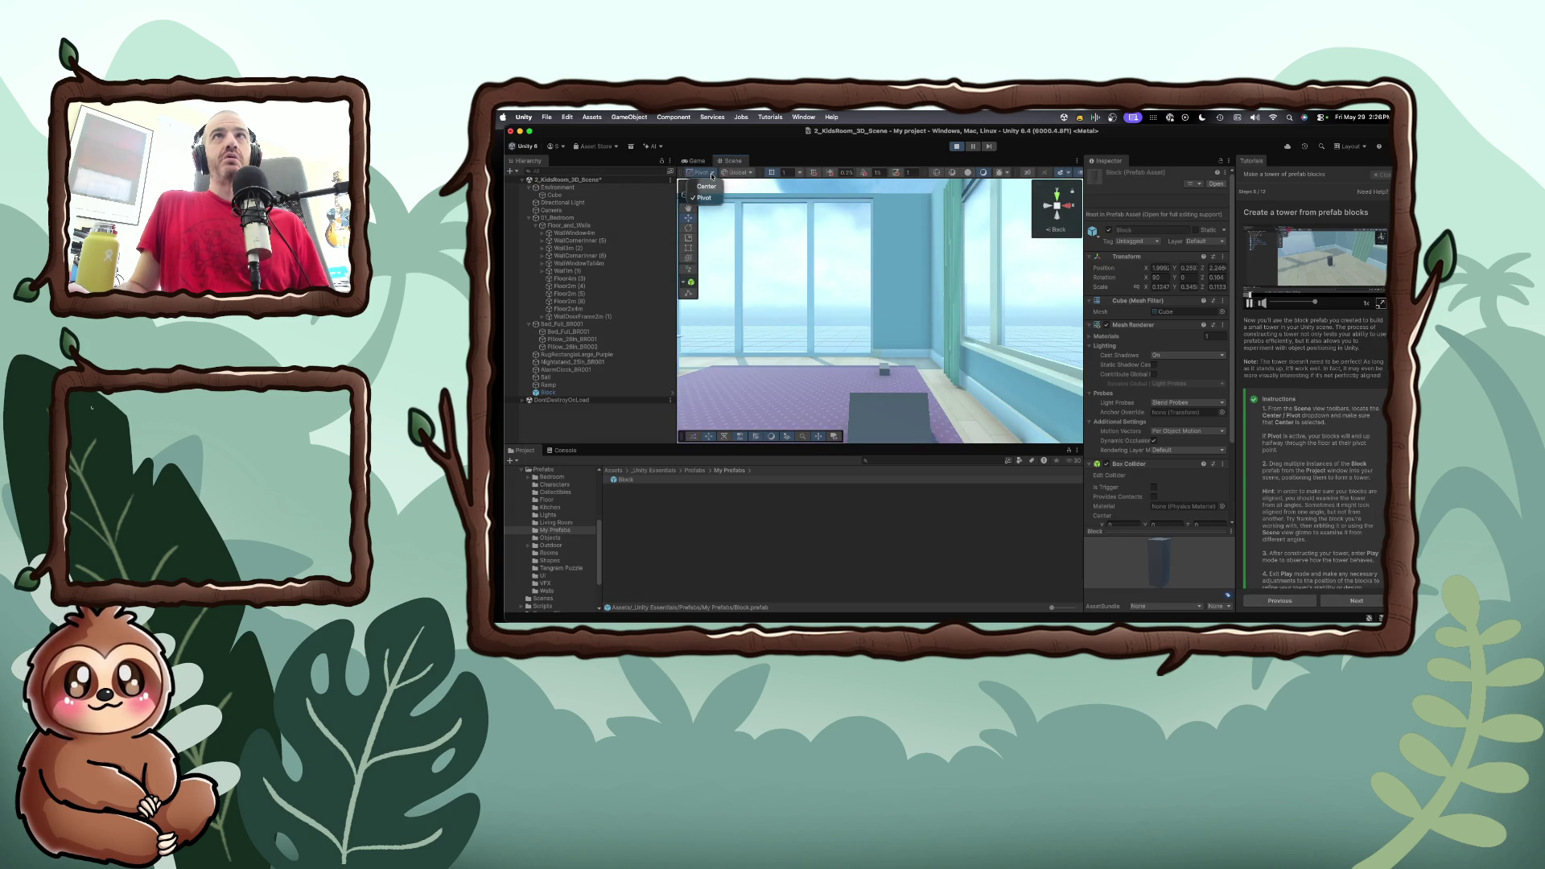
pyautogui.click(706, 186)
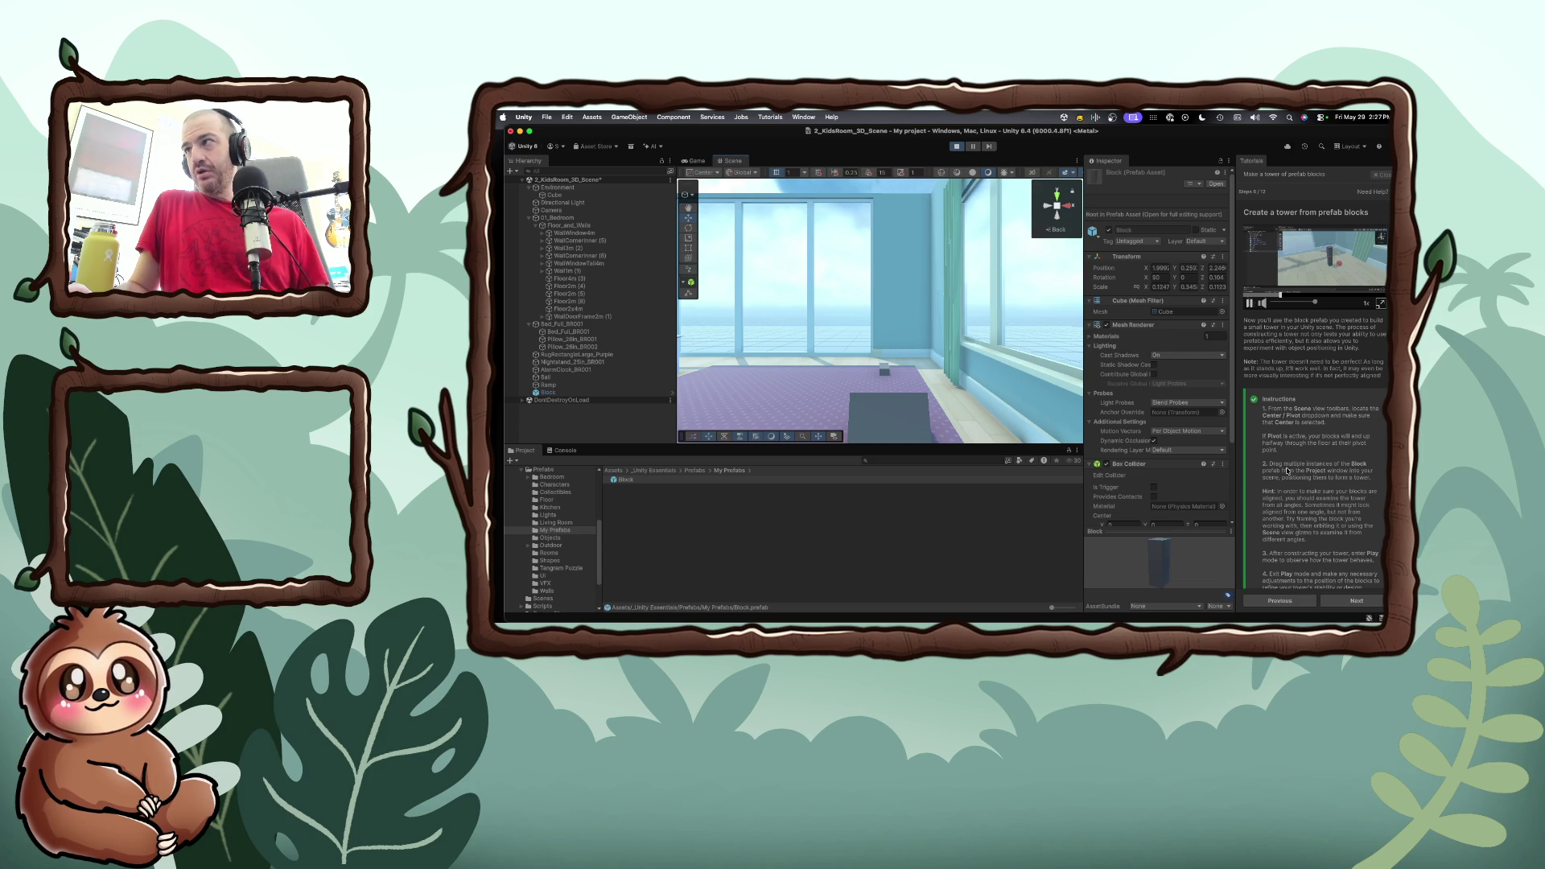
pyautogui.scroll(-1, 1288, 470)
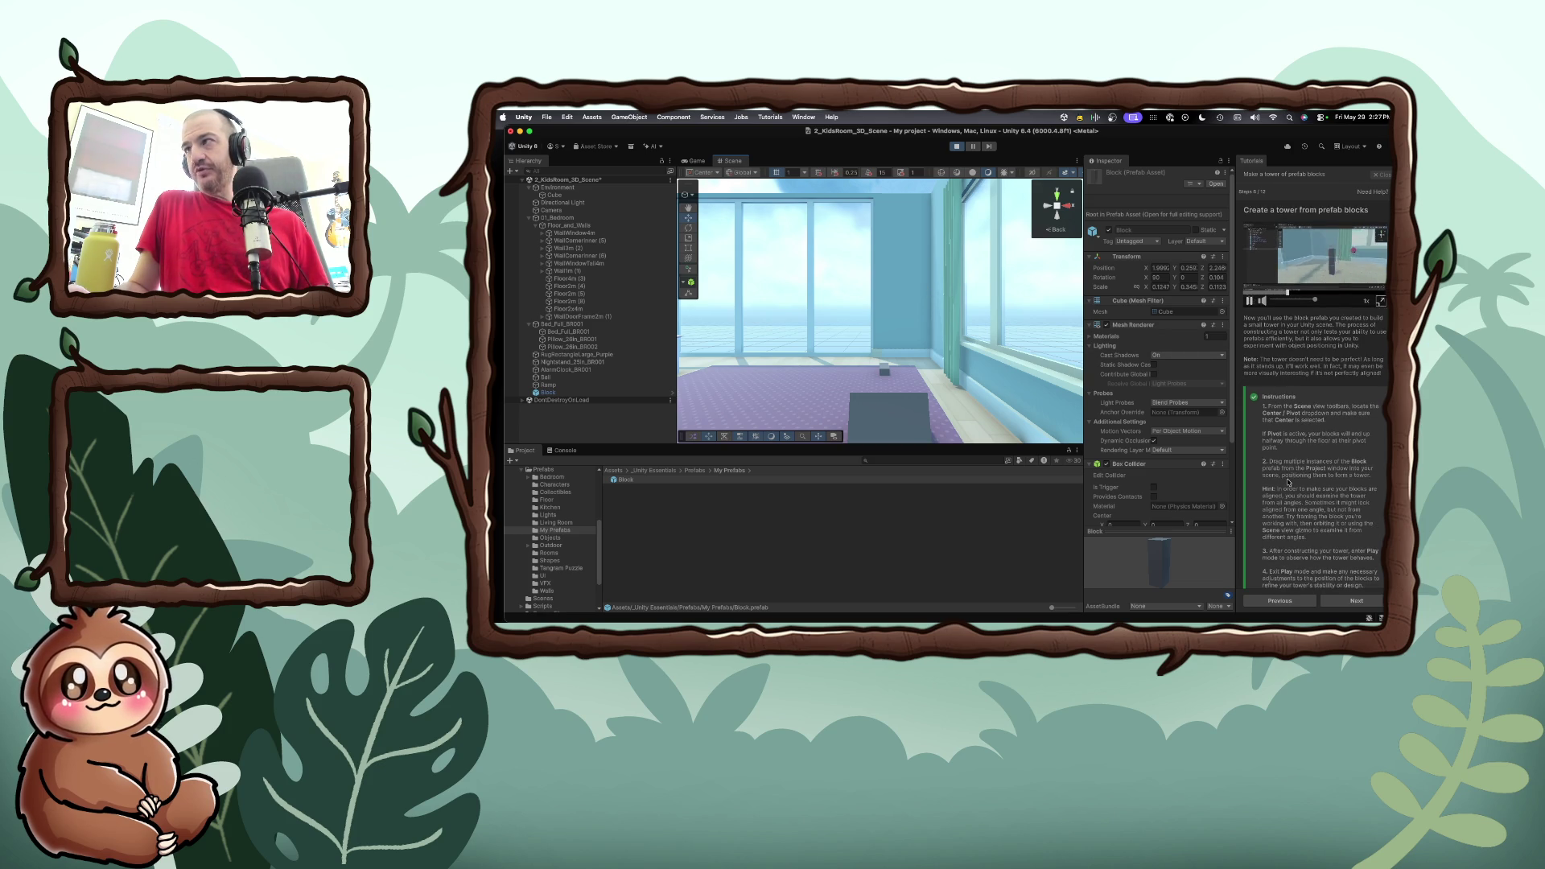
pyautogui.scroll(-2, 1287, 481)
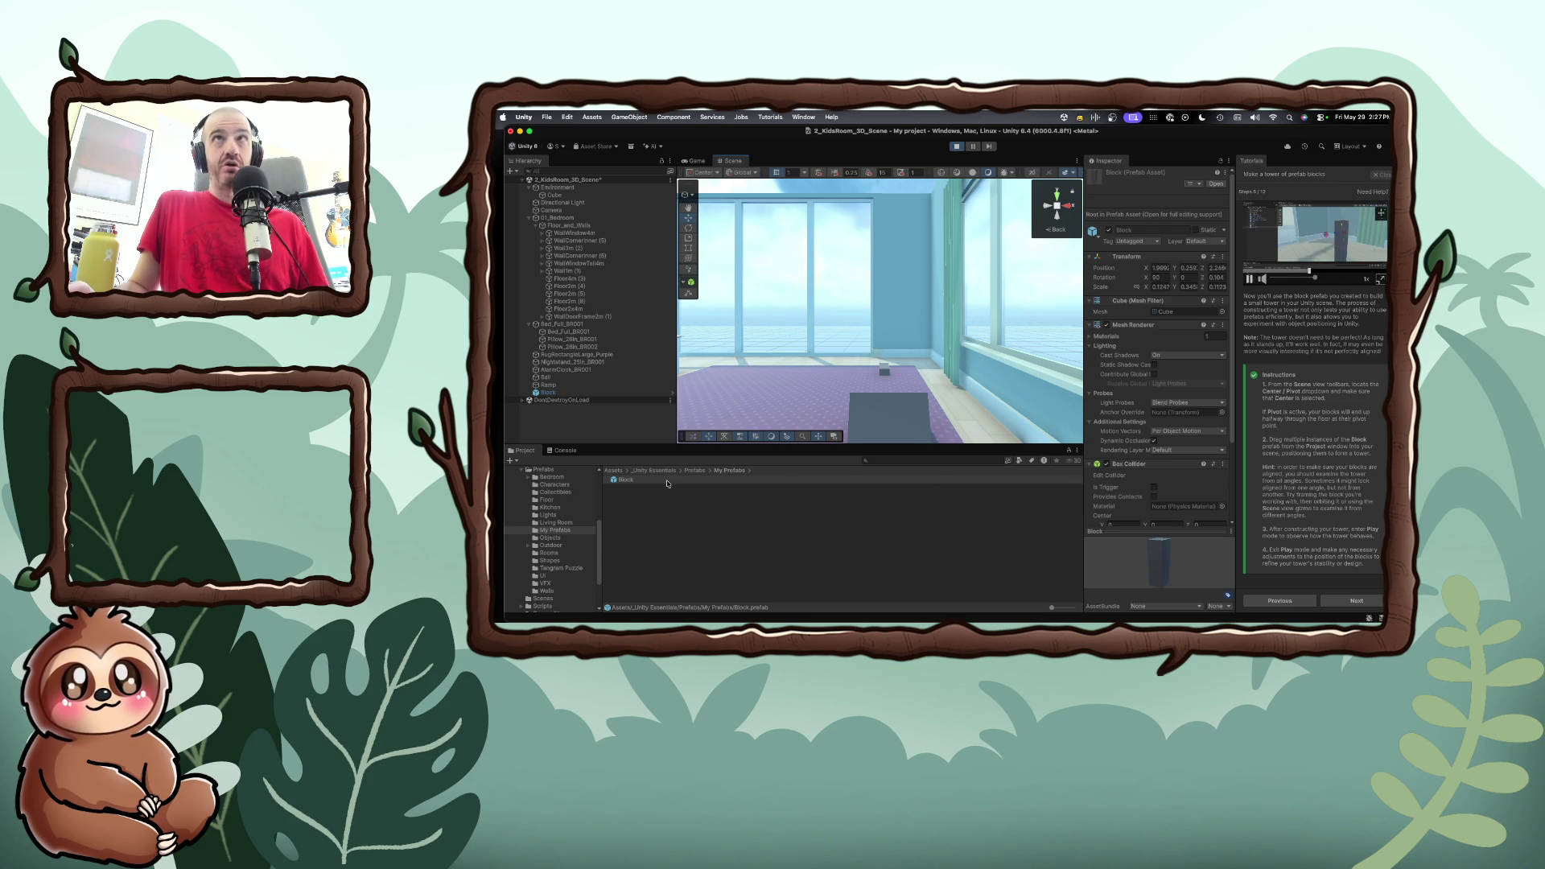
pyautogui.click(695, 162)
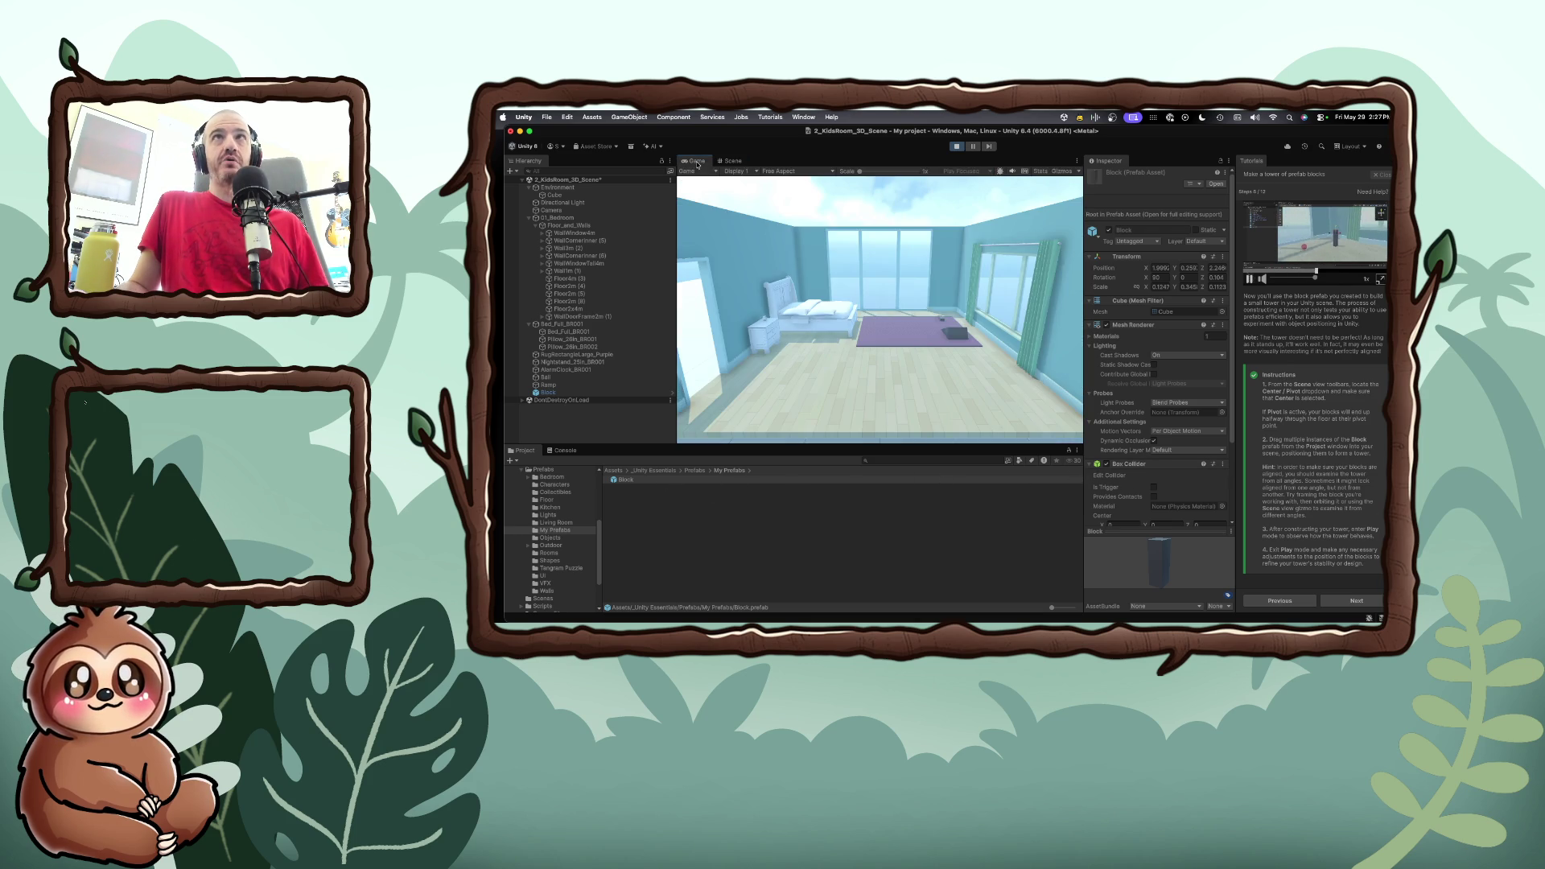
# Exit play mode and drop three Block prefab instances, Block (1) to Block (3), onto the rug
pyautogui.click(955, 146)
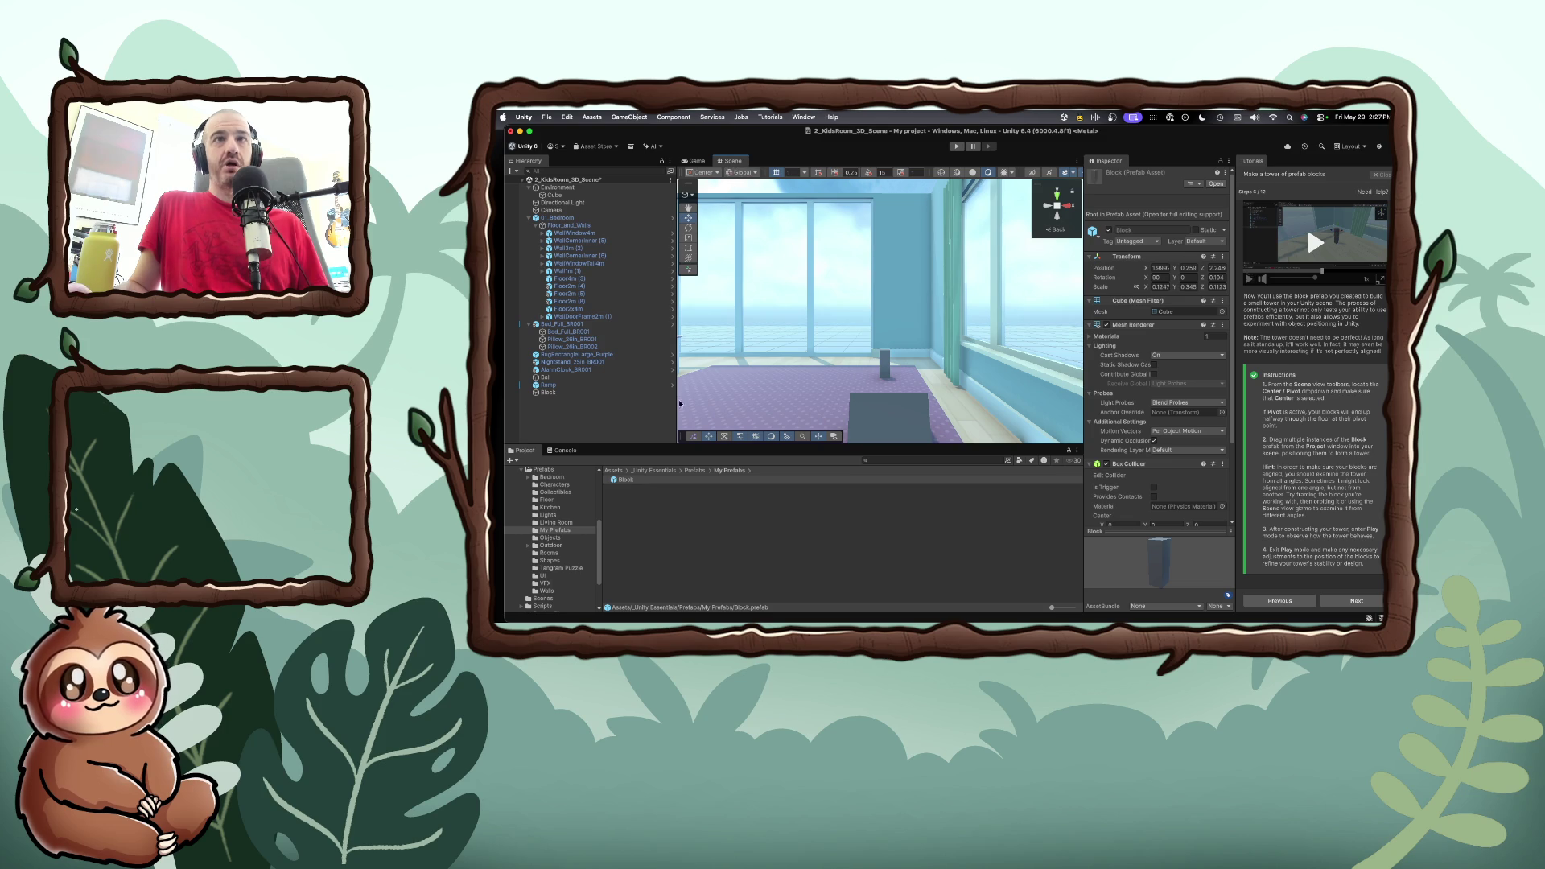
pyautogui.moveTo(627, 479); pyautogui.dragTo(767, 385)
pyautogui.moveTo(626, 480); pyautogui.dragTo(792, 394)
pyautogui.moveTo(627, 480); pyautogui.dragTo(736, 404)
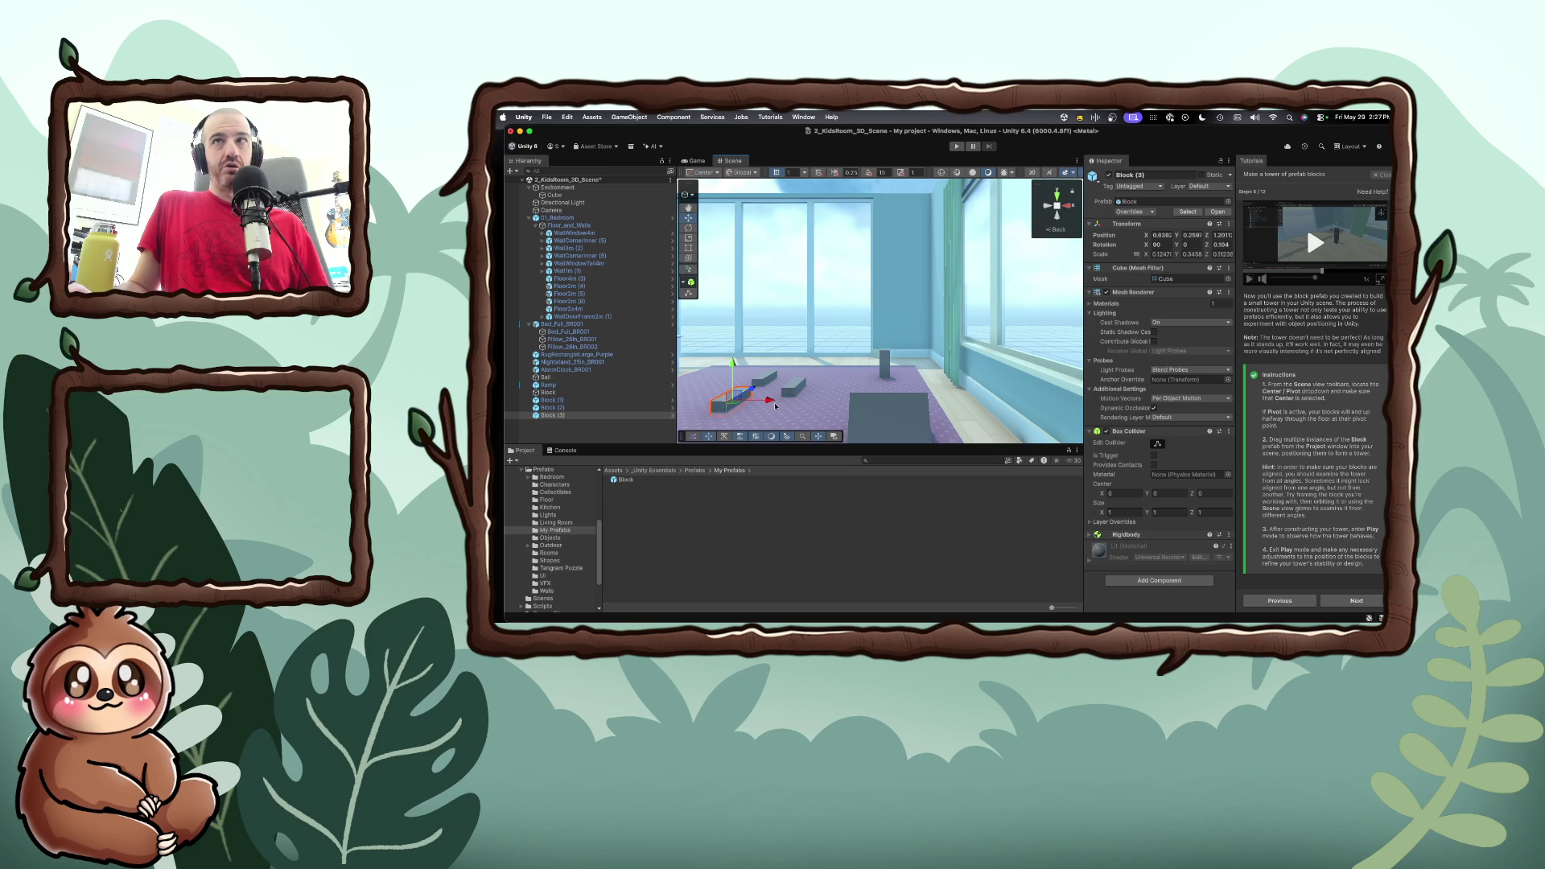
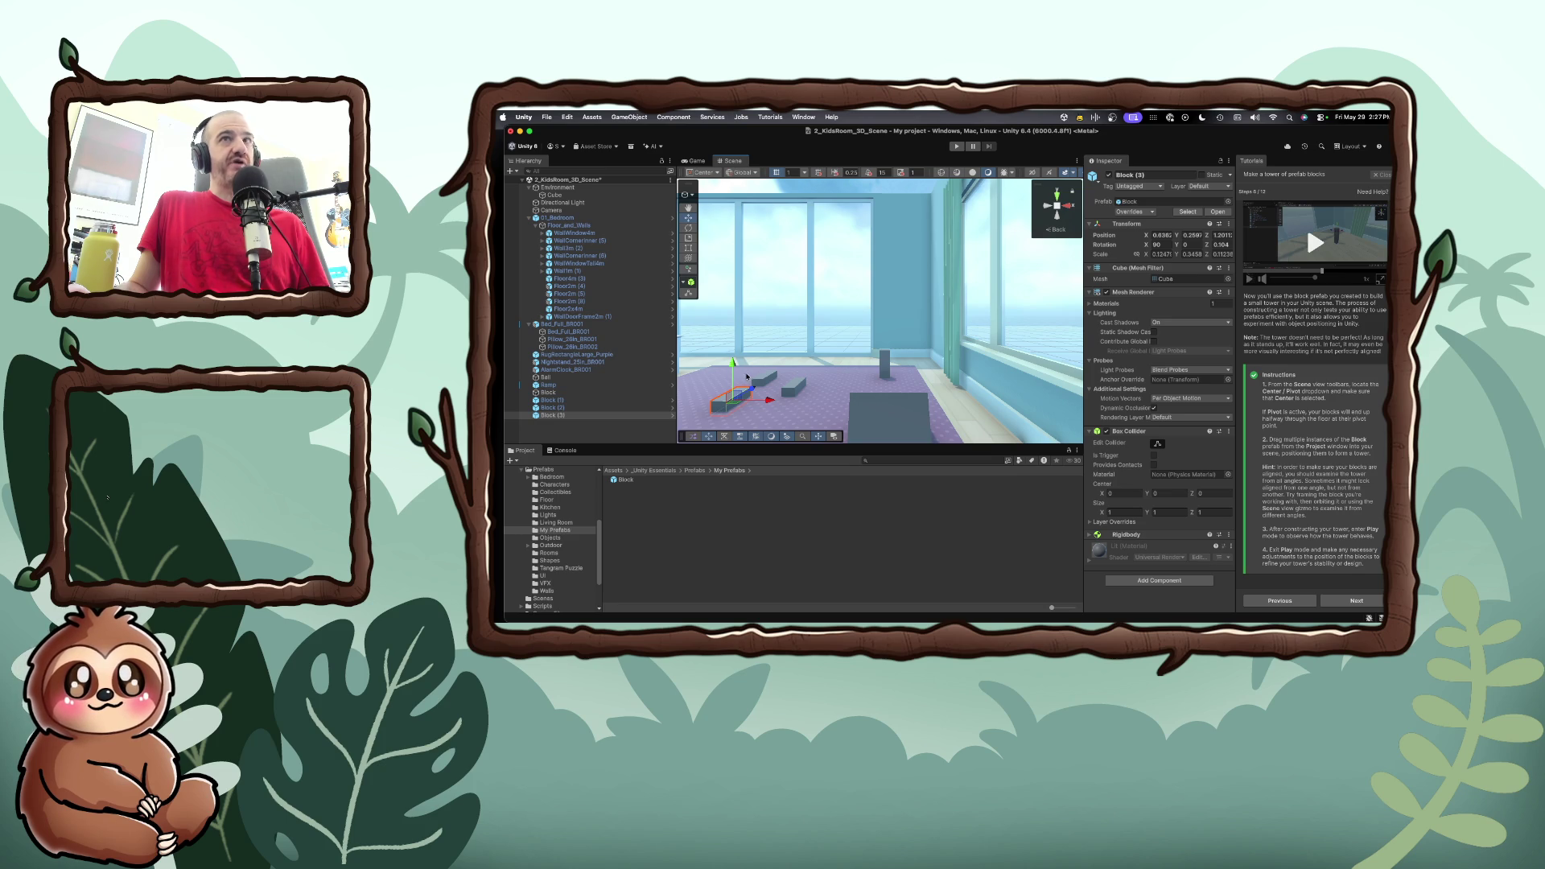
# Tilt the Block with the Rotate tool and enter rotation values 90, 0, 0
pyautogui.press('e')
pyautogui.moveTo(741, 376); pyautogui.dragTo(717, 375)
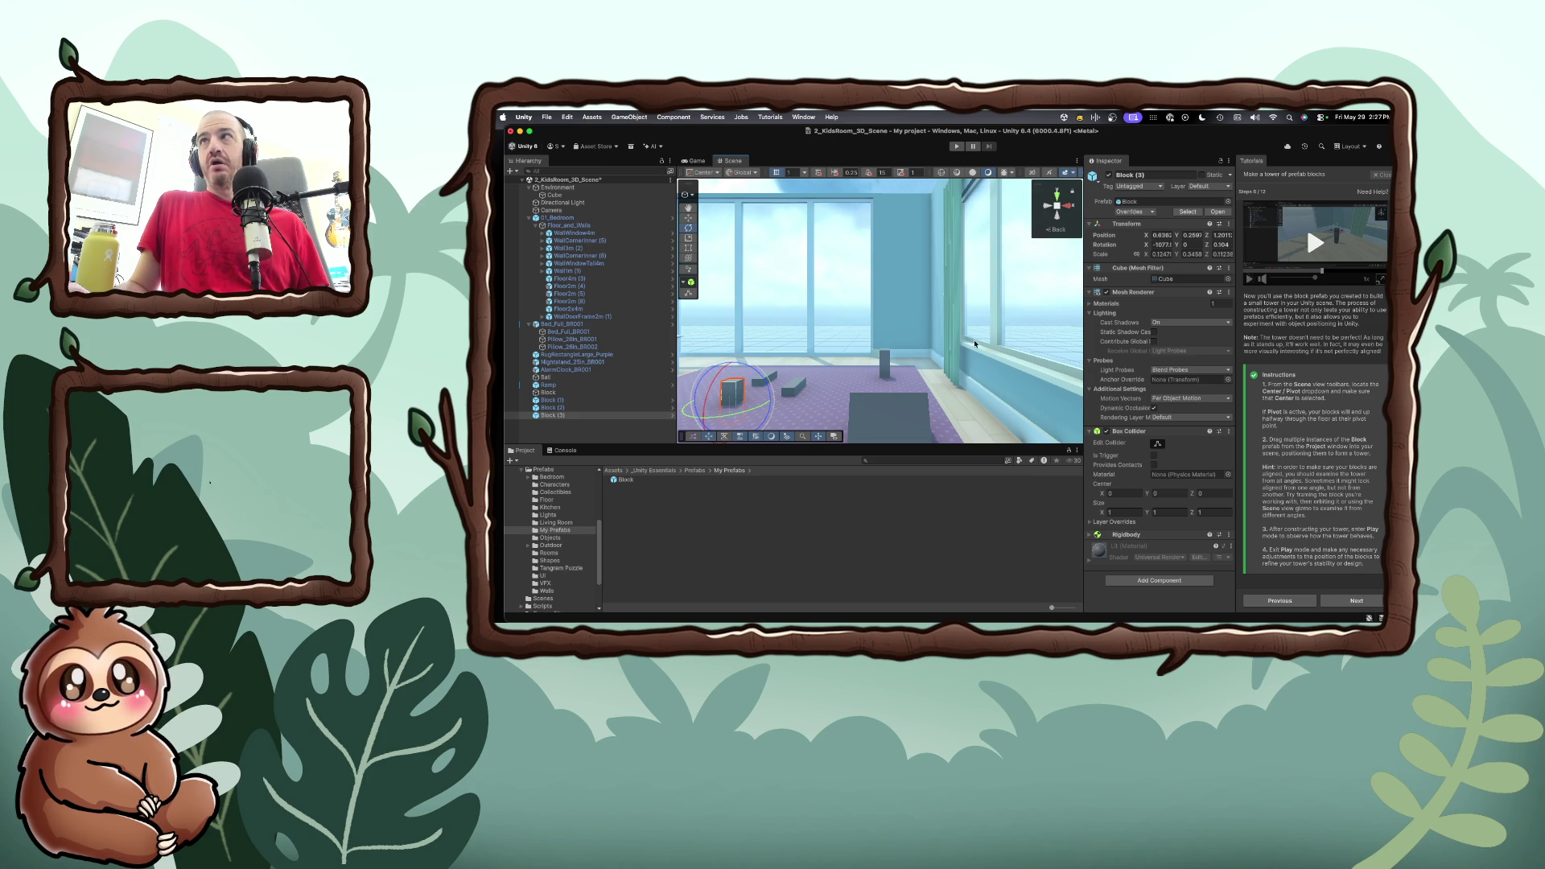
pyautogui.click(1159, 244)
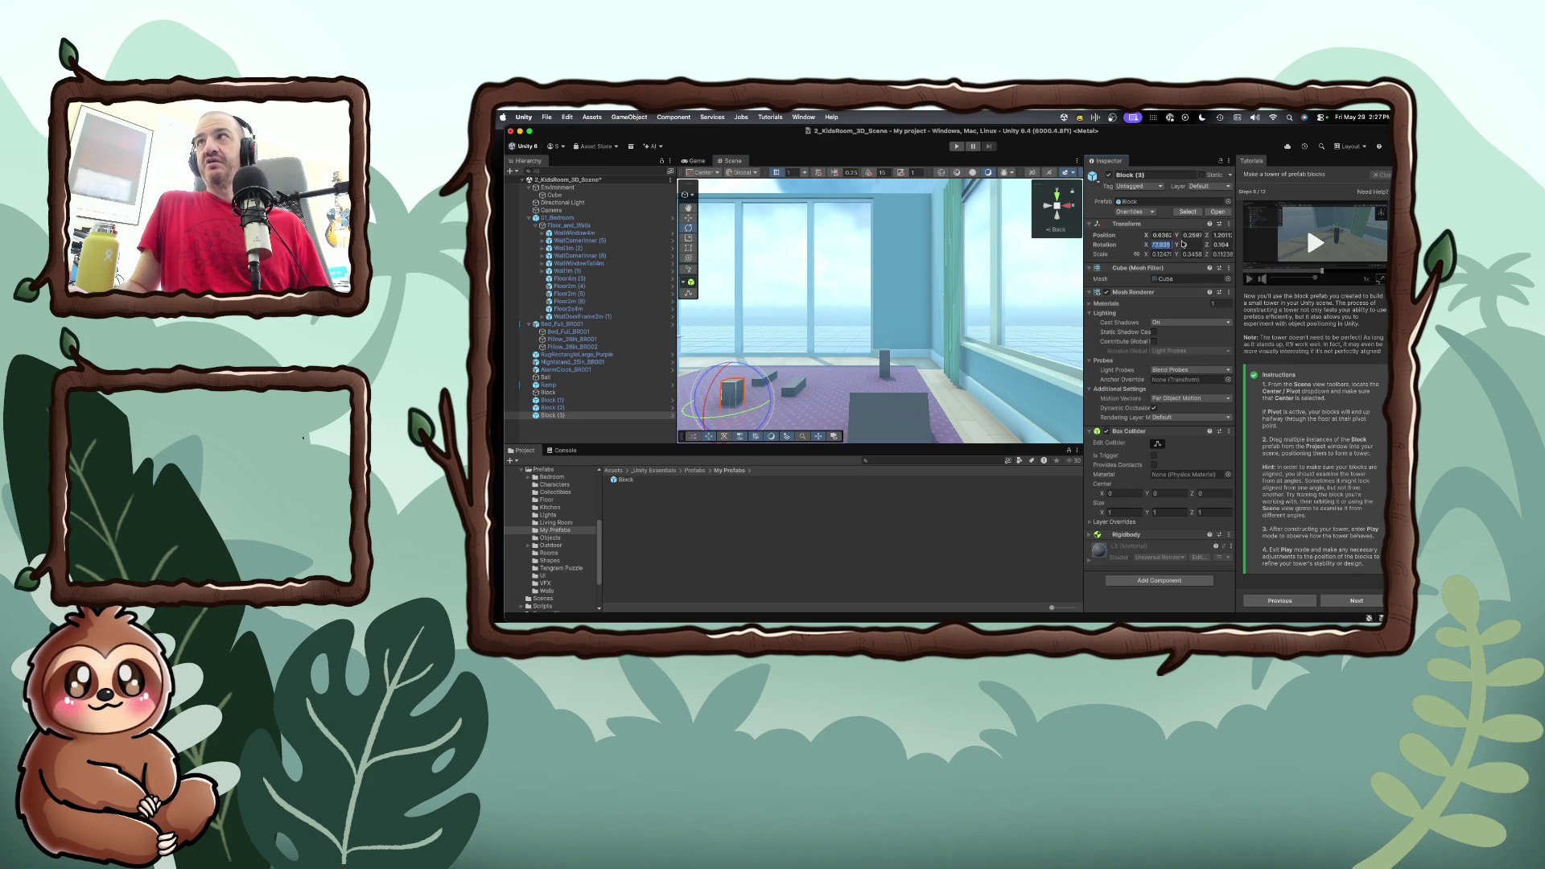
pyautogui.write('90')
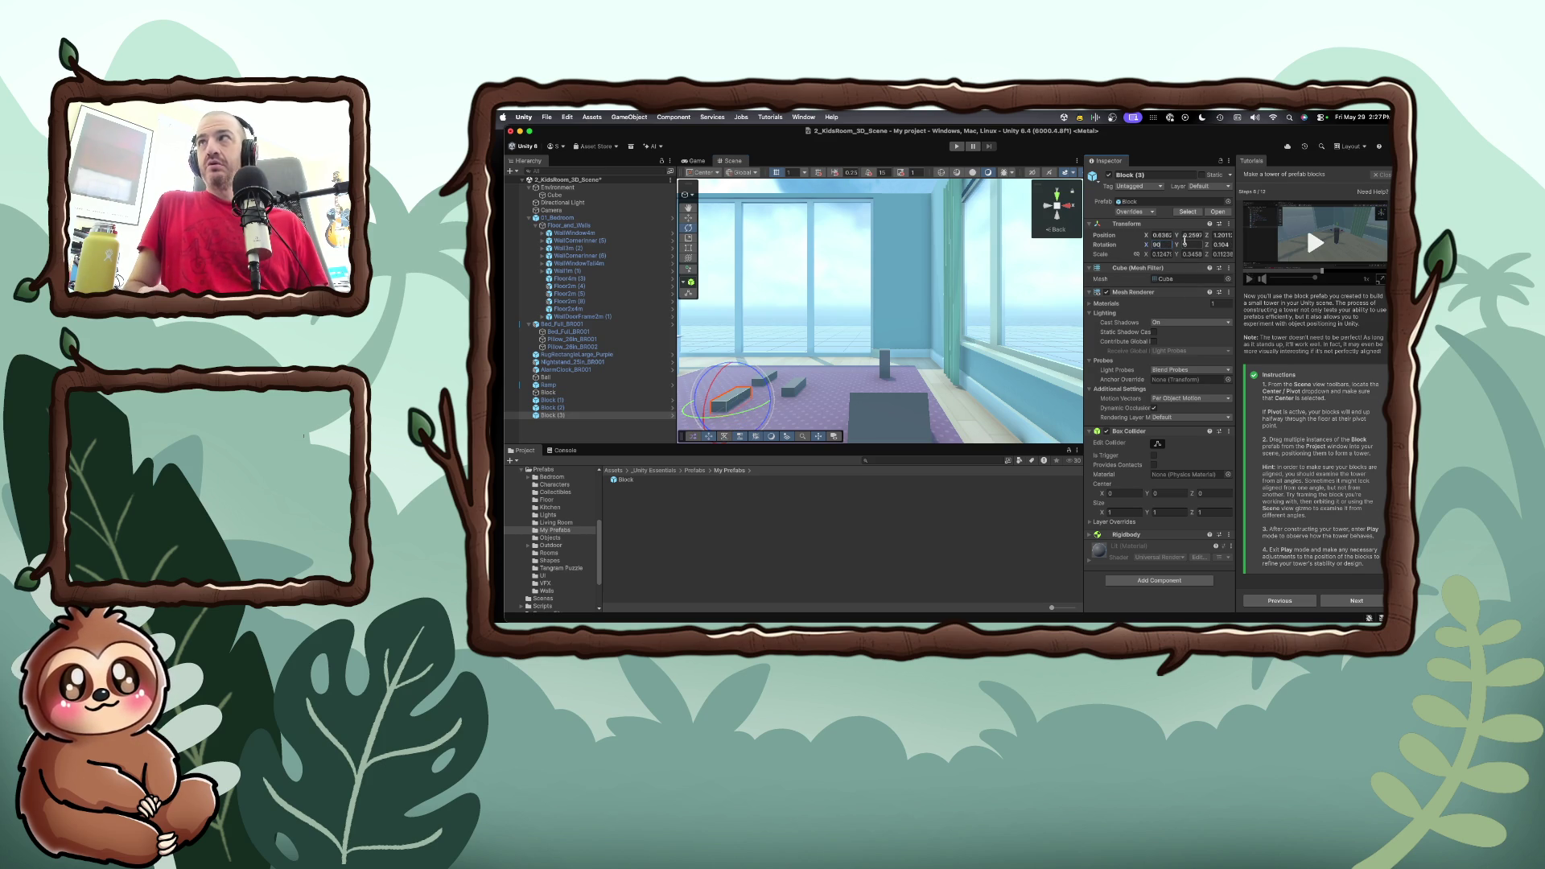
pyautogui.click(1185, 244)
pyautogui.write('0')
pyautogui.press('Tab')
pyautogui.click(1219, 244)
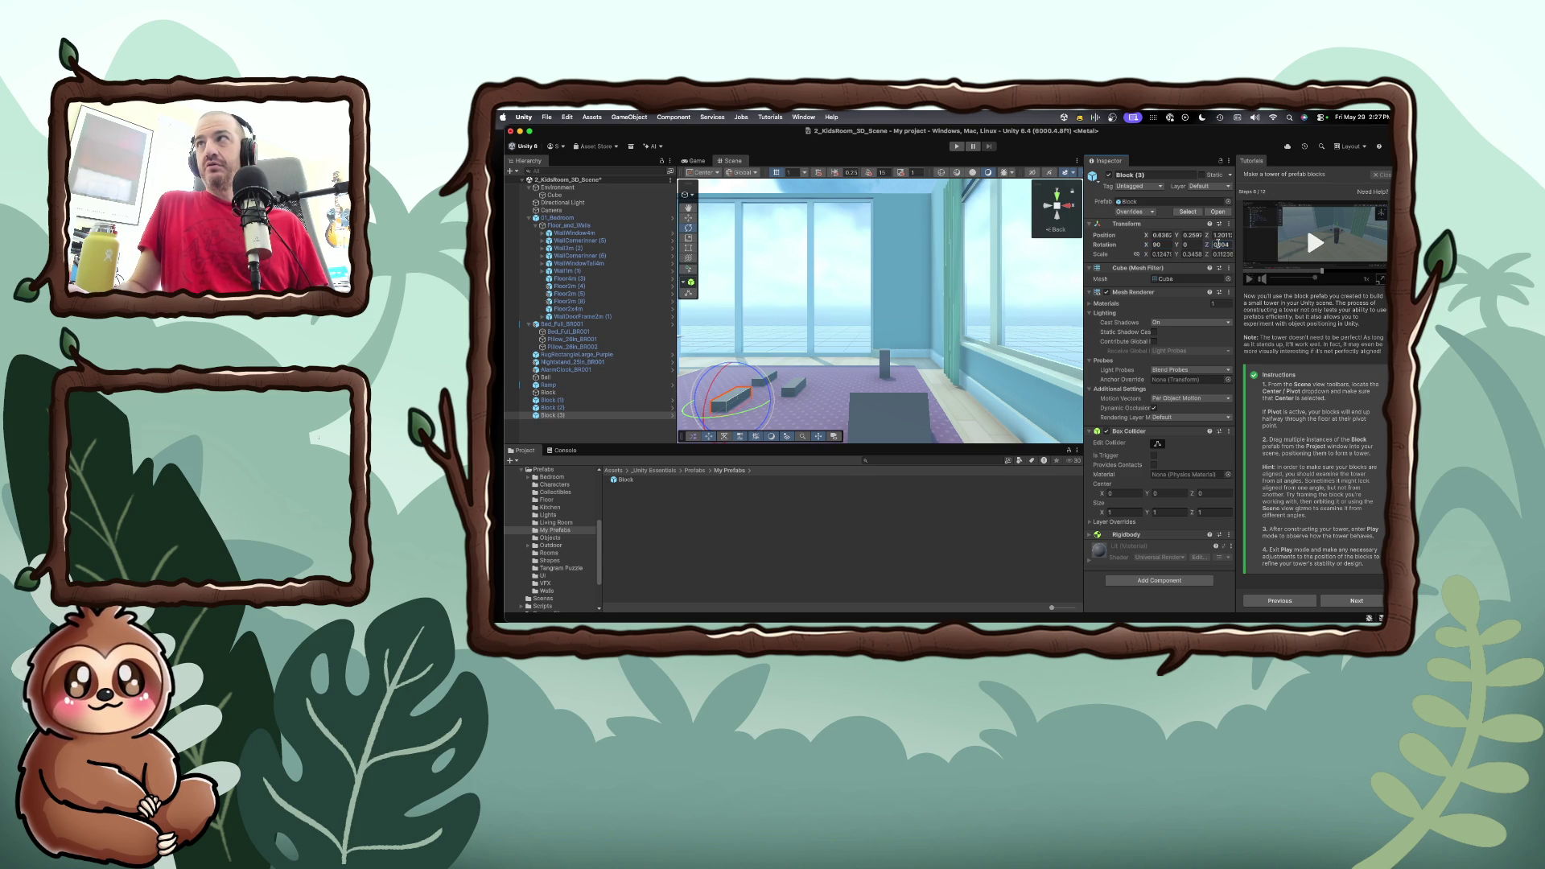
pyautogui.doubleClick(1218, 243)
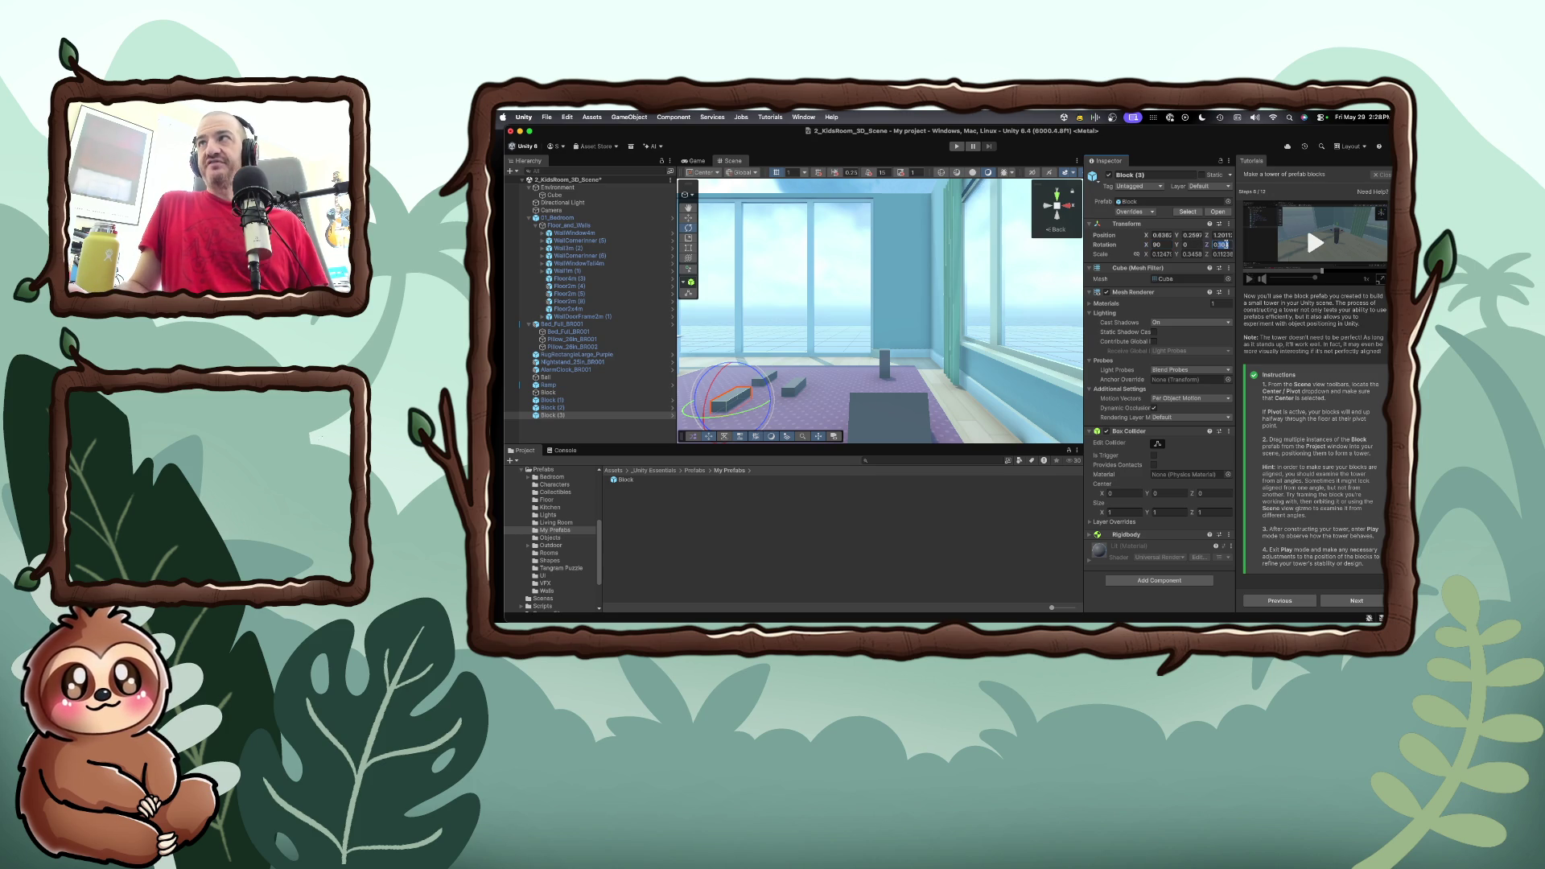
pyautogui.write('0')
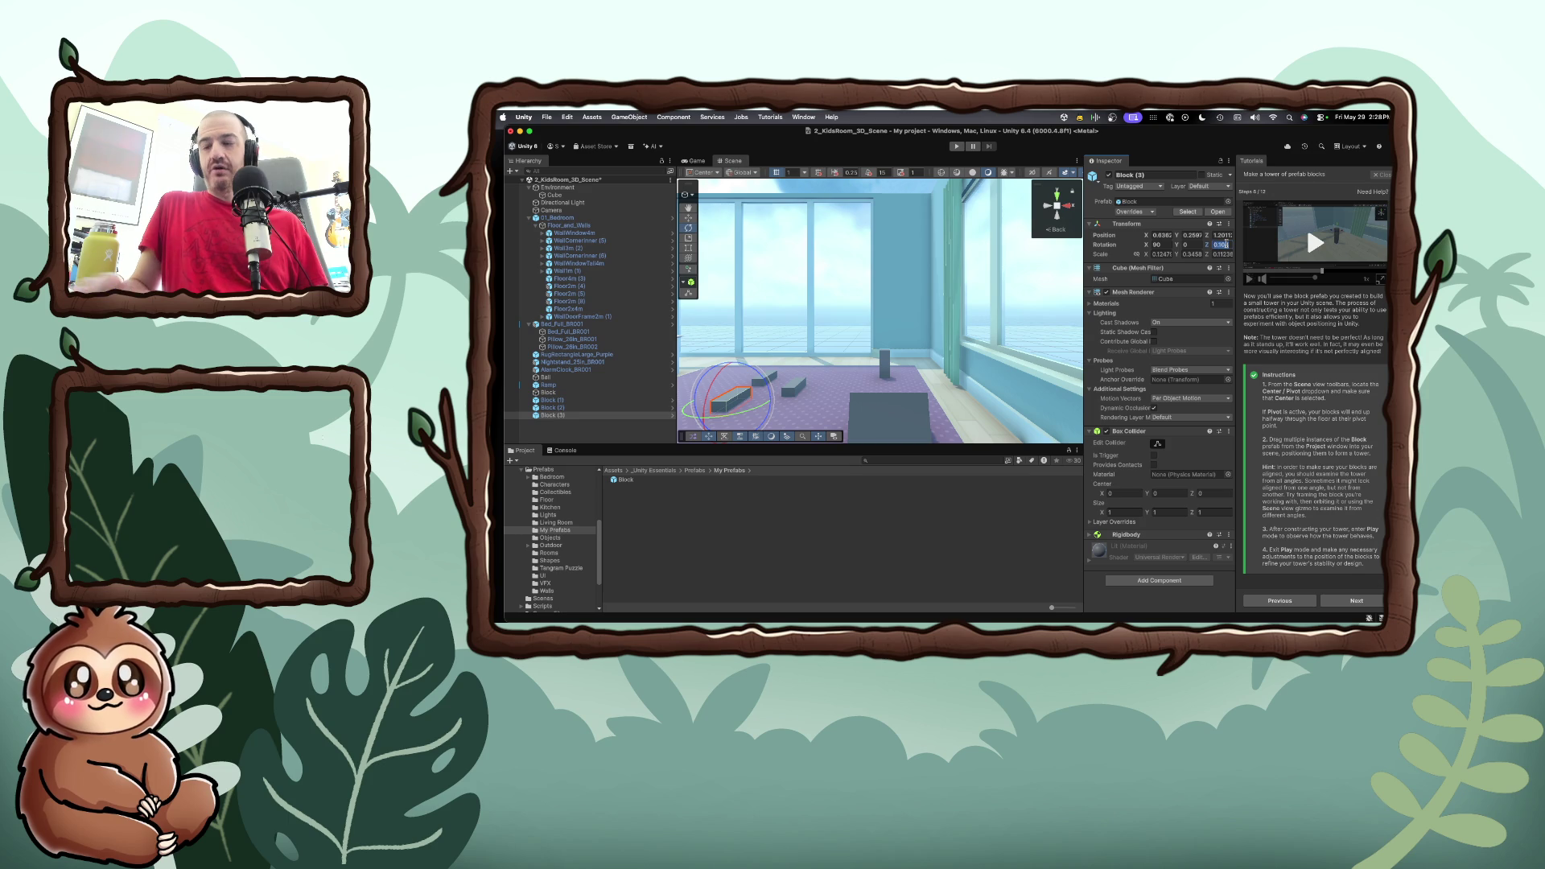
pyautogui.write('0')
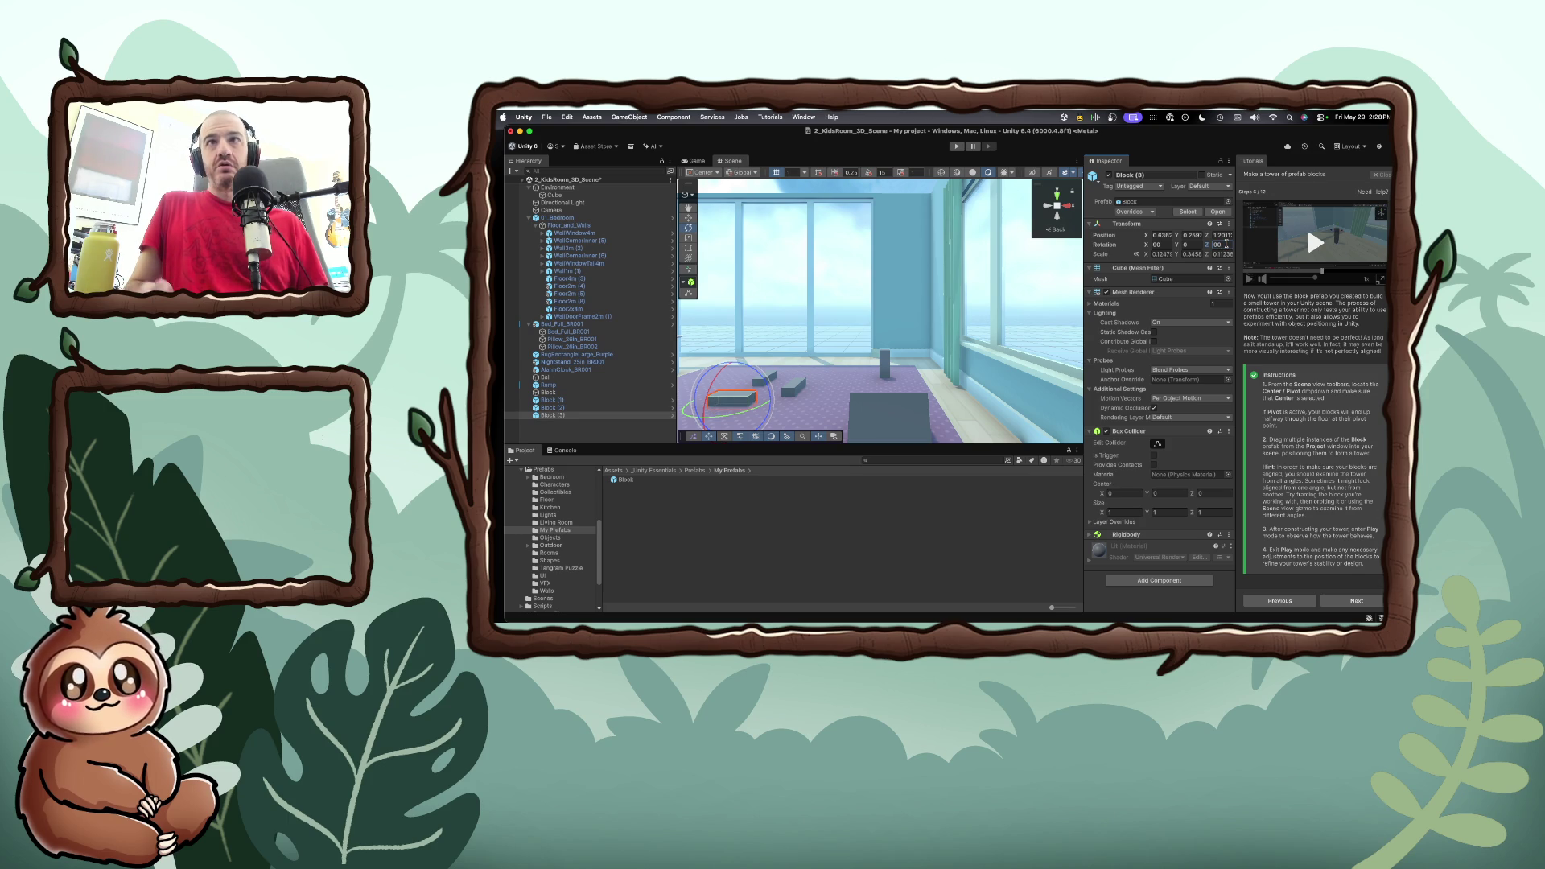
# Correct the Block's rotation to X 180 and Y 90
pyautogui.click(1166, 245)
pyautogui.write('1')
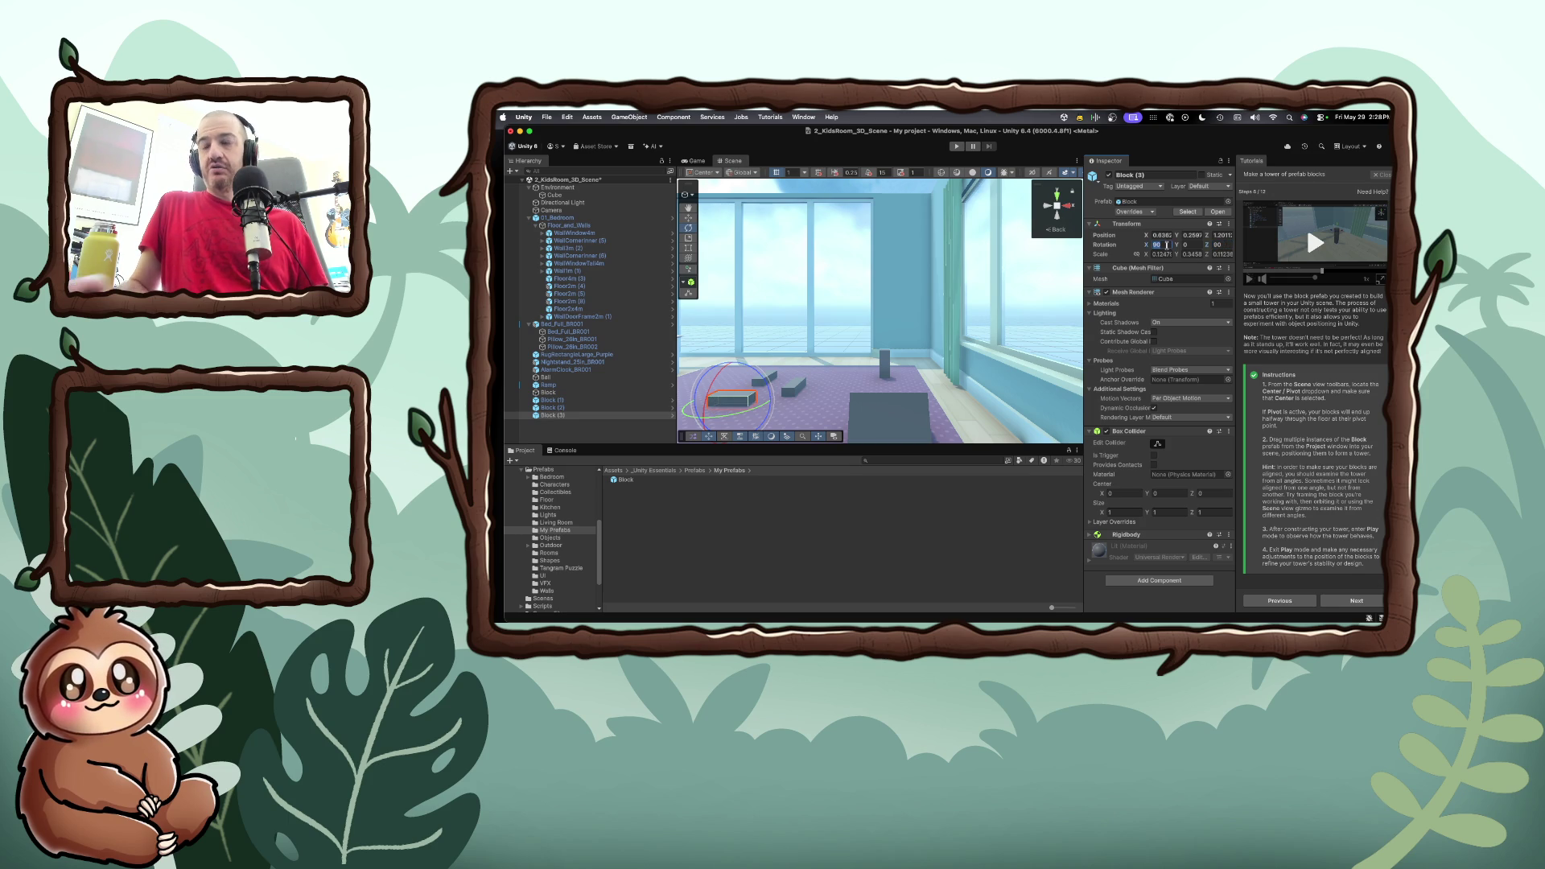
pyautogui.write('80')
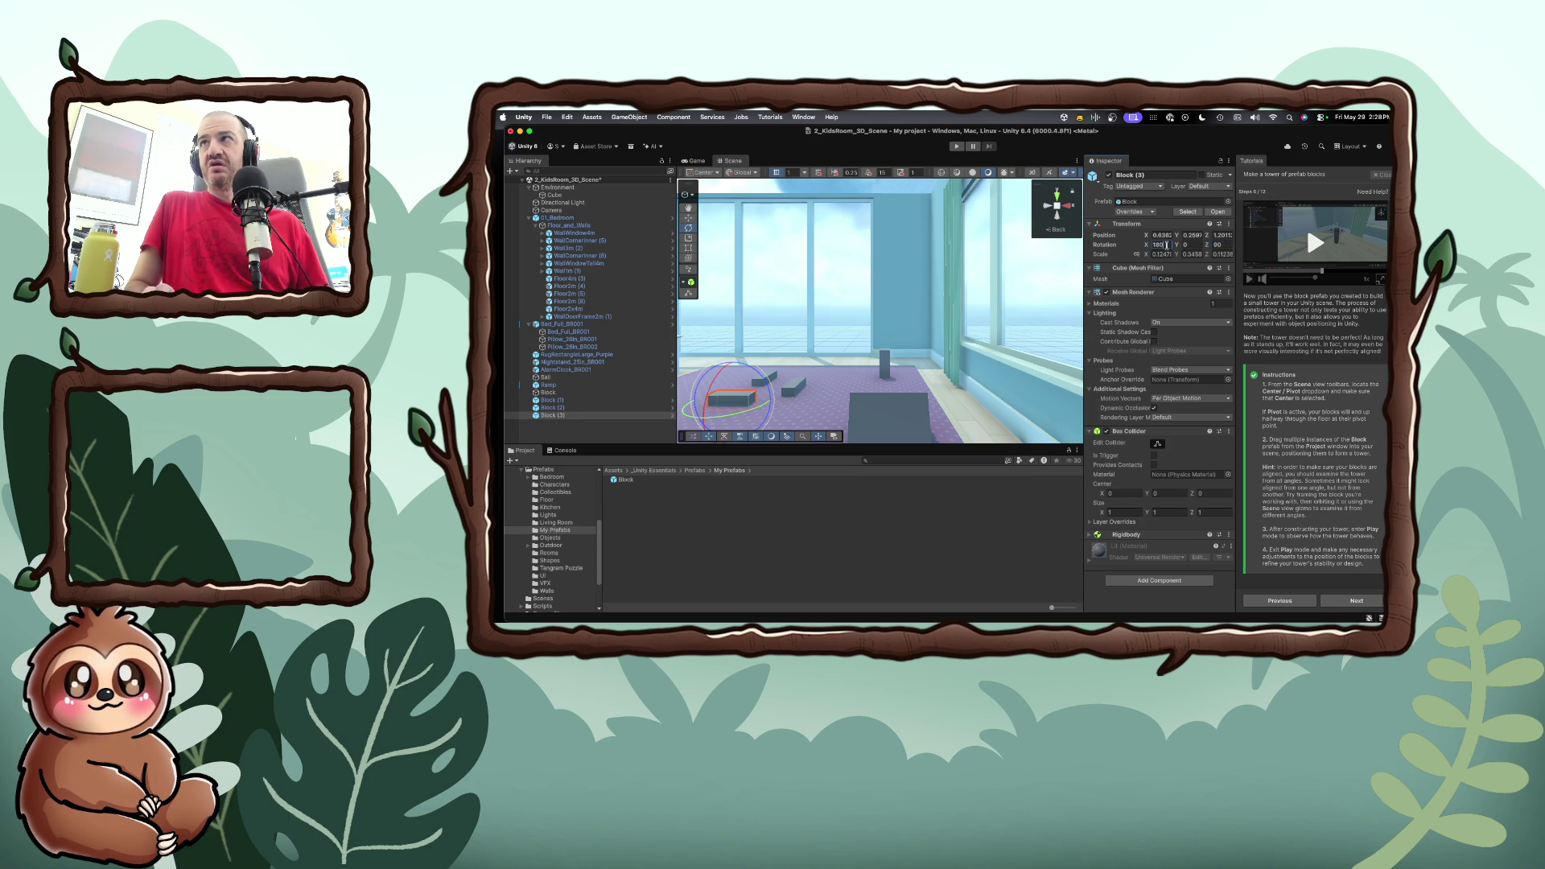
pyautogui.click(1186, 245)
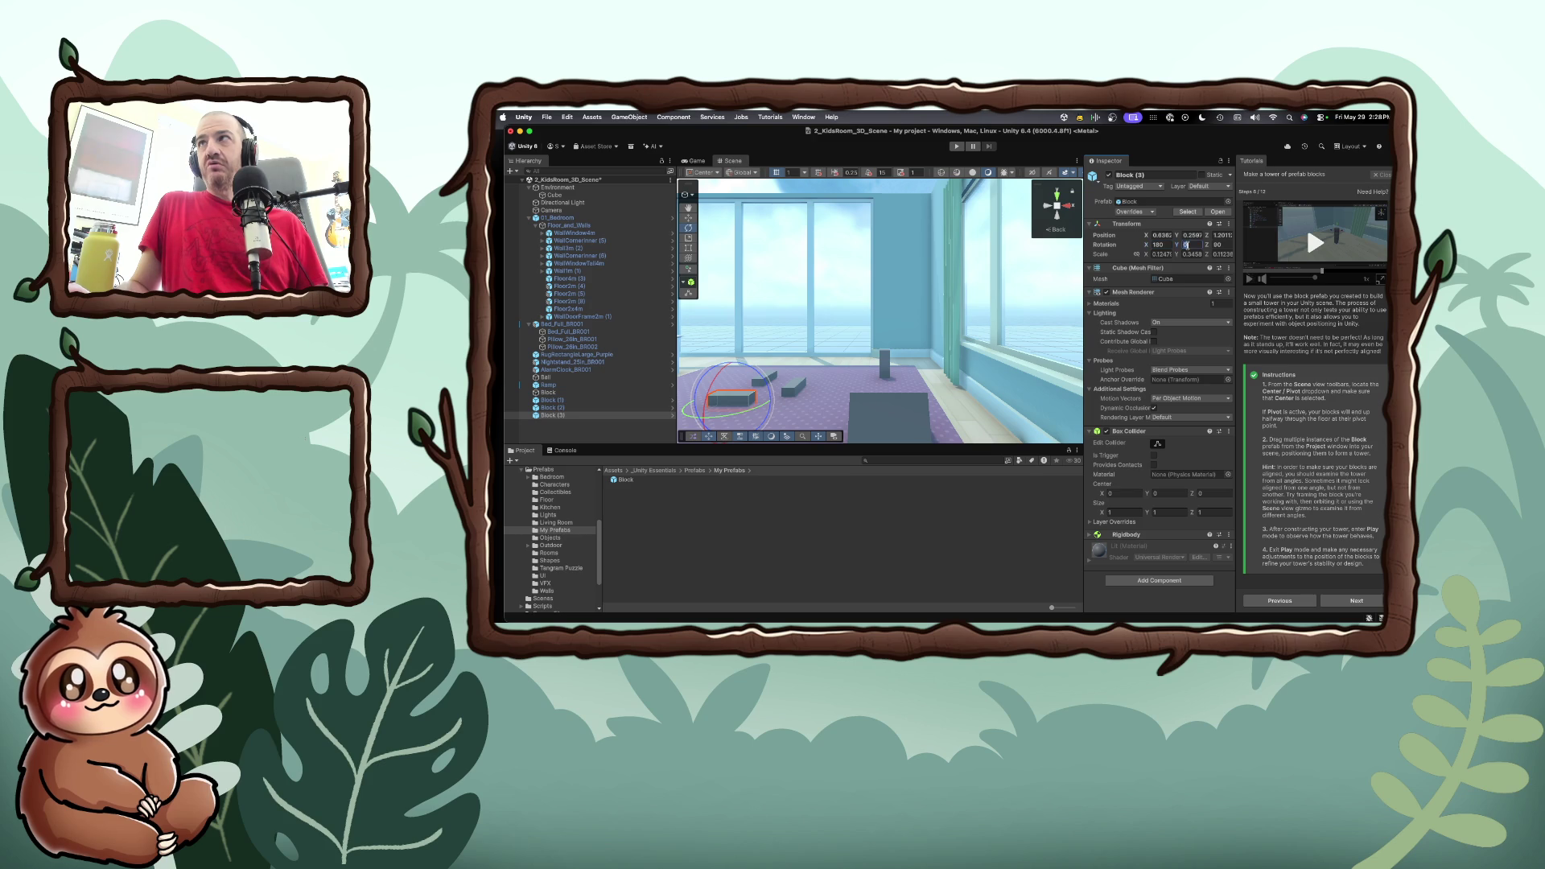
pyautogui.write('90')
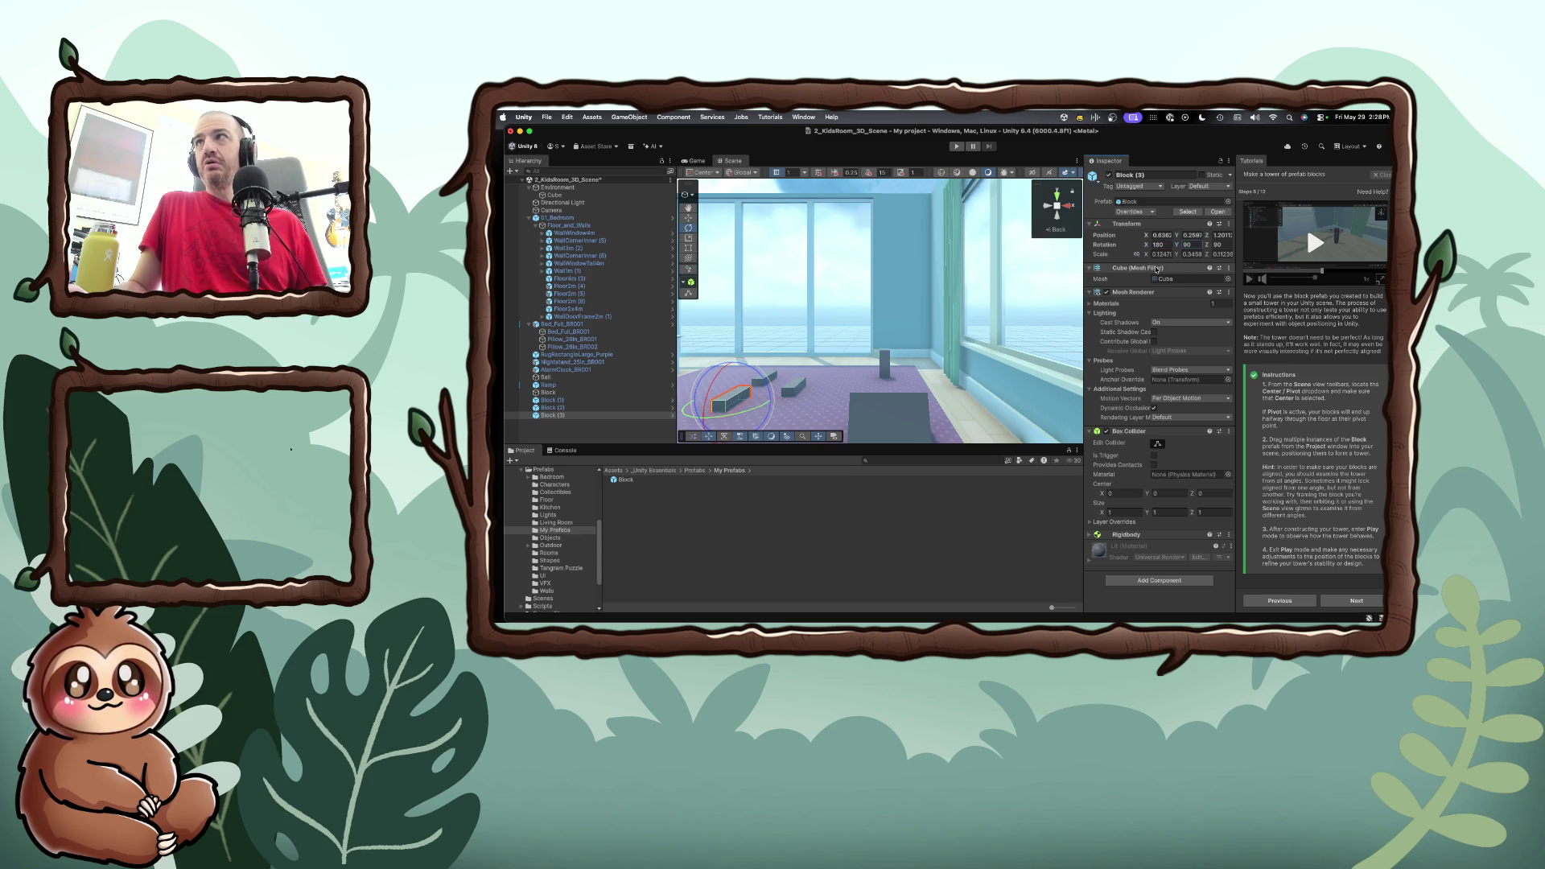
# Lower the Block onto the floor at a height of about 0.28
pyautogui.click(1194, 233)
pyautogui.write('0.')
pyautogui.press('Return')
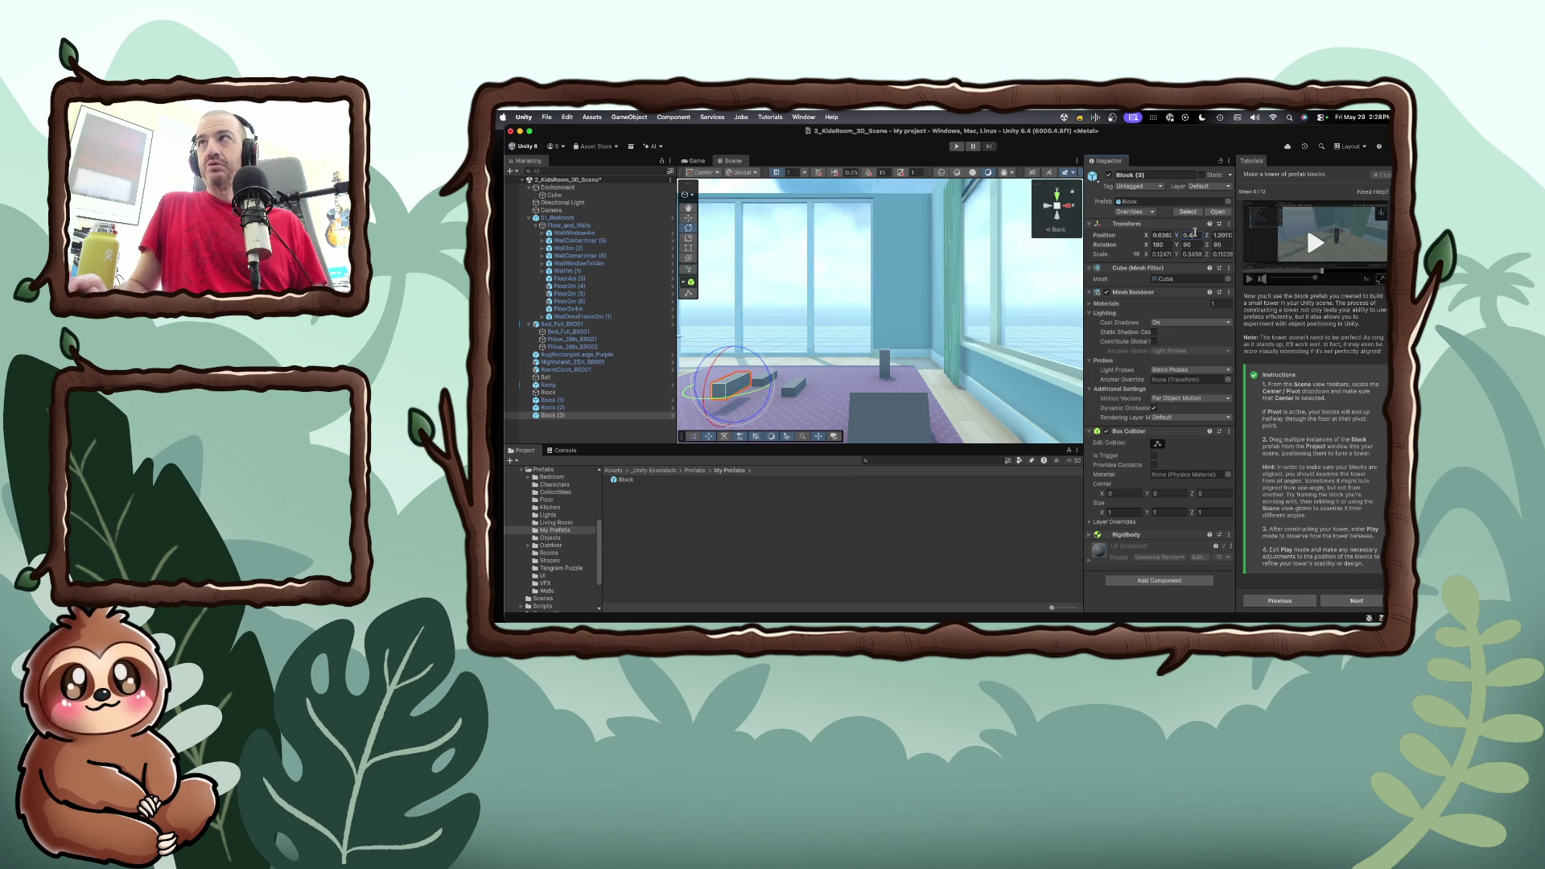
pyautogui.moveTo(1177, 236); pyautogui.dragTo(1174, 235)
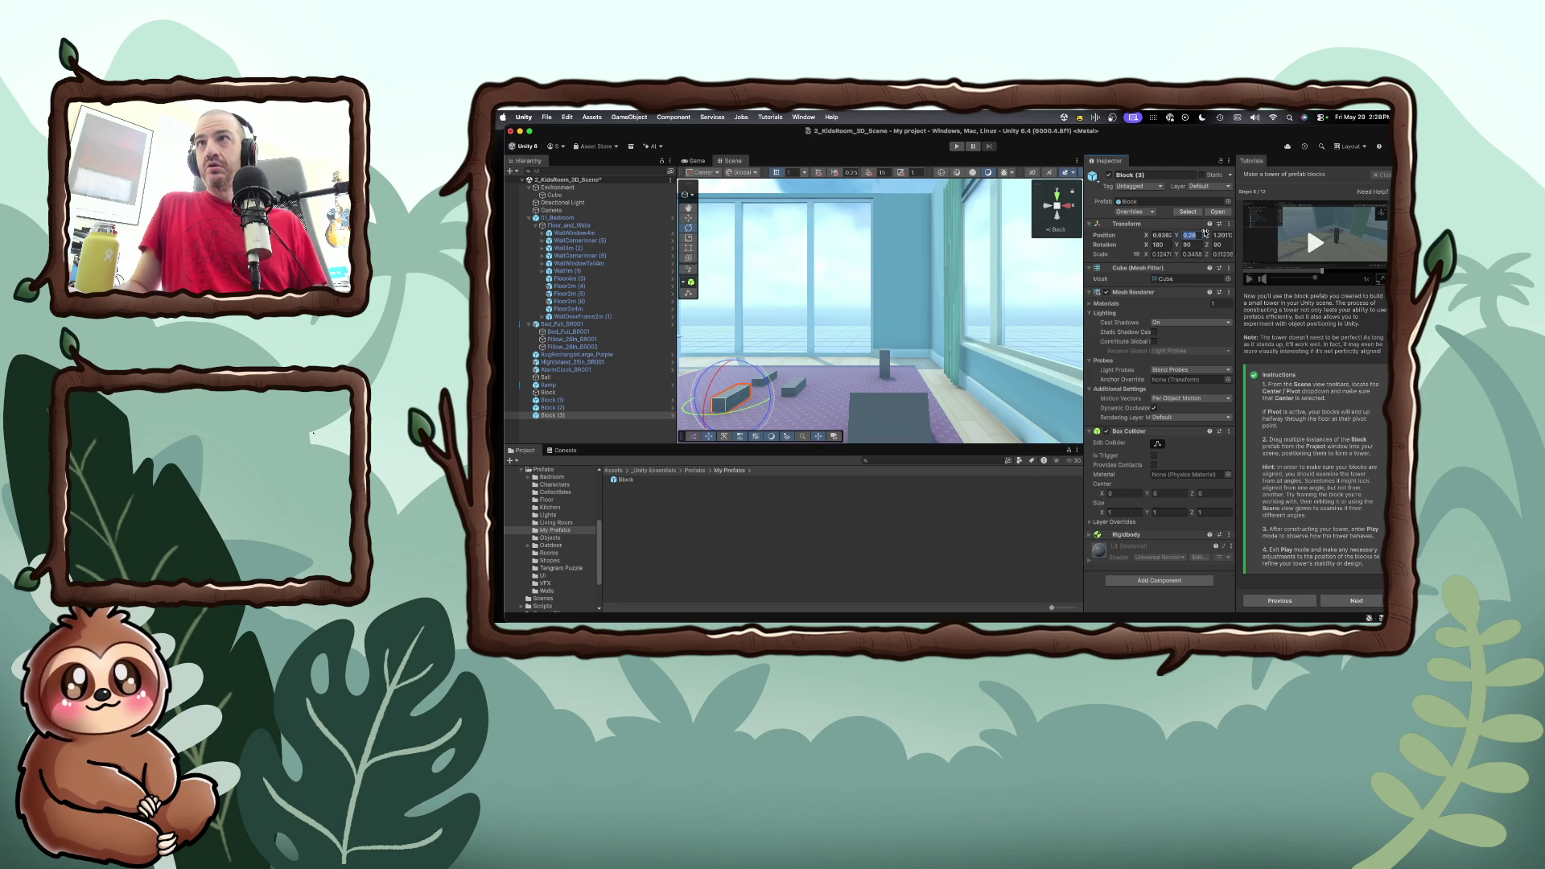
pyautogui.press('Return')
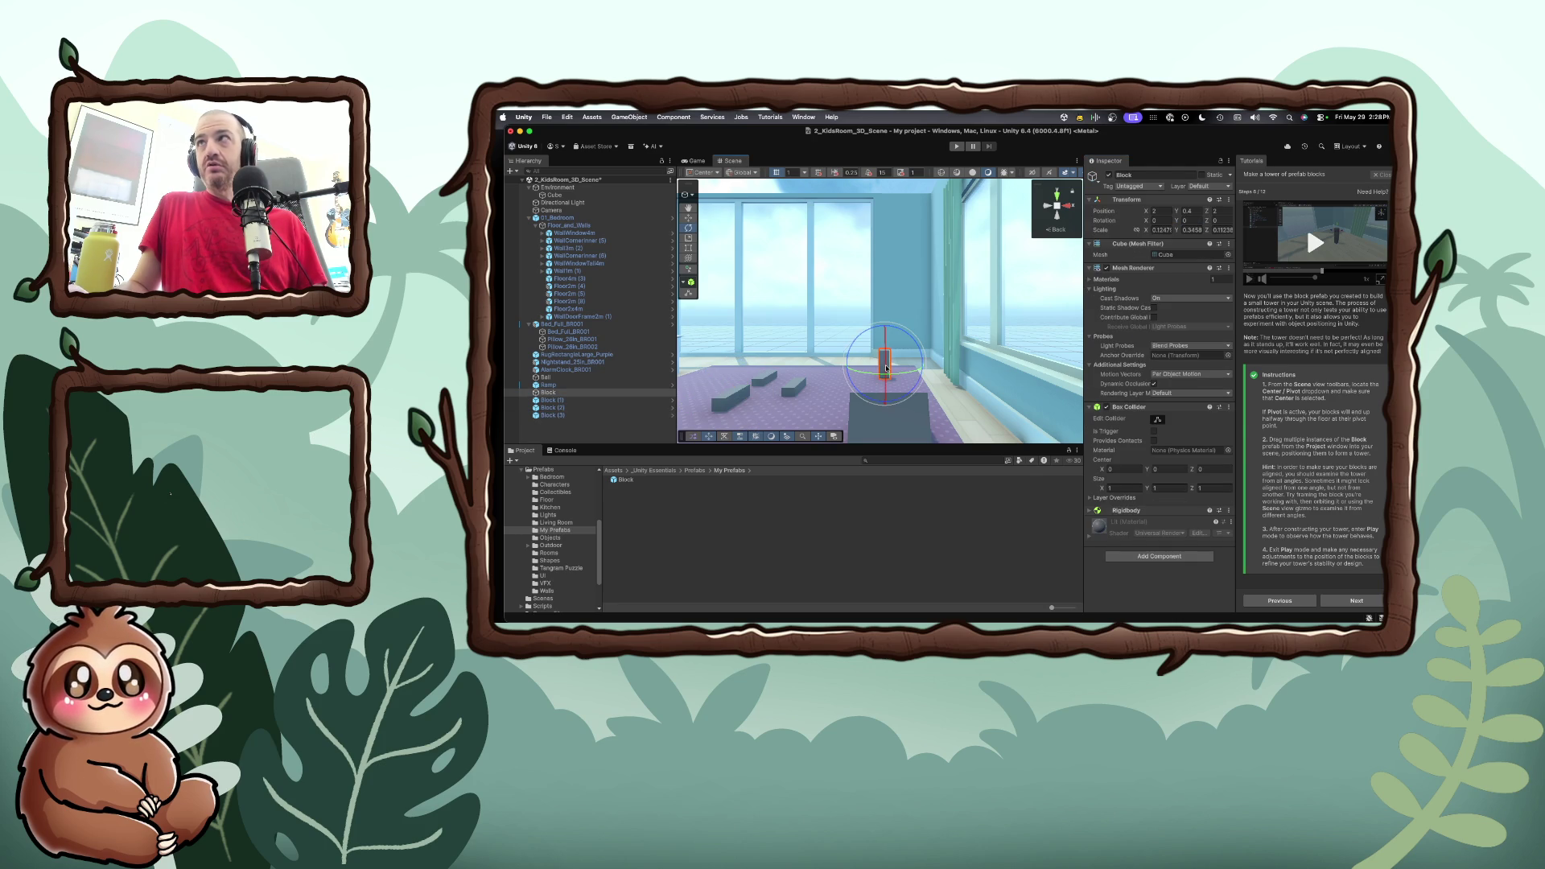
# Select Block (3) and try a height of 0.4
pyautogui.click(728, 398)
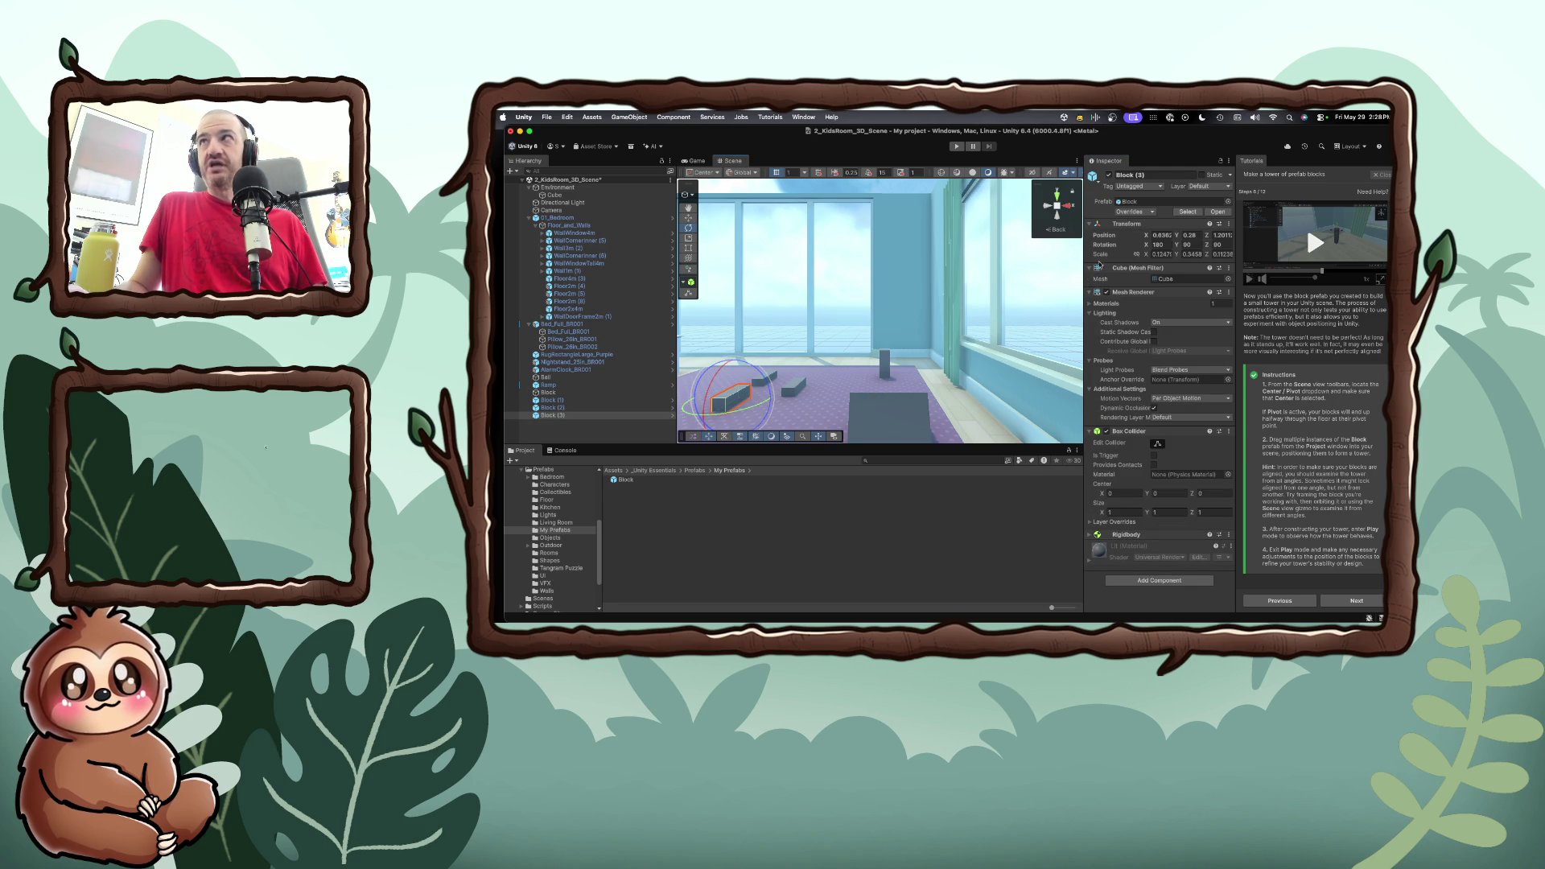
pyautogui.click(1190, 235)
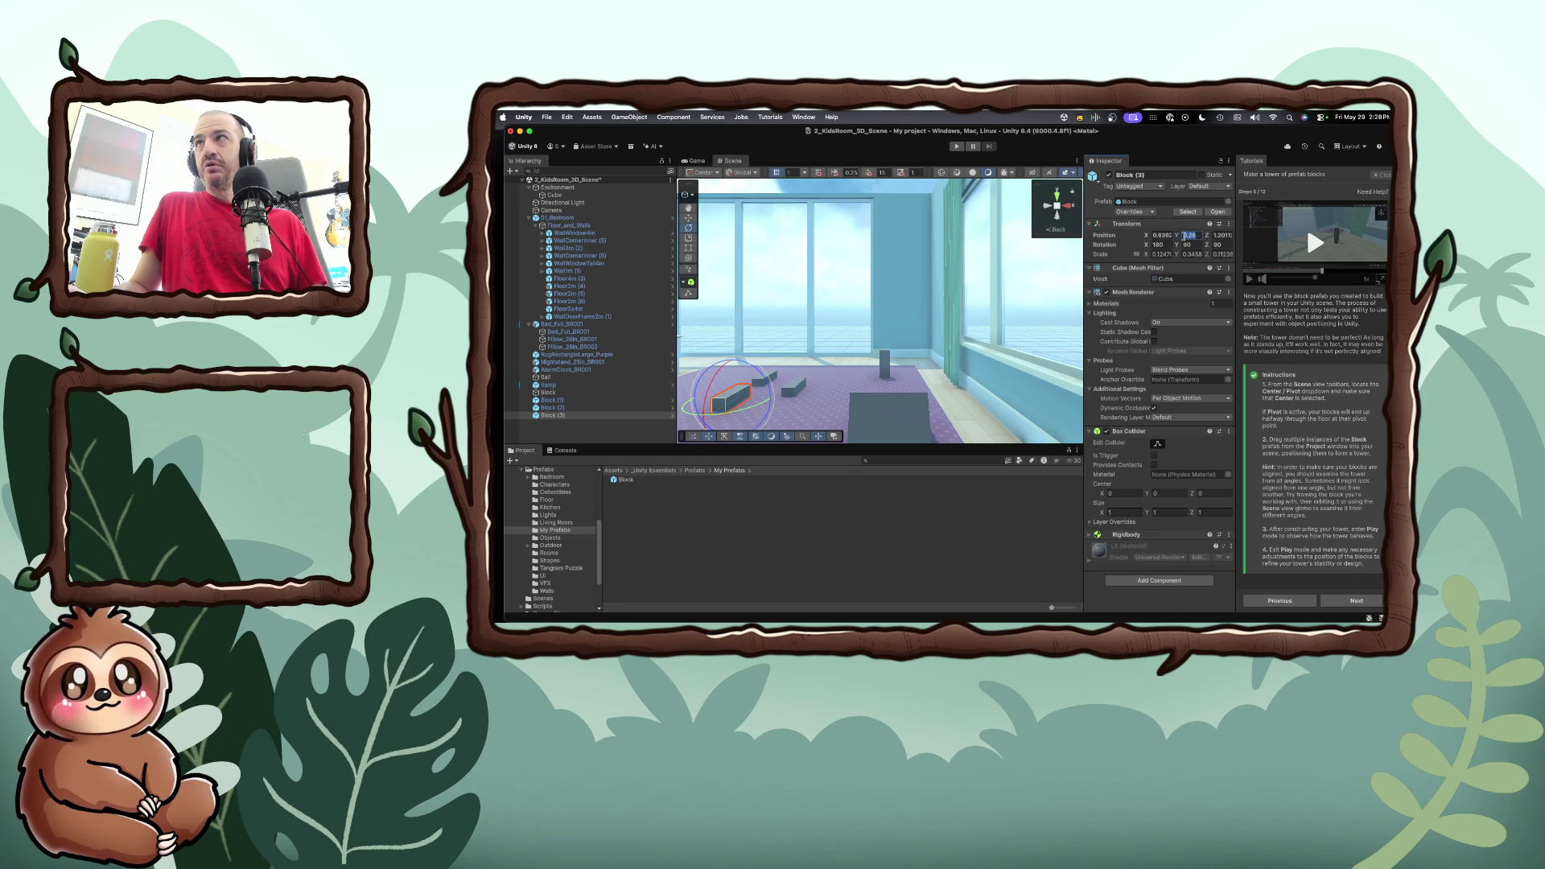
pyautogui.write('0')
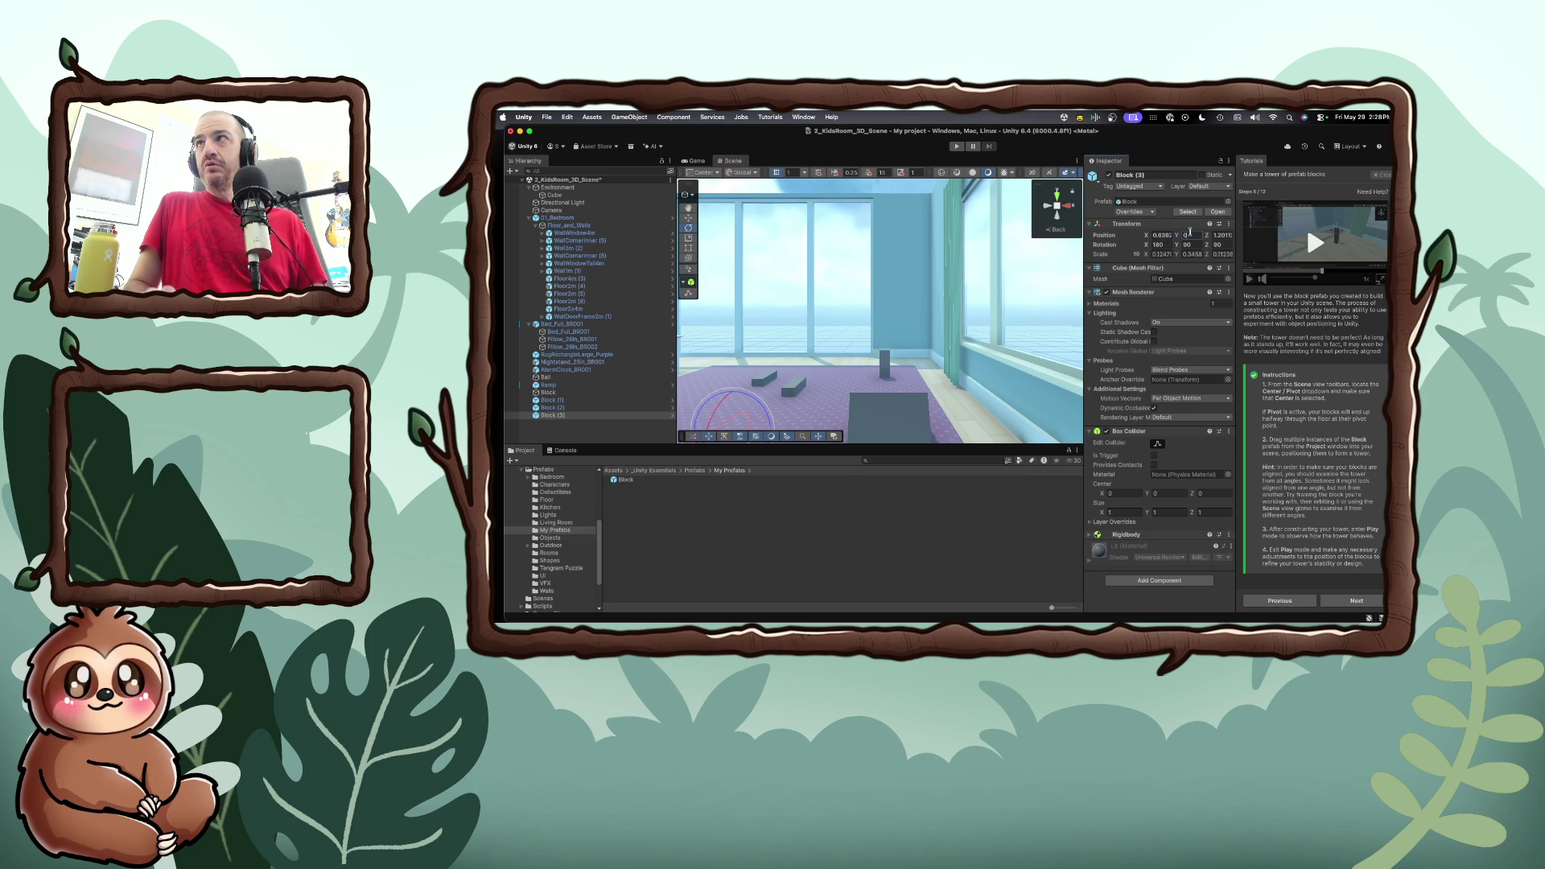
pyautogui.write('.4')
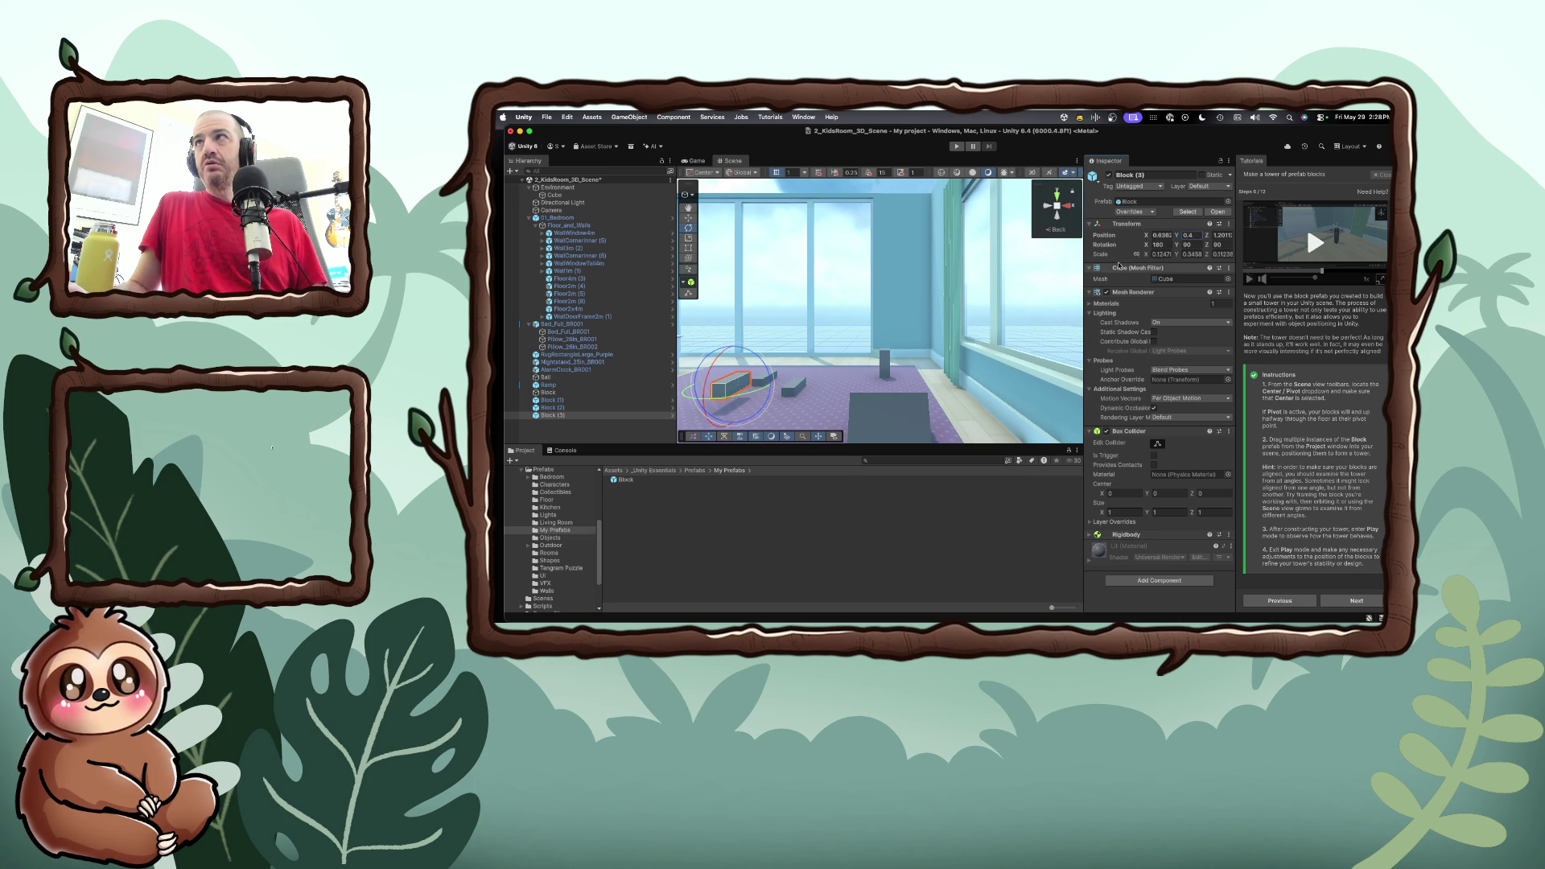
pyautogui.click(887, 364)
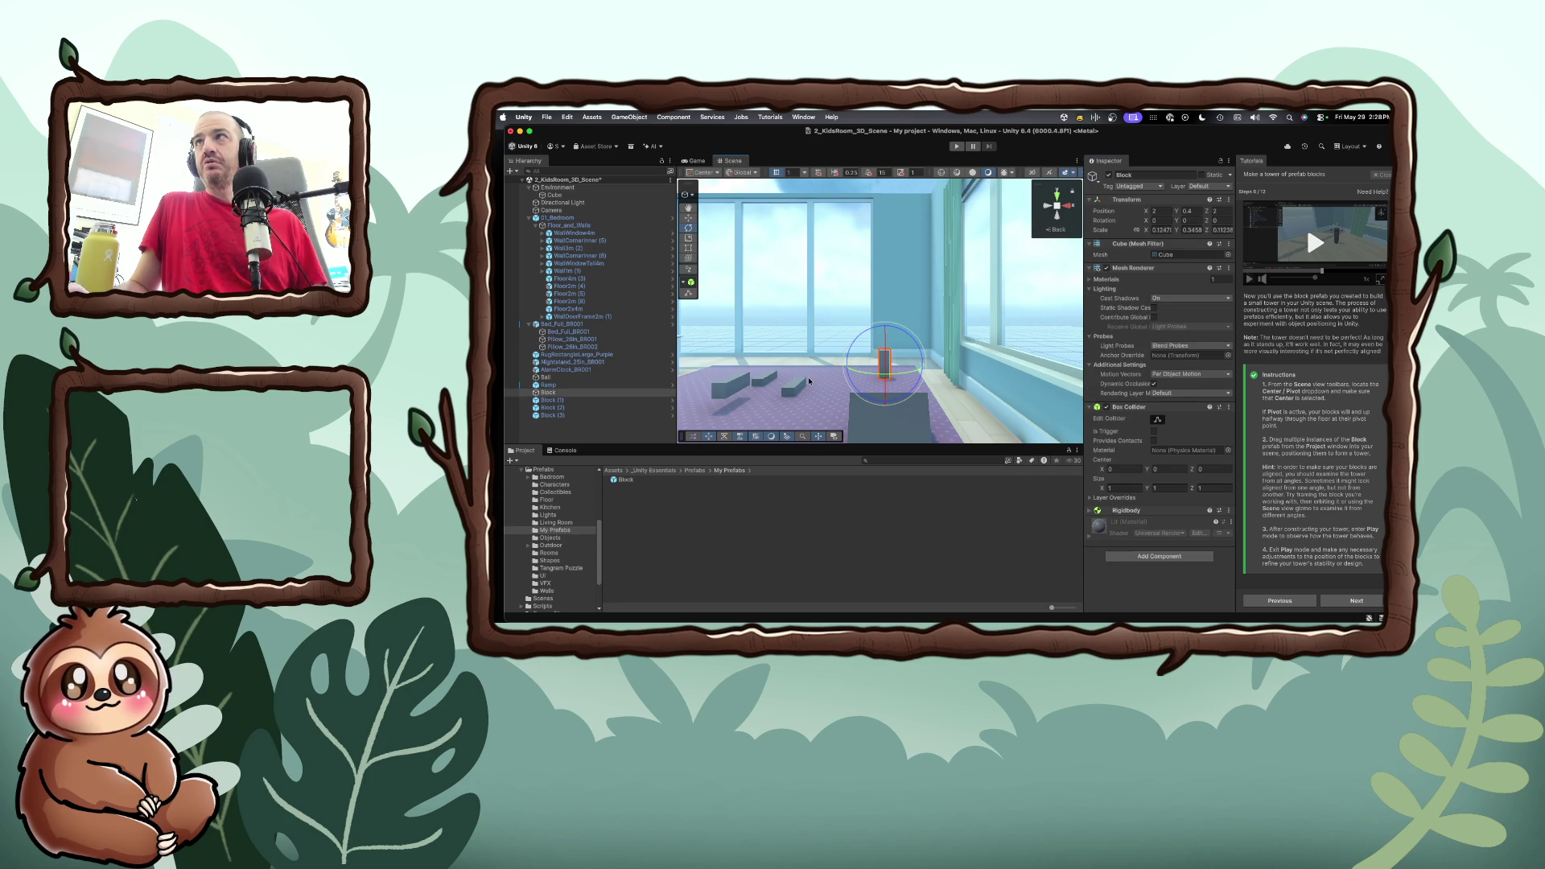
pyautogui.click(736, 386)
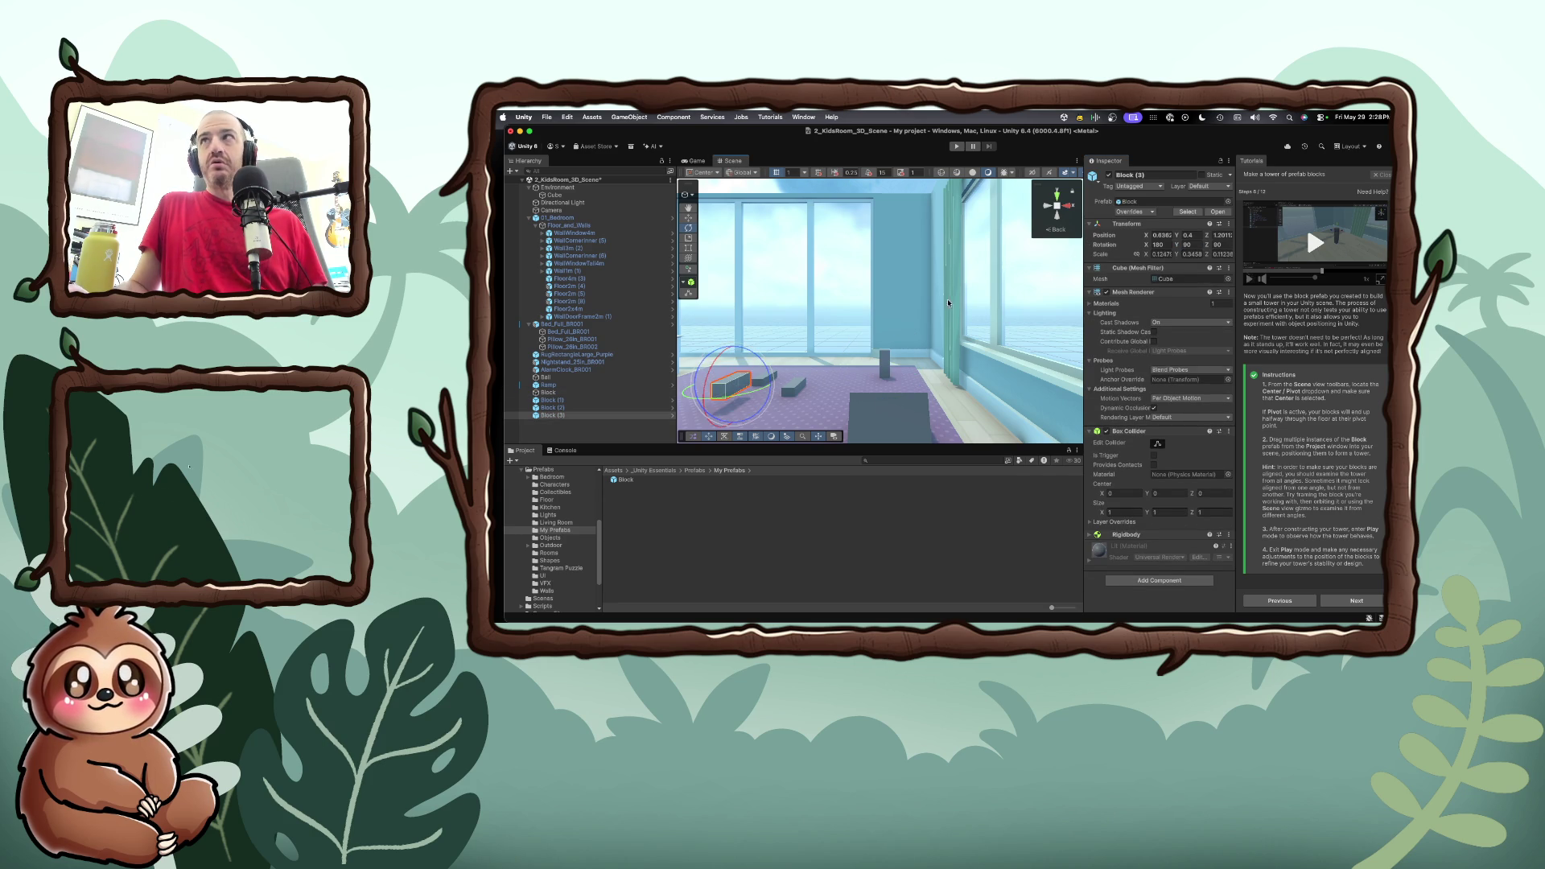
# Zero Block (3)'s rotation and set its position to Z 1.79 and Y 0.28
pyautogui.click(1158, 245)
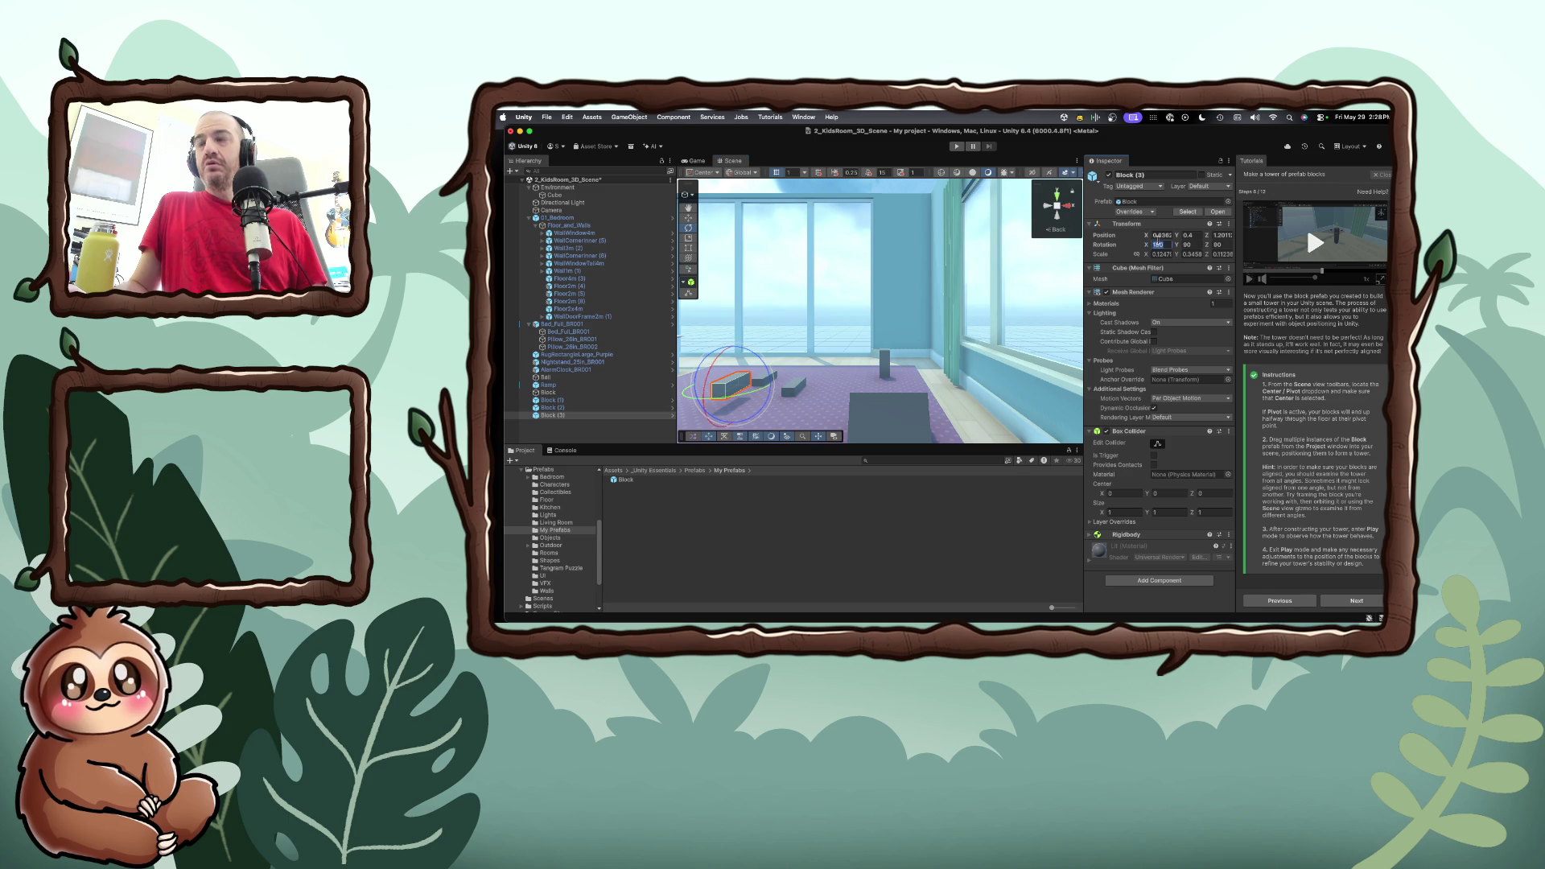
pyautogui.write('0')
pyautogui.press('Tab')
pyautogui.write('0')
pyautogui.press('Tab')
pyautogui.write('0')
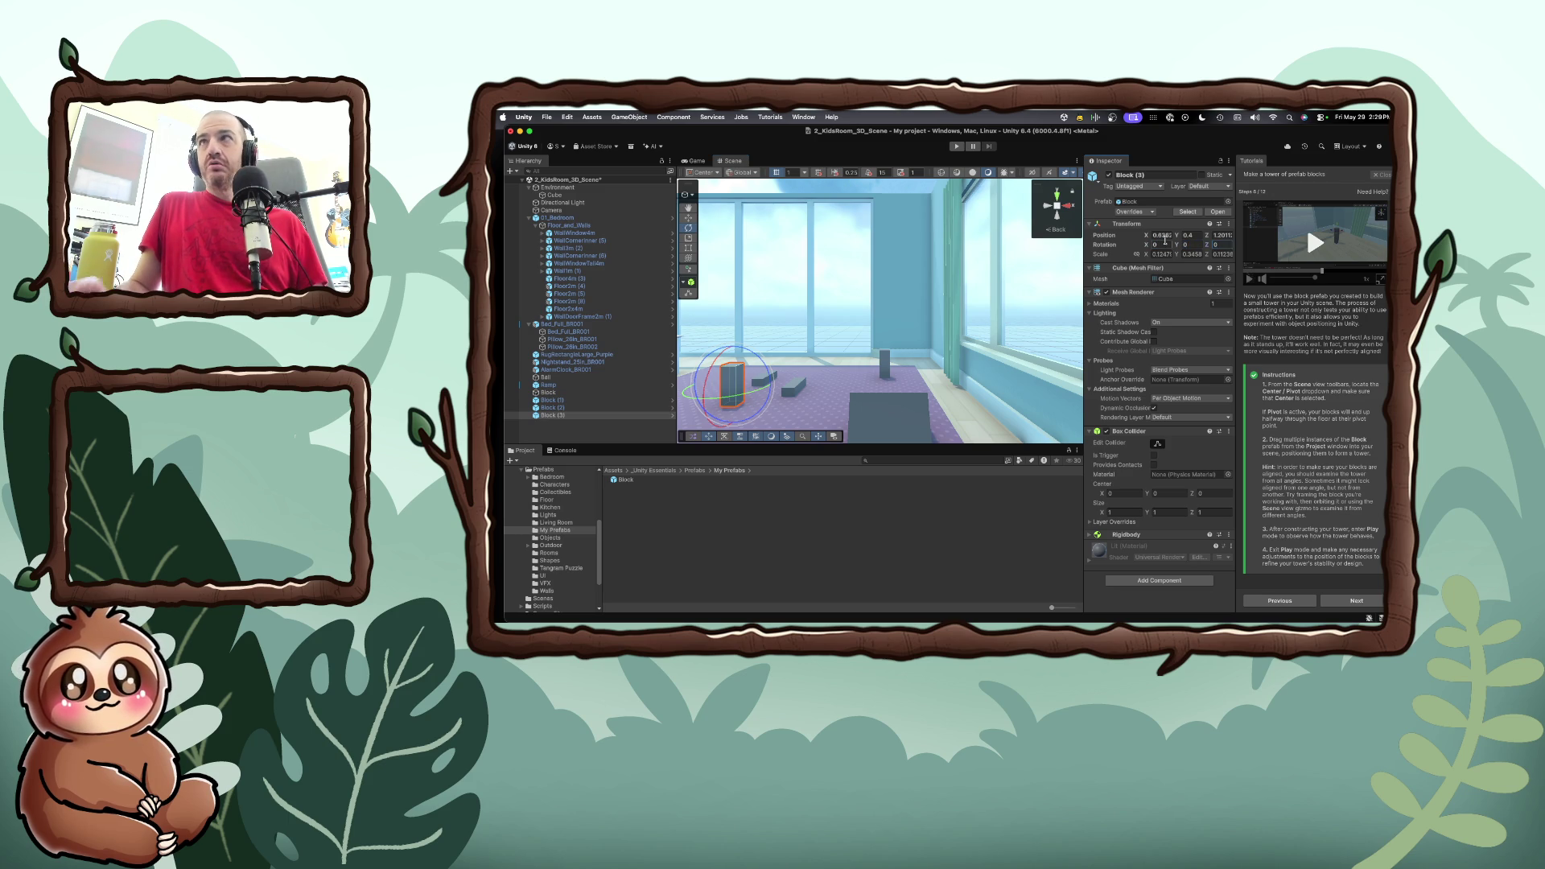
pyautogui.press('Return')
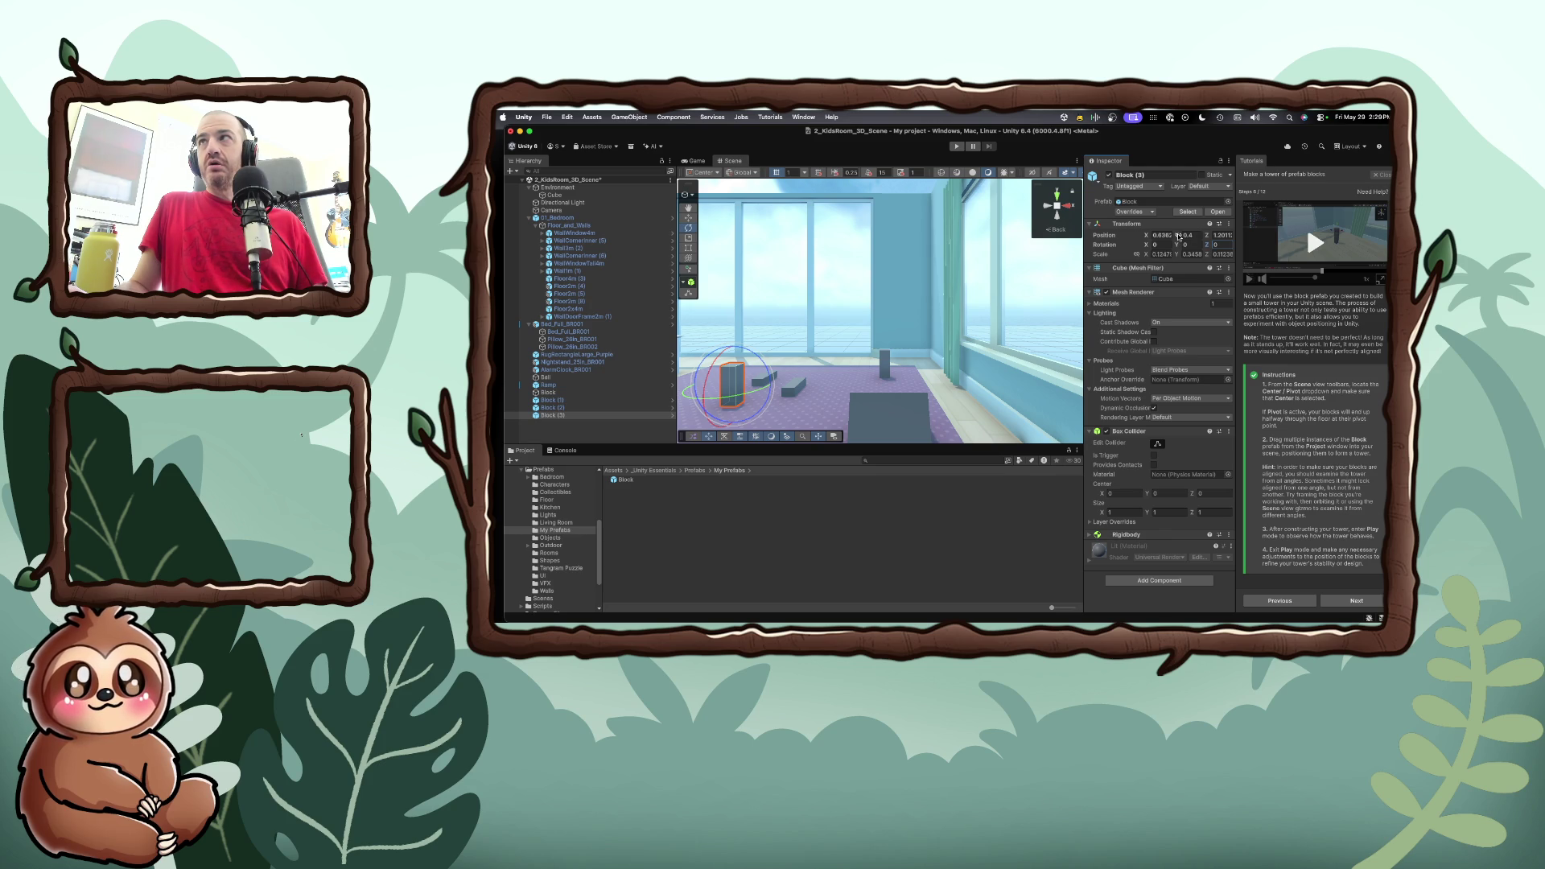
pyautogui.moveTo(1207, 235); pyautogui.dragTo(1215, 235)
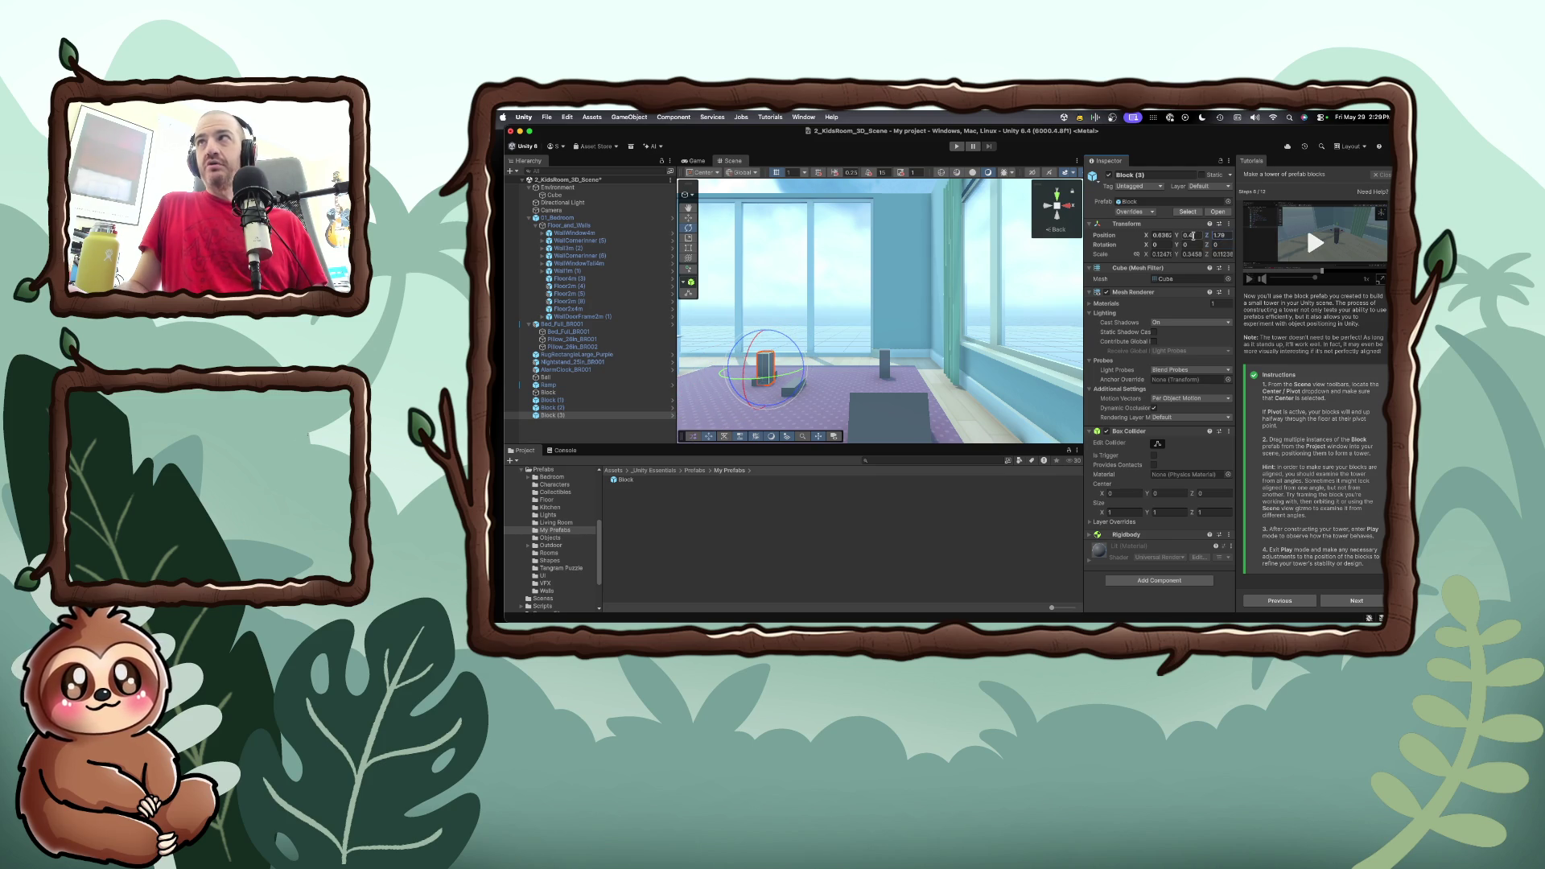
pyautogui.moveTo(1179, 239); pyautogui.dragTo(1184, 238)
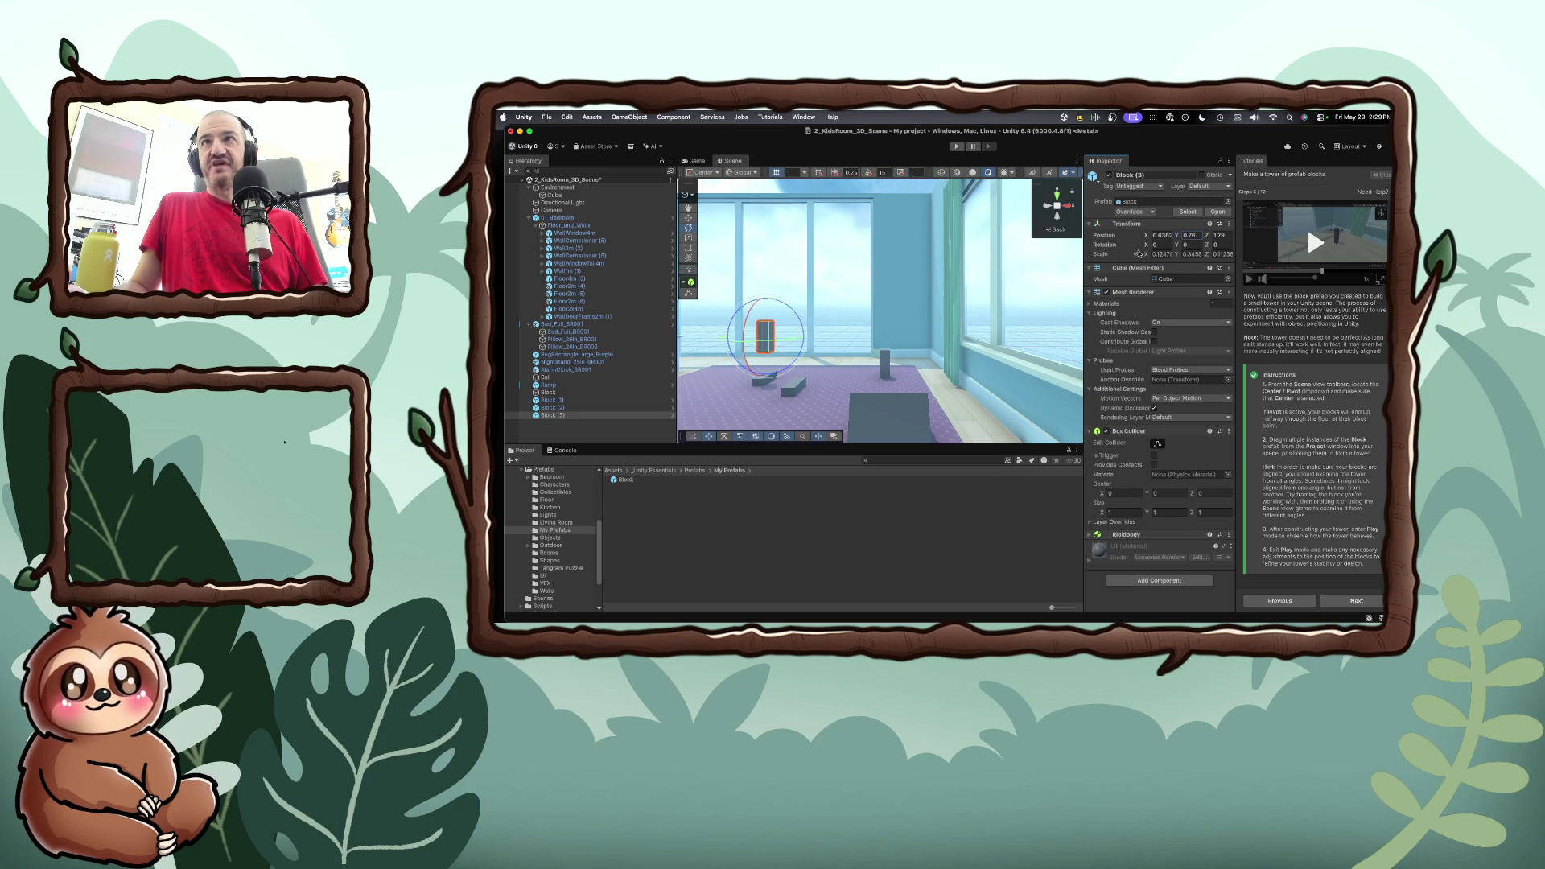
# From a top-down view, drag Block (3) across the rug to about X 2.036, Z 2.018
pyautogui.press('f')
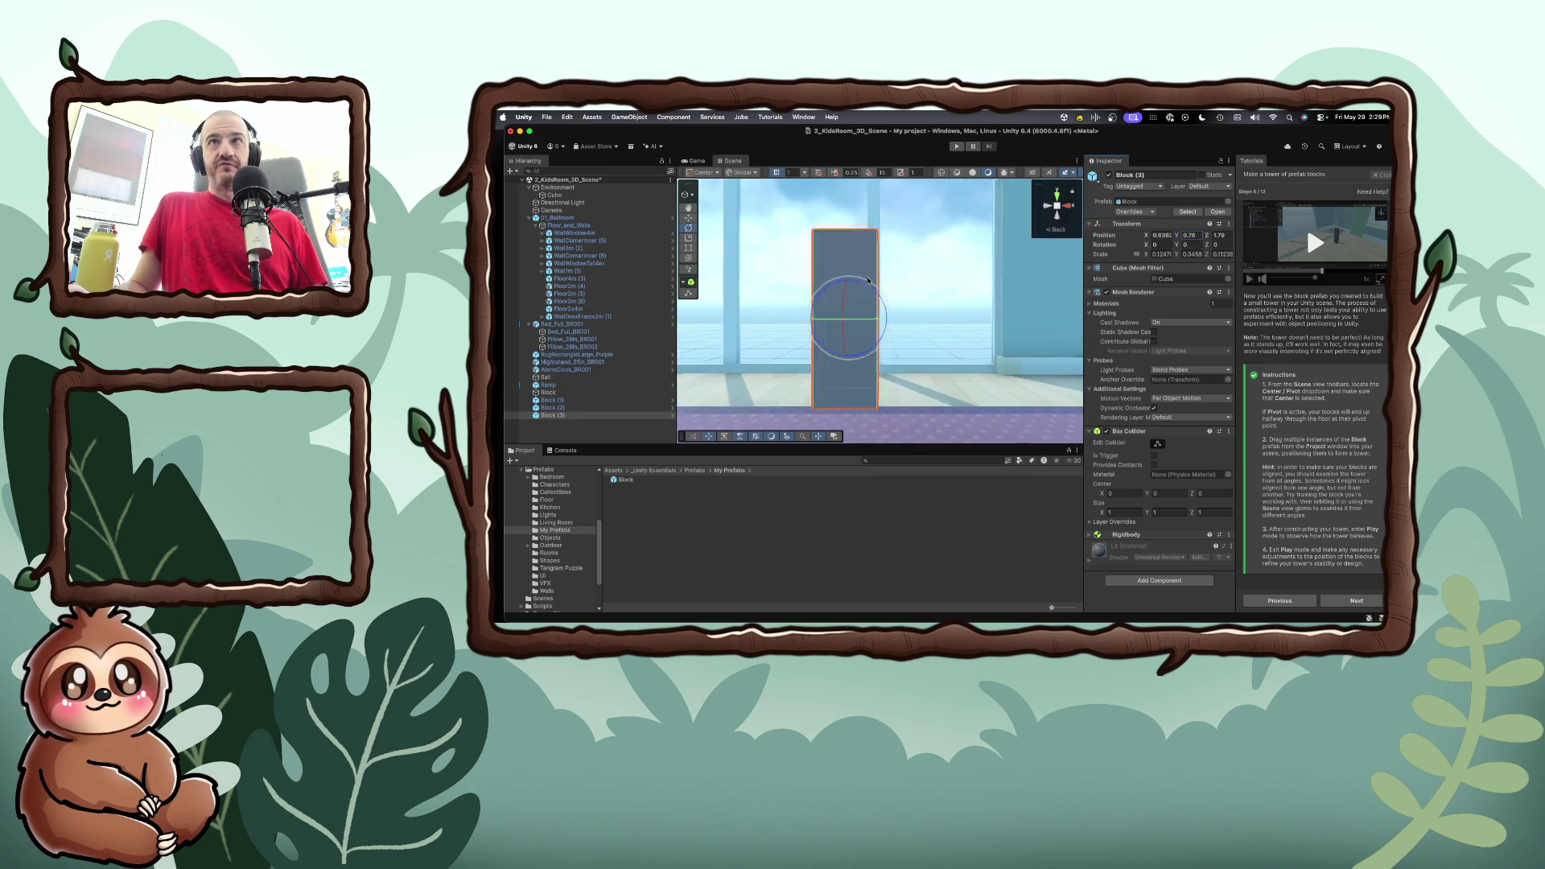
pyautogui.click(1056, 206)
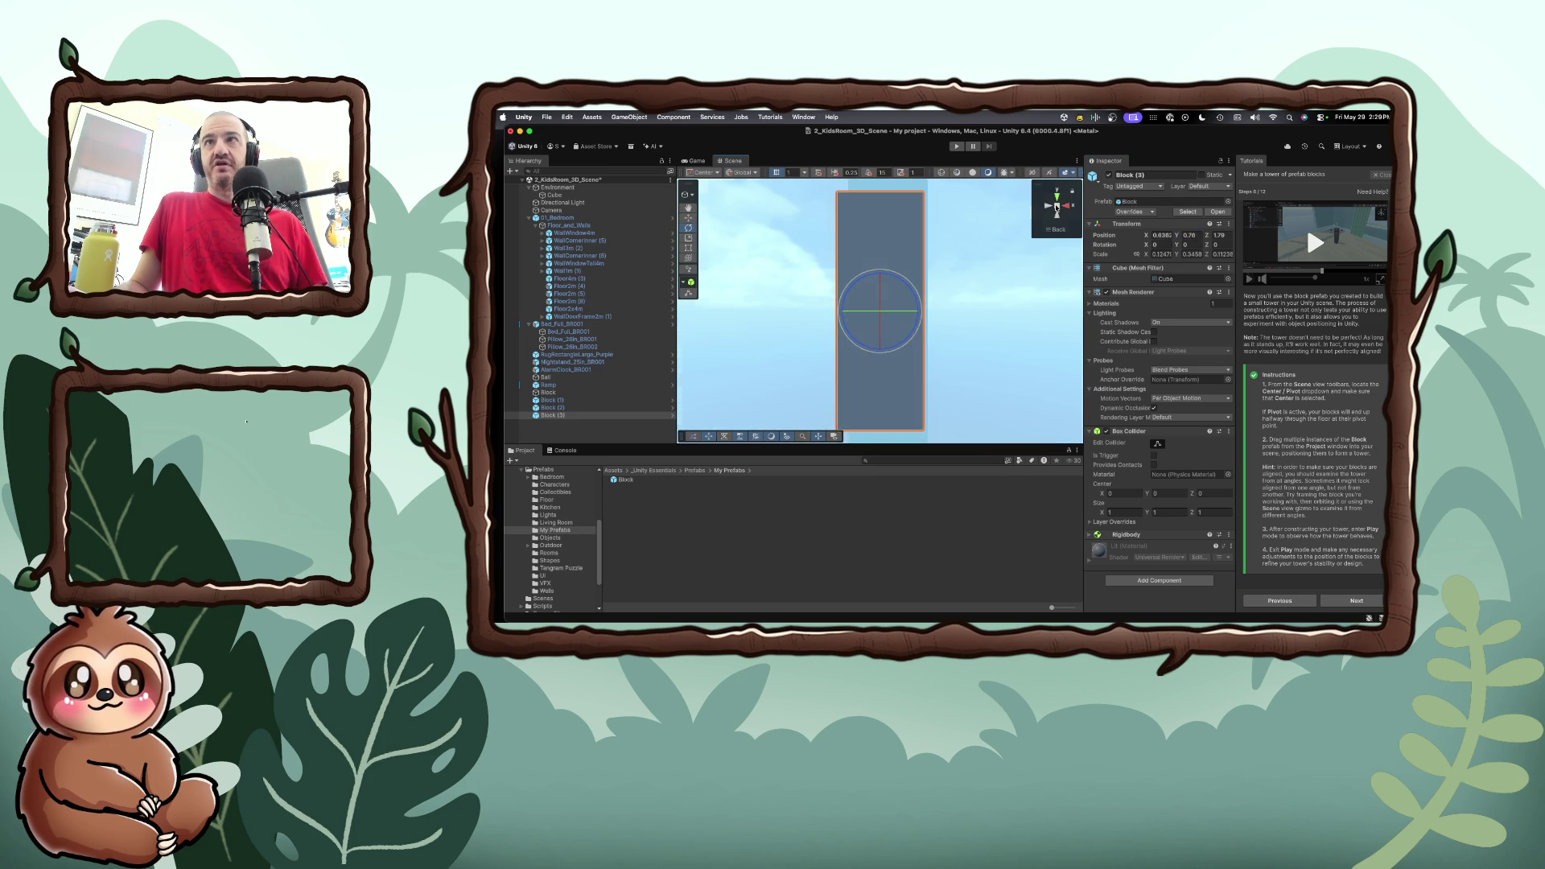
pyautogui.click(1056, 194)
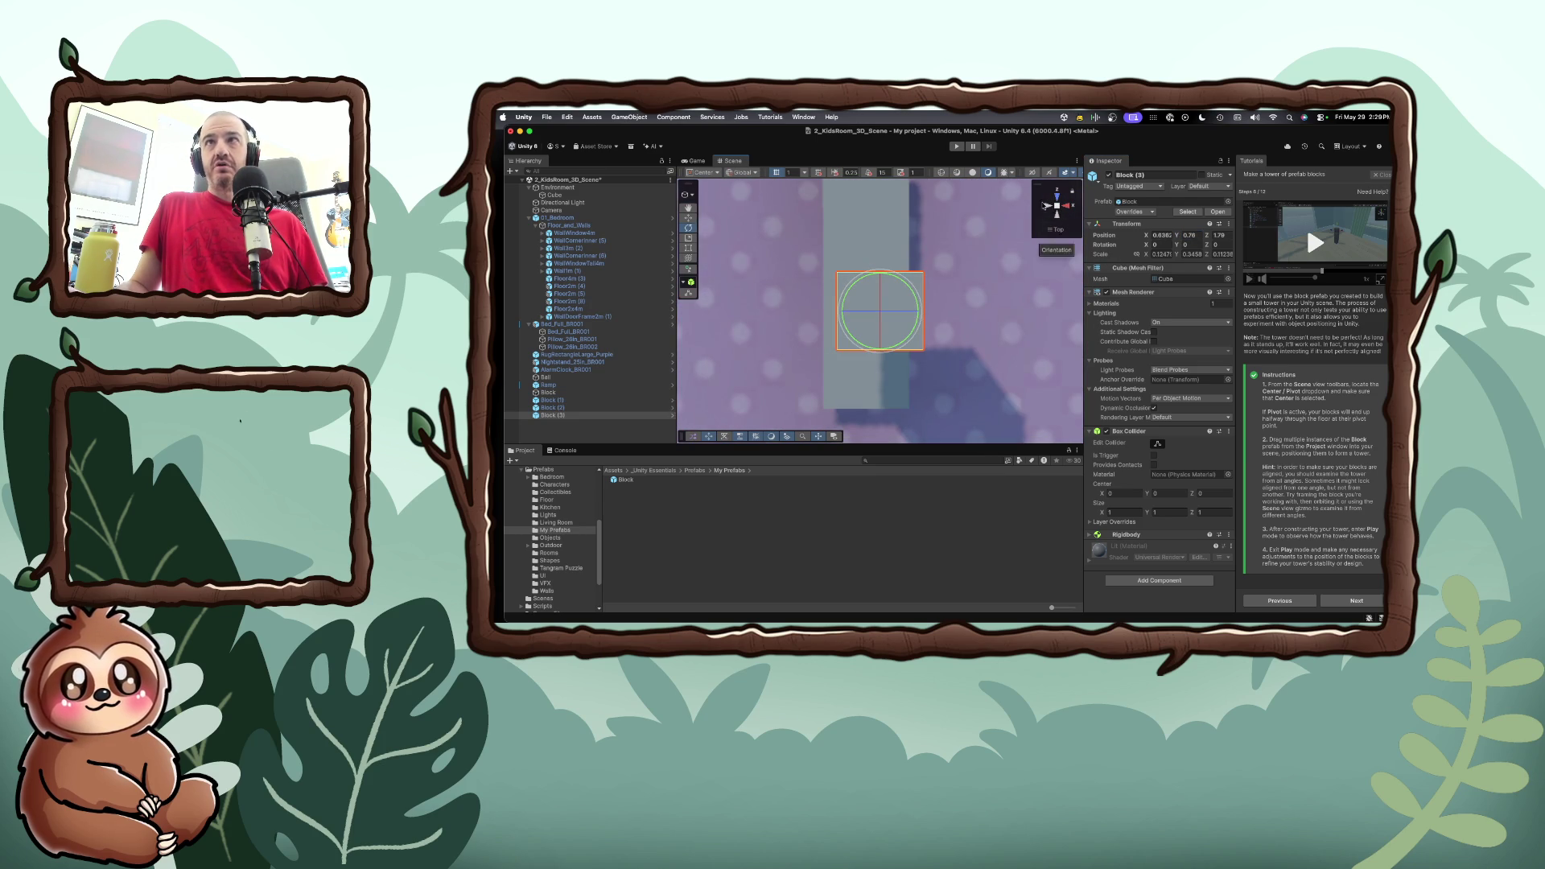
pyautogui.scroll(-5, 819, 329)
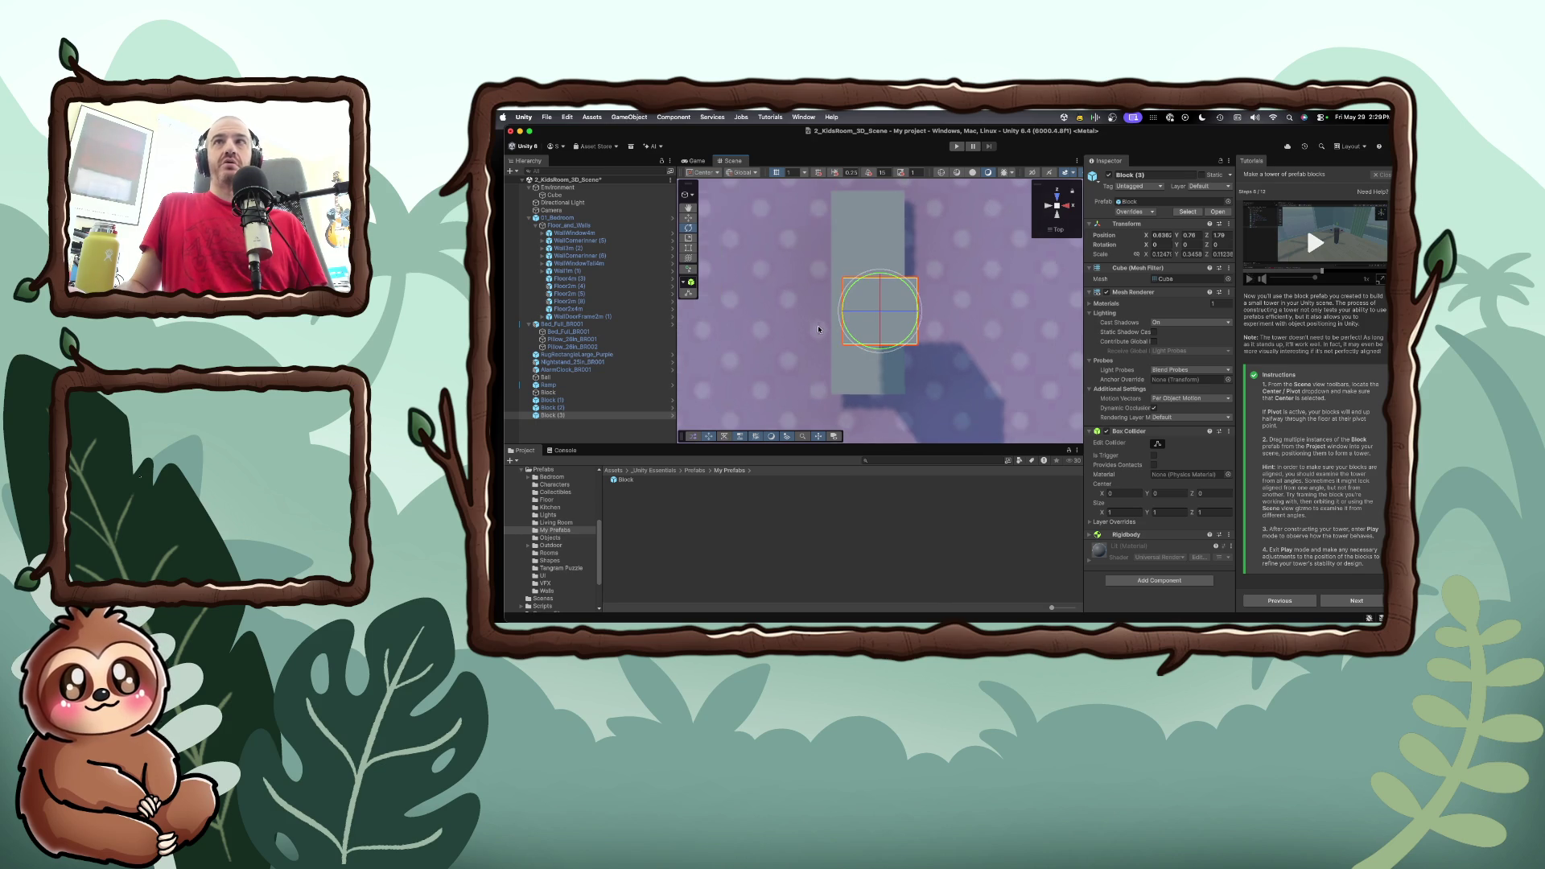
pyautogui.scroll(-4, 823, 329)
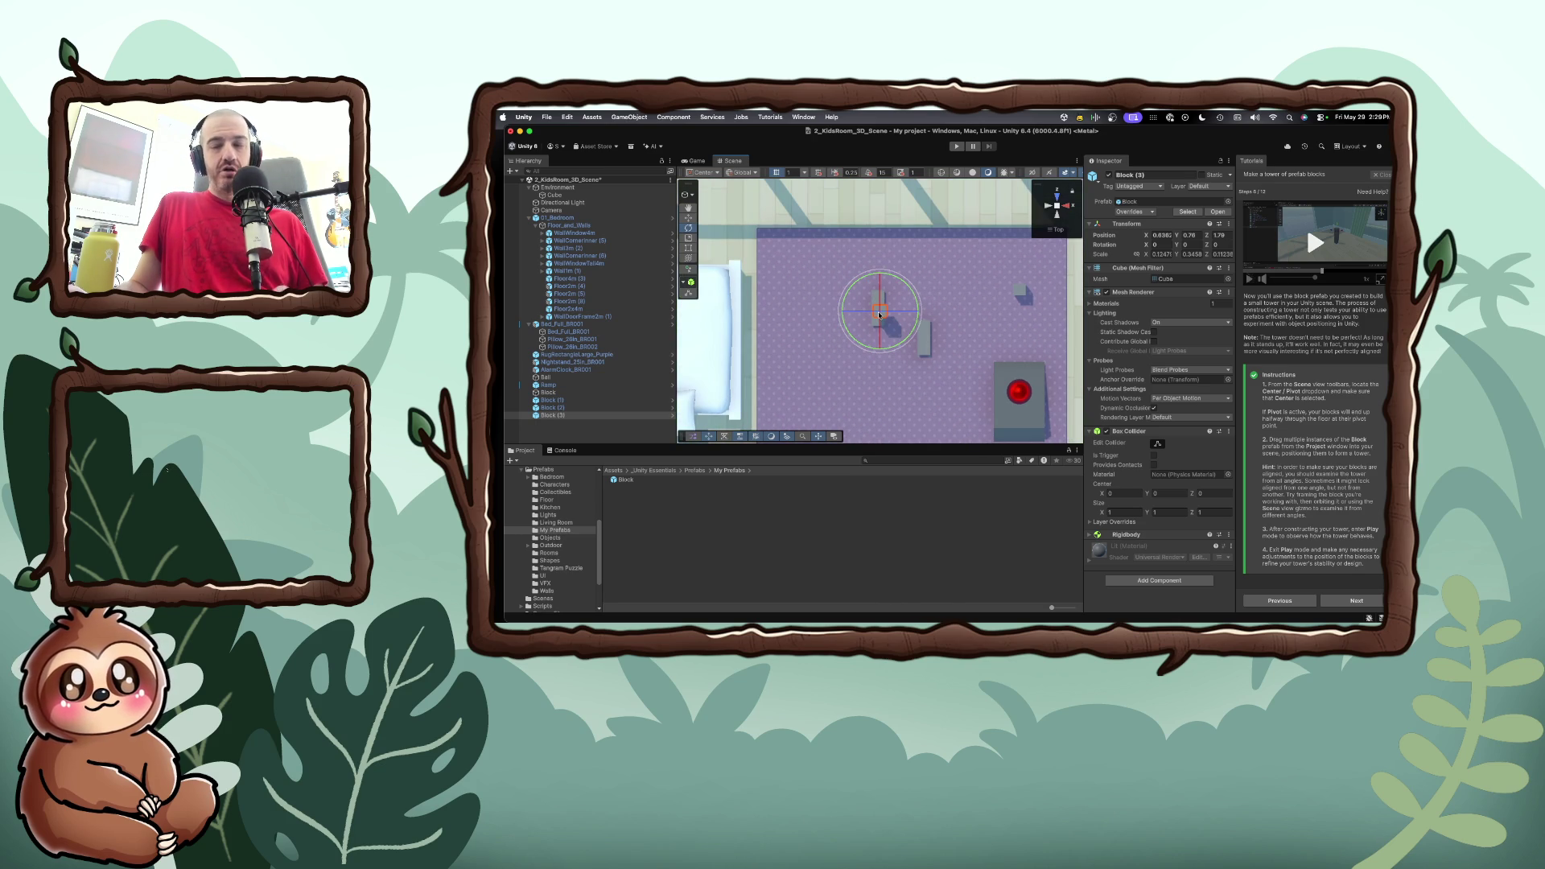
pyautogui.moveTo(879, 316); pyautogui.dragTo(895, 314)
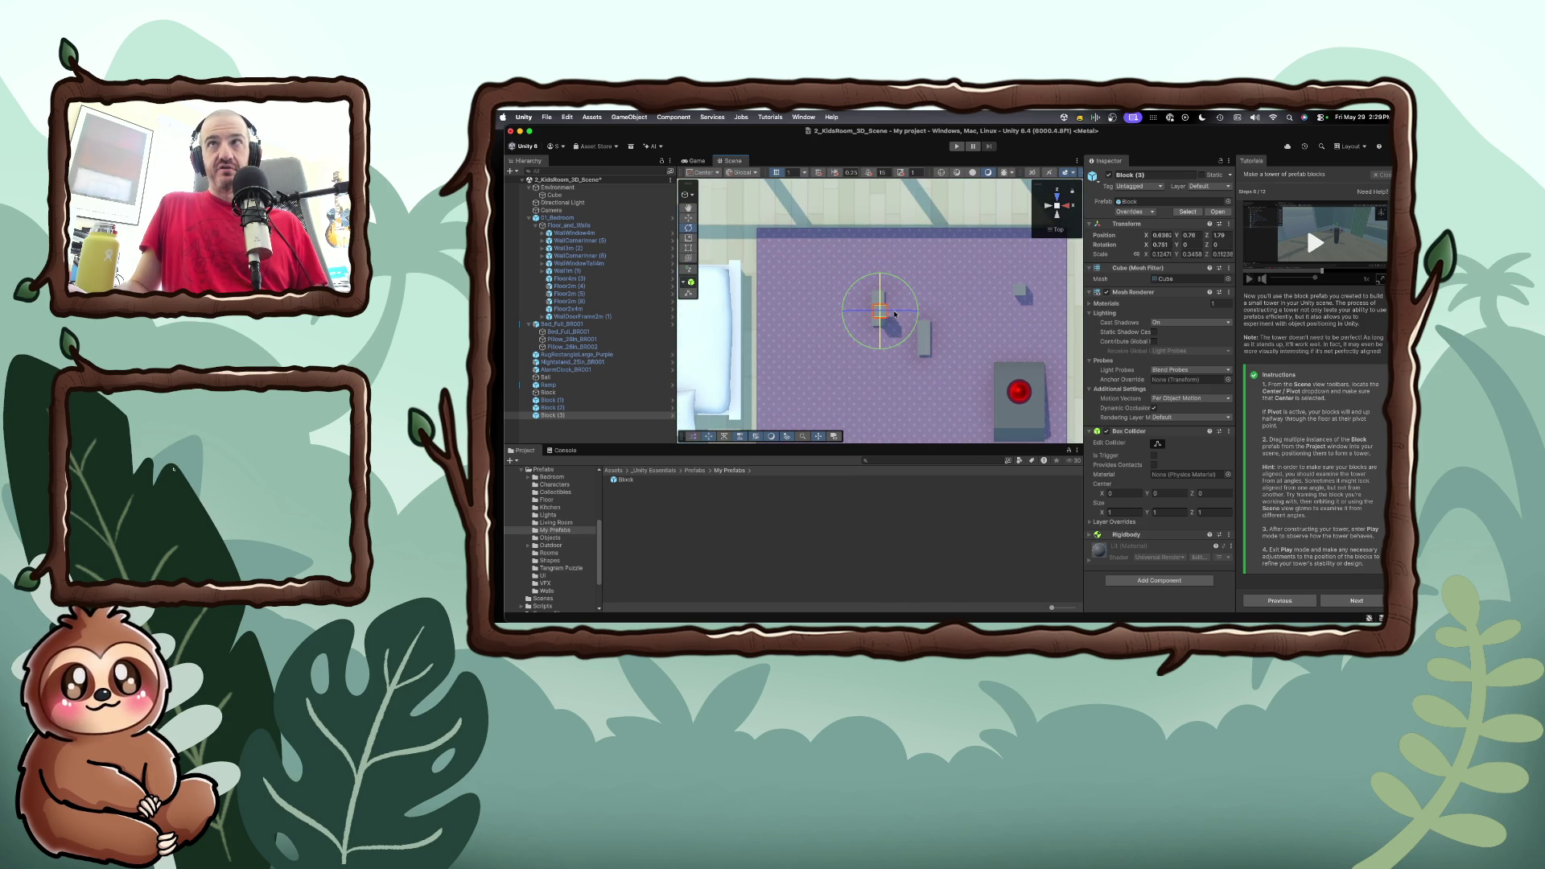
pyautogui.press('super+z')
pyautogui.click(689, 218)
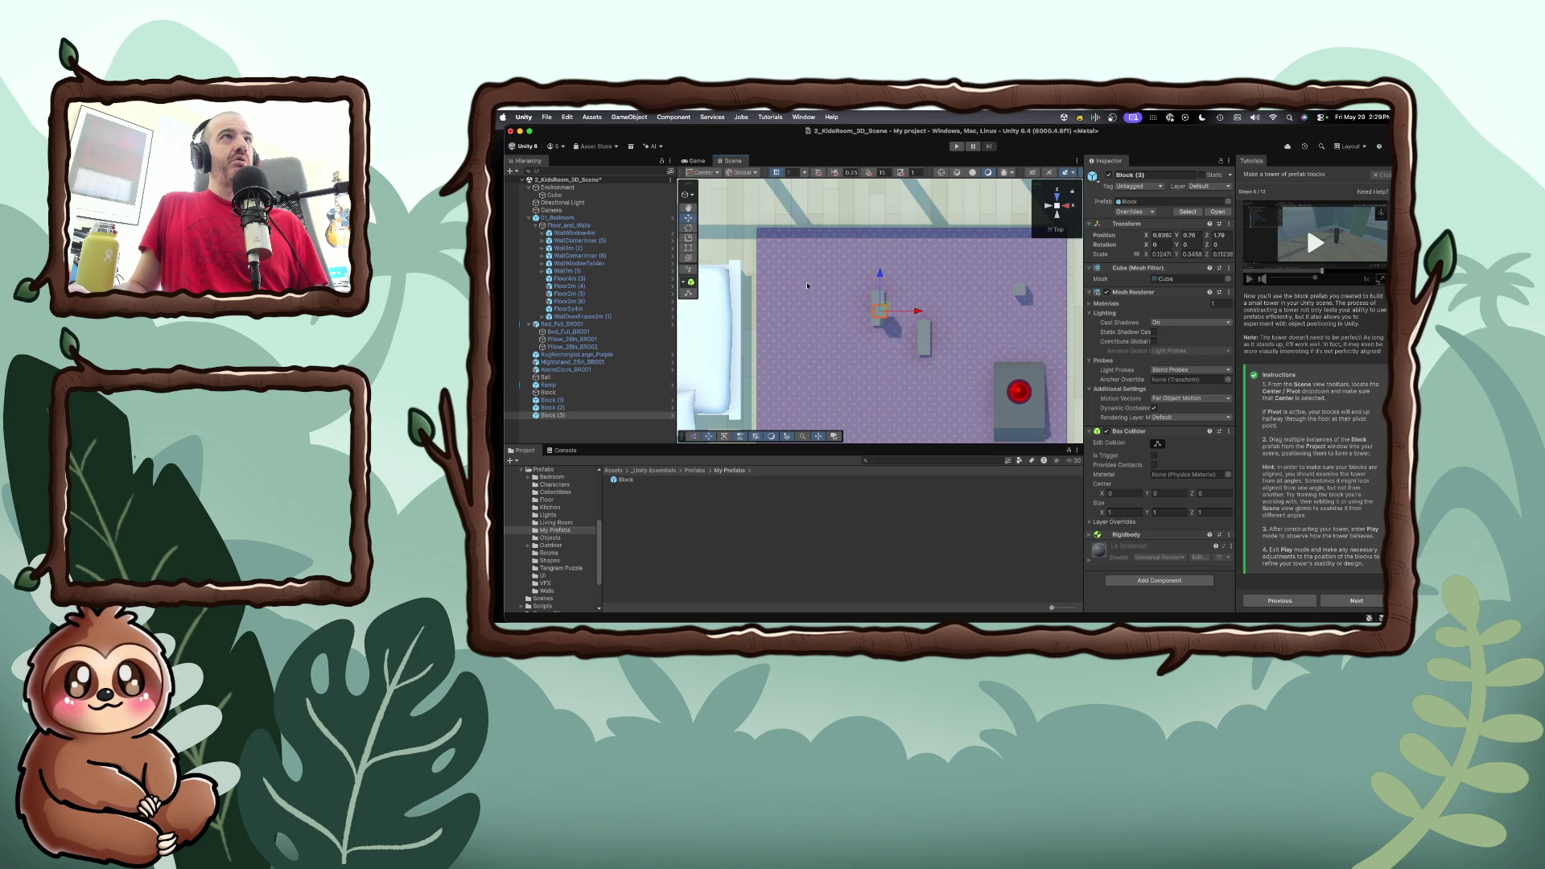
pyautogui.moveTo(875, 308); pyautogui.dragTo(1024, 290)
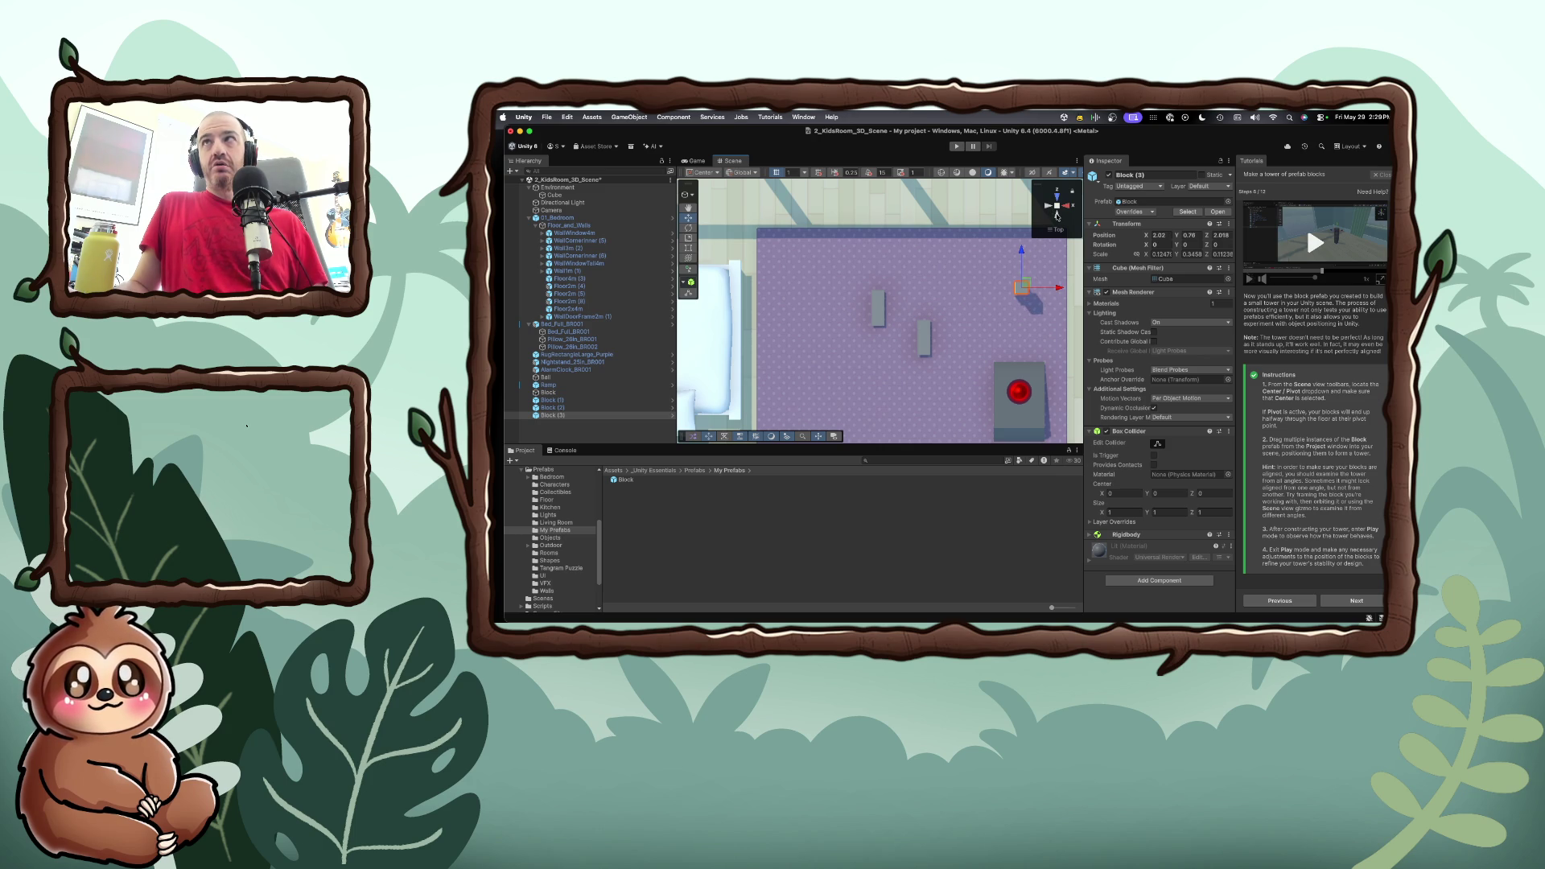
# From the Back view, set Block (3)'s height to 0.74 on the block below
pyautogui.click(1056, 216)
pyautogui.scroll(3, 1029, 340)
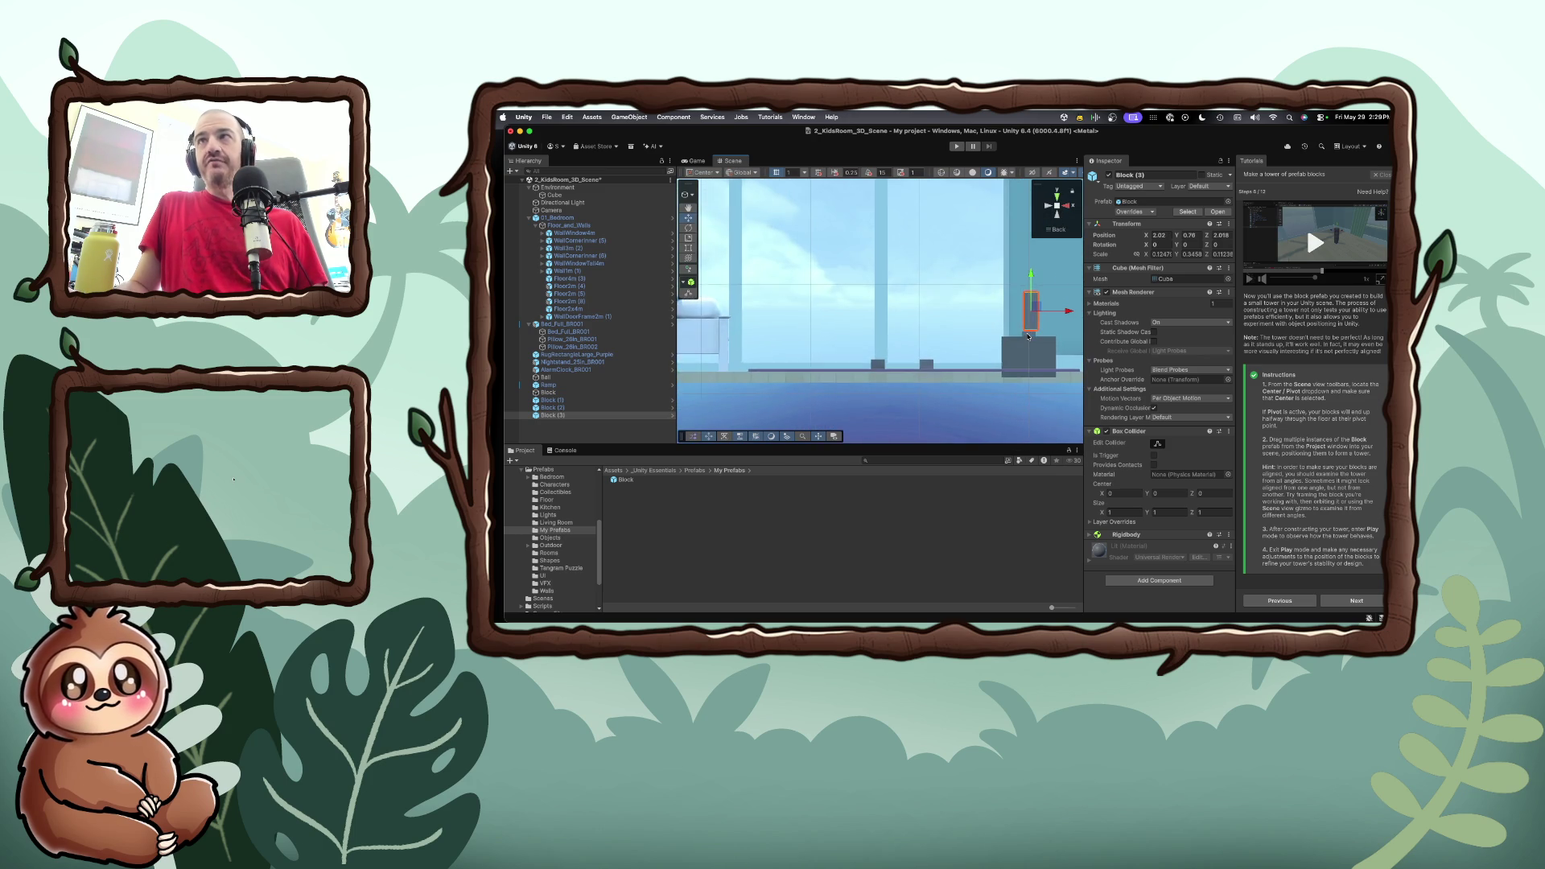
pyautogui.scroll(1, 1043, 338)
pyautogui.press('f')
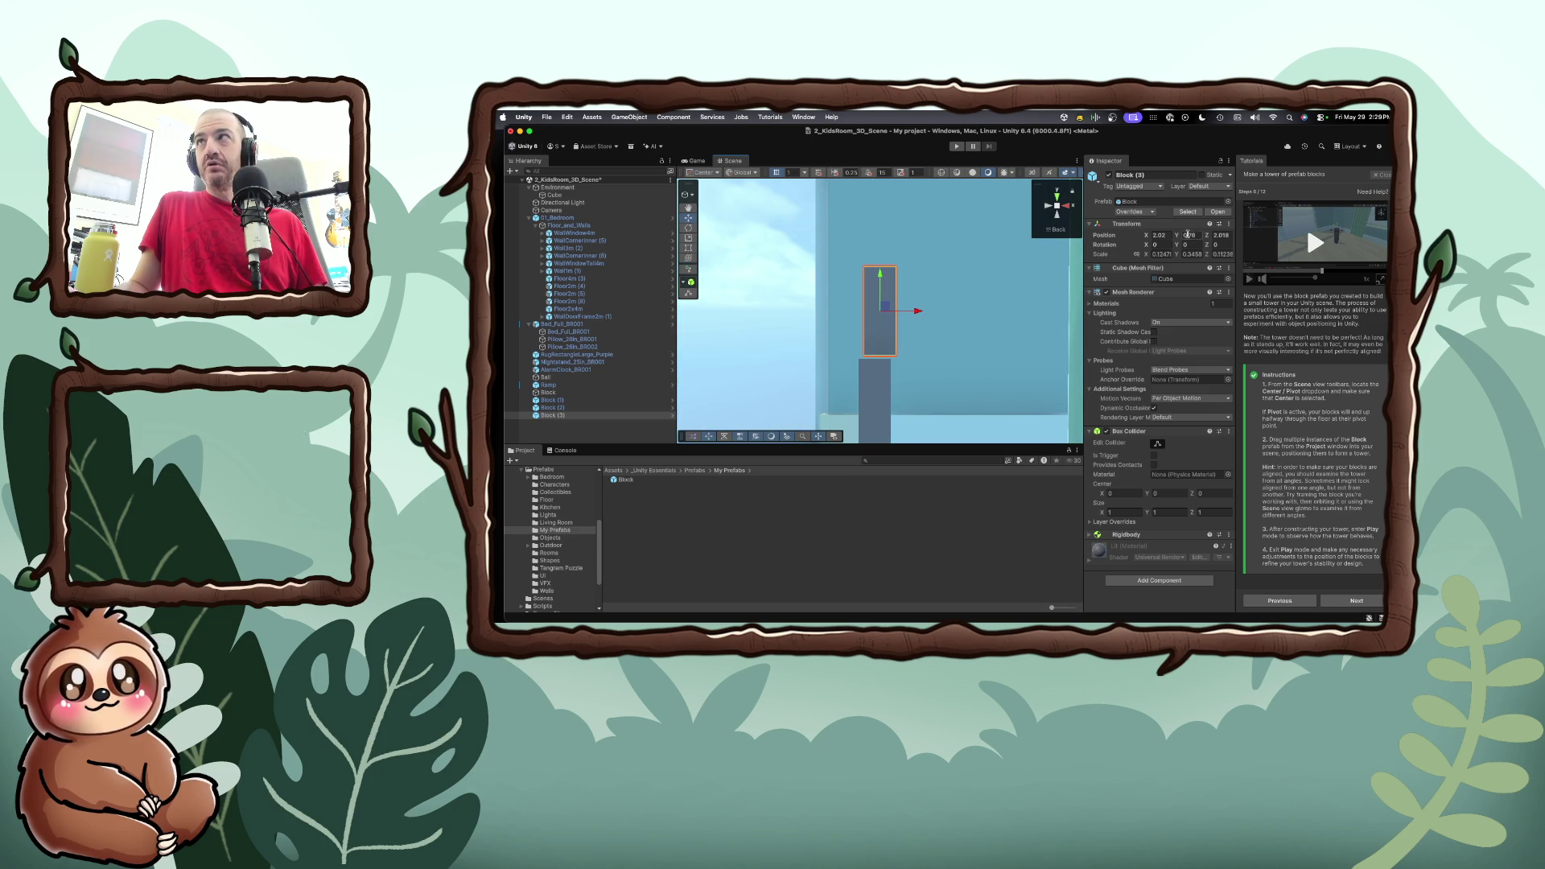
pyautogui.moveTo(1179, 238); pyautogui.dragTo(1180, 237)
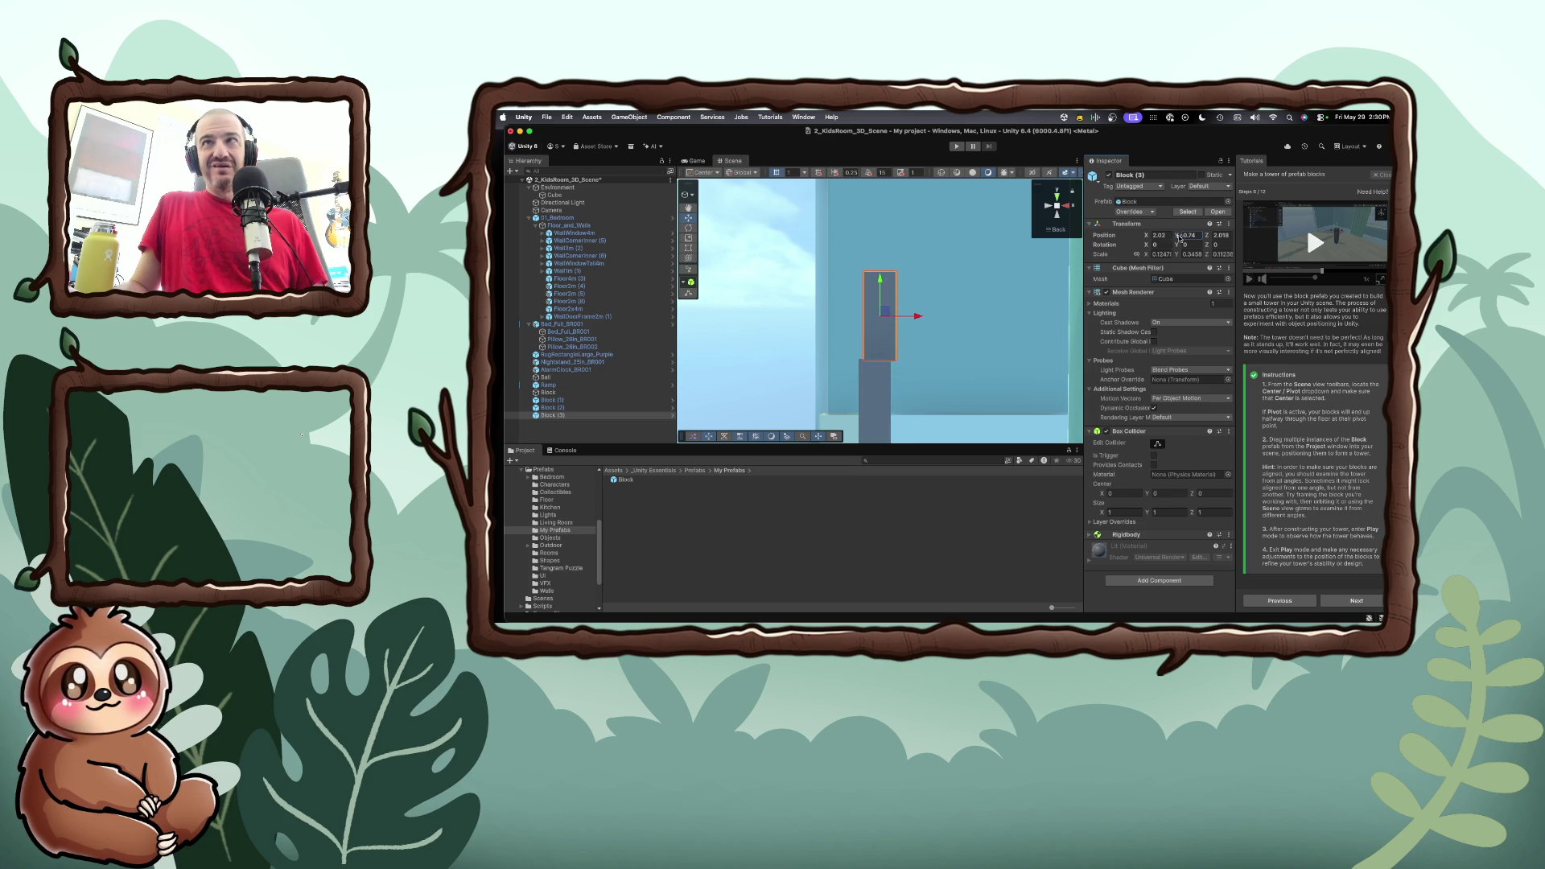
pyautogui.click(1057, 208)
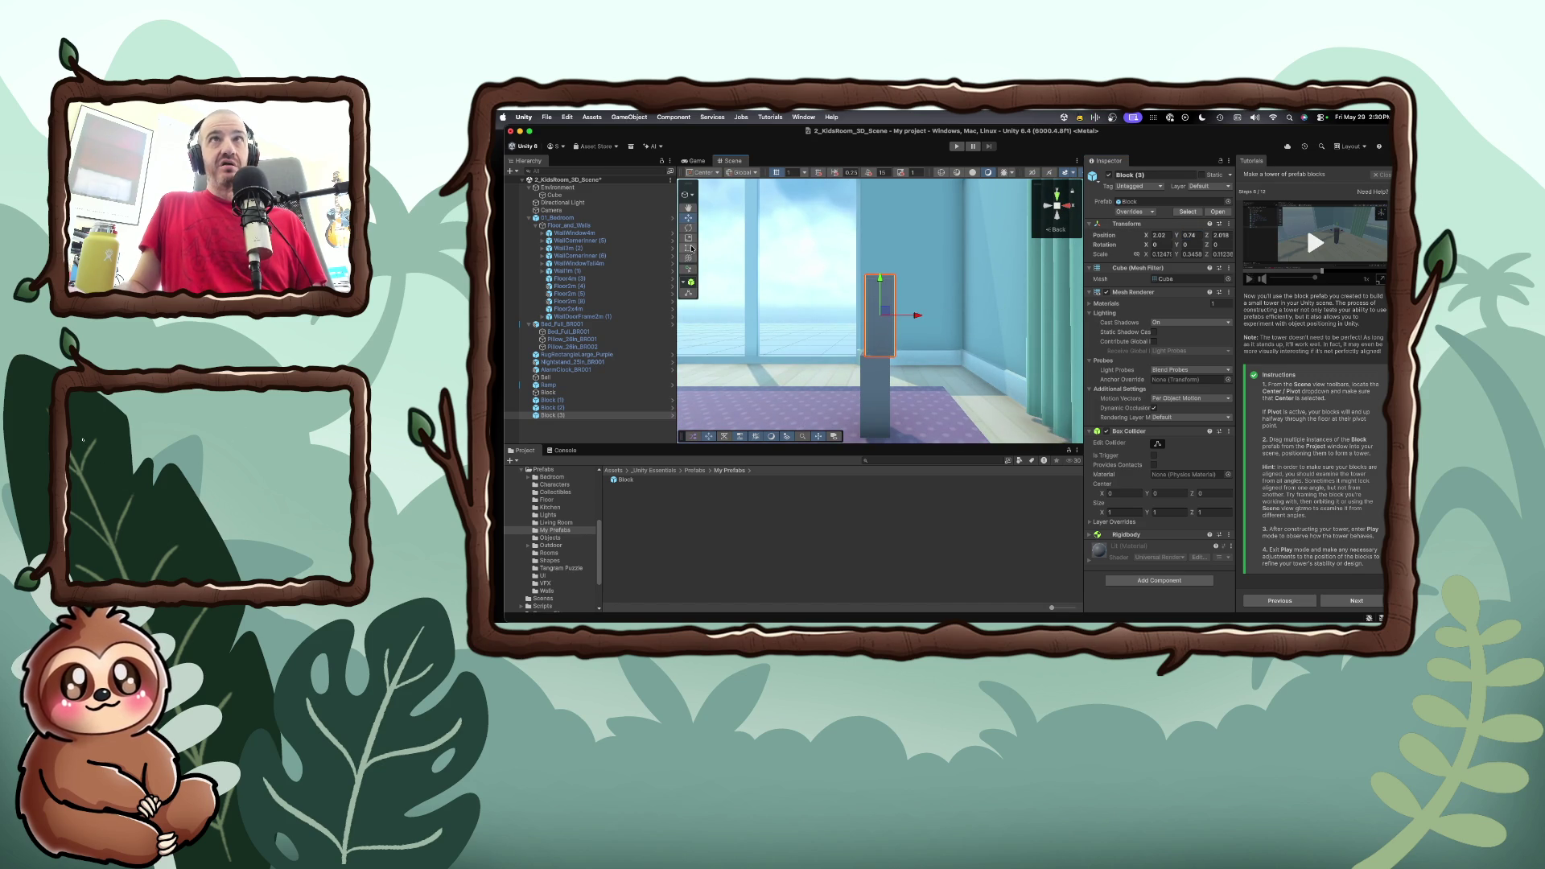
# Orbit around the tower to check it, then start Play mode
pyautogui.moveTo(836, 357)
pyautogui.mouseDown()
pyautogui.moveTo(813, 357)
pyautogui.moveTo(807, 321)
pyautogui.moveTo(877, 354)
pyautogui.moveTo(886, 376)
pyautogui.mouseUp()
pyautogui.scroll(-5, 885, 372)
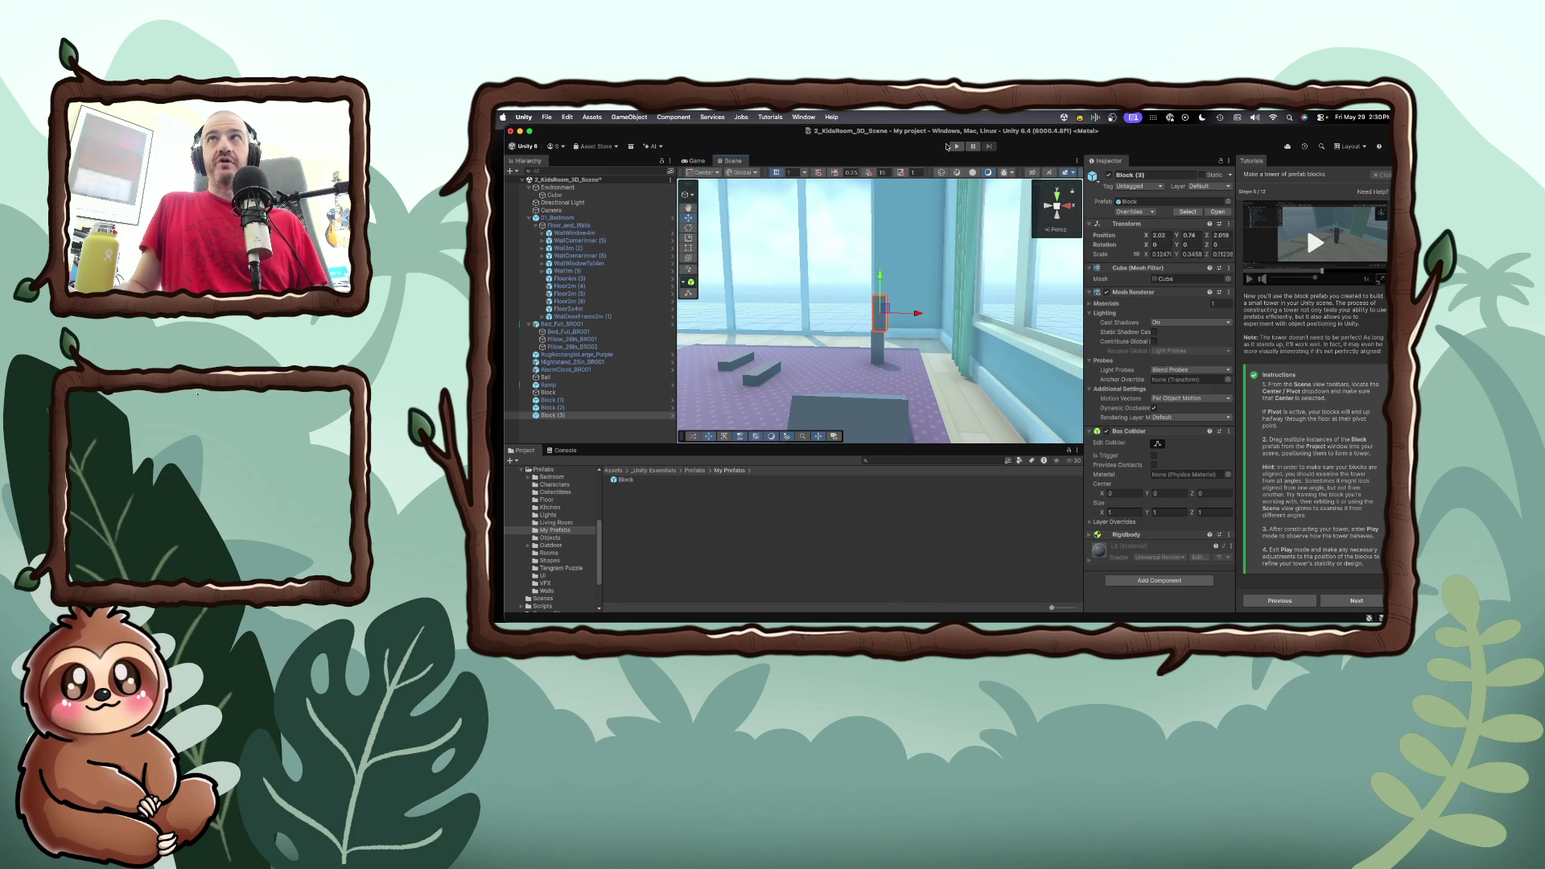
pyautogui.click(956, 146)
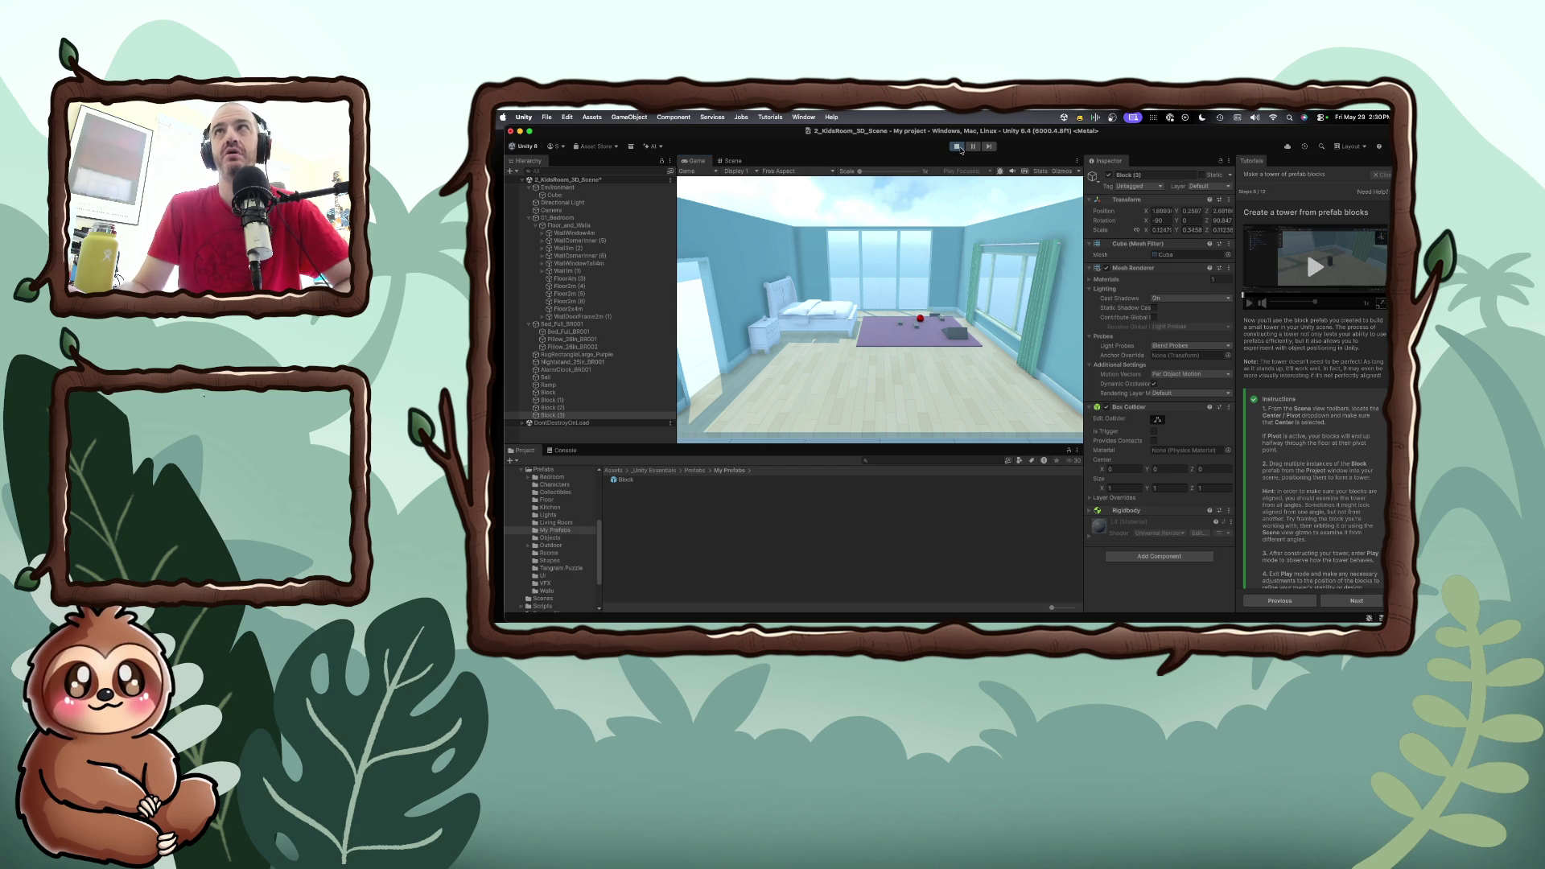
# Stop Play mode and rotate Block (2) about -89 degrees on Z onto its side
pyautogui.click(958, 147)
pyautogui.click(750, 376)
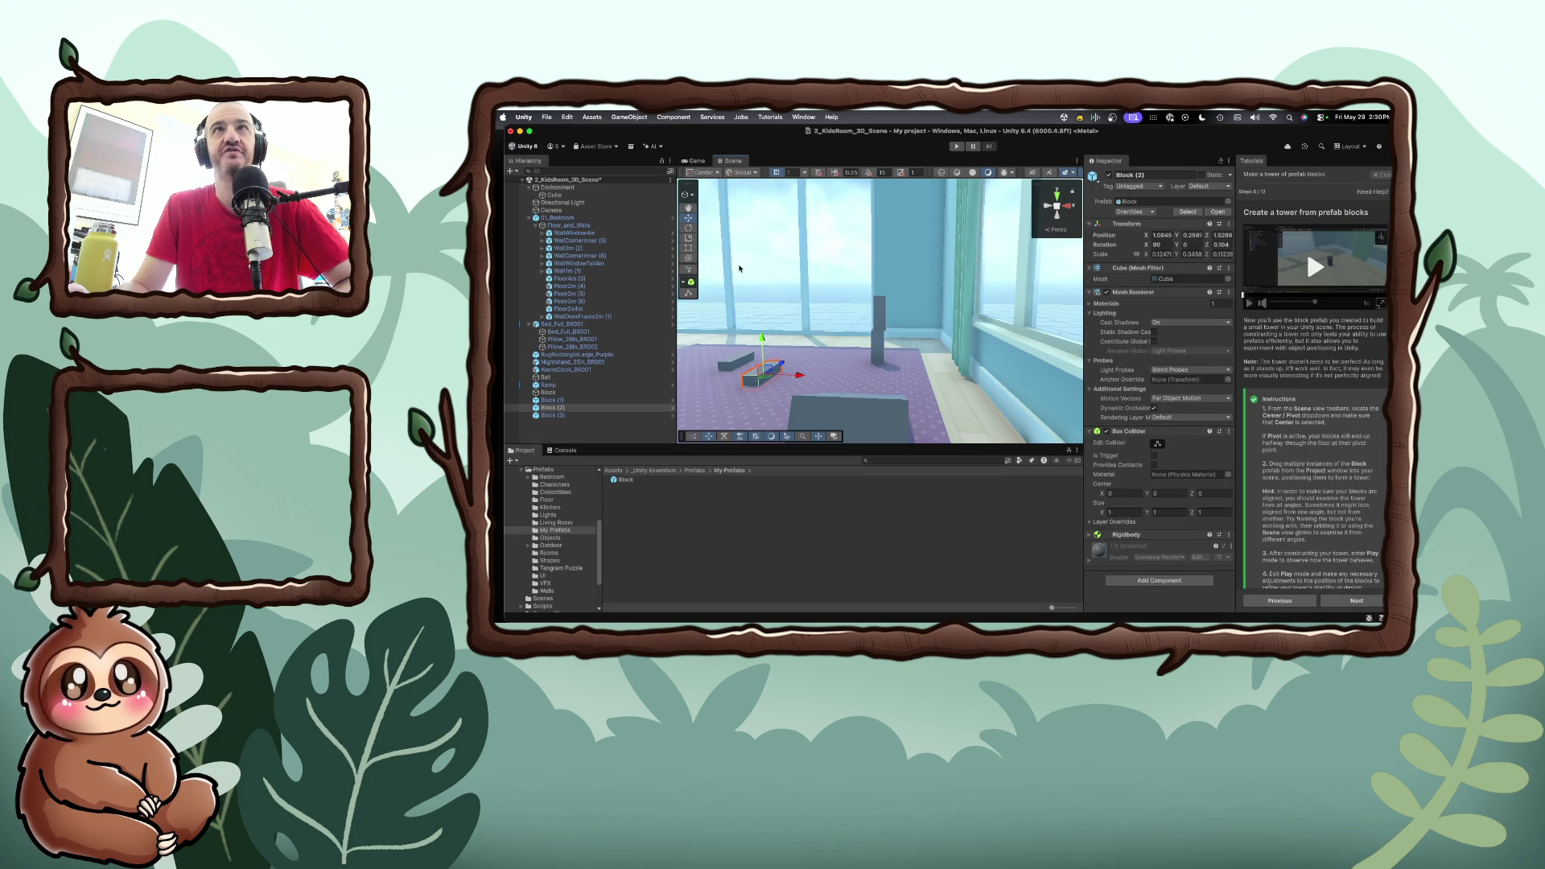
pyautogui.press('e')
pyautogui.moveTo(792, 379); pyautogui.dragTo(705, 375)
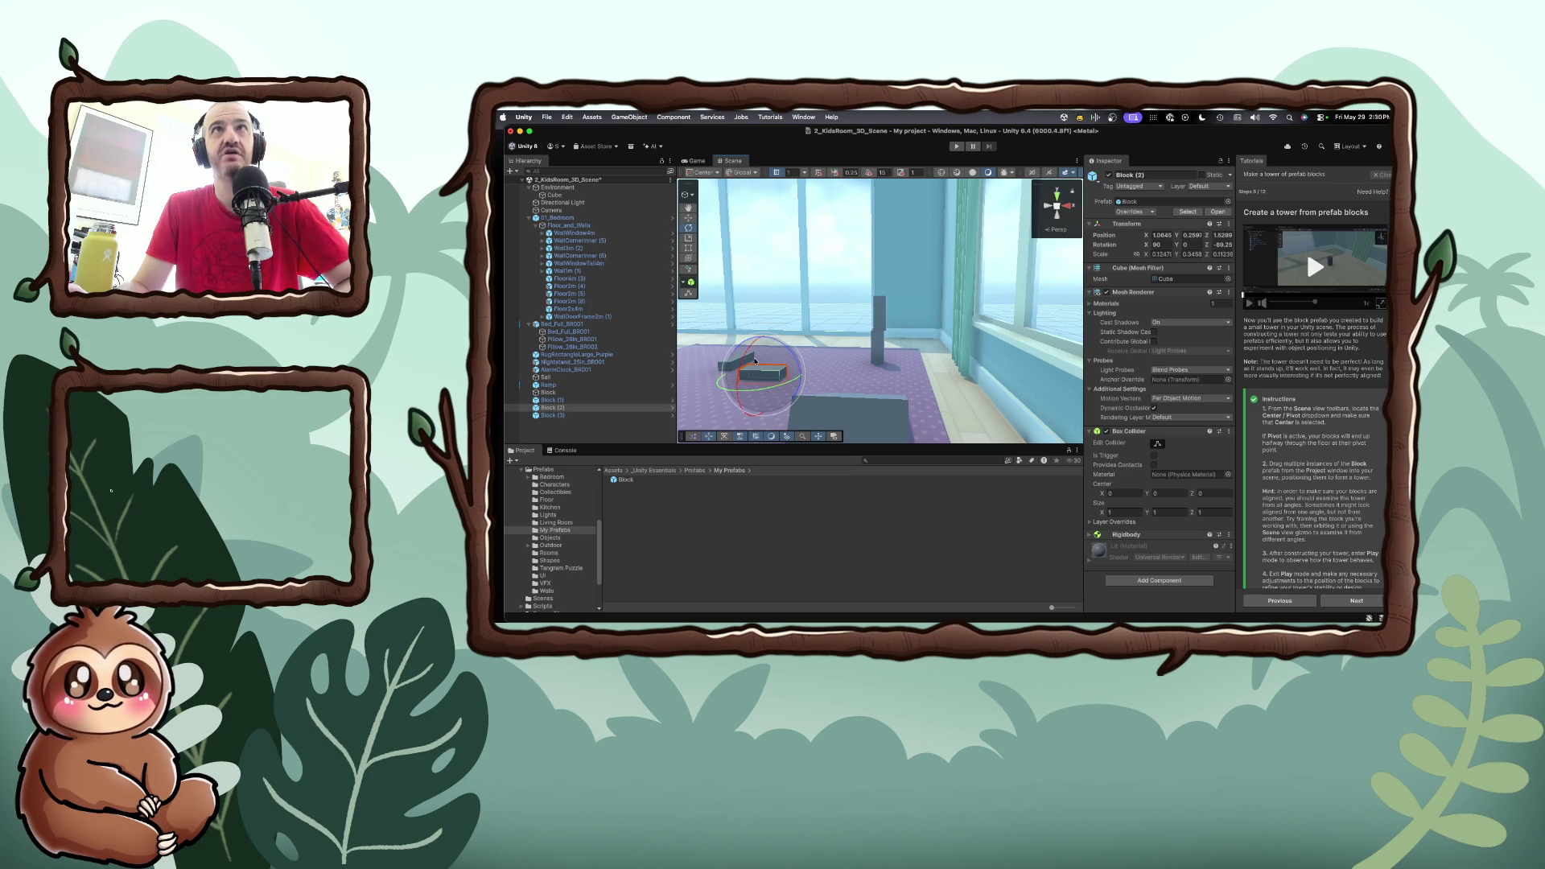
# Lift Block (2) to about 0.86 and center it flat on top of the upright column
pyautogui.press('w')
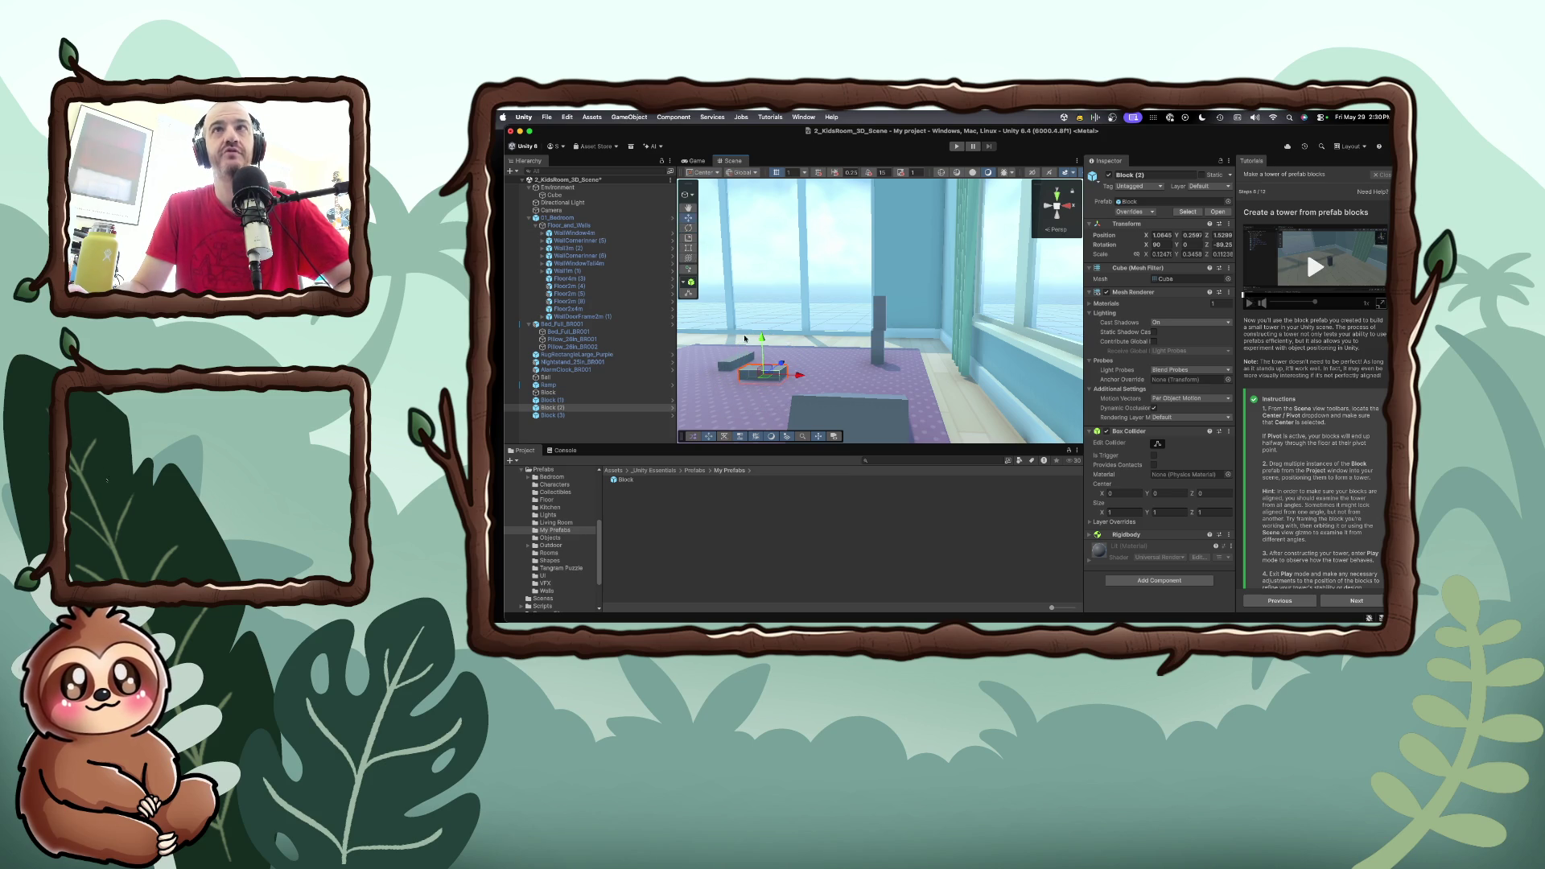
pyautogui.moveTo(765, 376); pyautogui.dragTo(769, 268)
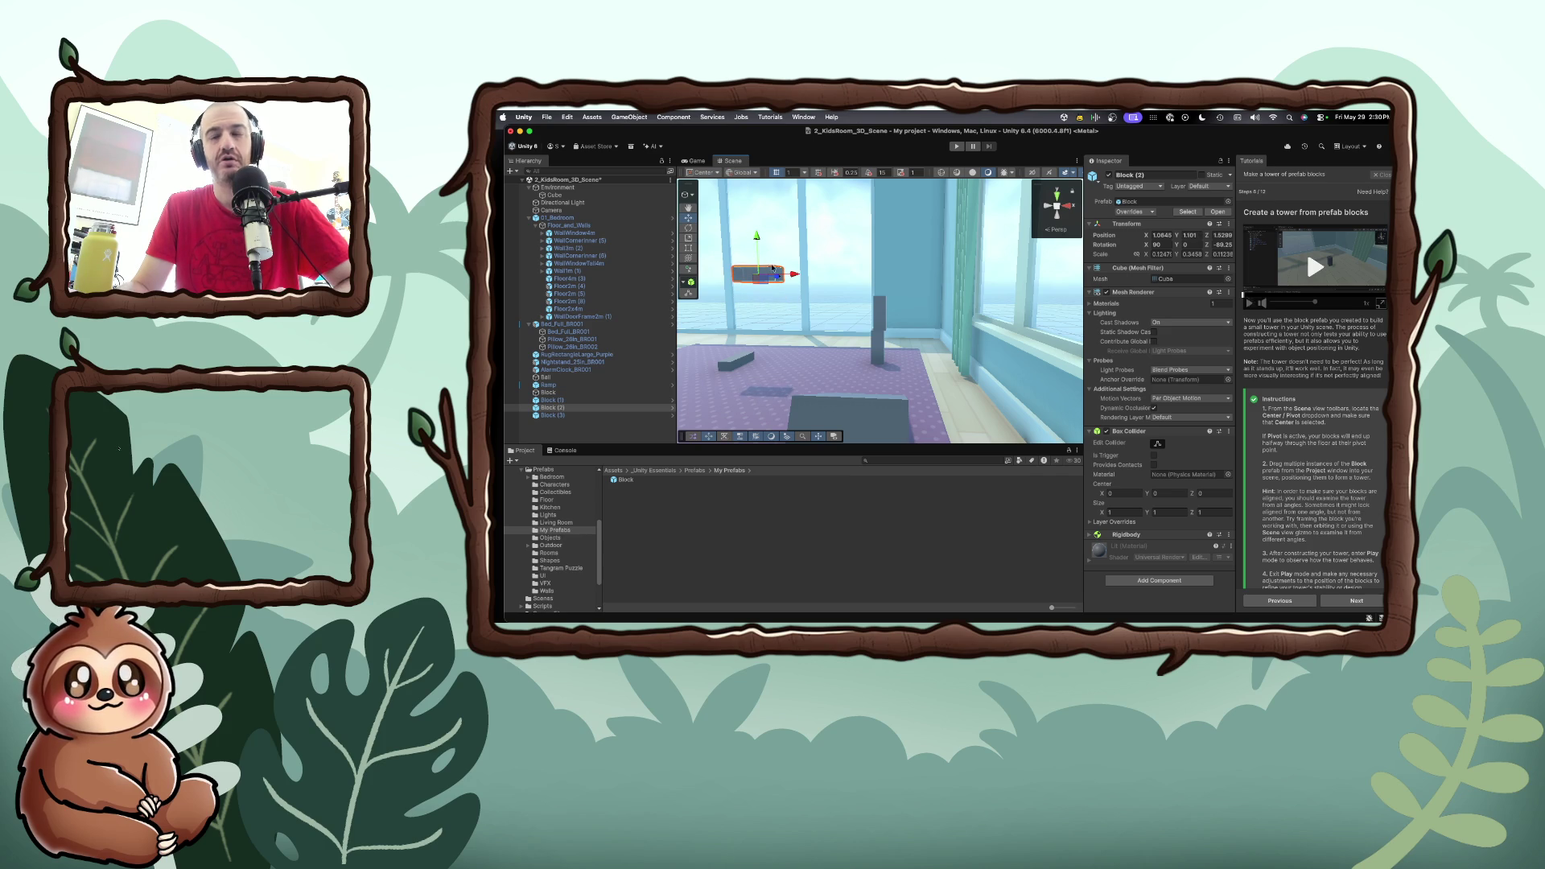
pyautogui.press('f')
pyautogui.click(1055, 195)
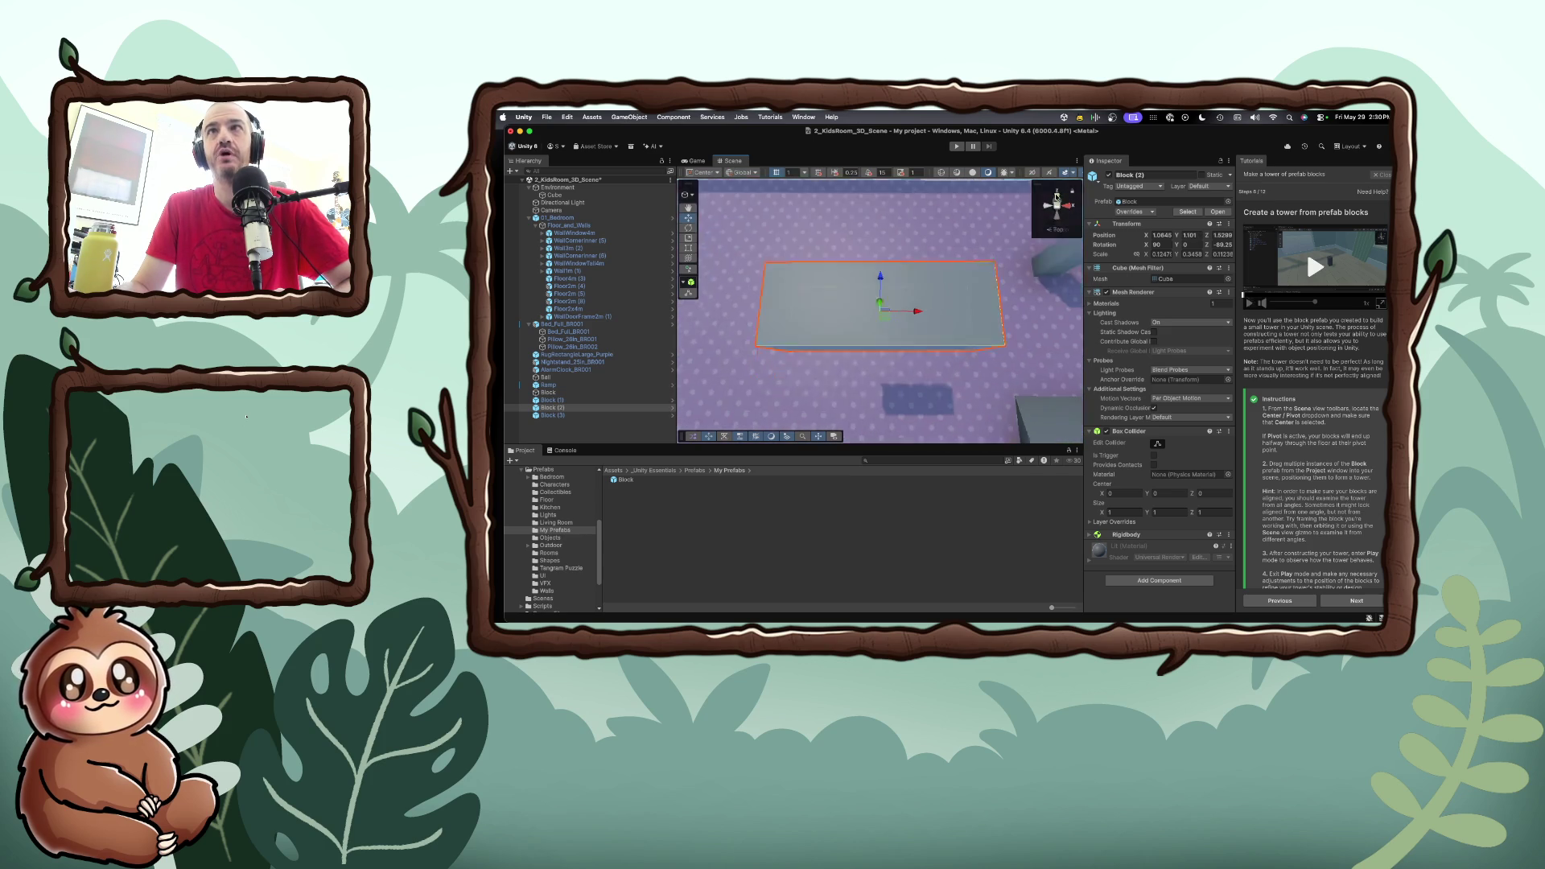
pyautogui.scroll(-5, 915, 306)
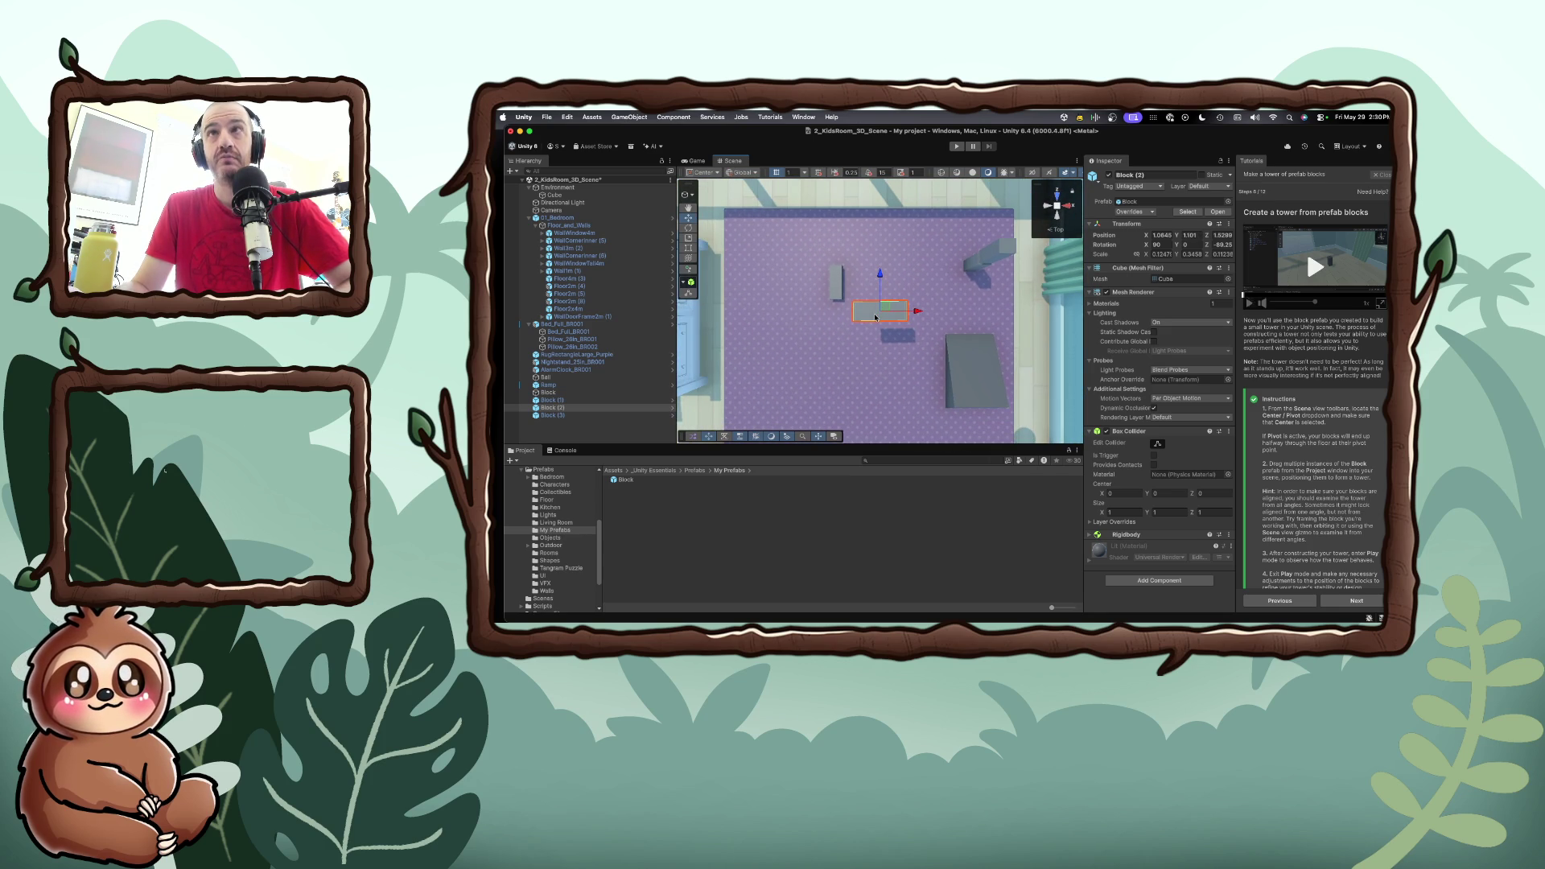
pyautogui.moveTo(883, 312); pyautogui.dragTo(1017, 237)
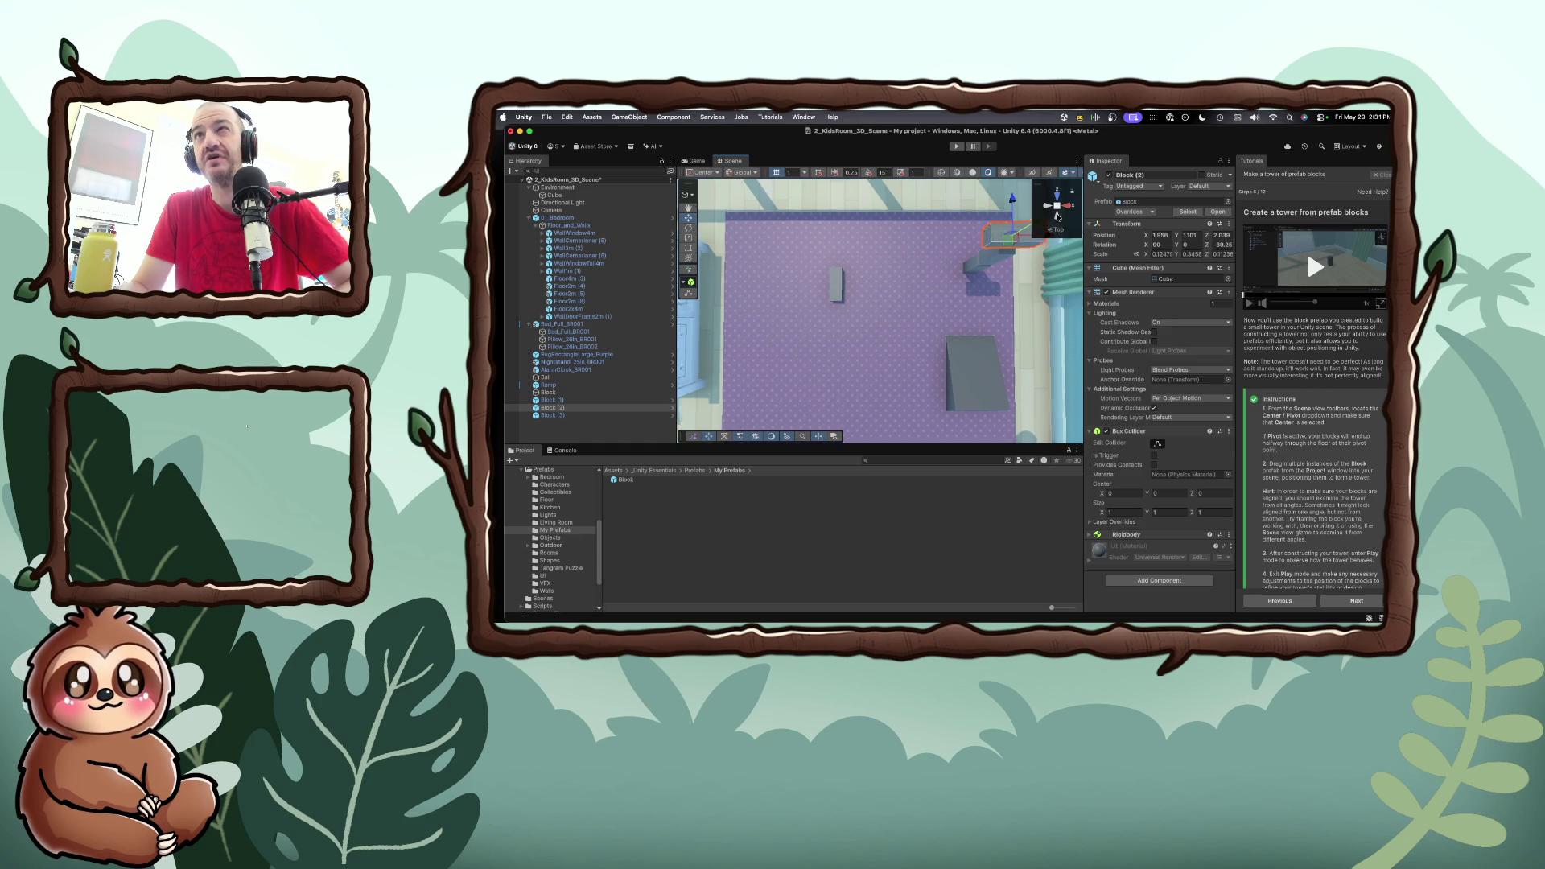
pyautogui.click(1048, 214)
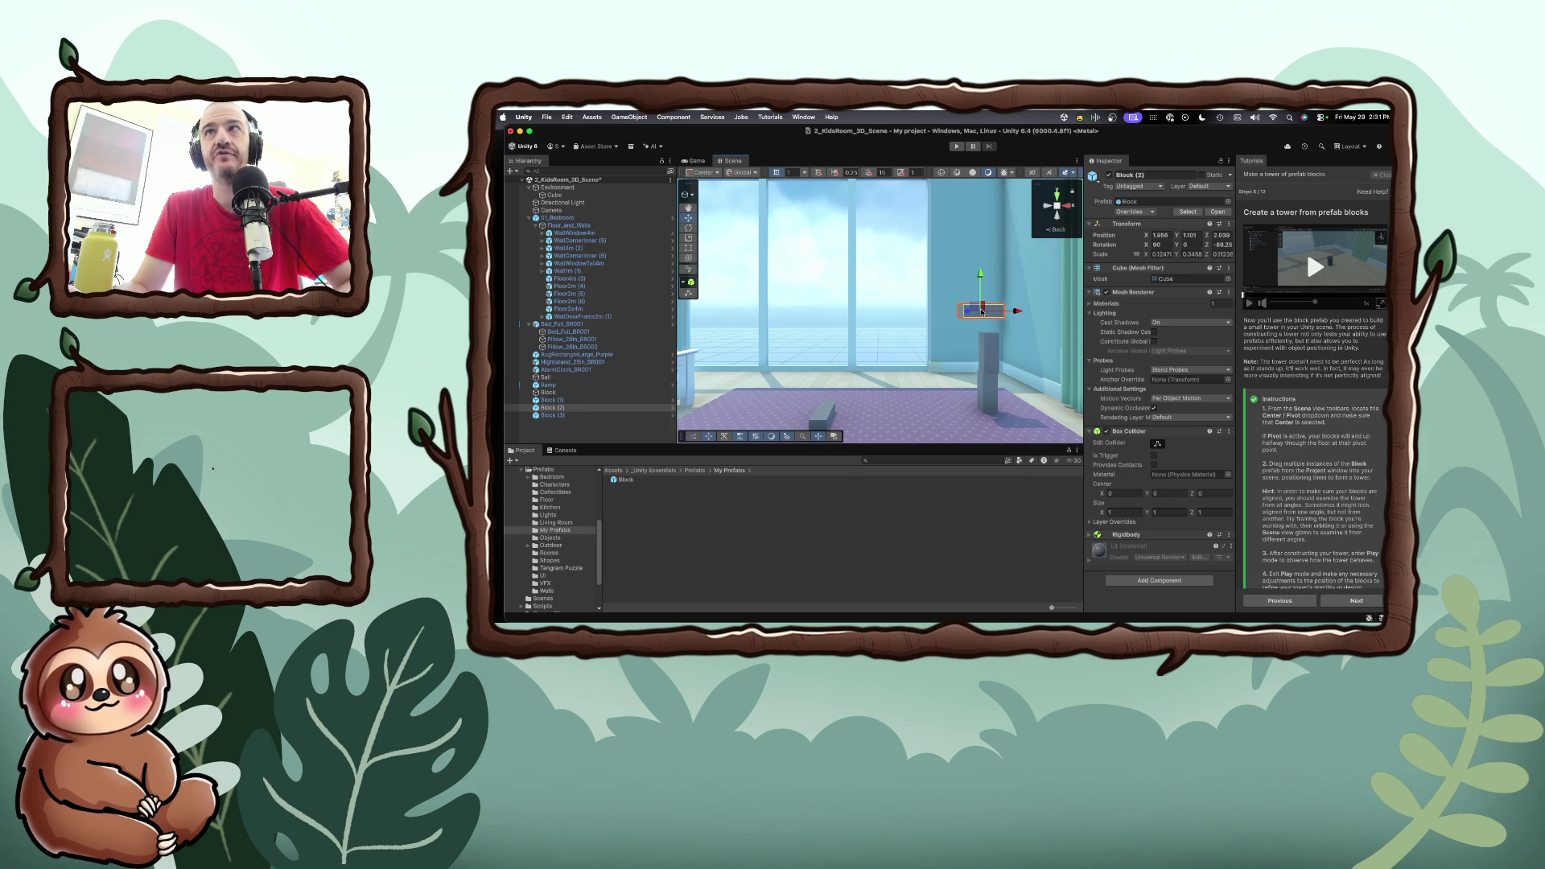
pyautogui.moveTo(981, 286); pyautogui.dragTo(977, 300)
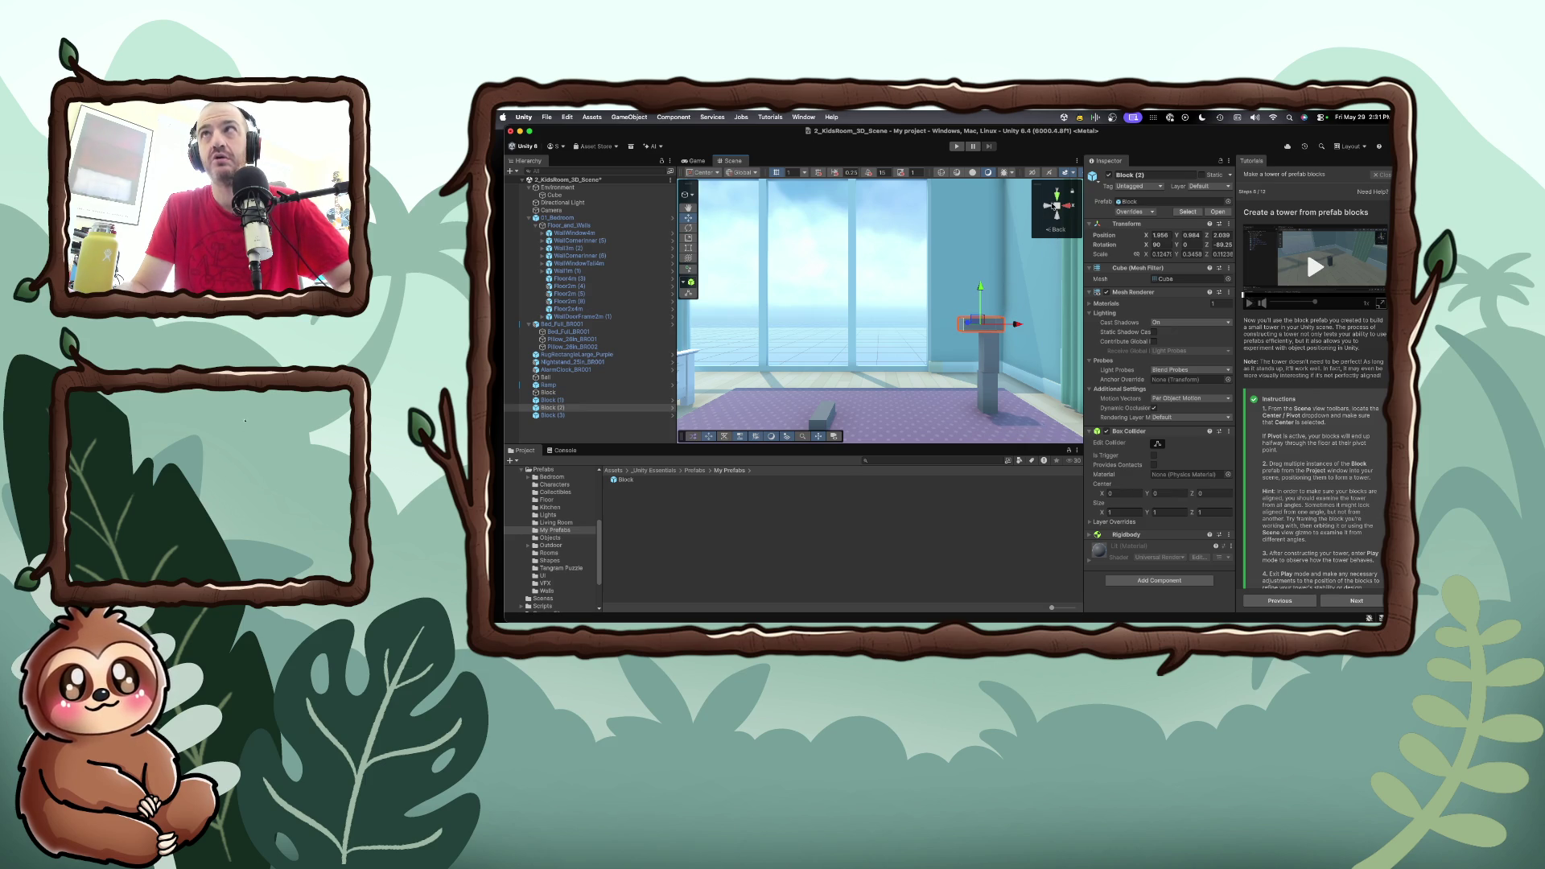
pyautogui.click(1054, 205)
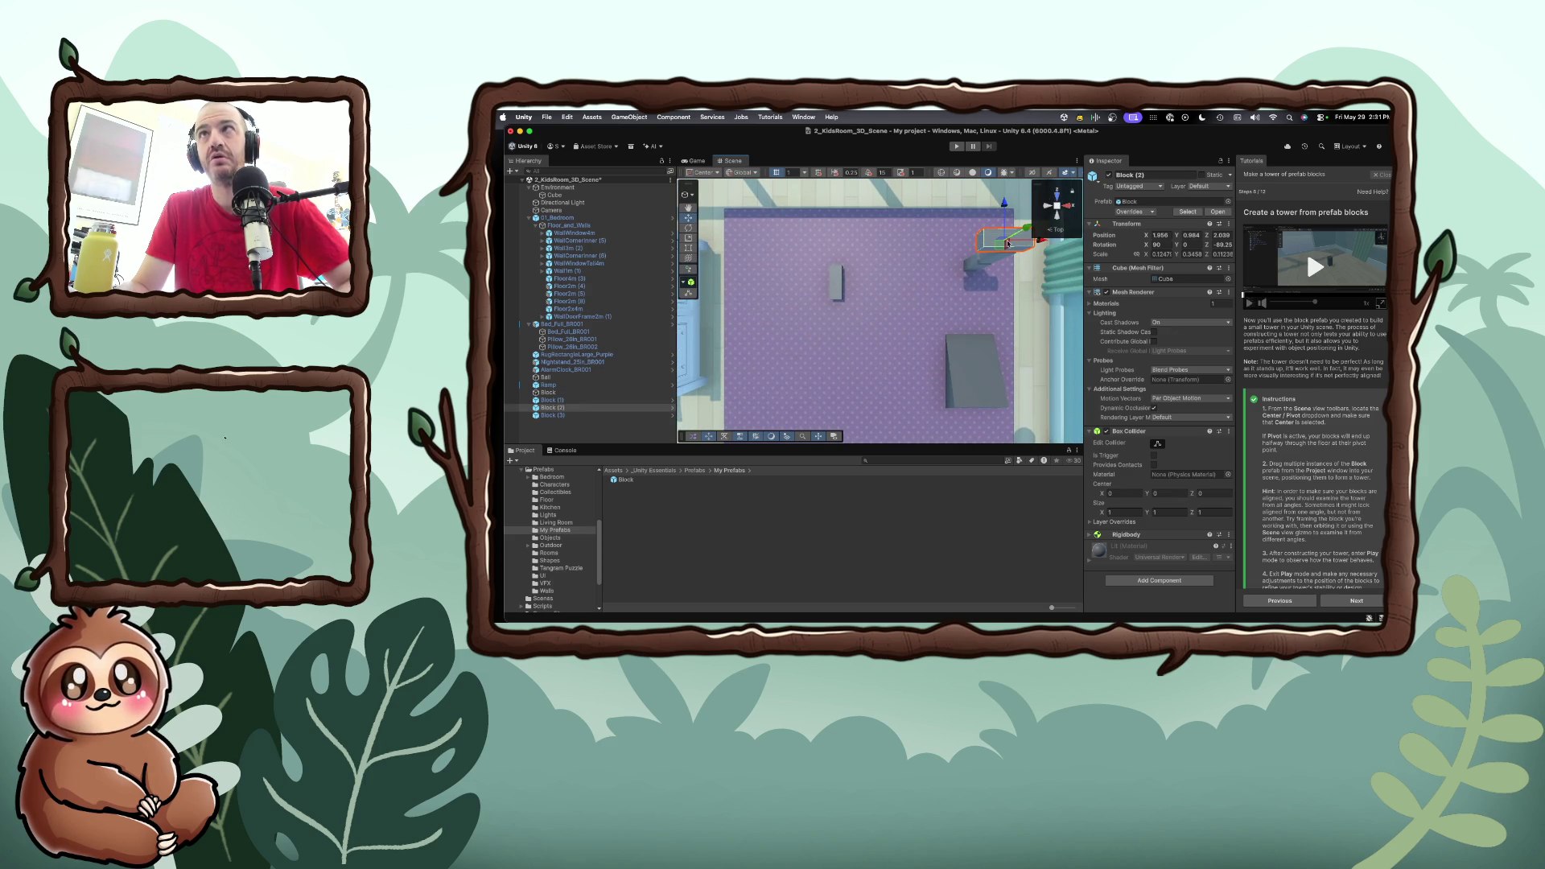
pyautogui.moveTo(1017, 243); pyautogui.dragTo(1020, 244)
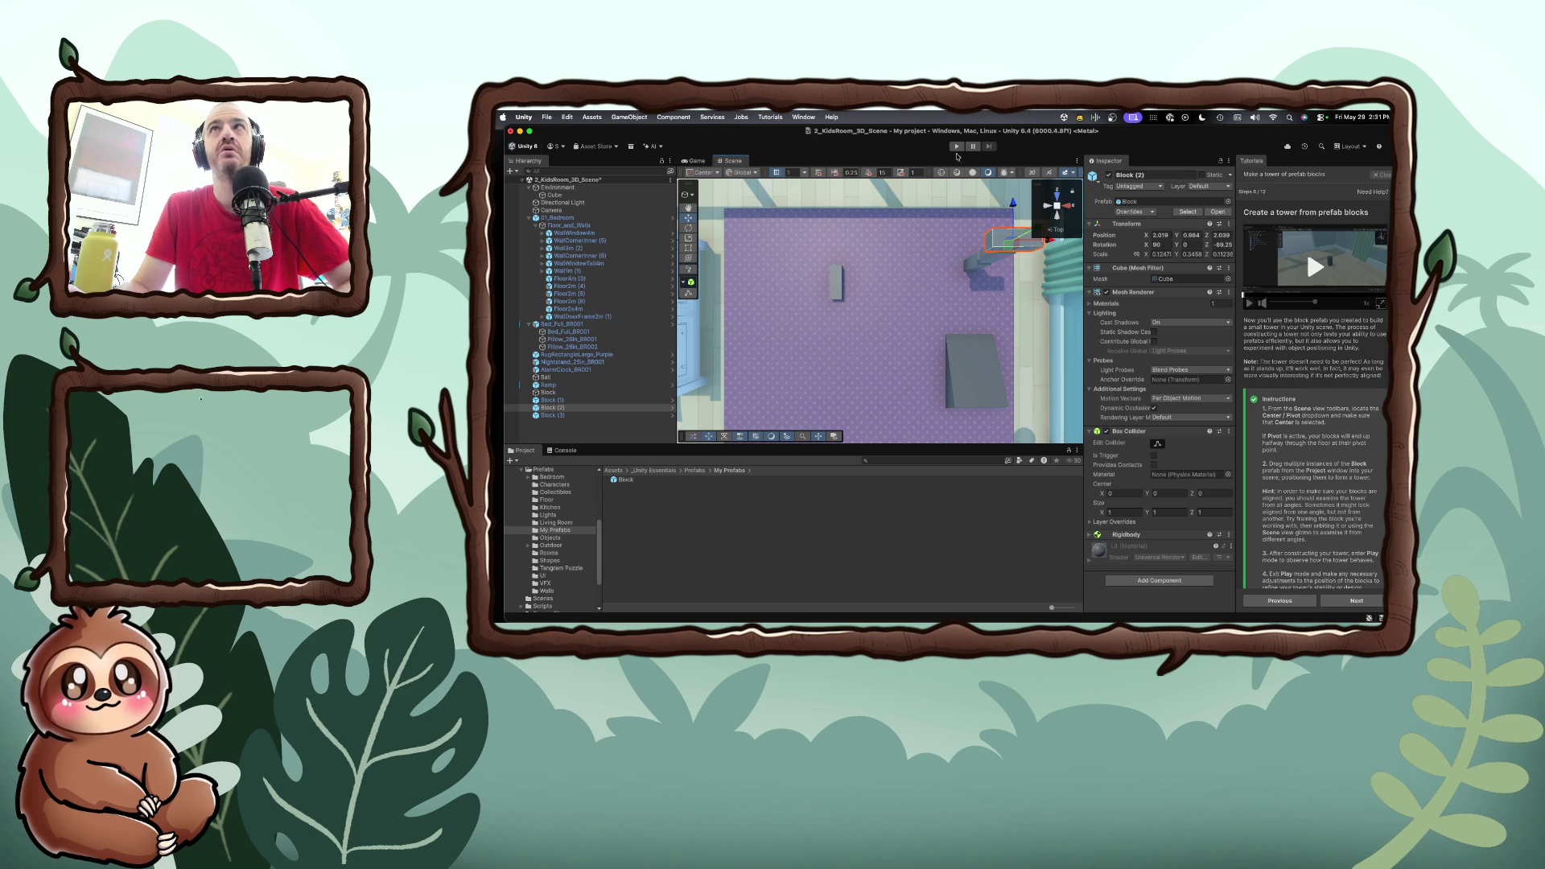
pyautogui.click(957, 147)
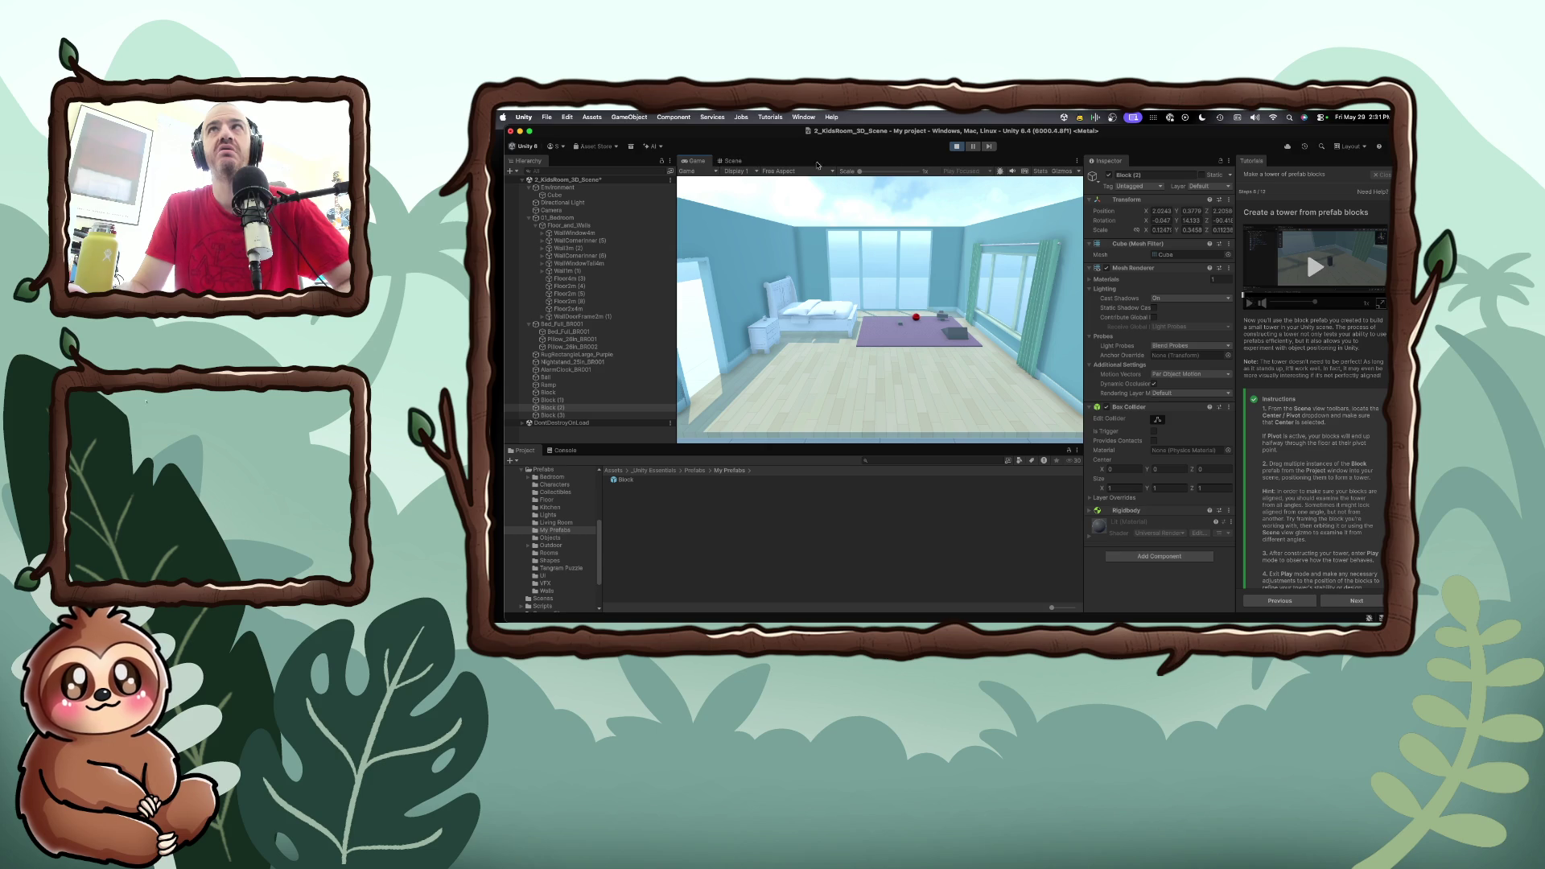
pyautogui.click(956, 147)
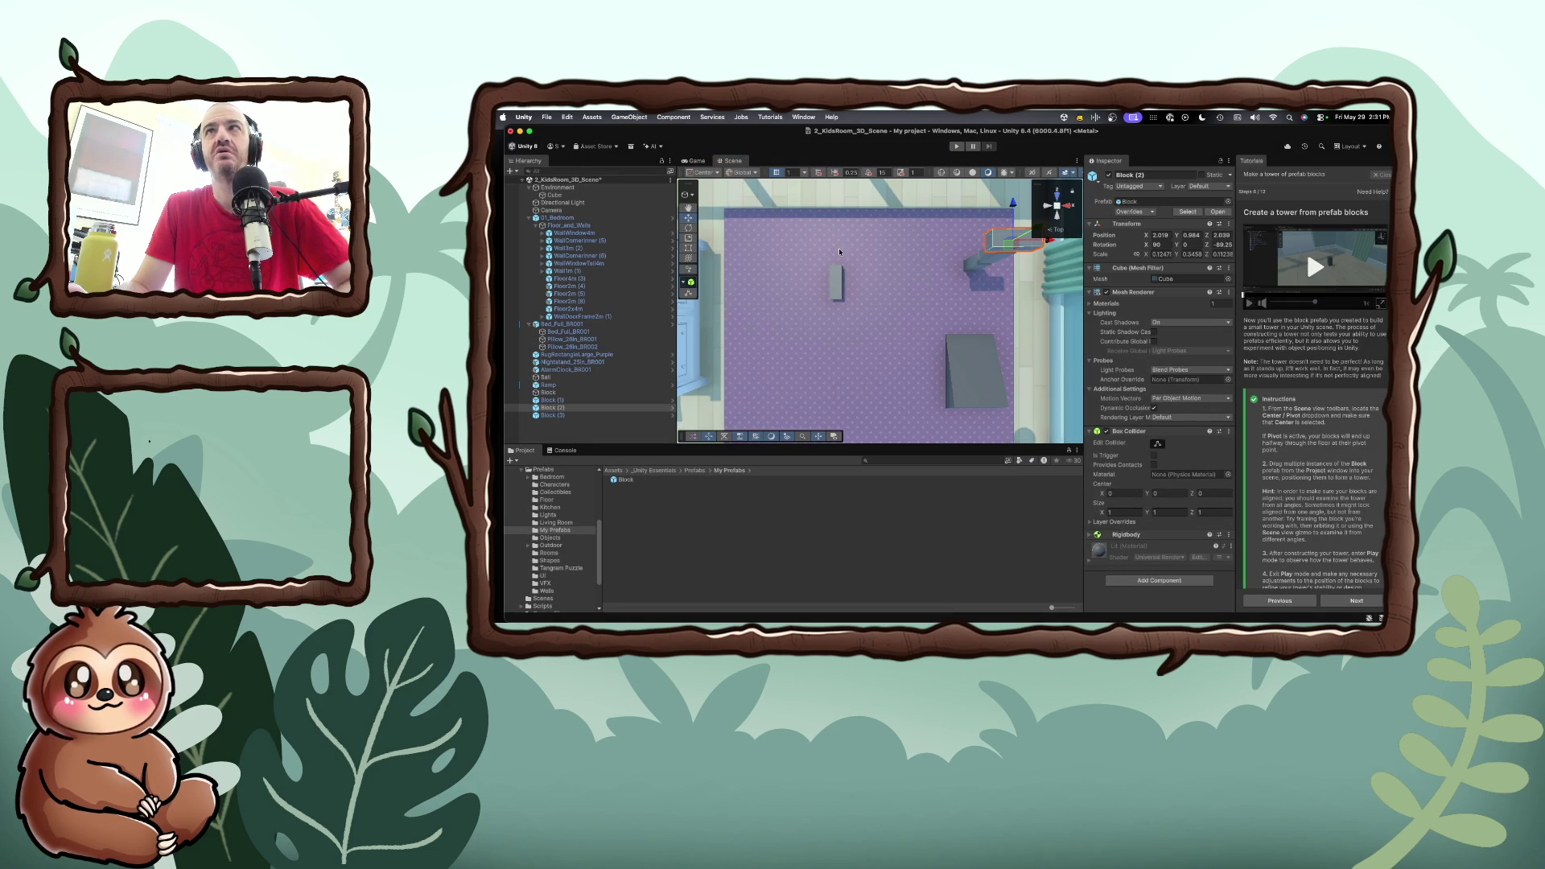
# Lift Block (1) off the floor and move it over toward the tower
pyautogui.click(837, 284)
pyautogui.moveTo(835, 283); pyautogui.dragTo(814, 202)
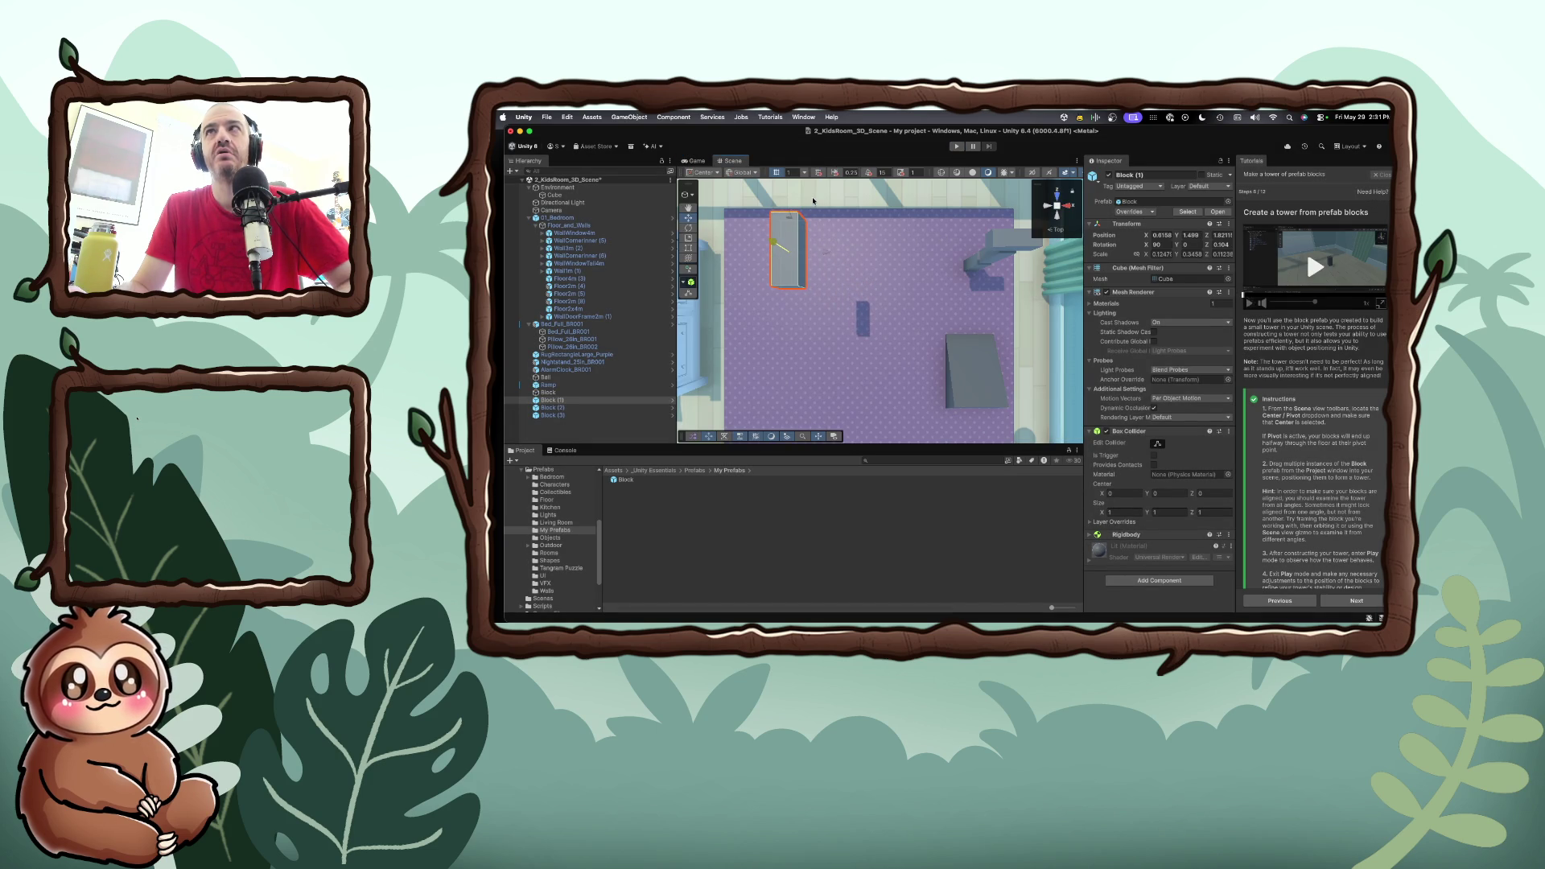
pyautogui.press('f')
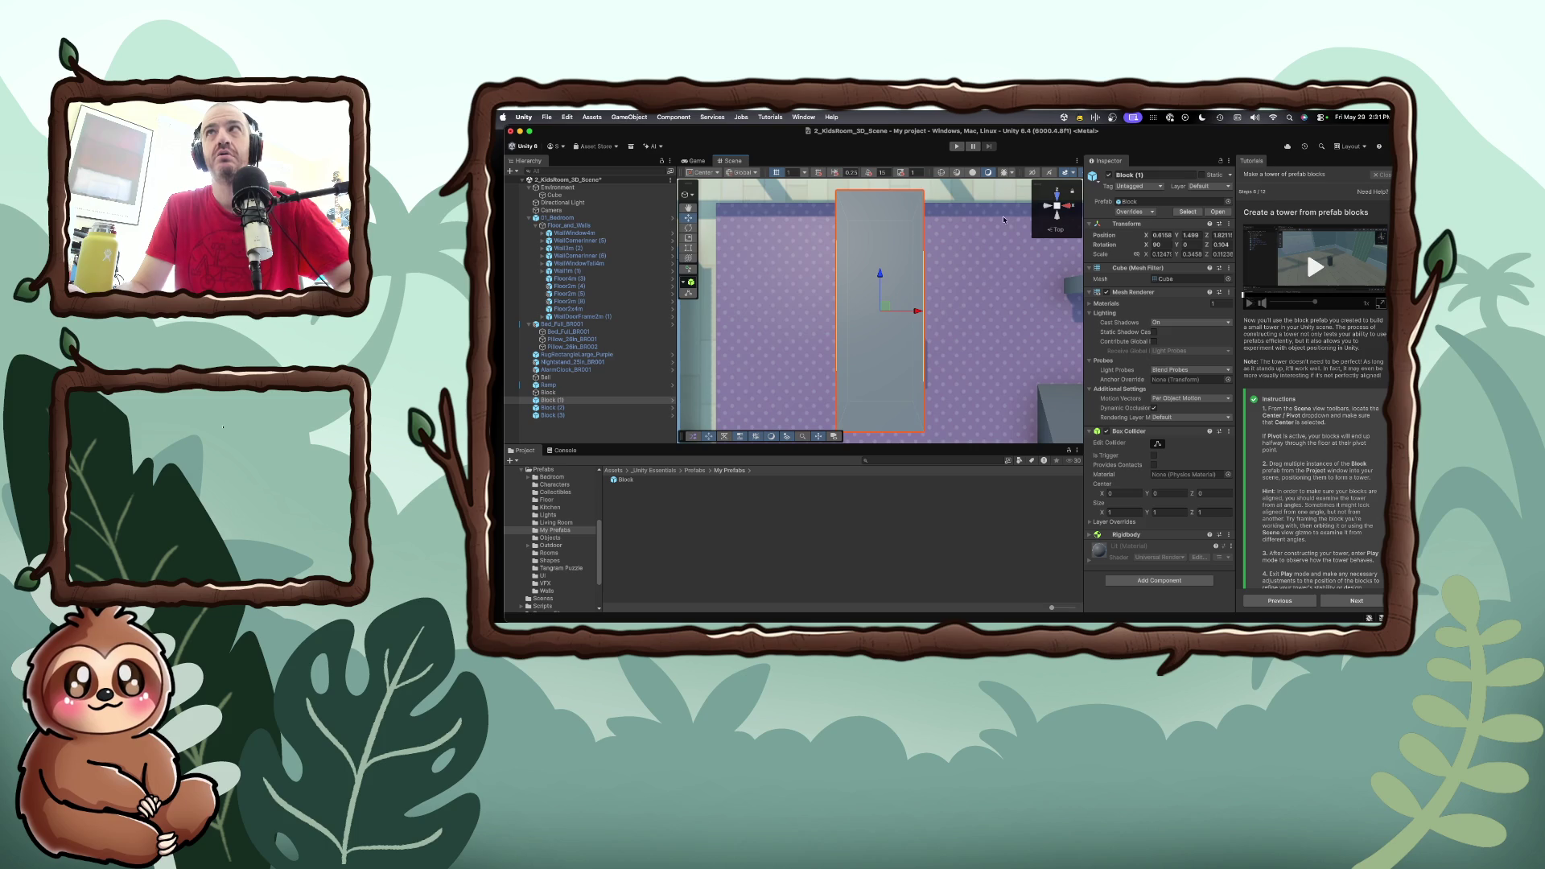
pyautogui.click(1056, 195)
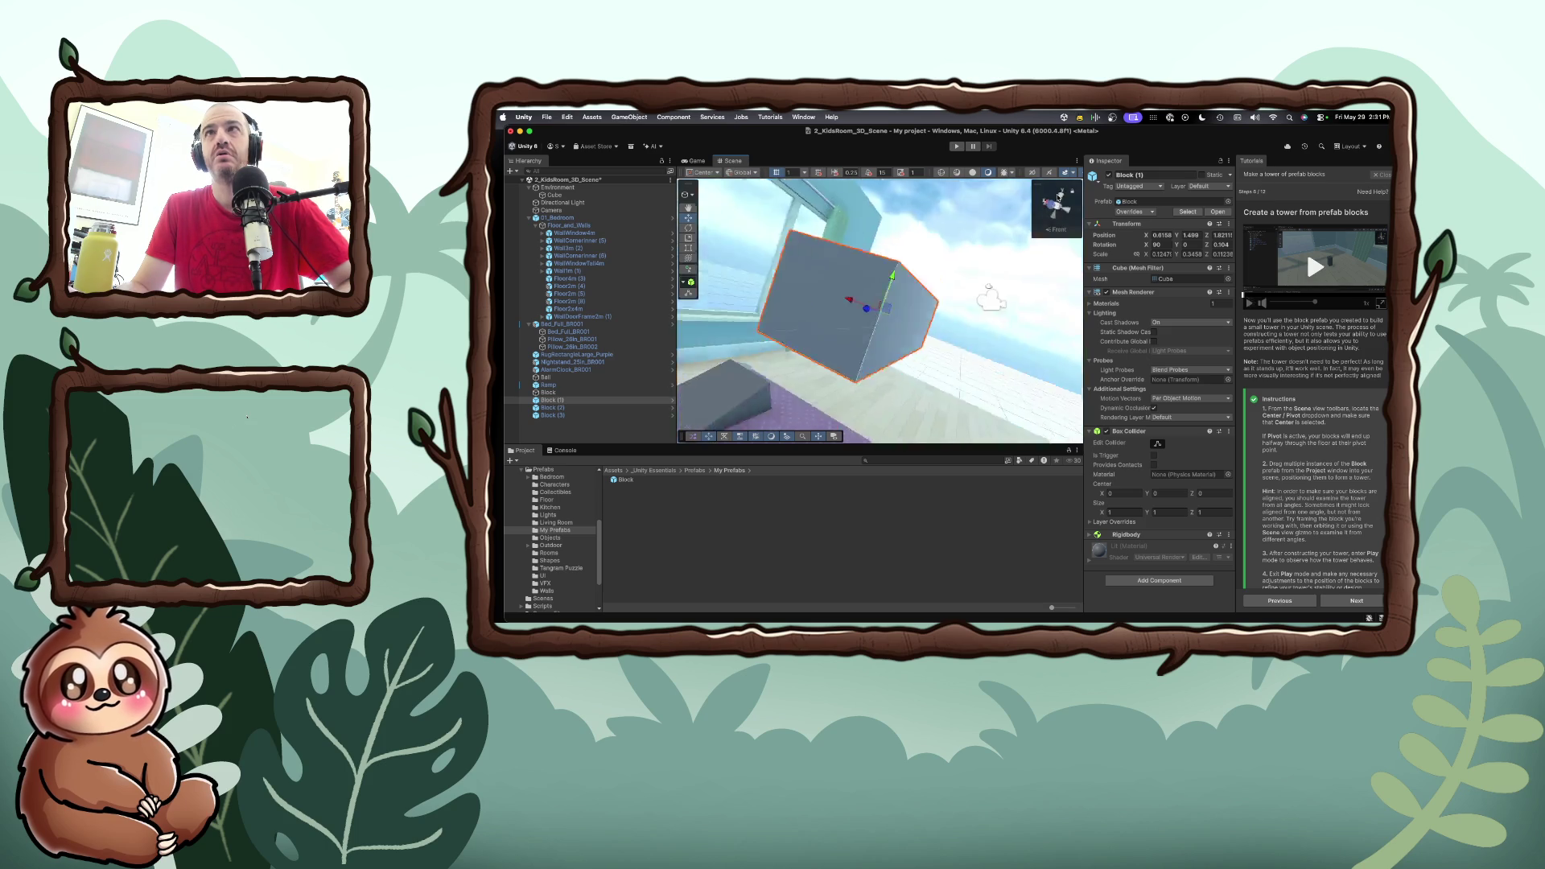
pyautogui.click(1057, 194)
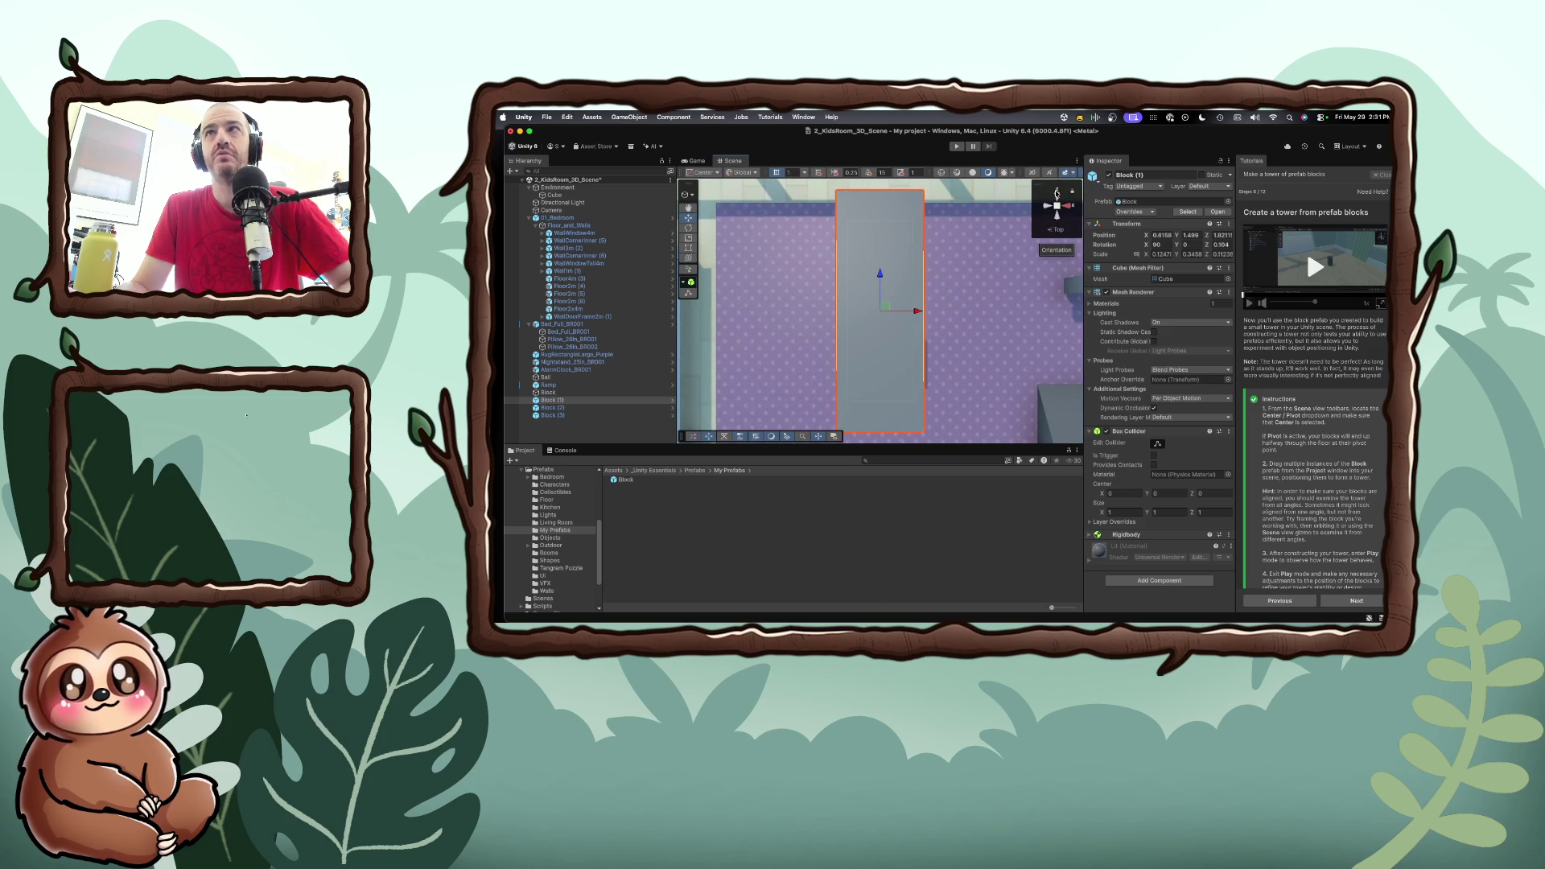
pyautogui.scroll(-6, 962, 307)
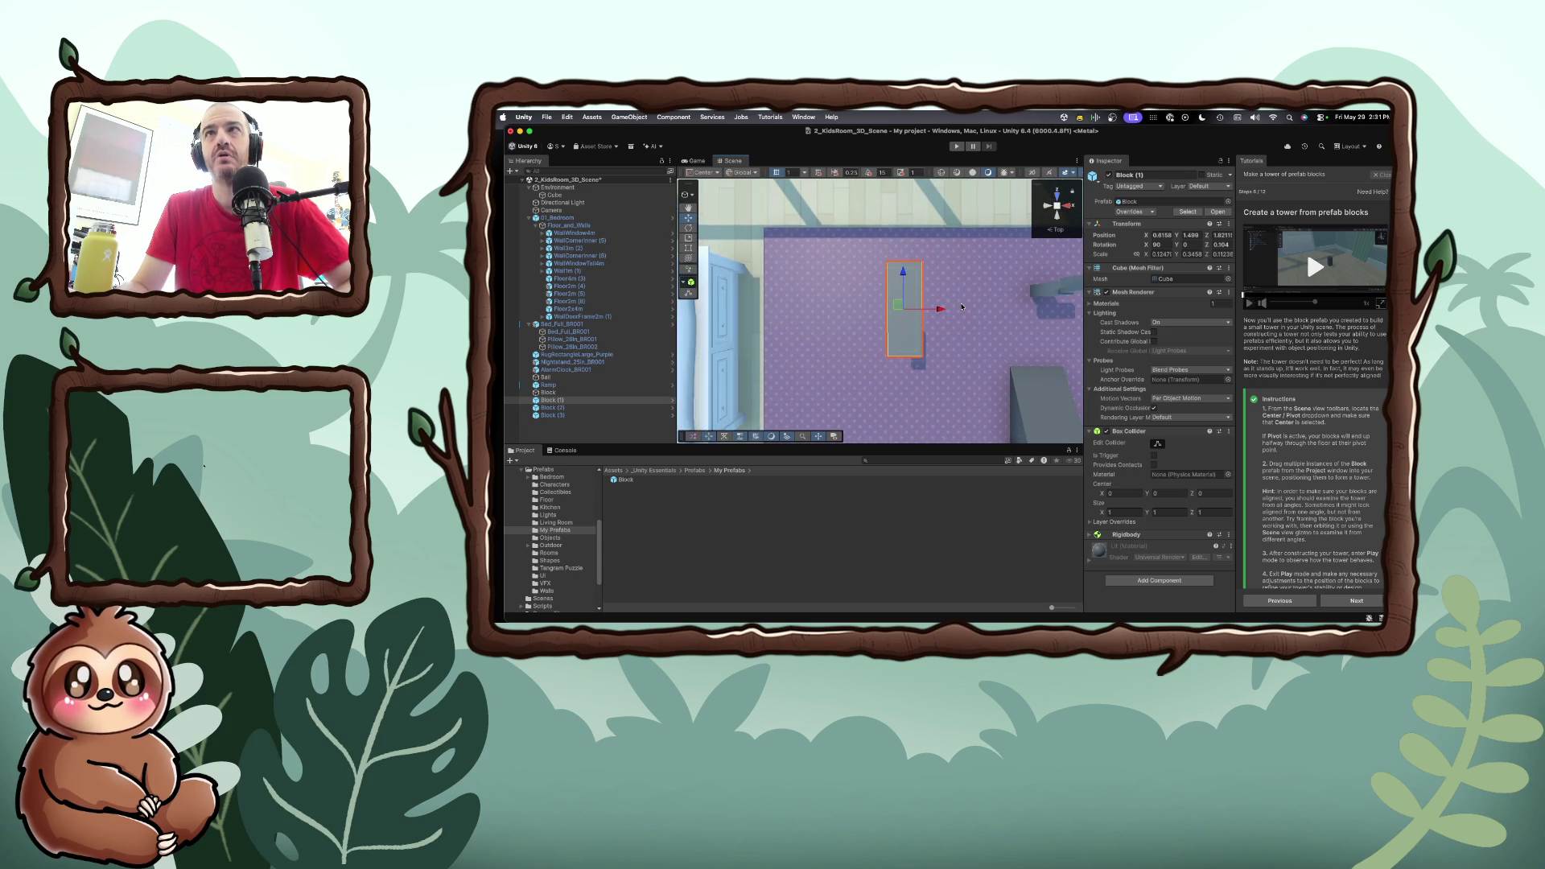
pyautogui.moveTo(909, 310); pyautogui.dragTo(1082, 302)
pyautogui.scroll(-2, 1038, 308)
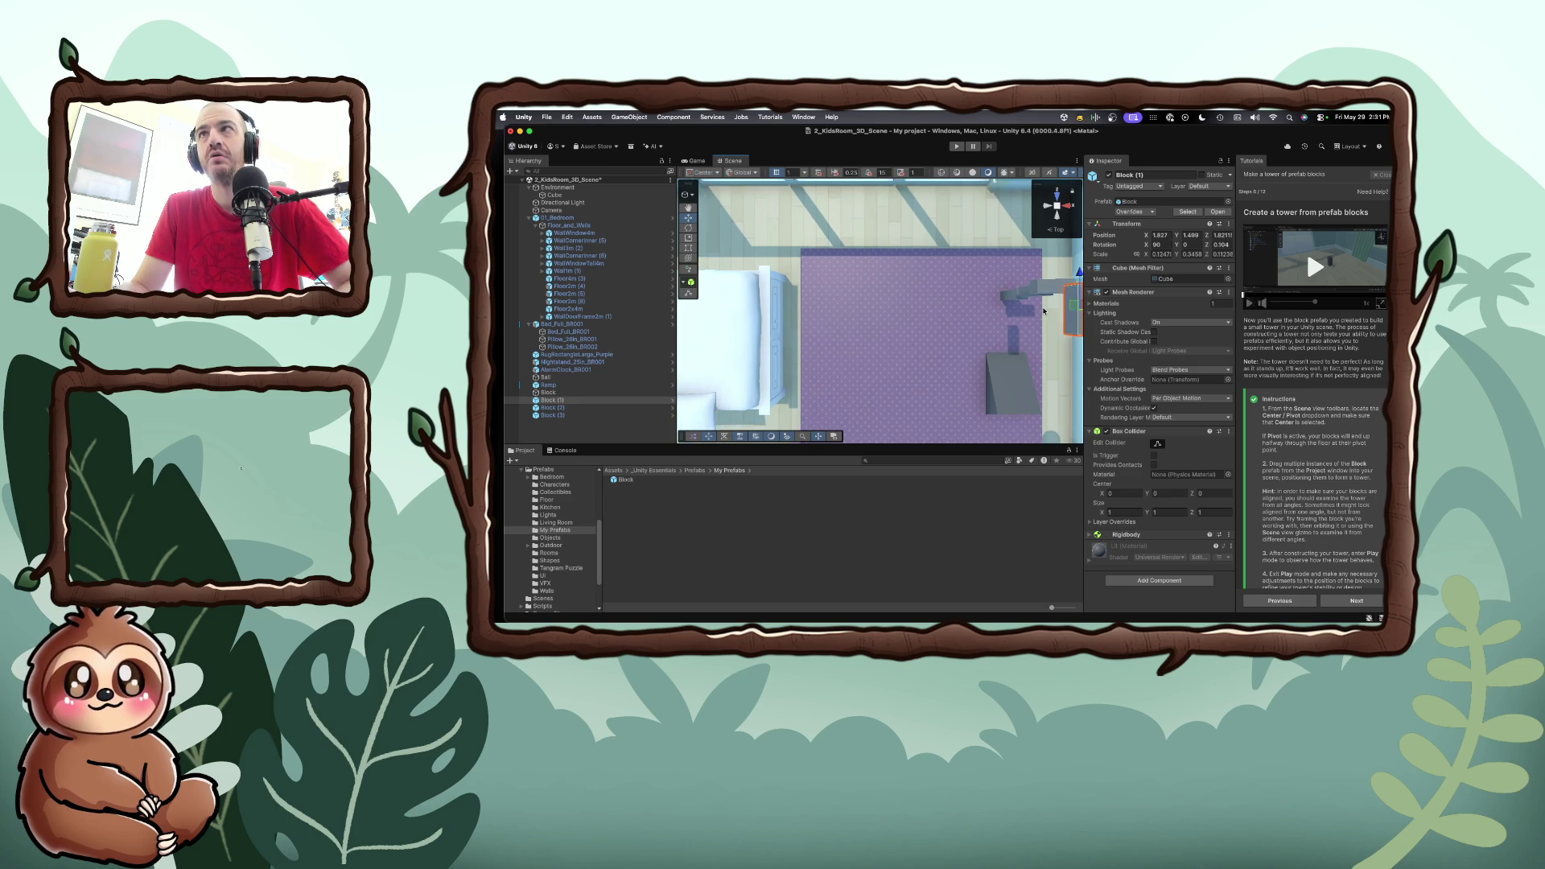
pyautogui.scroll(-1, 1043, 309)
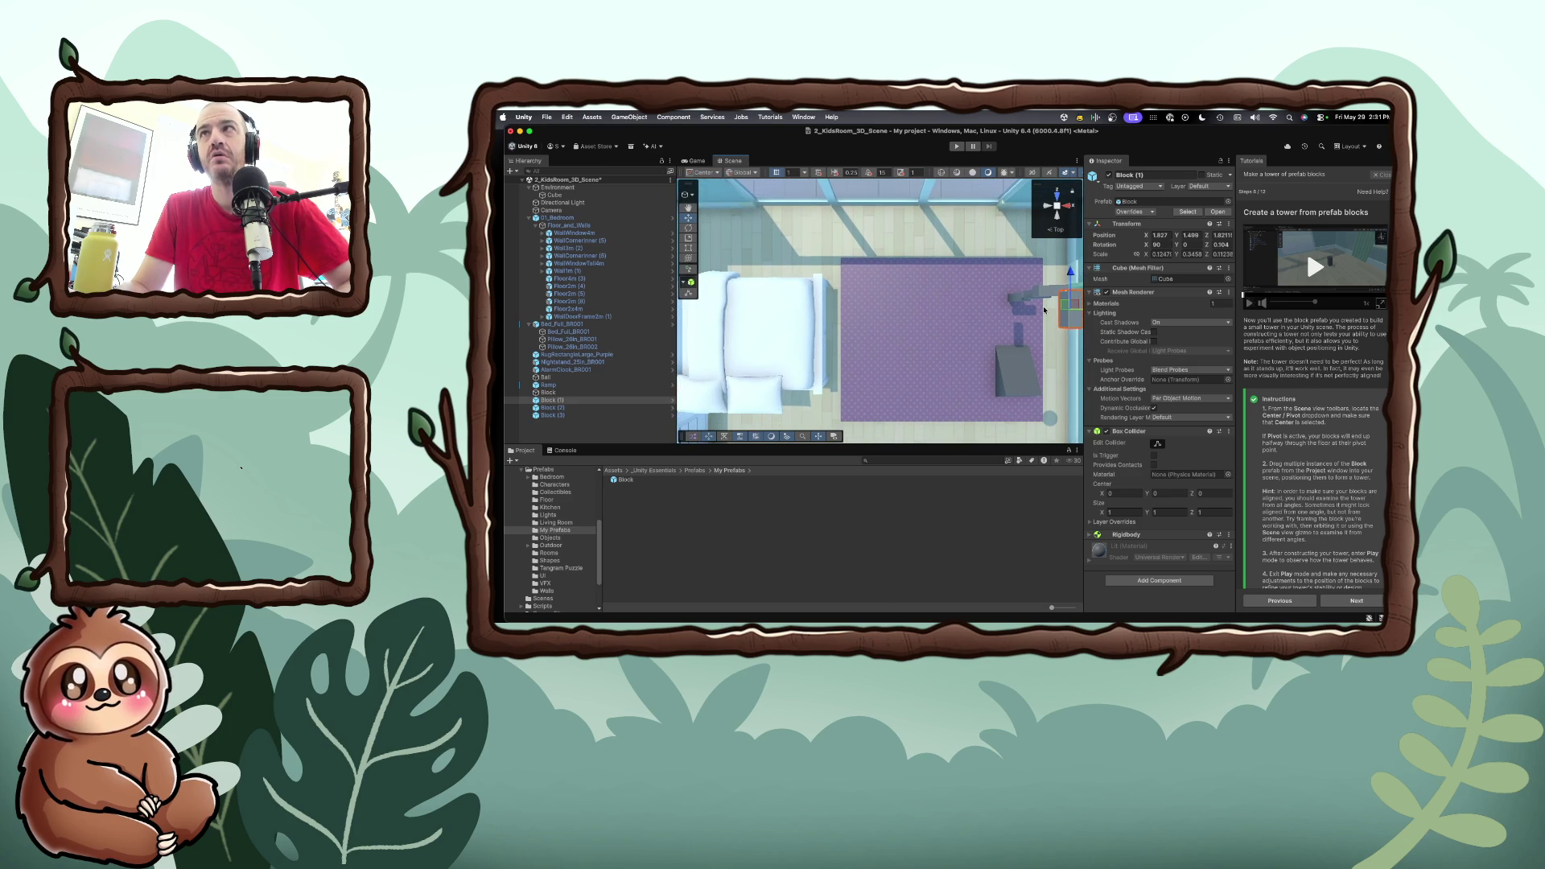
# Nudge Block (1) onto the tower, checking from the Back view, and run Play mode
pyautogui.keyDown('alt'); pyautogui.moveTo(1044, 309); pyautogui.dragTo(1043, 308); pyautogui.keyUp('alt')
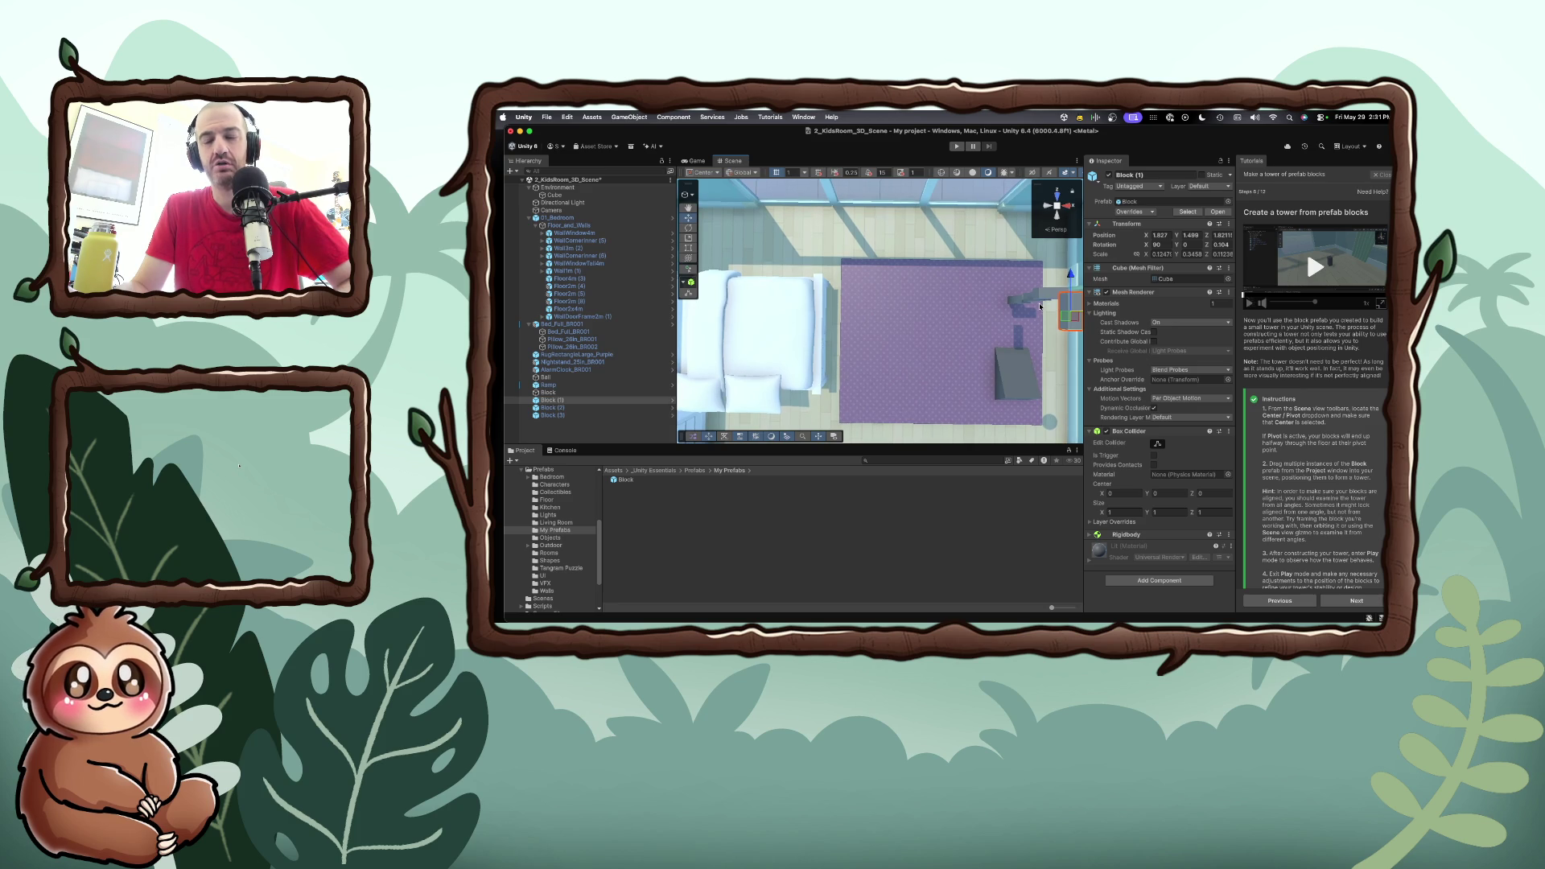
pyautogui.moveTo(1038, 307)
pyautogui.keyDown('alt'); pyautogui.mouseDown()
pyautogui.moveTo(953, 299)
pyautogui.moveTo(953, 272)
pyautogui.moveTo(989, 295)
pyautogui.mouseUp(); pyautogui.keyUp('alt')
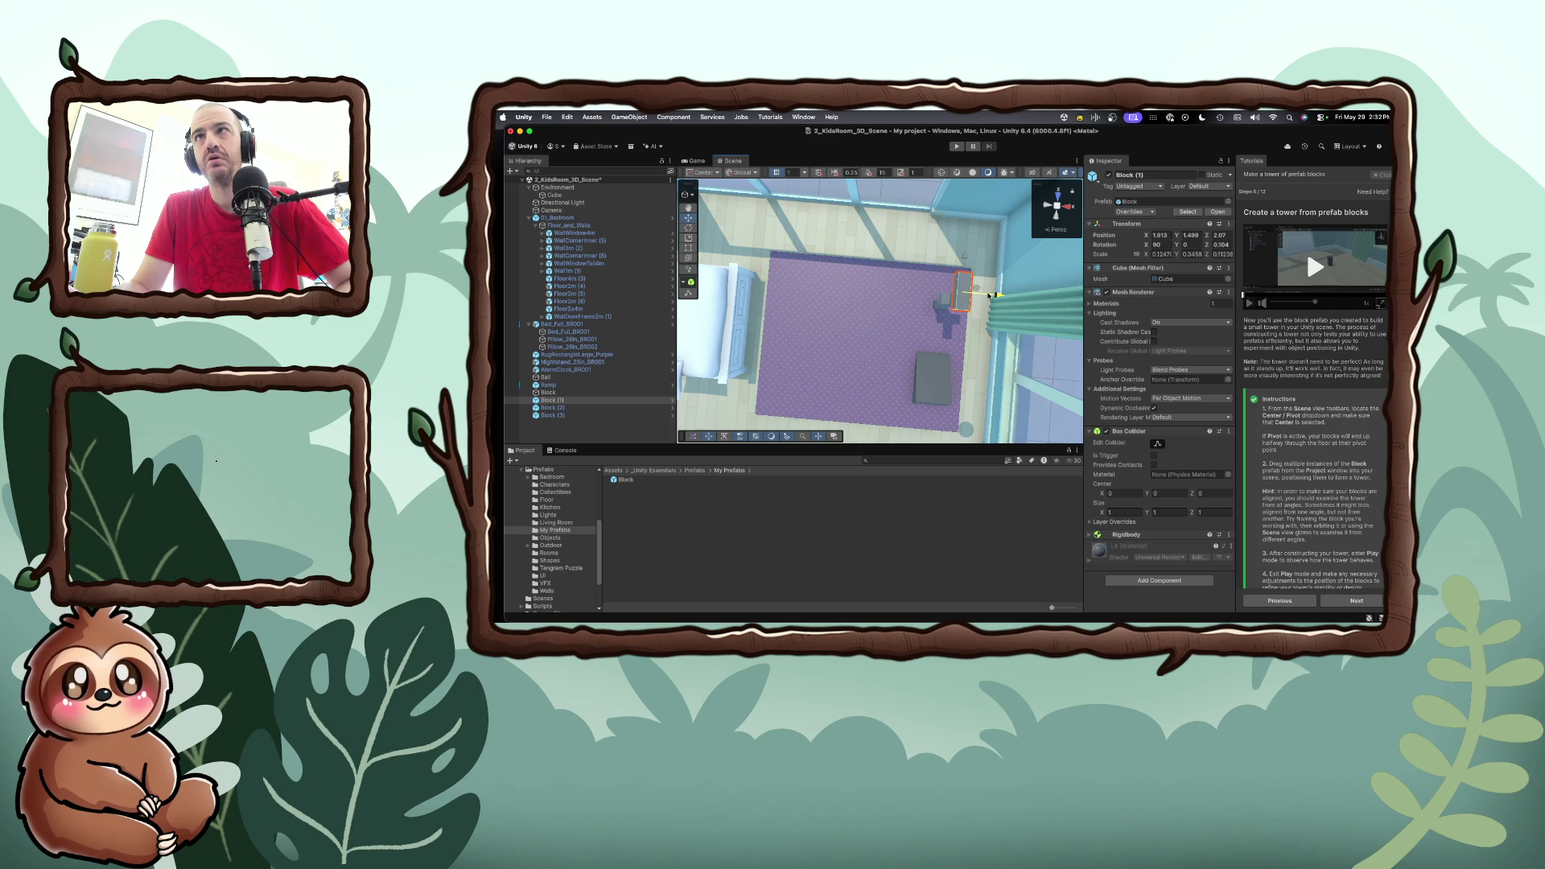
pyautogui.click(1055, 220)
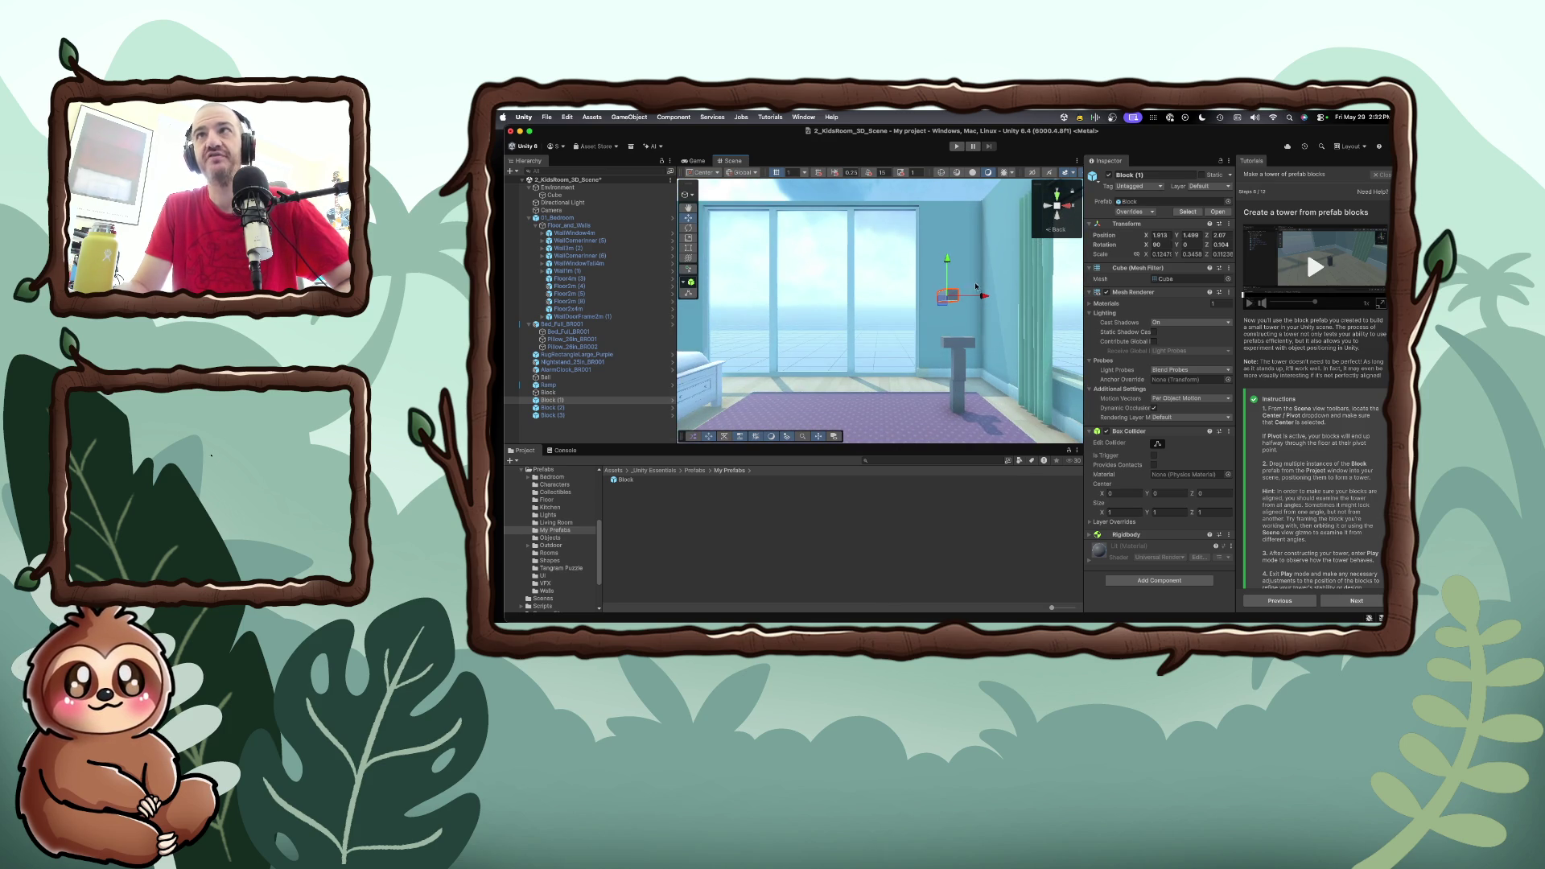
pyautogui.moveTo(975, 296)
pyautogui.mouseDown()
pyautogui.moveTo(990, 296)
pyautogui.moveTo(964, 273)
pyautogui.moveTo(961, 293)
pyautogui.mouseUp()
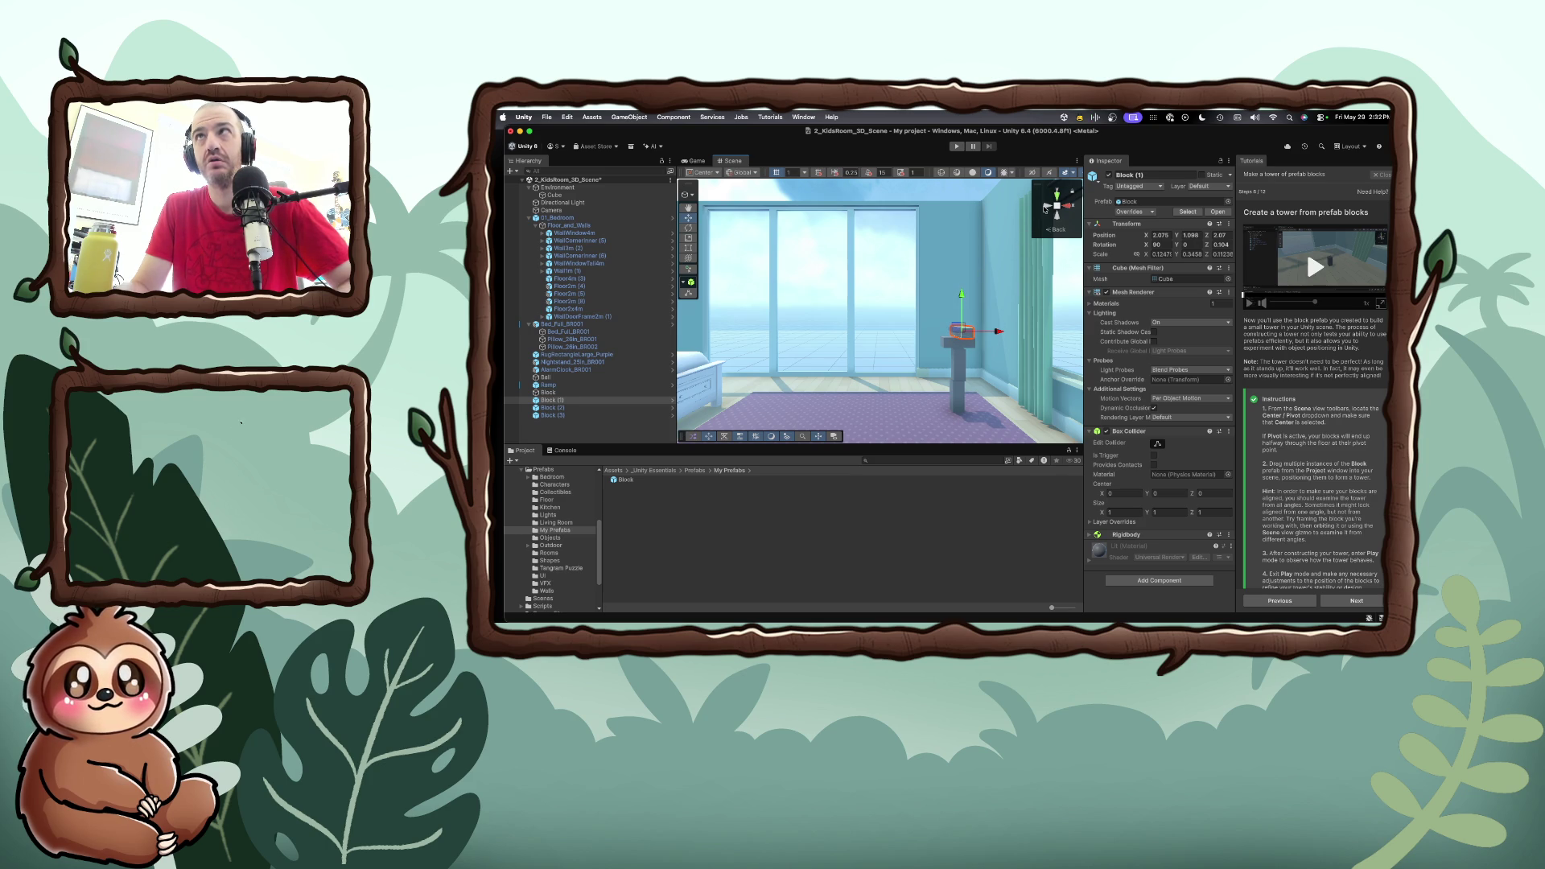
pyautogui.click(1045, 208)
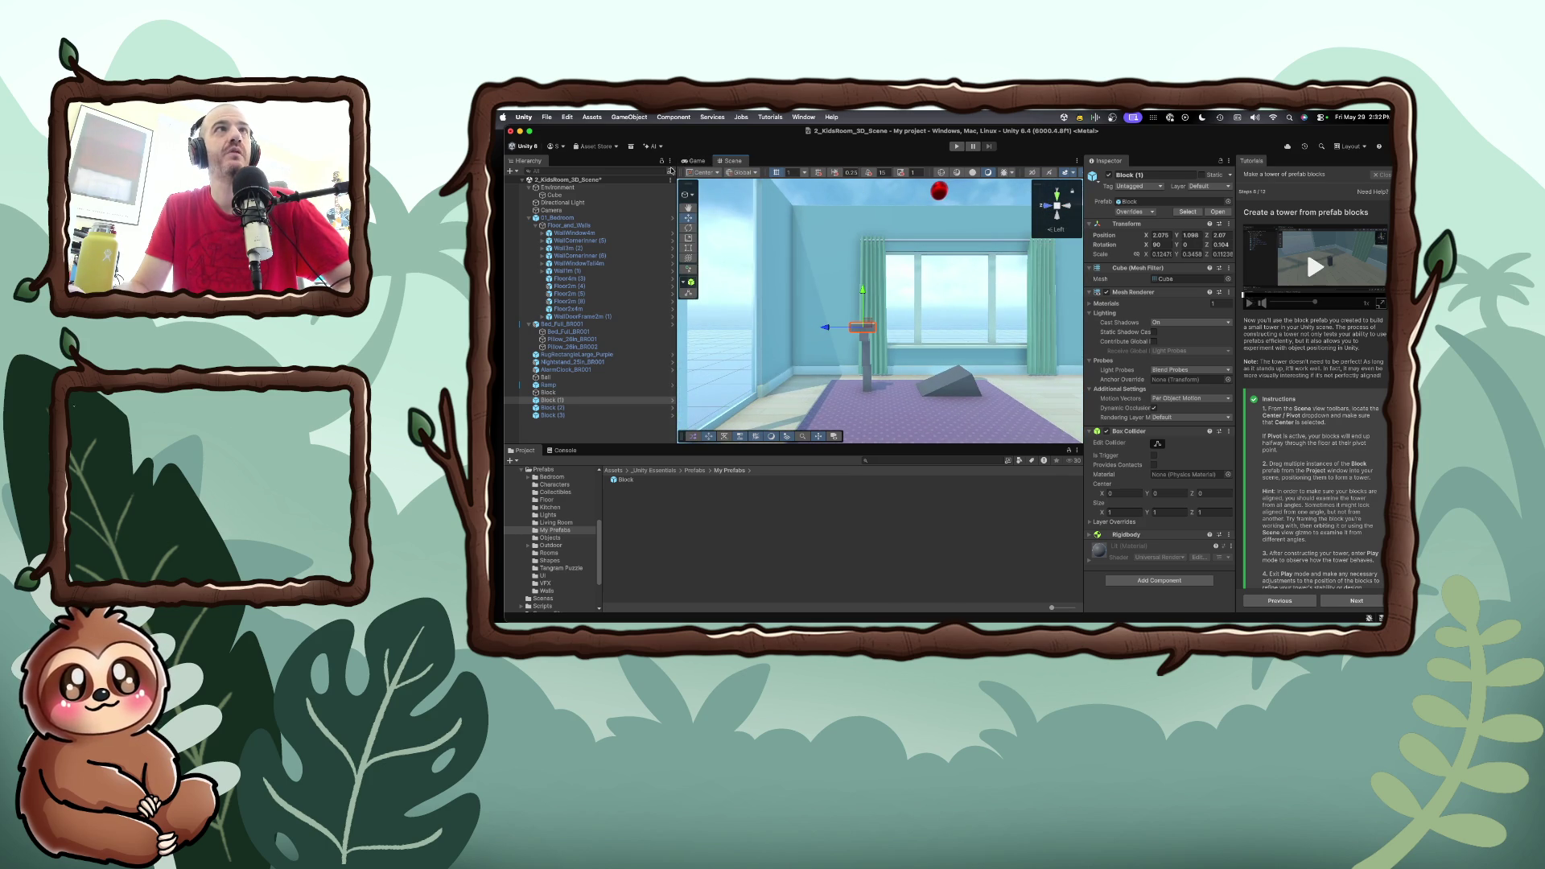
pyautogui.click(956, 146)
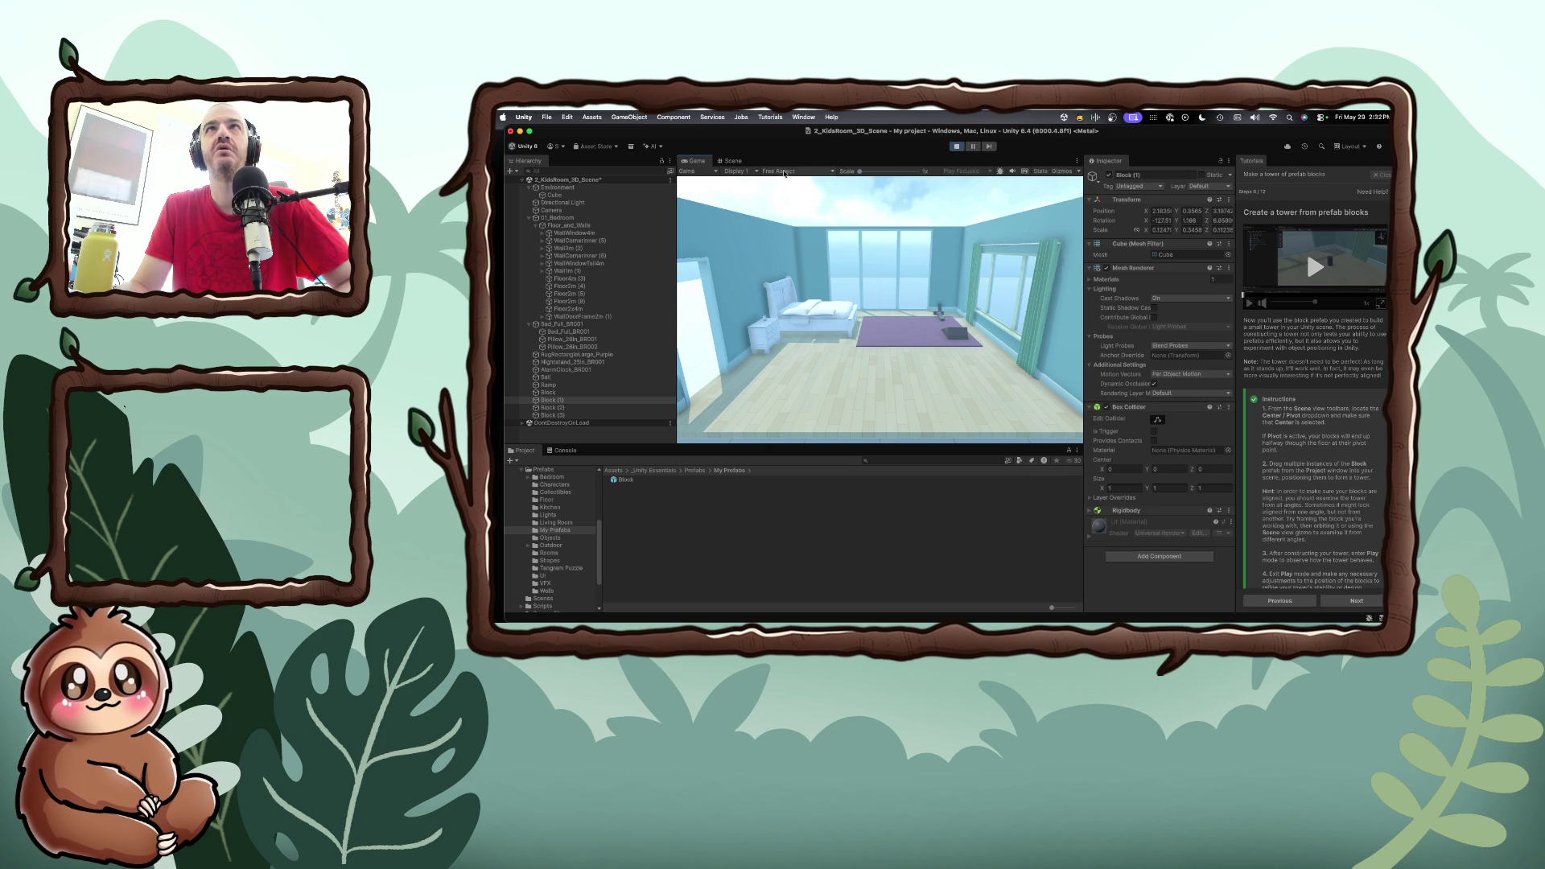
# Watch the running Game view, checking the Free Aspect list without changing it
pyautogui.click(785, 172)
pyautogui.click(784, 172)
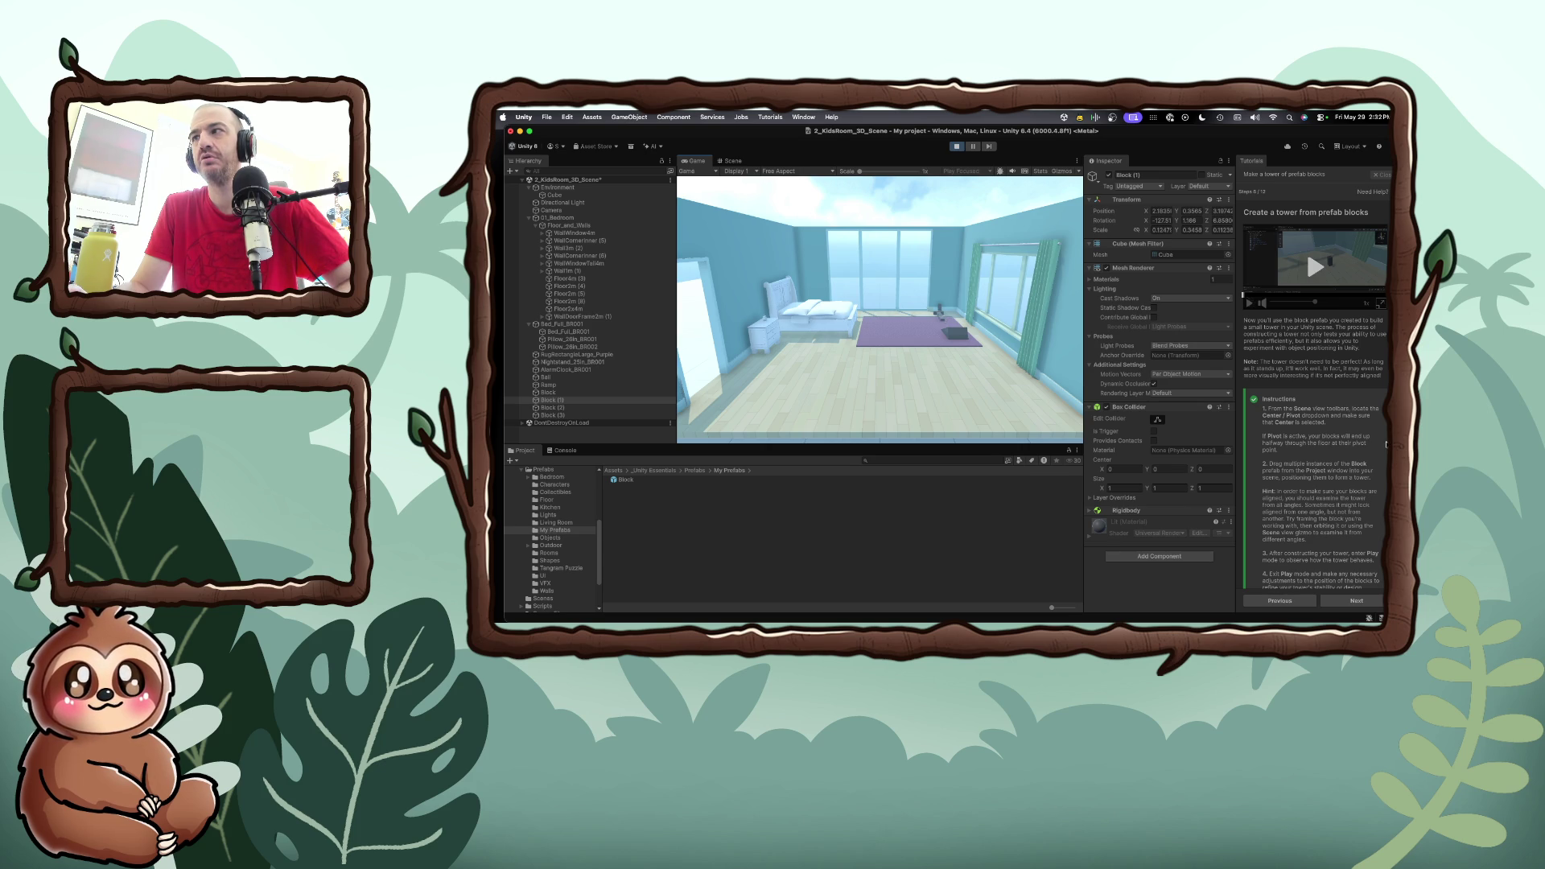
pyautogui.scroll(-1, 1305, 245)
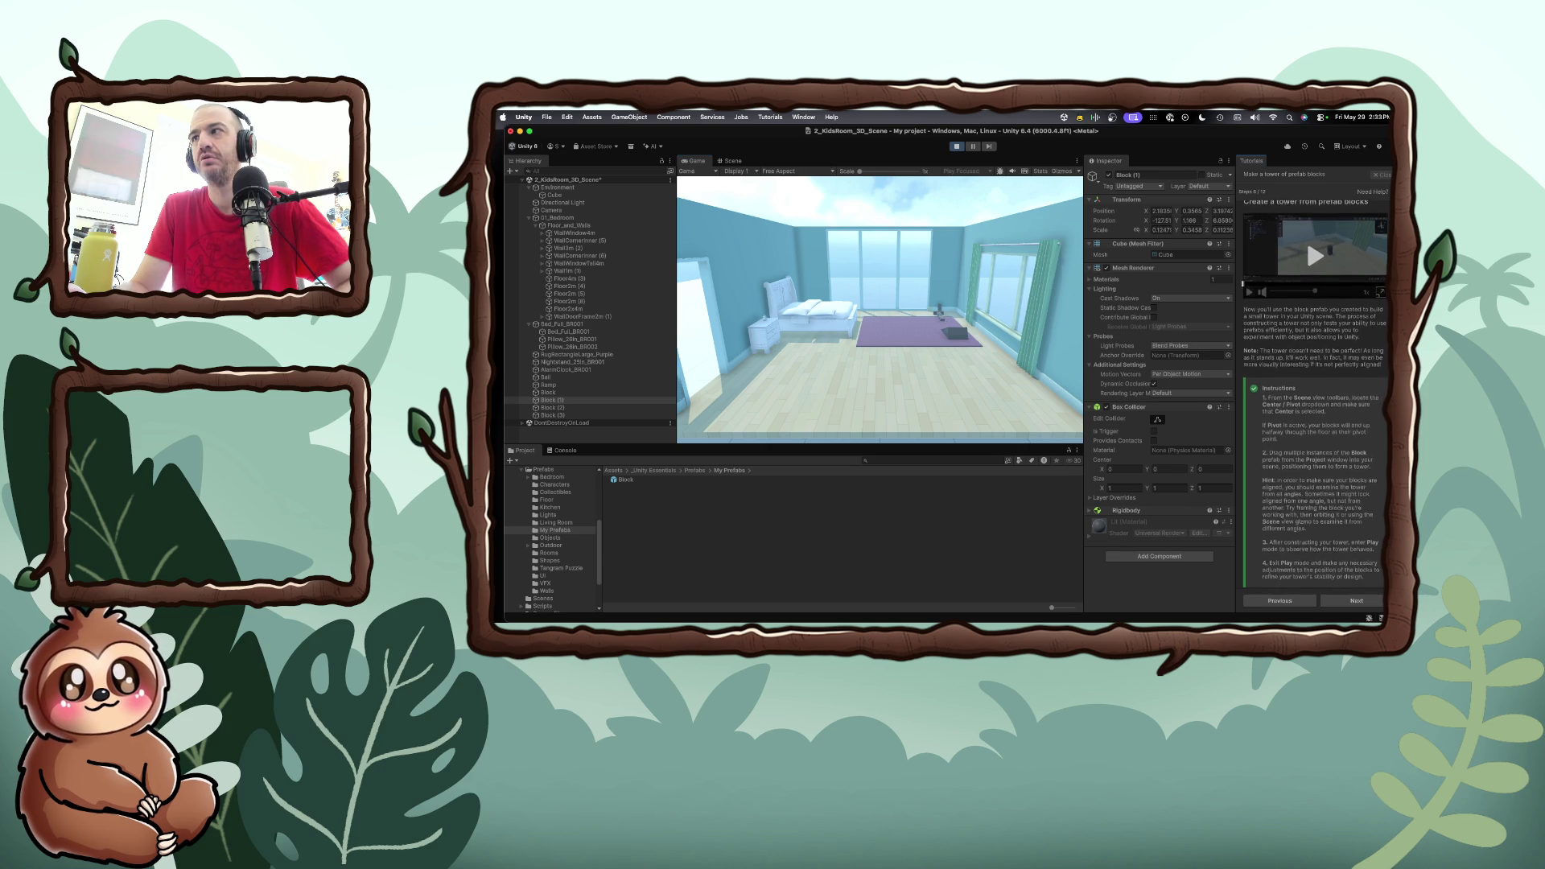
pyautogui.scroll(-1, 1311, 386)
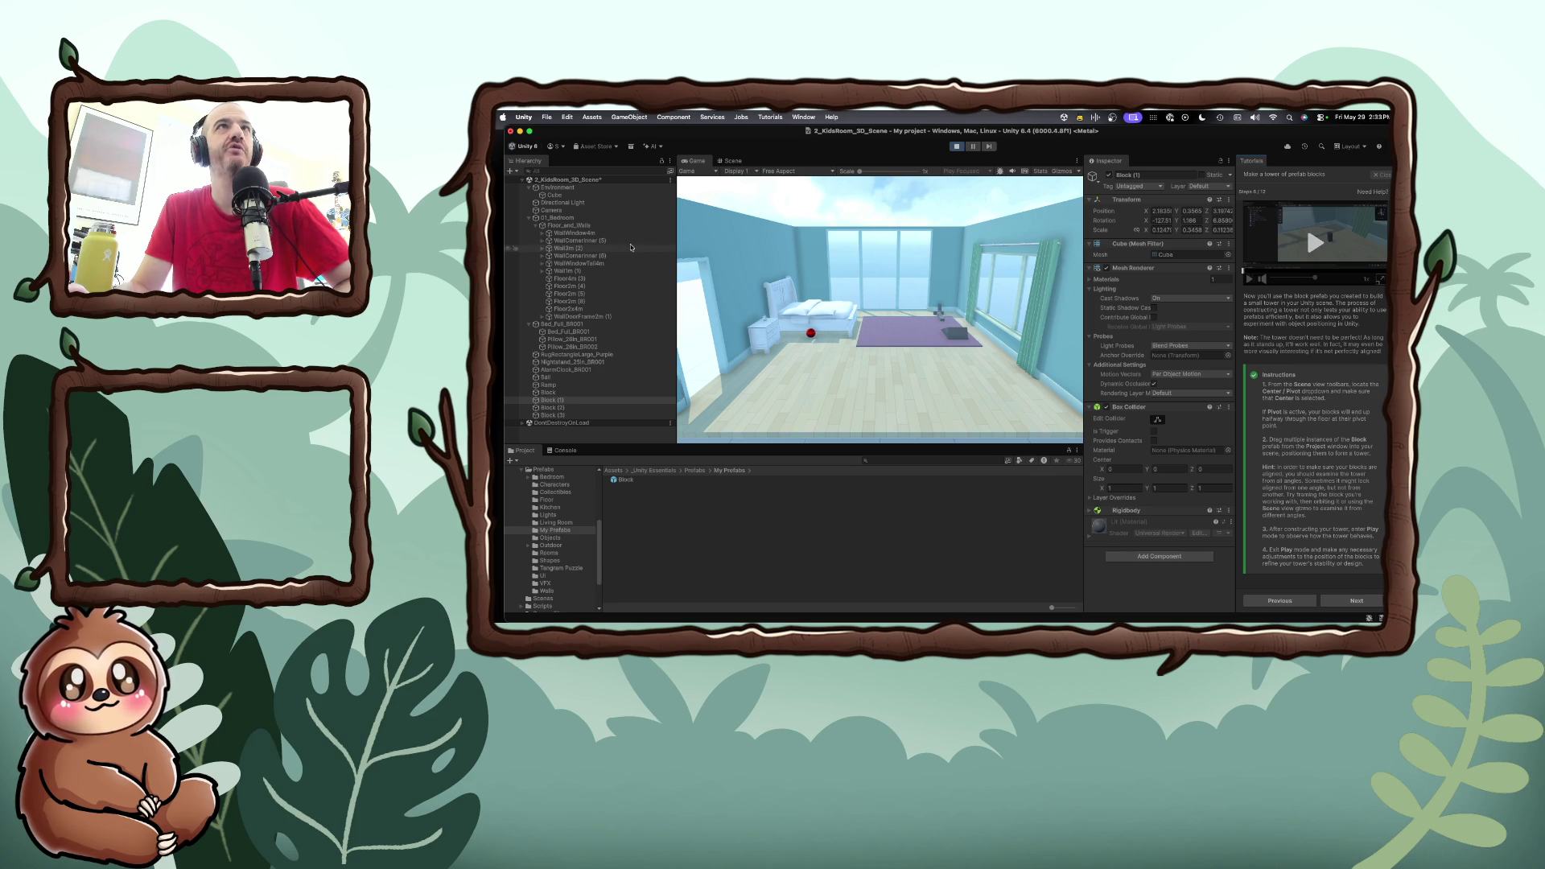
# Inspect the Camera's X rotation while the game is running
pyautogui.click(570, 211)
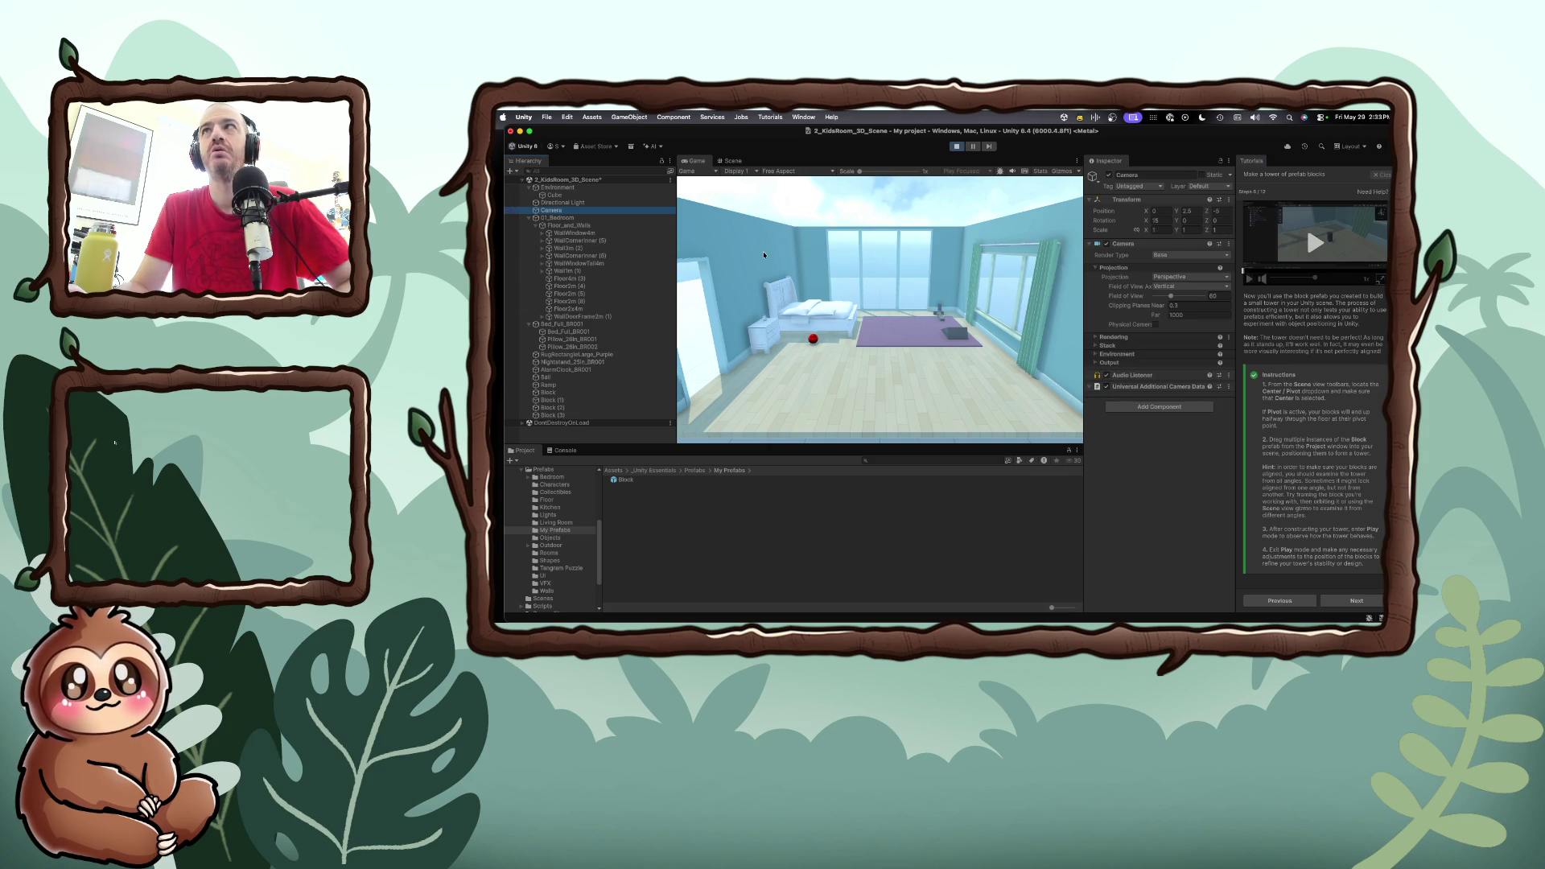
pyautogui.click(885, 296)
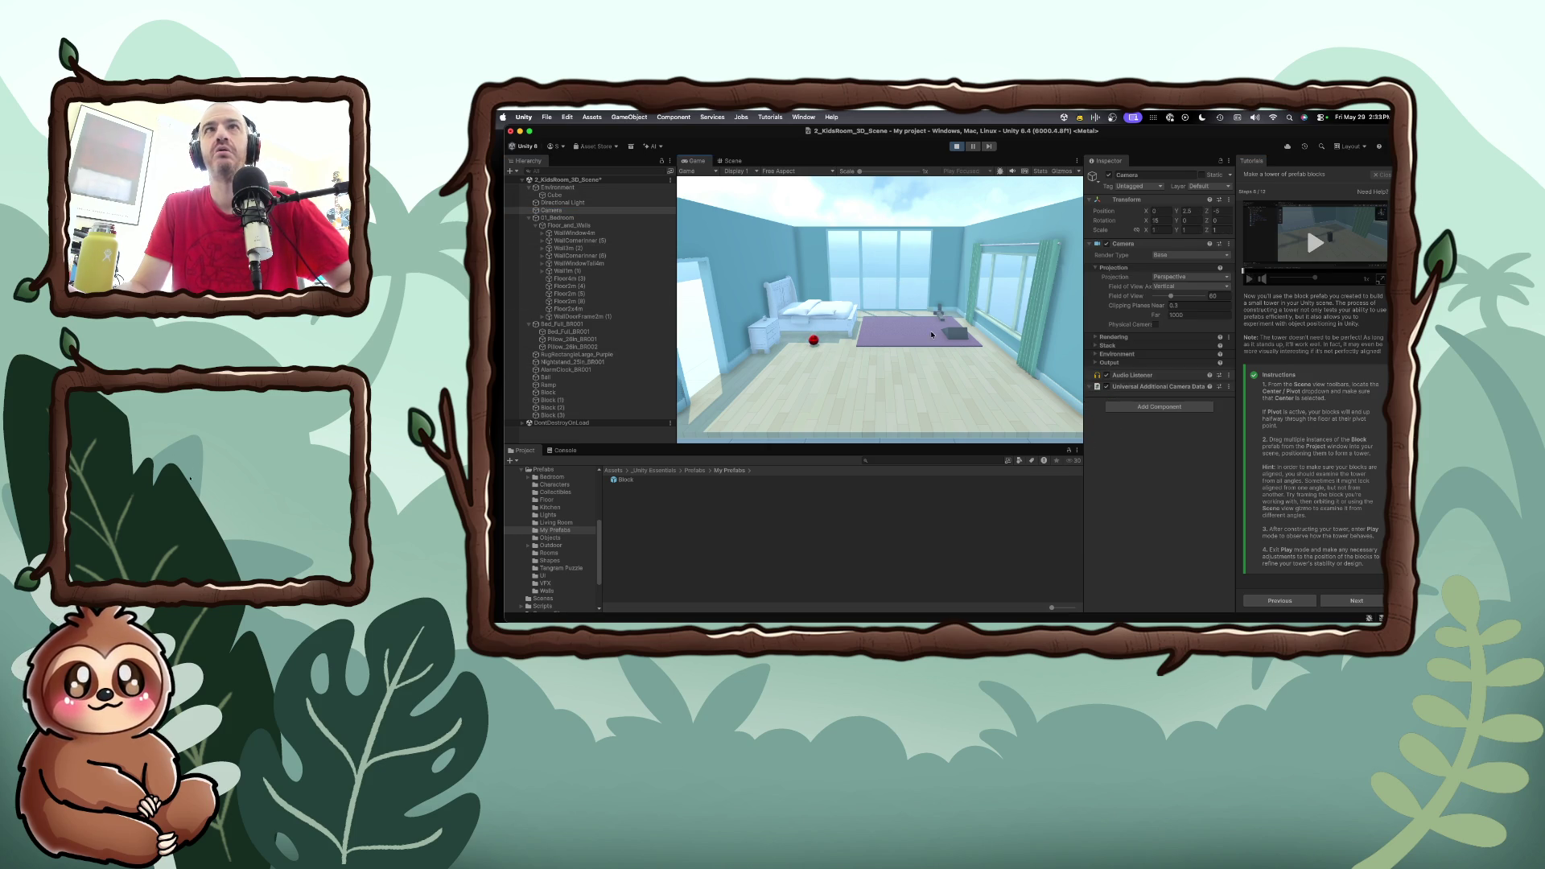
pyautogui.click(571, 211)
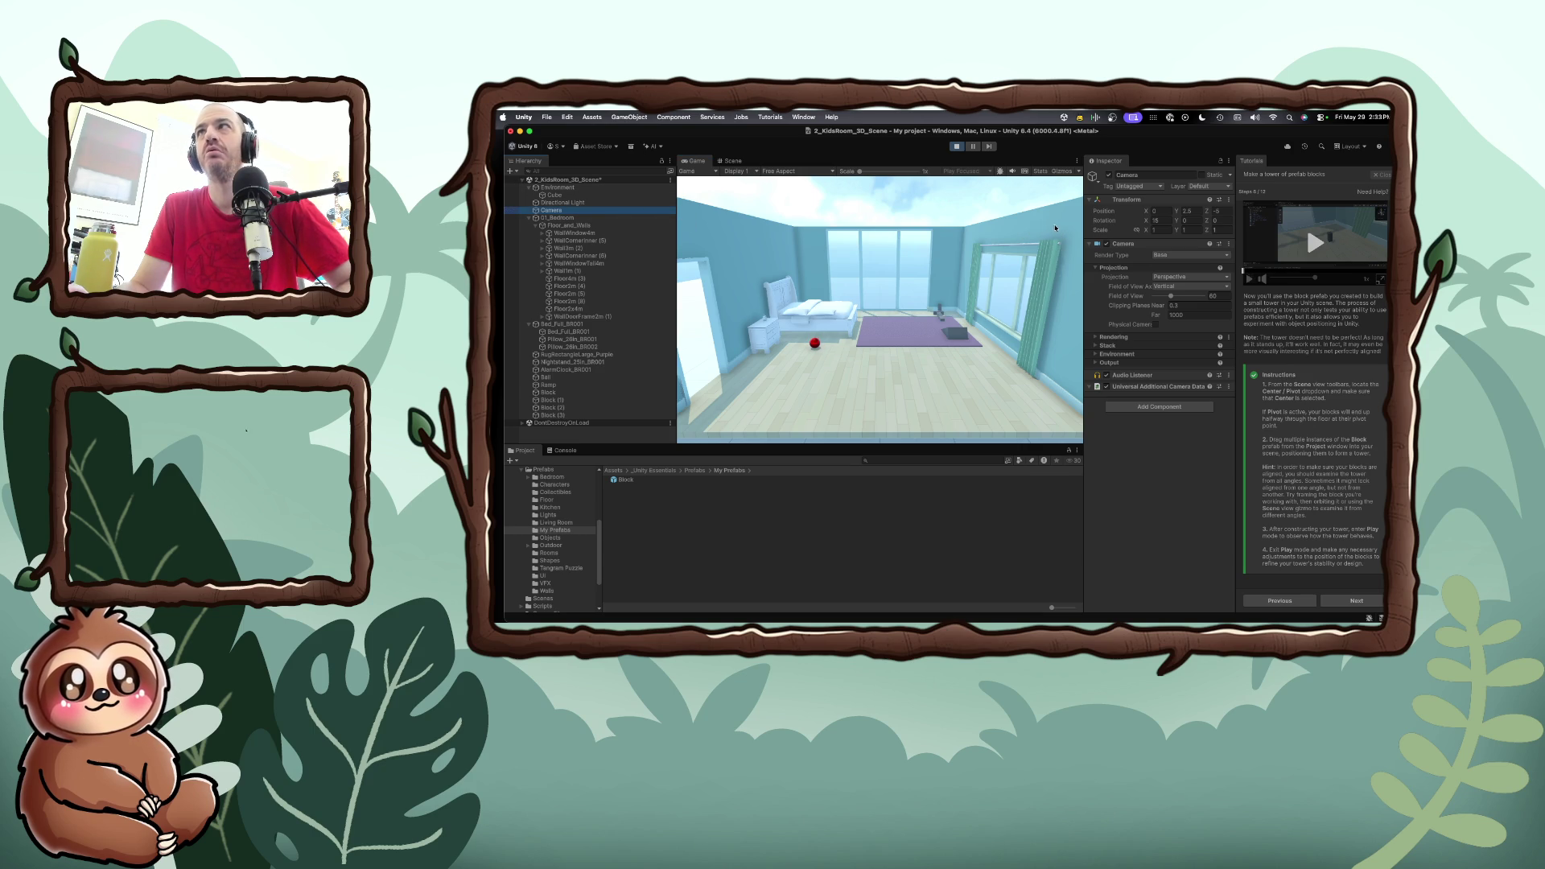
pyautogui.click(1155, 221)
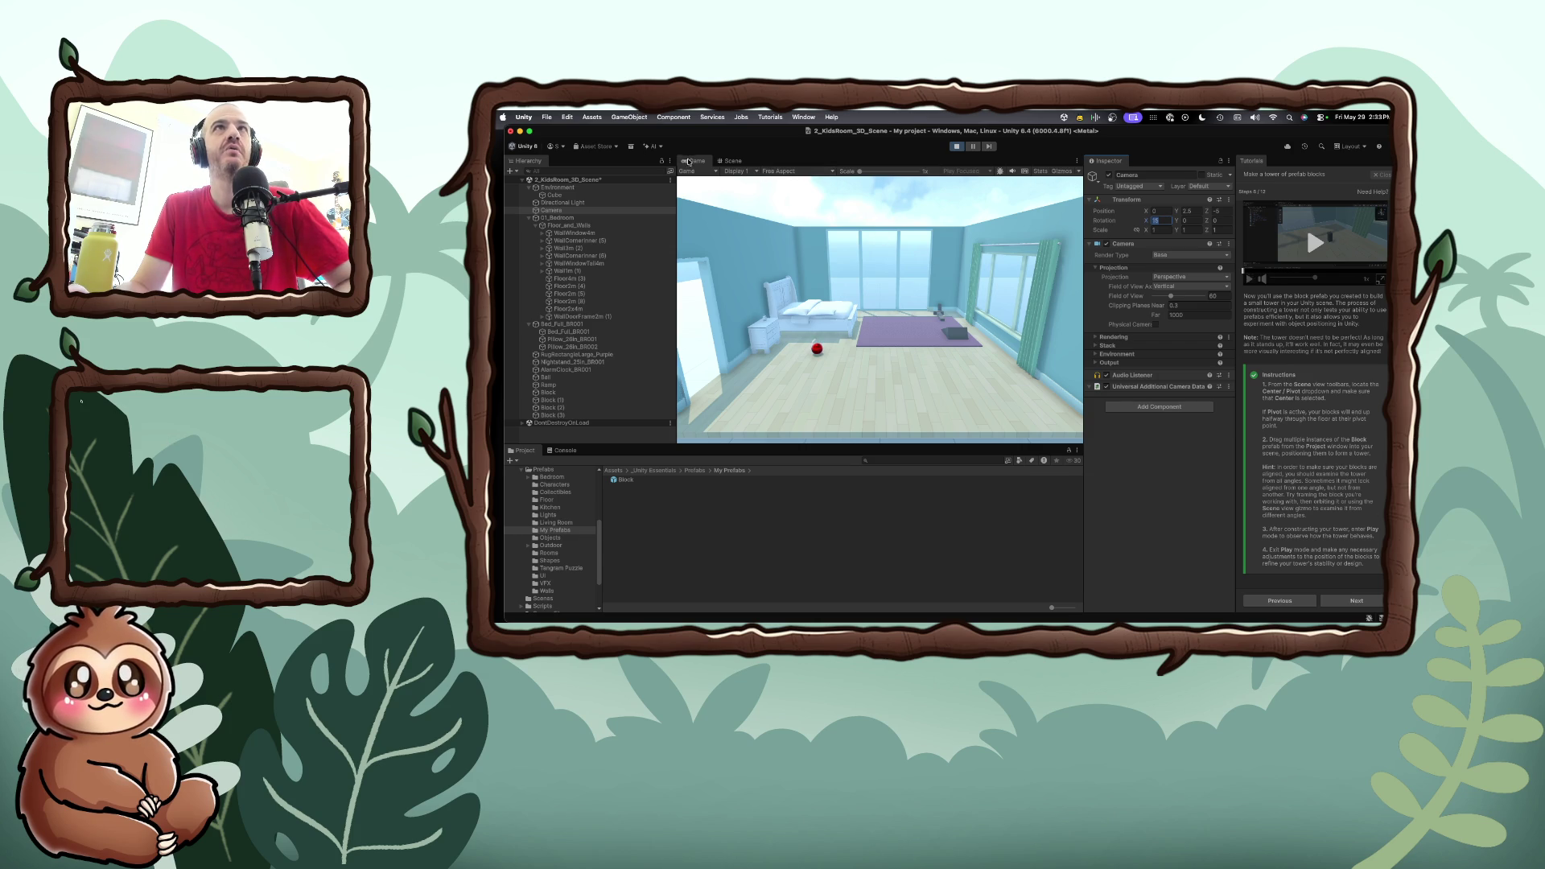
# Stop Play mode and nudge Block (1) along Z to 2.009
pyautogui.click(956, 146)
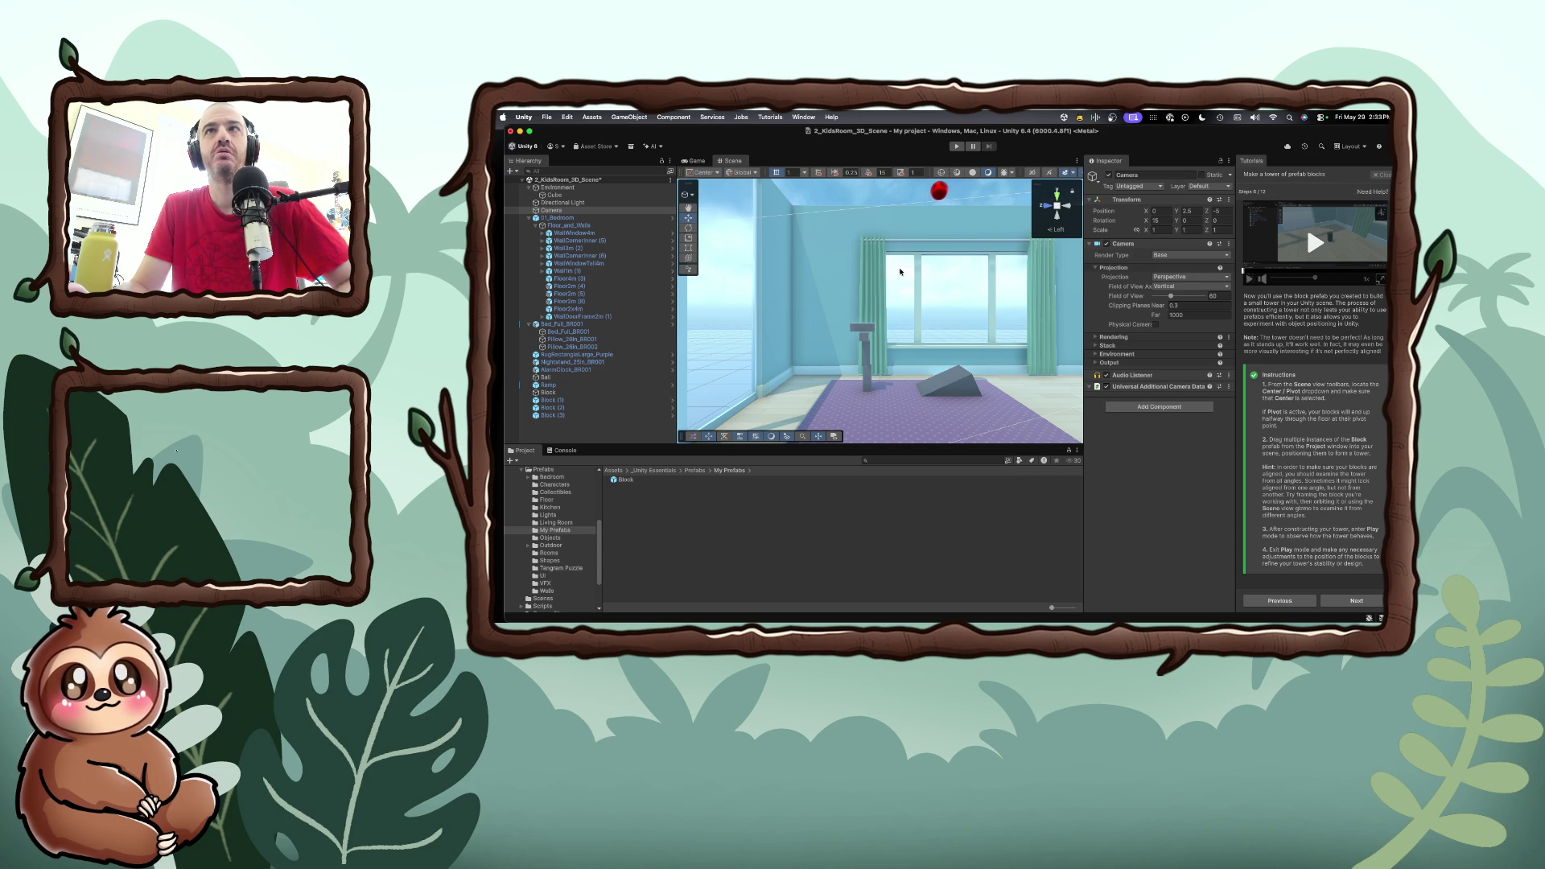
pyautogui.click(866, 328)
pyautogui.moveTo(831, 328); pyautogui.dragTo(835, 327)
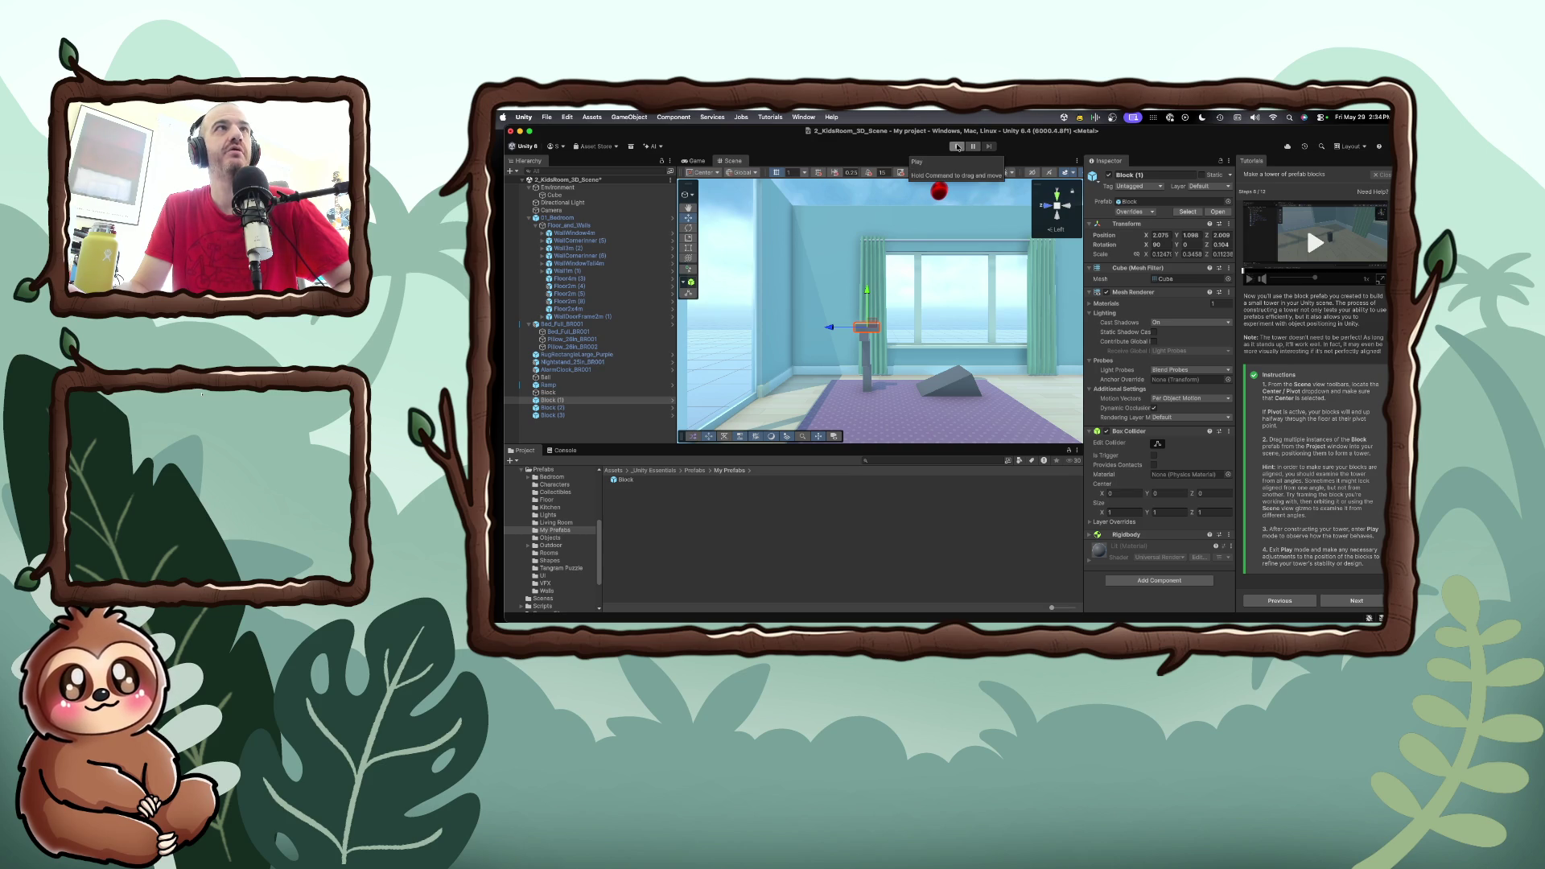
# Select the Camera and apply GameObject > Align With View to match the scene view
pyautogui.click(567, 211)
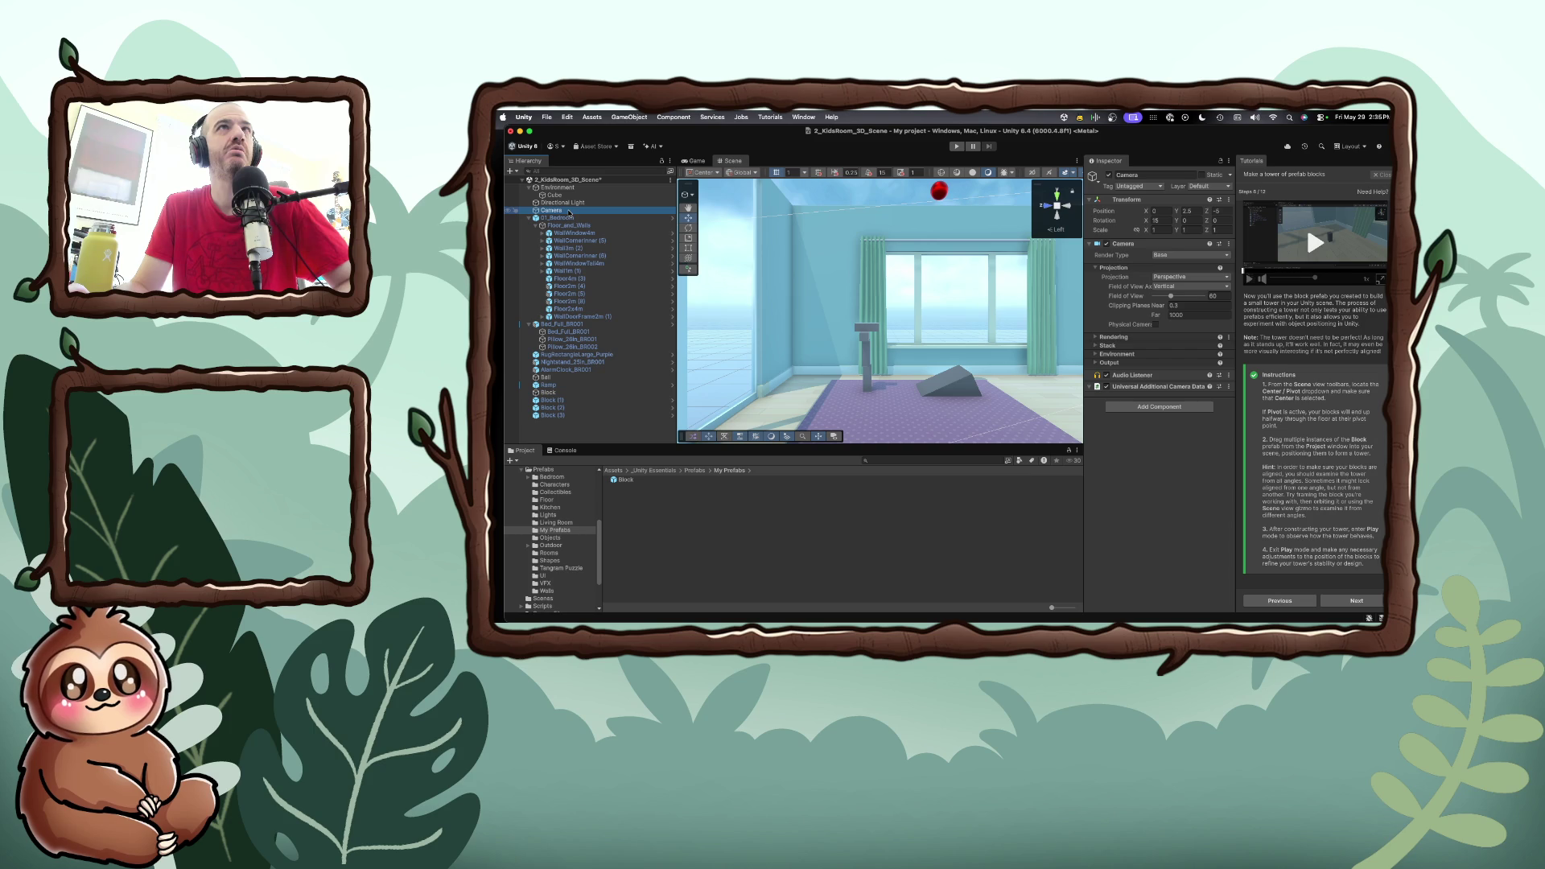
pyautogui.click(673, 181)
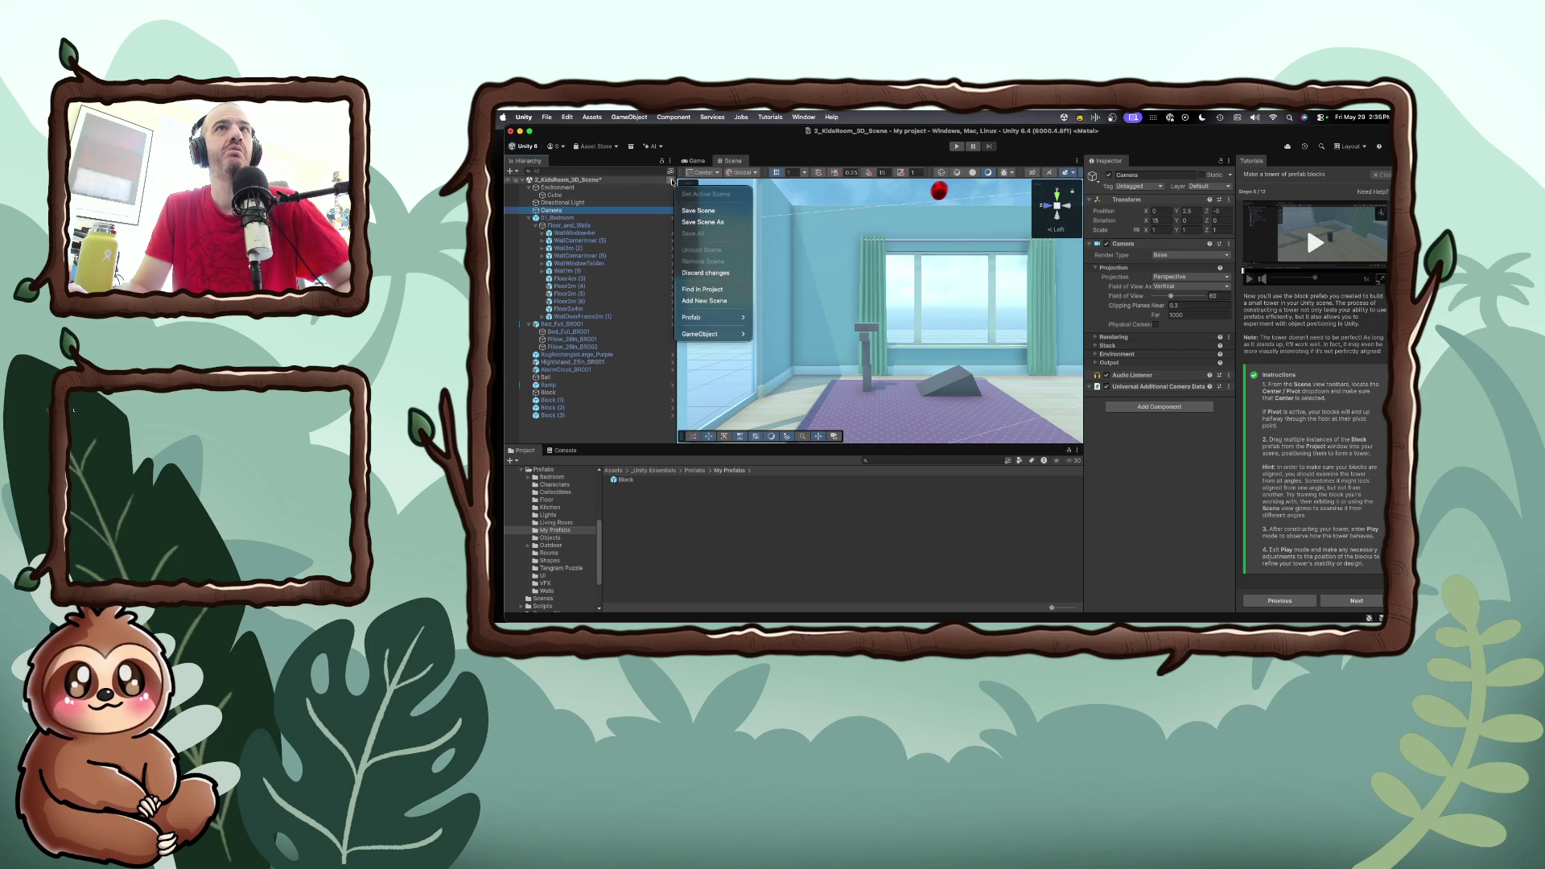
pyautogui.click(636, 179)
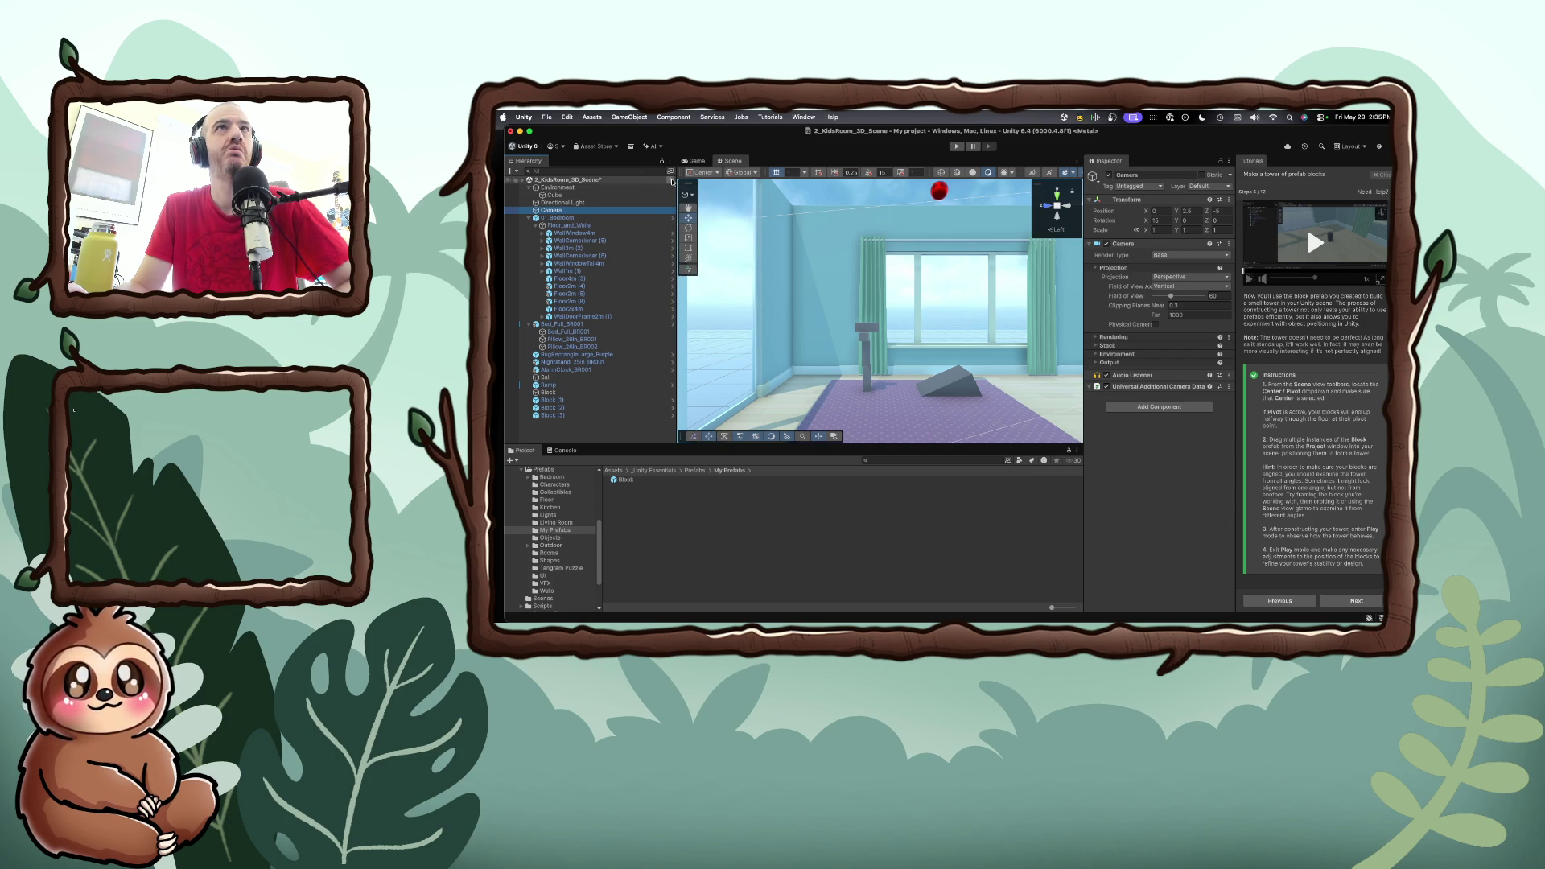
pyautogui.click(584, 210)
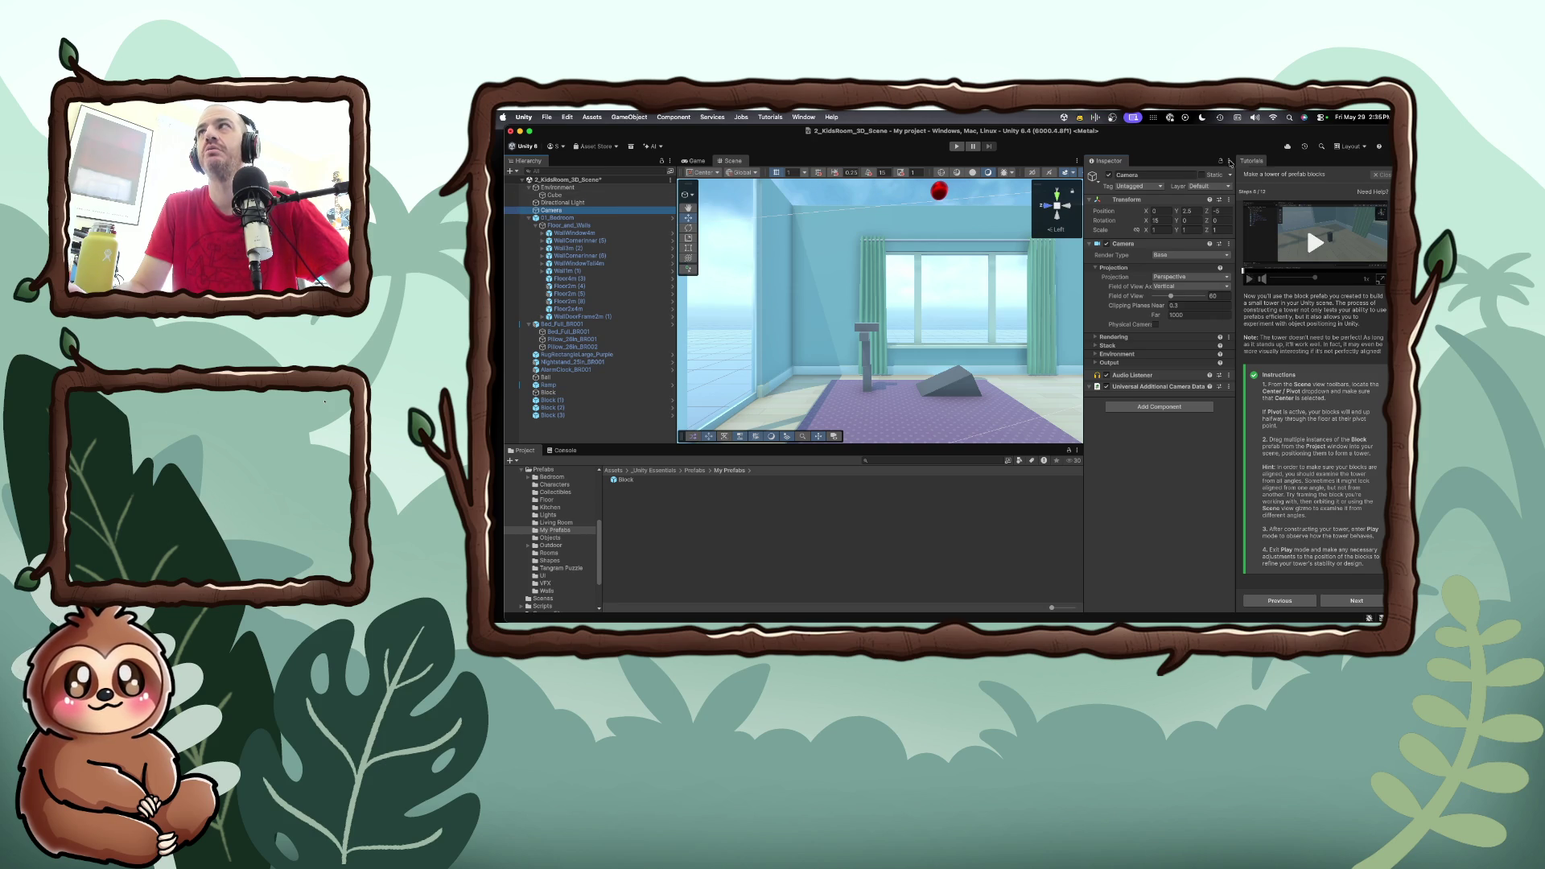
pyautogui.click(1229, 160)
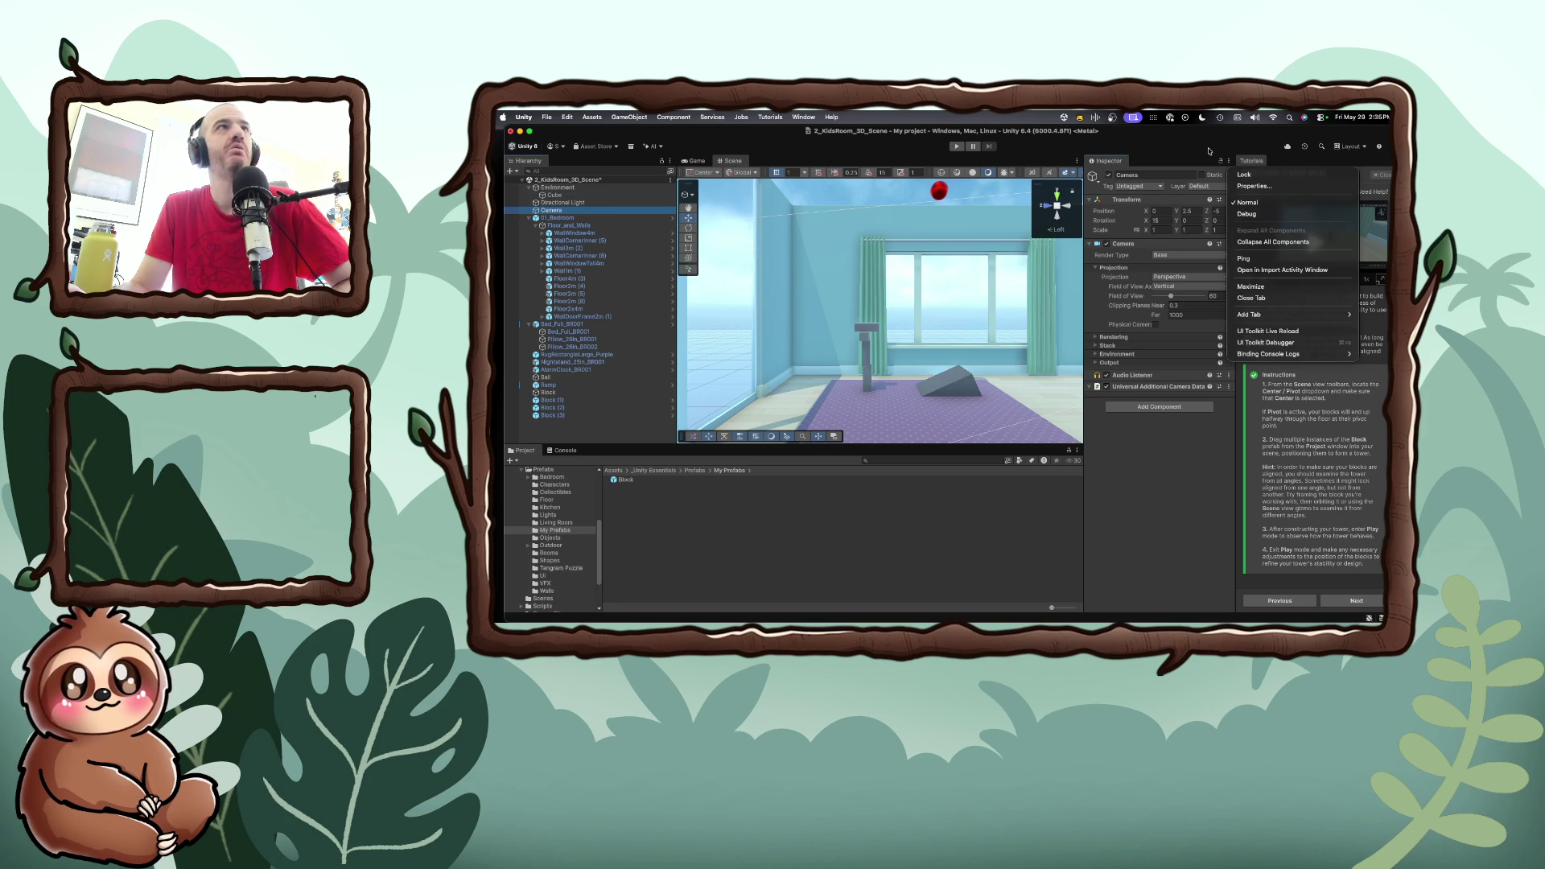
pyautogui.click(1210, 150)
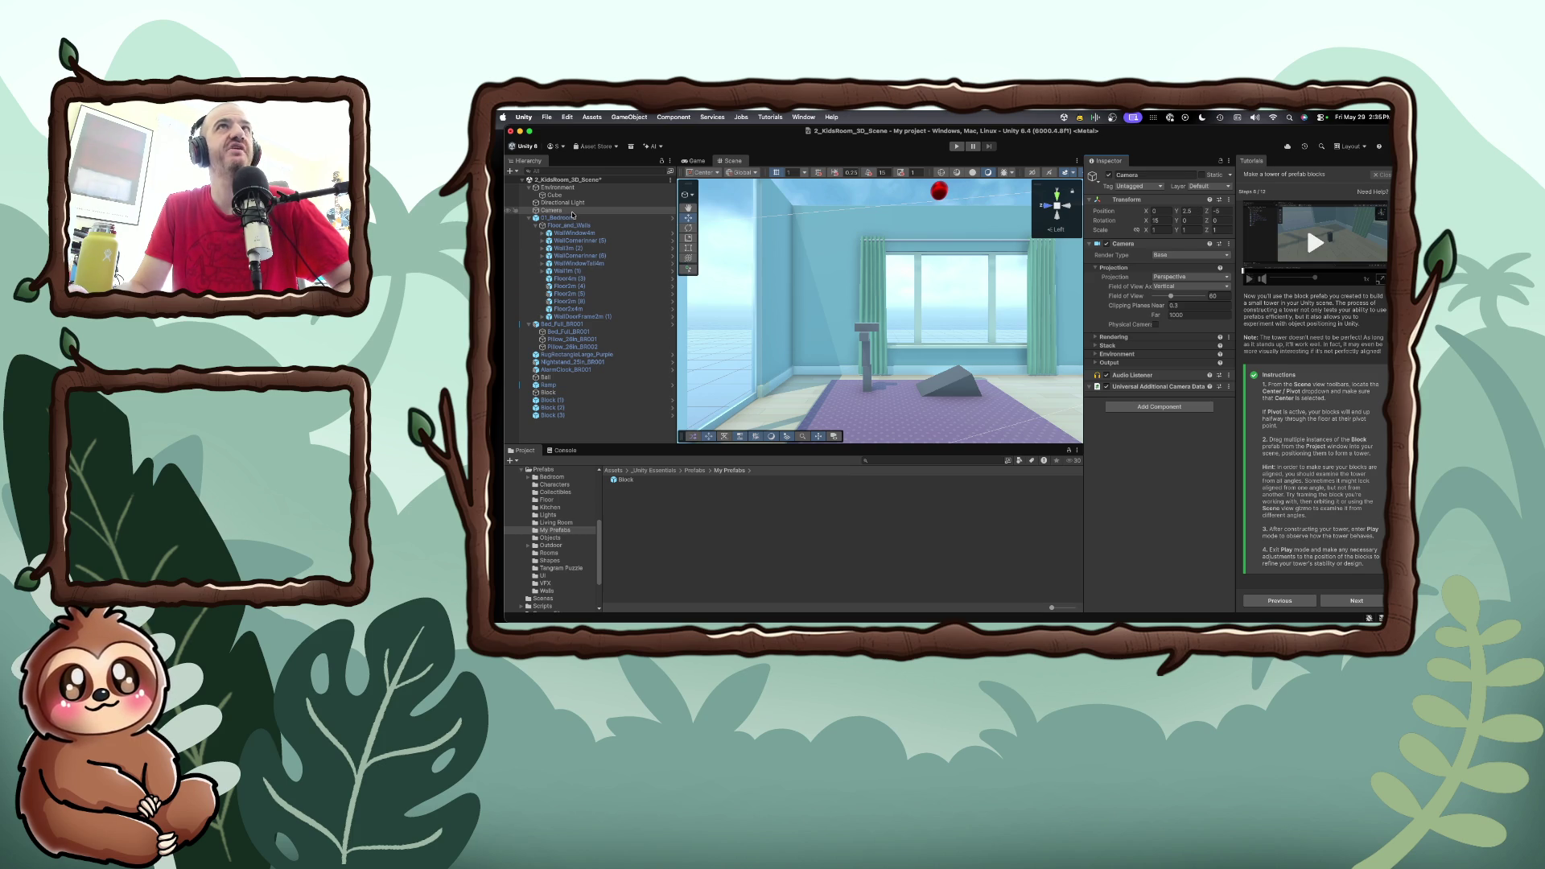
pyautogui.click(630, 117)
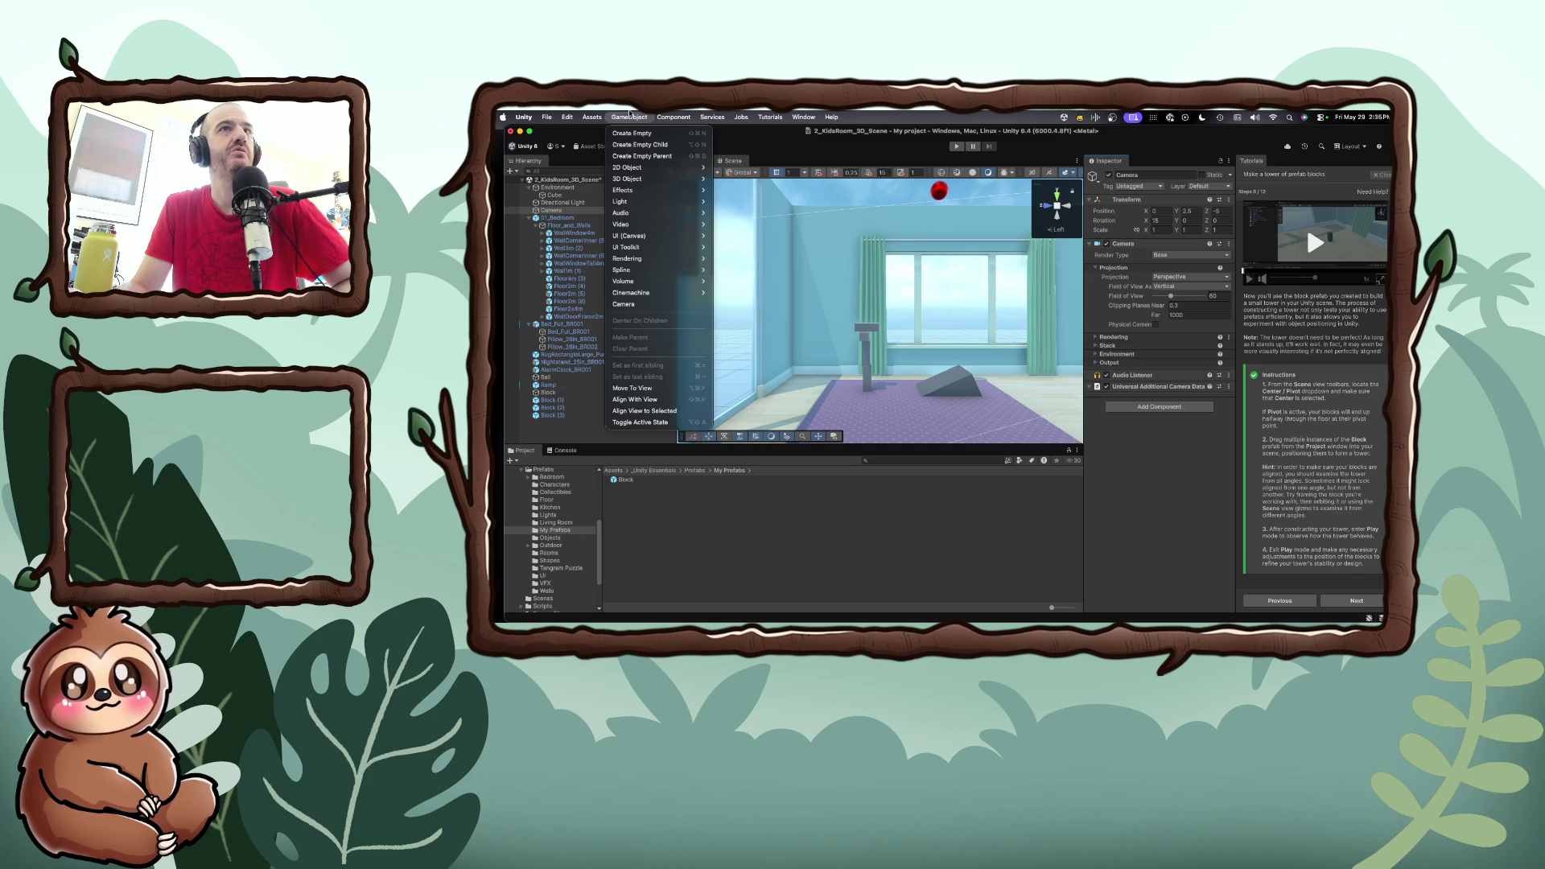
pyautogui.click(646, 400)
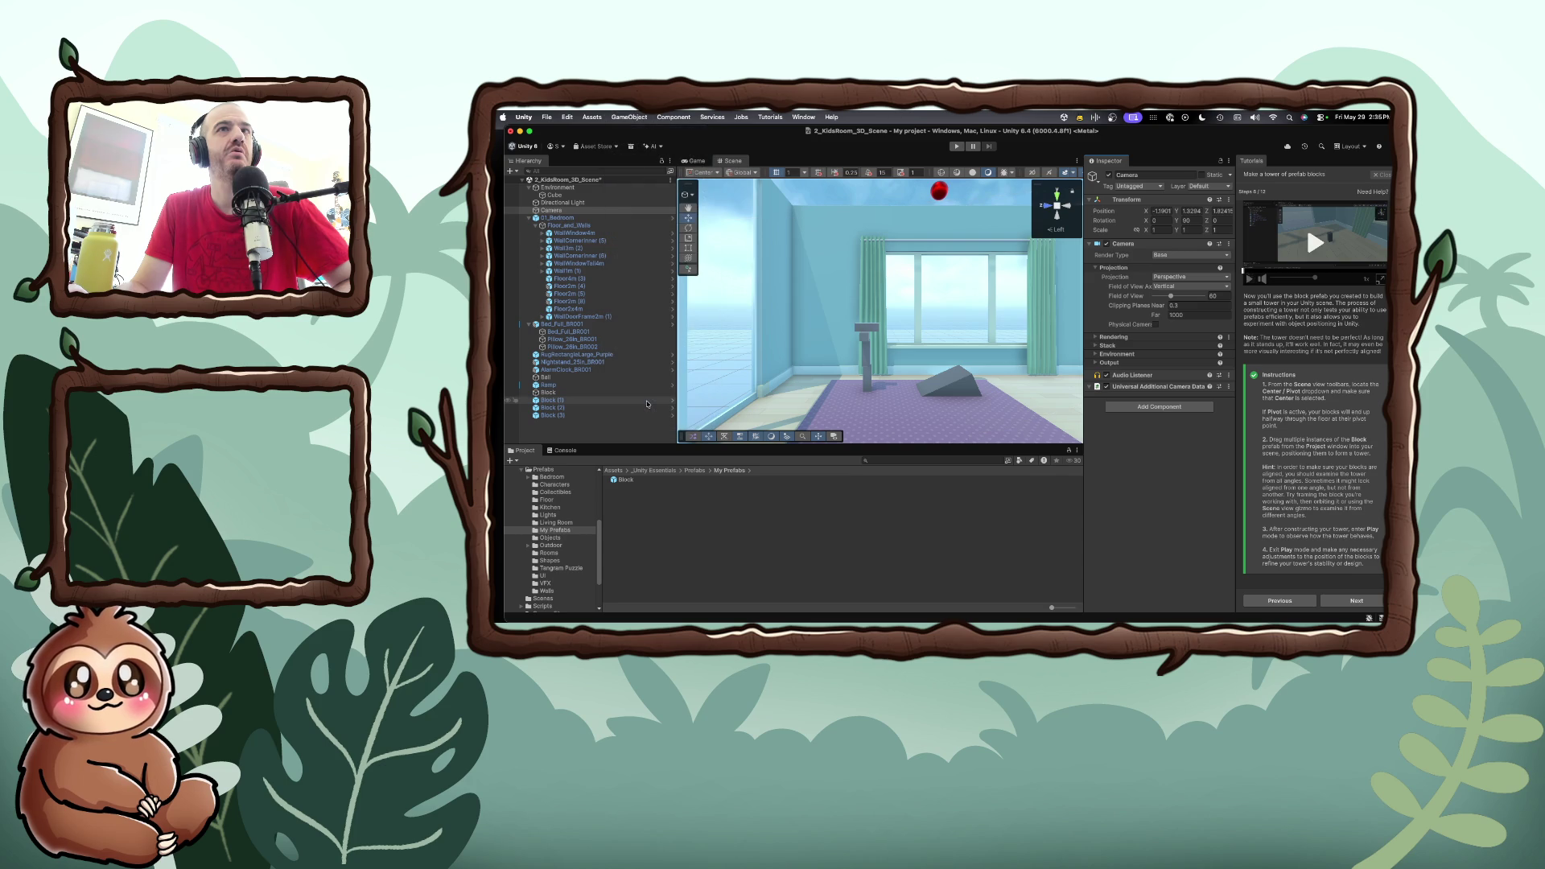
# Enter Play mode to watch the red ball drop onto the rug from the new camera angle
pyautogui.click(955, 146)
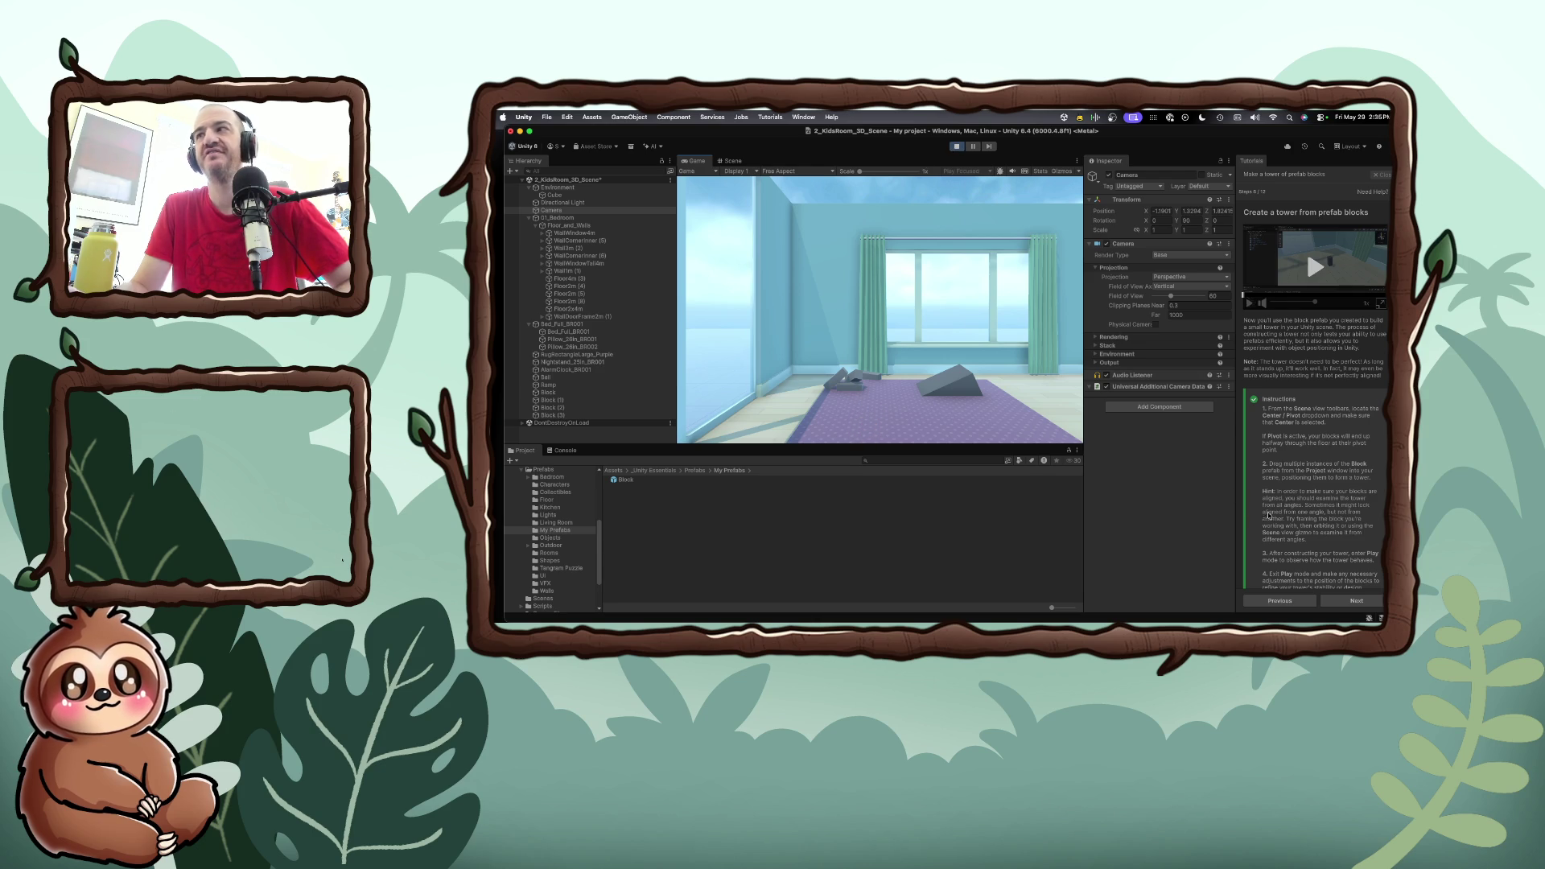
pyautogui.scroll(-2, 1267, 515)
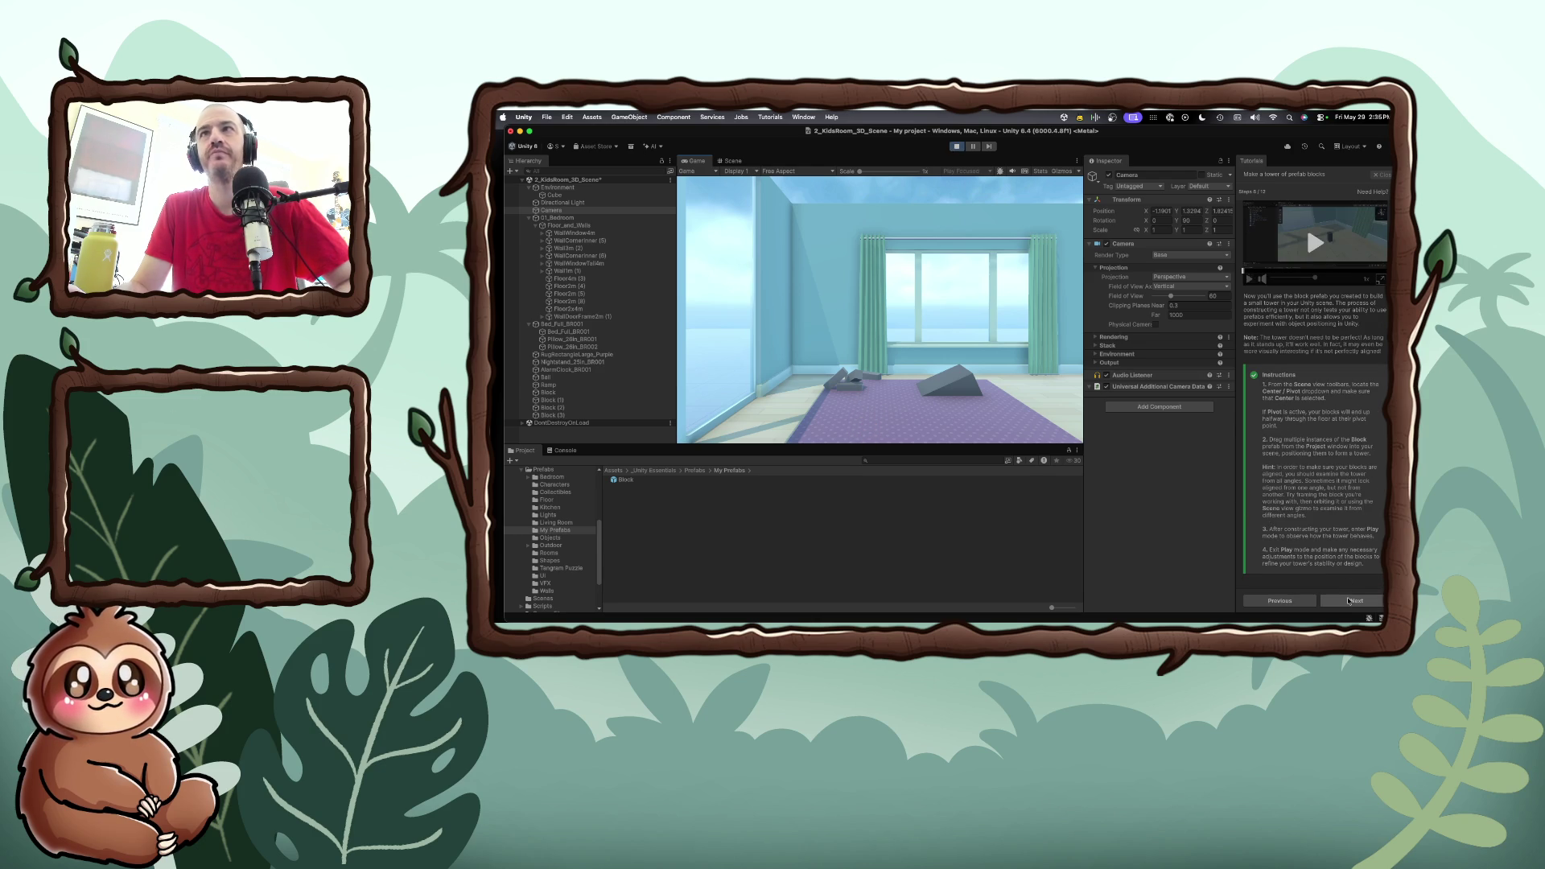
# Stop Play mode and advance the tutorial to the 'Reduce the weight' step
pyautogui.click(959, 146)
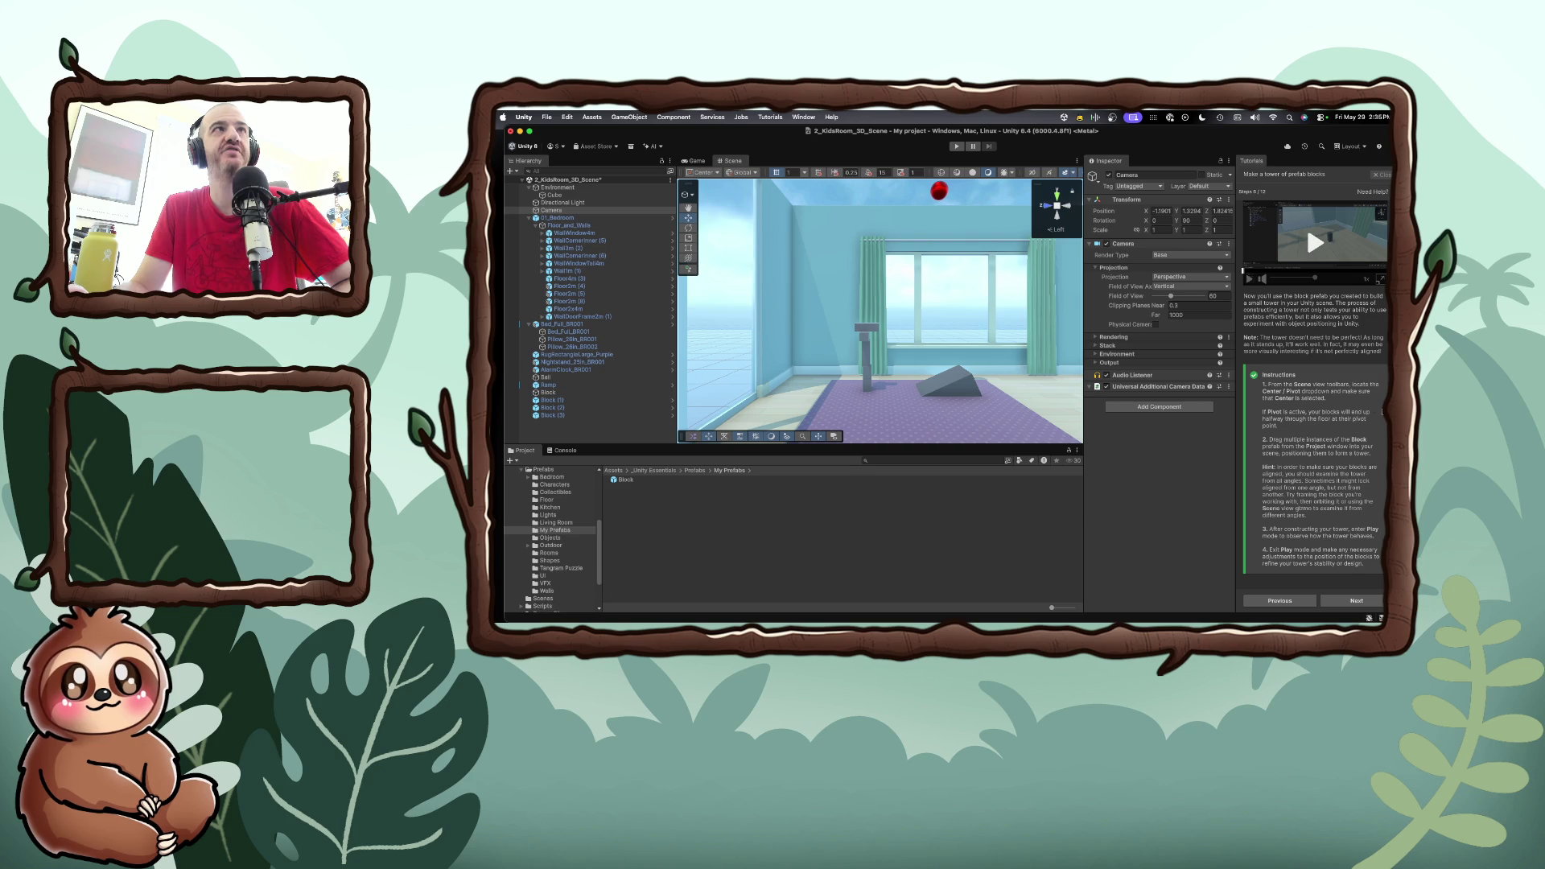
pyautogui.click(1355, 601)
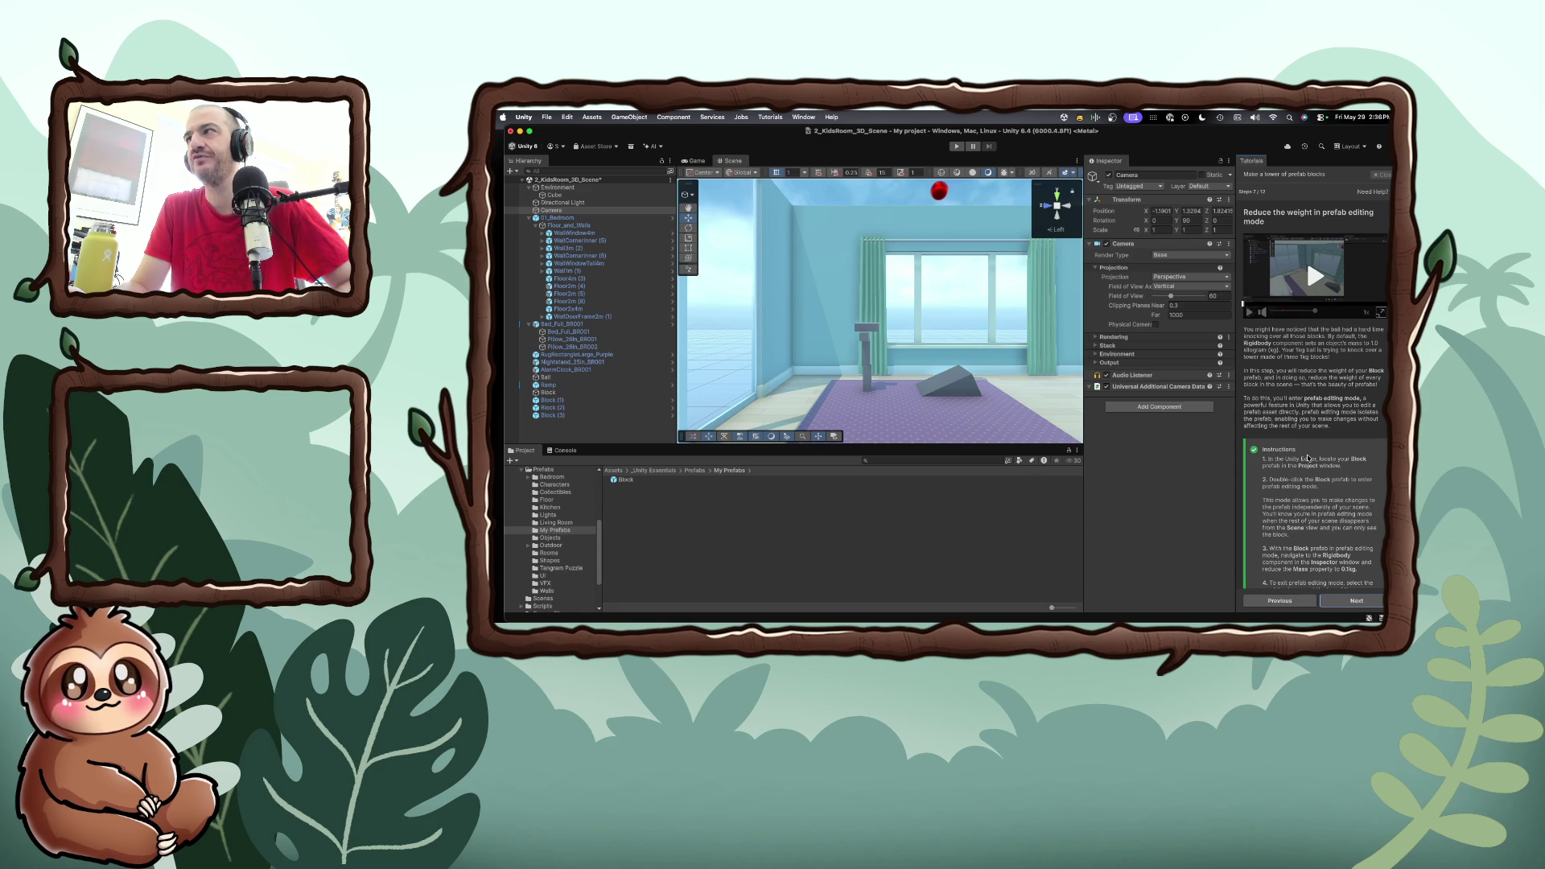
pyautogui.scroll(-2, 1308, 458)
pyautogui.scroll(-2, 1307, 458)
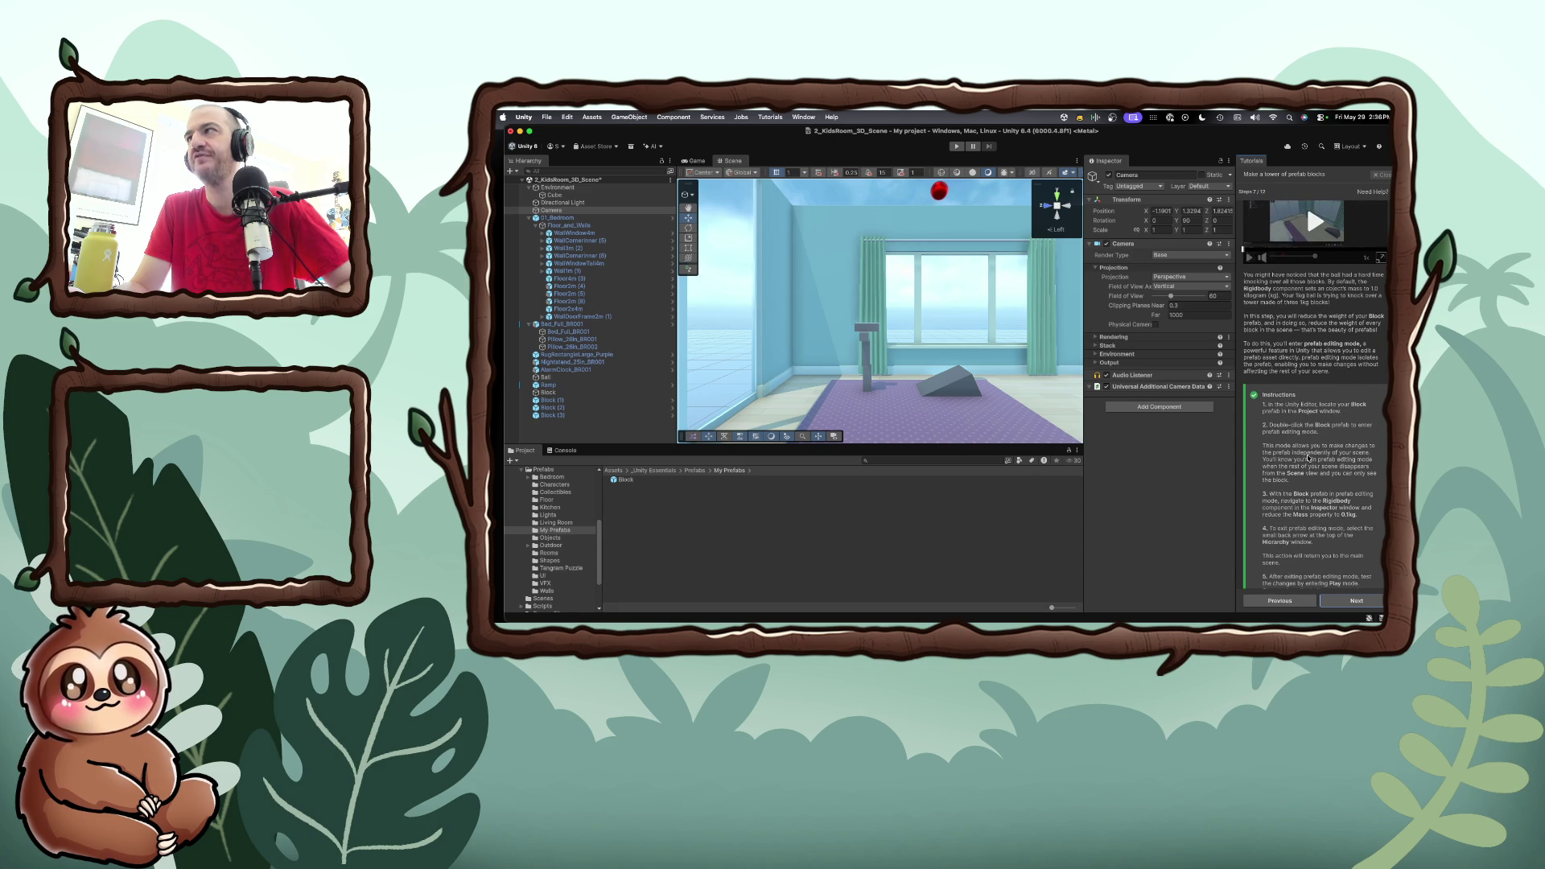
# Select the Block prefab asset in the My Prefabs folder
pyautogui.scroll(-1, 1307, 457)
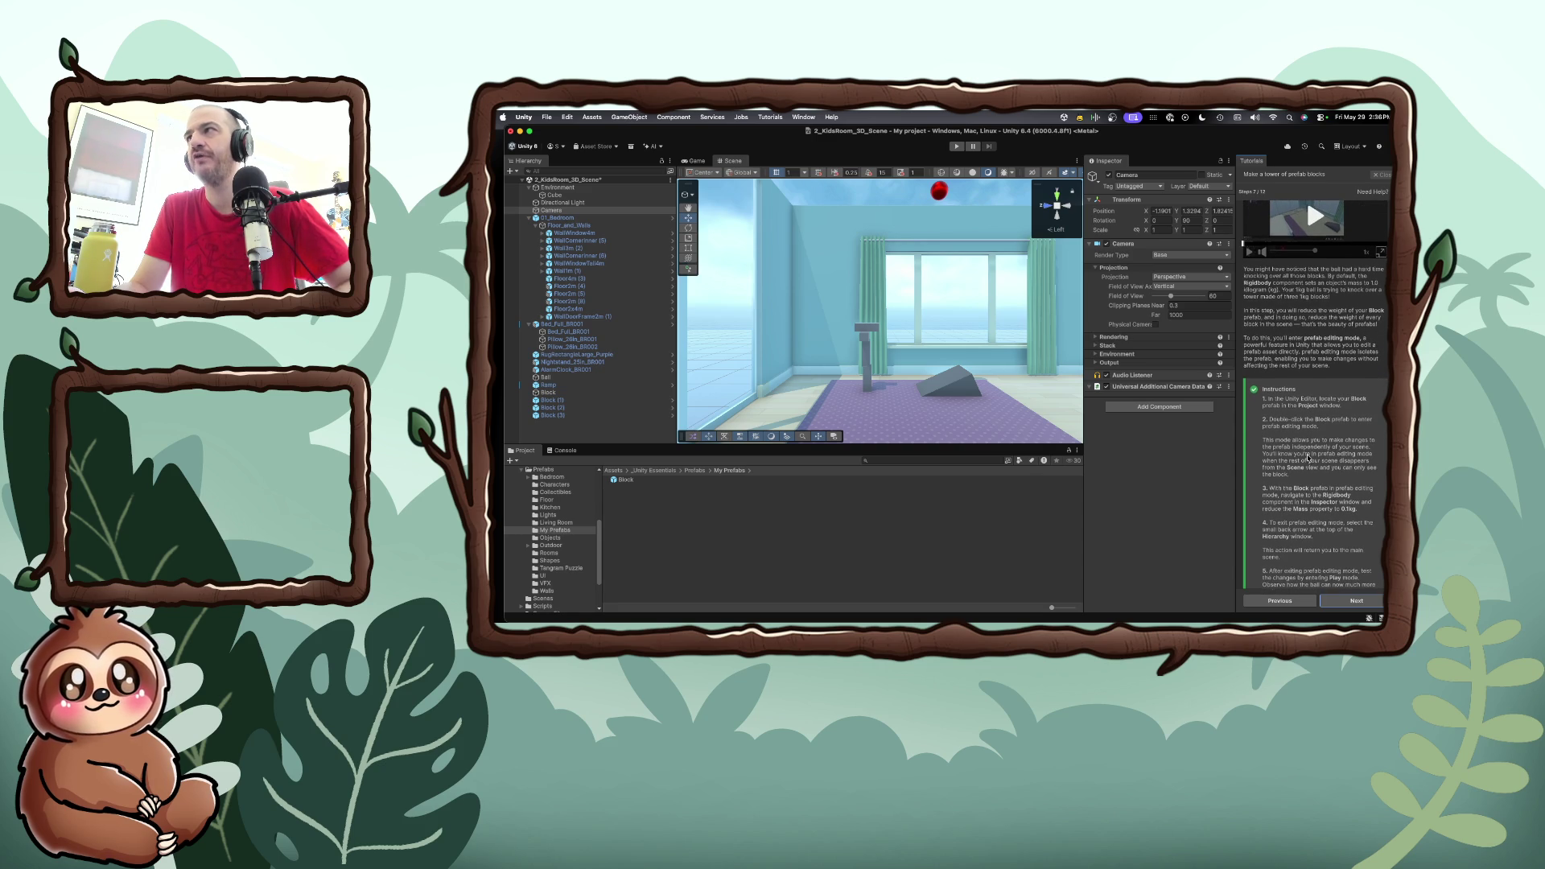
pyautogui.scroll(-3, 1308, 458)
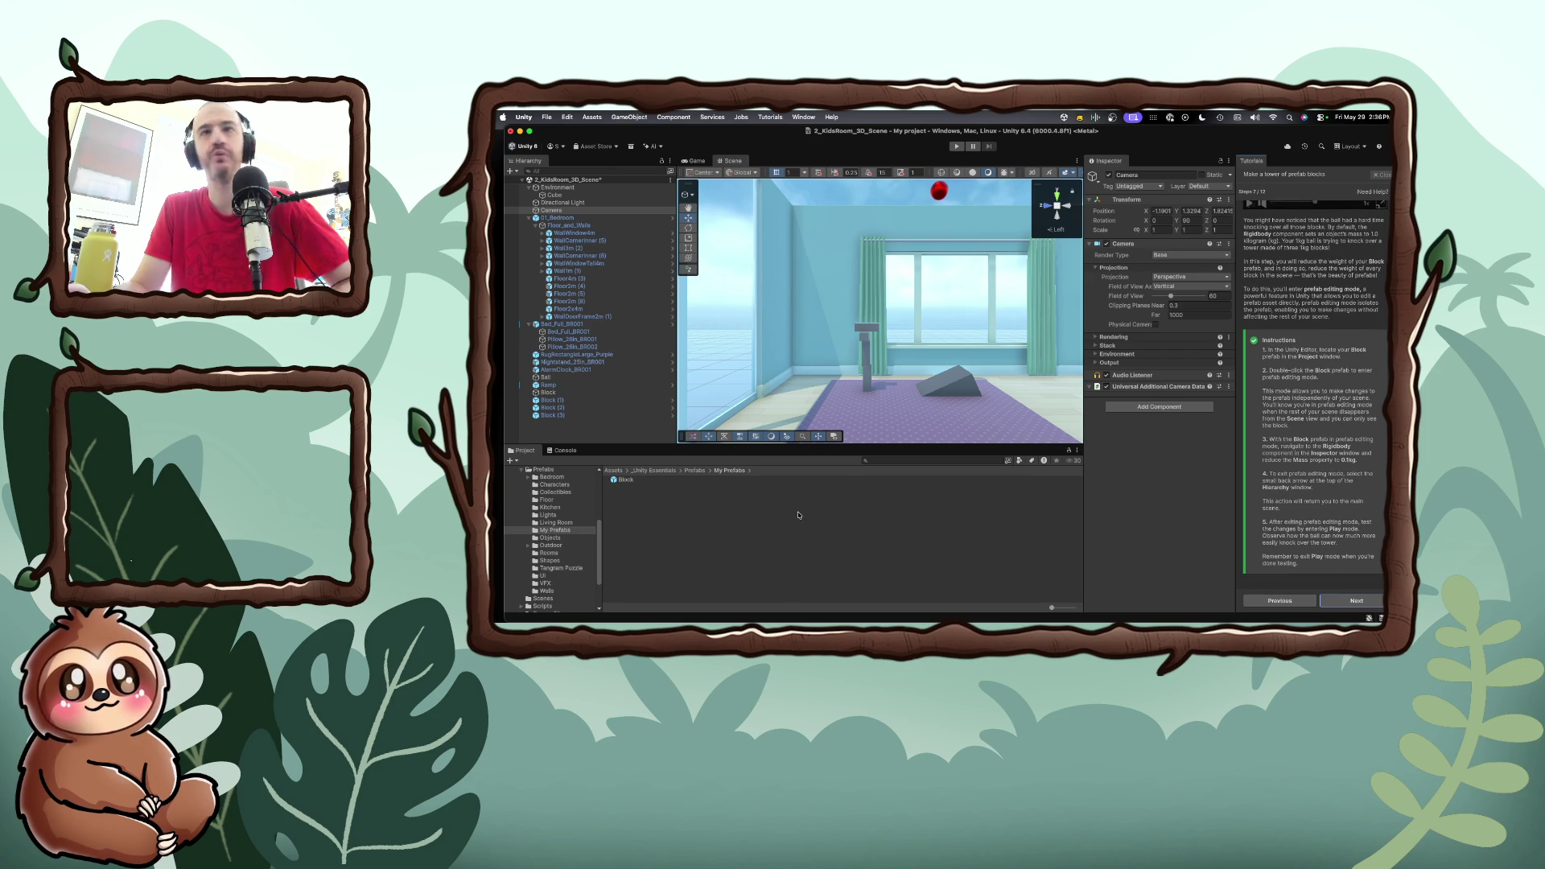
pyautogui.click(632, 481)
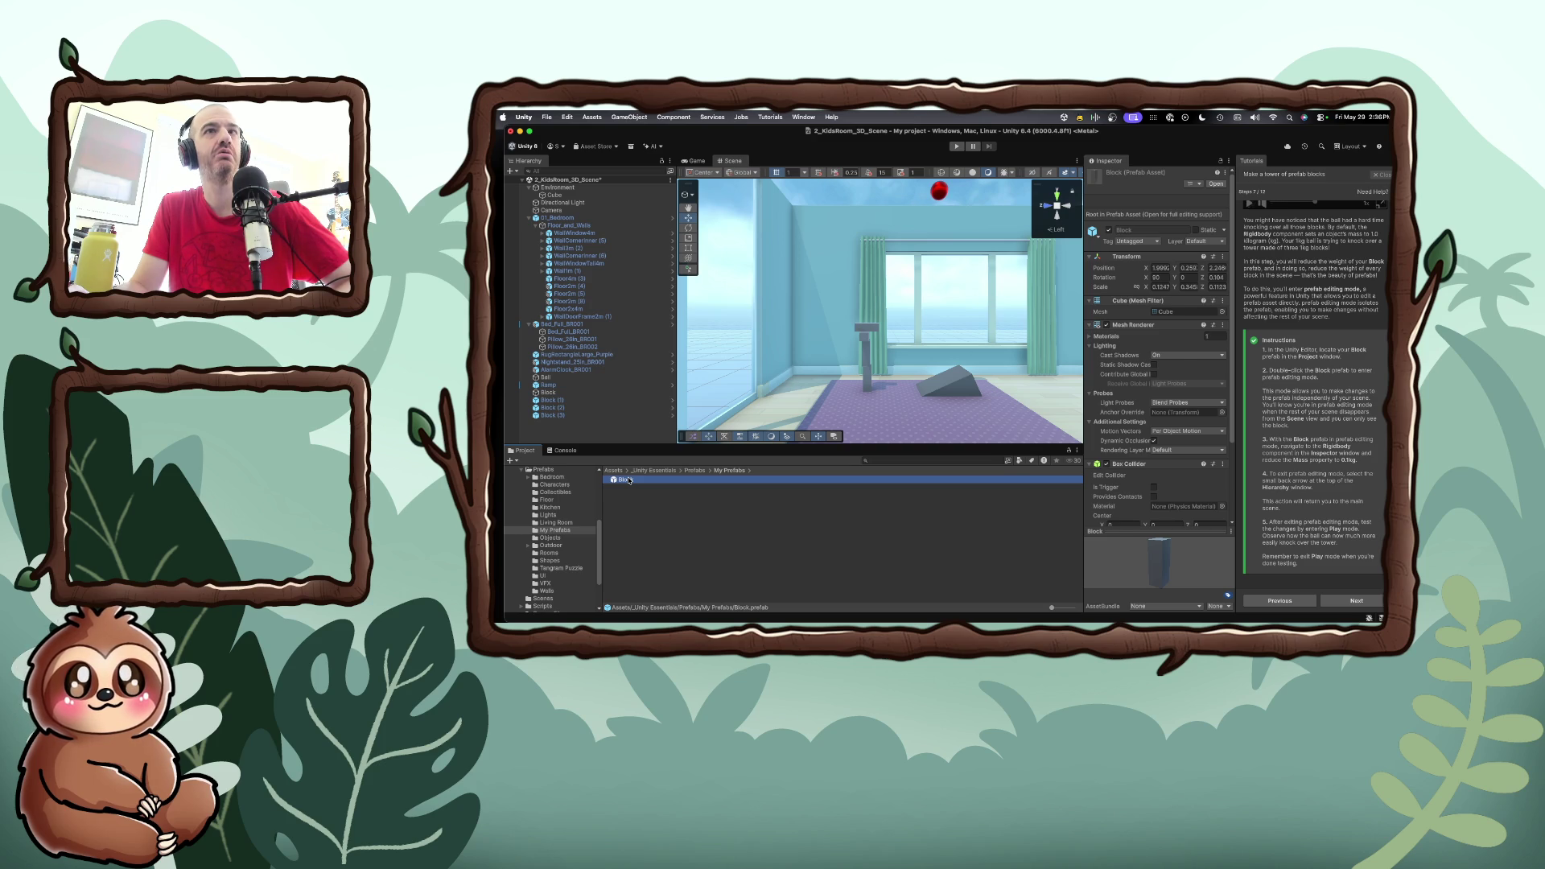
# Set the Block prefab's Rigidbody mass to 0.1, return to the scene, and play it
pyautogui.doubleClick(629, 480)
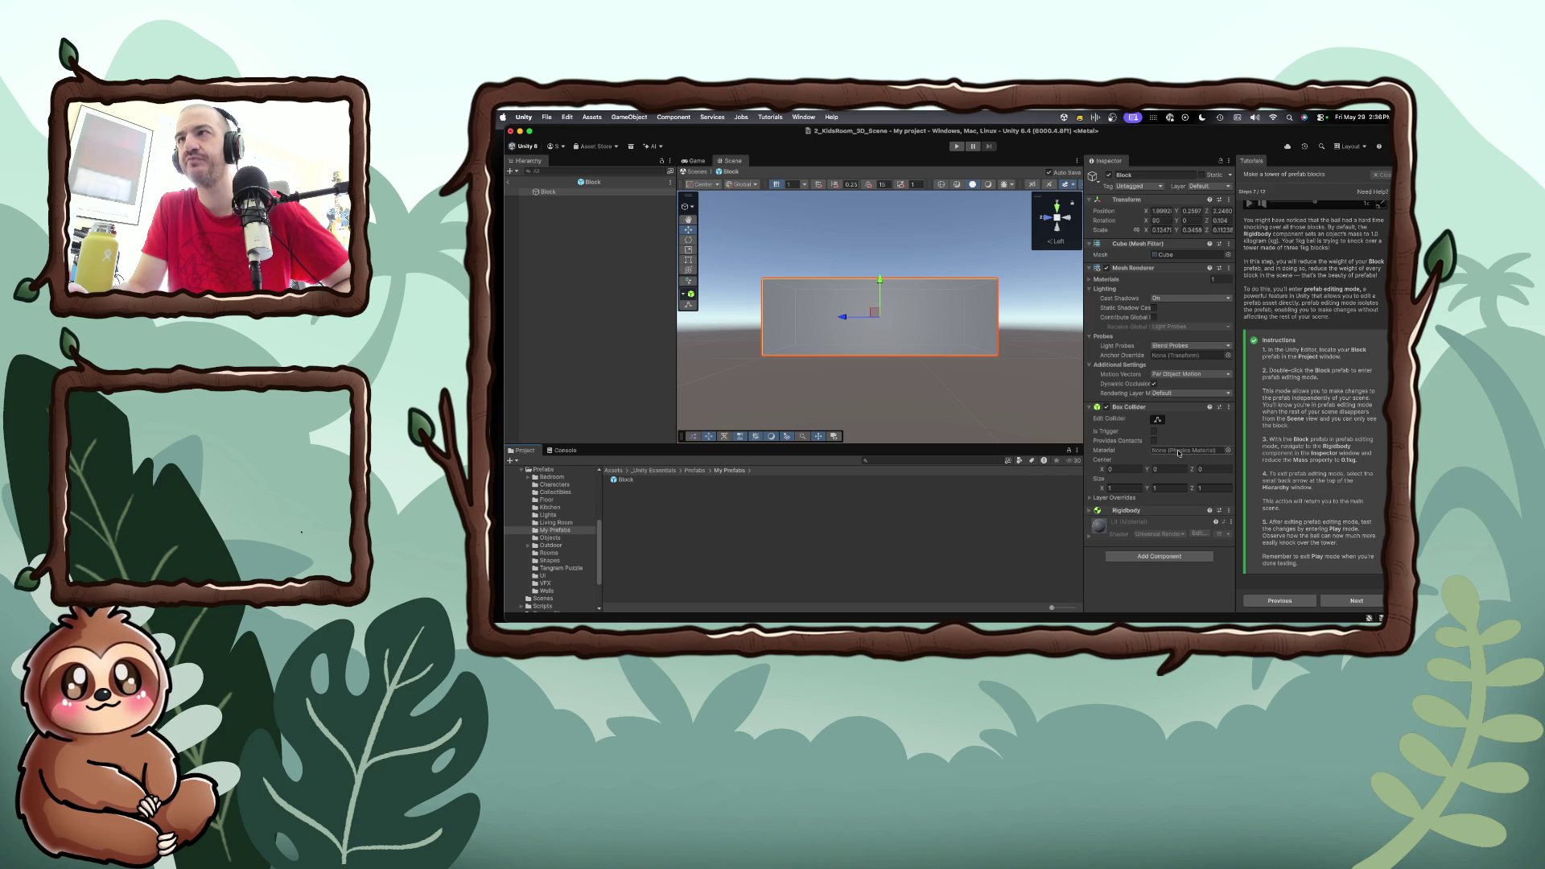
pyautogui.click(1092, 512)
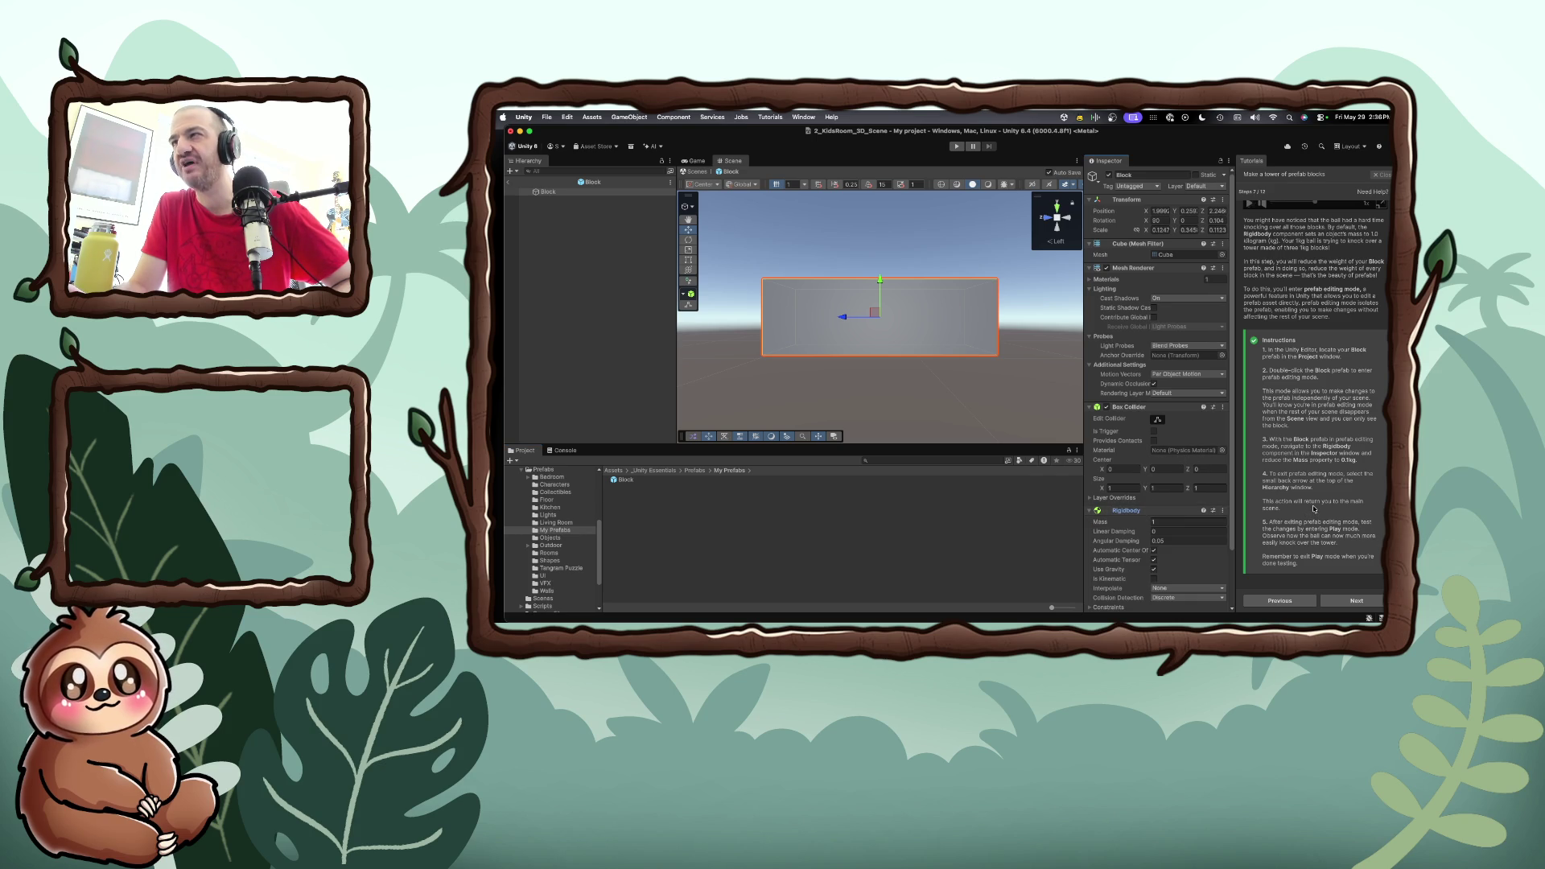
pyautogui.click(1165, 522)
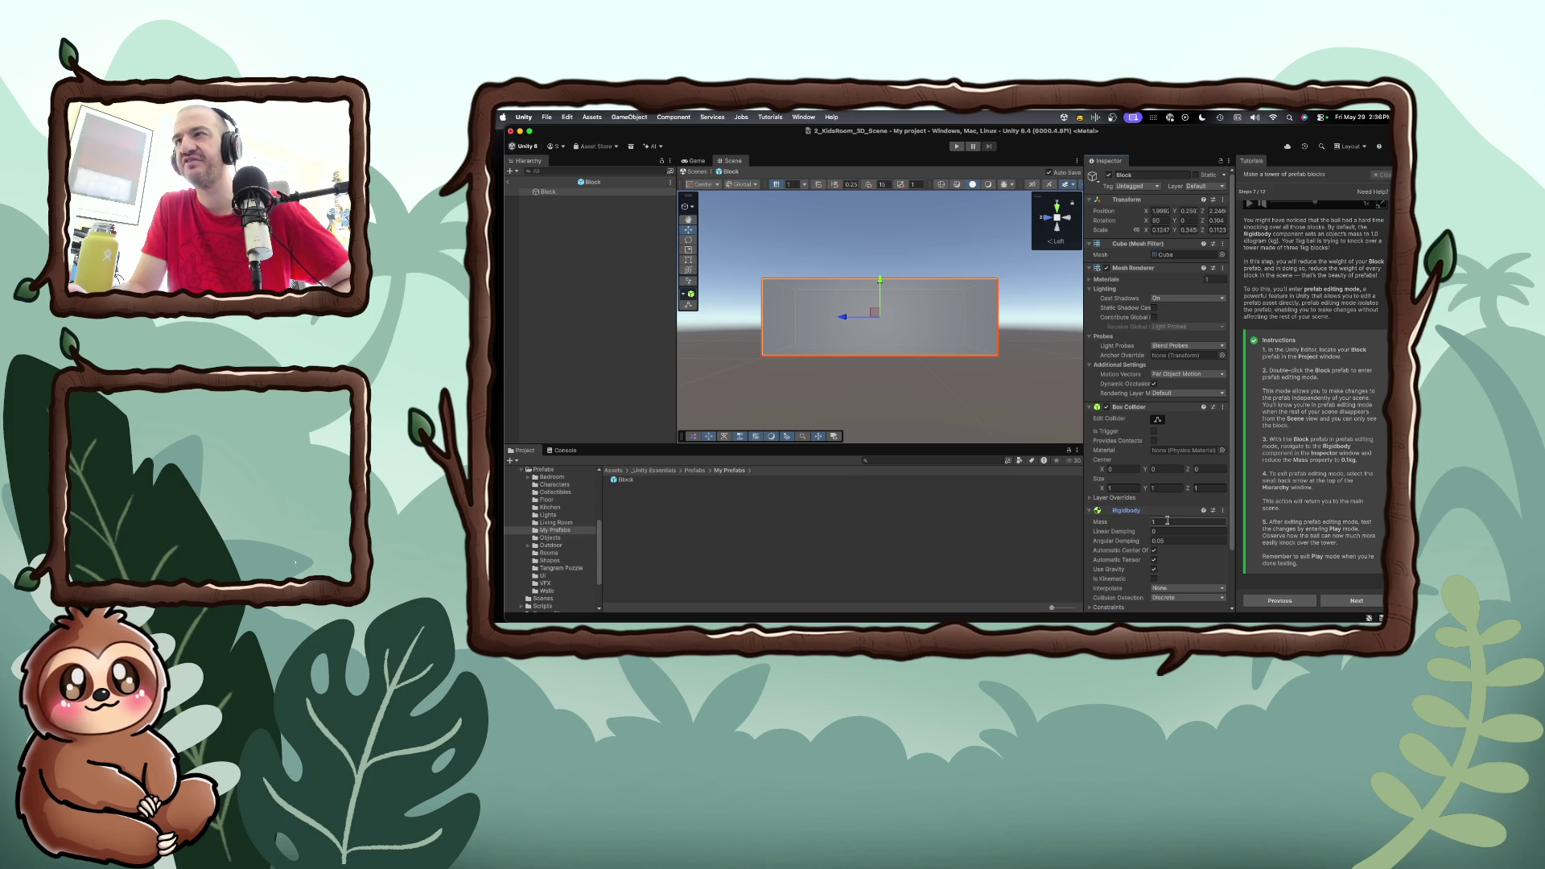
pyautogui.write('0.1')
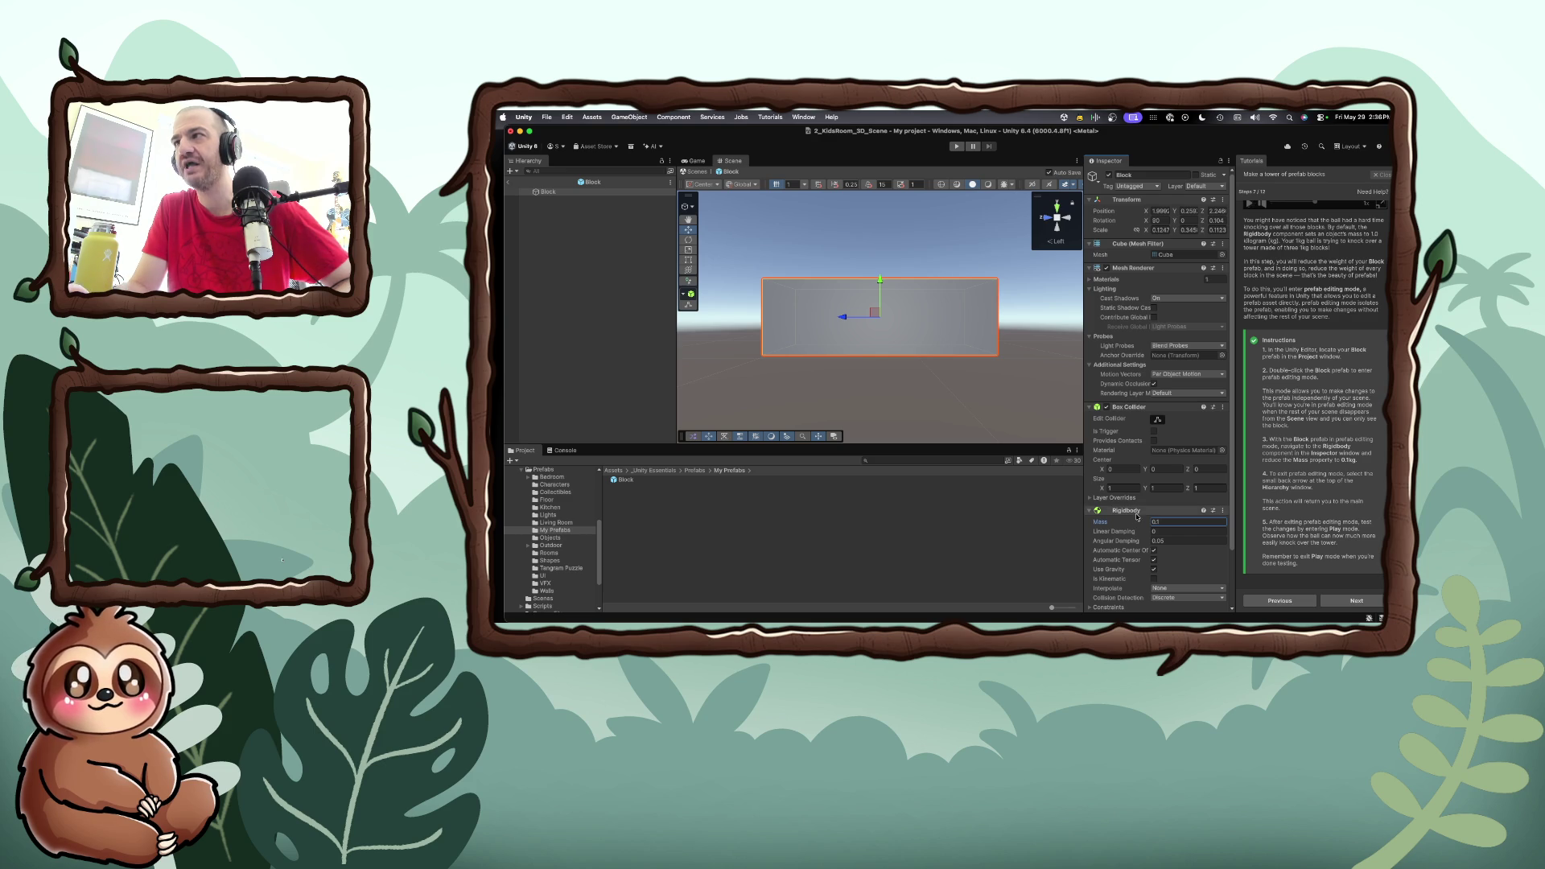
pyautogui.click(510, 182)
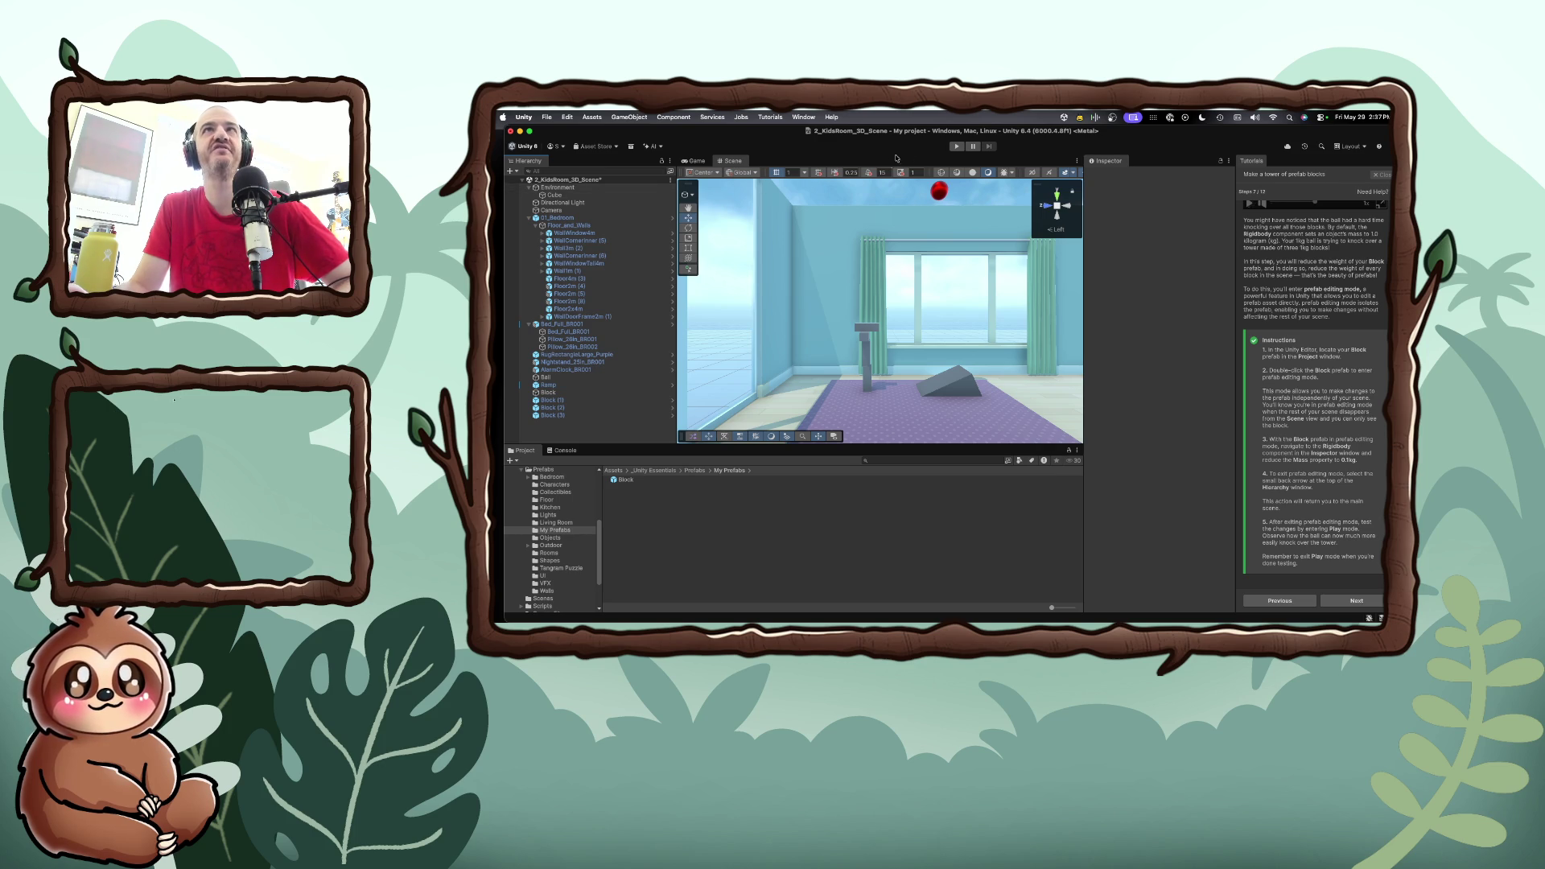
pyautogui.click(955, 147)
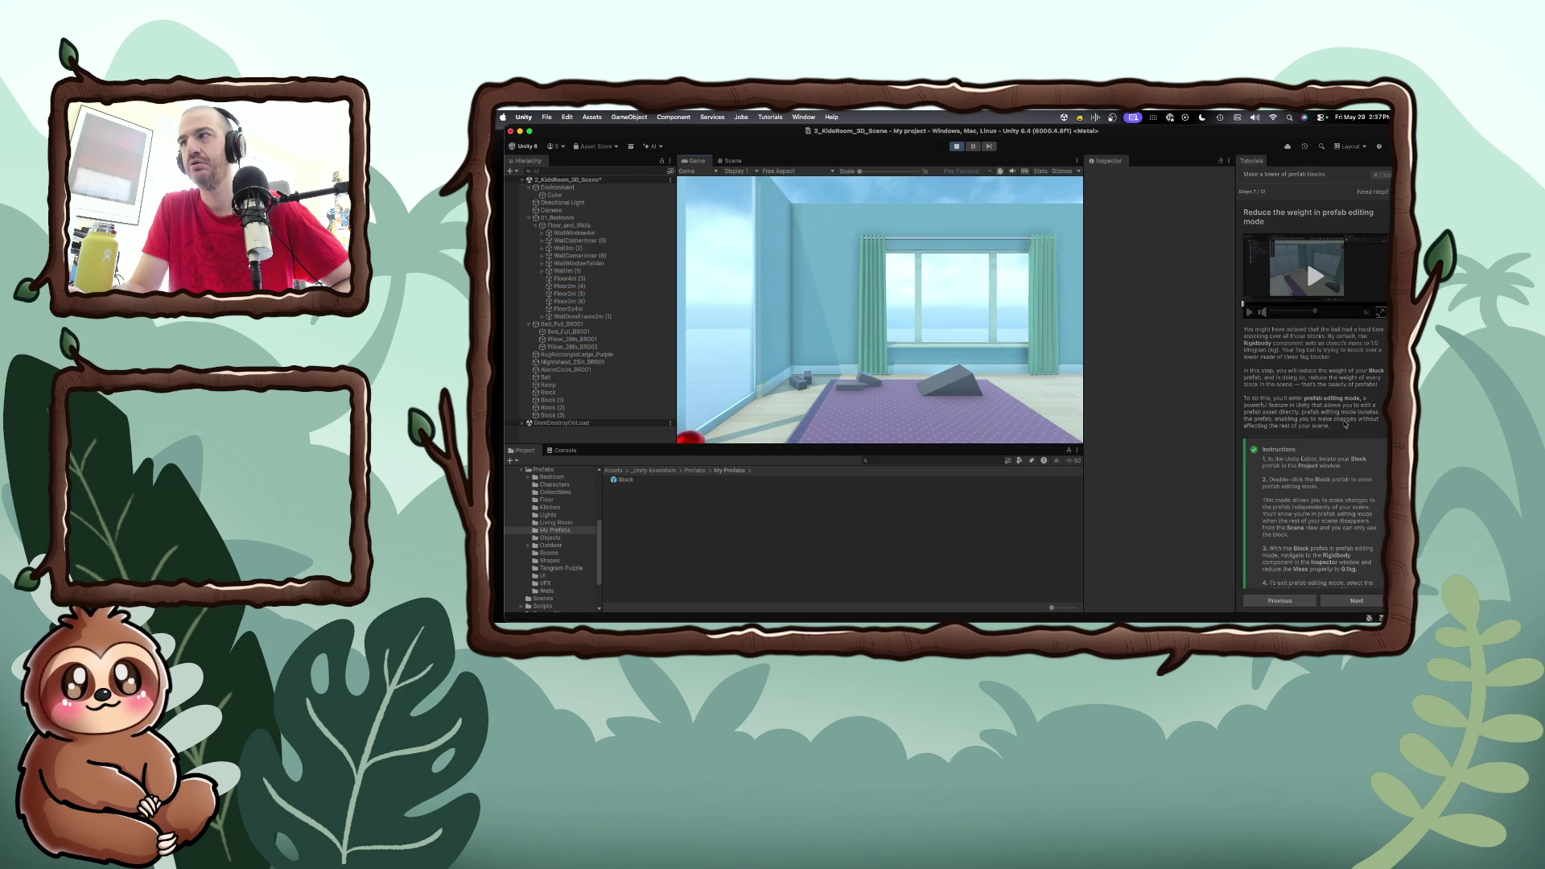
# Advance the tutorial to step 8, 'Add a material to the prefab'
pyautogui.scroll(-2, 1349, 420)
pyautogui.scroll(-4, 1343, 424)
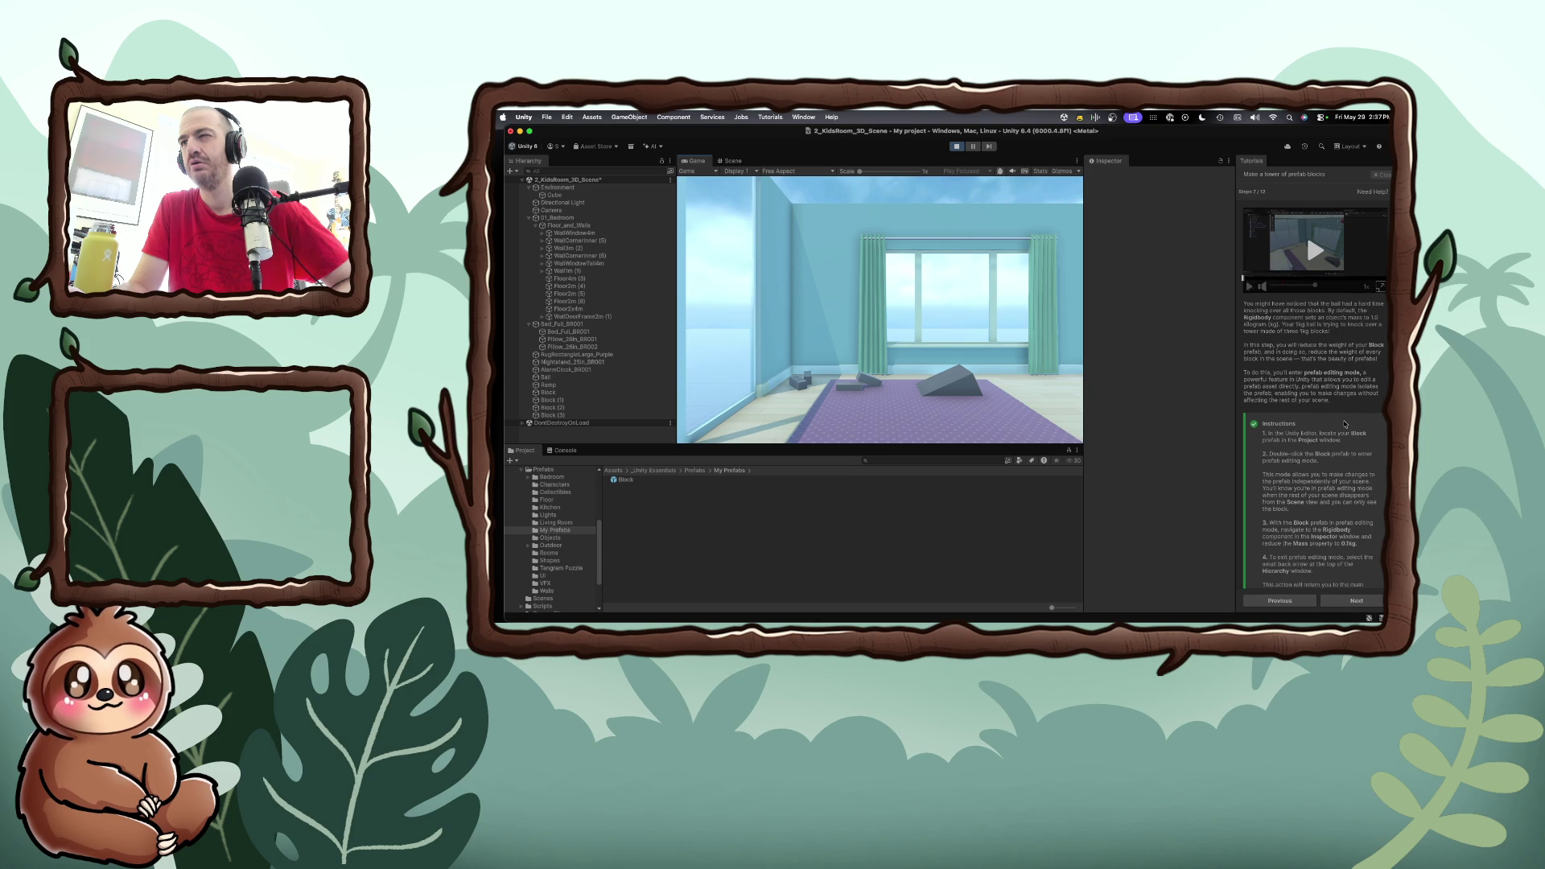
pyautogui.scroll(-5, 1344, 424)
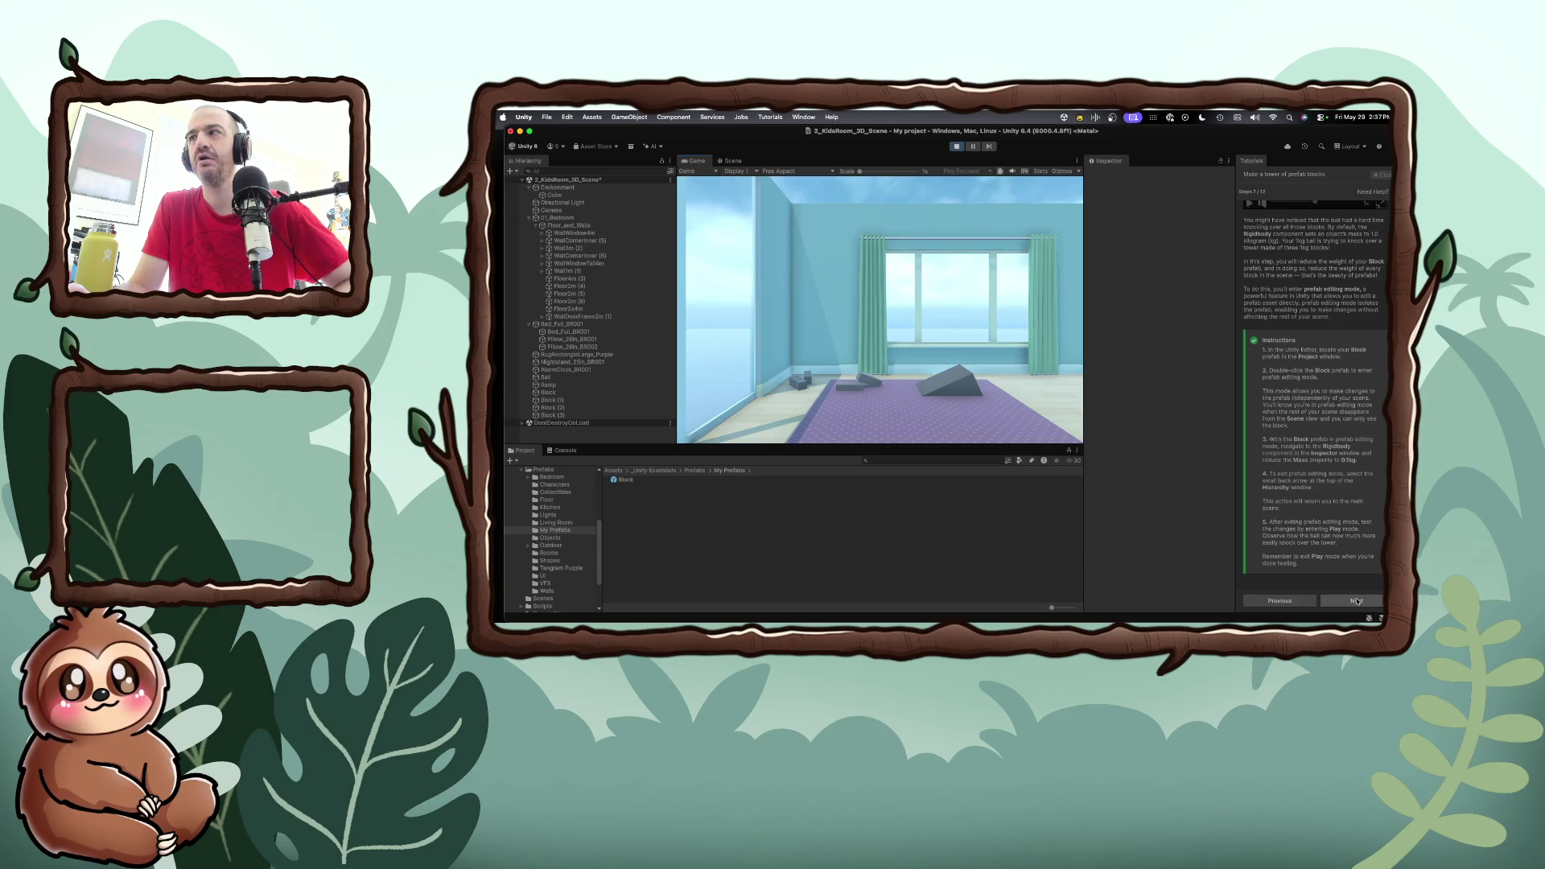
pyautogui.click(1356, 601)
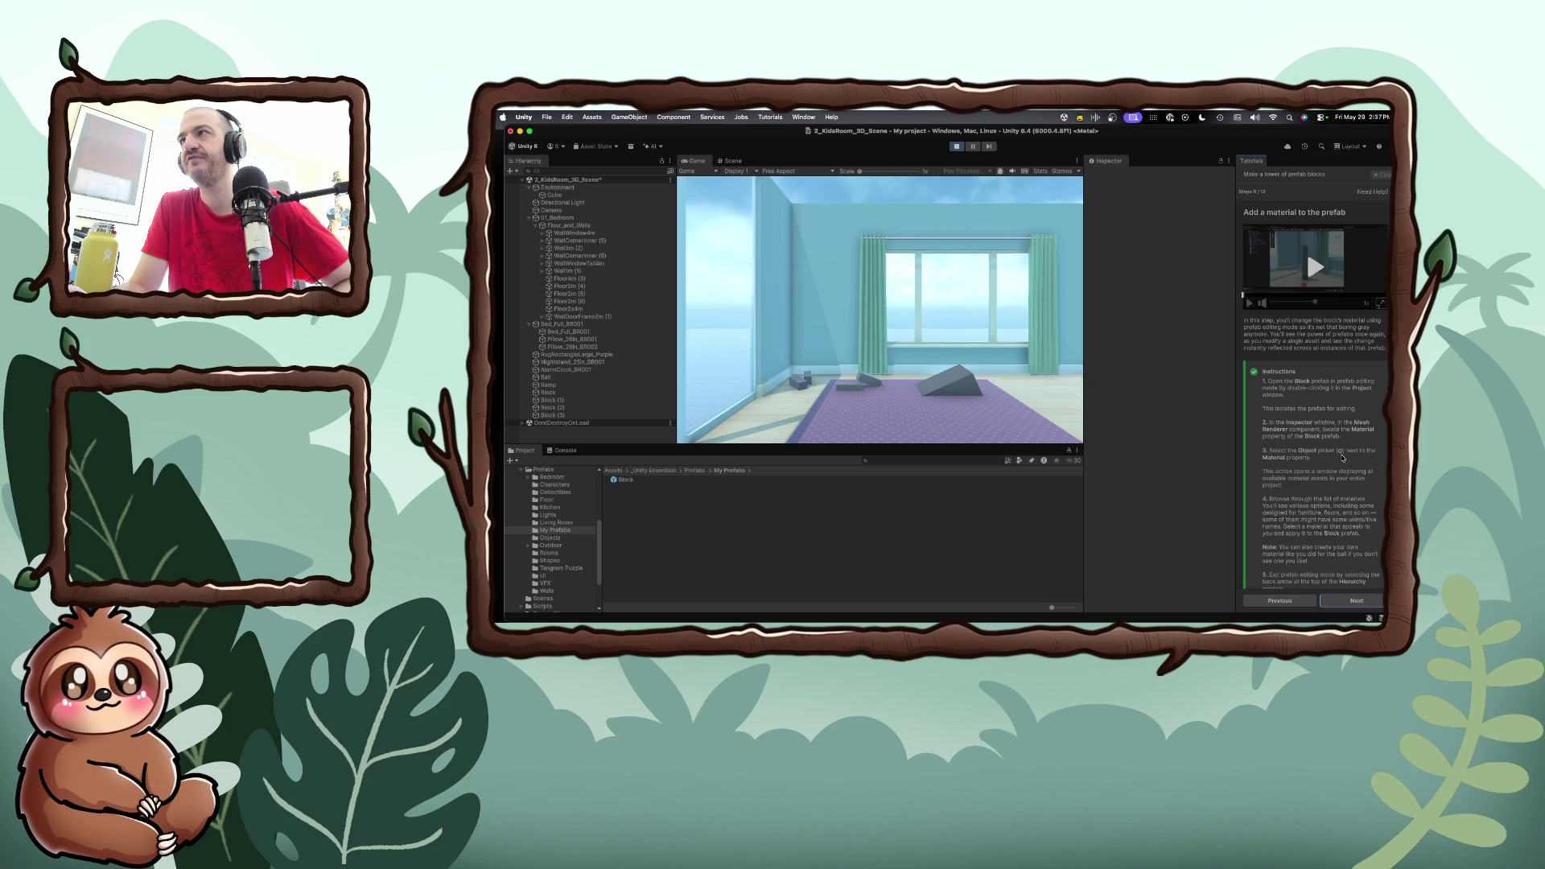
pyautogui.scroll(-2, 1342, 457)
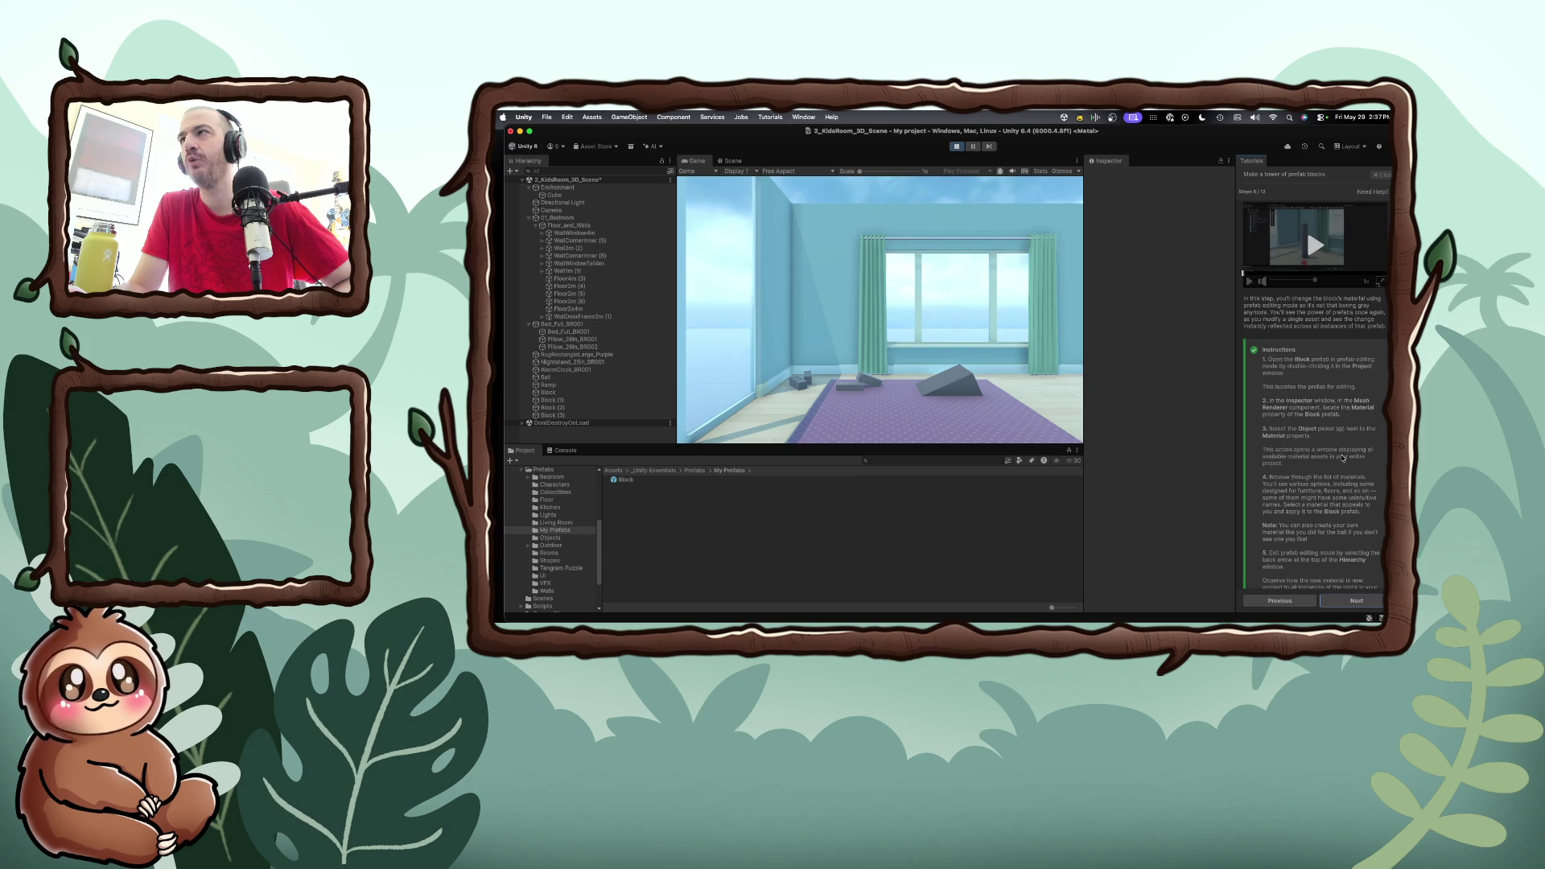
# Open the Block prefab and bring up the material picker for Materials Element 0
pyautogui.doubleClick(749, 480)
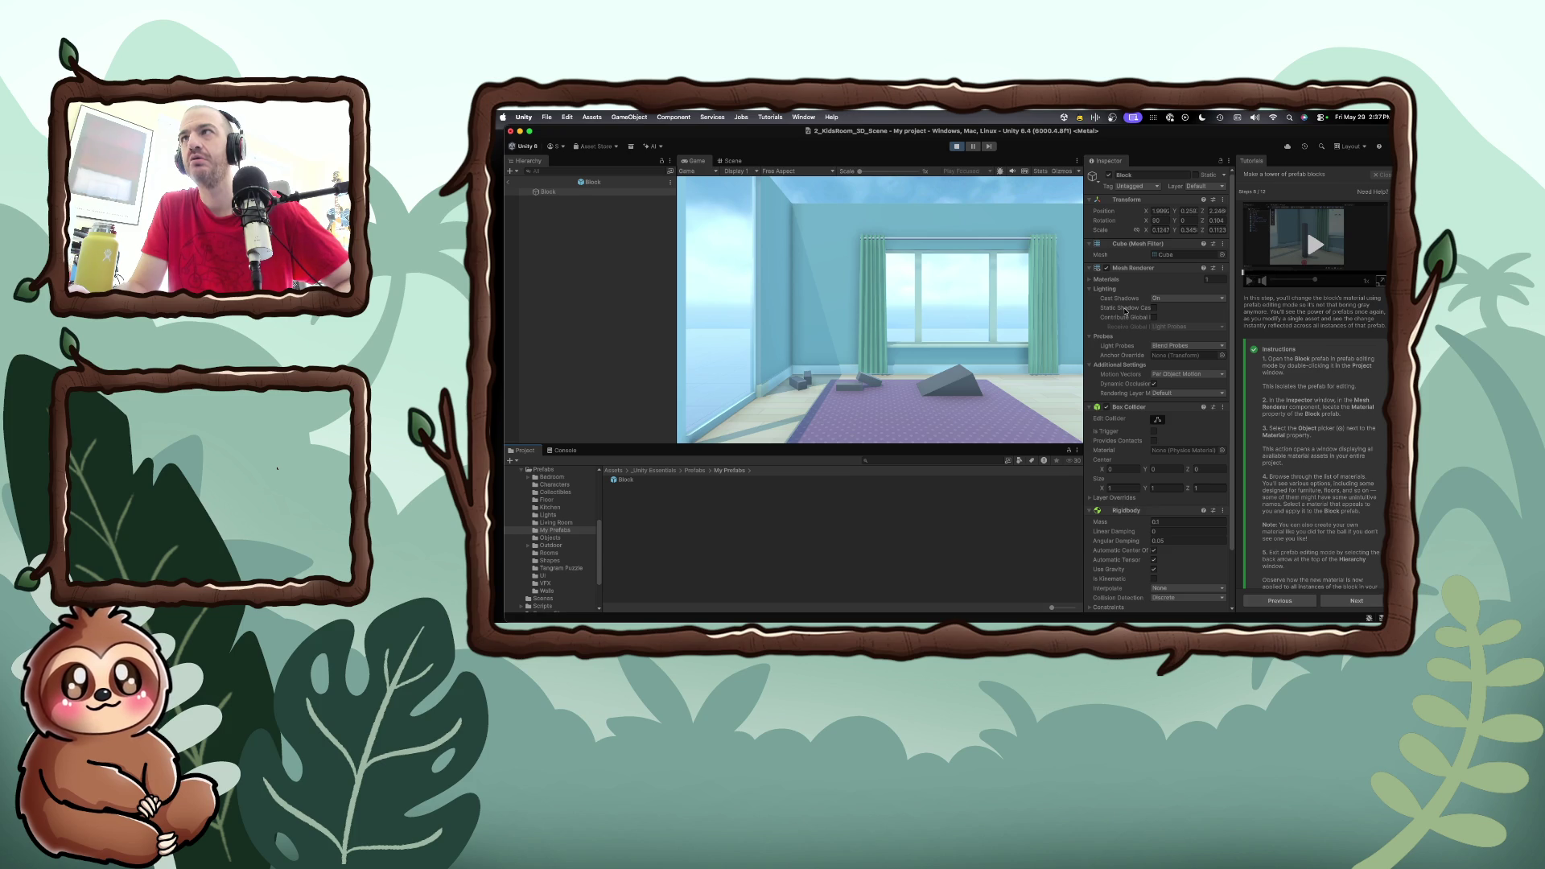
pyautogui.click(1089, 288)
pyautogui.click(1090, 279)
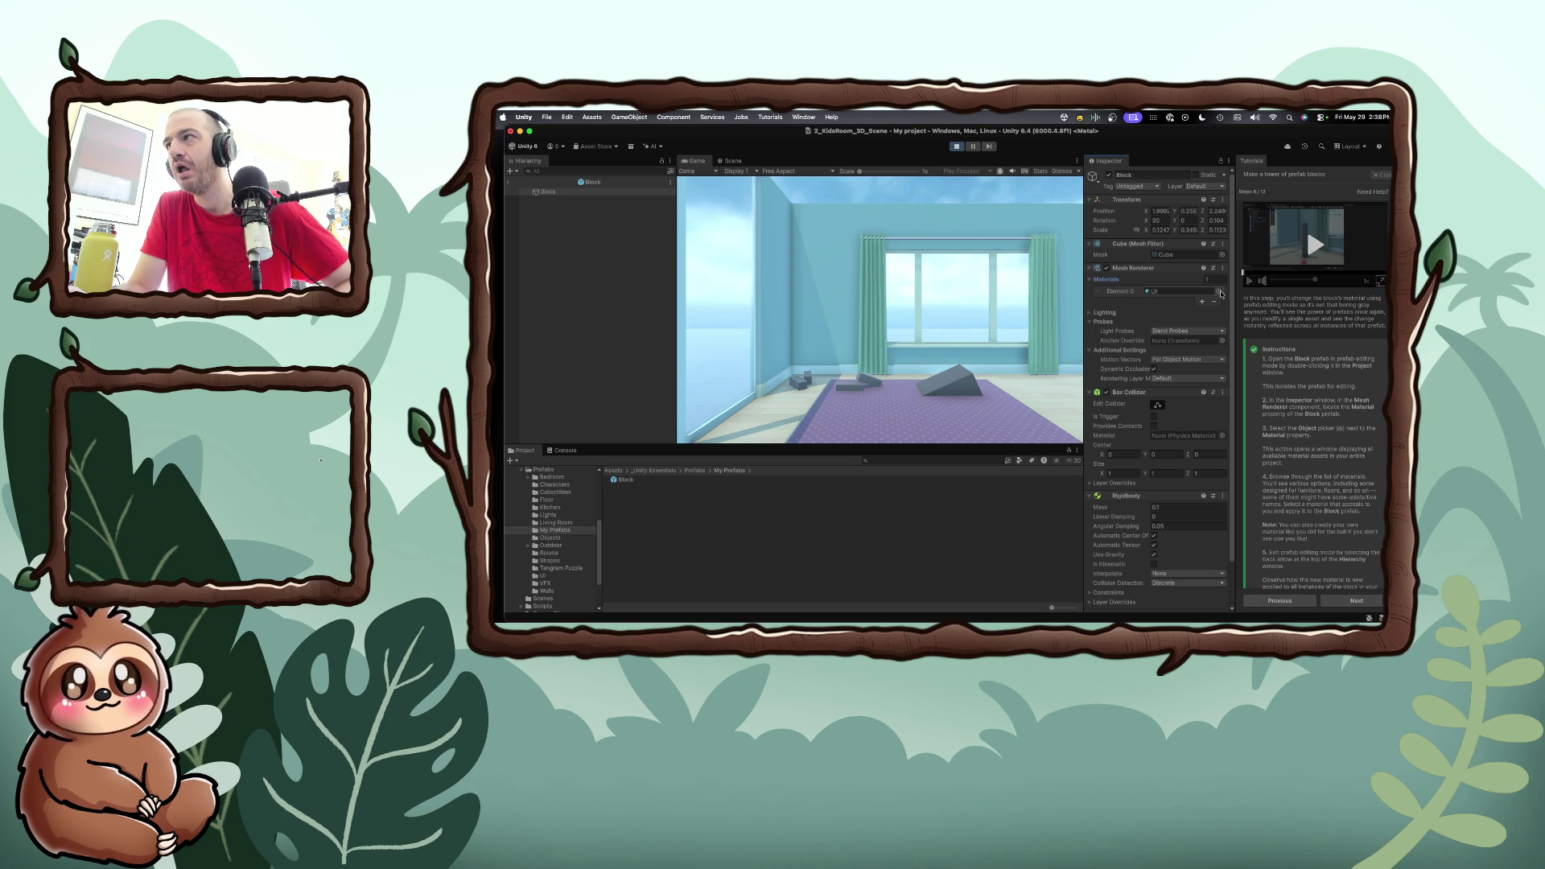
pyautogui.click(1220, 293)
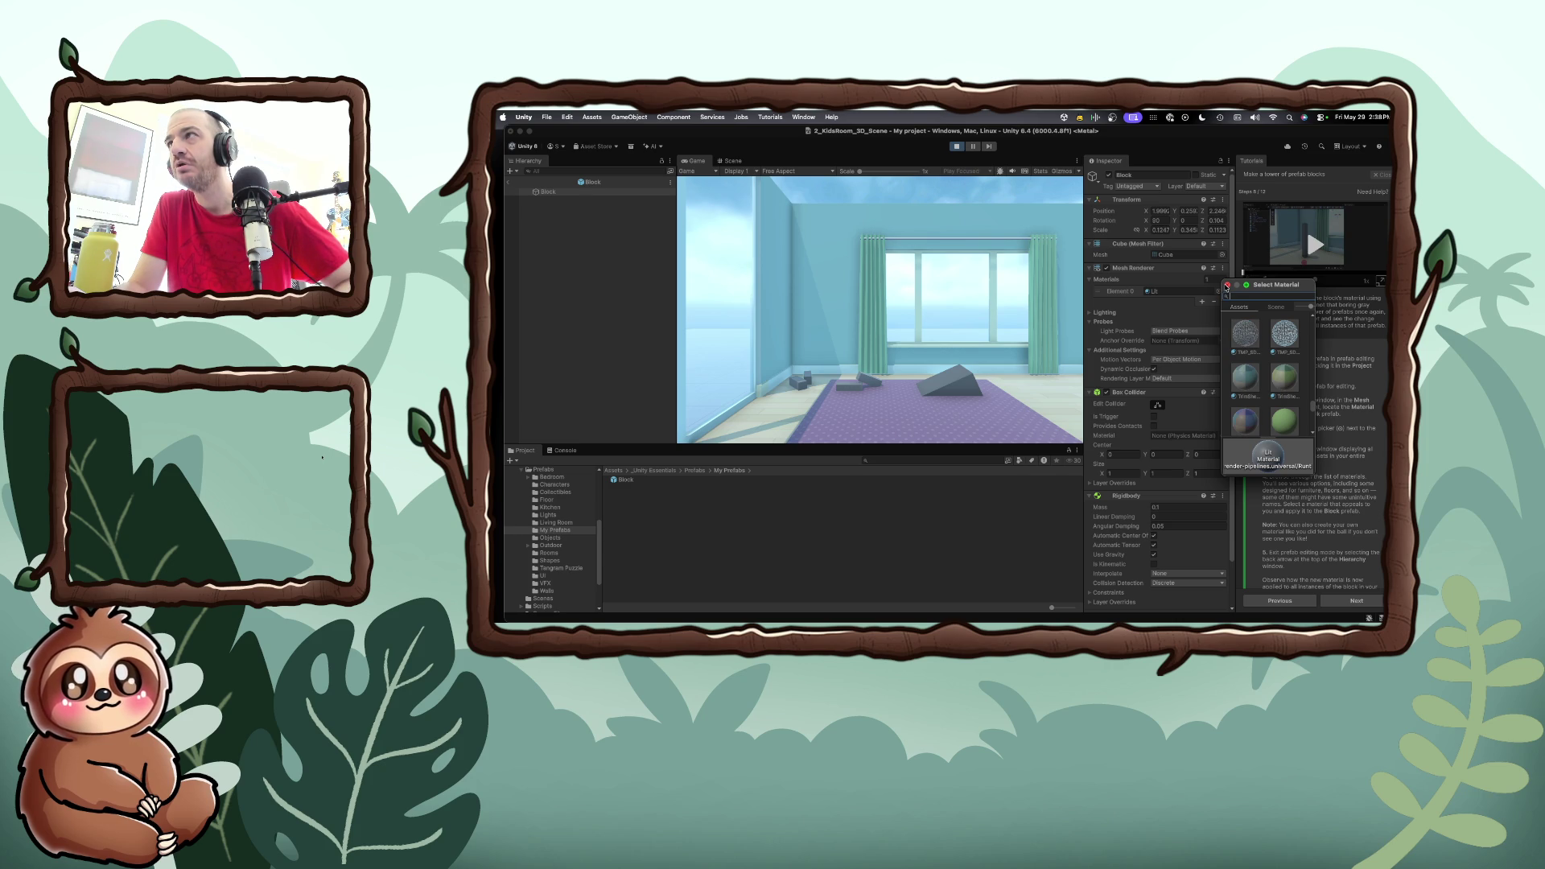
# Reopen the Select Material picker and scroll through the list to find Yellow
pyautogui.click(1227, 286)
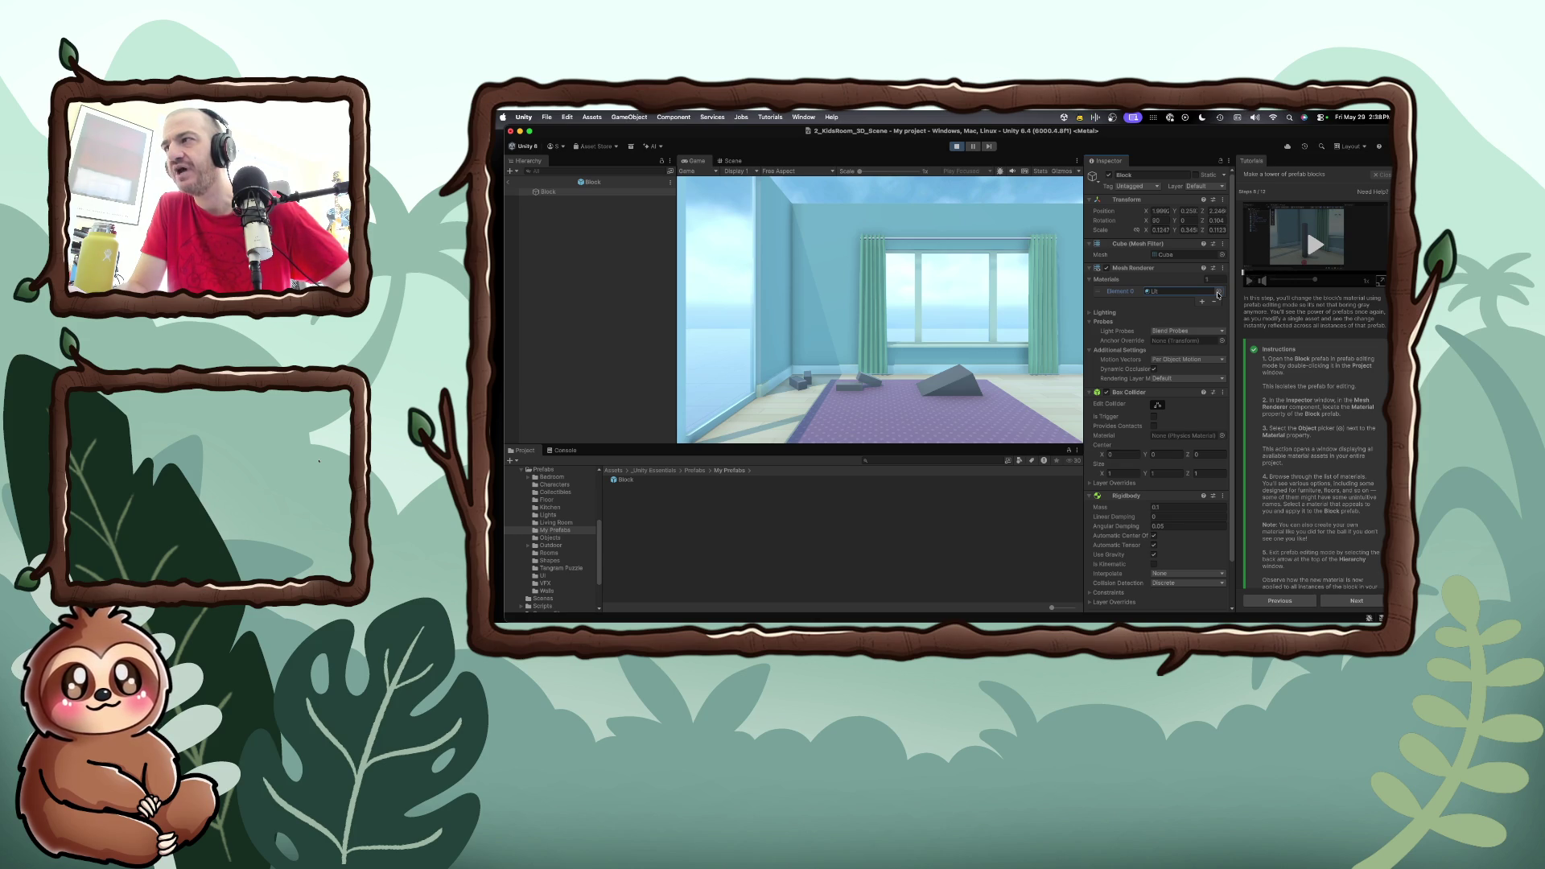
pyautogui.click(1217, 292)
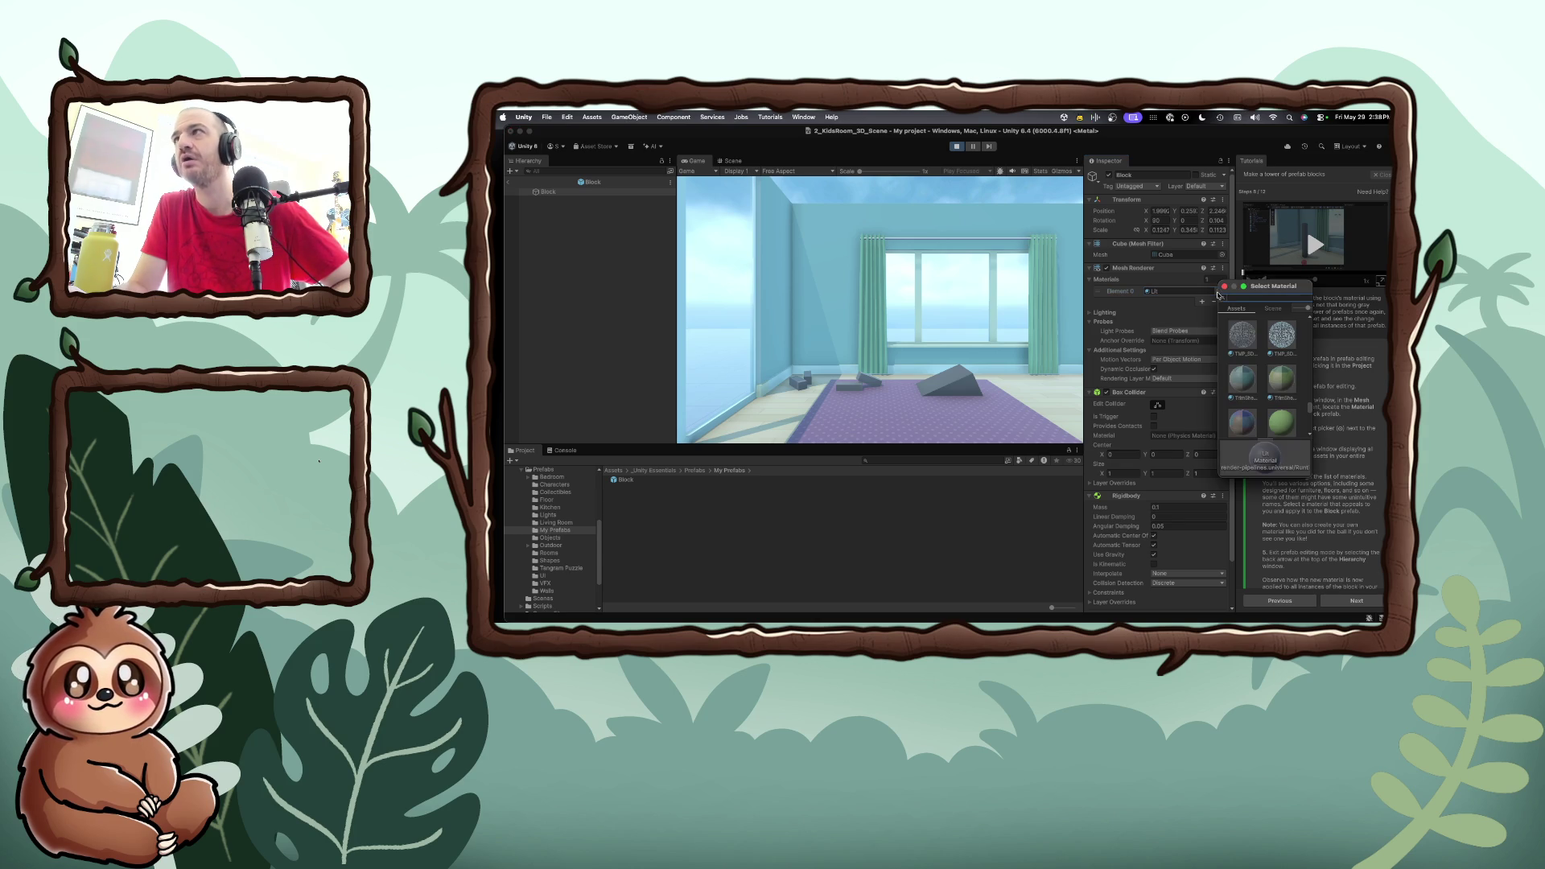
pyautogui.scroll(-3, 1259, 365)
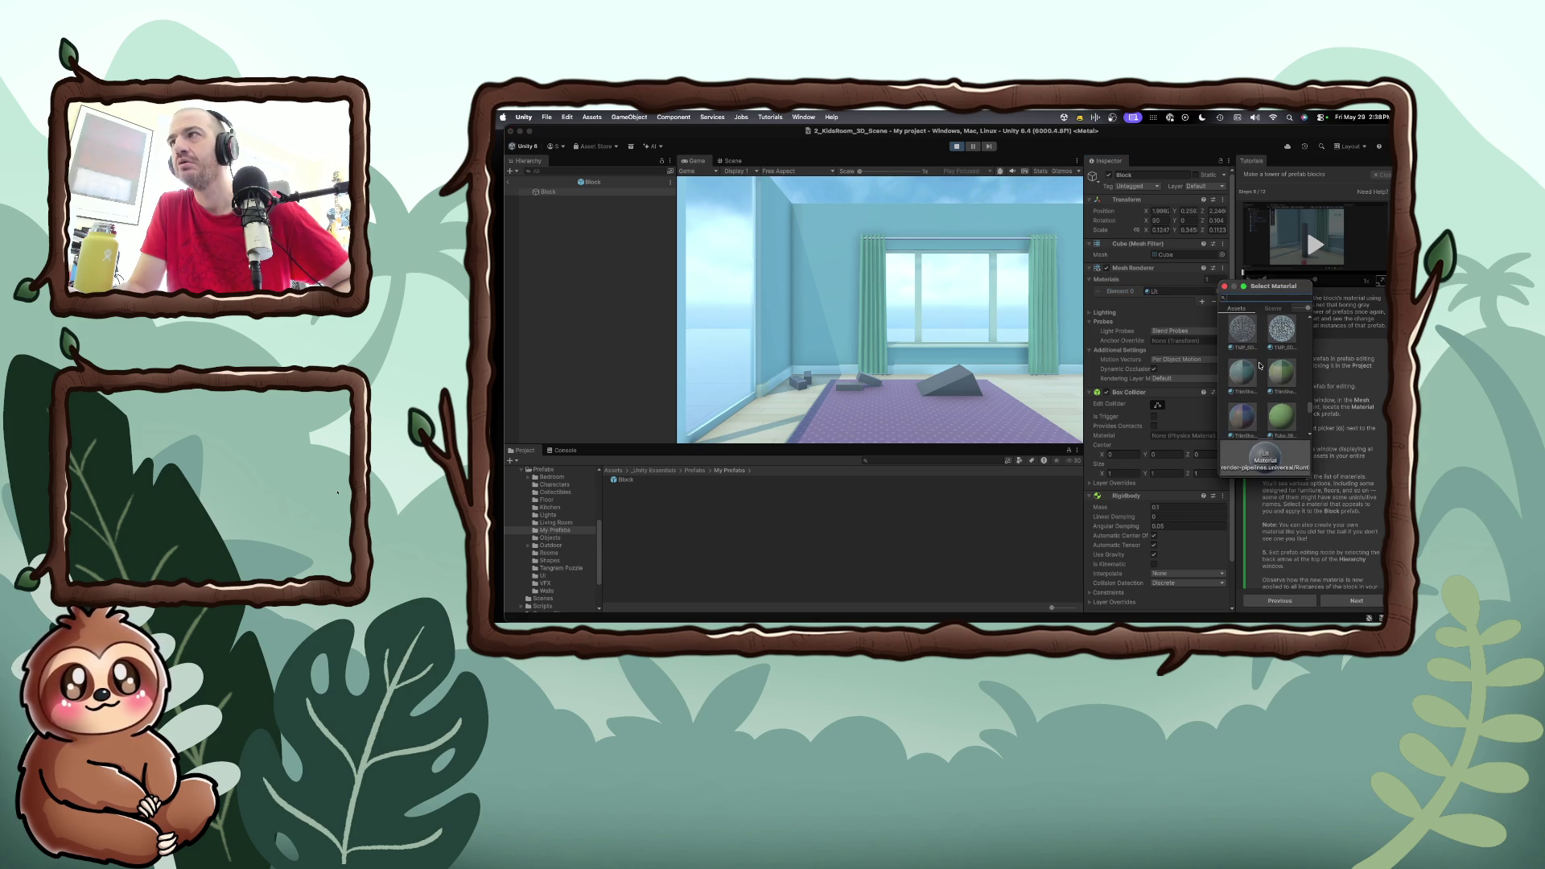
pyautogui.scroll(-2, 1259, 365)
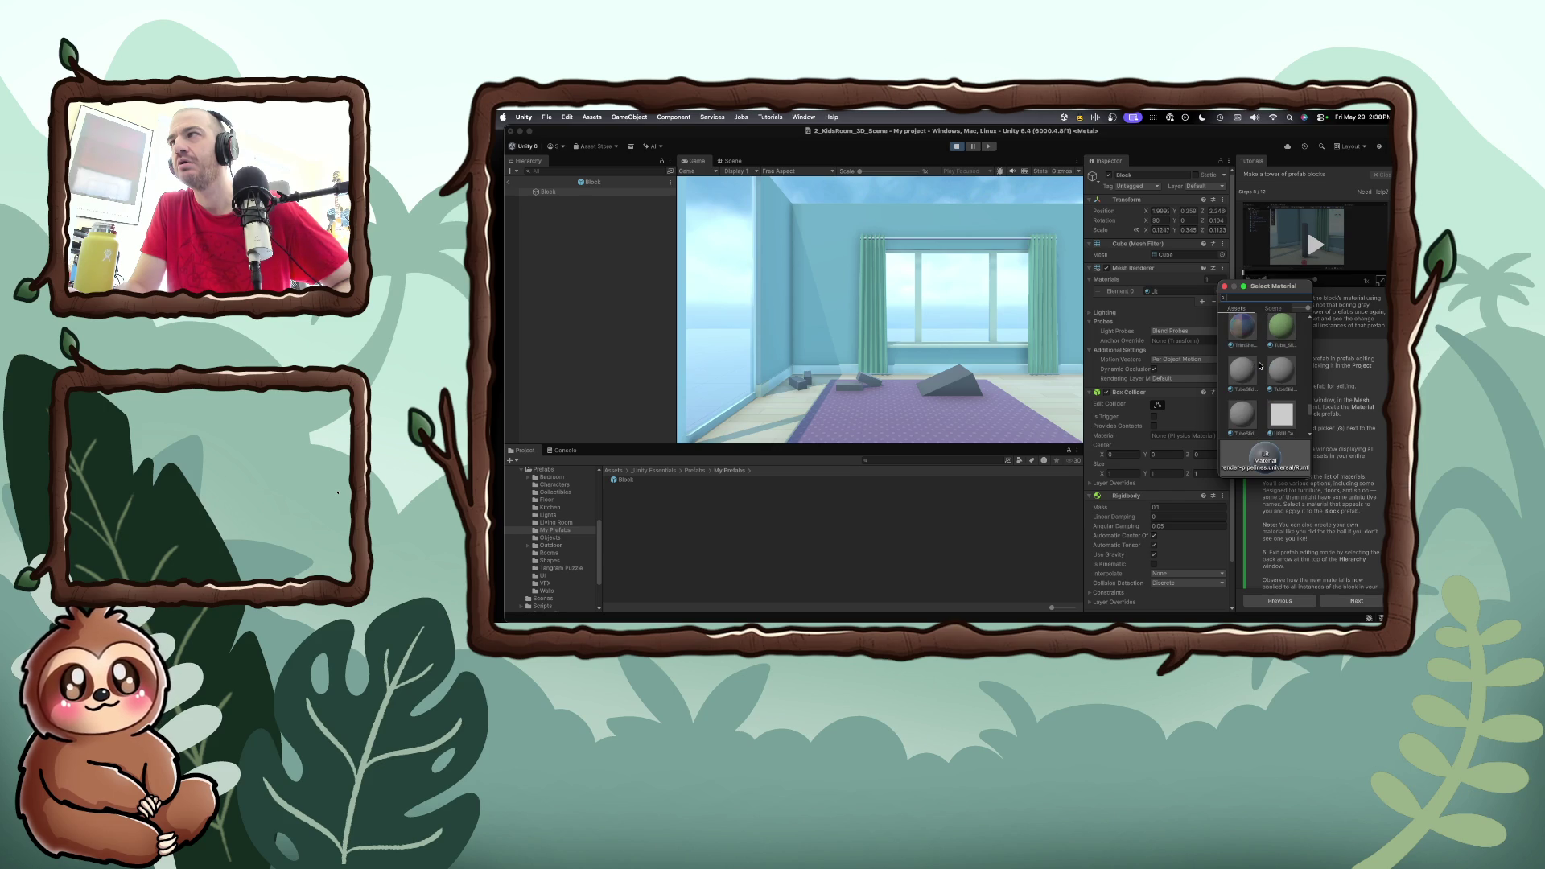
pyautogui.scroll(-1, 1259, 365)
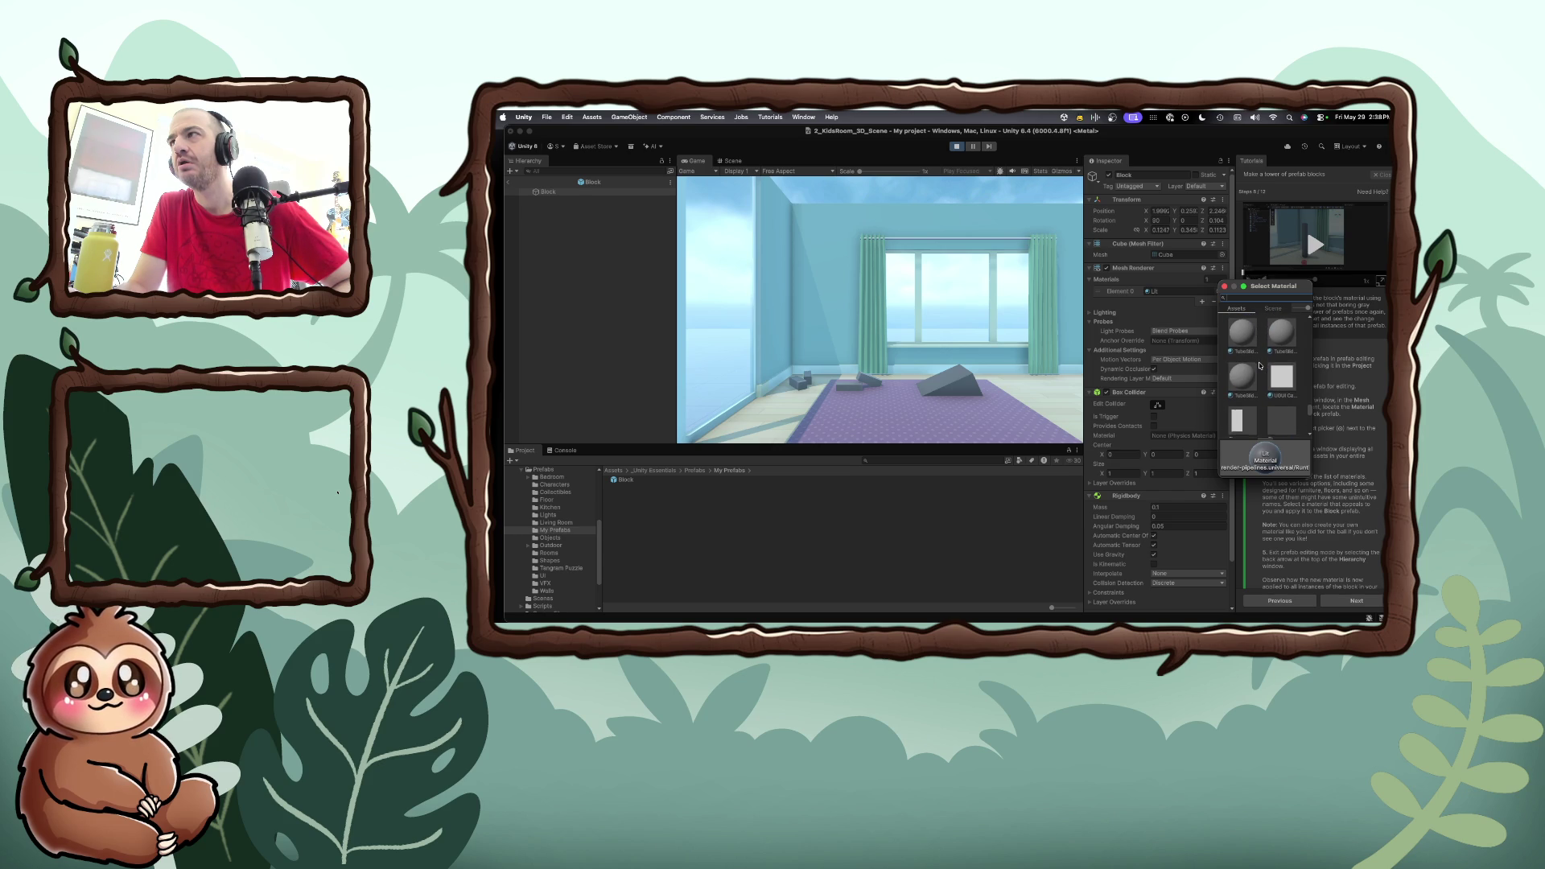
pyautogui.scroll(-2, 1260, 366)
pyautogui.scroll(-5, 1259, 366)
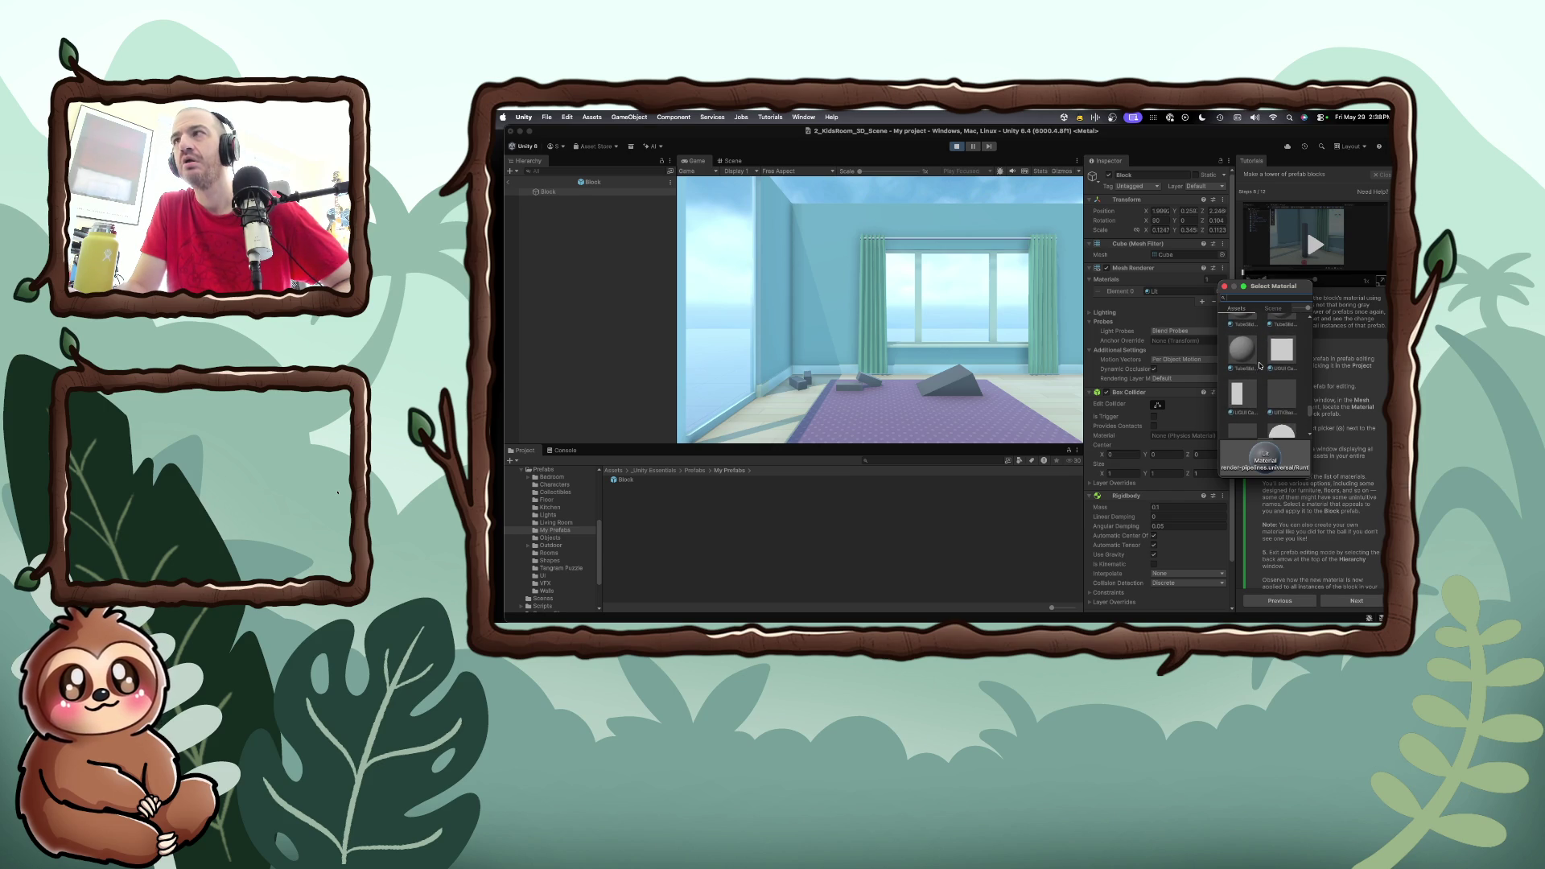
pyautogui.scroll(-5, 1260, 366)
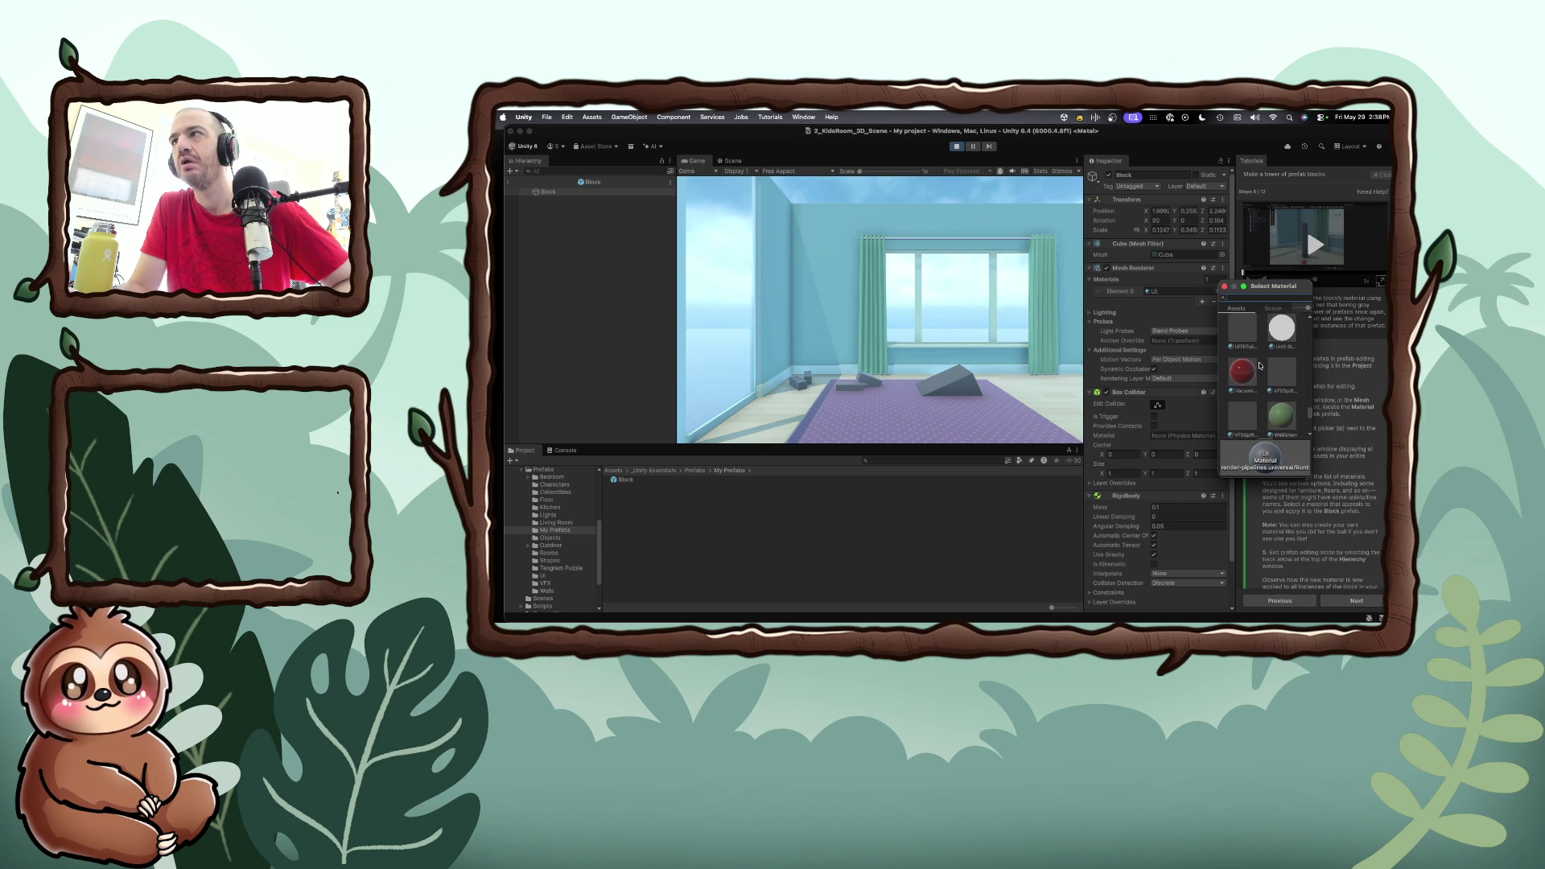
pyautogui.scroll(-6, 1260, 366)
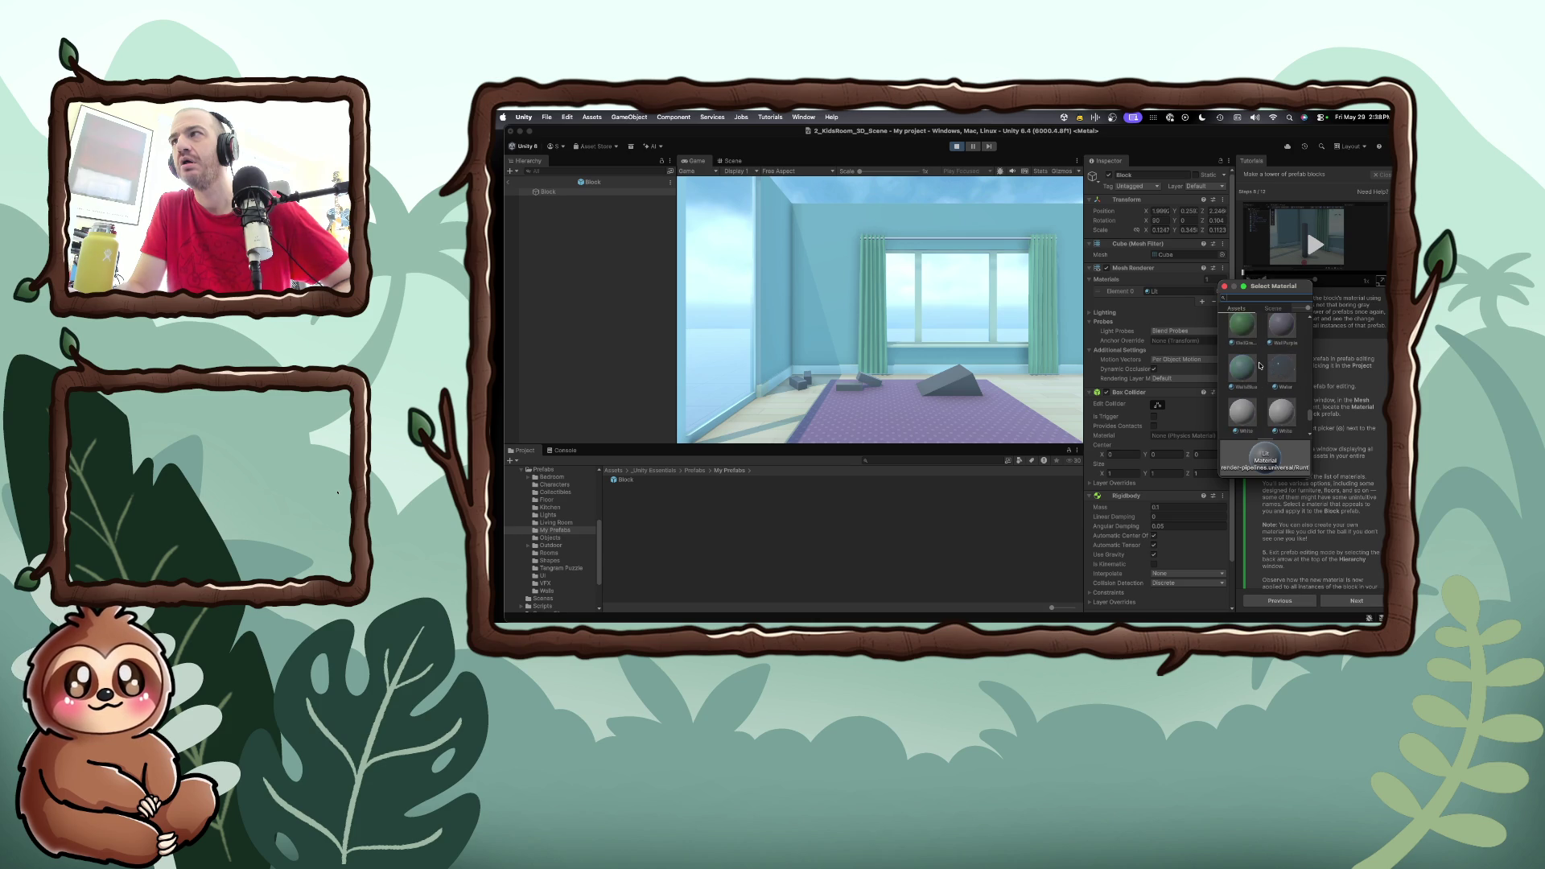
pyautogui.scroll(-3, 1260, 366)
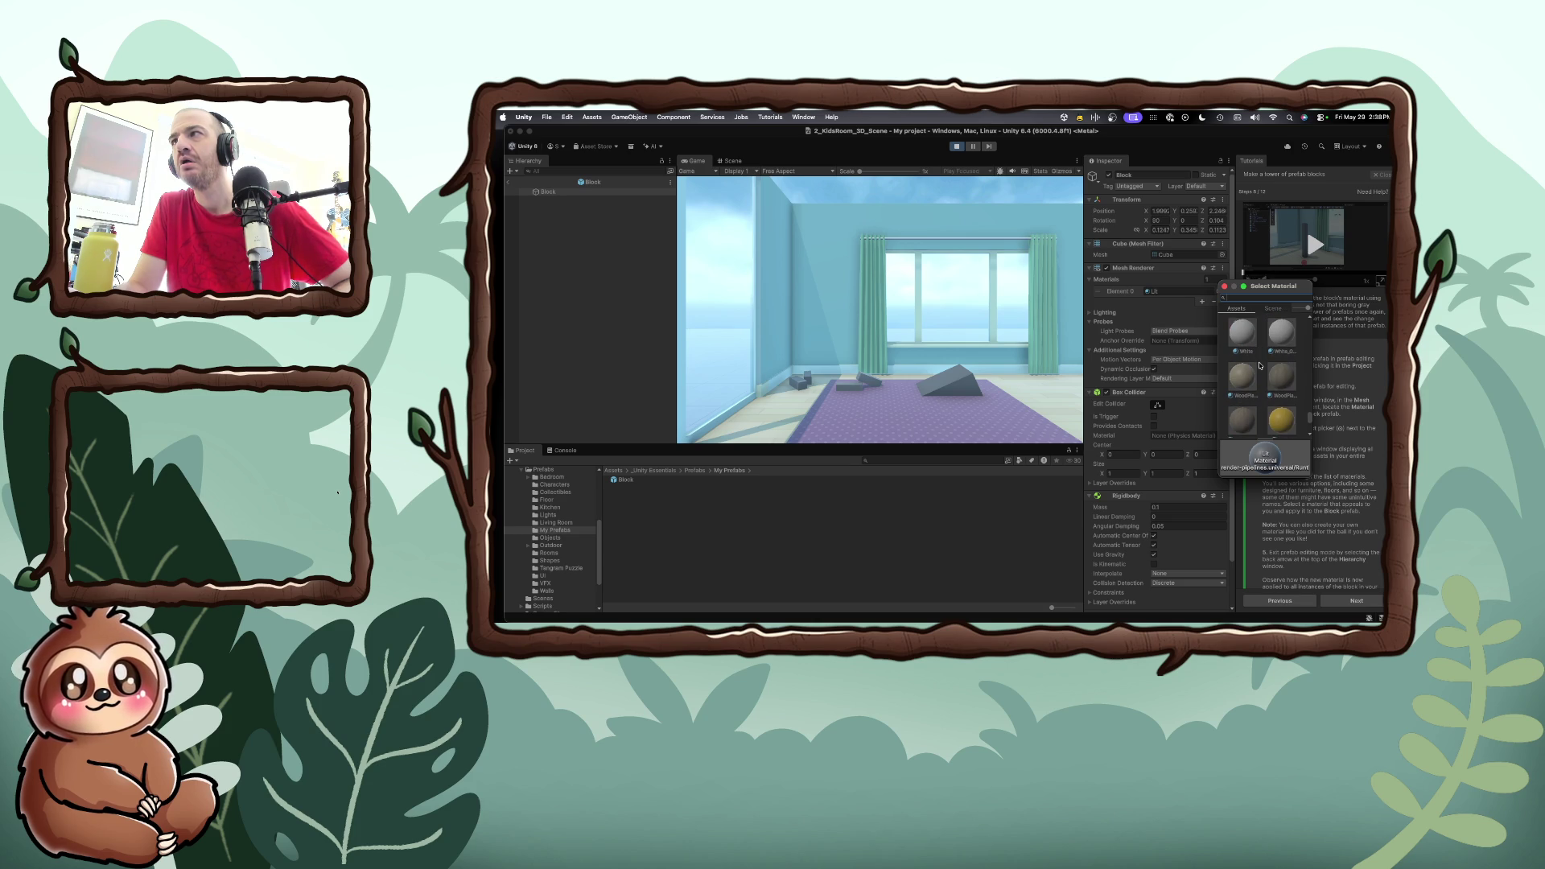
pyautogui.scroll(-4, 1260, 366)
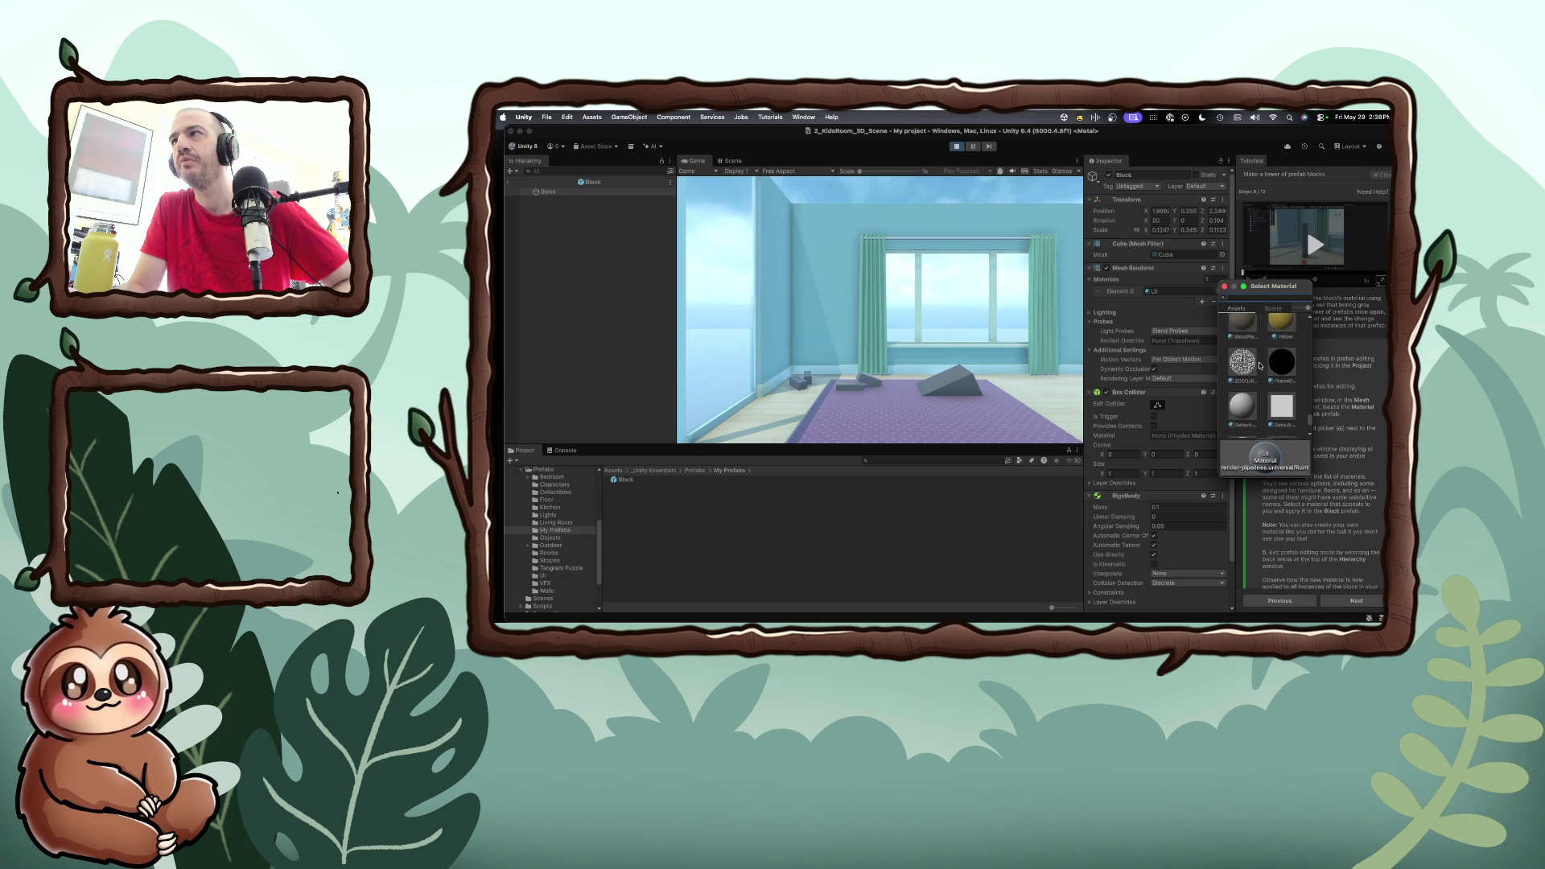
pyautogui.scroll(-4, 1260, 366)
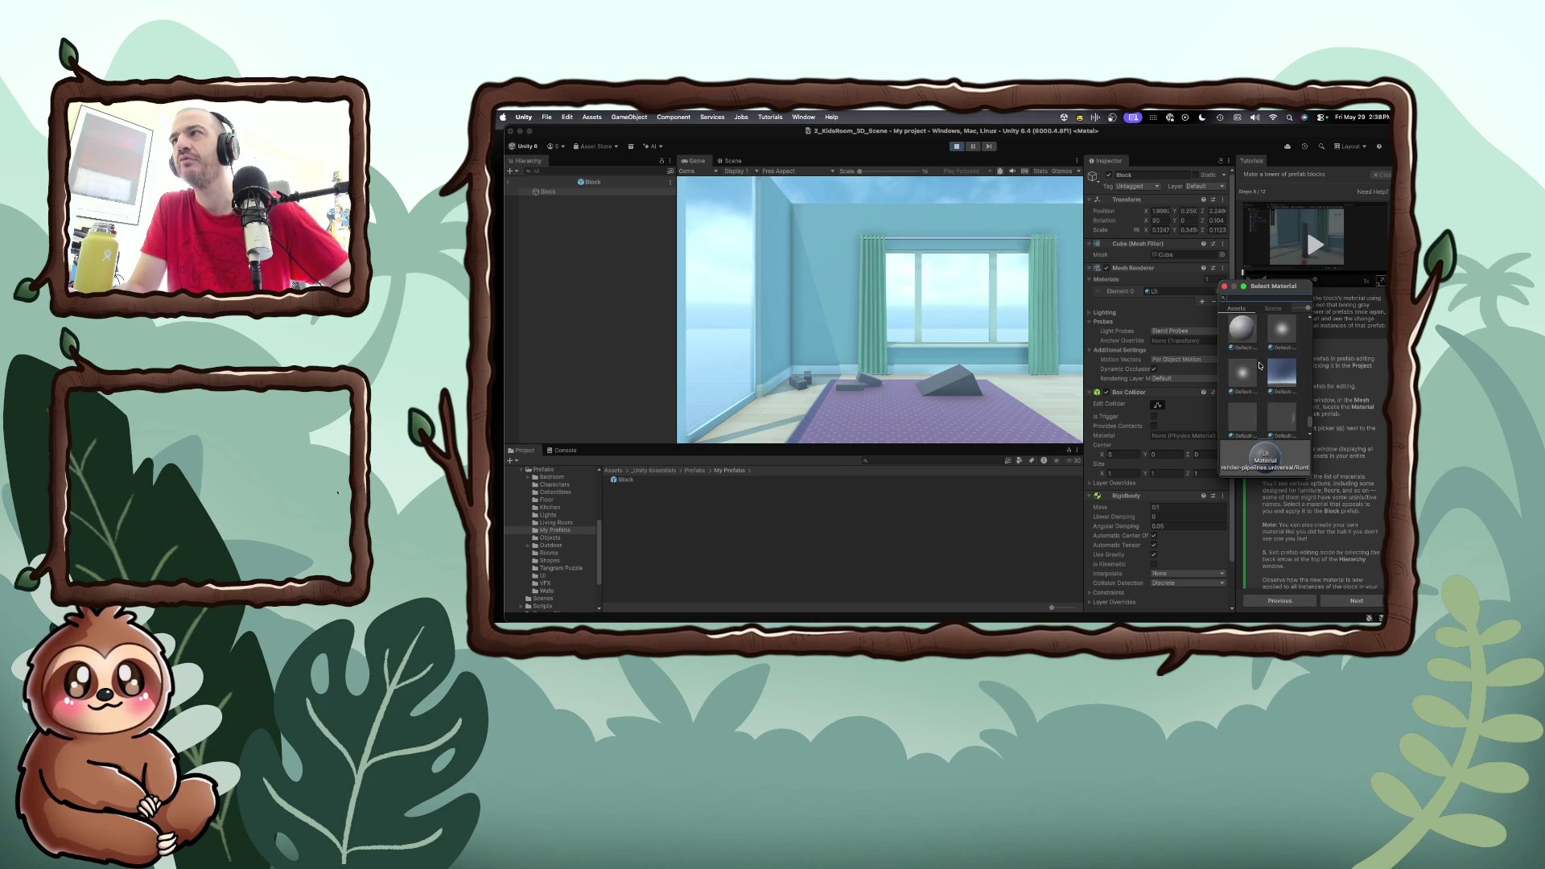
pyautogui.scroll(6, 1260, 366)
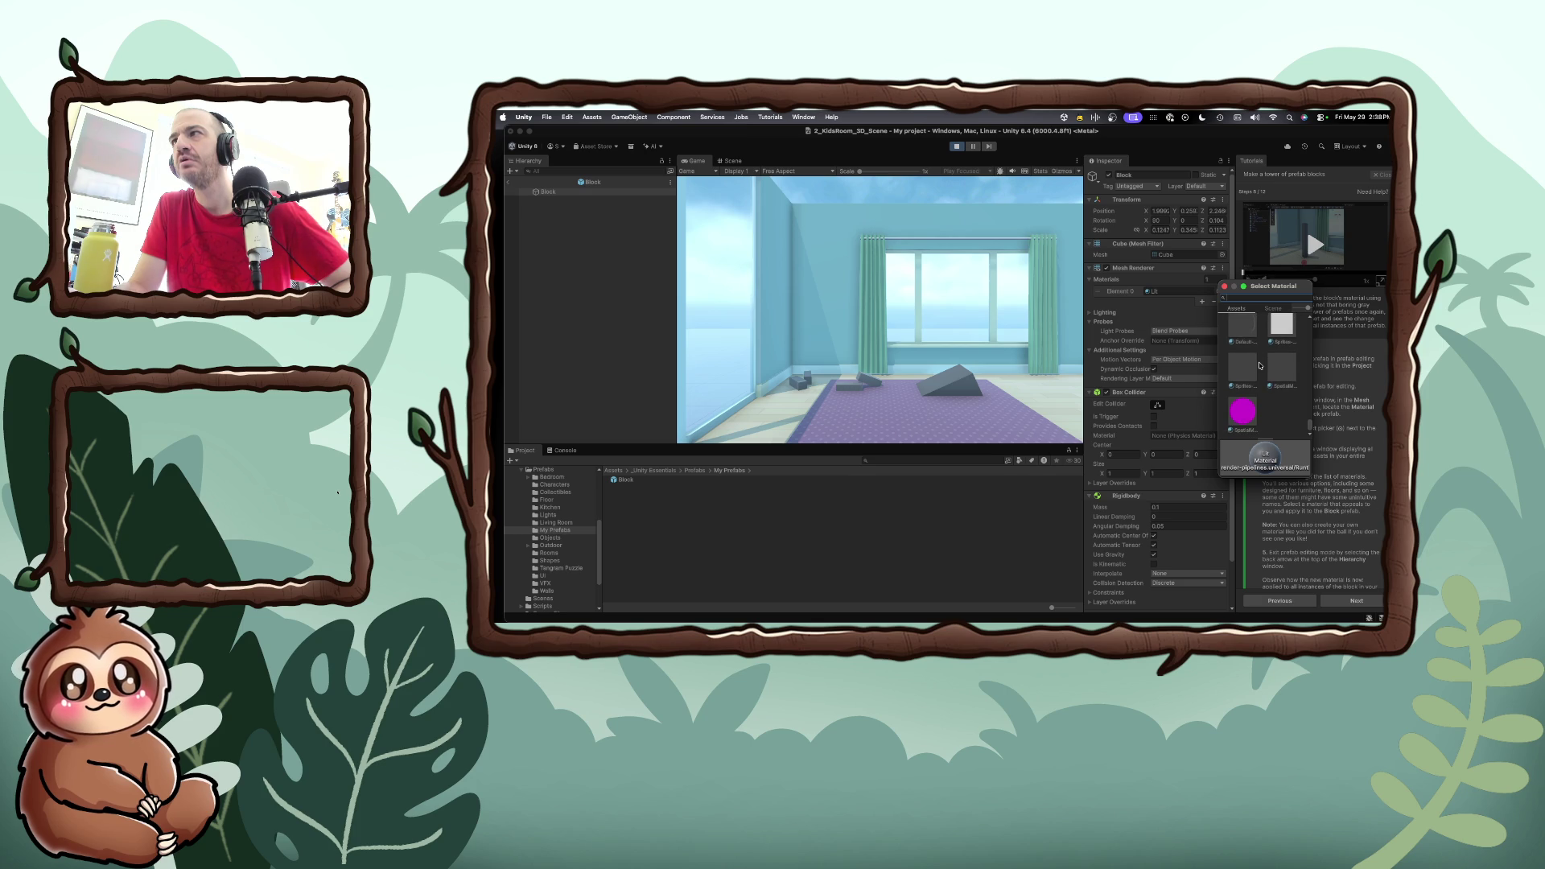
# Assign the Yellow material to Element 0 and leave prefab editing
pyautogui.click(1273, 367)
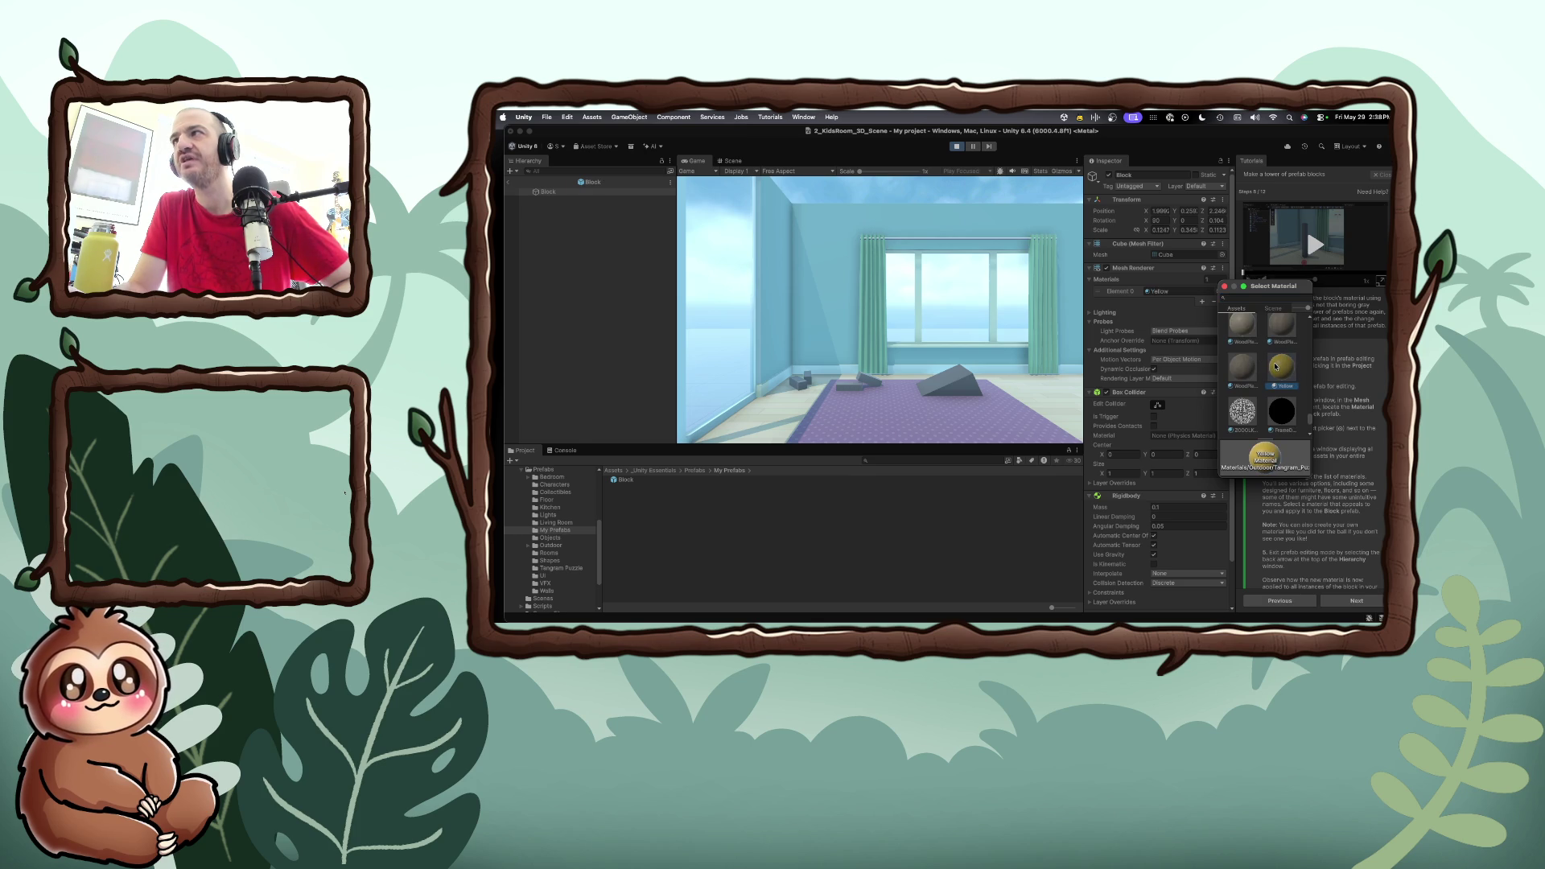
pyautogui.doubleClick(1273, 366)
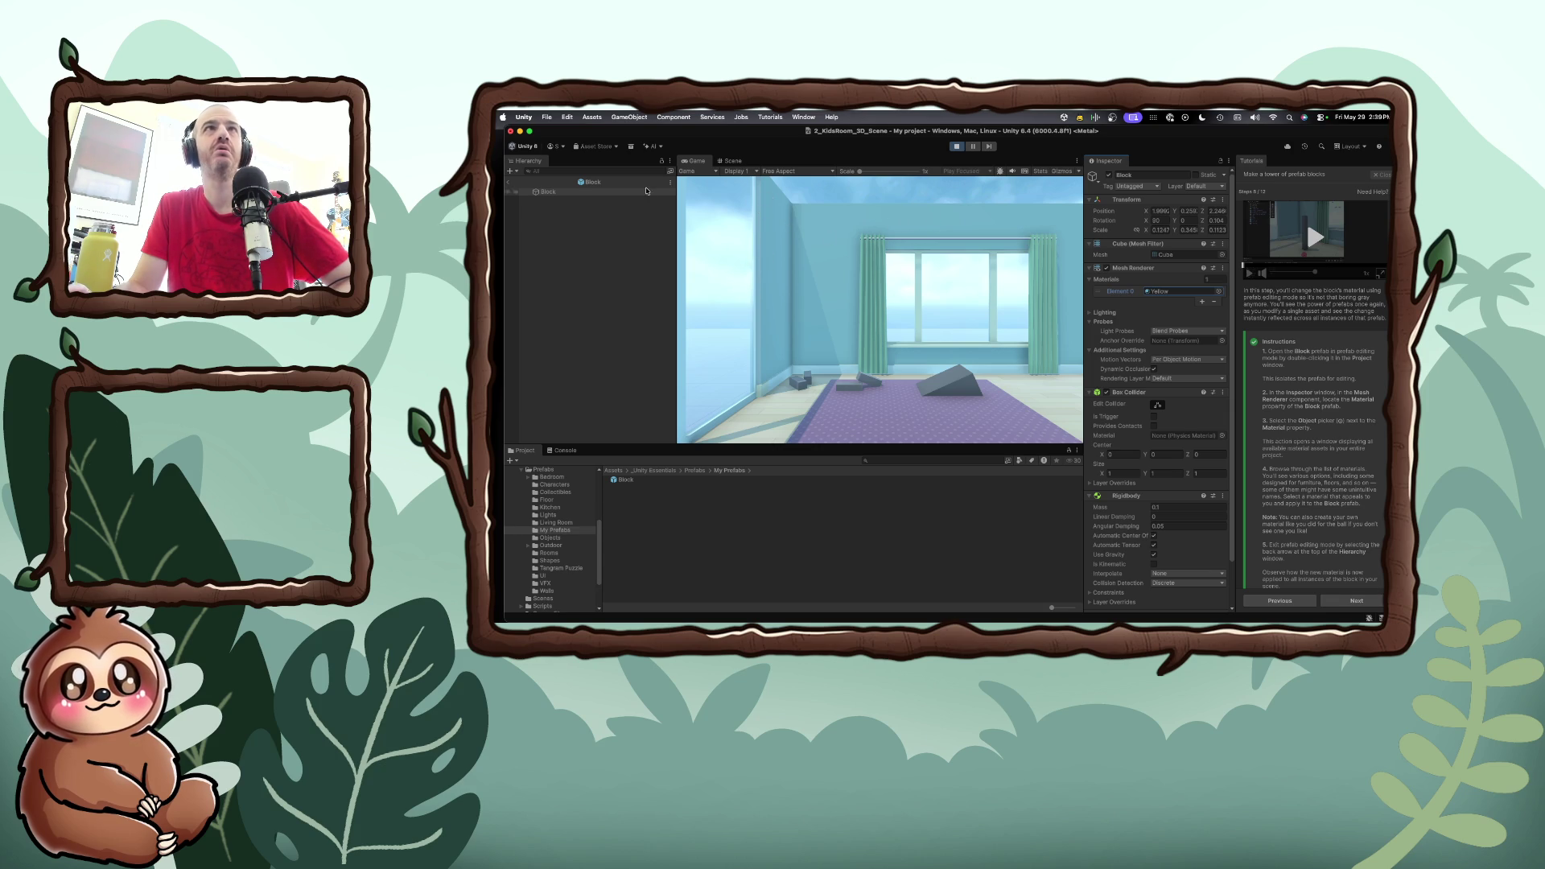
pyautogui.click(508, 182)
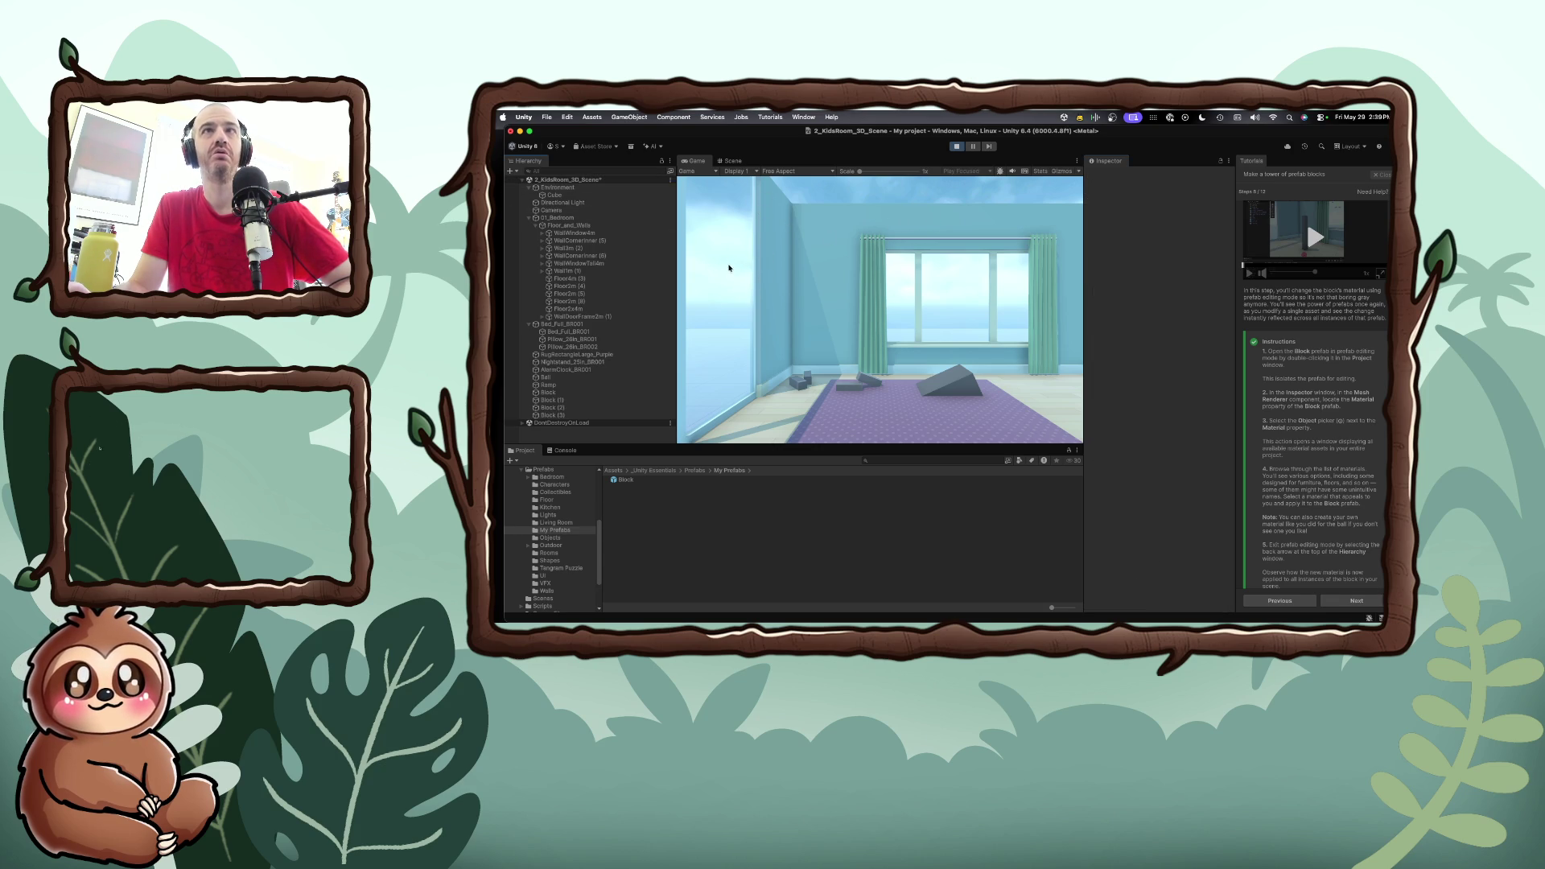
# Stop Play mode and save the kids-room scene with Cmd+S
pyautogui.press('super+s')
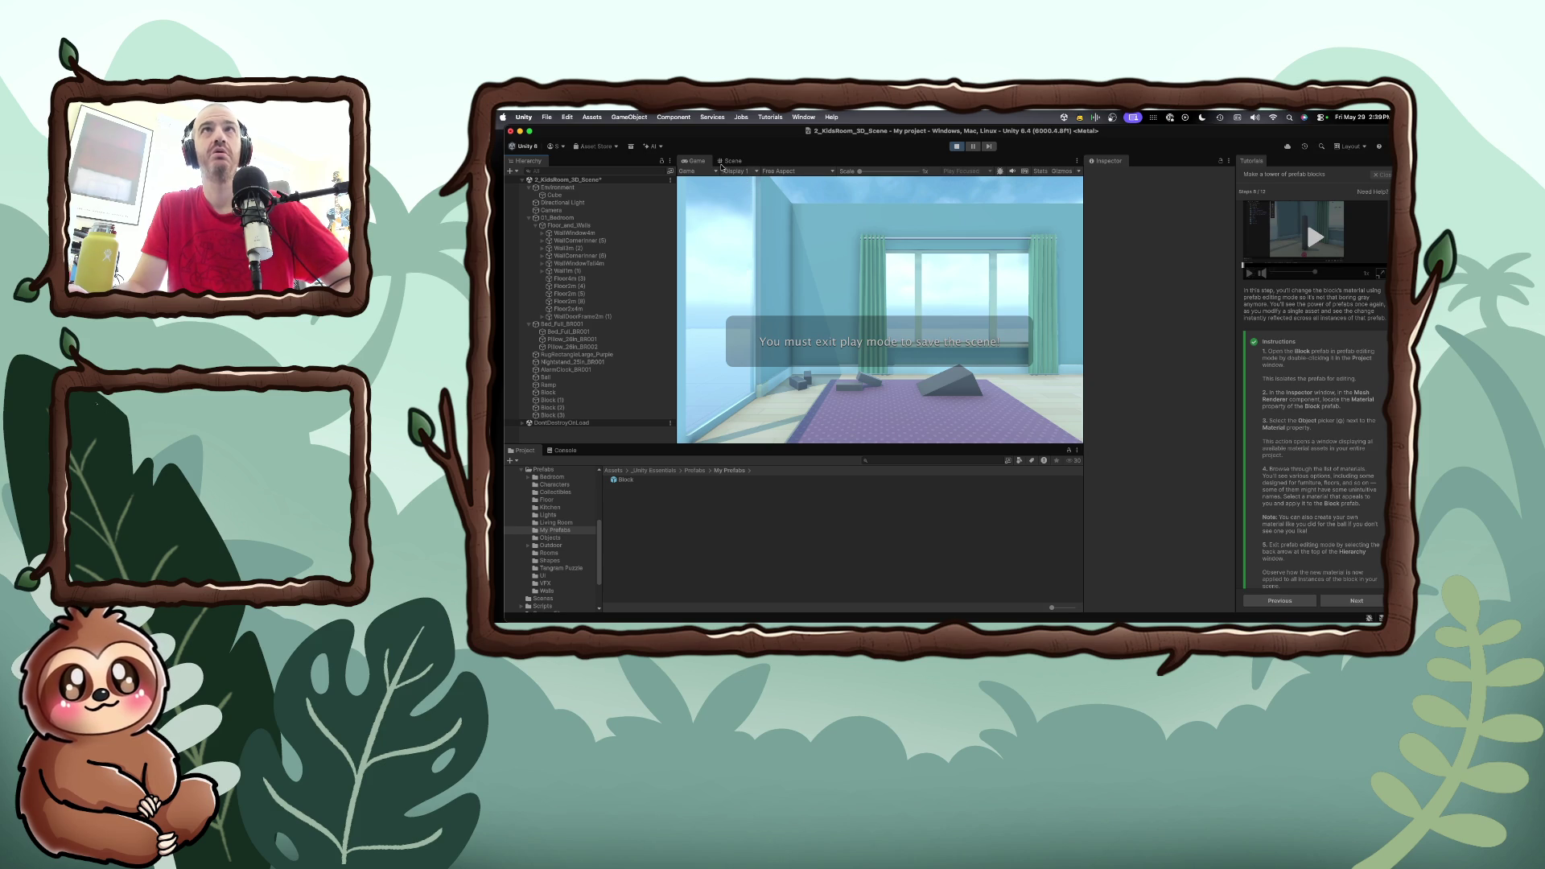
pyautogui.click(956, 146)
pyautogui.press('super+s')
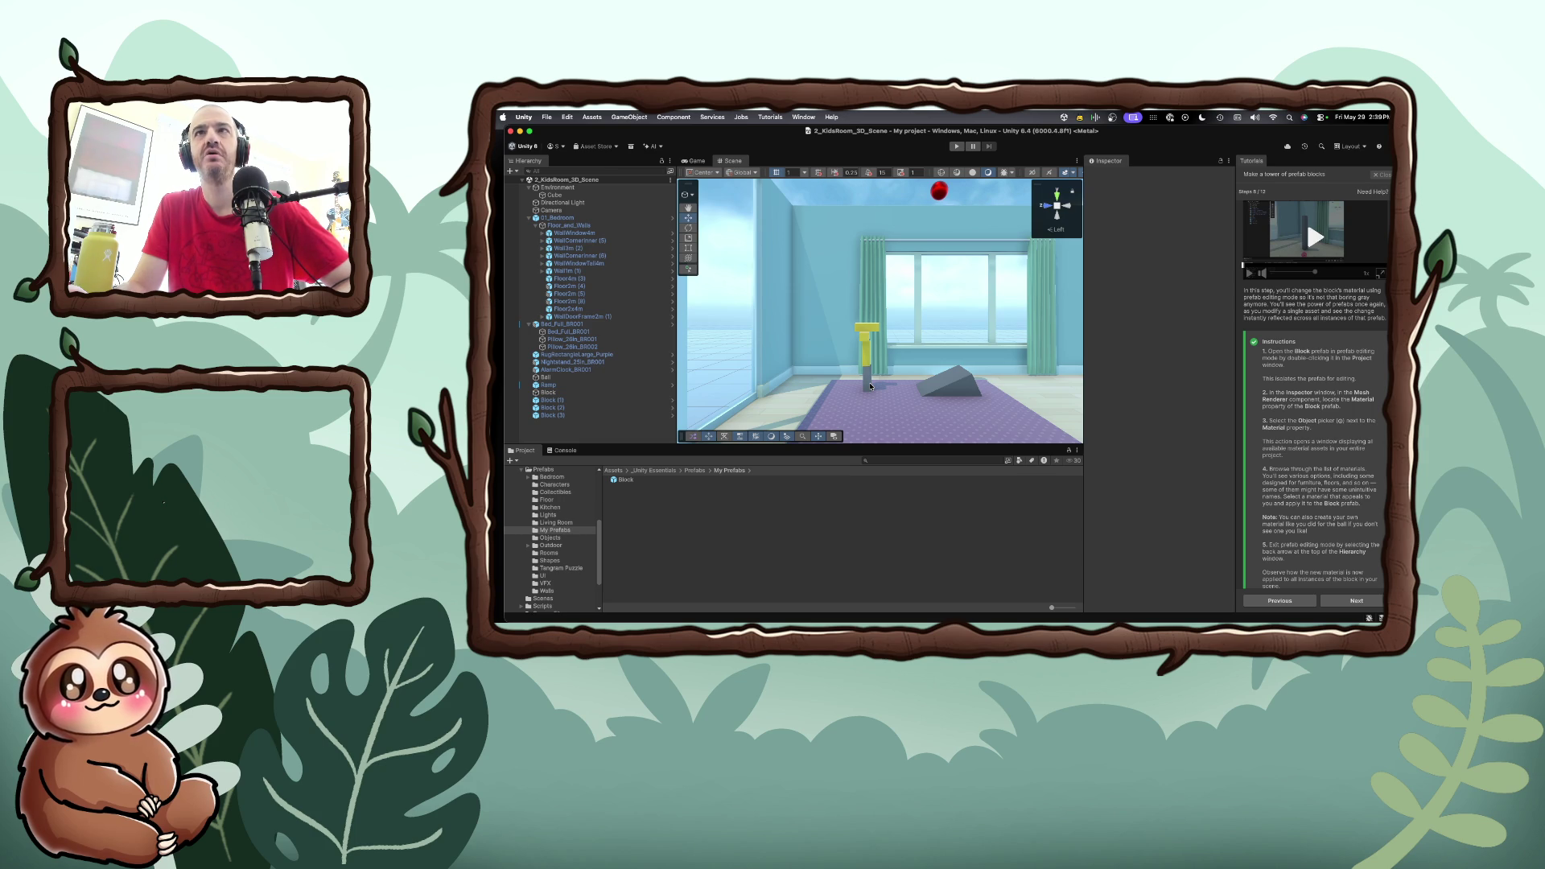
pyautogui.click(870, 386)
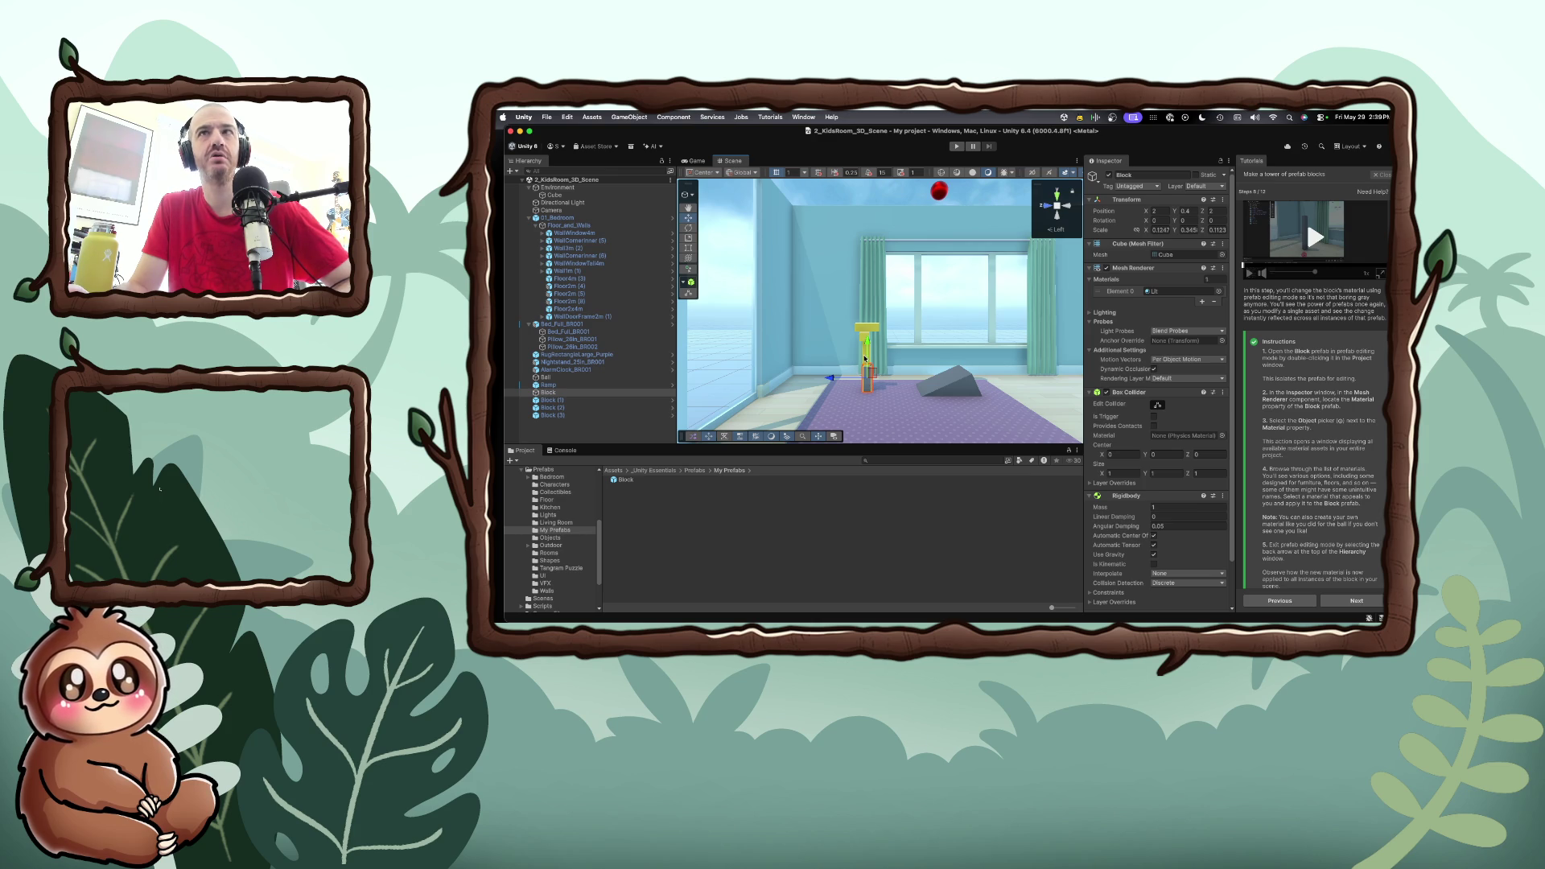
pyautogui.click(865, 358)
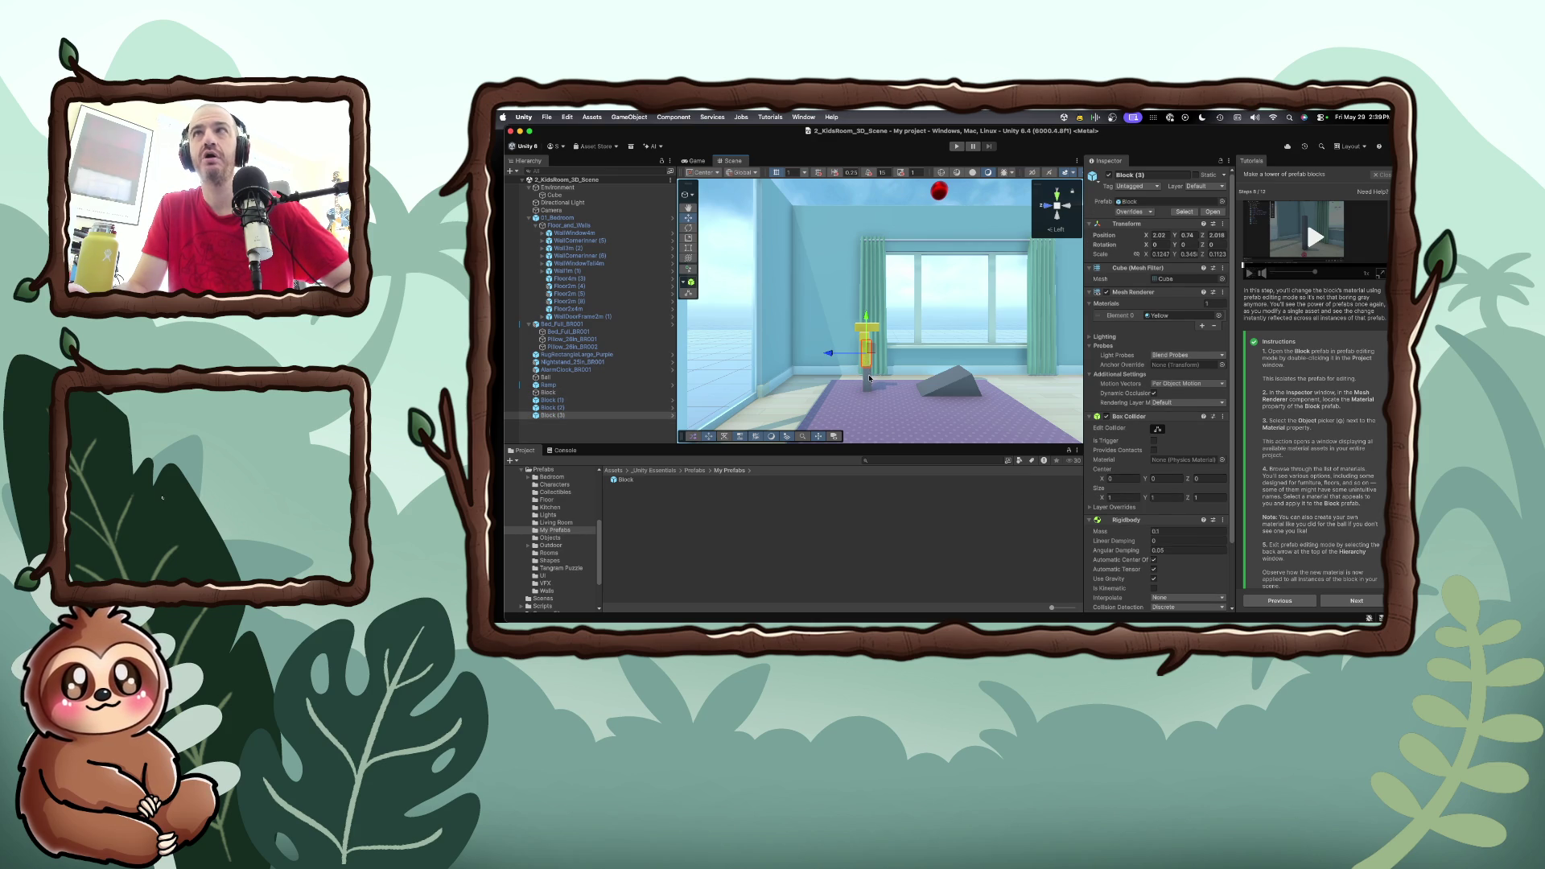
pyautogui.click(869, 378)
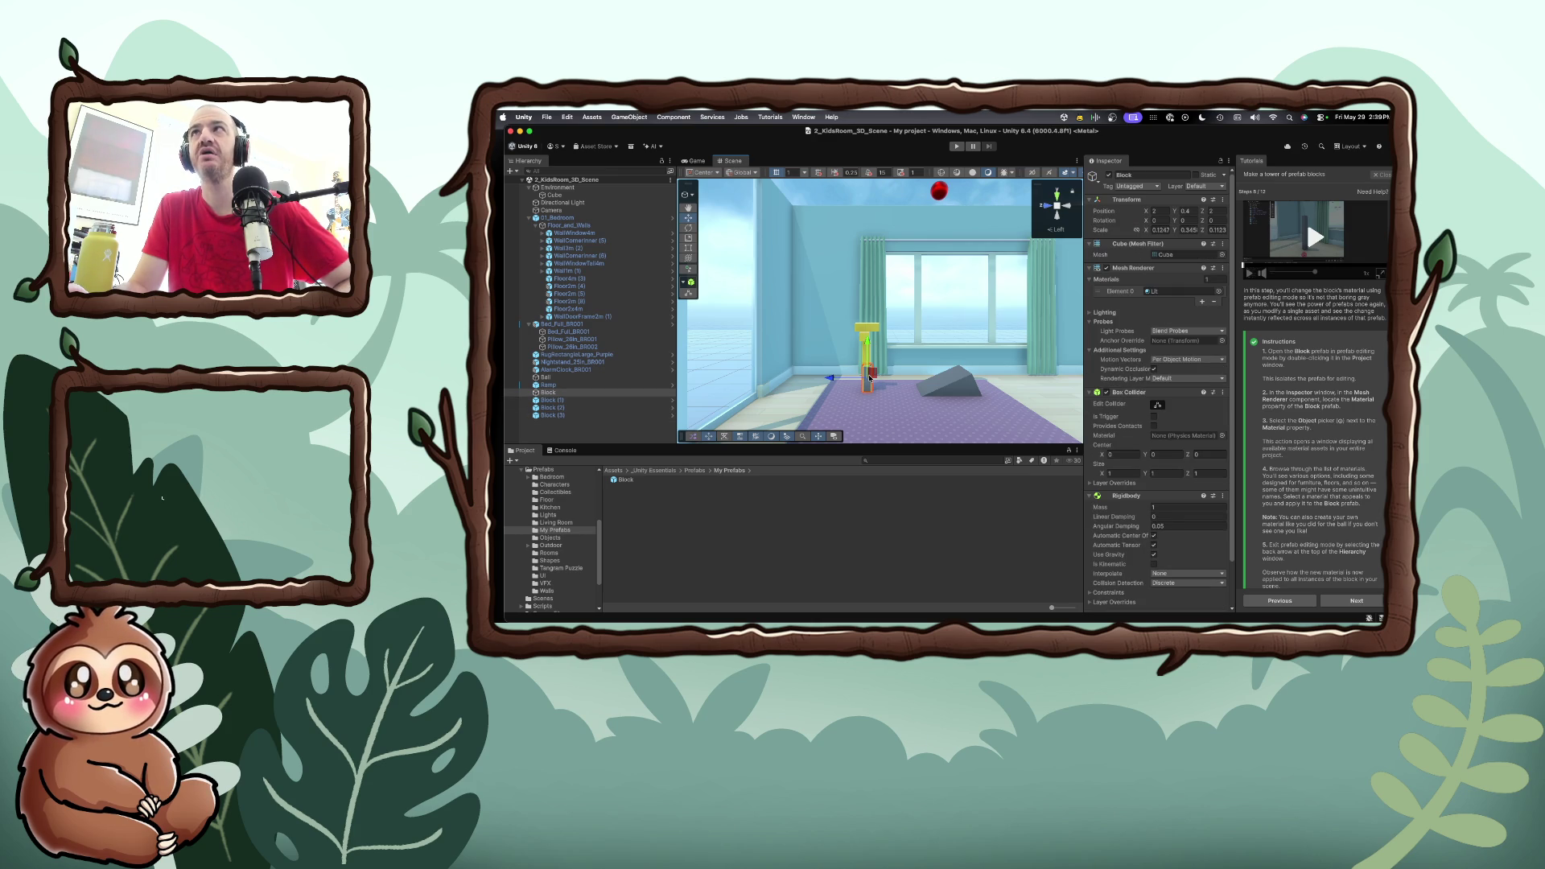
pyautogui.click(866, 359)
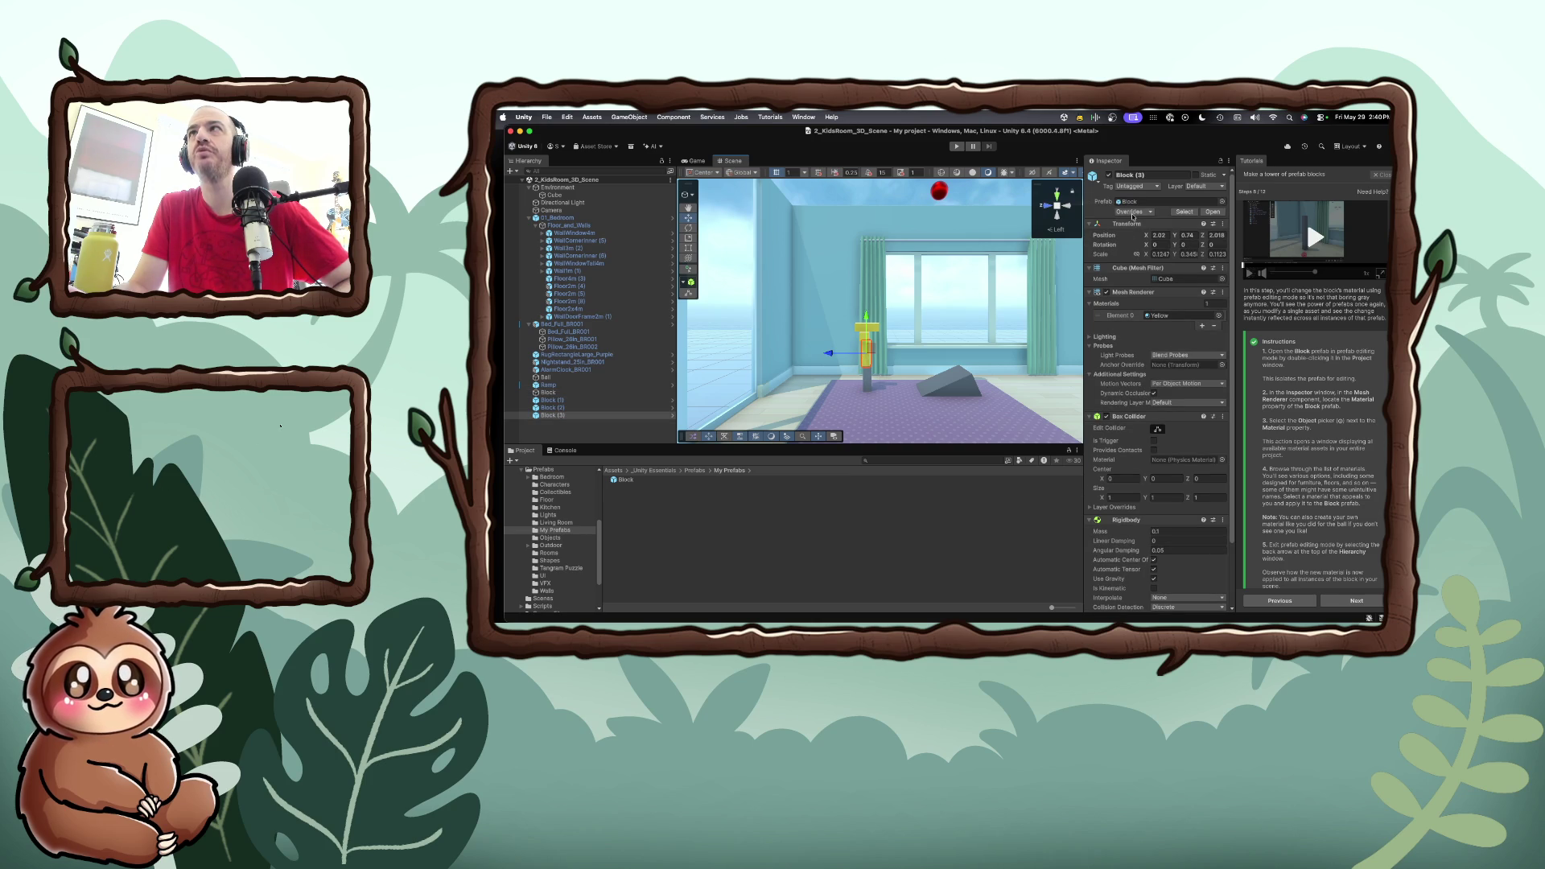
pyautogui.click(868, 380)
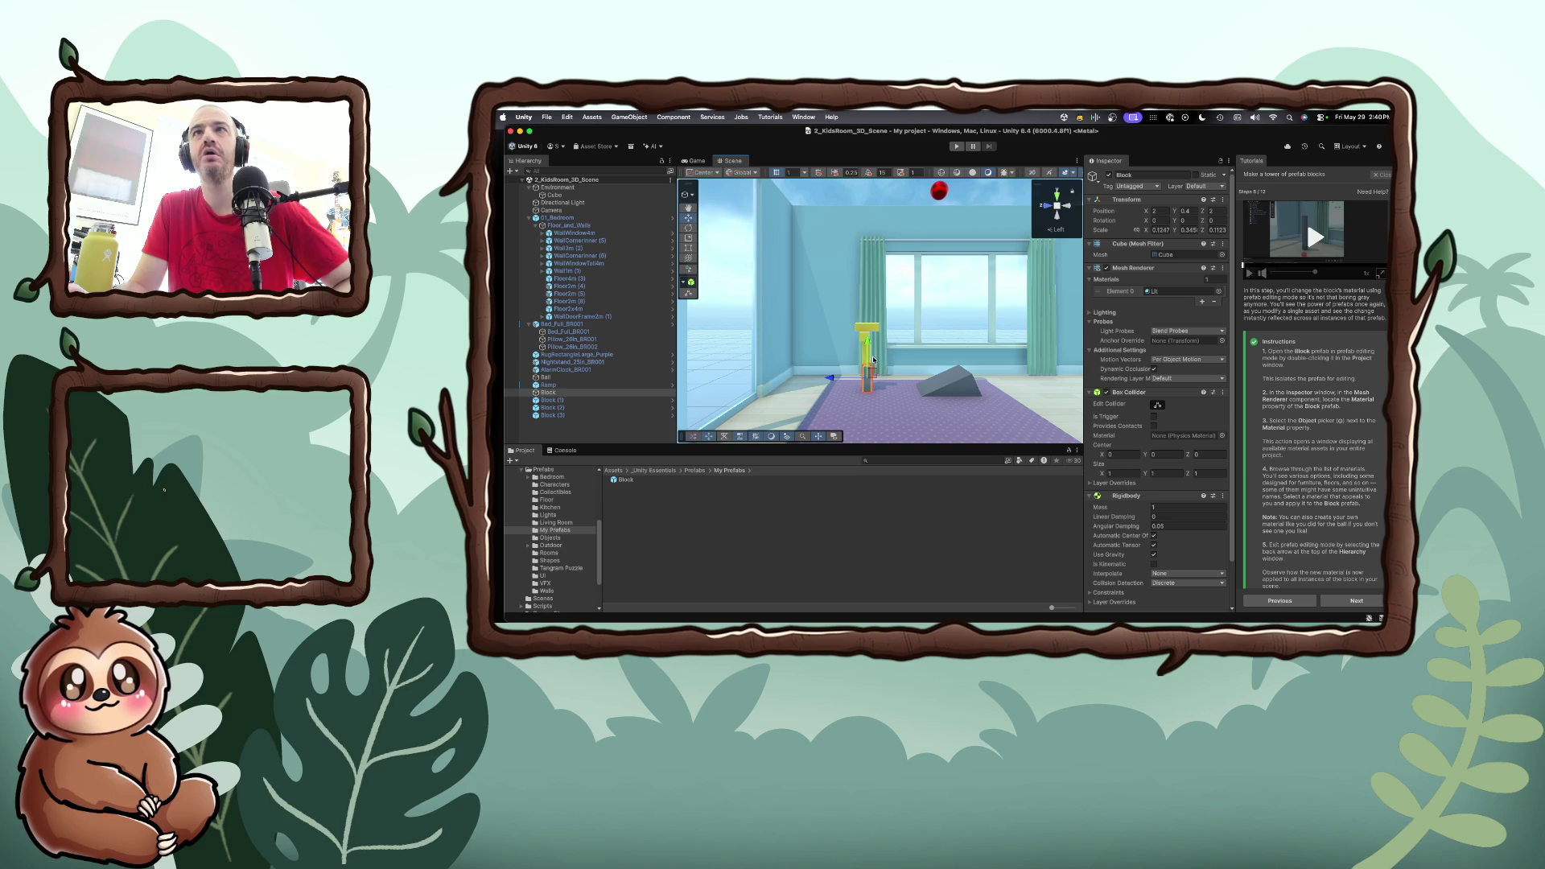
pyautogui.click(865, 358)
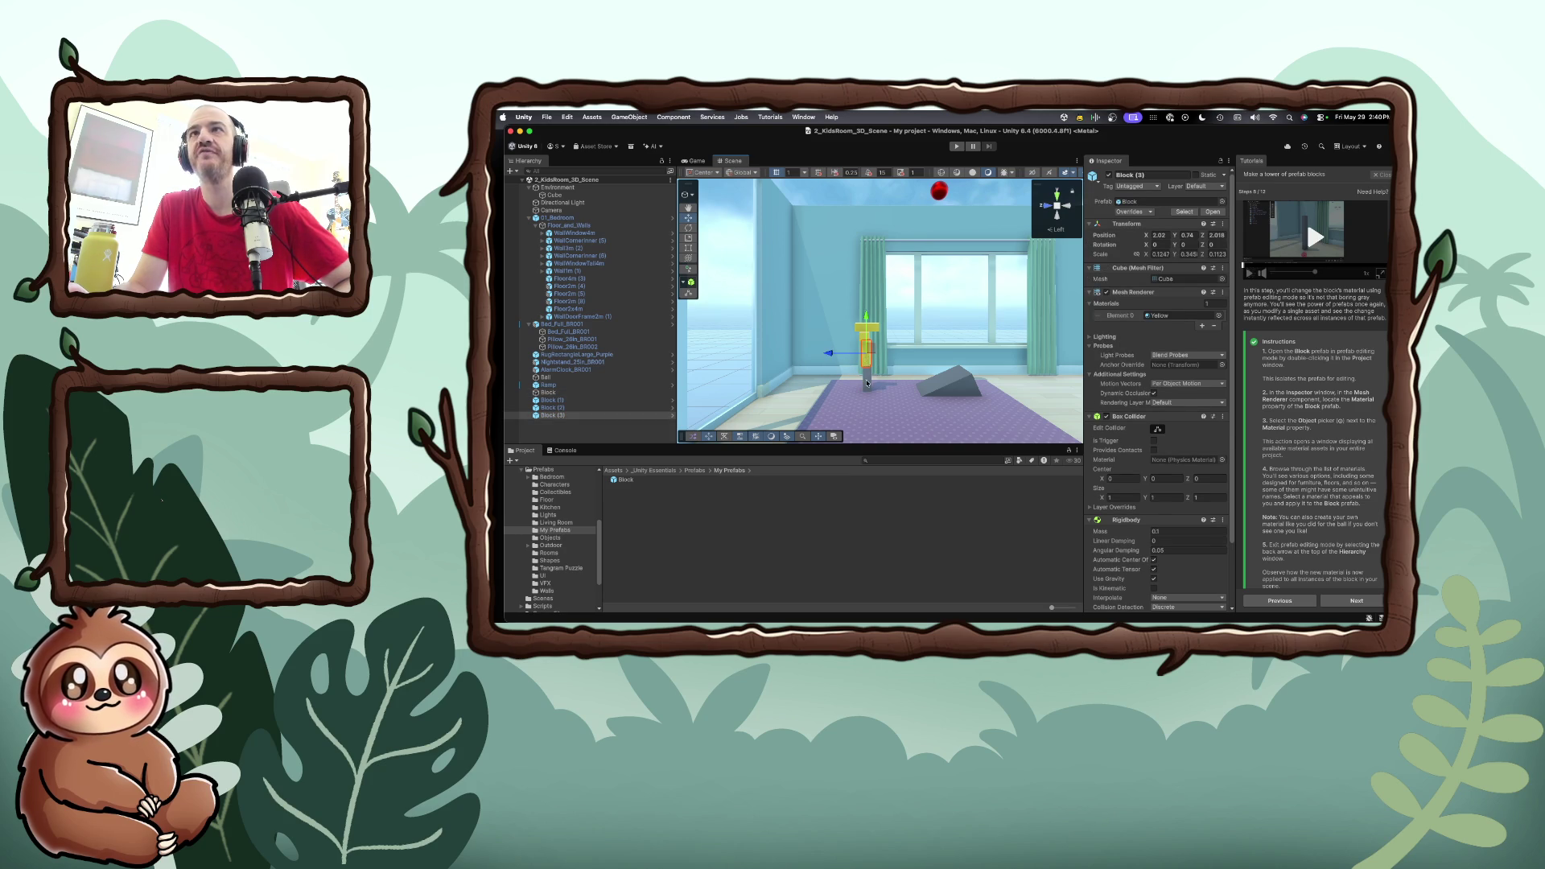
# Reselect the lower Block, then play the tutorial step's video in a larger window
pyautogui.click(867, 380)
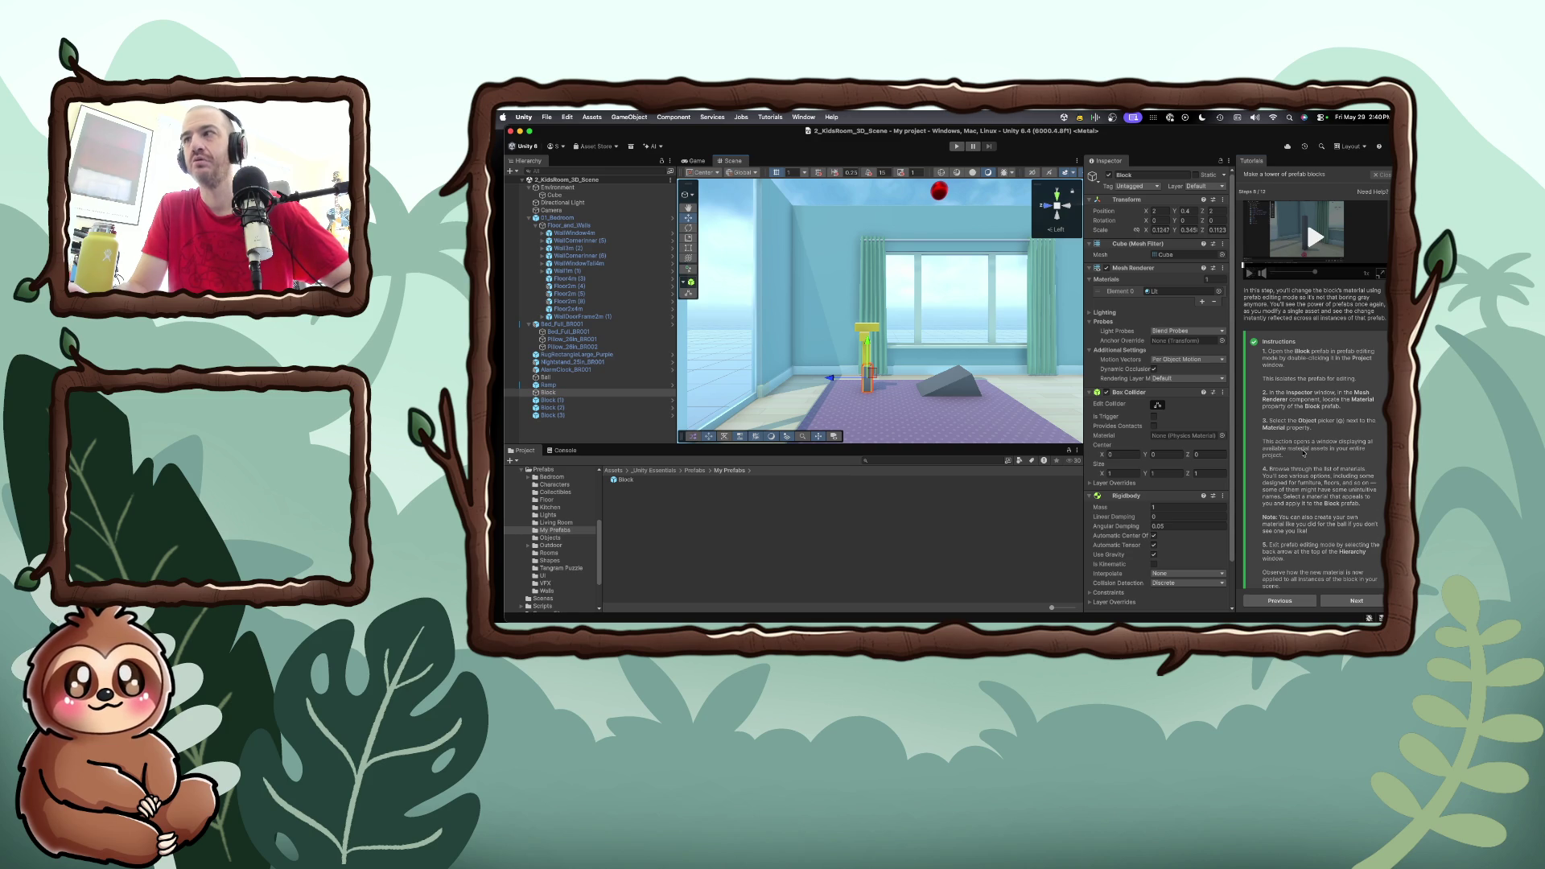
pyautogui.scroll(-2, 1299, 448)
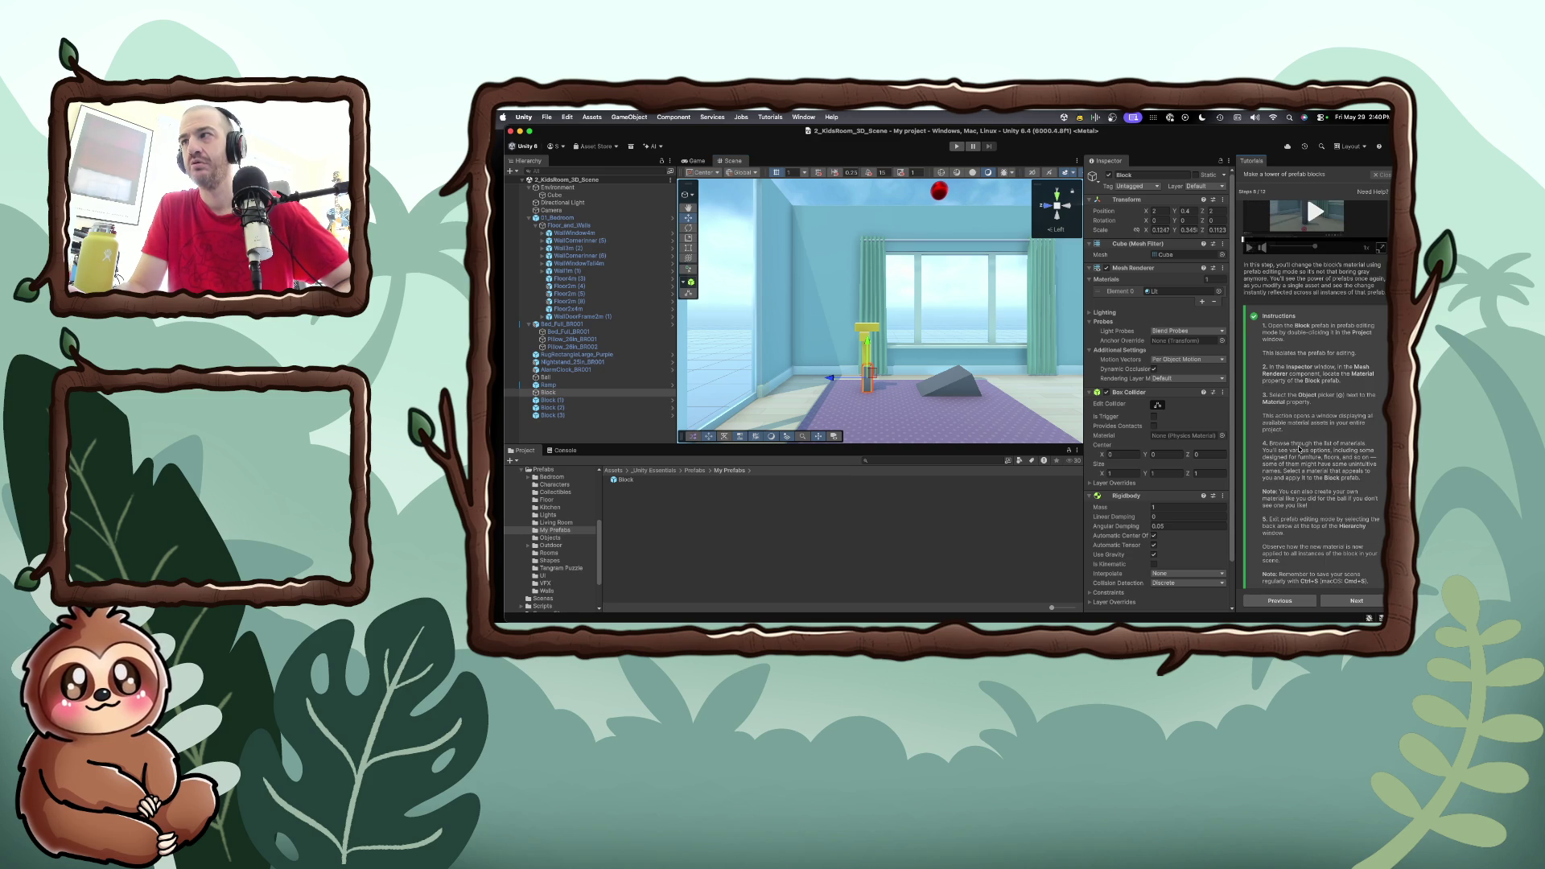
pyautogui.scroll(-1, 1299, 448)
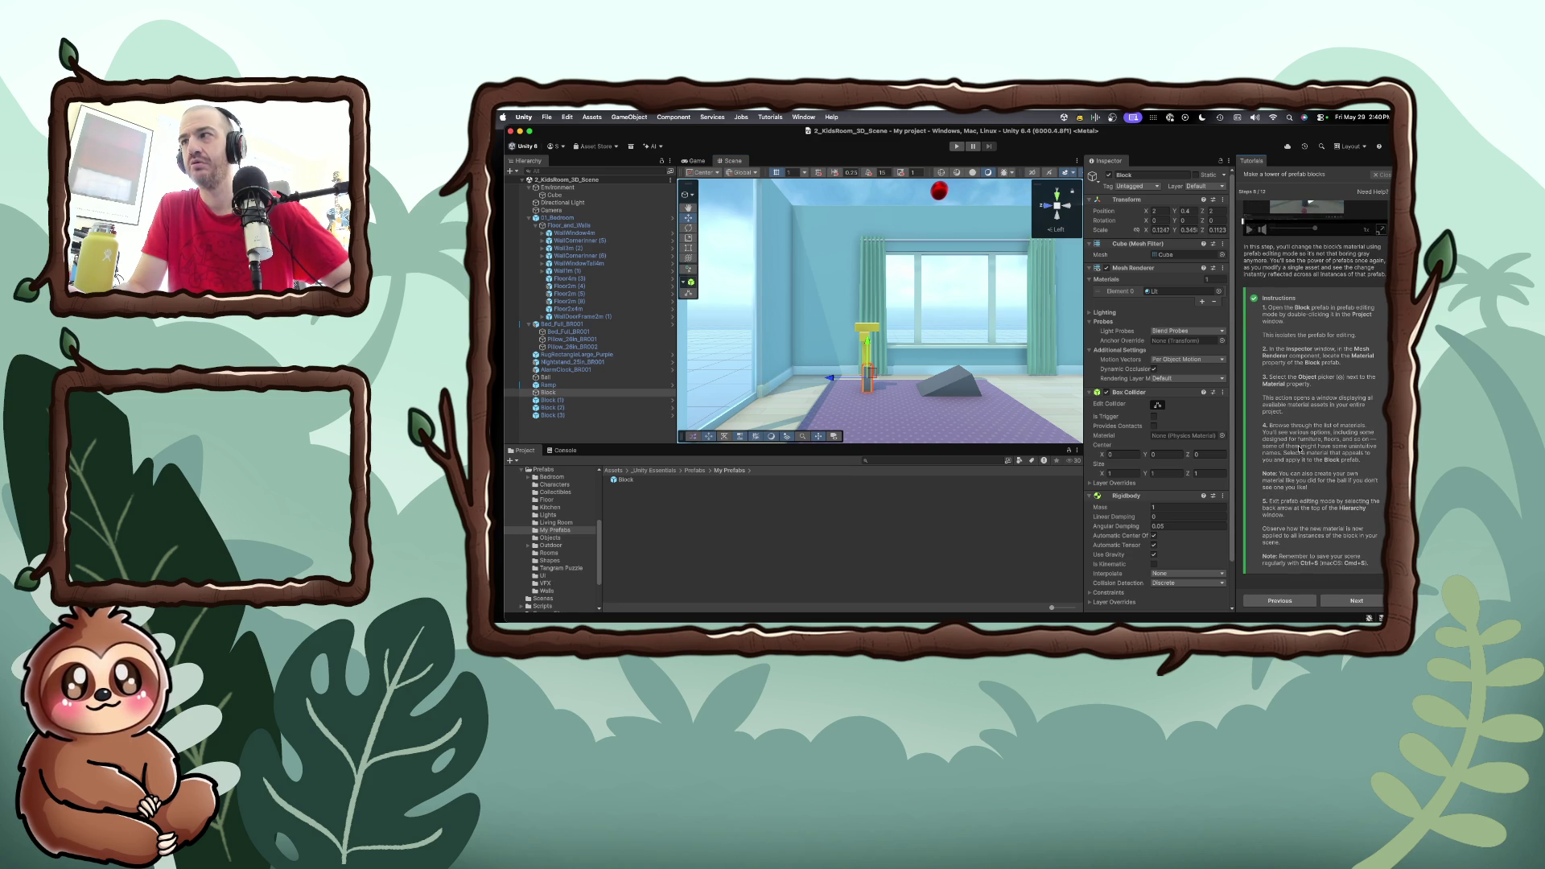
pyautogui.scroll(4, 1308, 332)
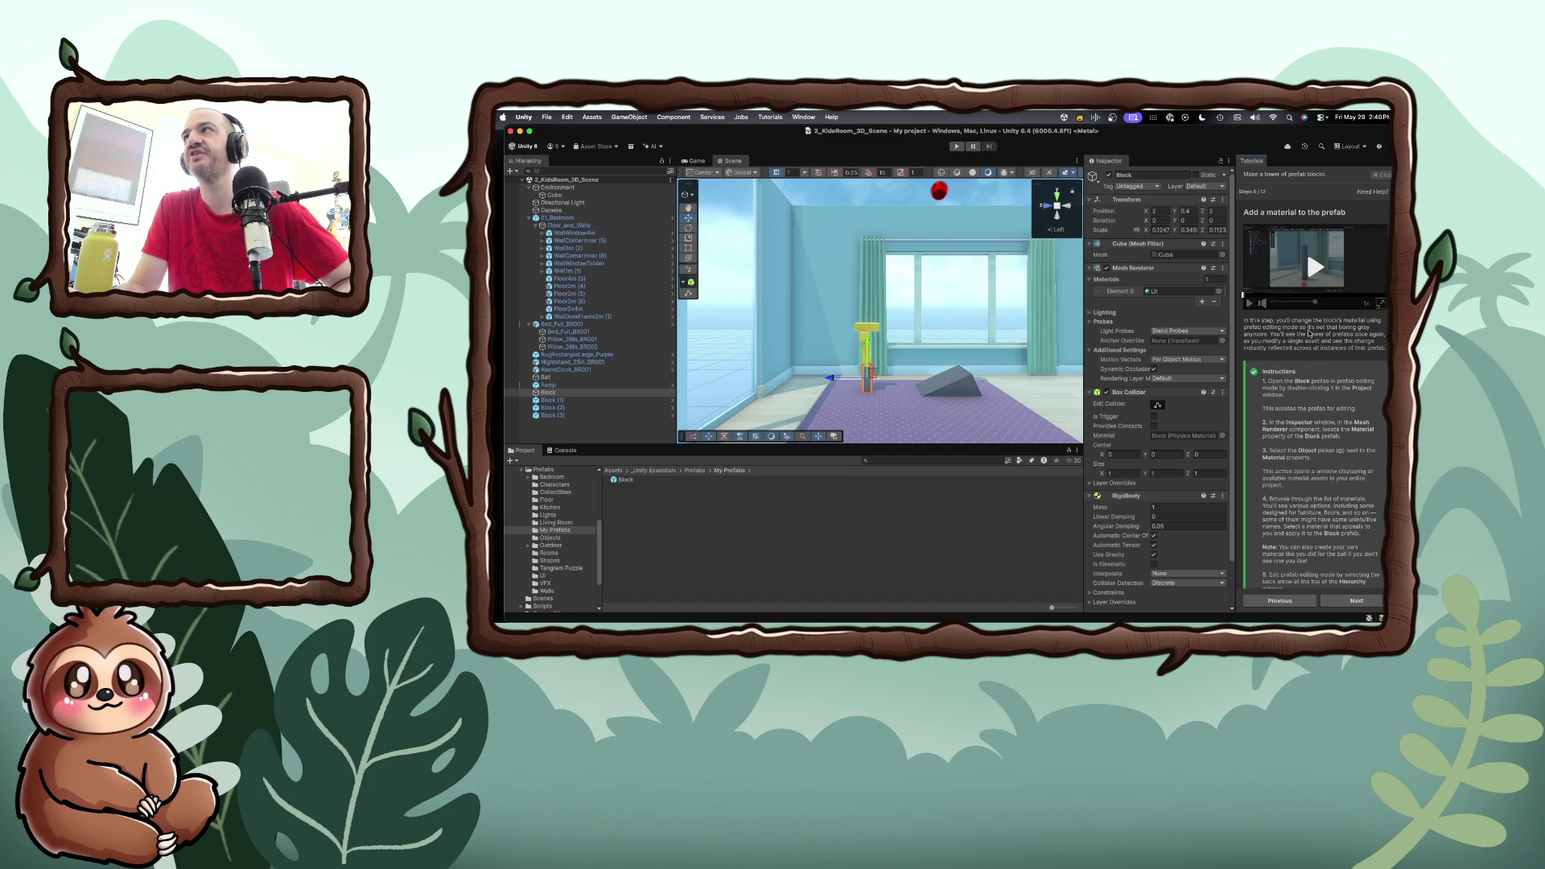
pyautogui.click(1260, 305)
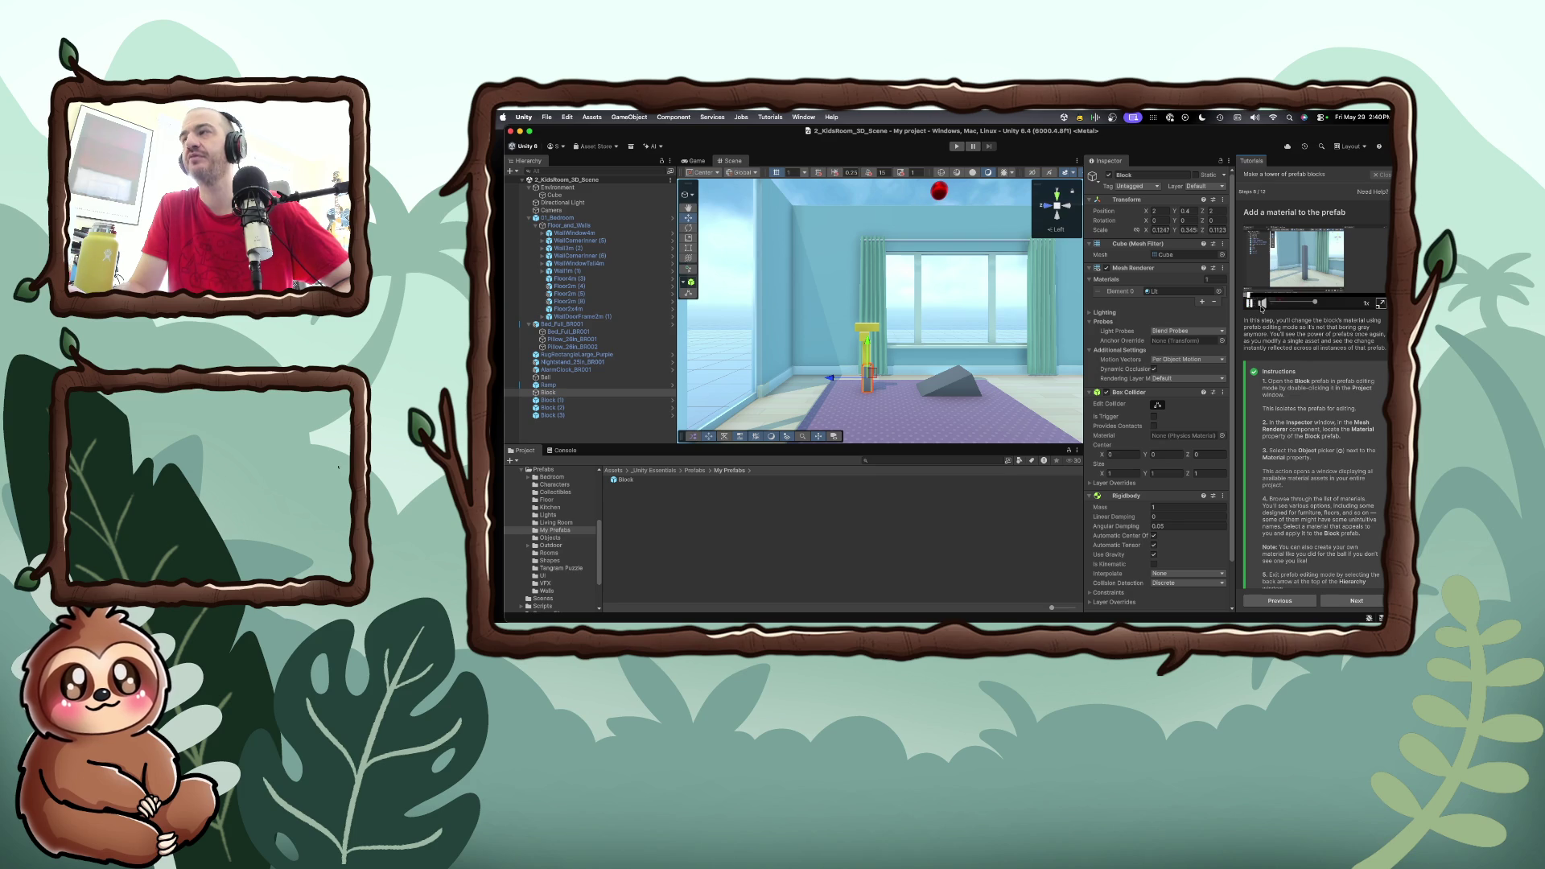
pyautogui.click(1380, 303)
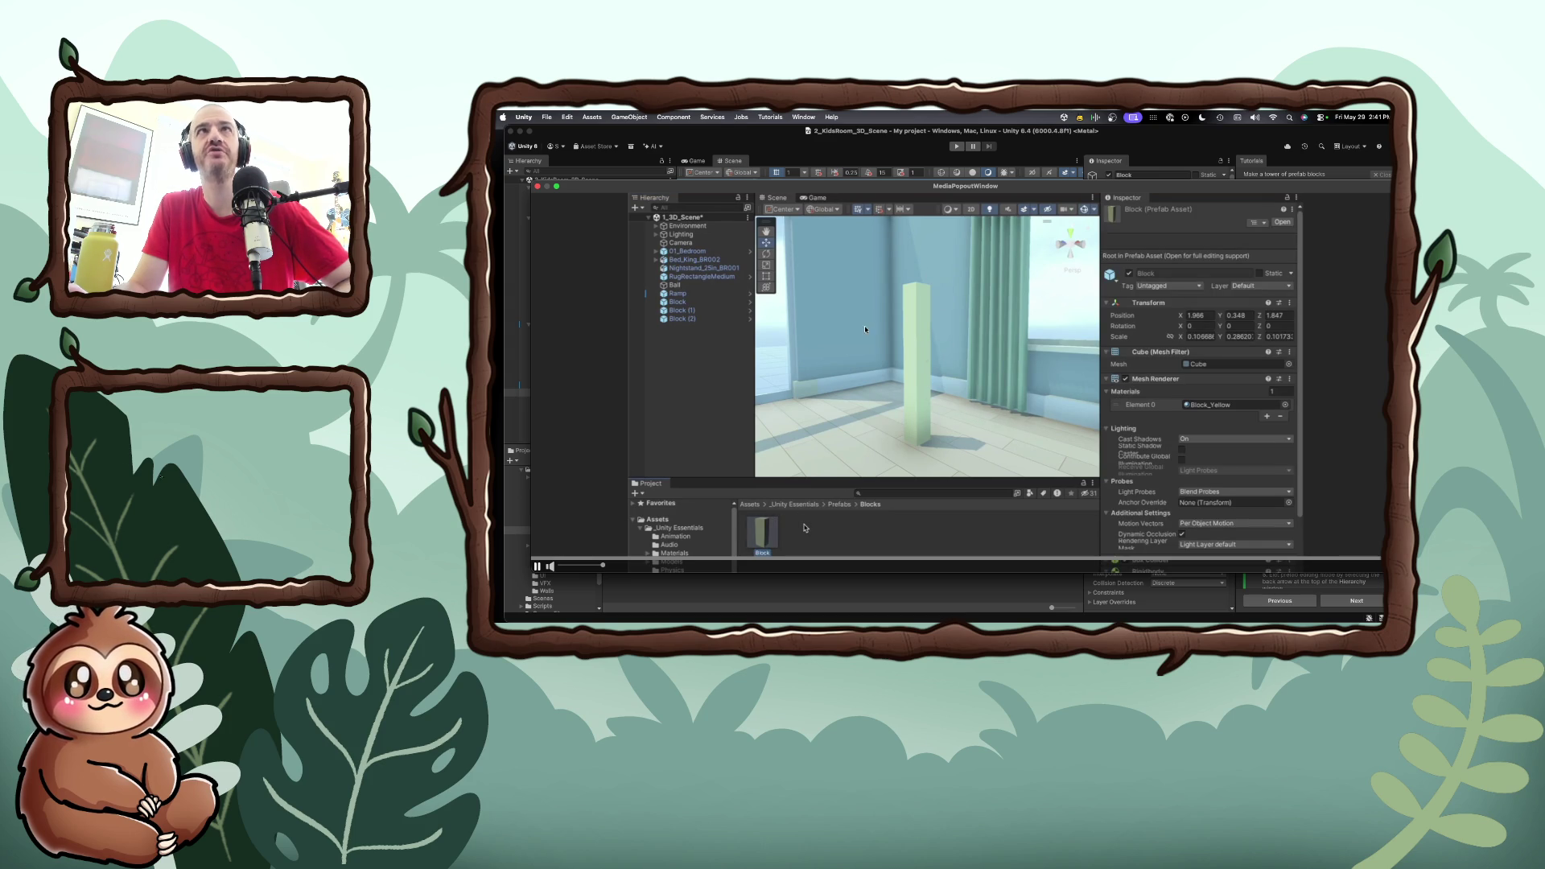
pyautogui.click(537, 187)
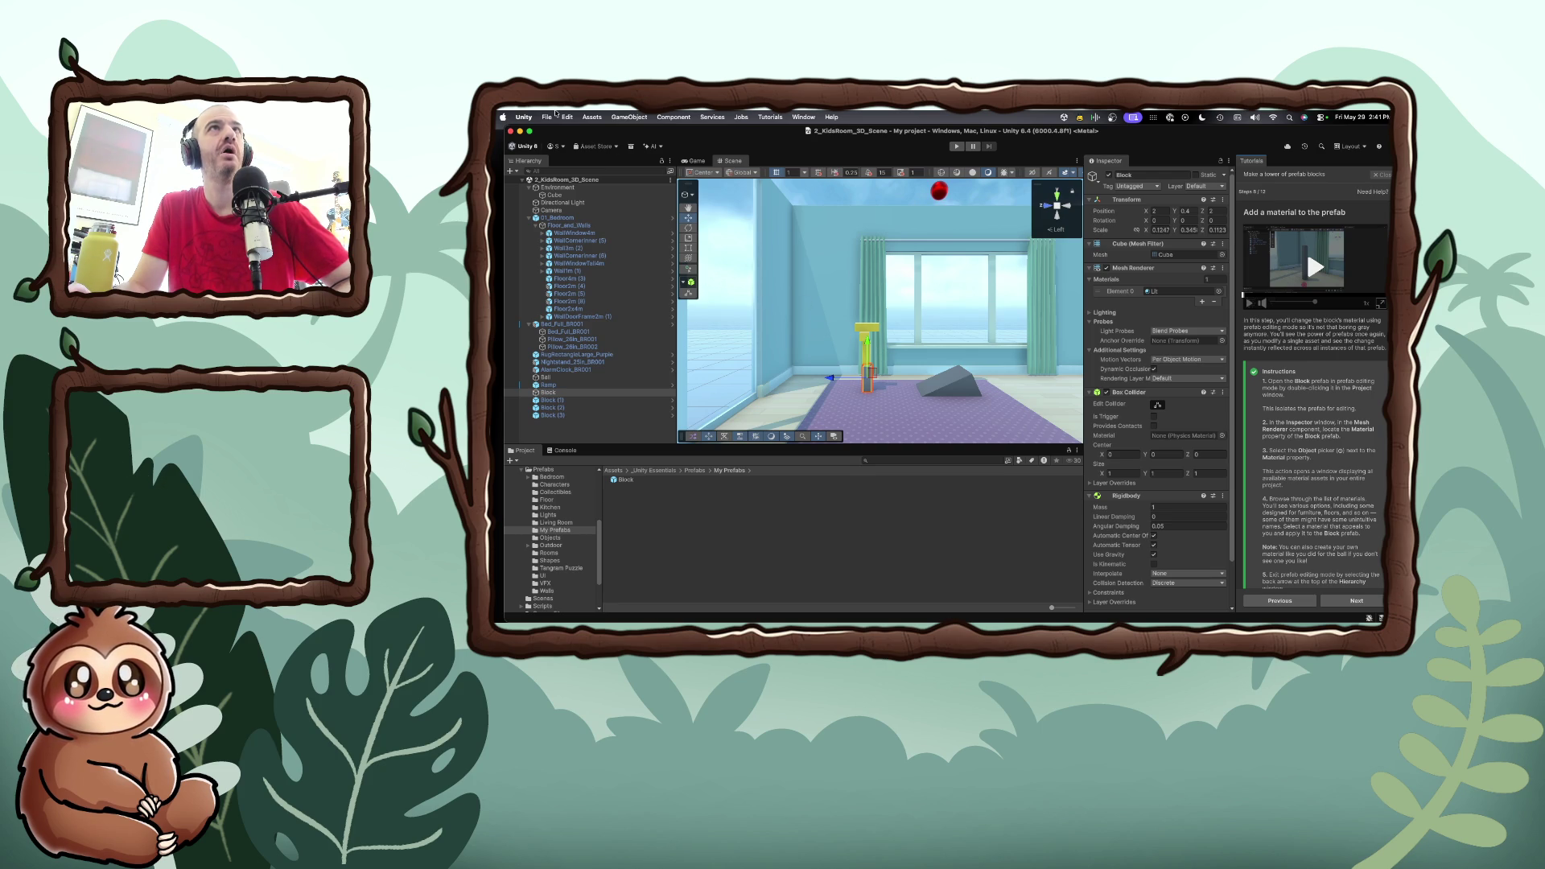
pyautogui.click(567, 117)
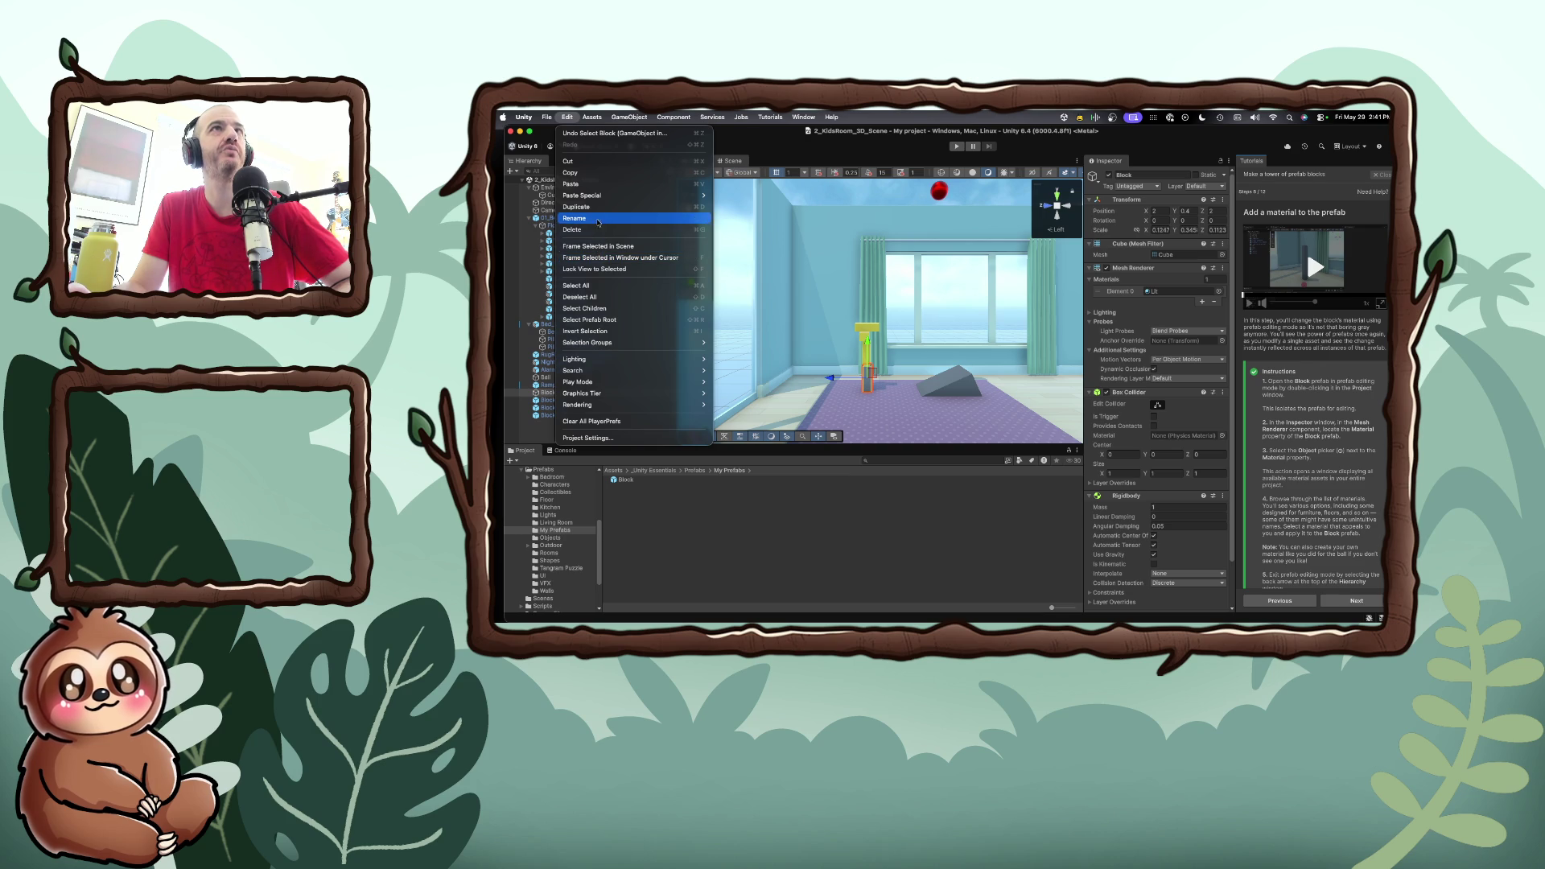
pyautogui.moveTo(626, 406)
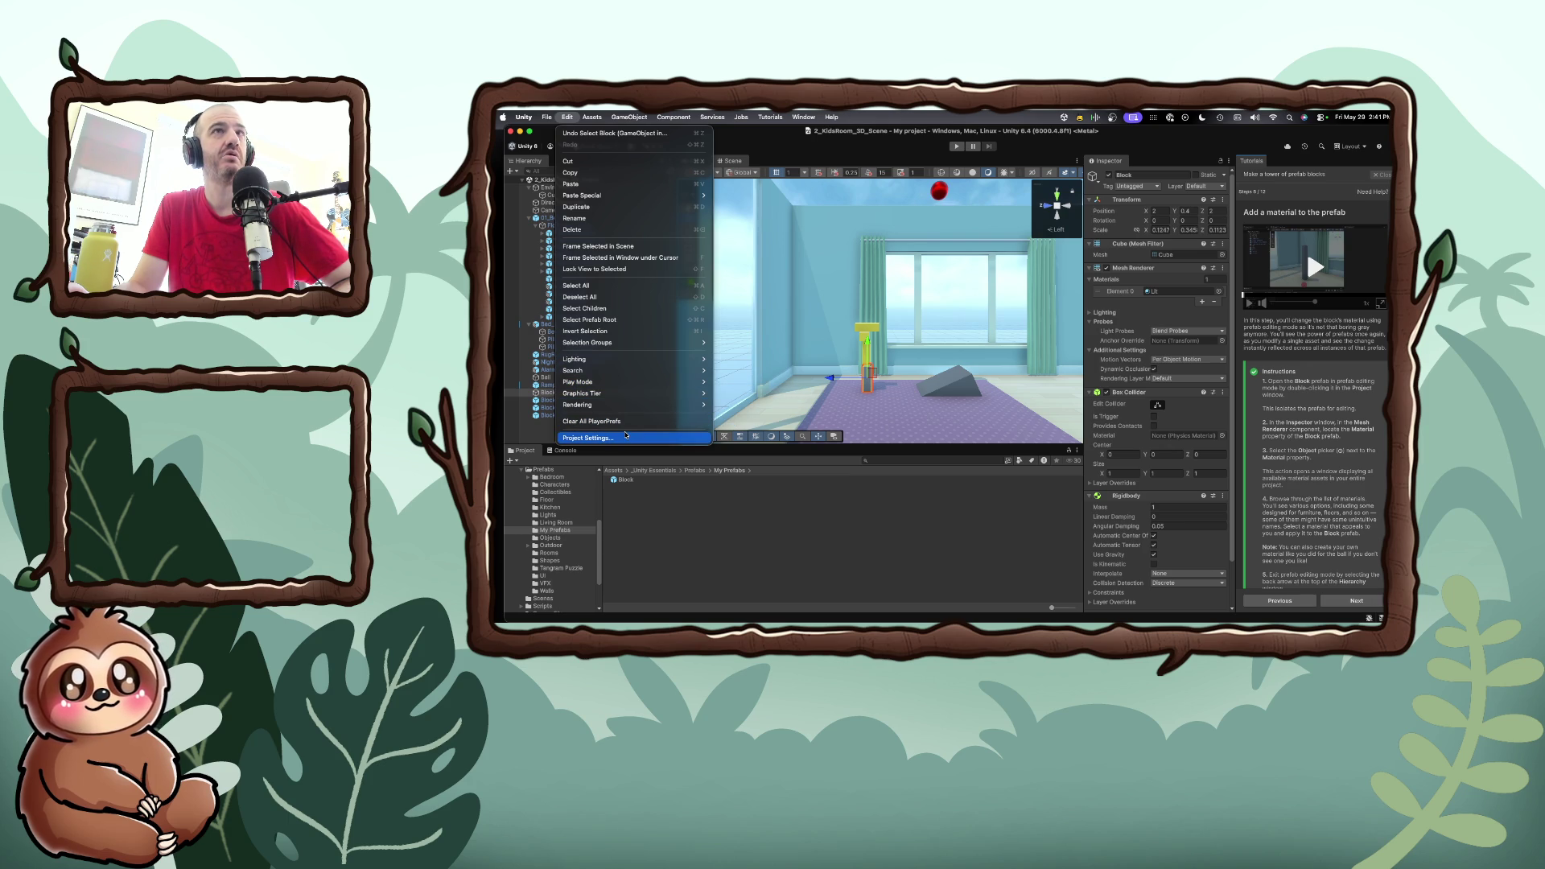
pyautogui.click(567, 116)
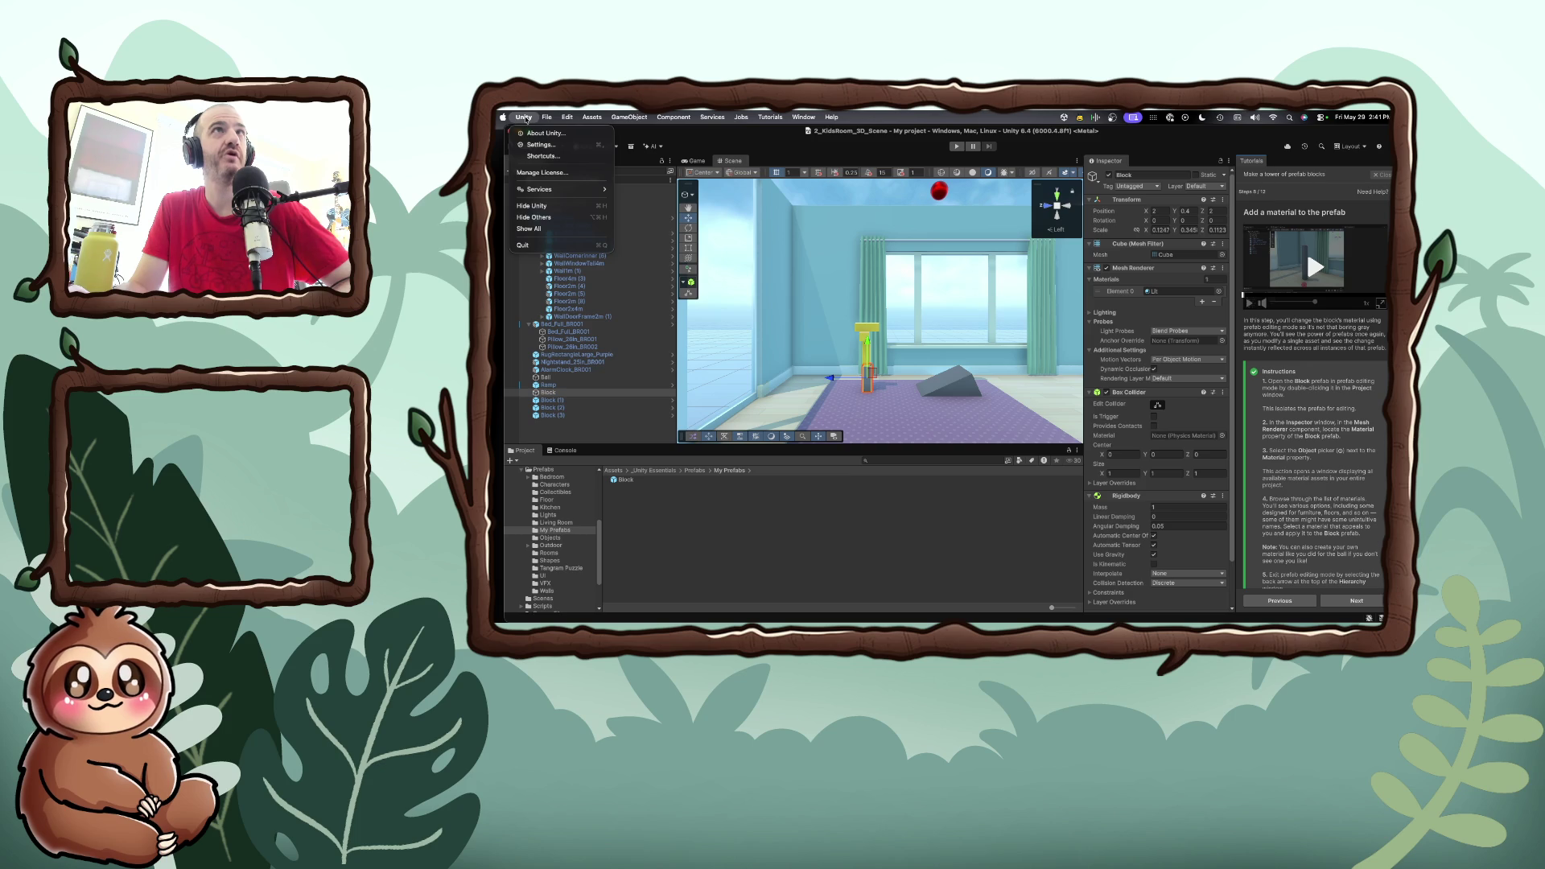
pyautogui.click(524, 117)
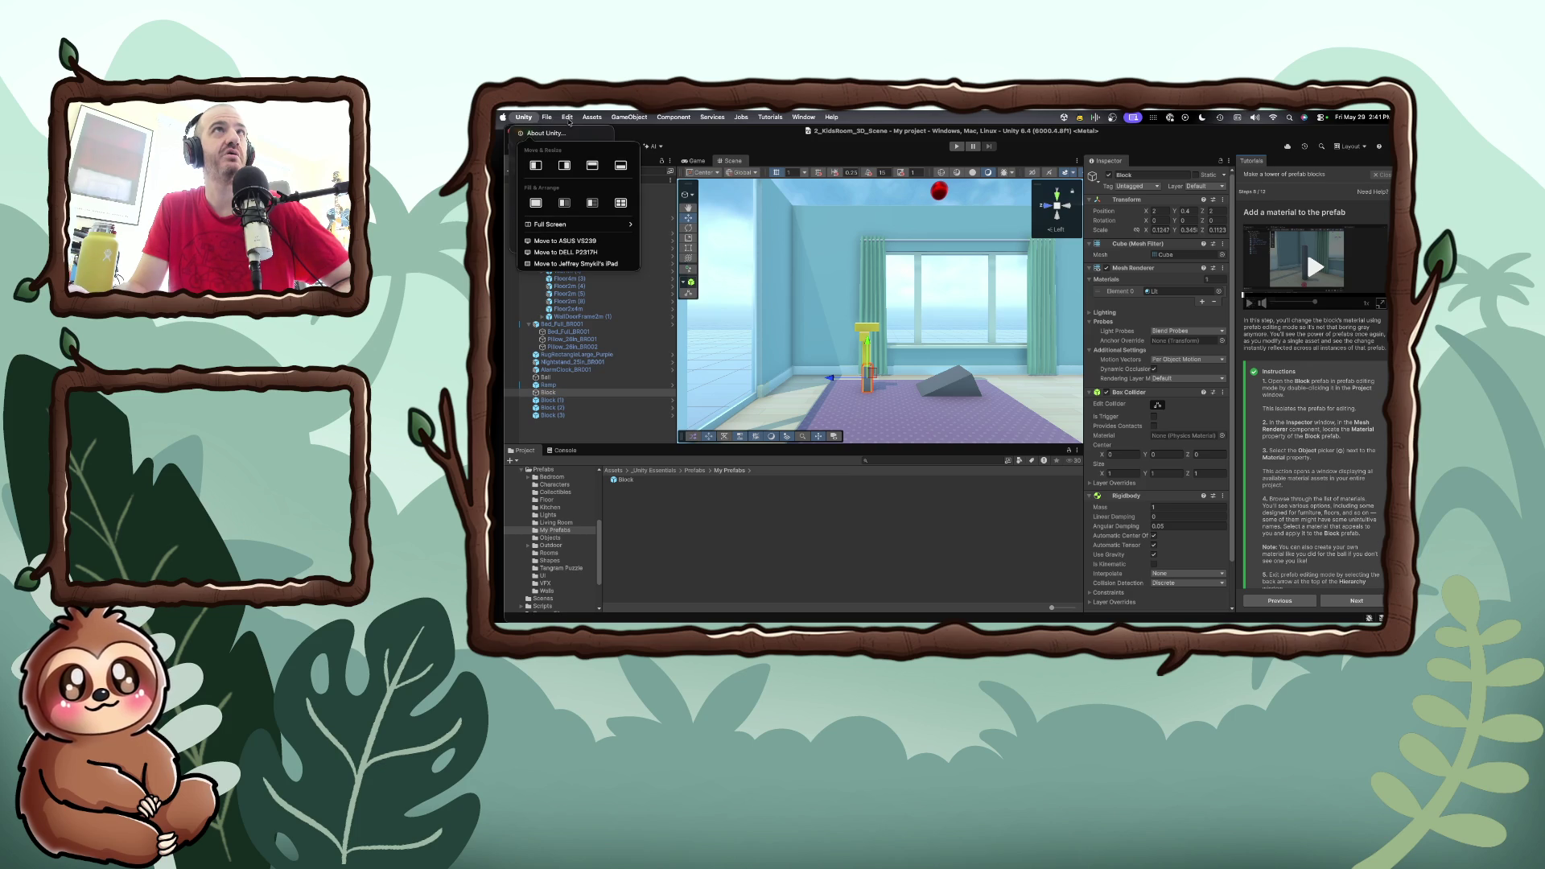
pyautogui.click(593, 119)
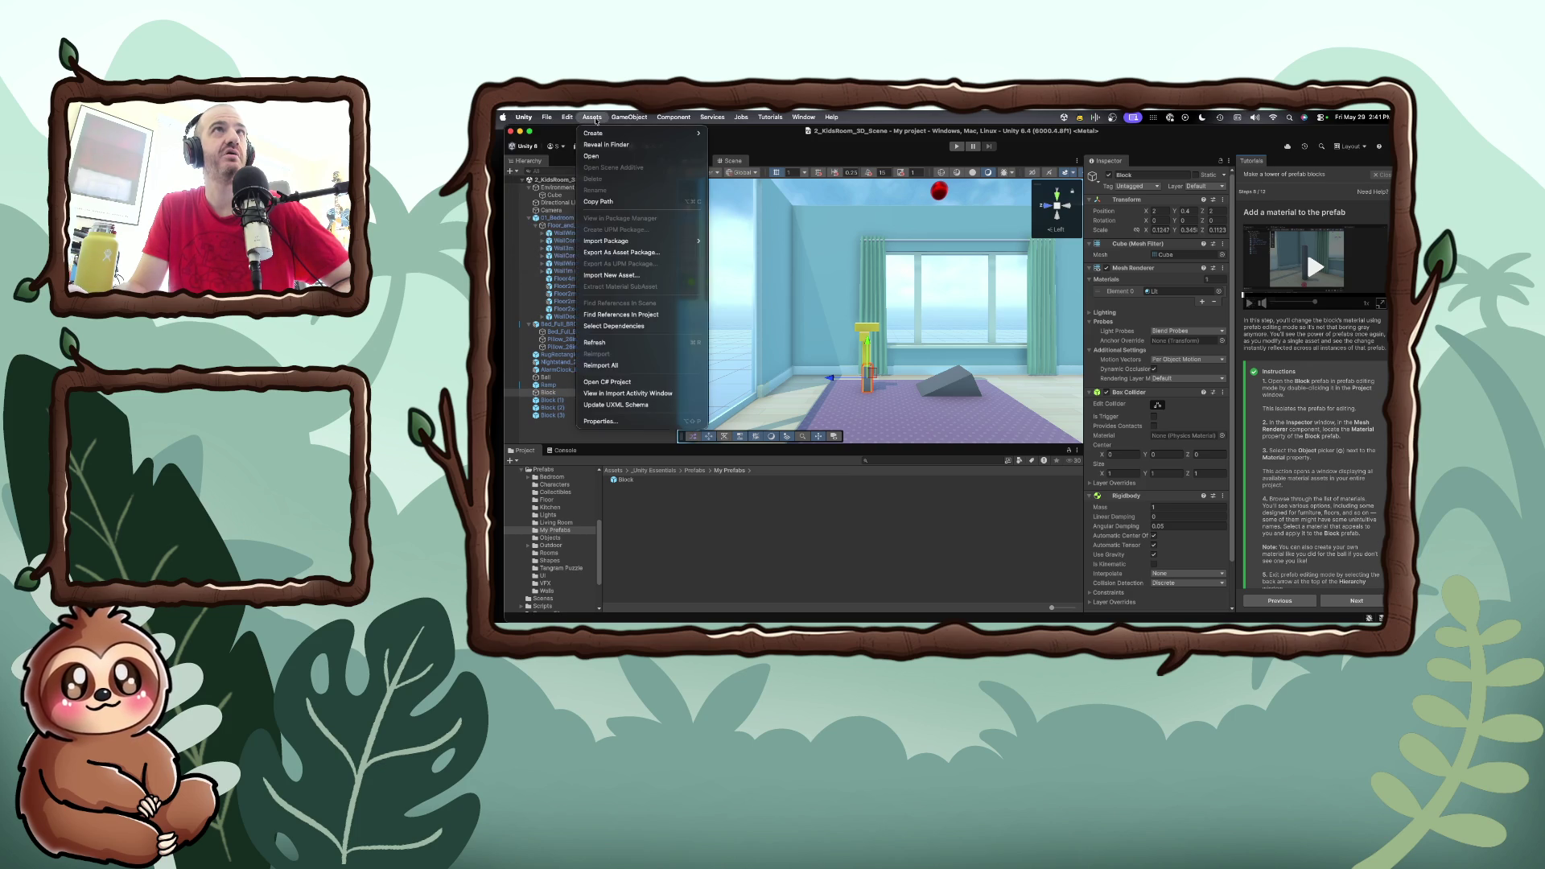
pyautogui.moveTo(567, 120)
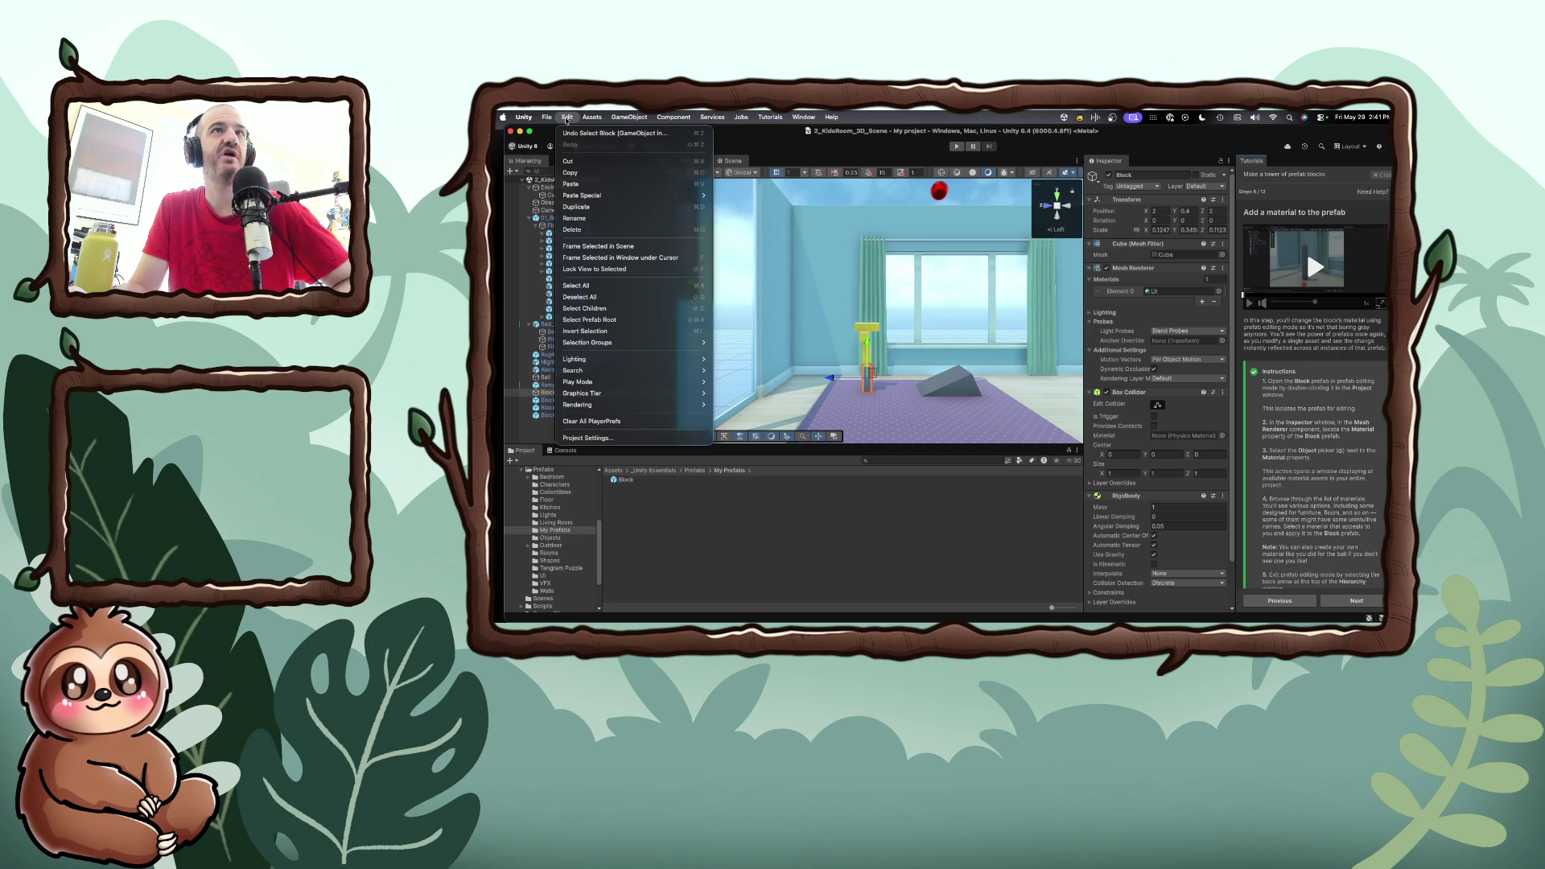
pyautogui.click(566, 120)
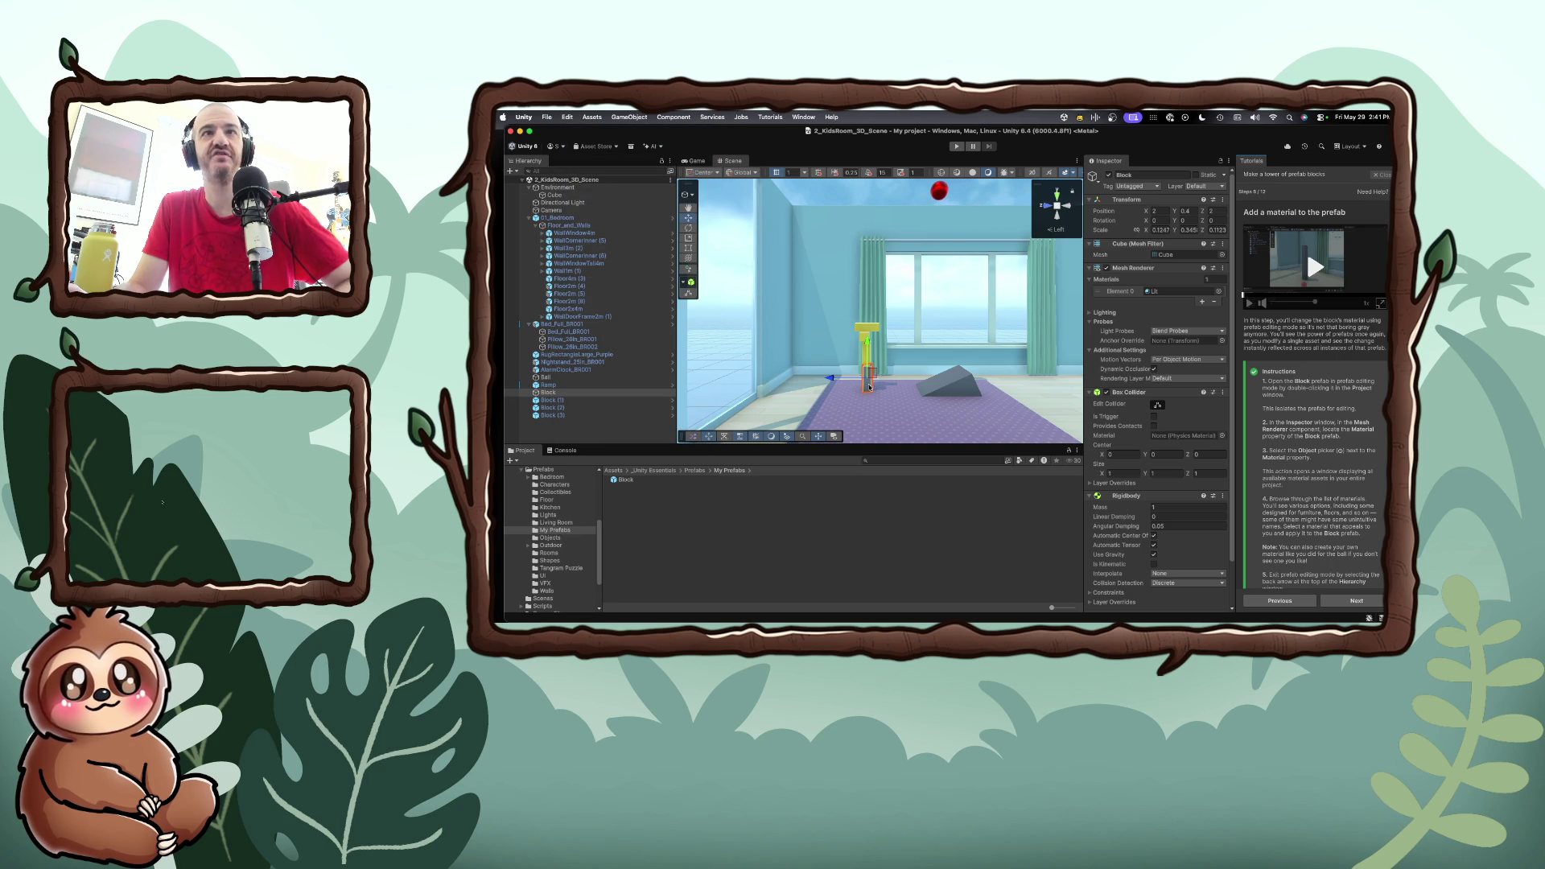
pyautogui.click(860, 369)
pyautogui.click(864, 374)
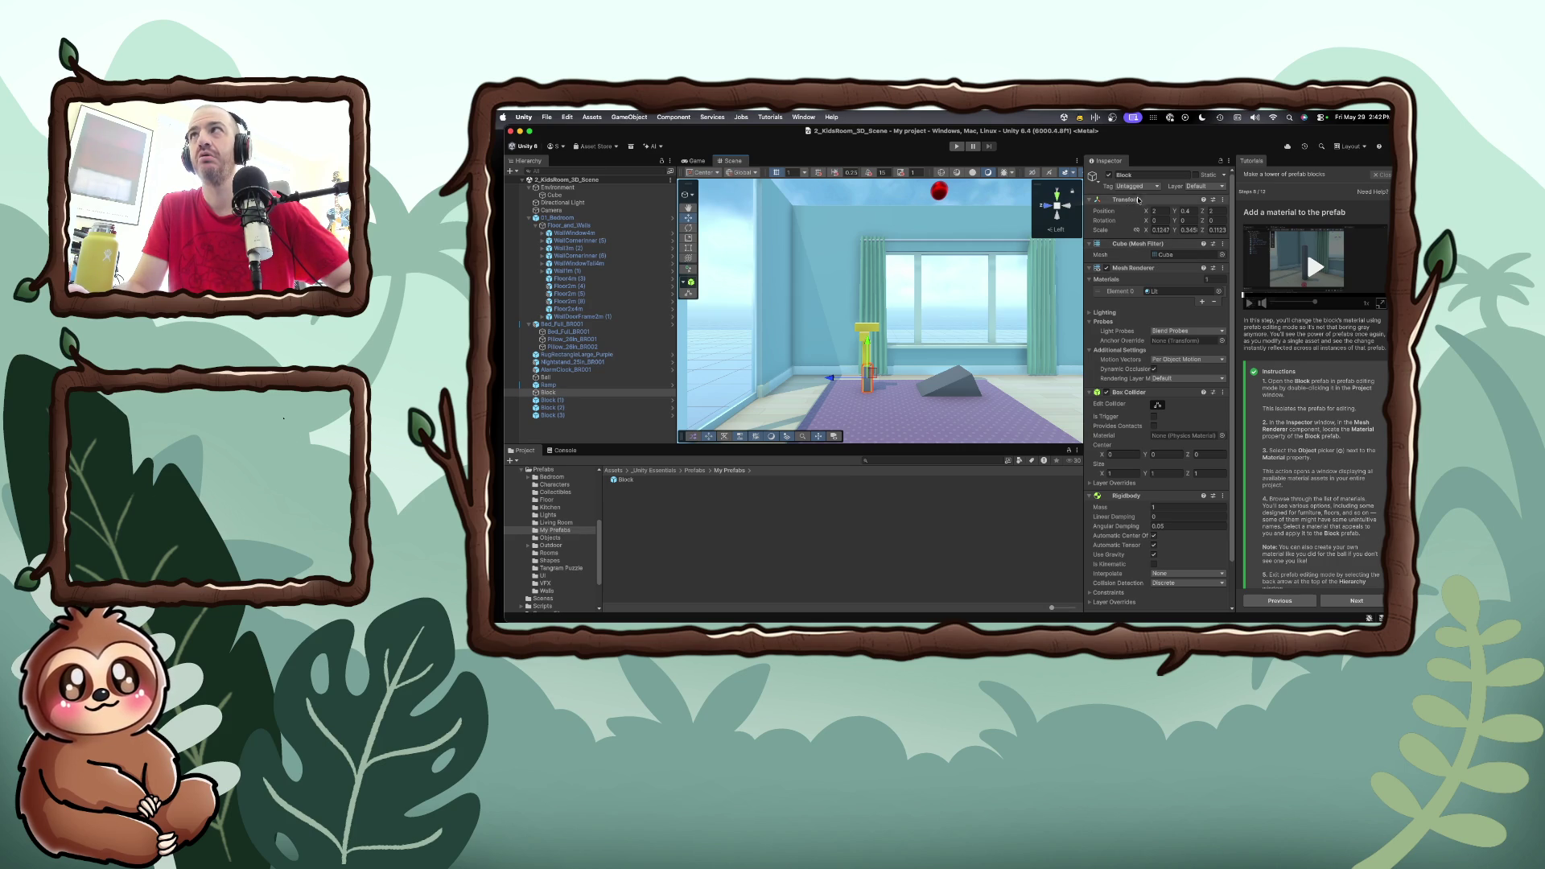
# Leave Block Untagged after checking its tags, reselect it, and advance to the parent GameObject step
pyautogui.click(1156, 188)
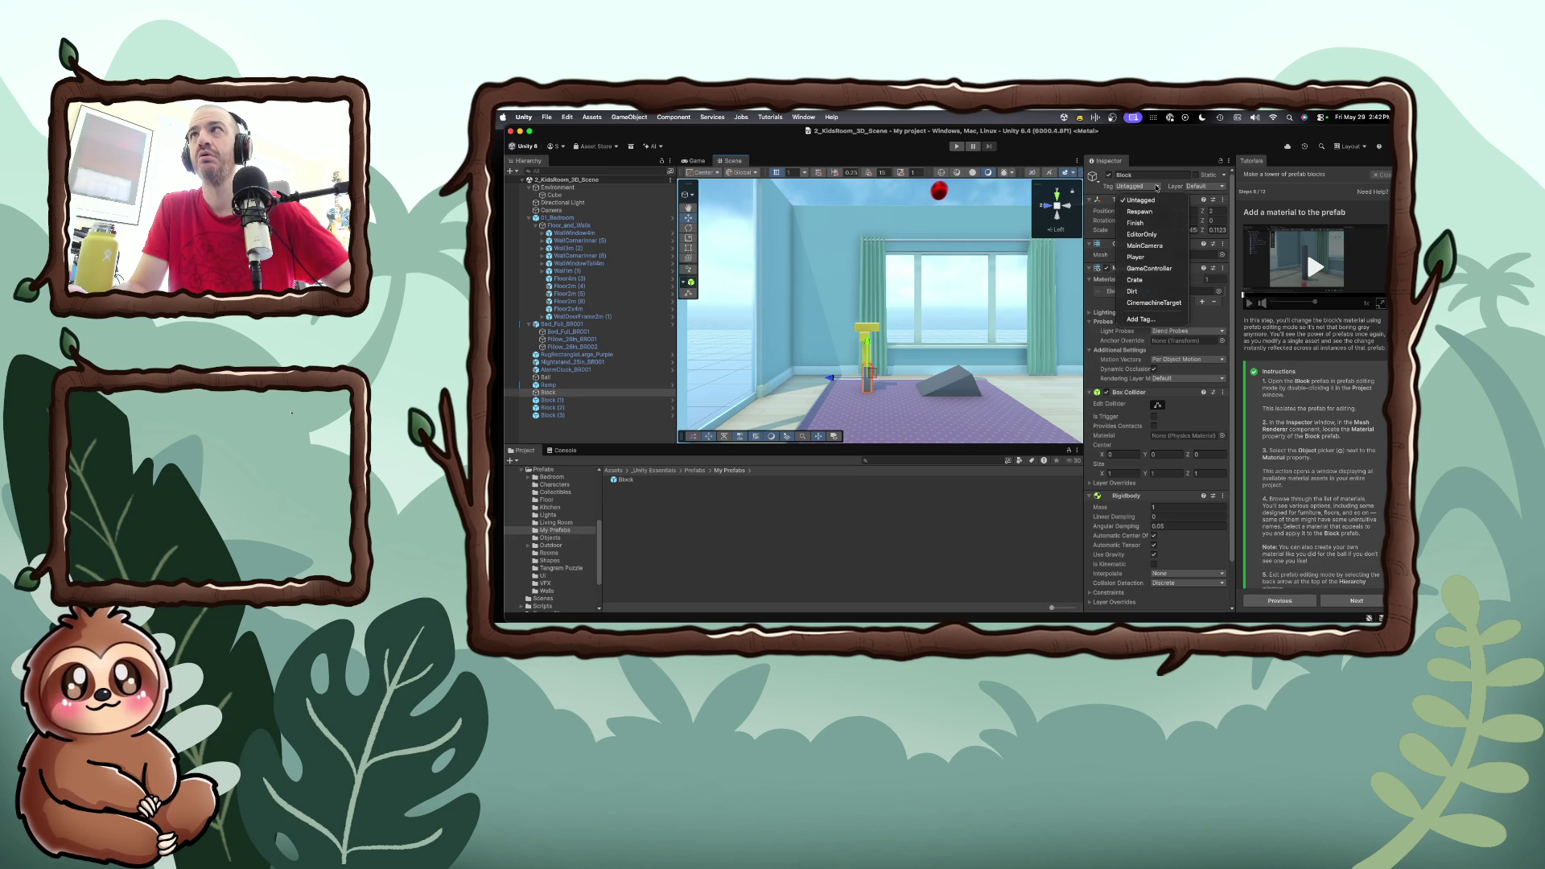
pyautogui.click(1156, 187)
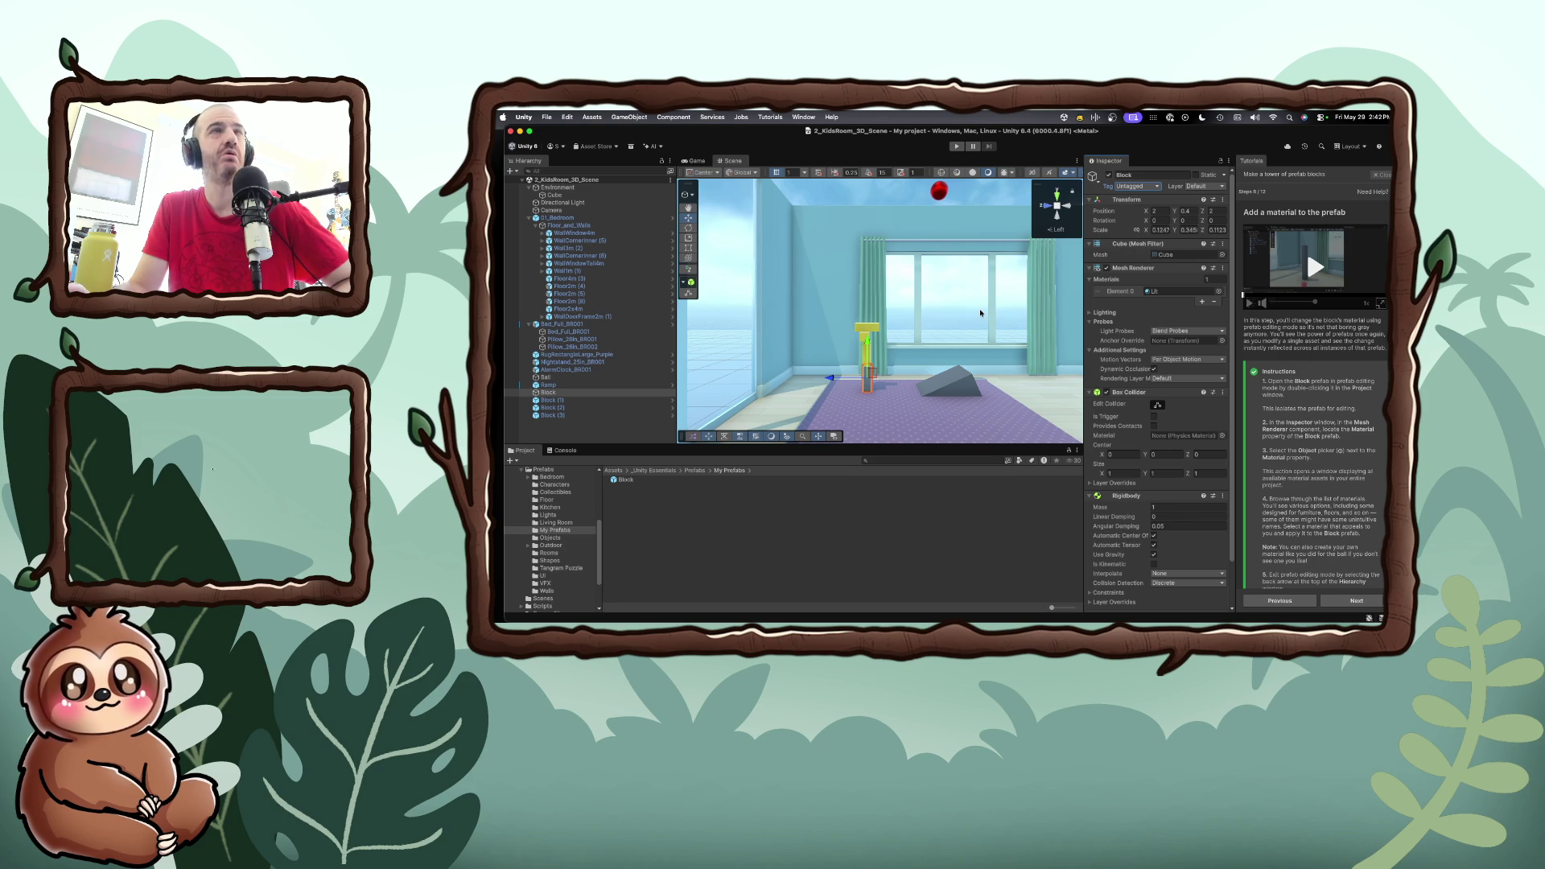
pyautogui.click(870, 384)
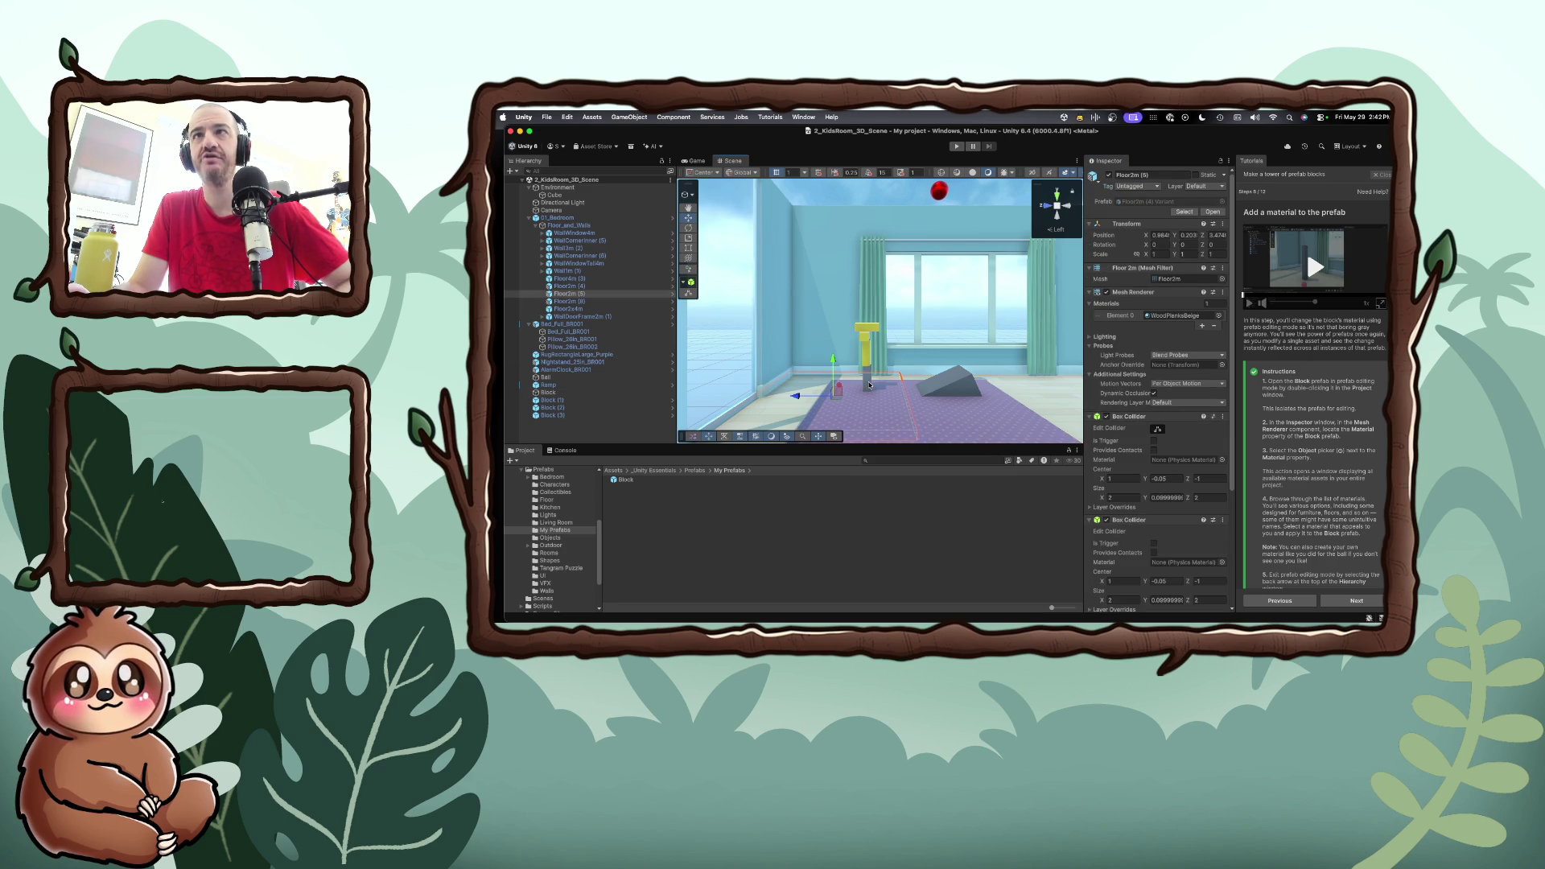
pyautogui.click(867, 376)
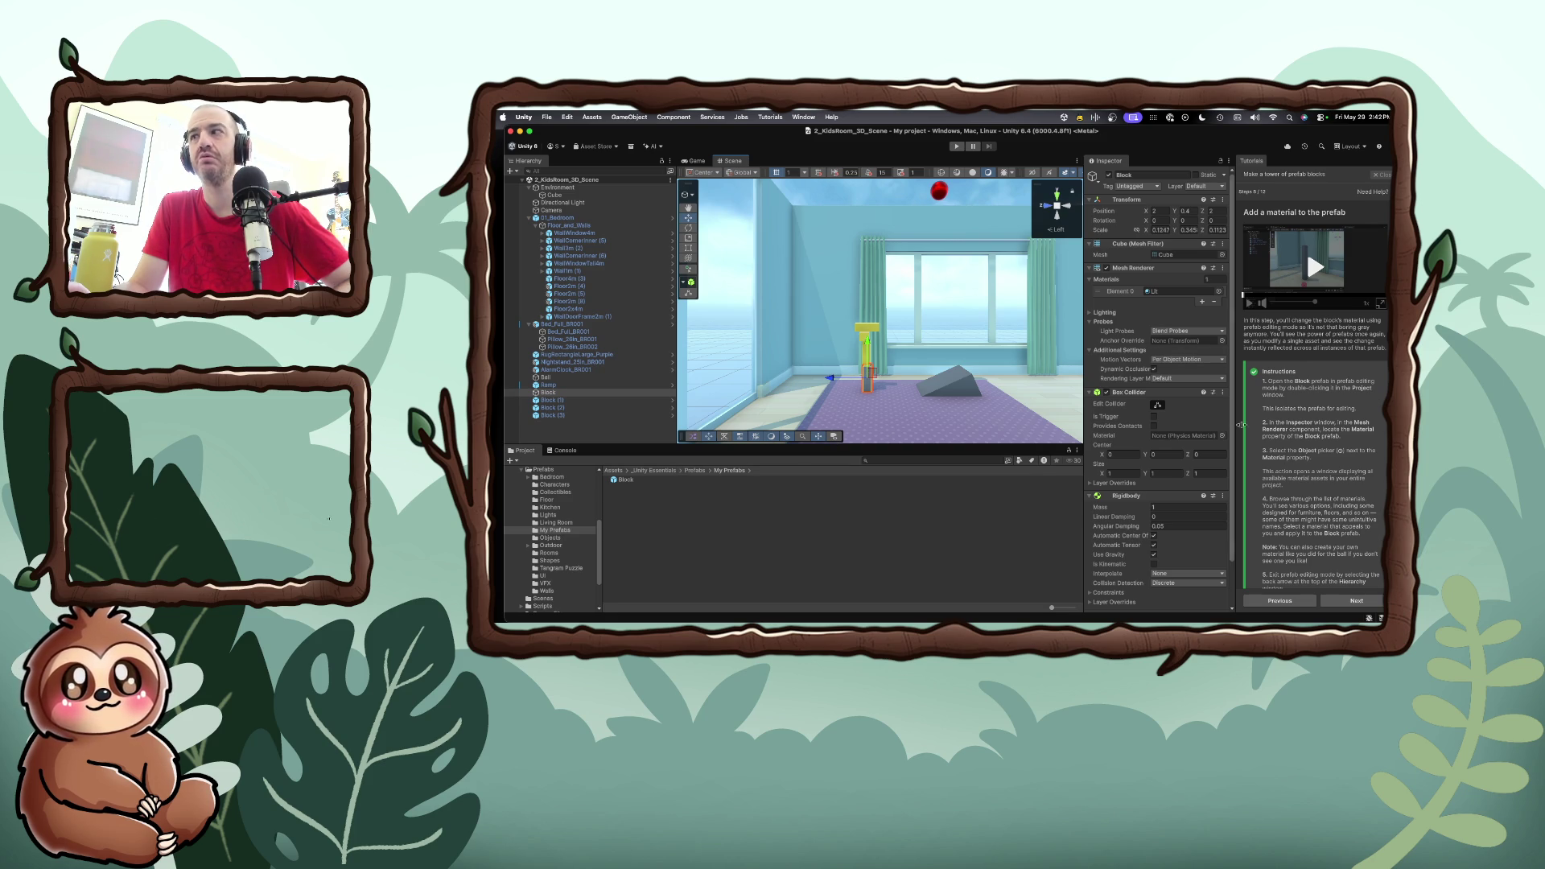
pyautogui.click(1356, 601)
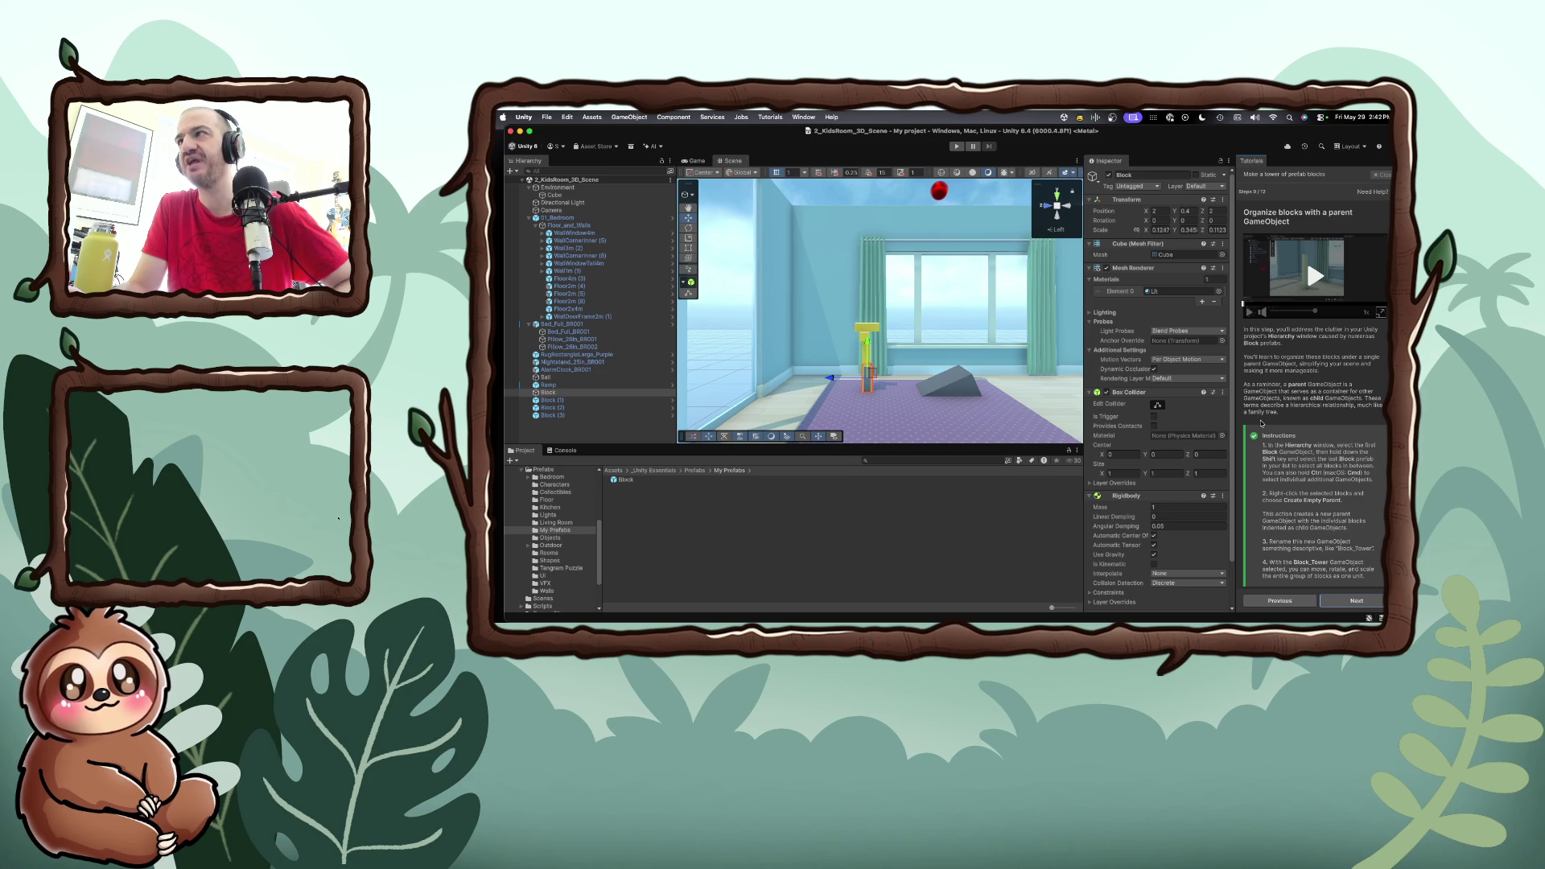
# Select Block through Block (3) together in the Hierarchy
pyautogui.scroll(-1, 1261, 423)
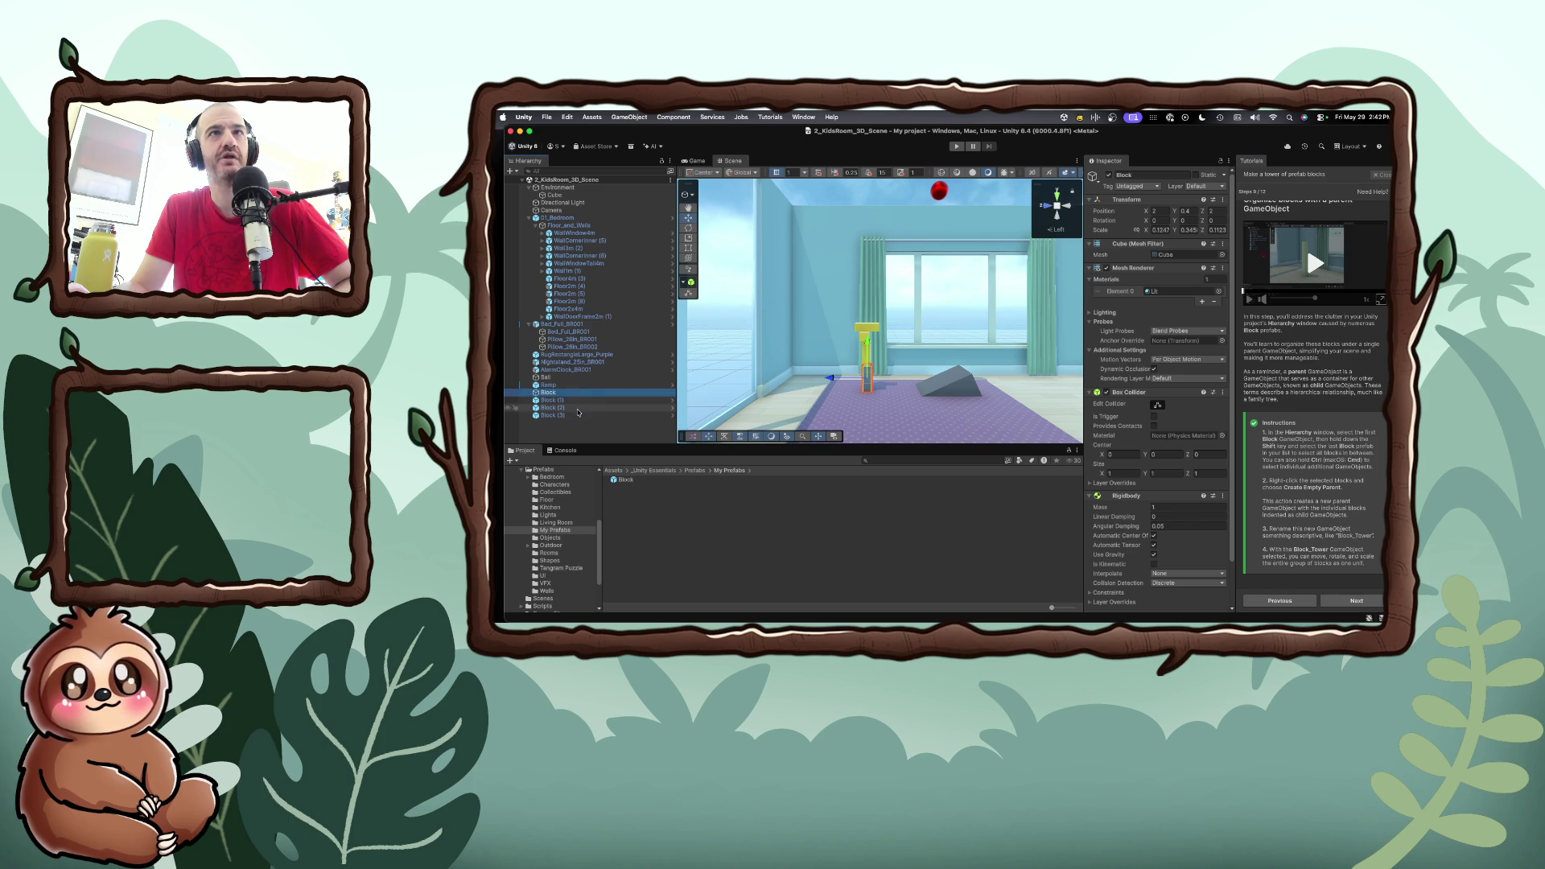
pyautogui.keyDown('shift'); pyautogui.click(577, 415); pyautogui.keyUp('shift')
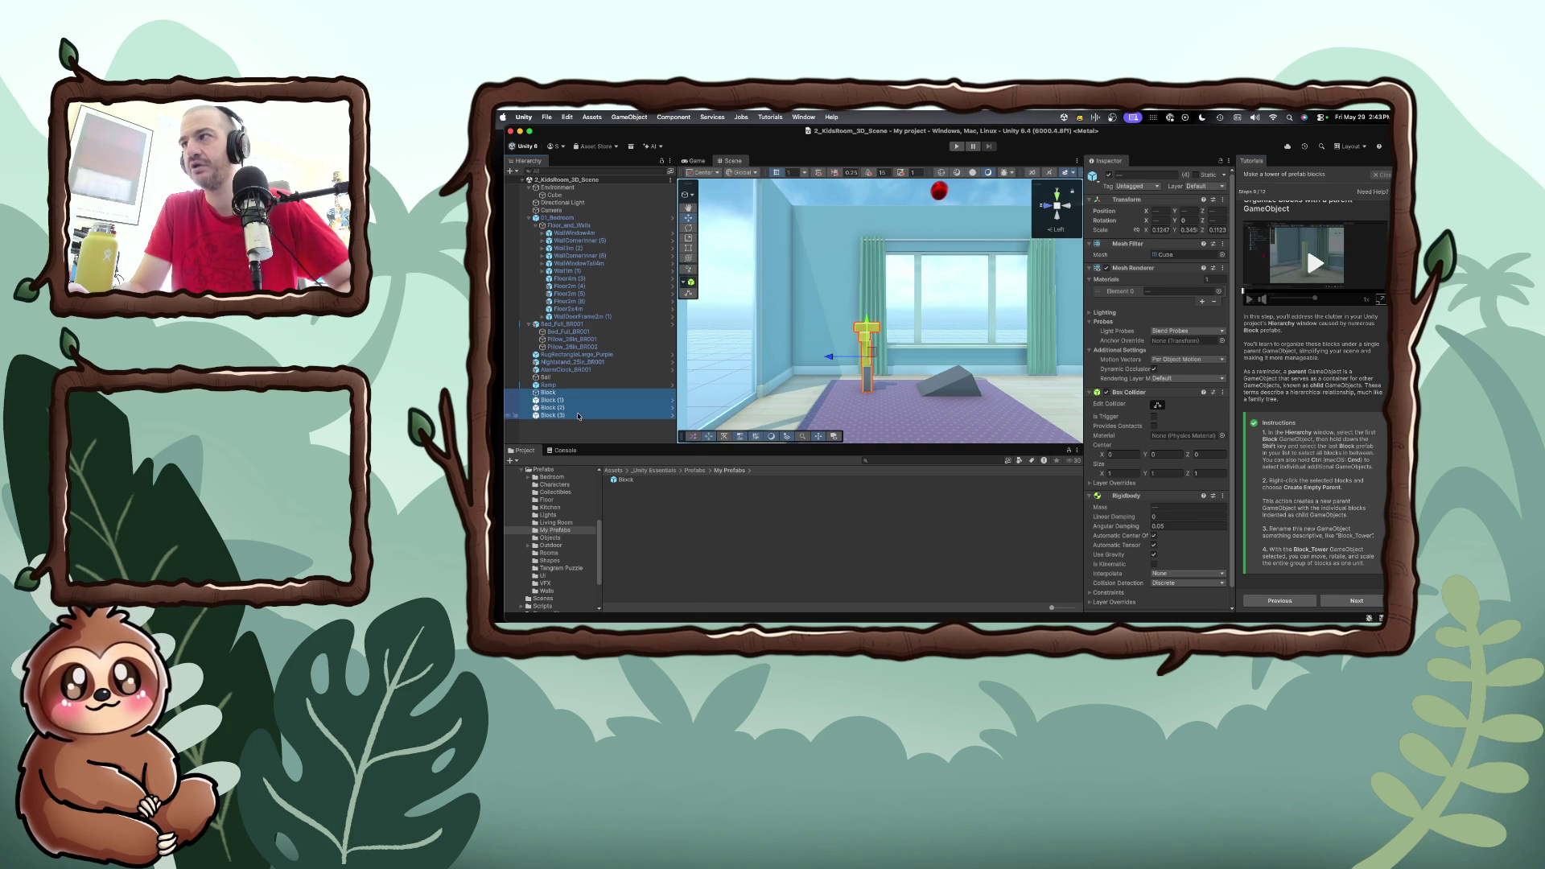
# Nest the four Block objects under a new empty parent named Block_Tower, then advance the tutorial
pyautogui.rightClick(577, 415)
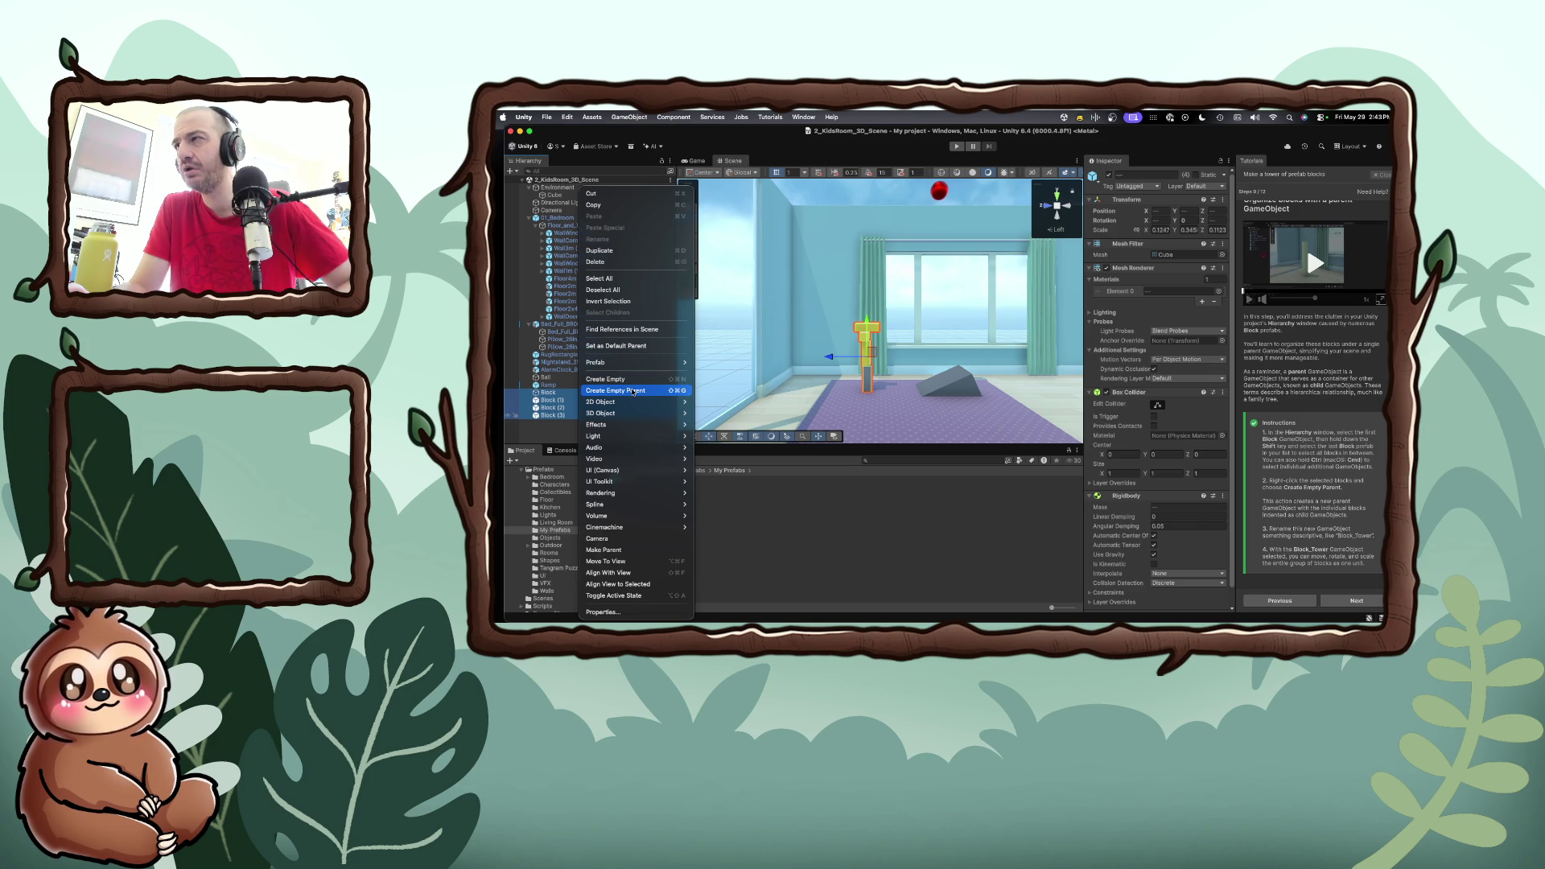
pyautogui.click(633, 392)
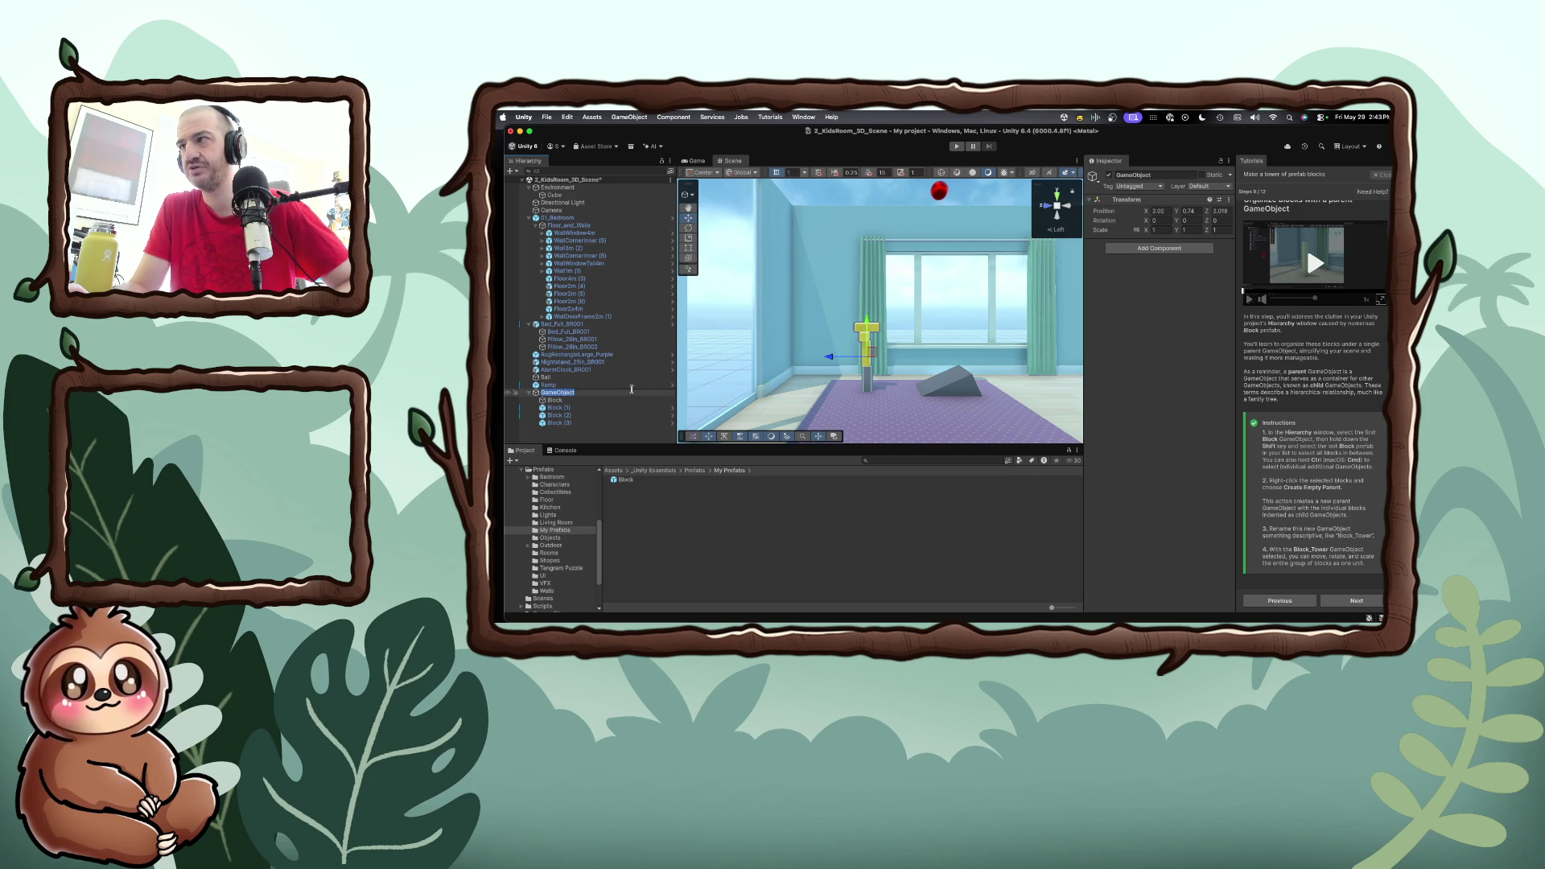
pyautogui.write('Block')
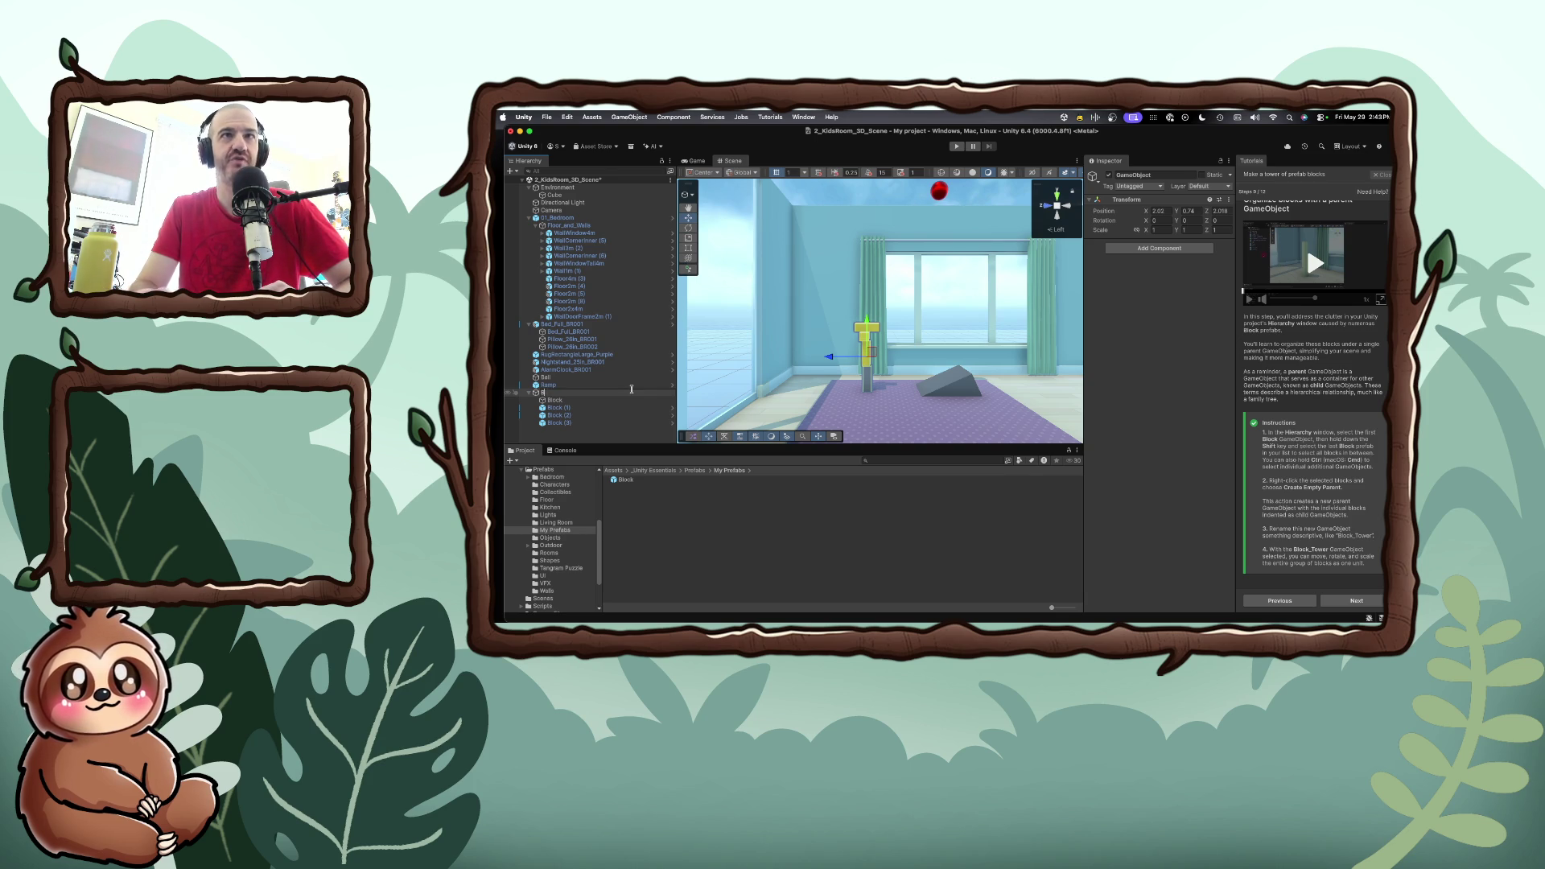
pyautogui.write('_')
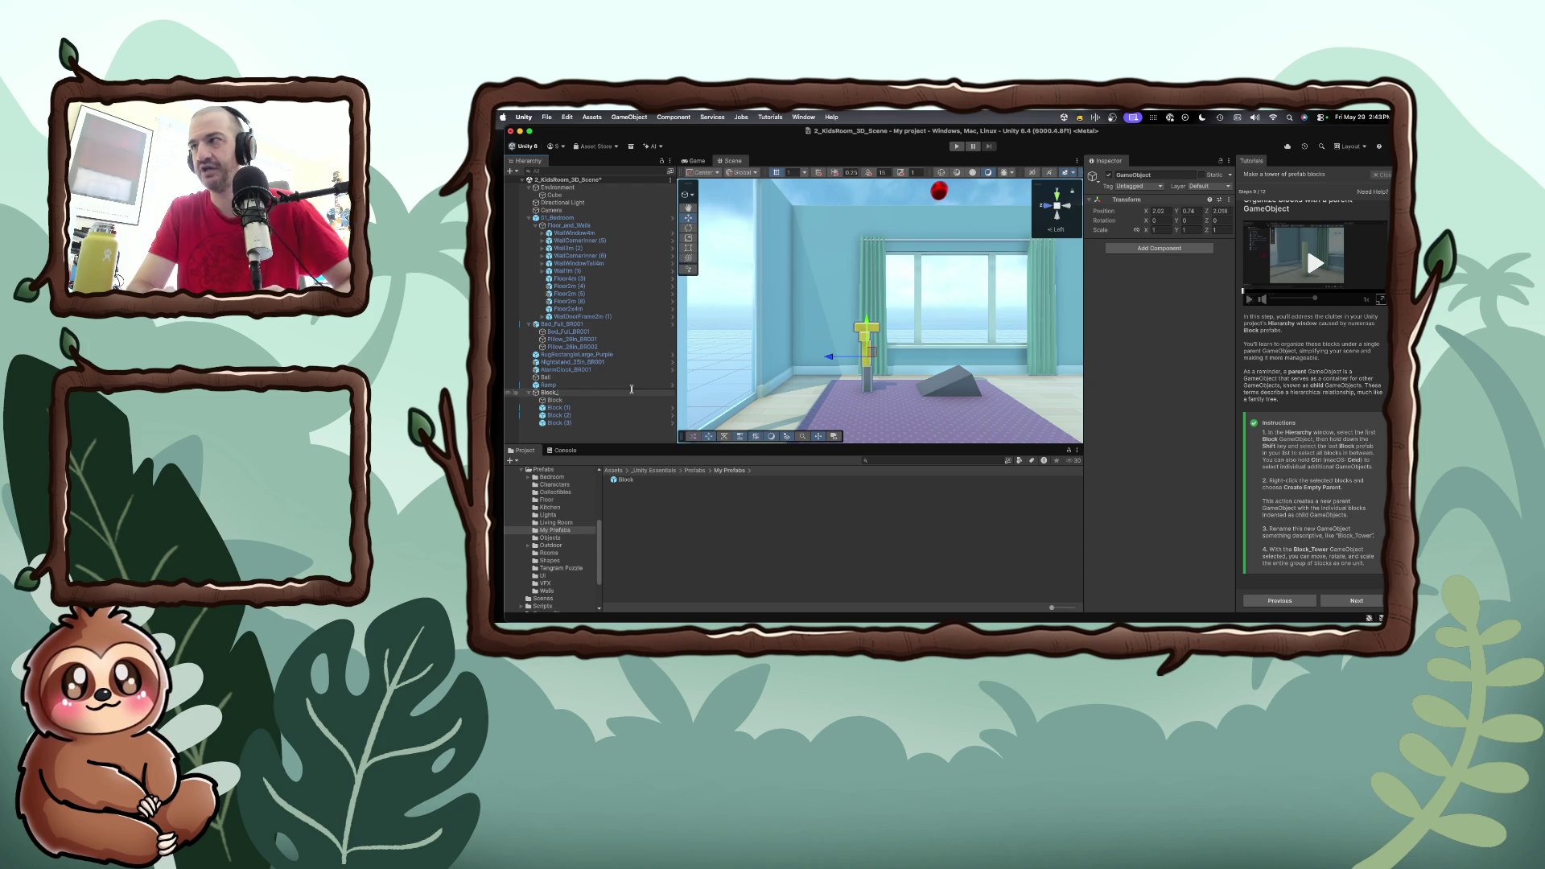
pyautogui.write('Tower')
pyautogui.press('Return')
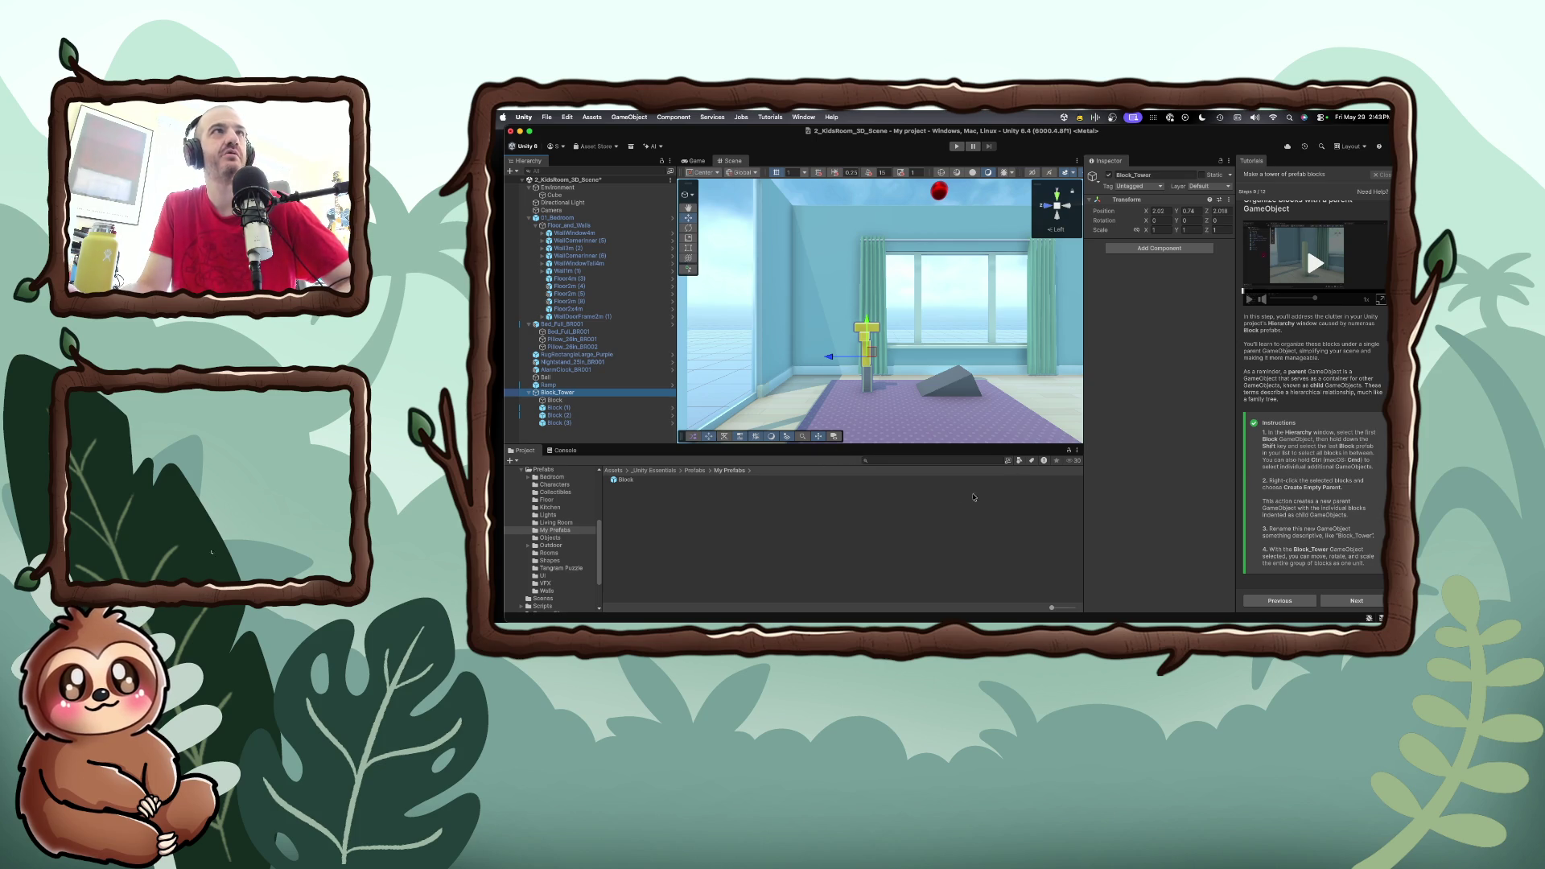
pyautogui.click(1343, 602)
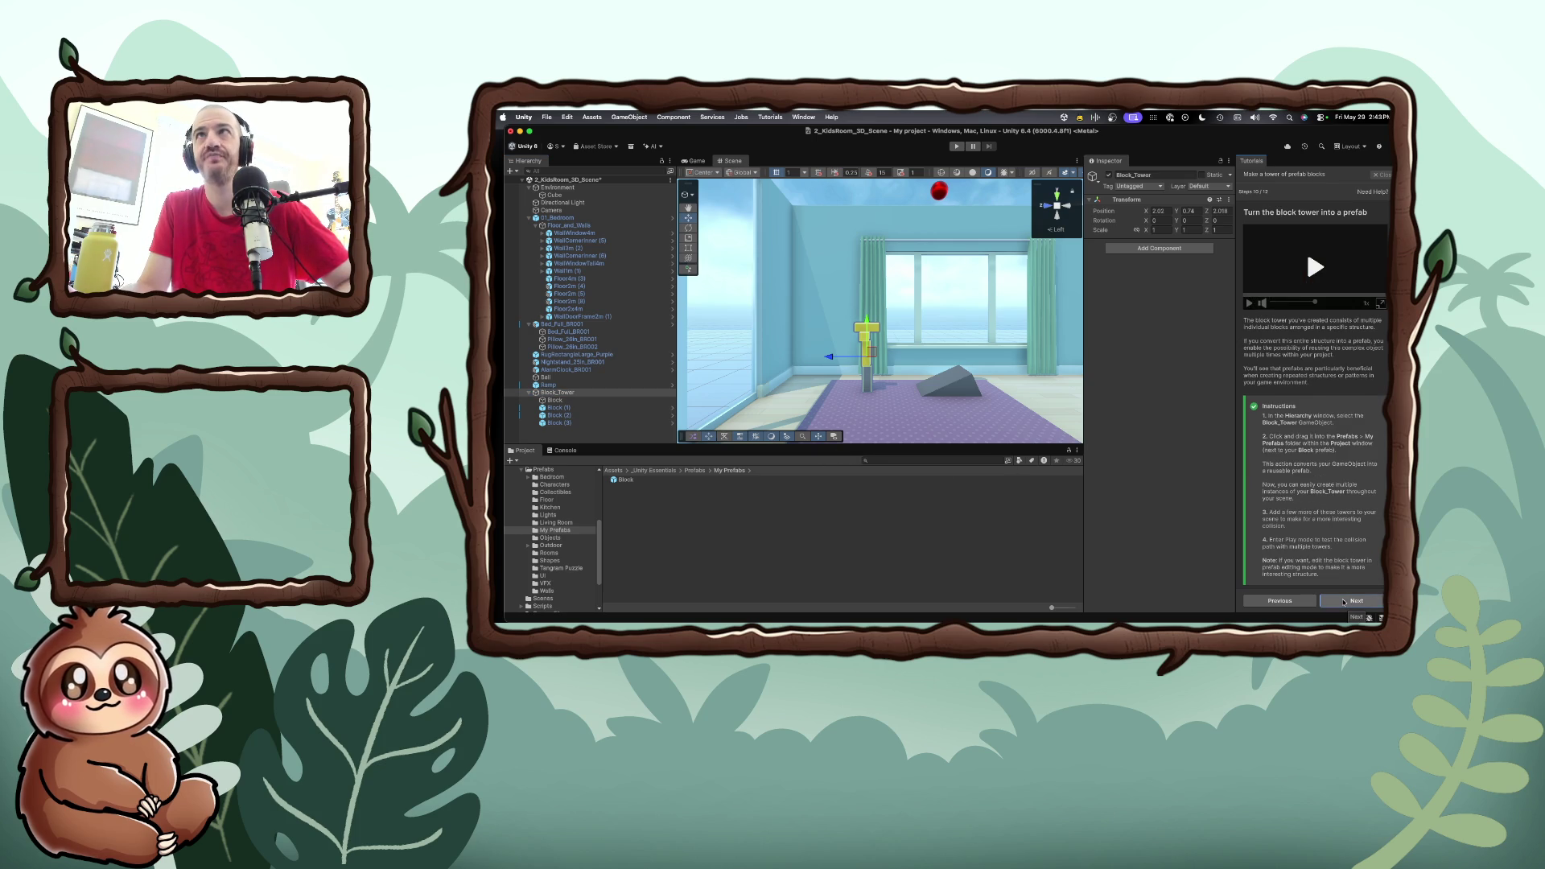
# Set the Ball's Rigidbody mass to 50 and play the scene to watch it hit the tower
pyautogui.click(1343, 602)
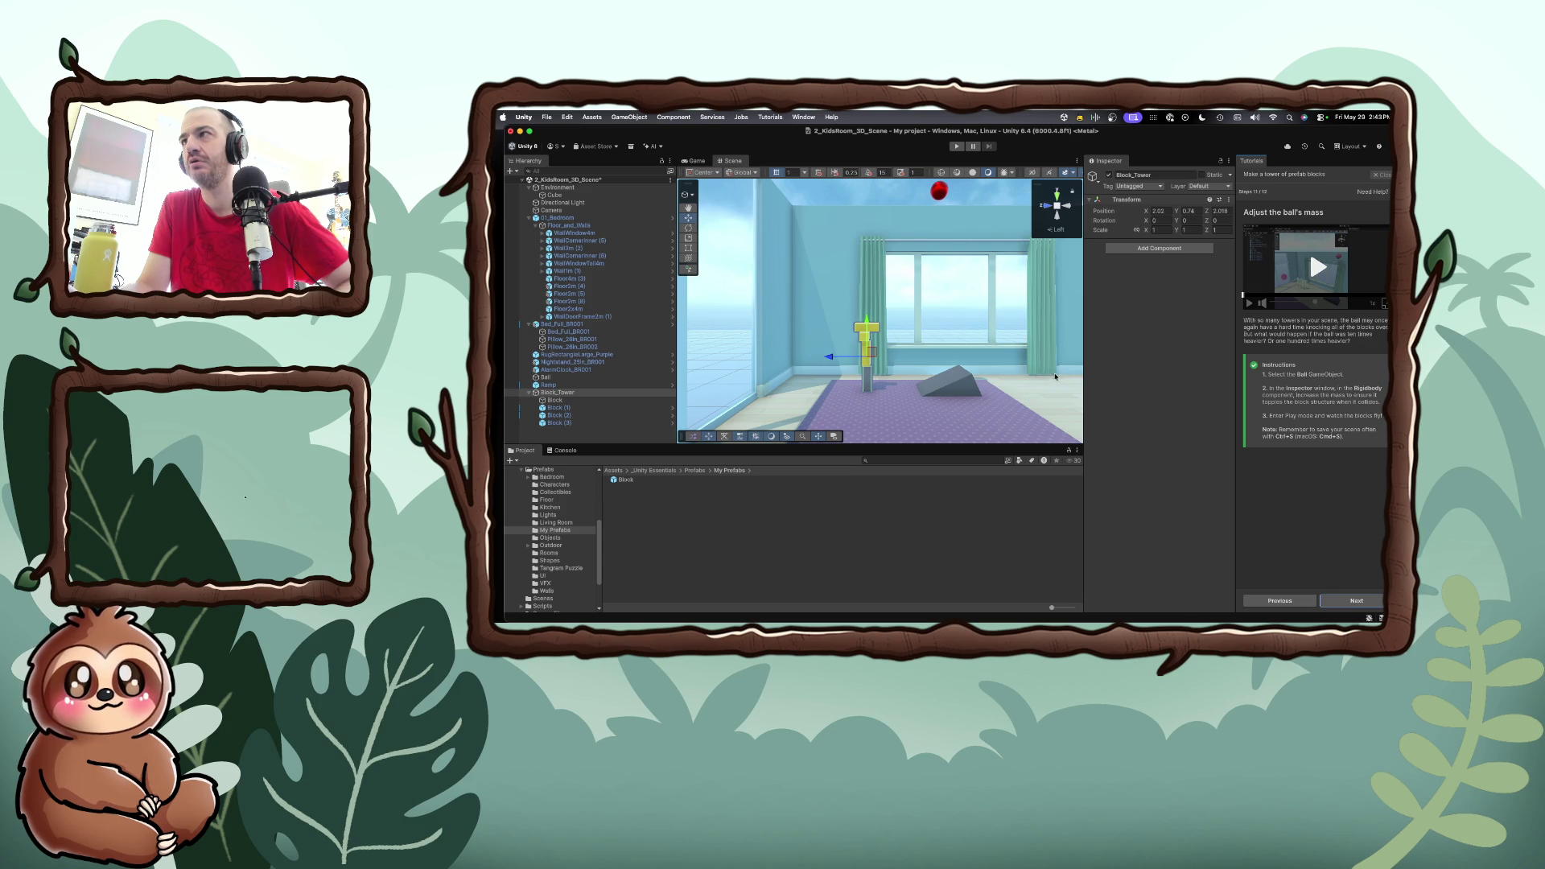
pyautogui.click(938, 193)
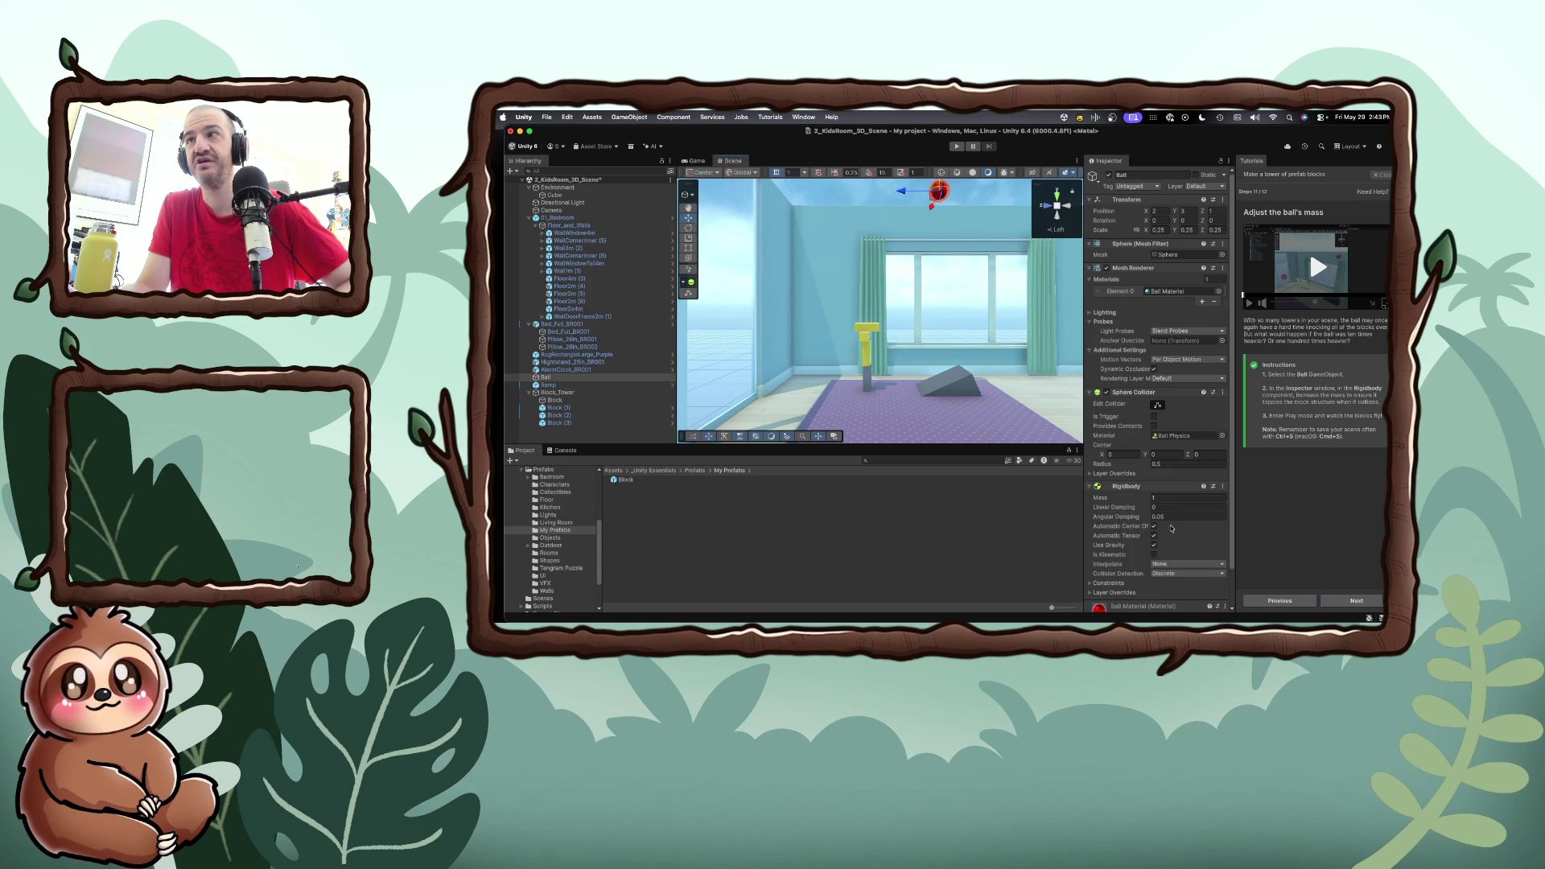
pyautogui.click(1172, 498)
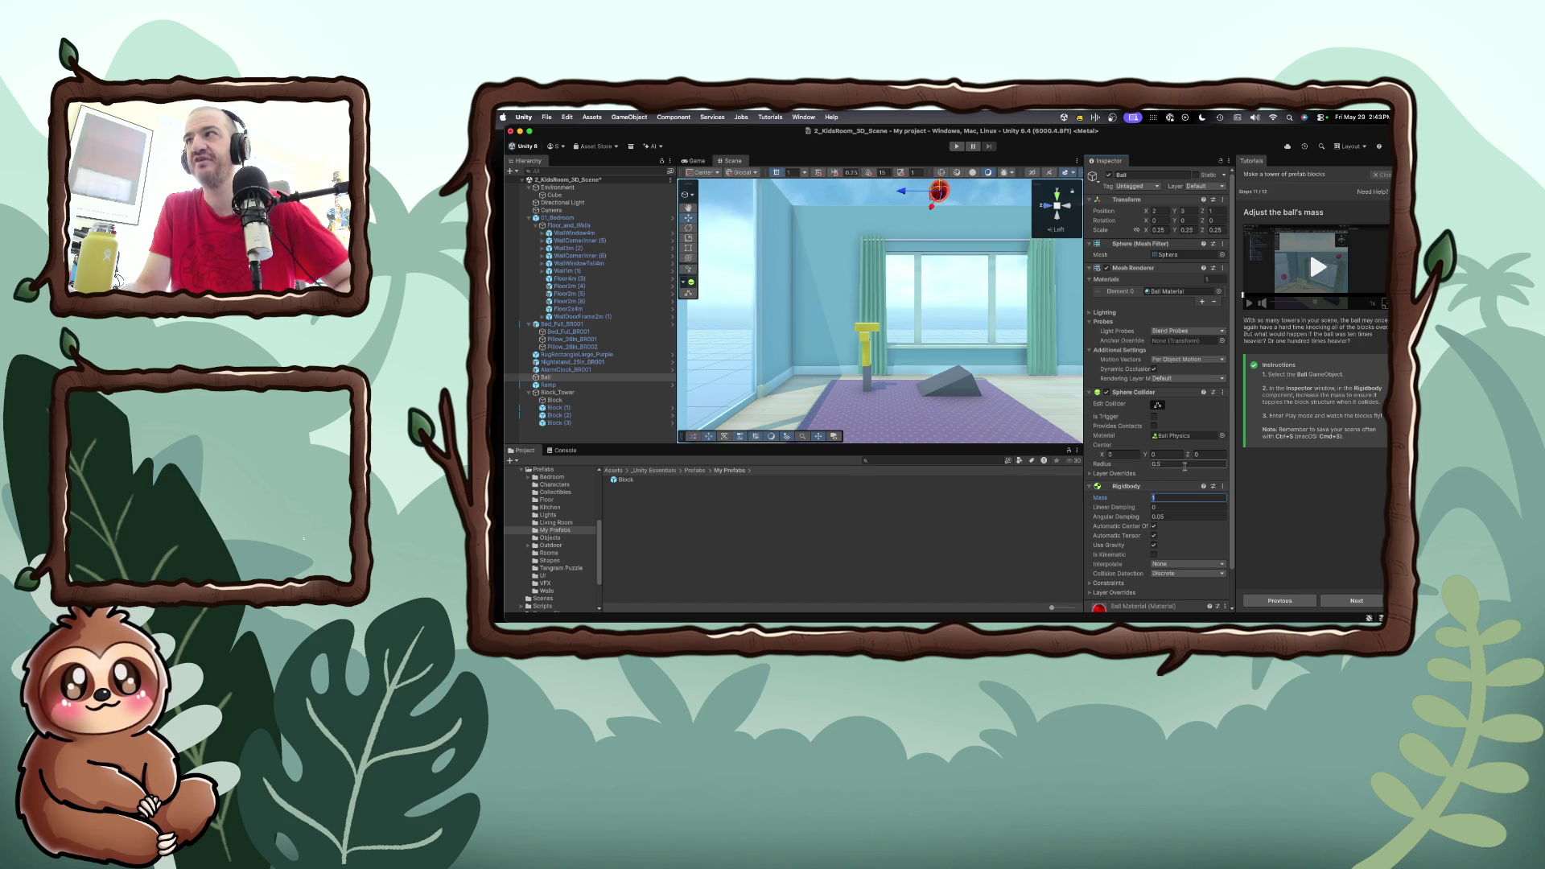
pyautogui.write('50')
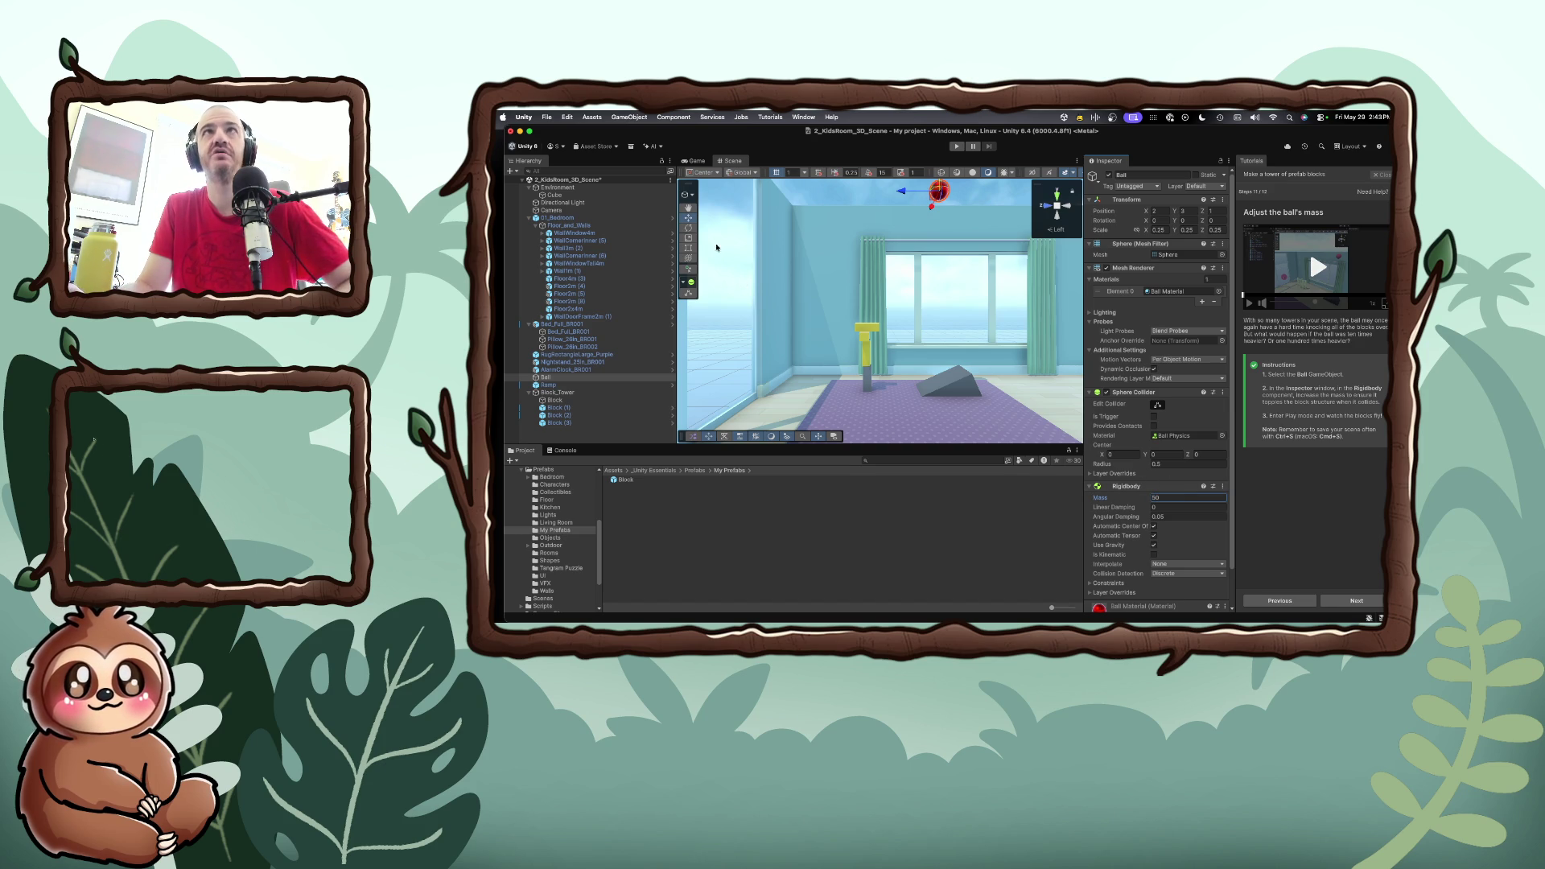
pyautogui.click(957, 147)
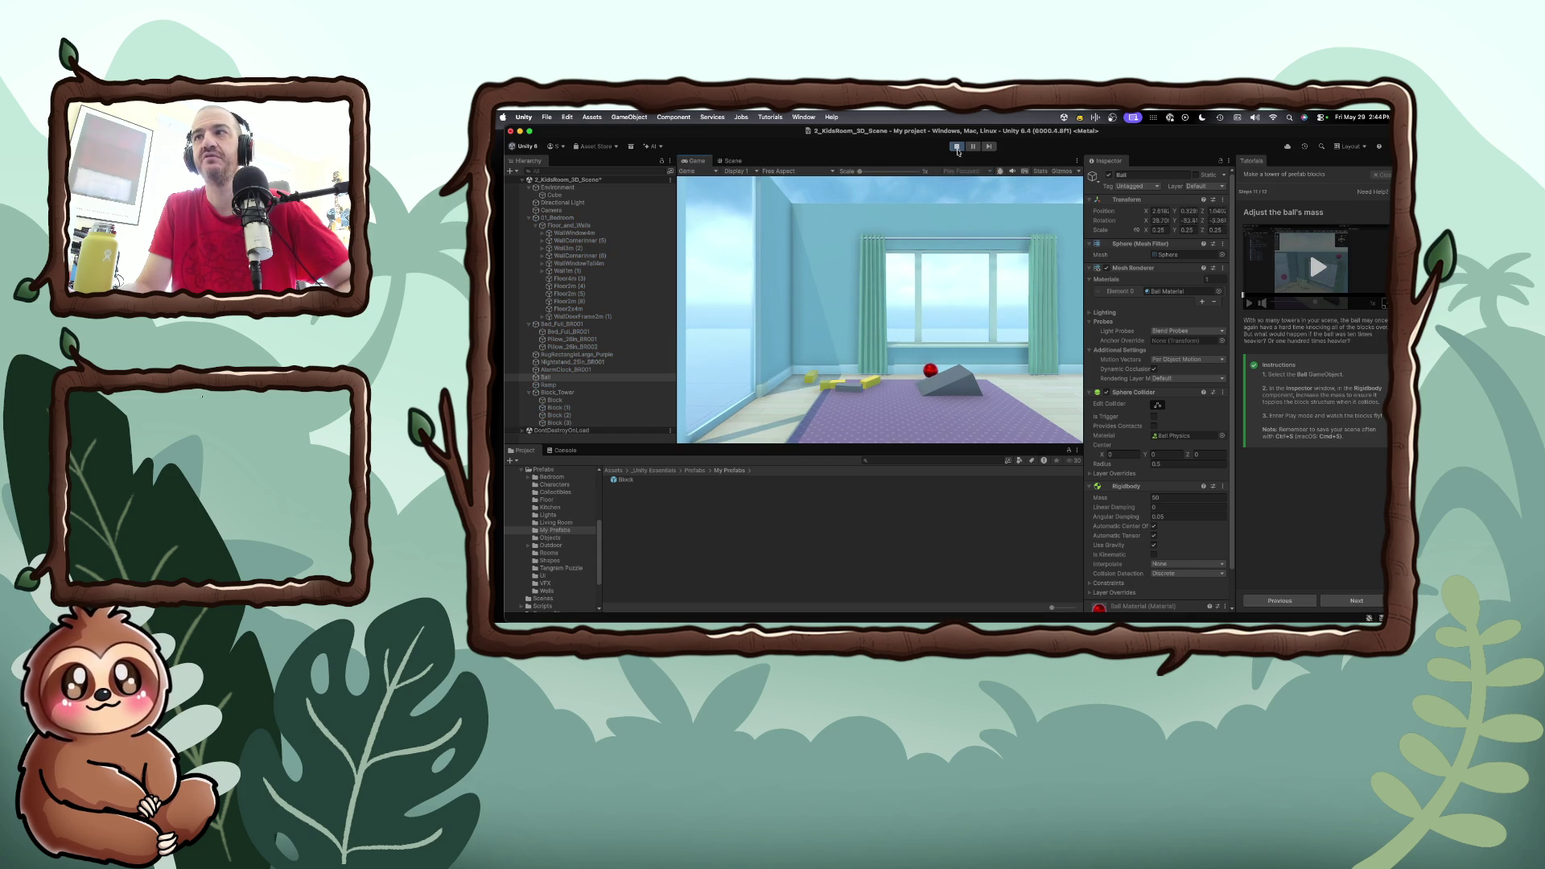
pyautogui.click(1181, 498)
# Stop play mode, set the Ball's mass to 1000, and replay the scene to test it
pyautogui.write('1000')
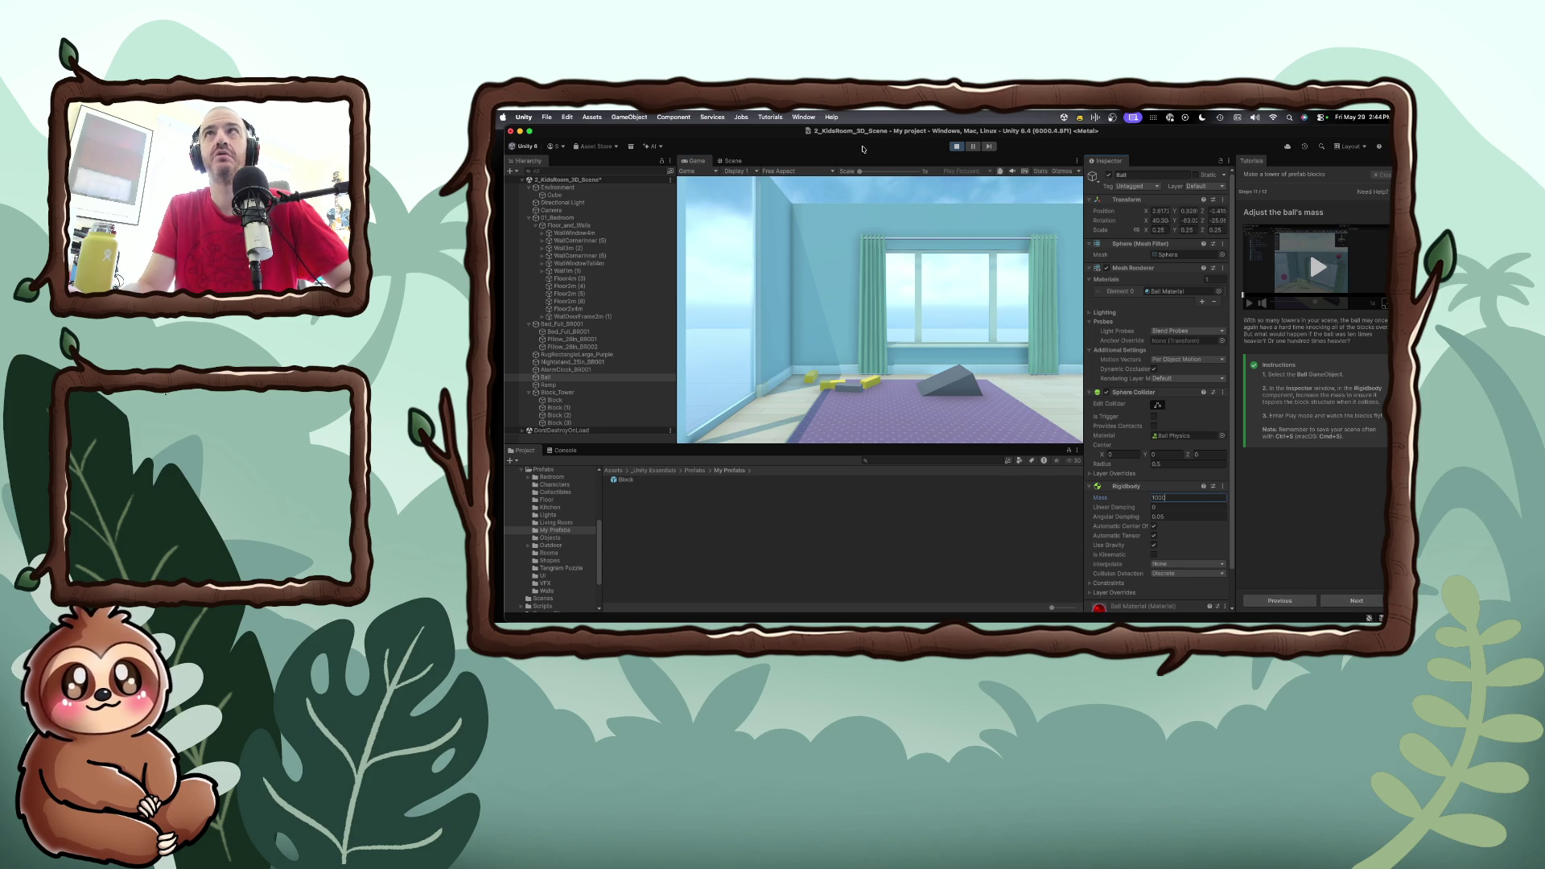
pyautogui.click(957, 146)
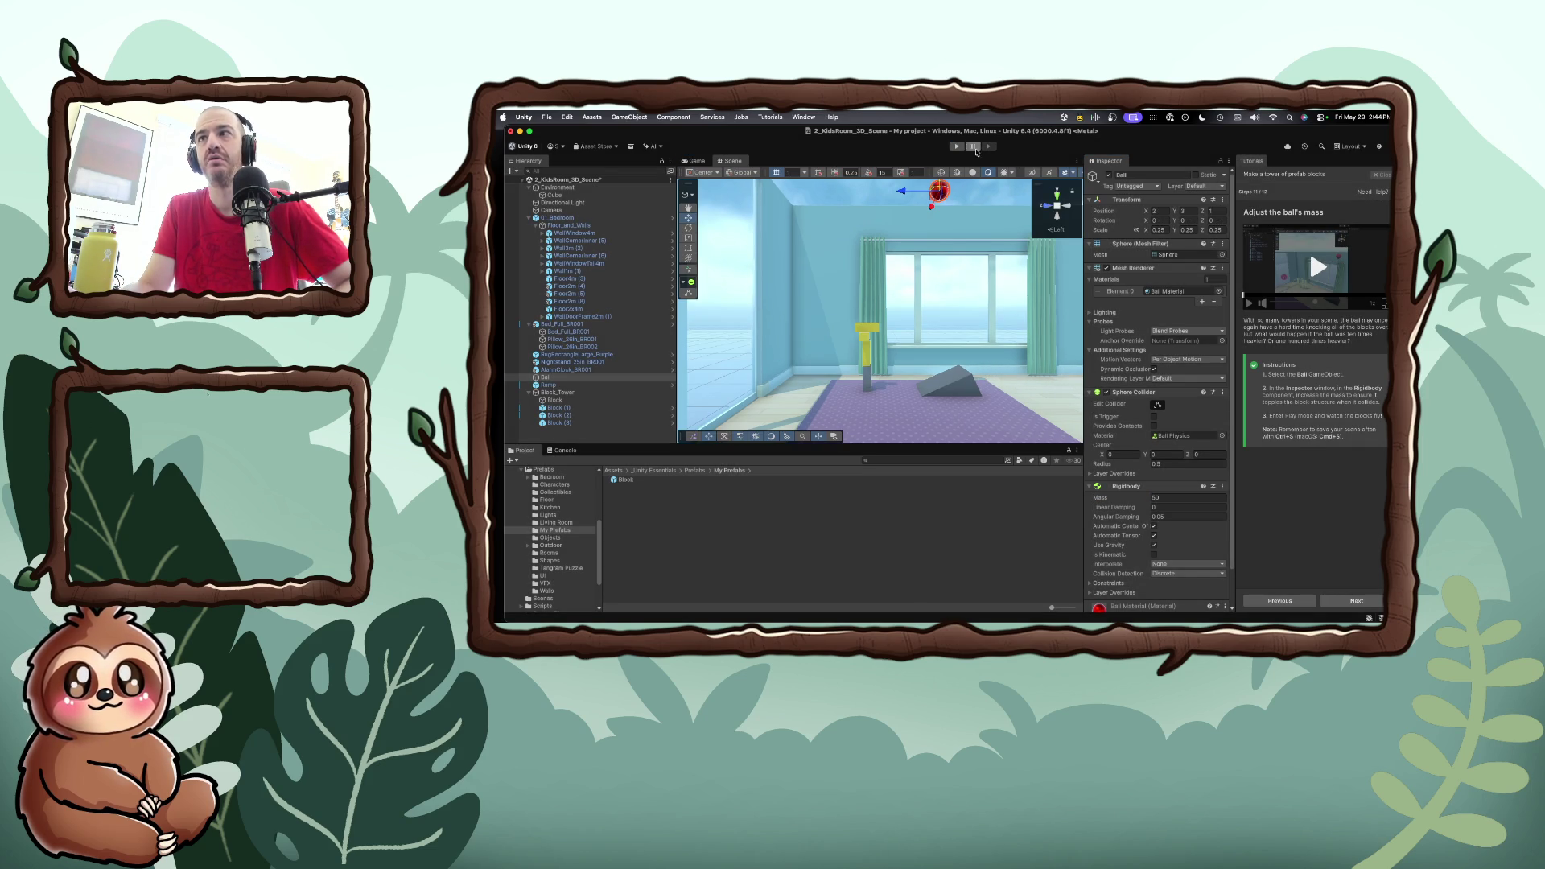
pyautogui.click(1178, 497)
pyautogui.write('1000')
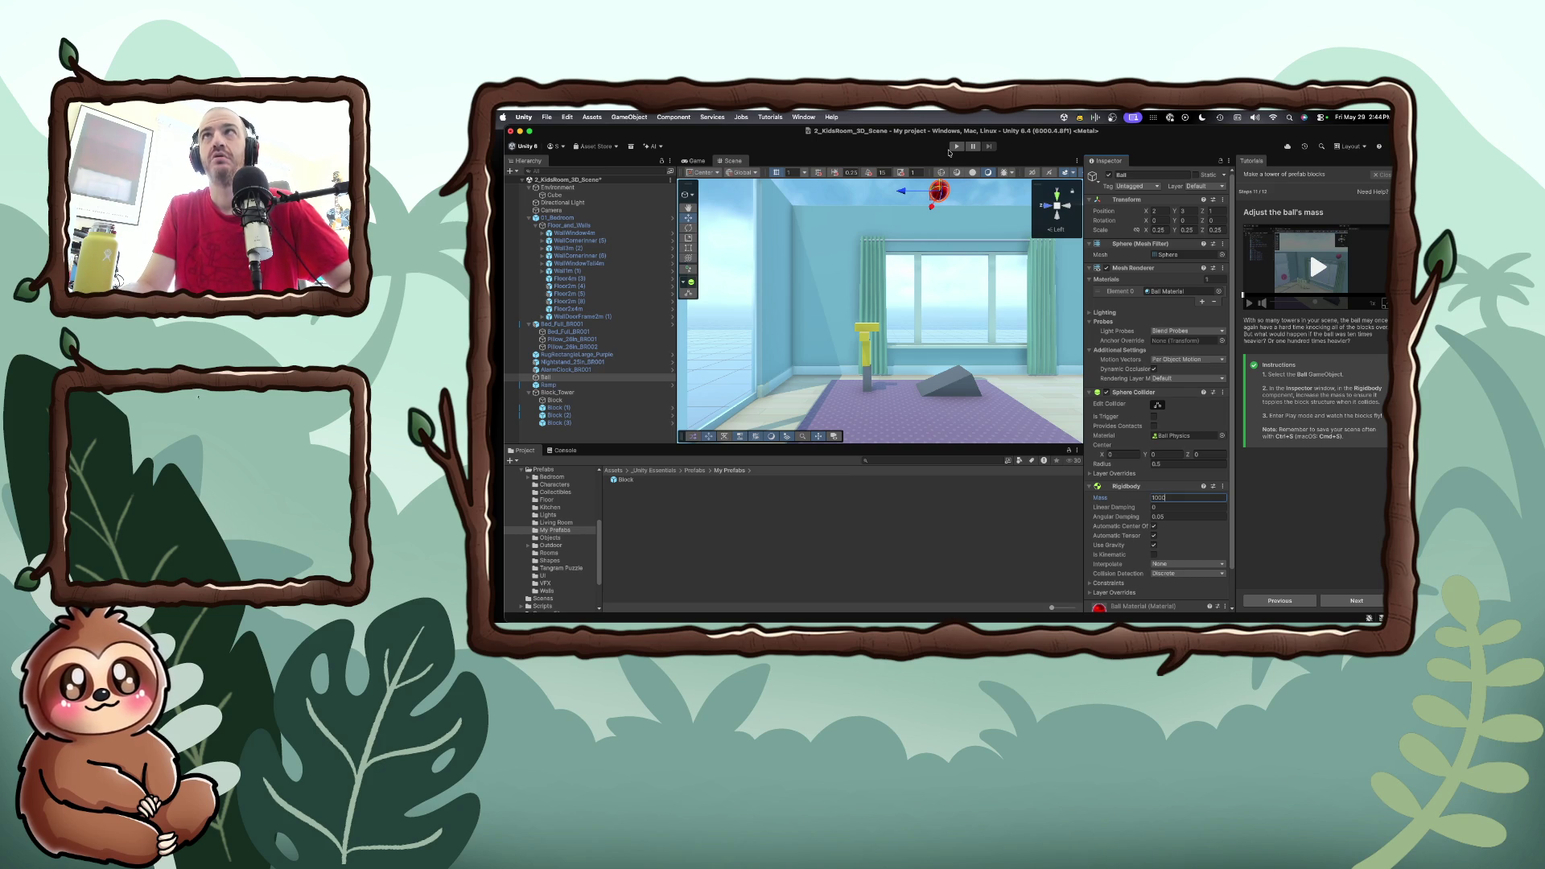
pyautogui.click(952, 147)
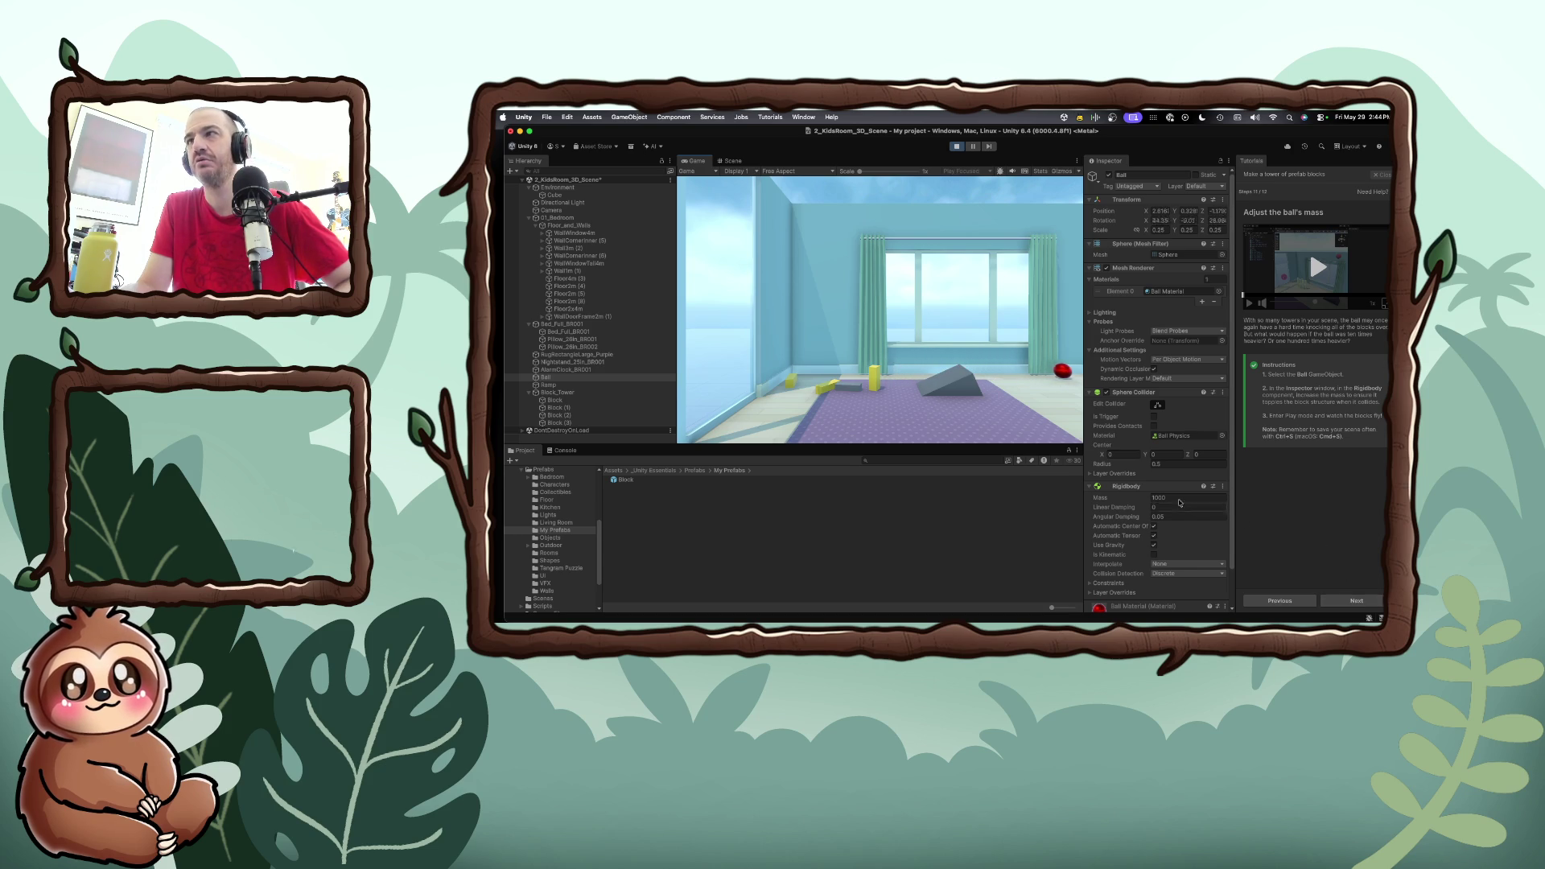
# Exit play mode, save the scene with Cmd+S, and advance to the tutorial's review page
pyautogui.press('super+s')
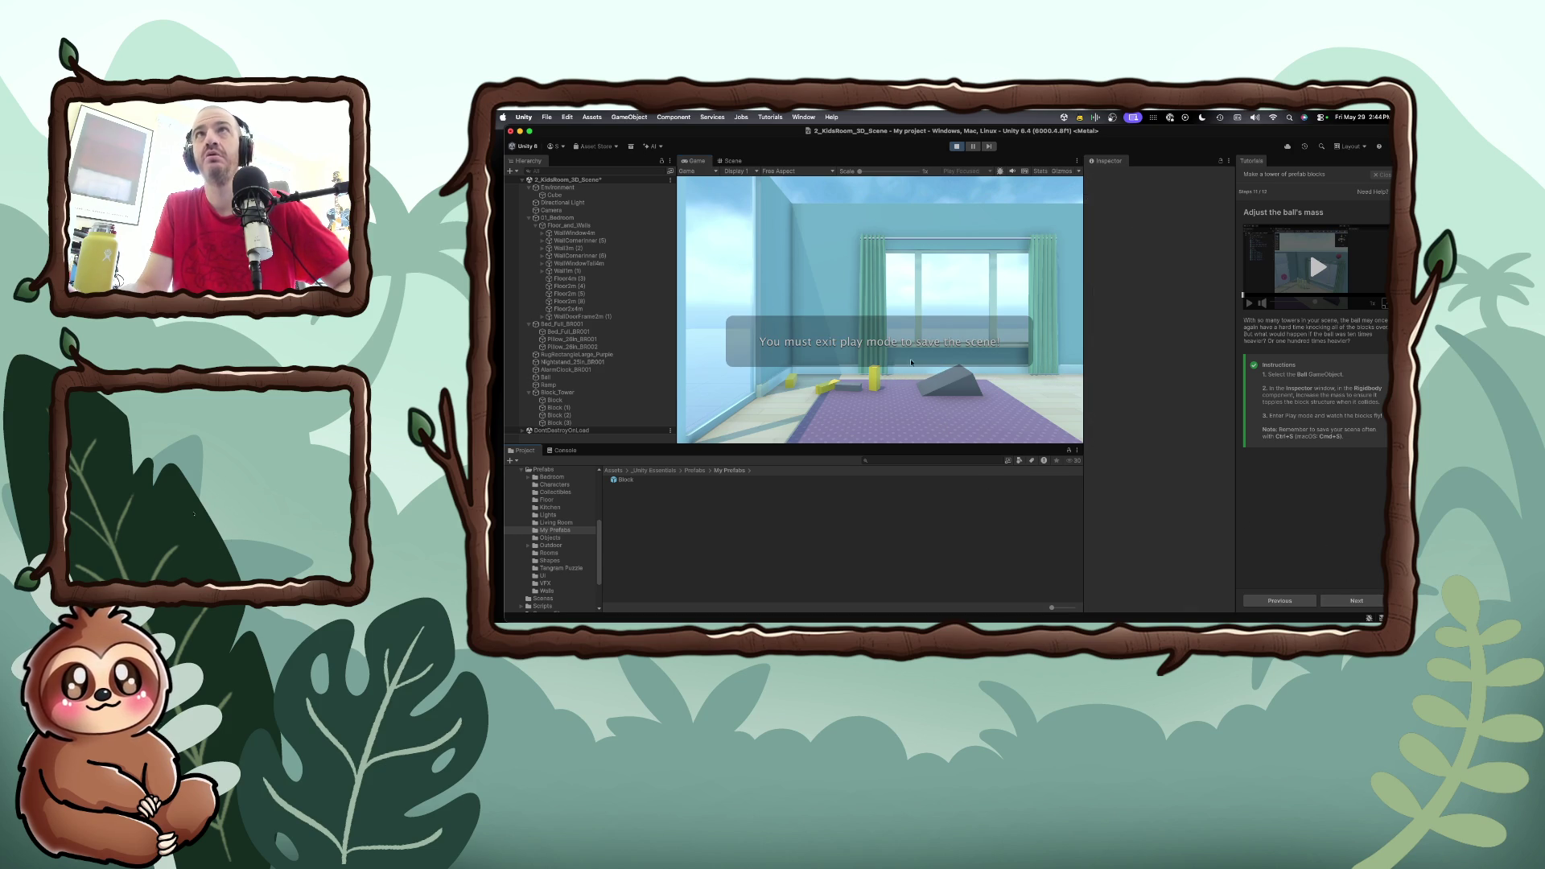
pyautogui.click(955, 146)
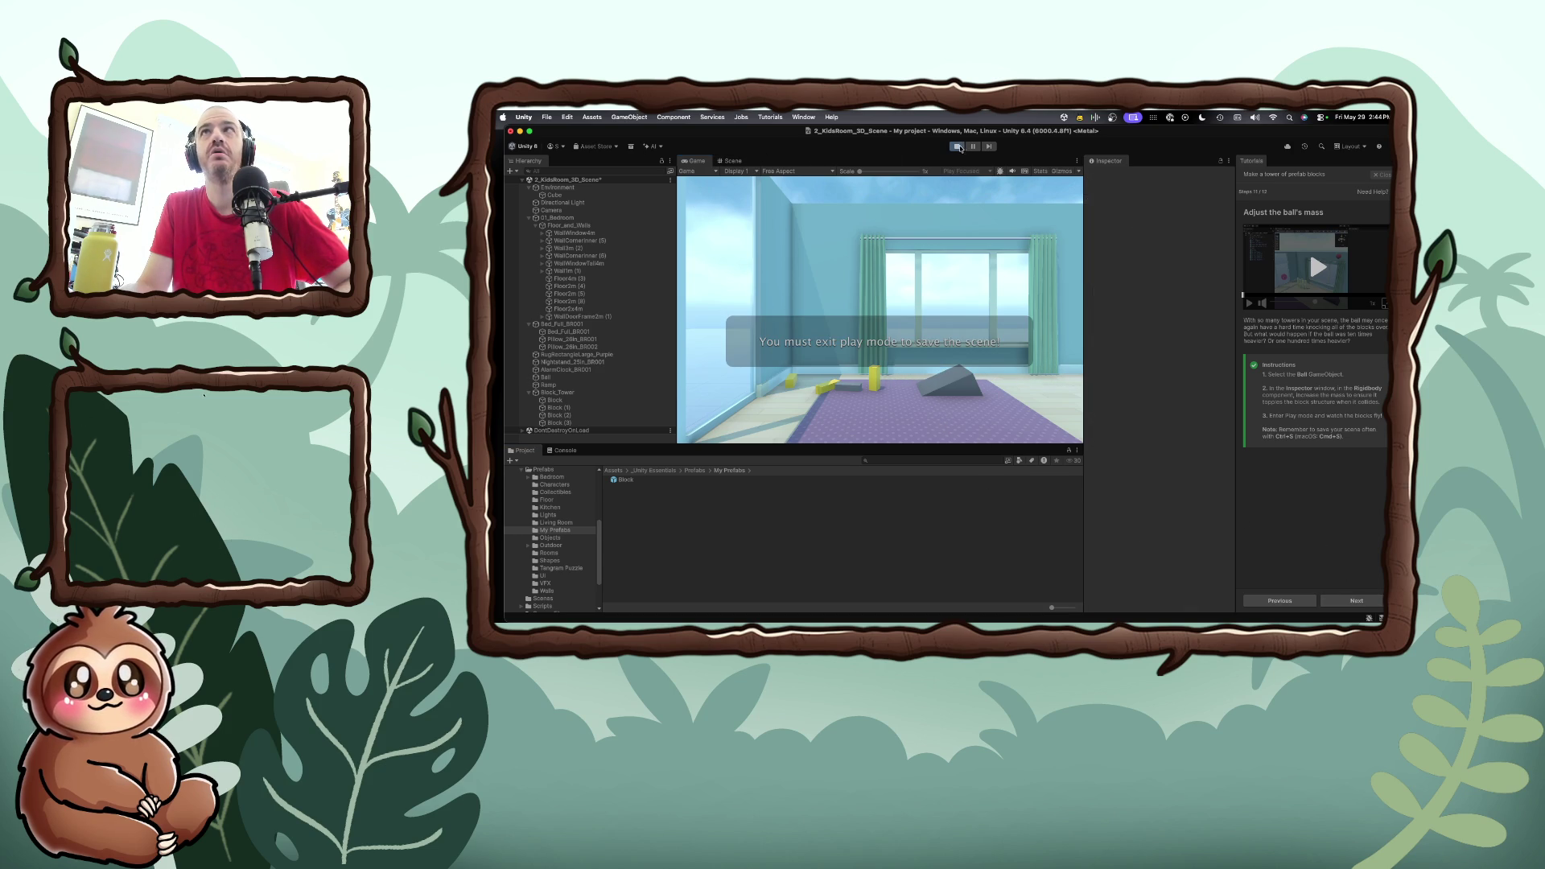
pyautogui.press('super+s')
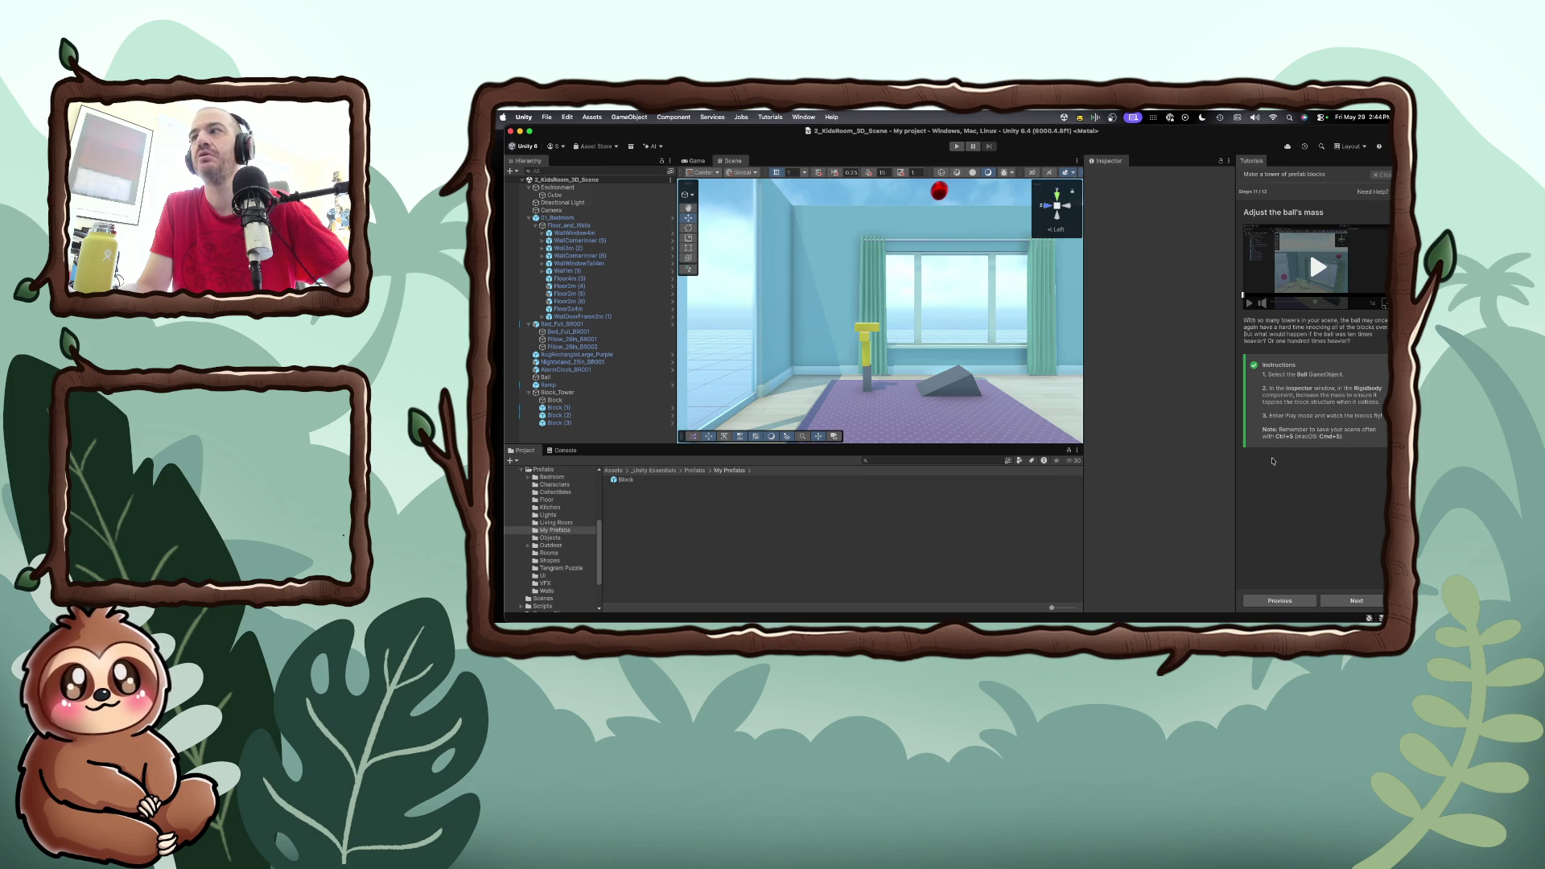
pyautogui.click(1343, 601)
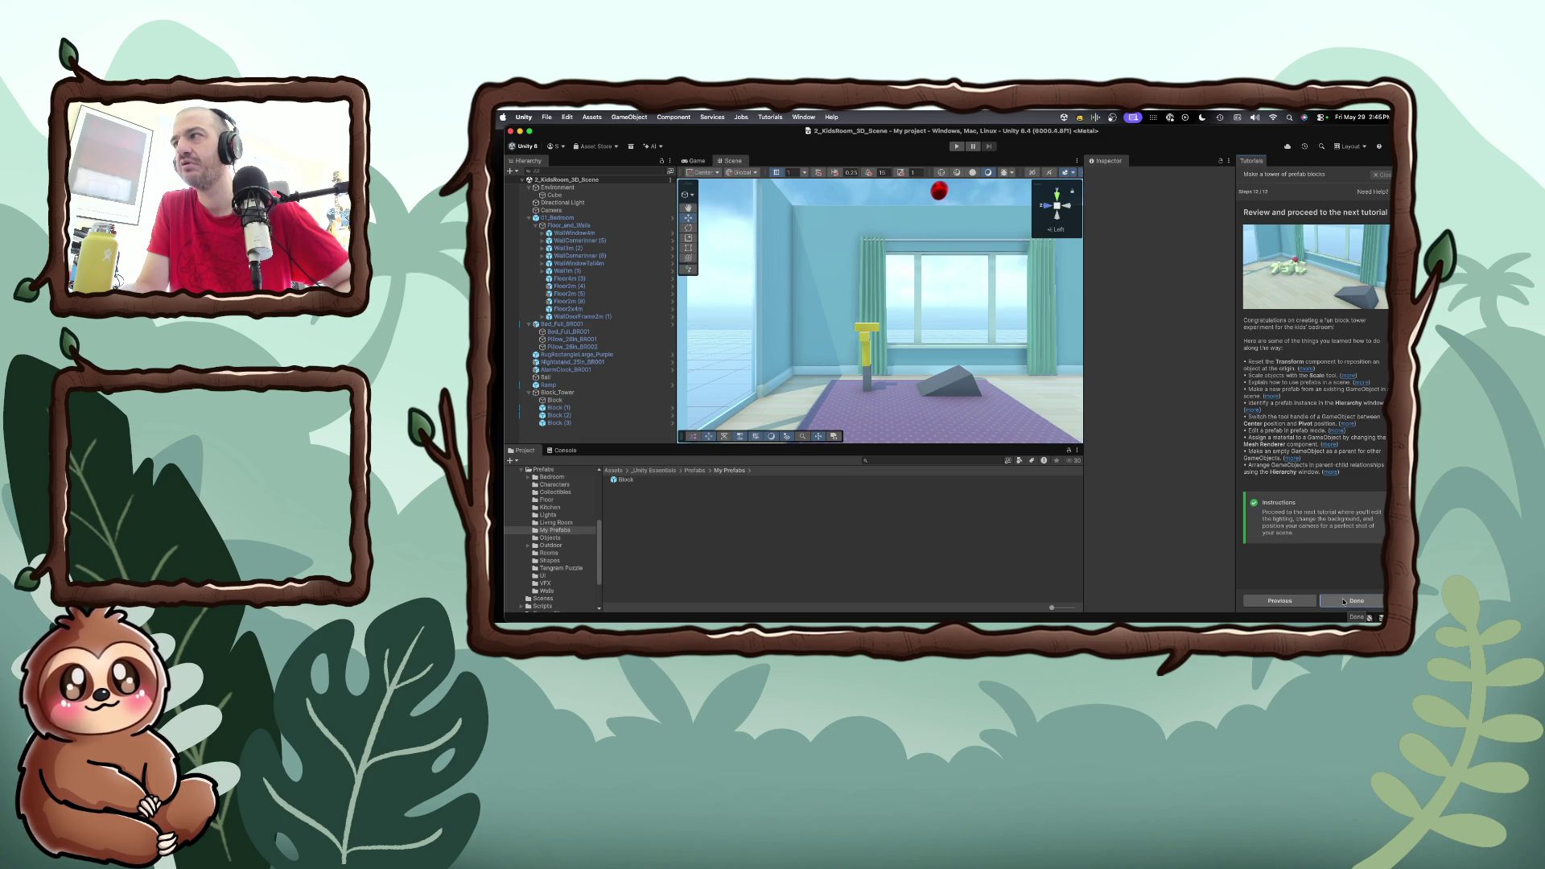
# Complete the prefab blocks tutorial to return to the Unity Essentials course list
pyautogui.click(1343, 601)
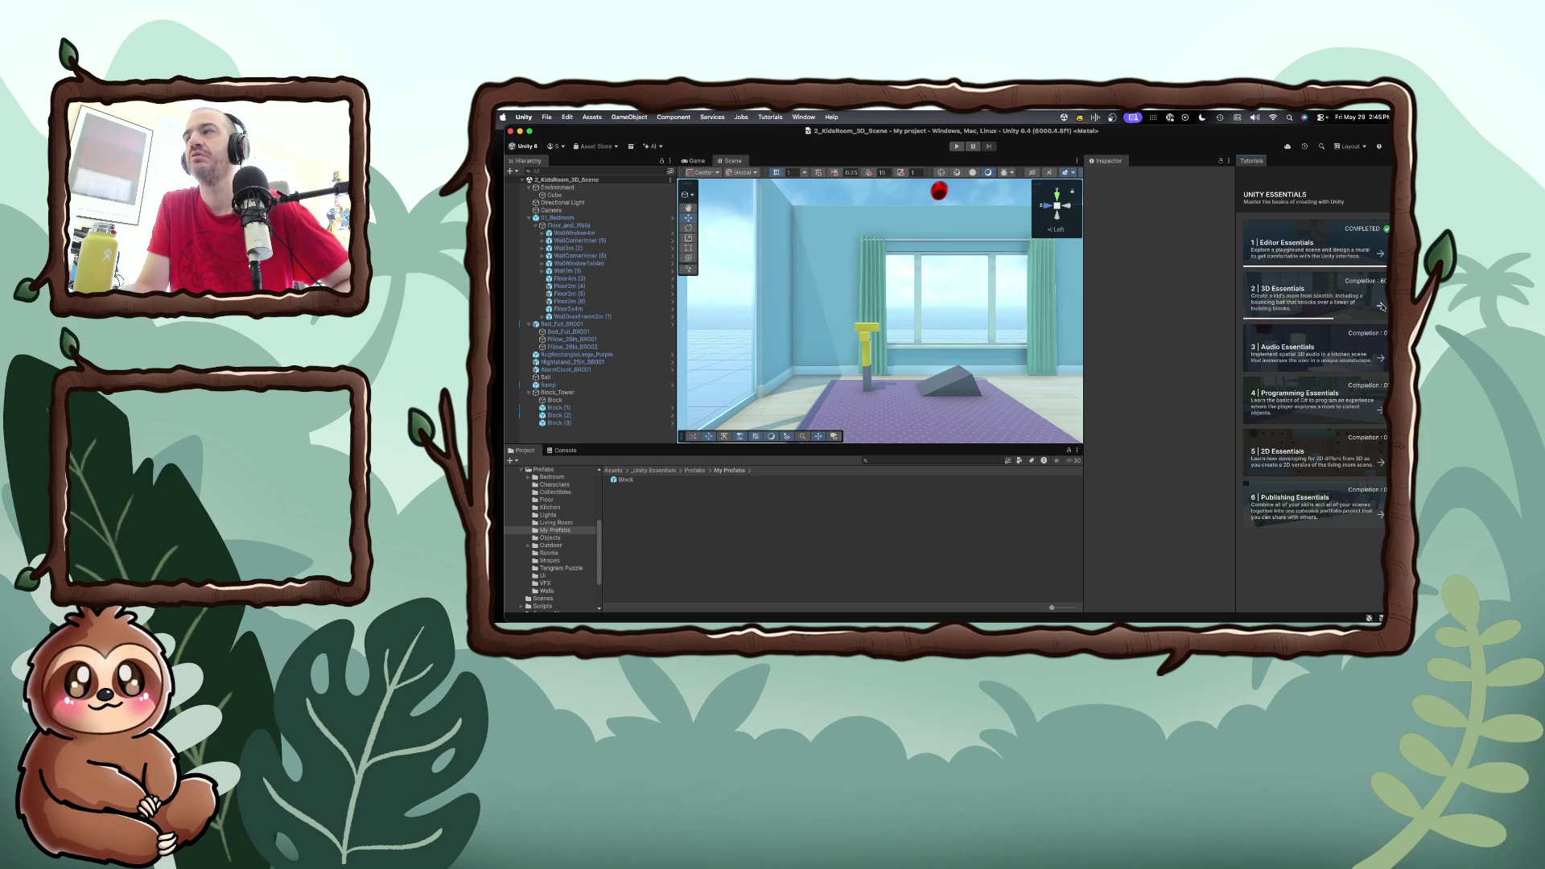
# Start the 3D Essentials lights, background and camera angle lesson, reach Adjust your camera, and select Camera
pyautogui.click(1380, 306)
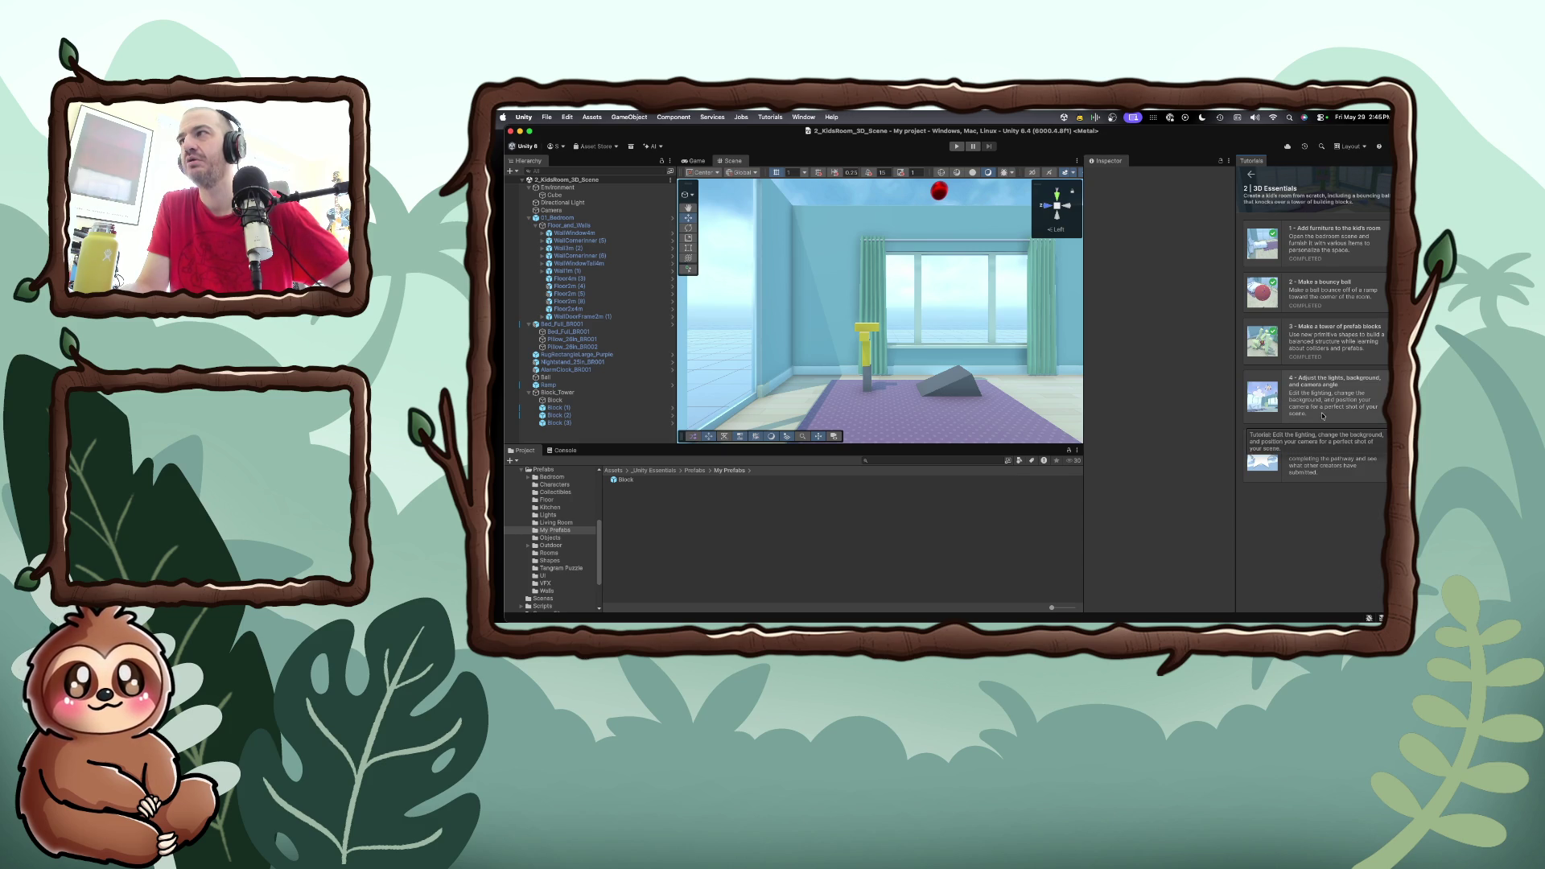
pyautogui.click(1321, 402)
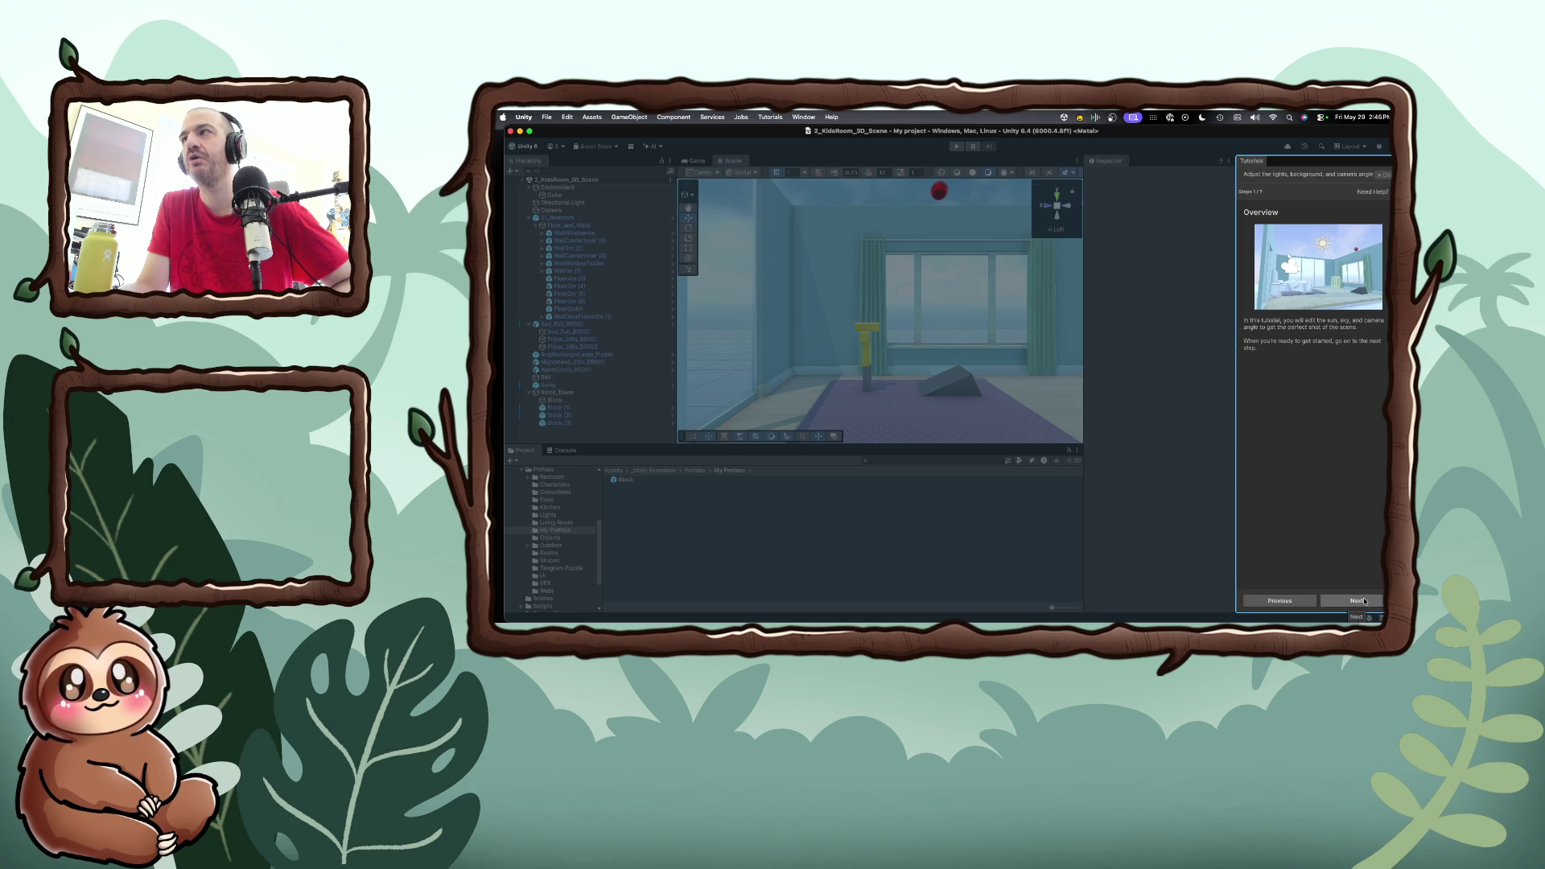
pyautogui.click(1363, 601)
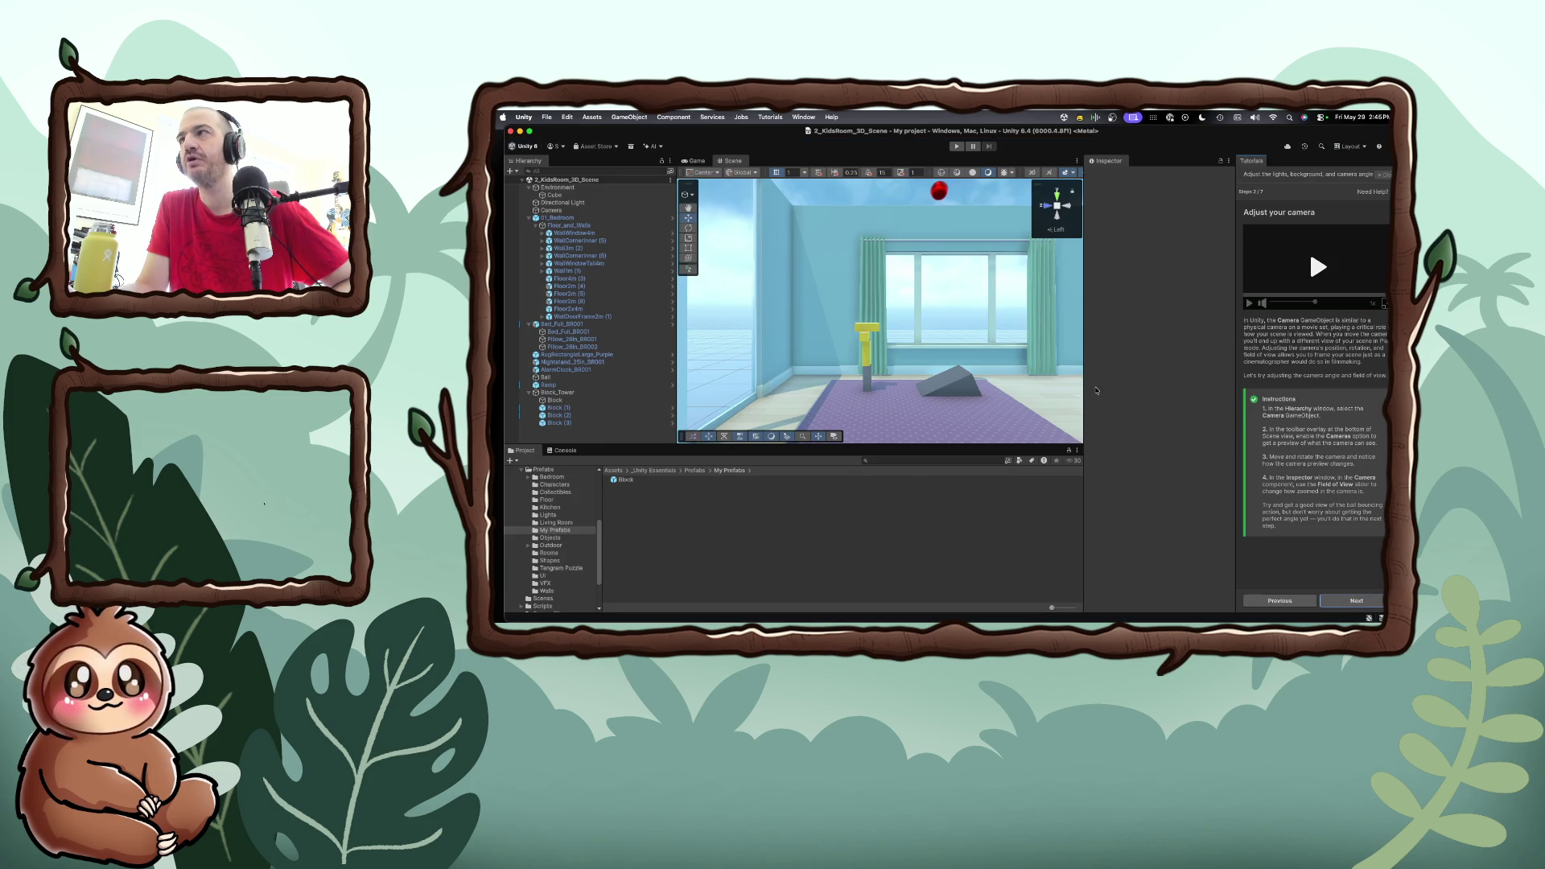
pyautogui.click(568, 211)
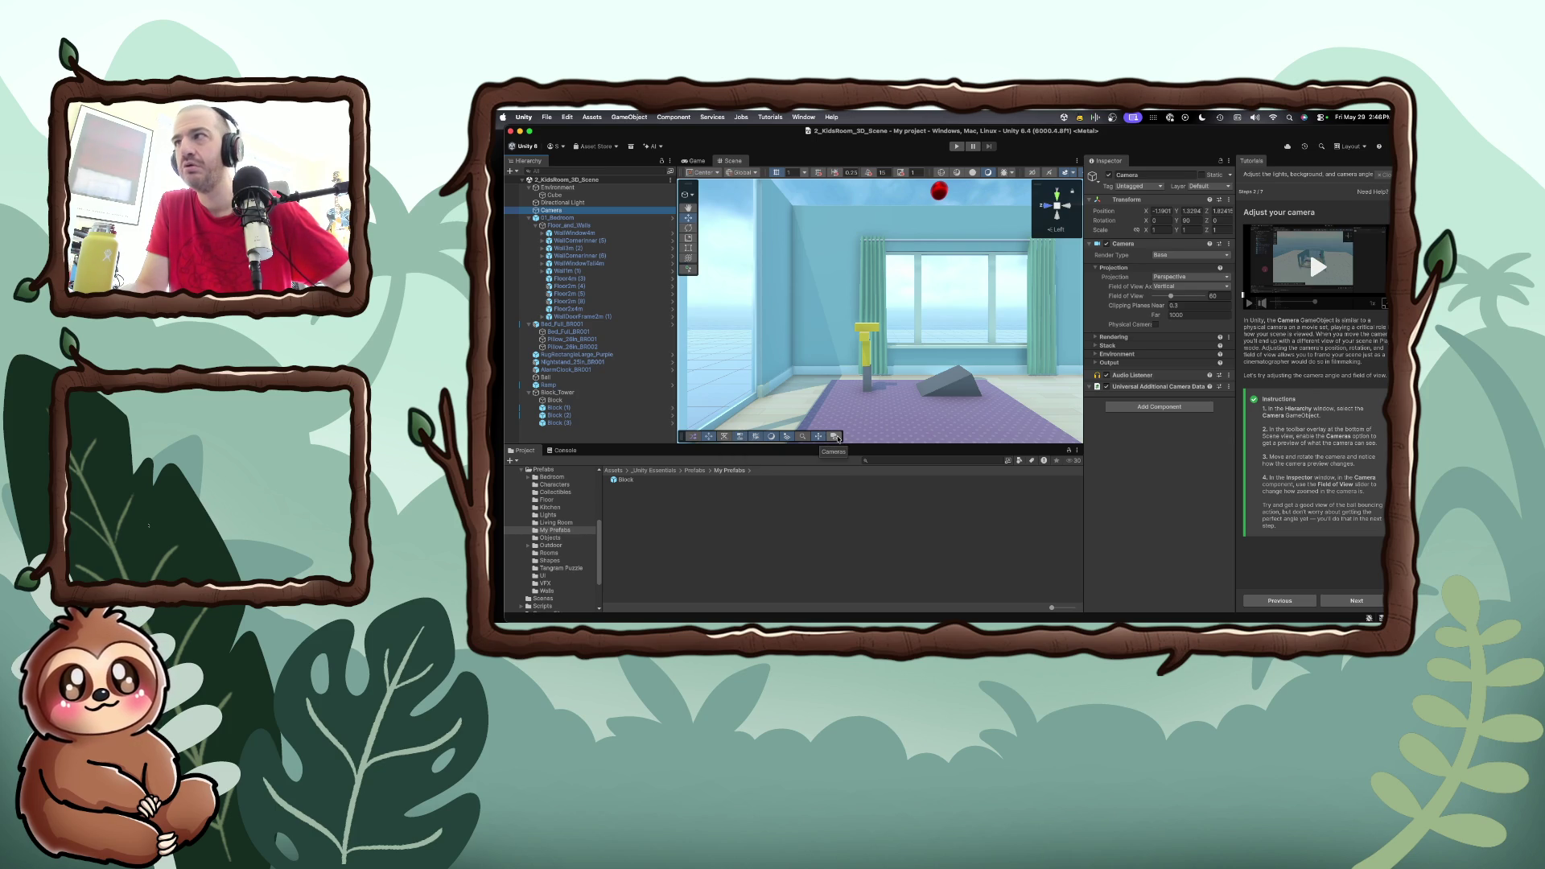
# Show the Cameras overlay previewing the Camera's view, then deselect the Camera
pyautogui.click(837, 438)
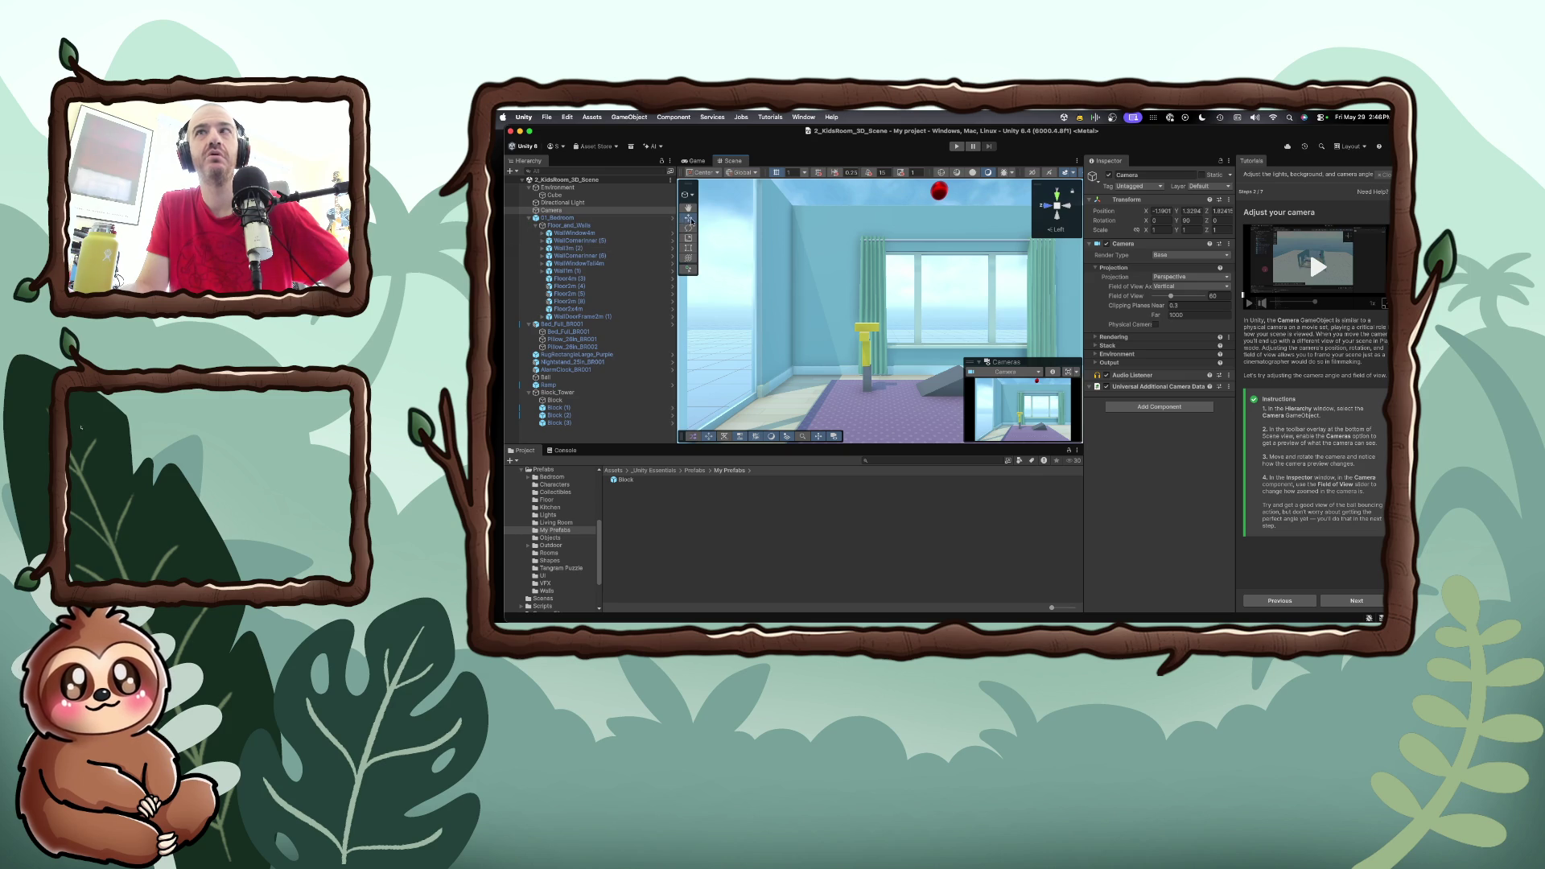
pyautogui.click(829, 316)
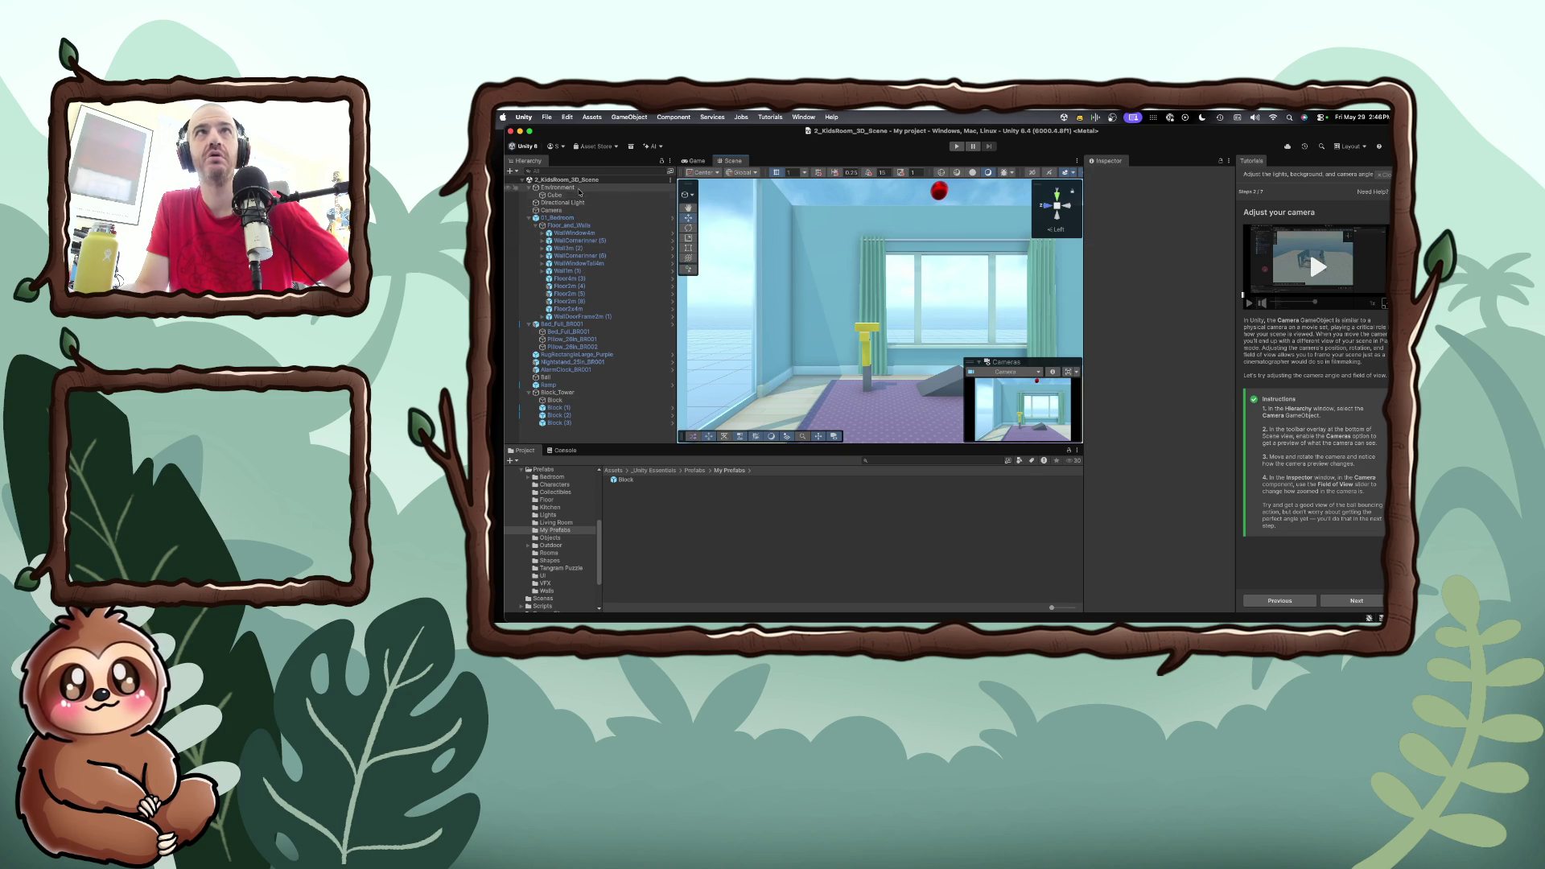
# Reselect the Camera, fly around the room, frame it with F, and drag it lower and closer
pyautogui.click(570, 211)
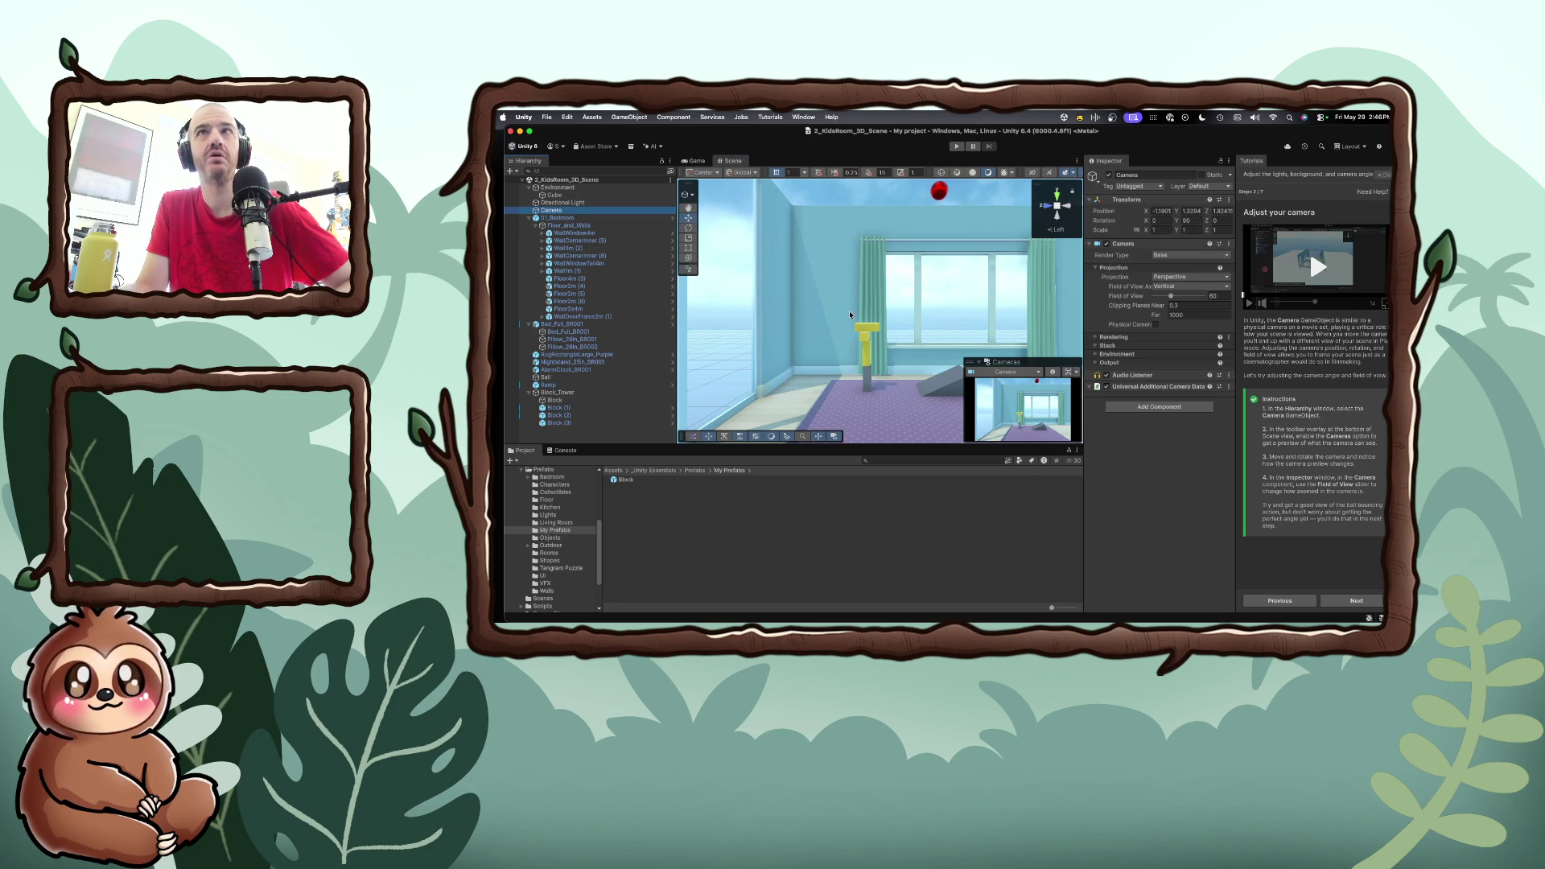
pyautogui.scroll(3, 906, 310)
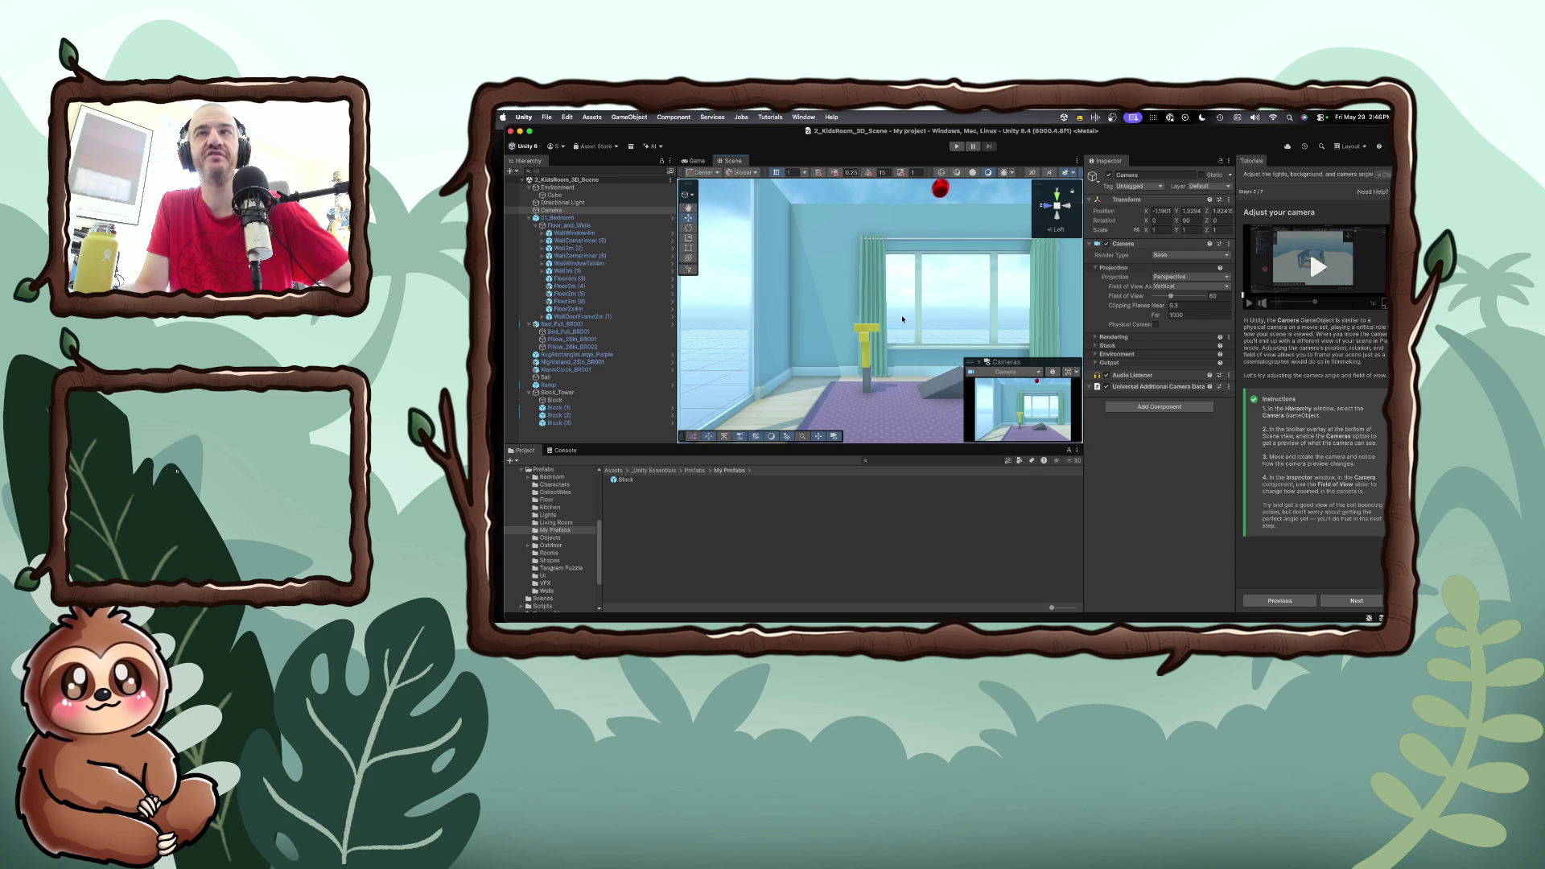
pyautogui.scroll(3, 897, 320)
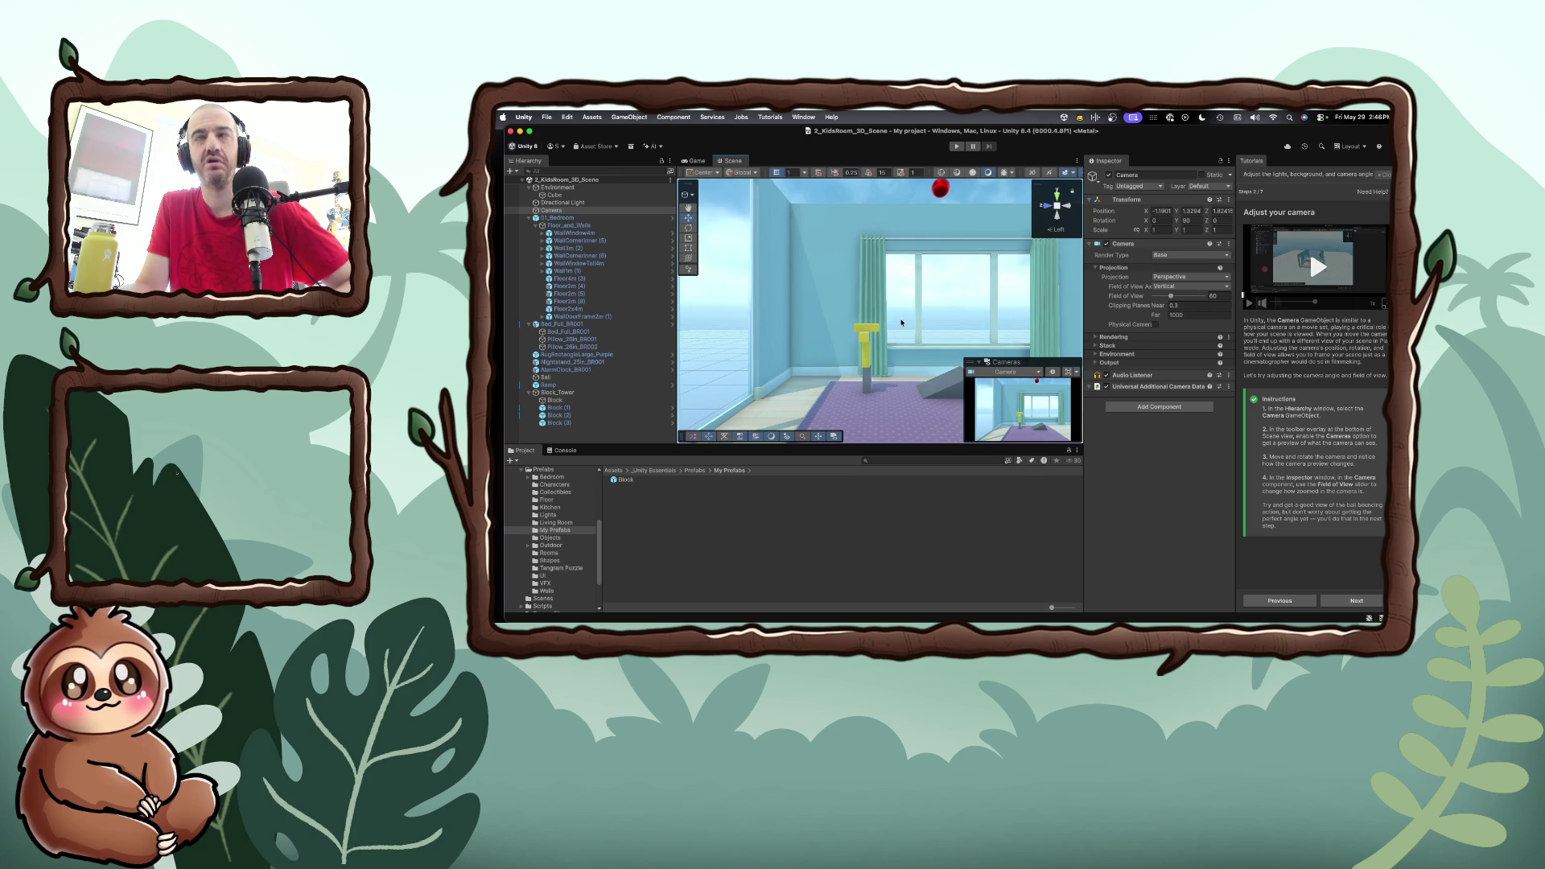
pyautogui.scroll(-2, 901, 324)
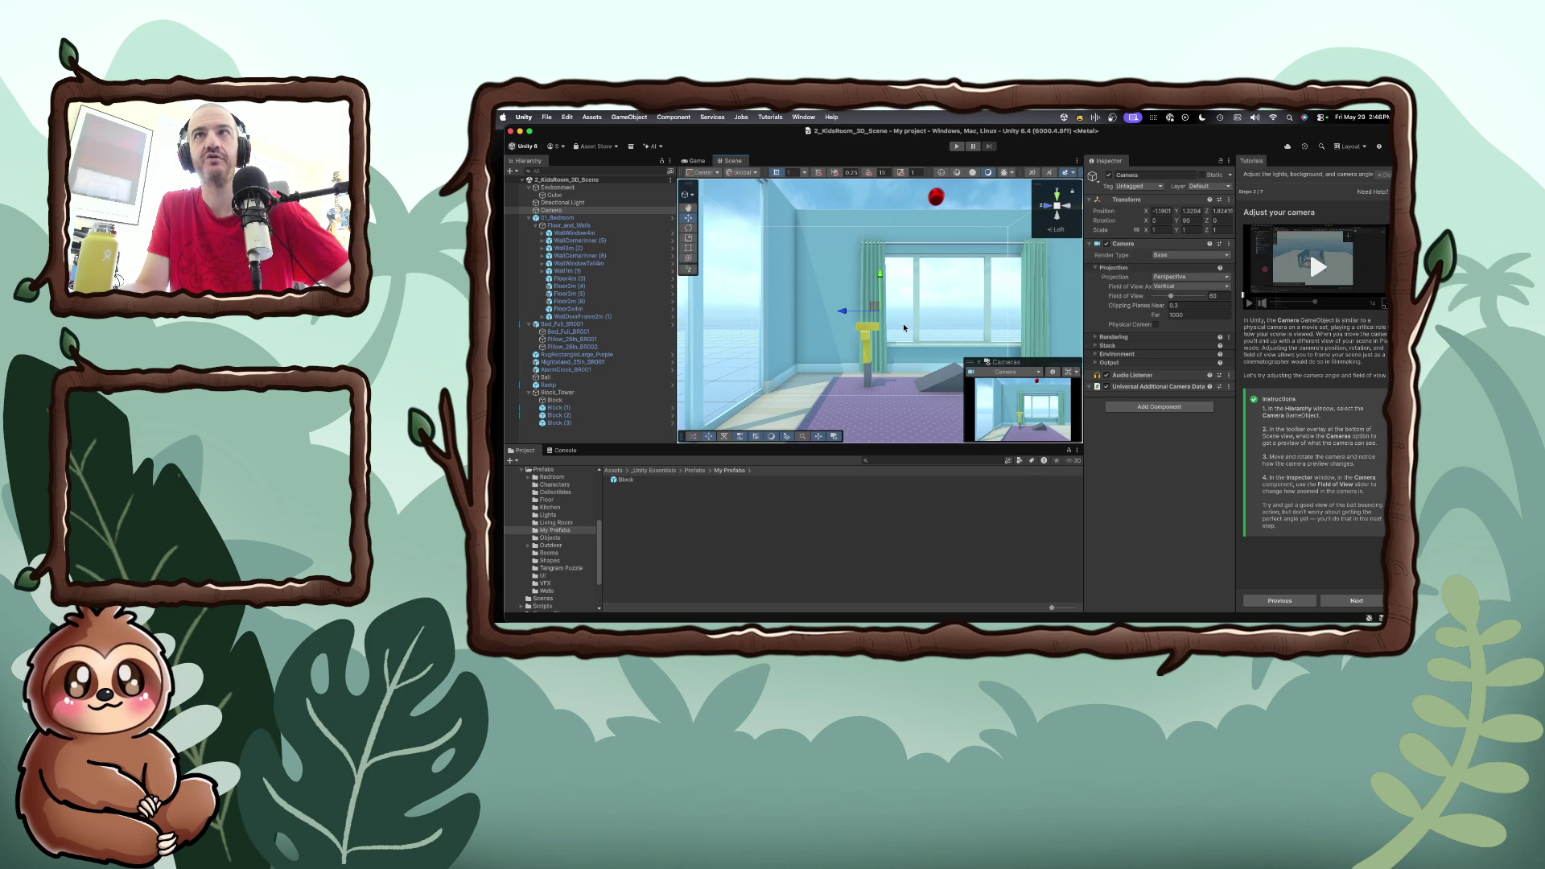
pyautogui.press('w')
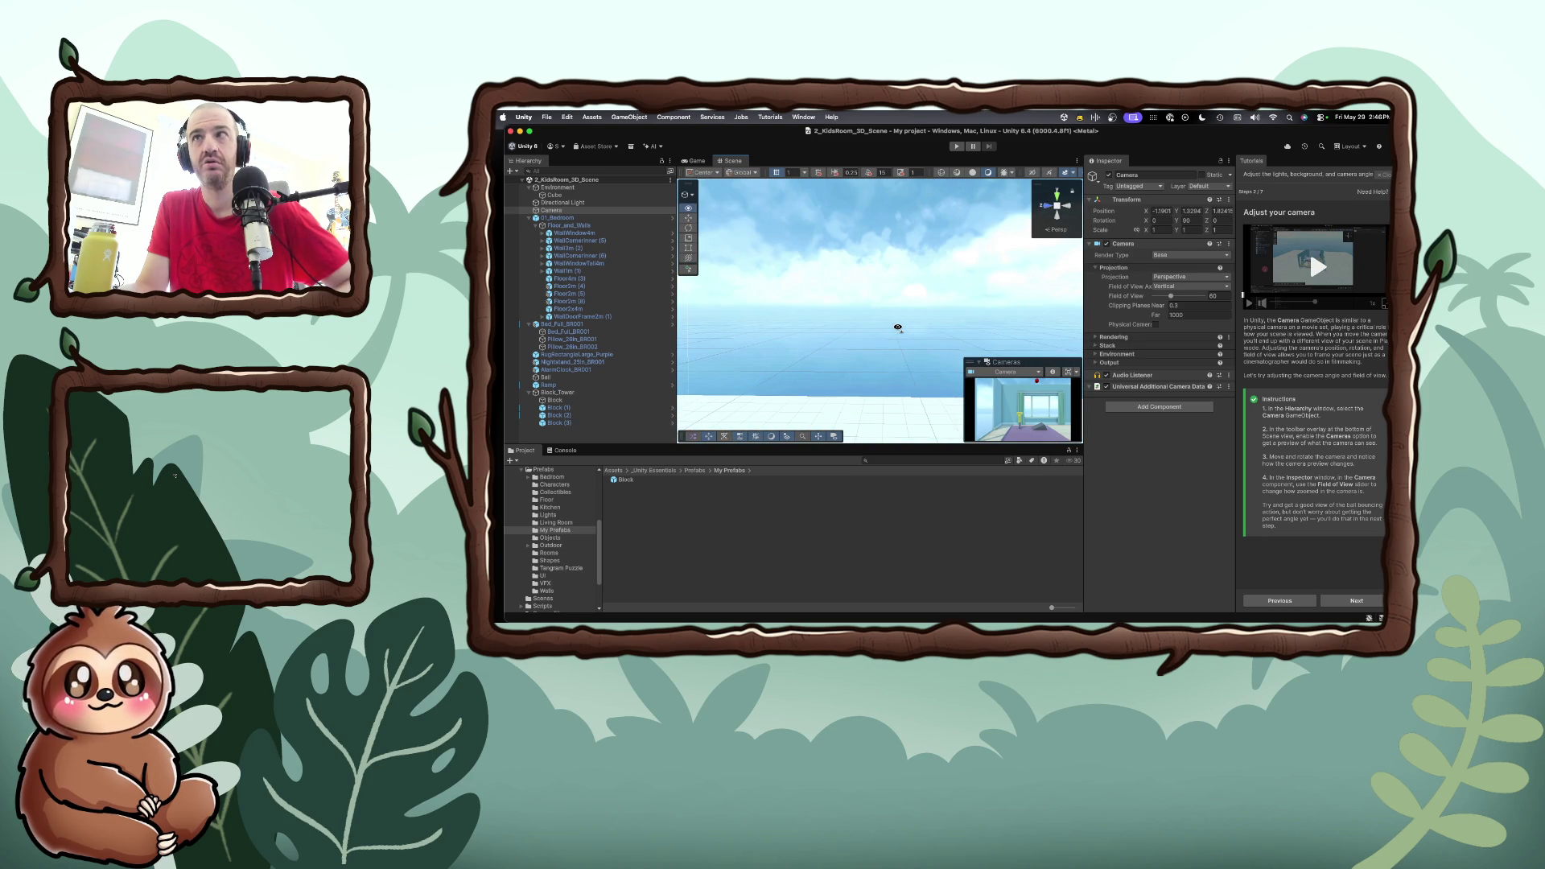
pyautogui.press('s')
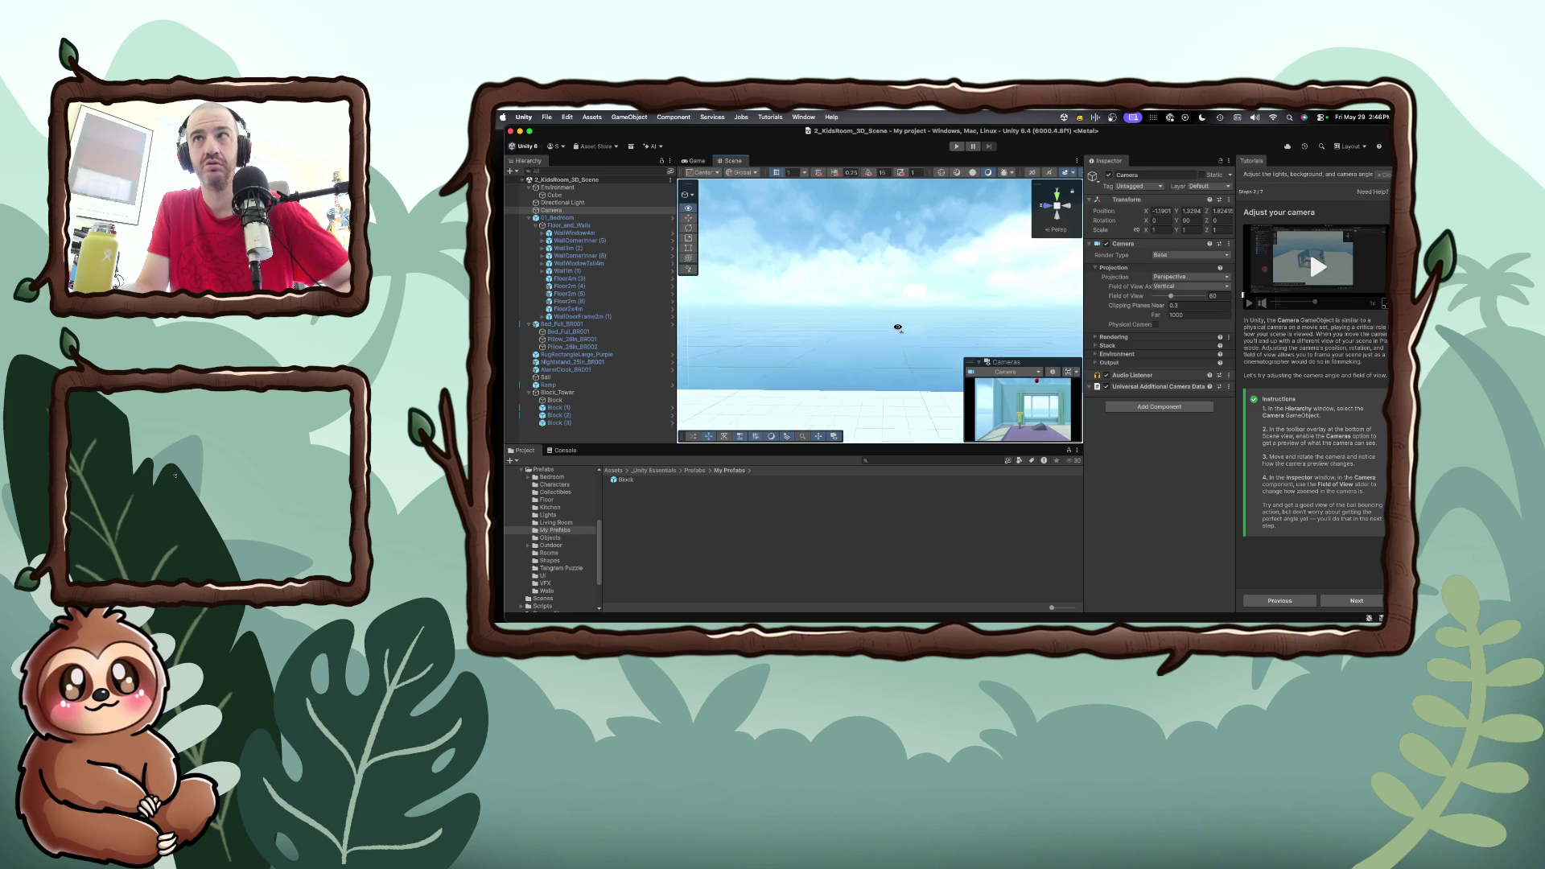
pyautogui.press('w')
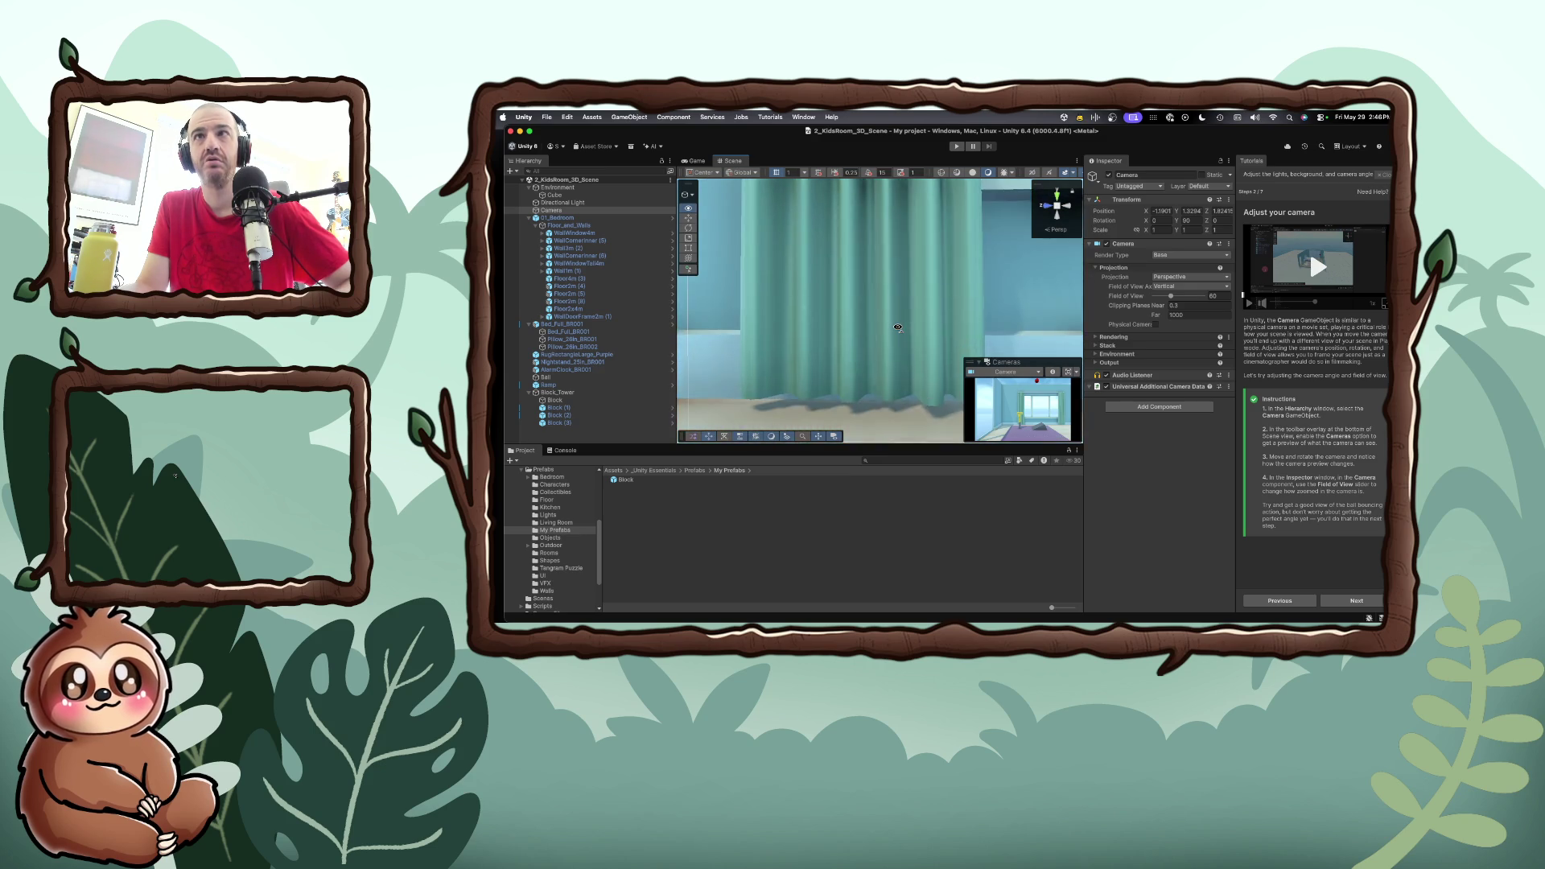
pyautogui.press('s')
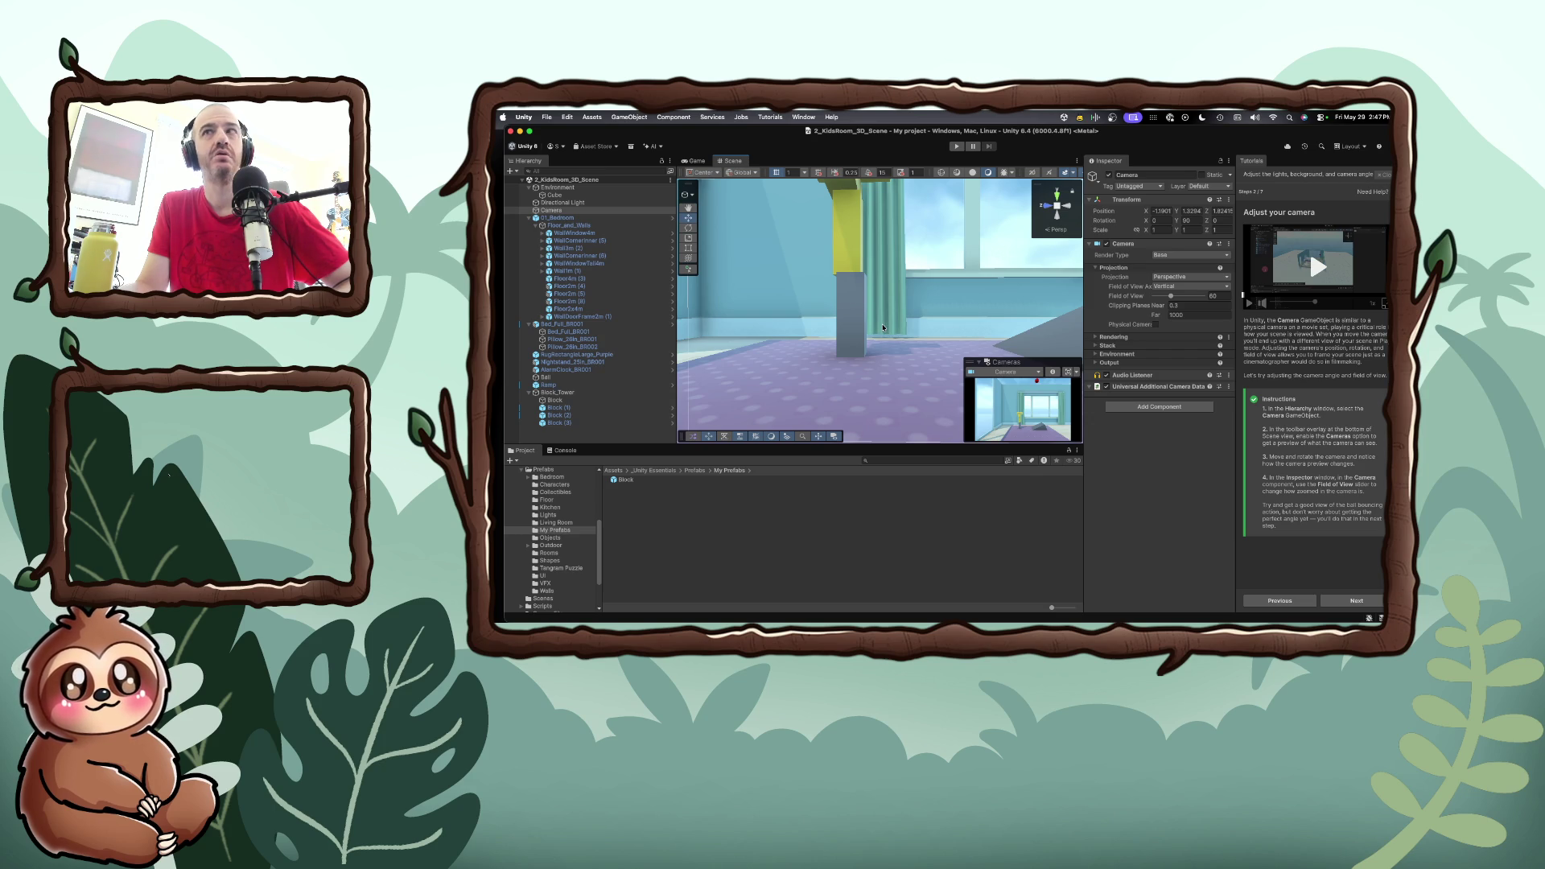
pyautogui.press('w')
pyautogui.press('s')
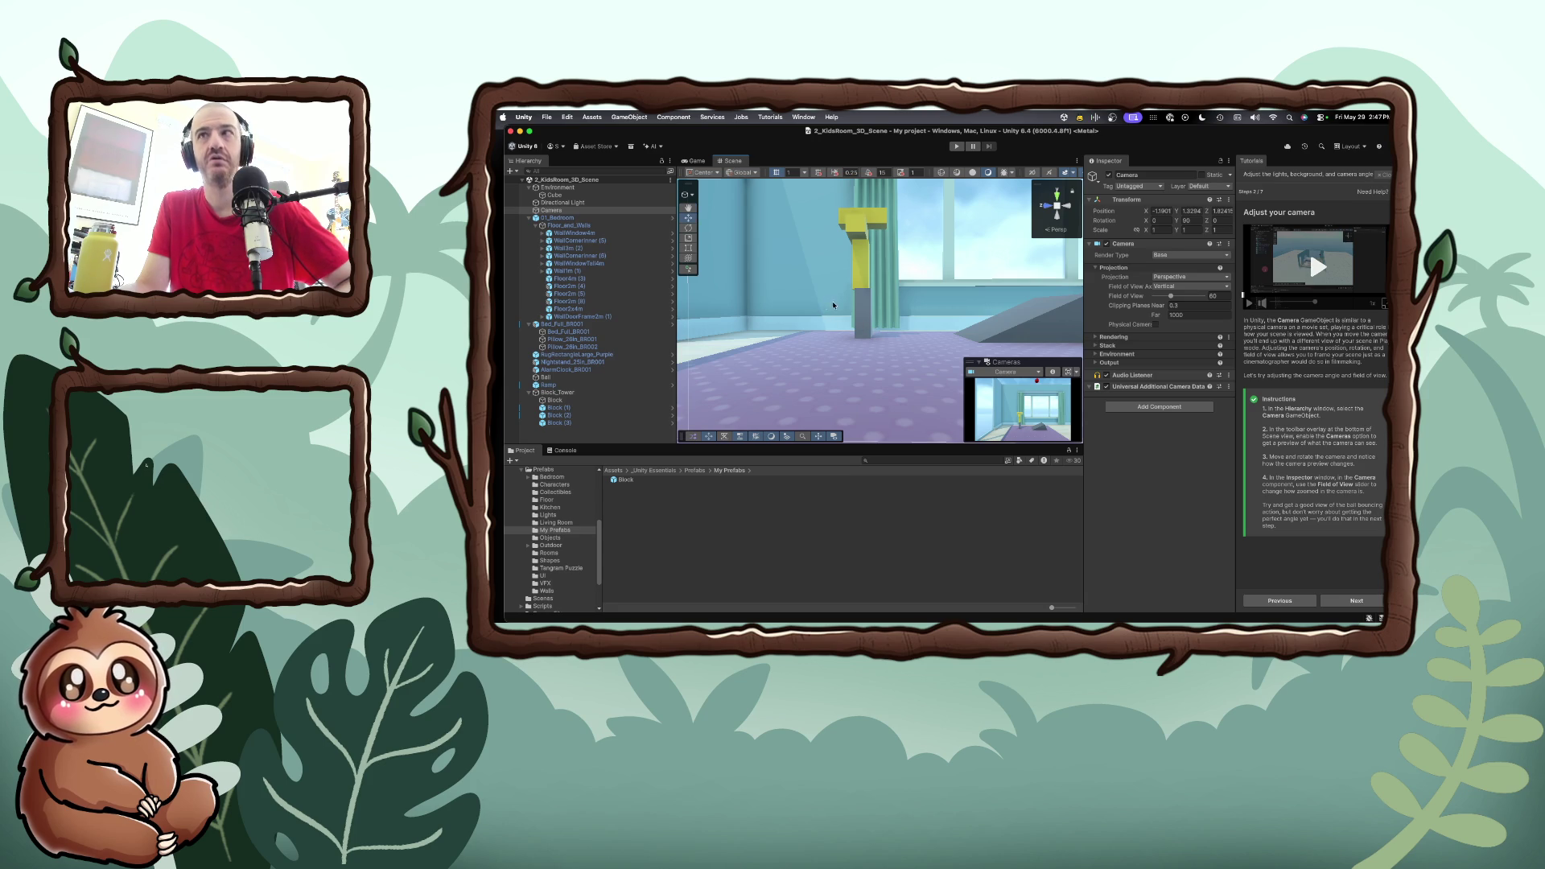
pyautogui.press('f')
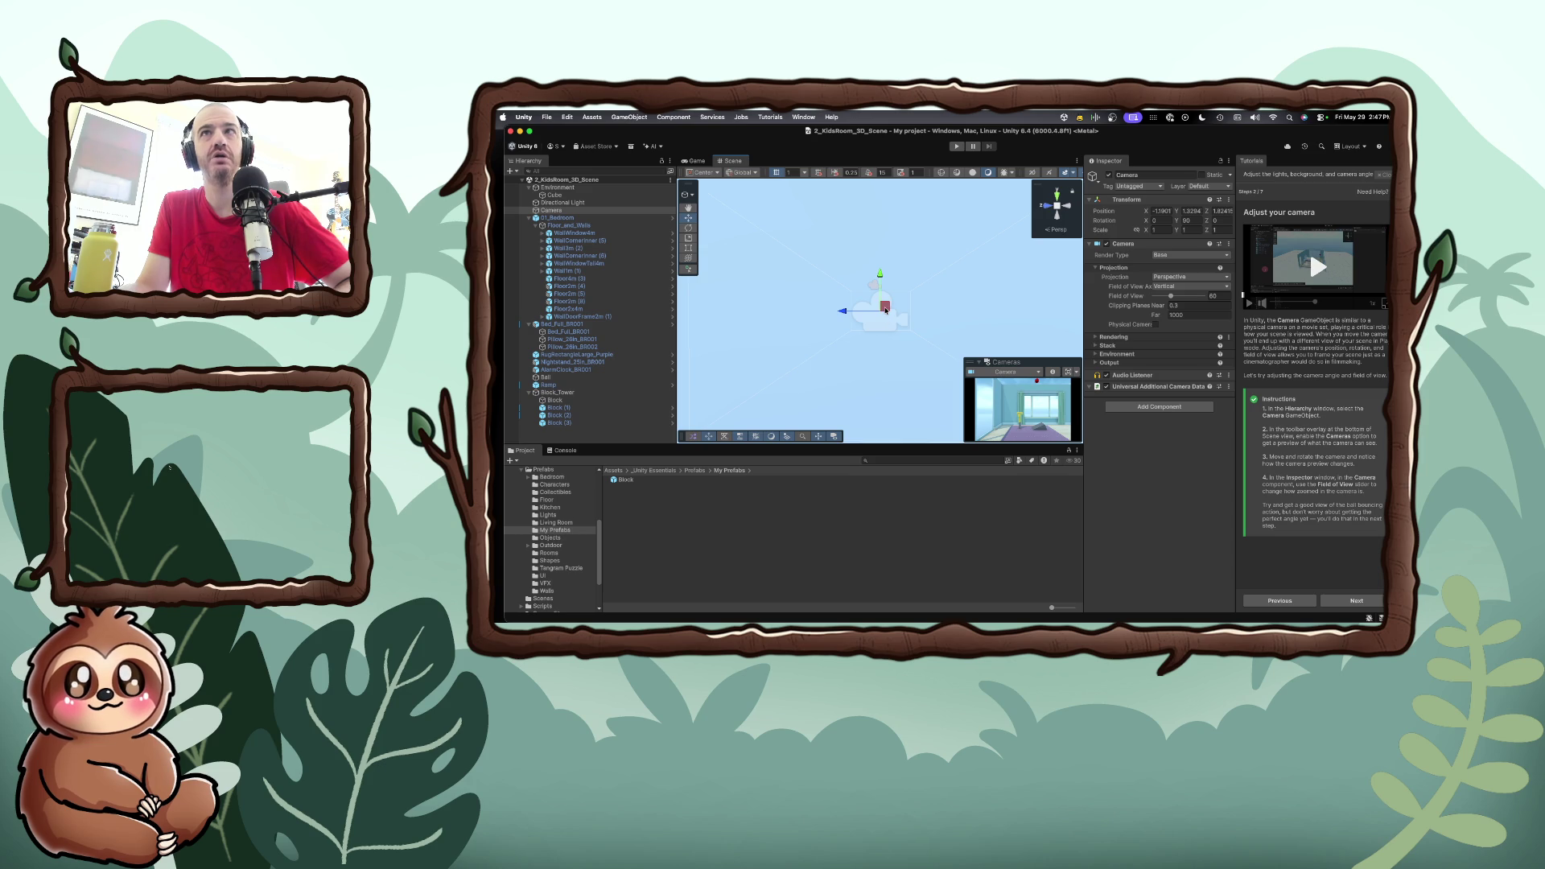
pyautogui.moveTo(886, 309)
pyautogui.mouseDown()
pyautogui.moveTo(777, 330)
pyautogui.moveTo(866, 315)
pyautogui.moveTo(896, 253)
pyautogui.moveTo(901, 329)
pyautogui.moveTo(873, 326)
pyautogui.moveTo(897, 309)
pyautogui.moveTo(903, 218)
pyautogui.moveTo(904, 310)
pyautogui.moveTo(904, 268)
pyautogui.mouseUp()
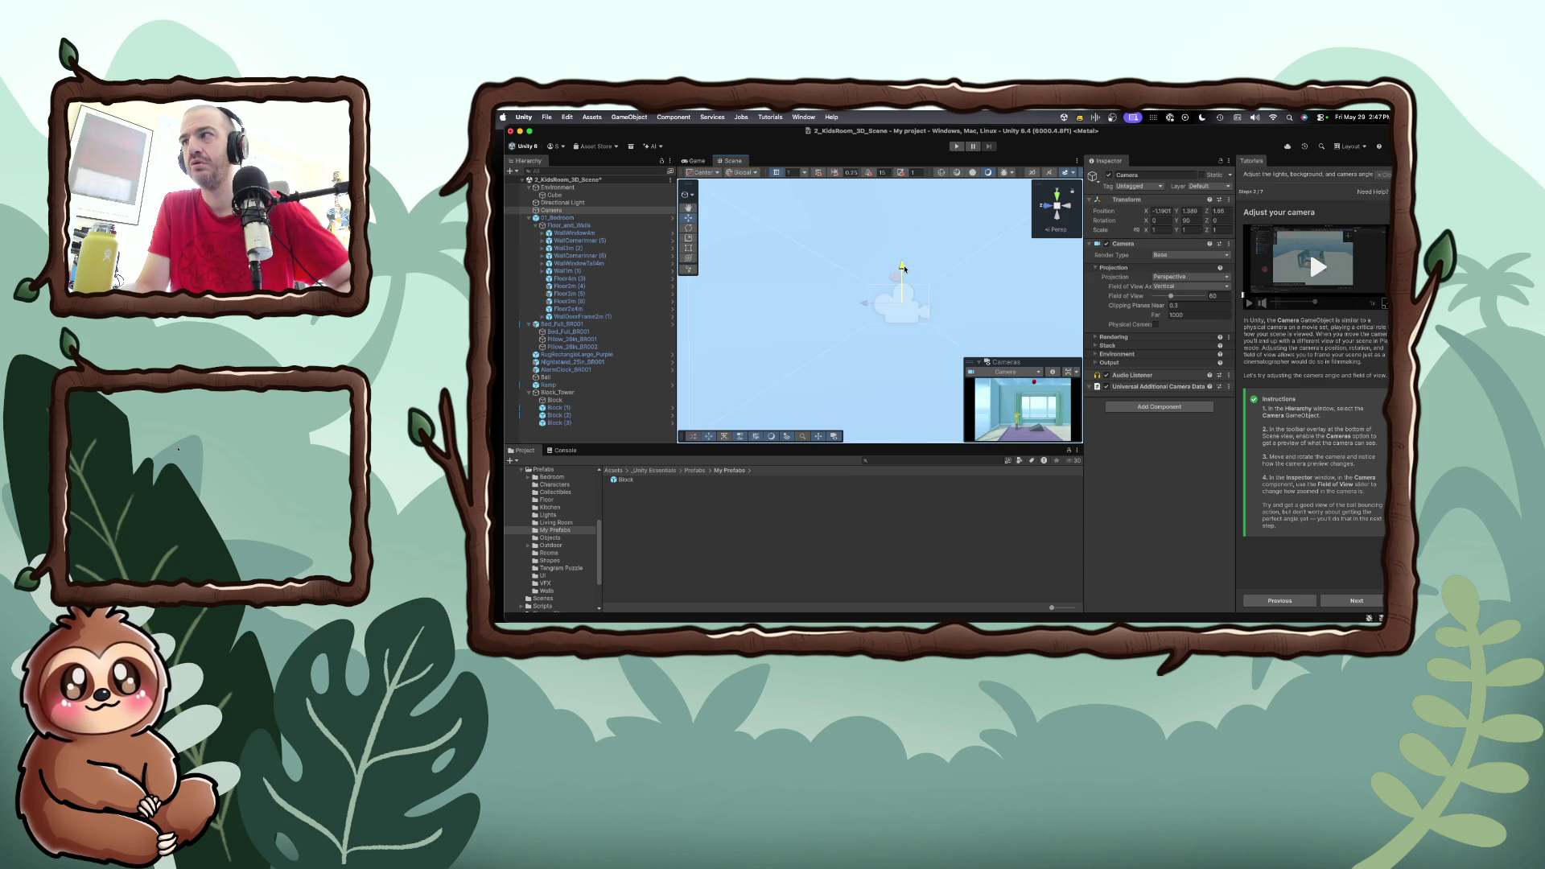
# Widen the Camera's field of view to 79 and move it slightly forward along its depth axis
pyautogui.moveTo(903, 267); pyautogui.dragTo(903, 268)
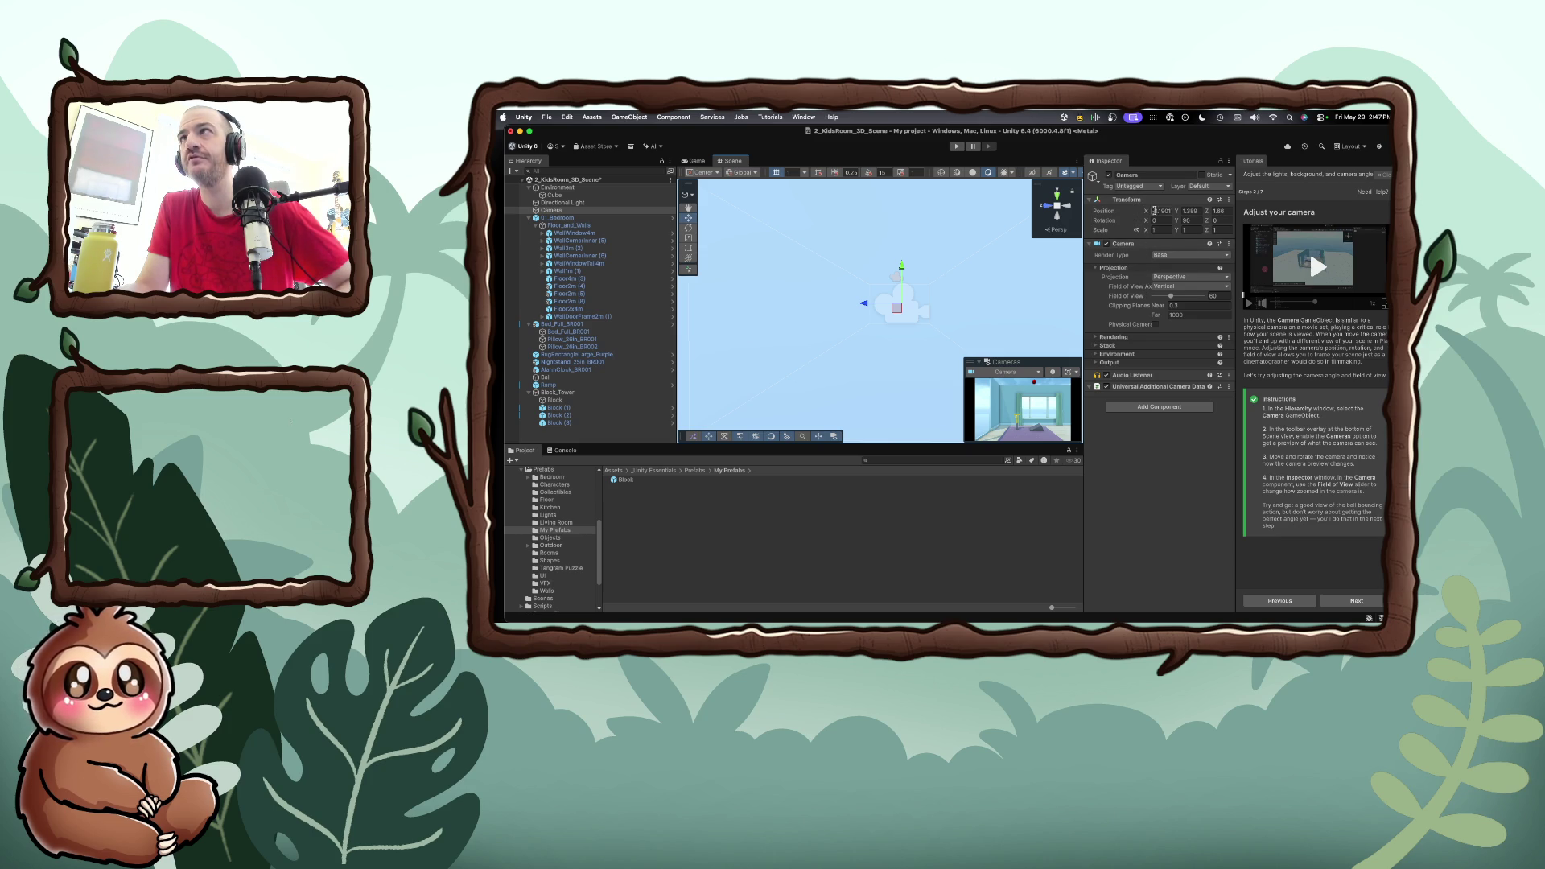
pyautogui.moveTo(1171, 296)
pyautogui.mouseDown()
pyautogui.moveTo(1229, 300)
pyautogui.moveTo(1167, 299)
pyautogui.mouseUp()
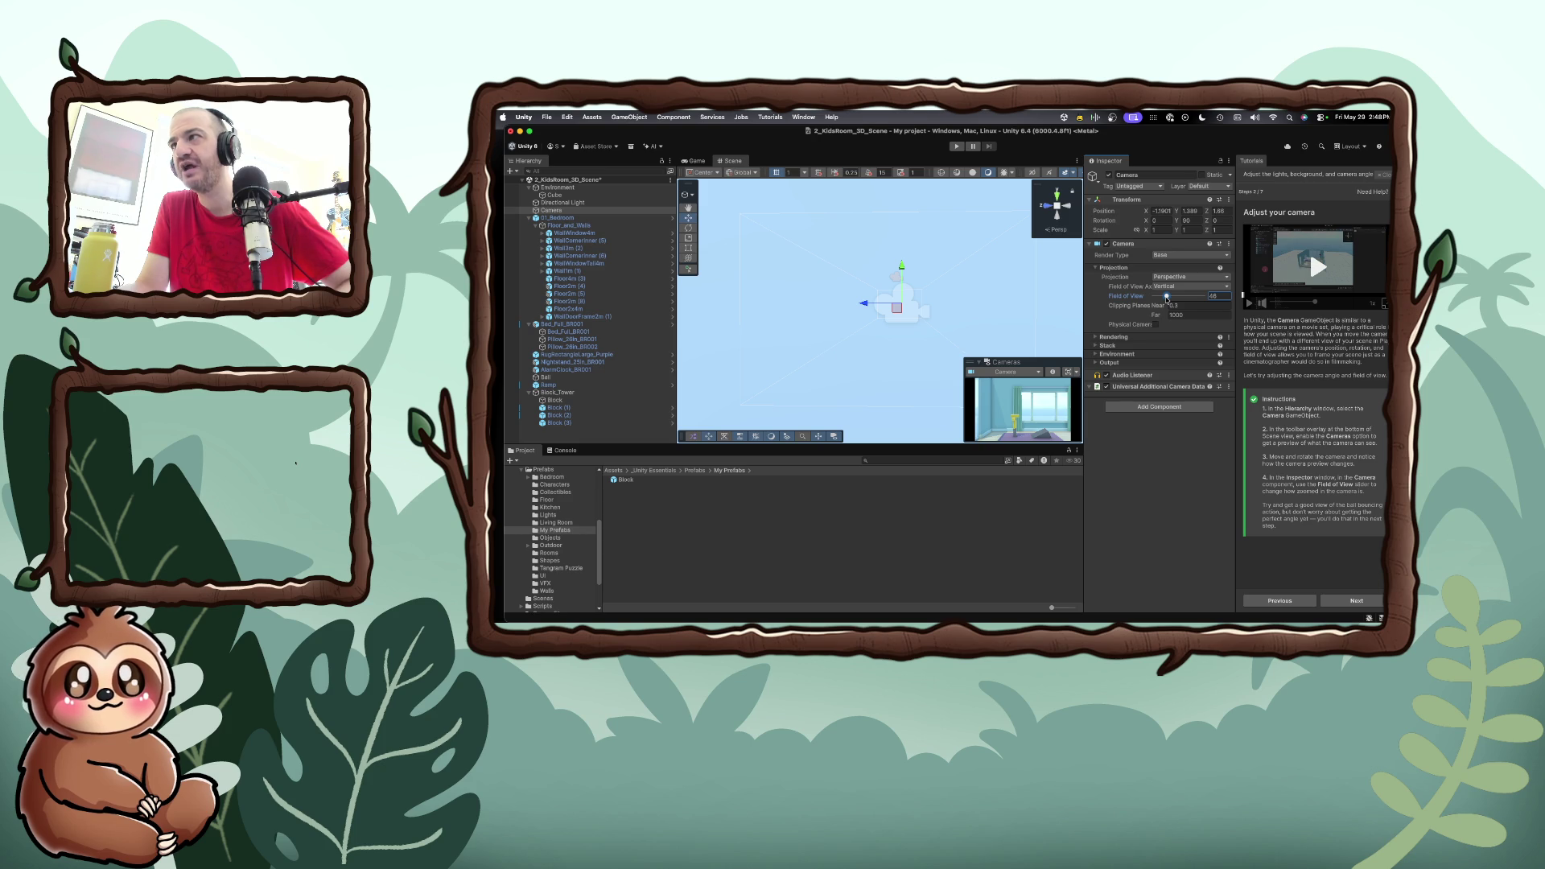
pyautogui.moveTo(863, 304); pyautogui.dragTo(922, 310)
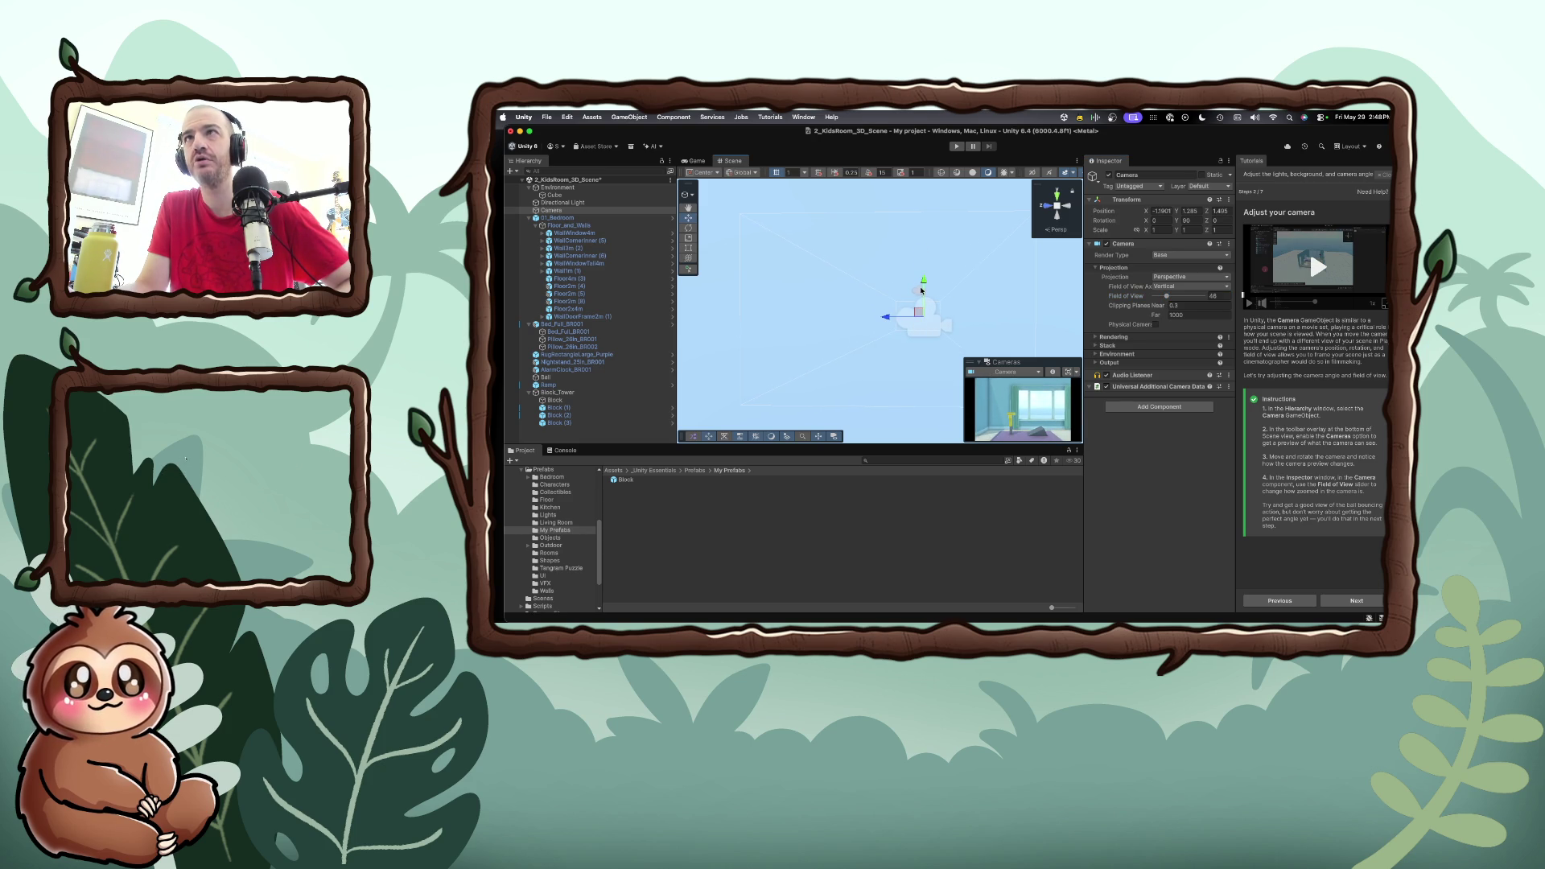
pyautogui.click(922, 313)
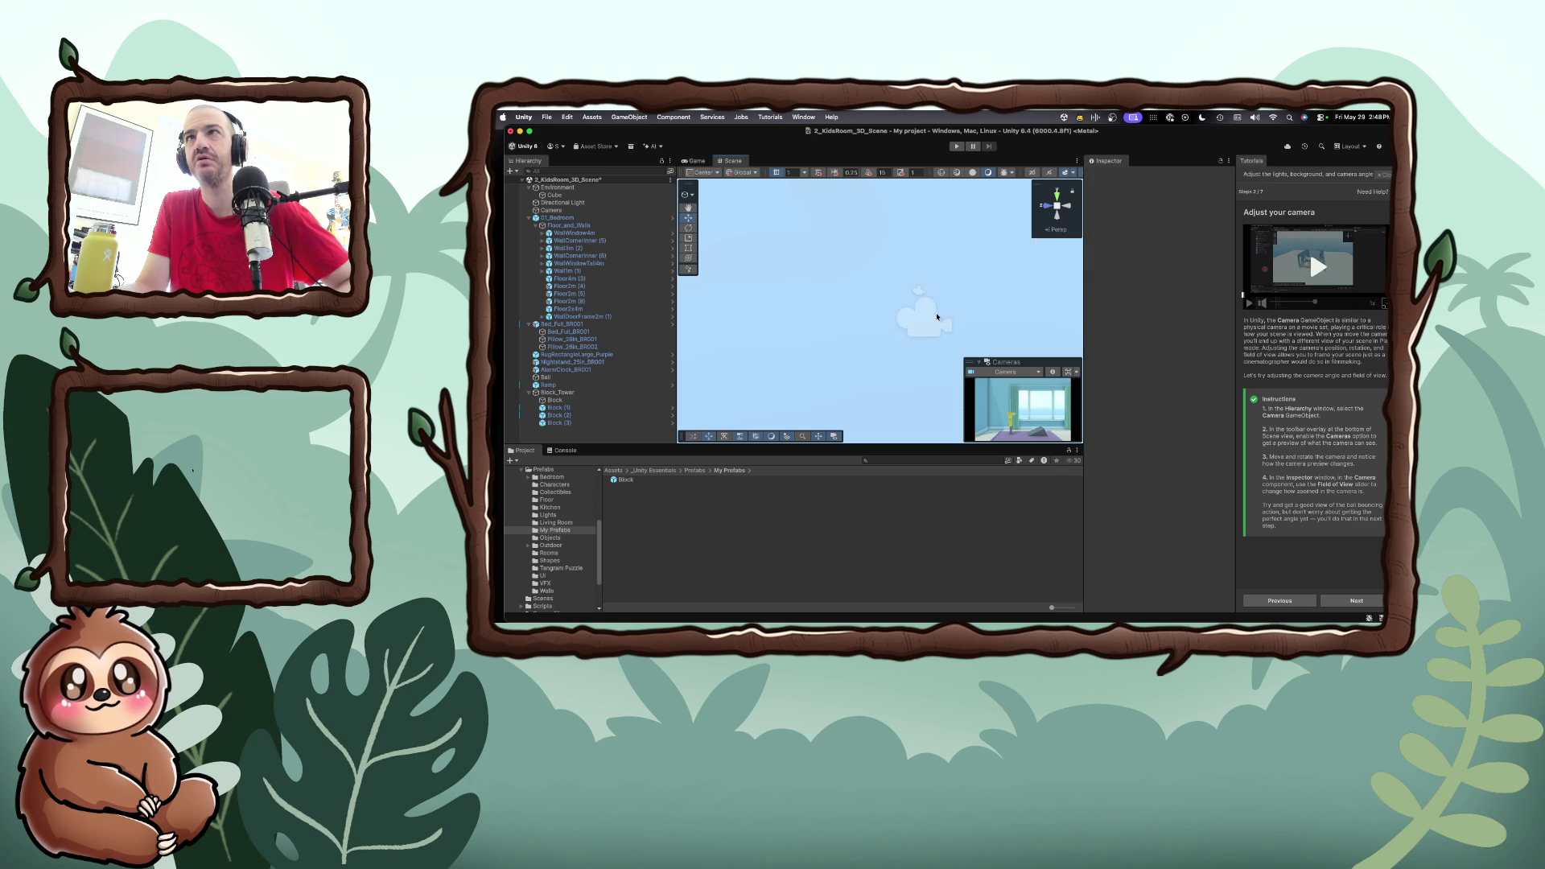
pyautogui.click(921, 317)
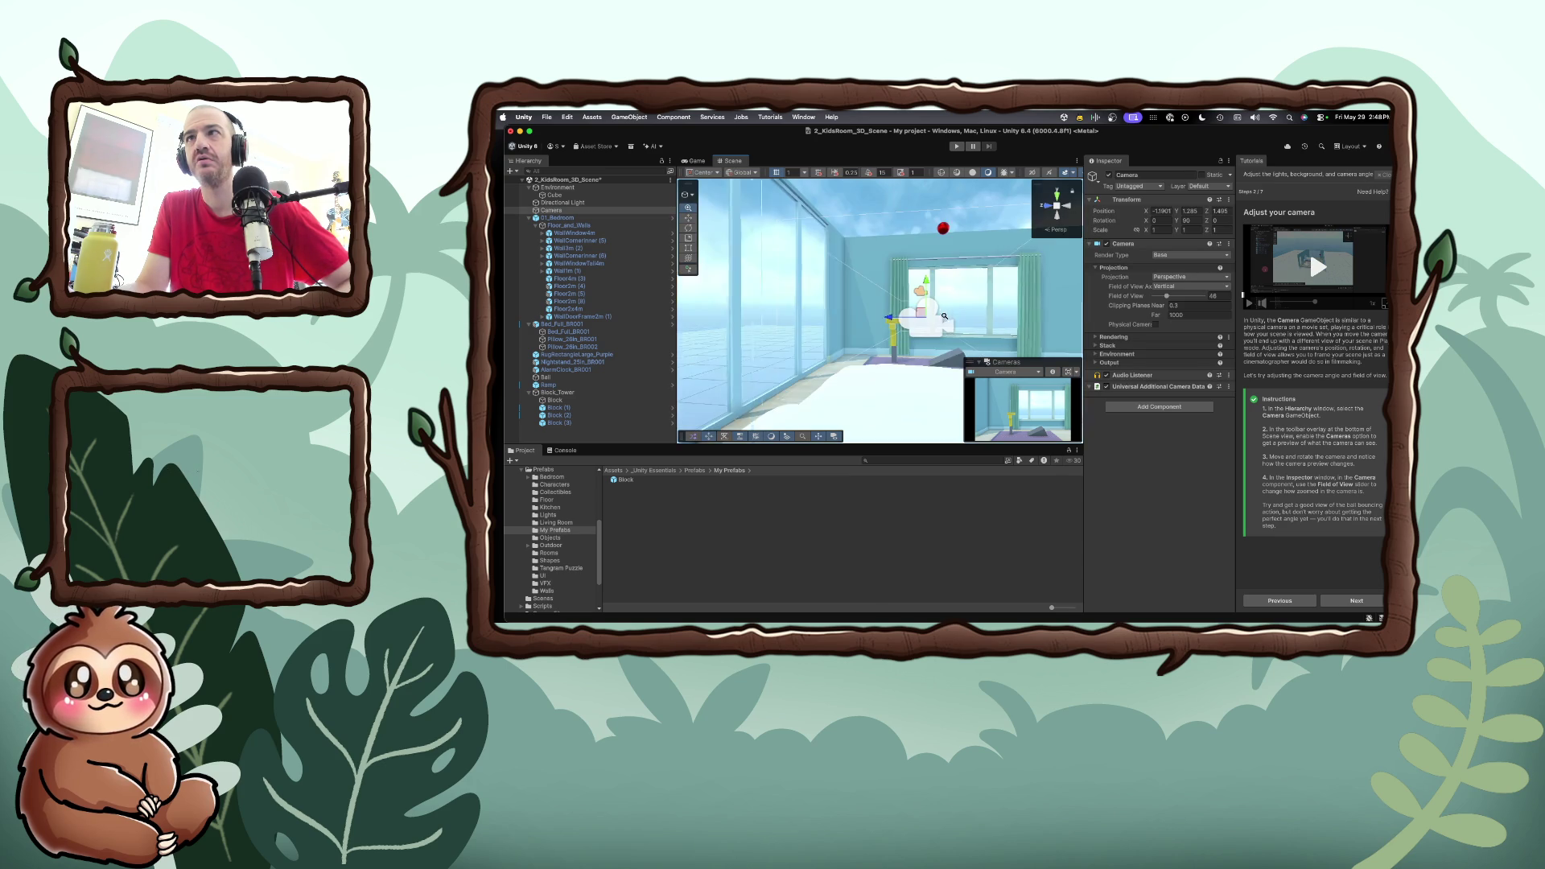
# Nudge the Camera slightly lower and forward along Z, then play the scene to preview its view
pyautogui.scroll(5, 920, 315)
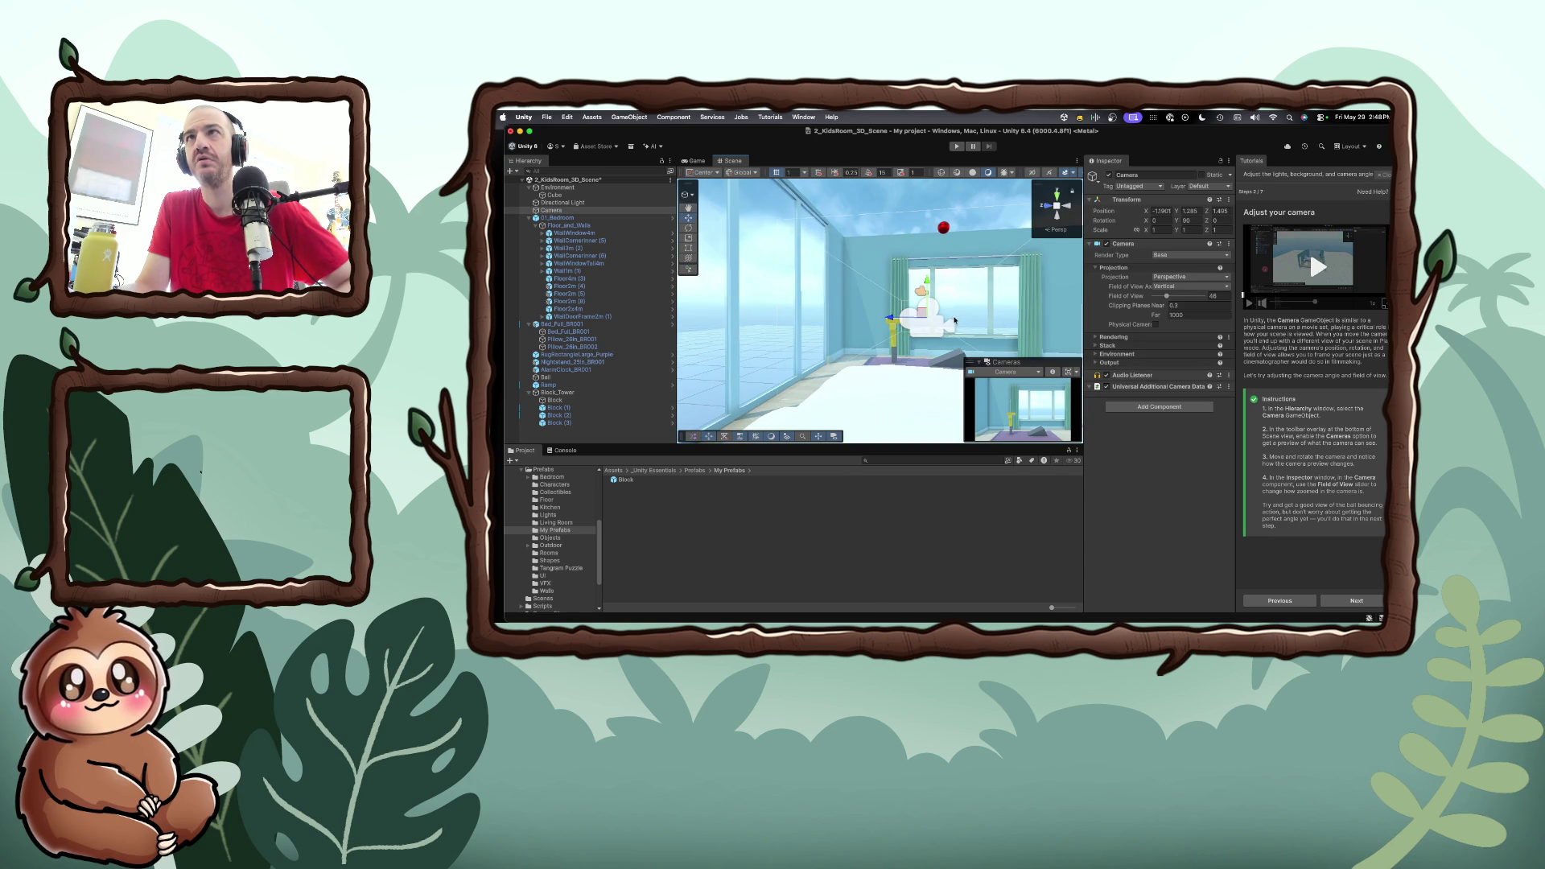
pyautogui.moveTo(929, 282); pyautogui.dragTo(928, 288)
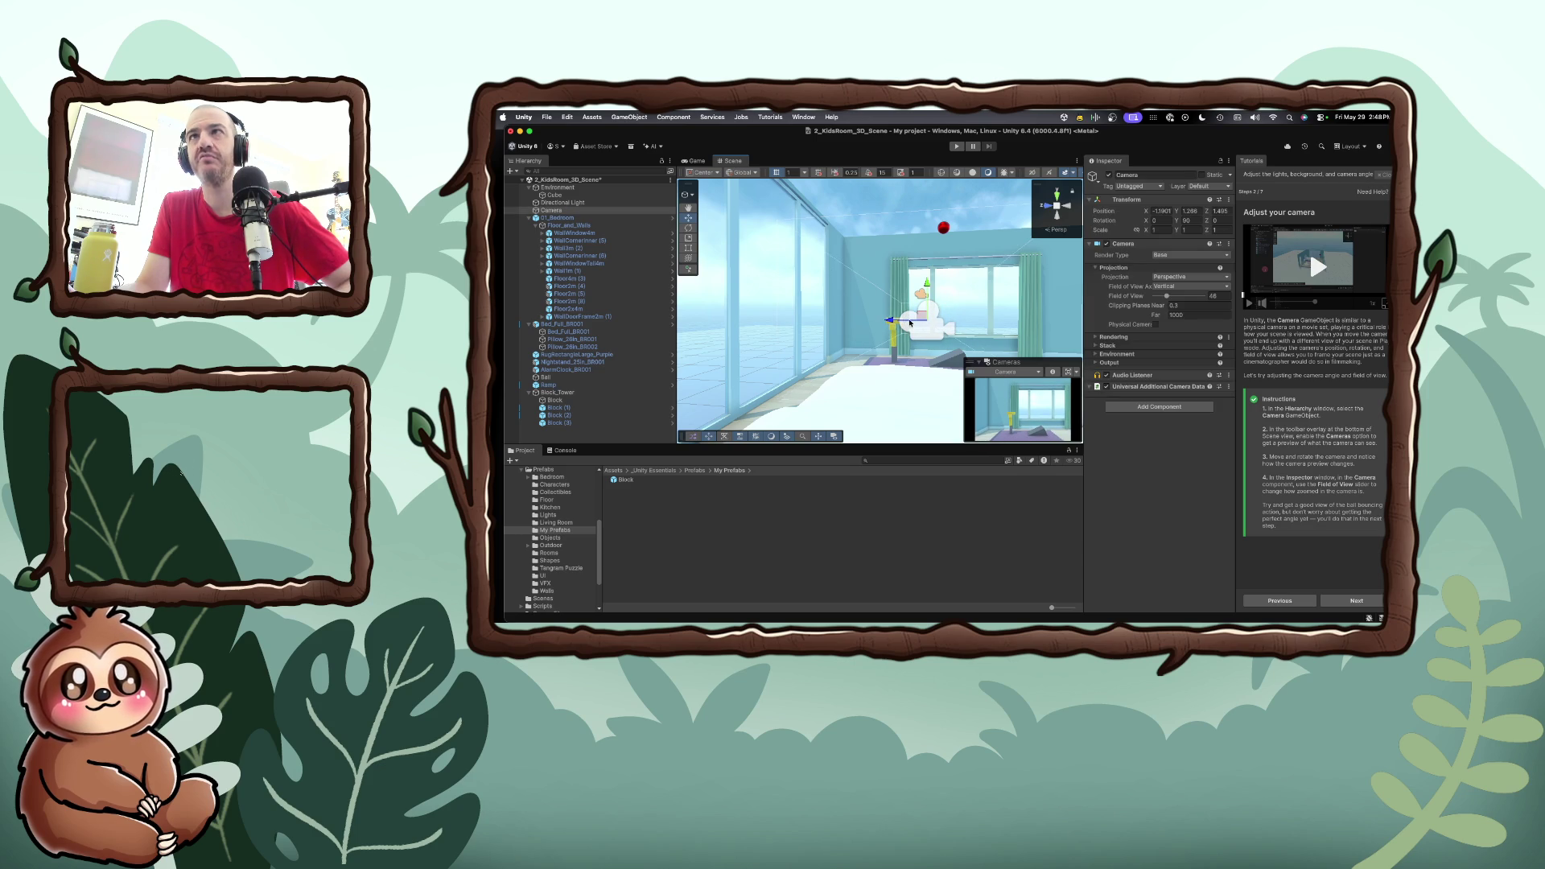
pyautogui.moveTo(897, 321); pyautogui.dragTo(963, 327)
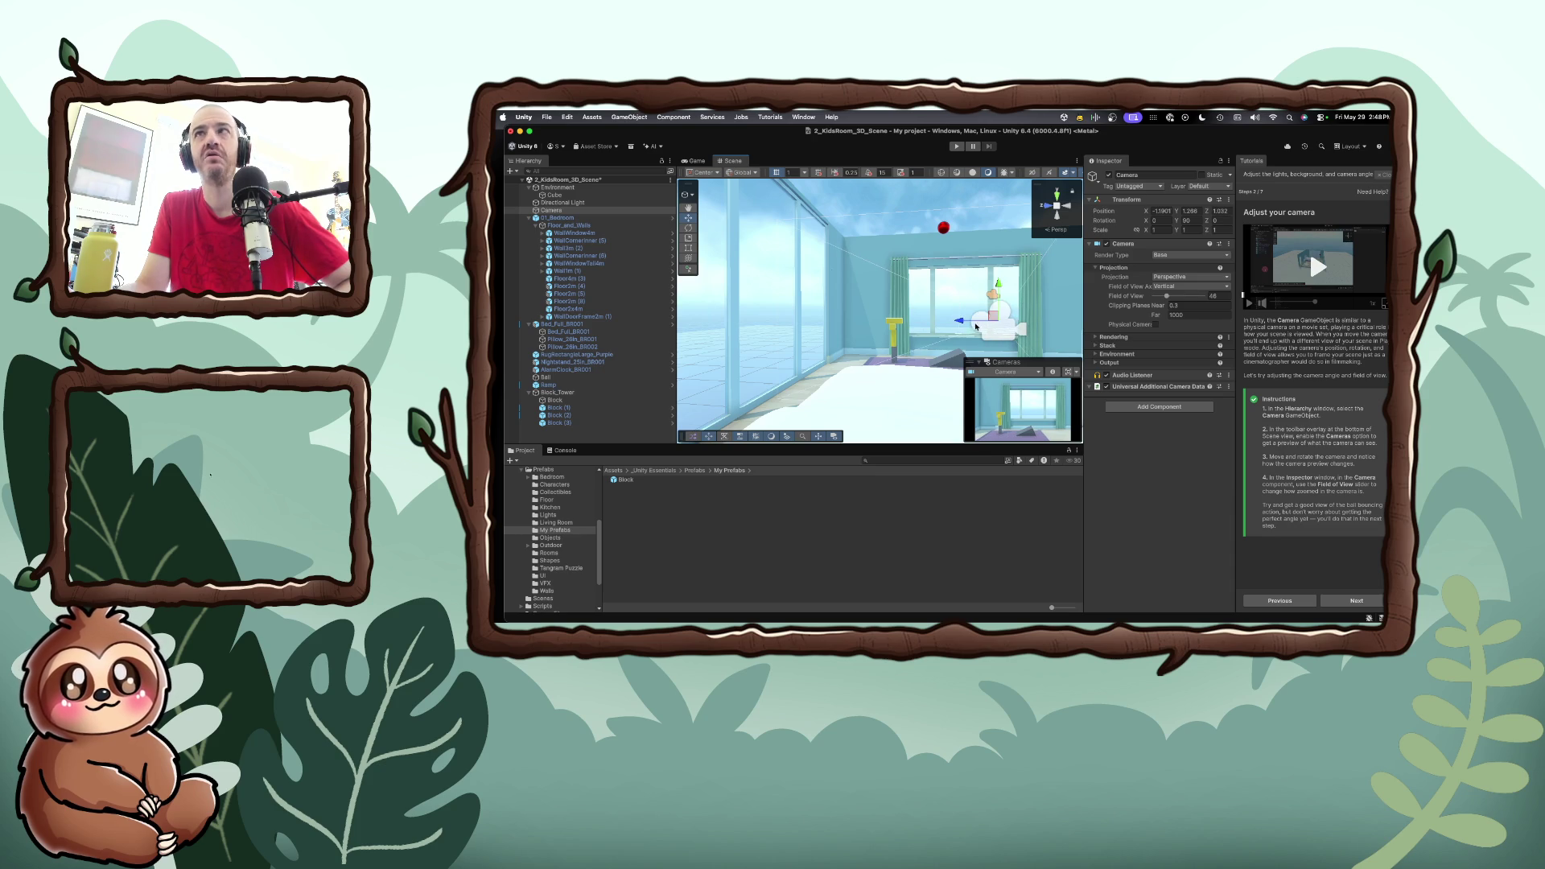
pyautogui.click(986, 297)
pyautogui.click(992, 320)
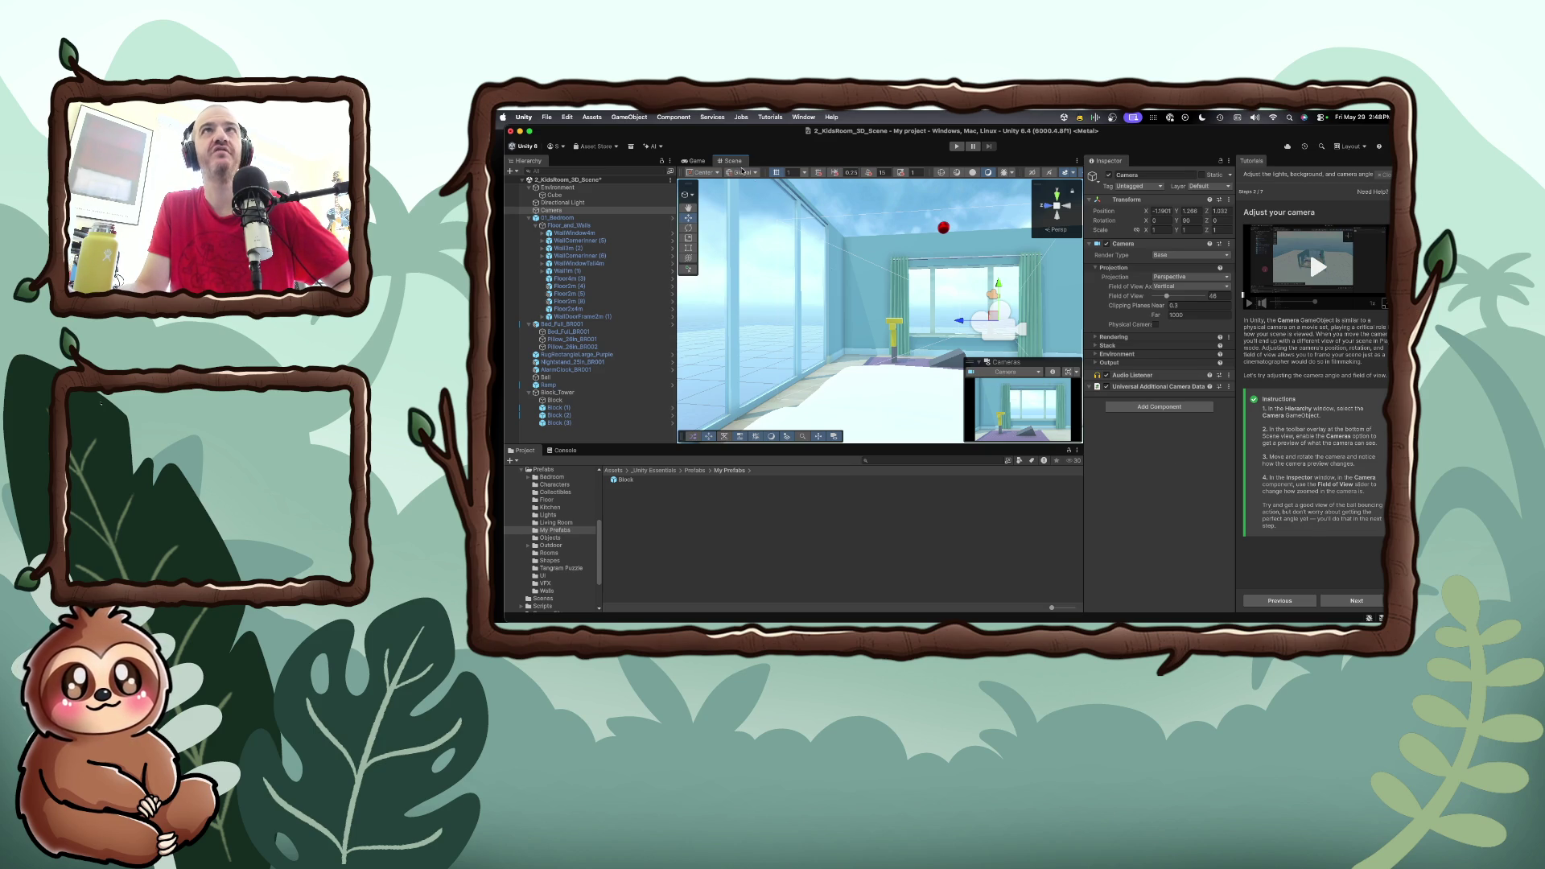
pyautogui.click(956, 145)
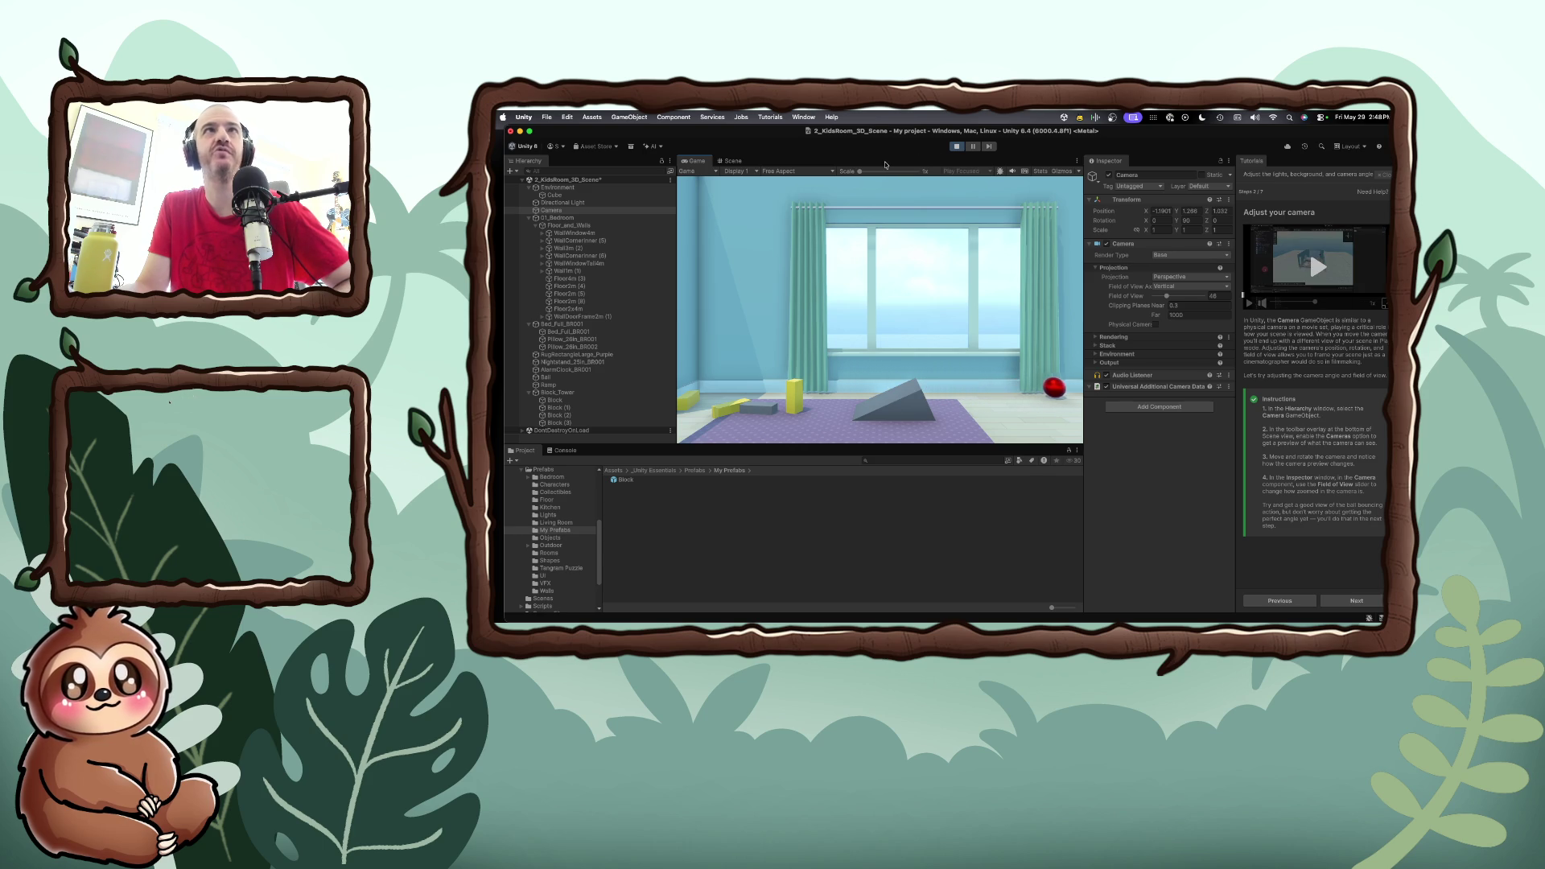
# Exit Play mode and briefly open and close the GameObject menu
pyautogui.click(956, 146)
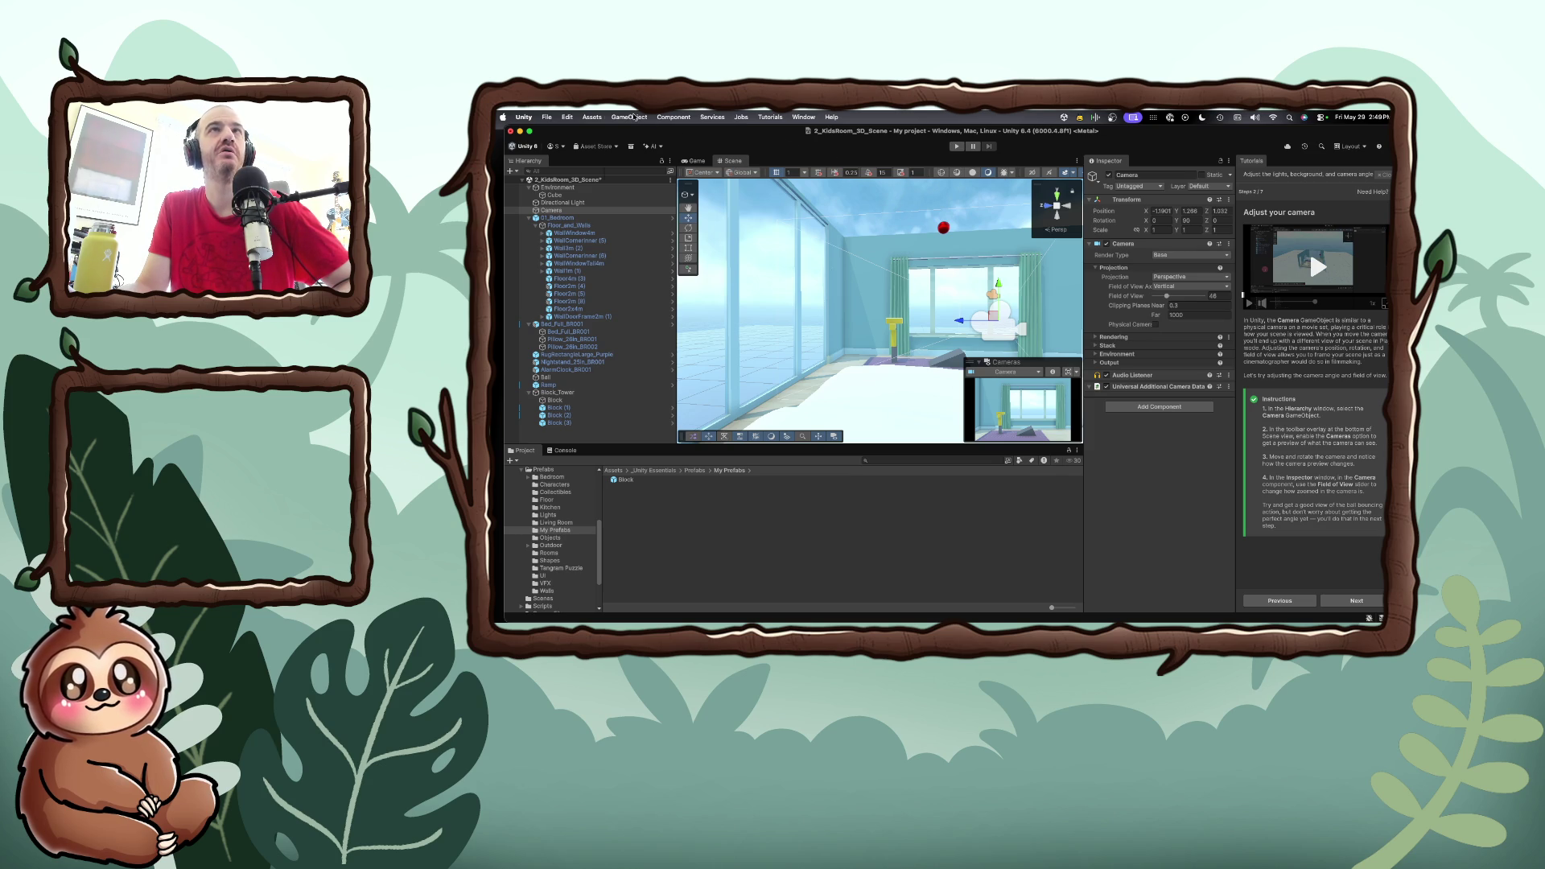
pyautogui.click(634, 117)
pyautogui.click(634, 118)
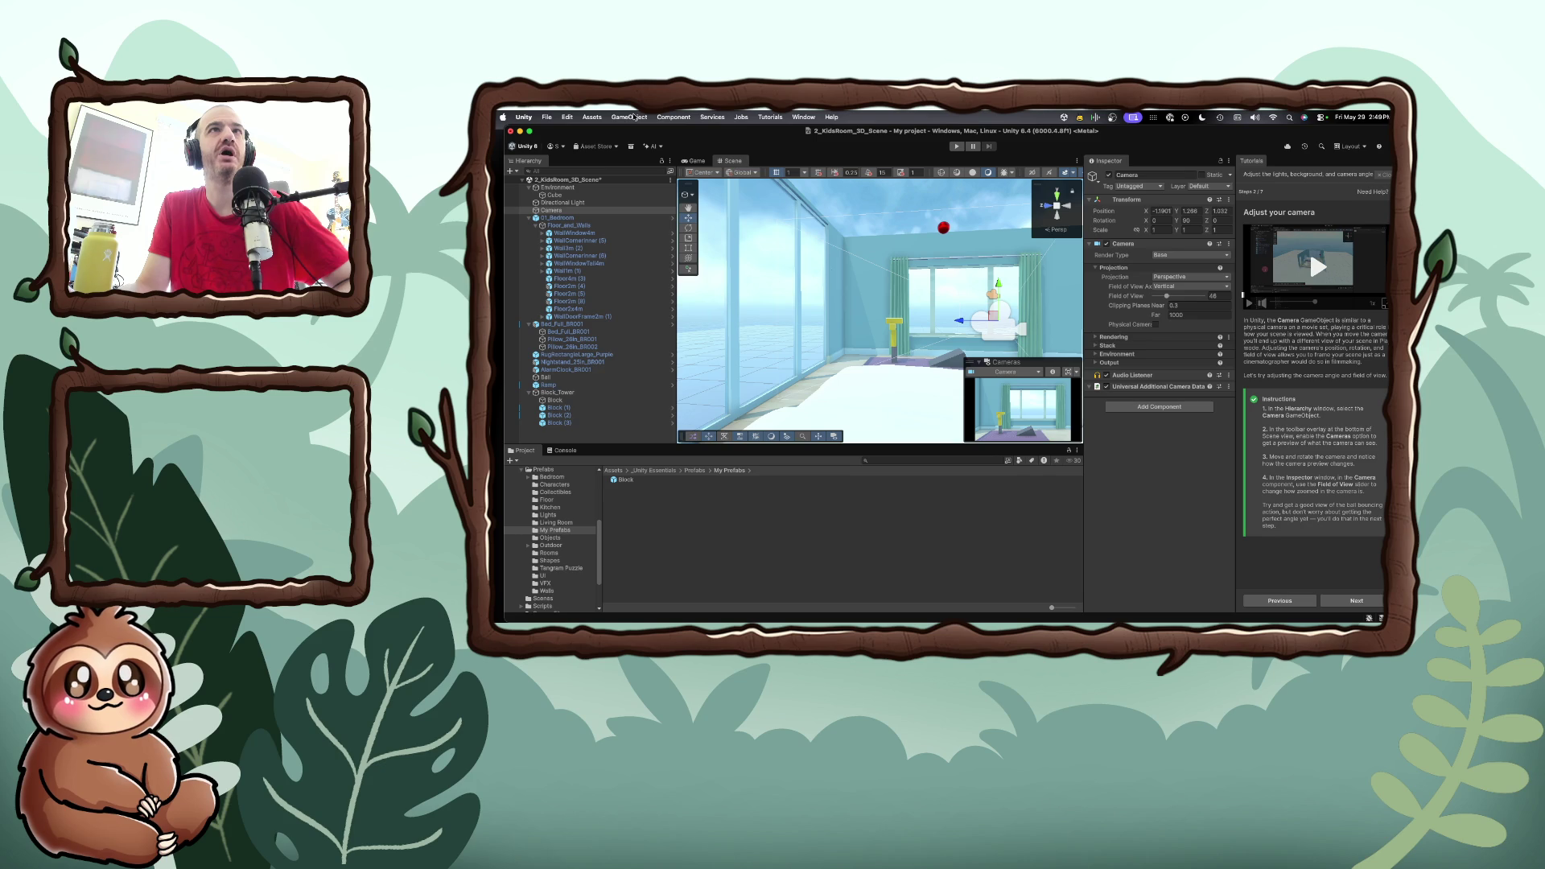
# Select the yellow Block (3) and browse the GameObject and Component menus without running anything
pyautogui.click(893, 340)
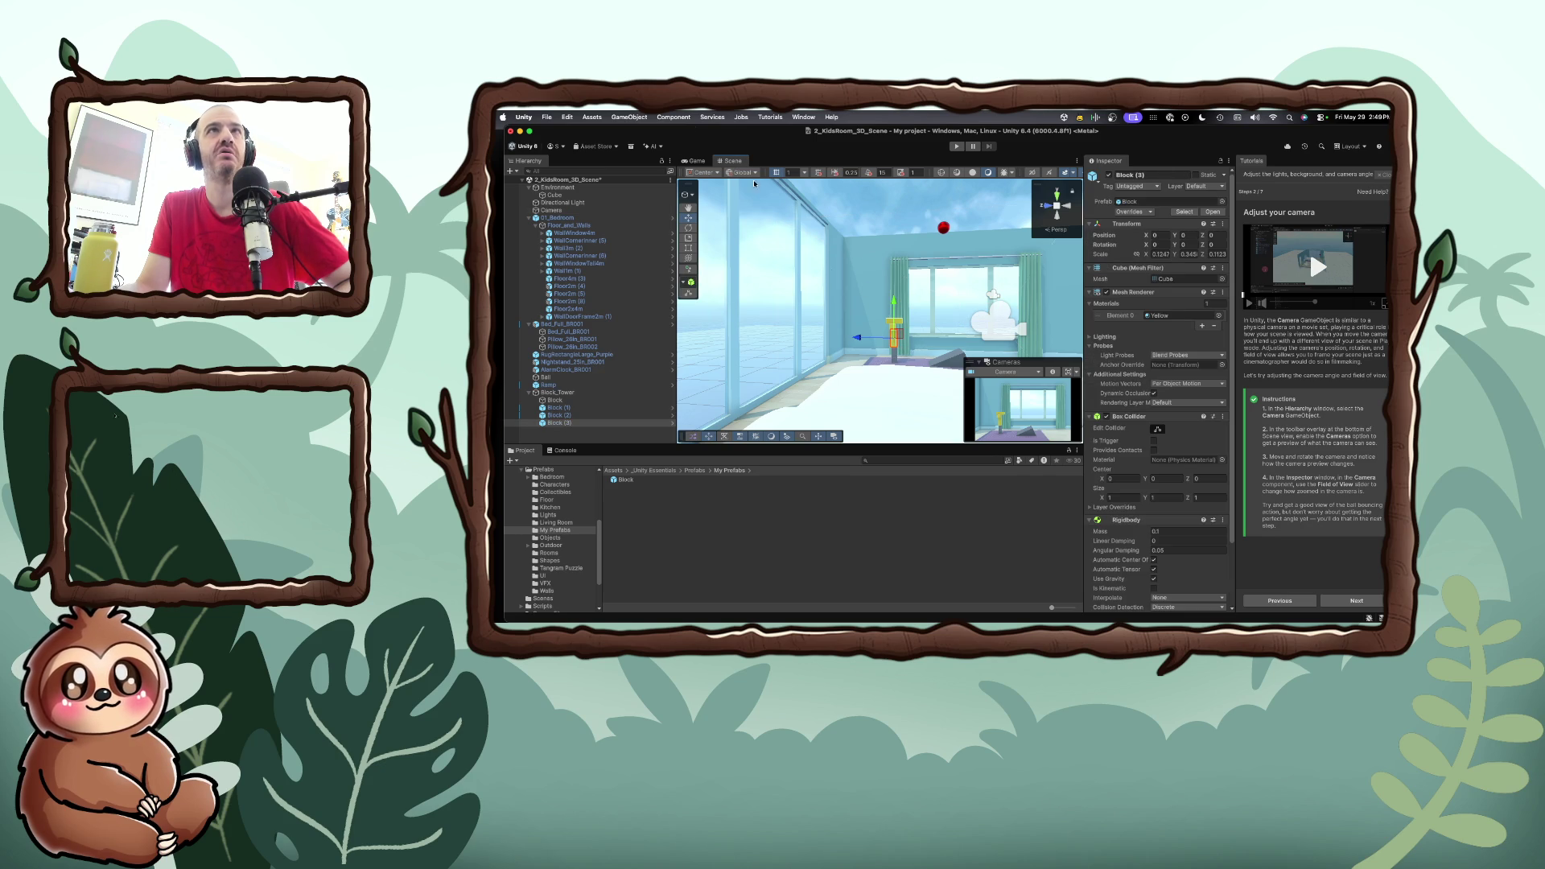
pyautogui.click(672, 117)
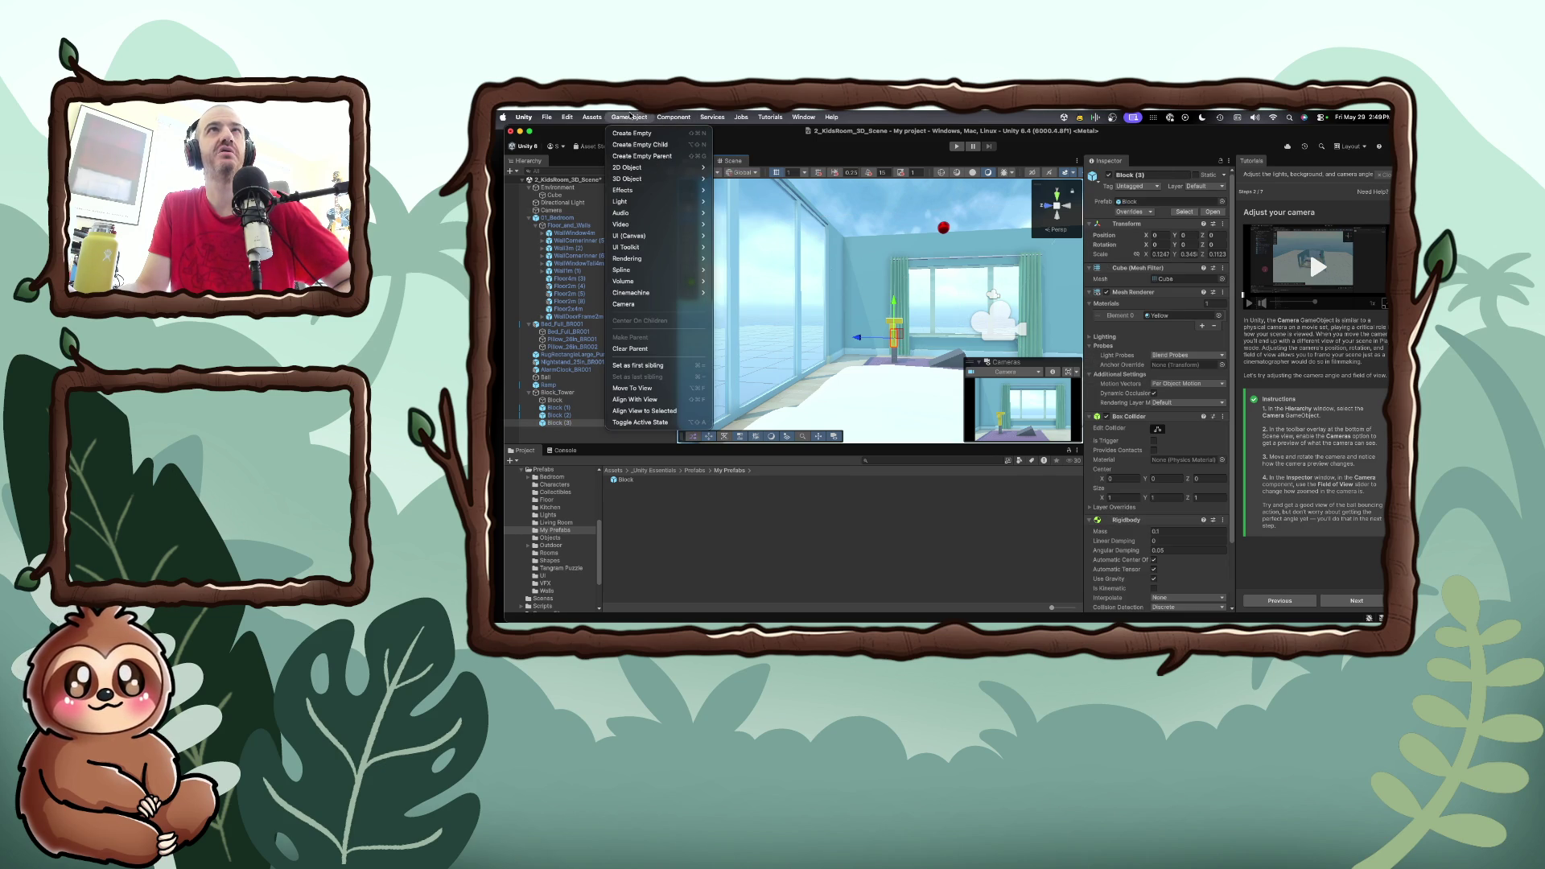
pyautogui.moveTo(569, 116)
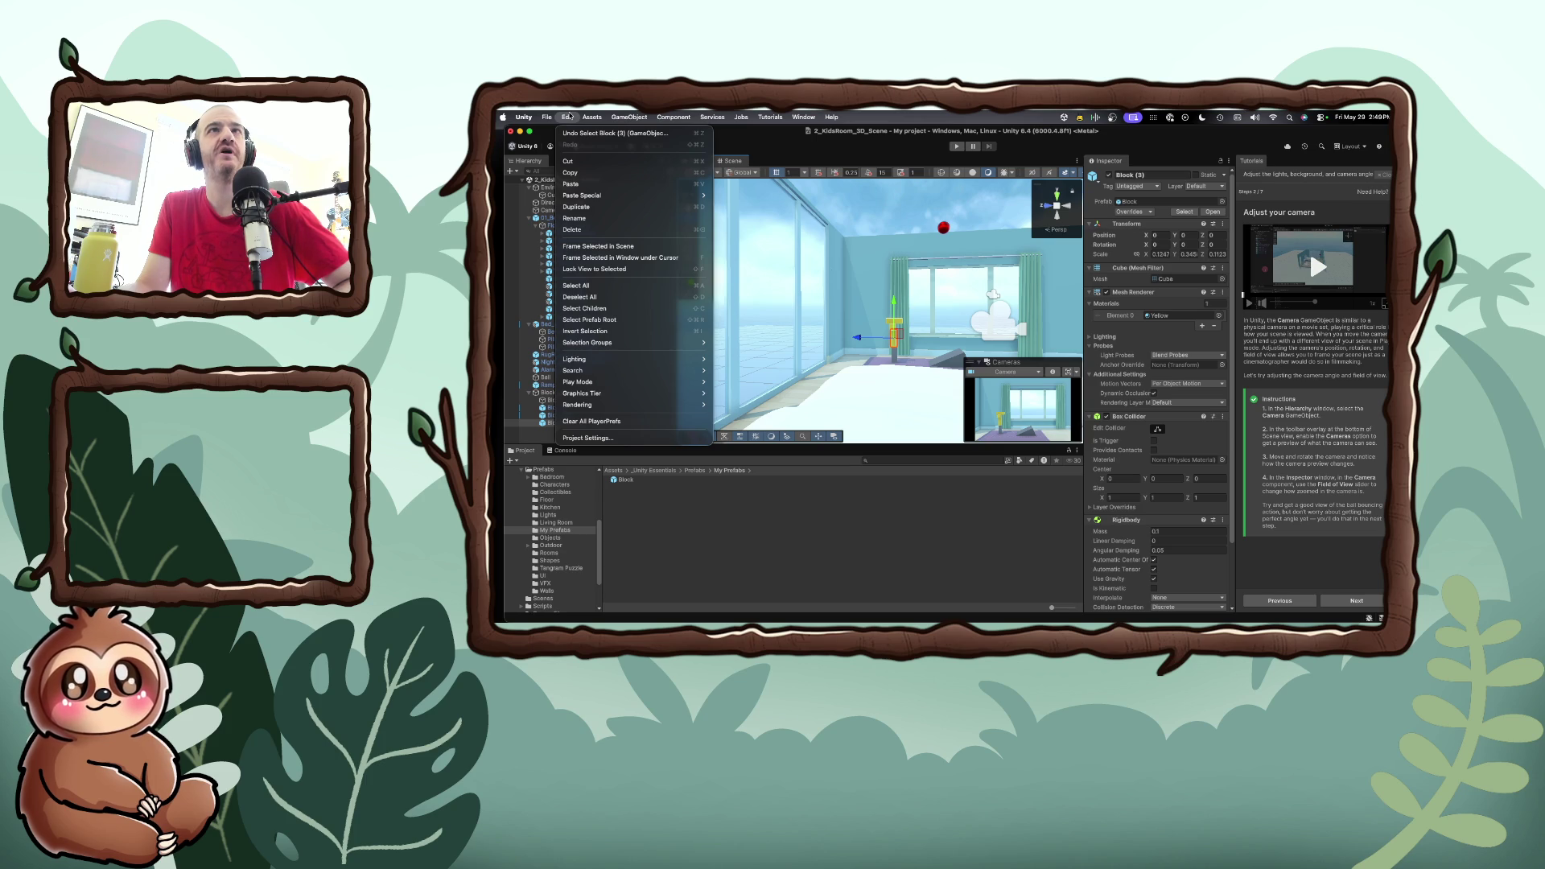
pyautogui.moveTo(658, 116)
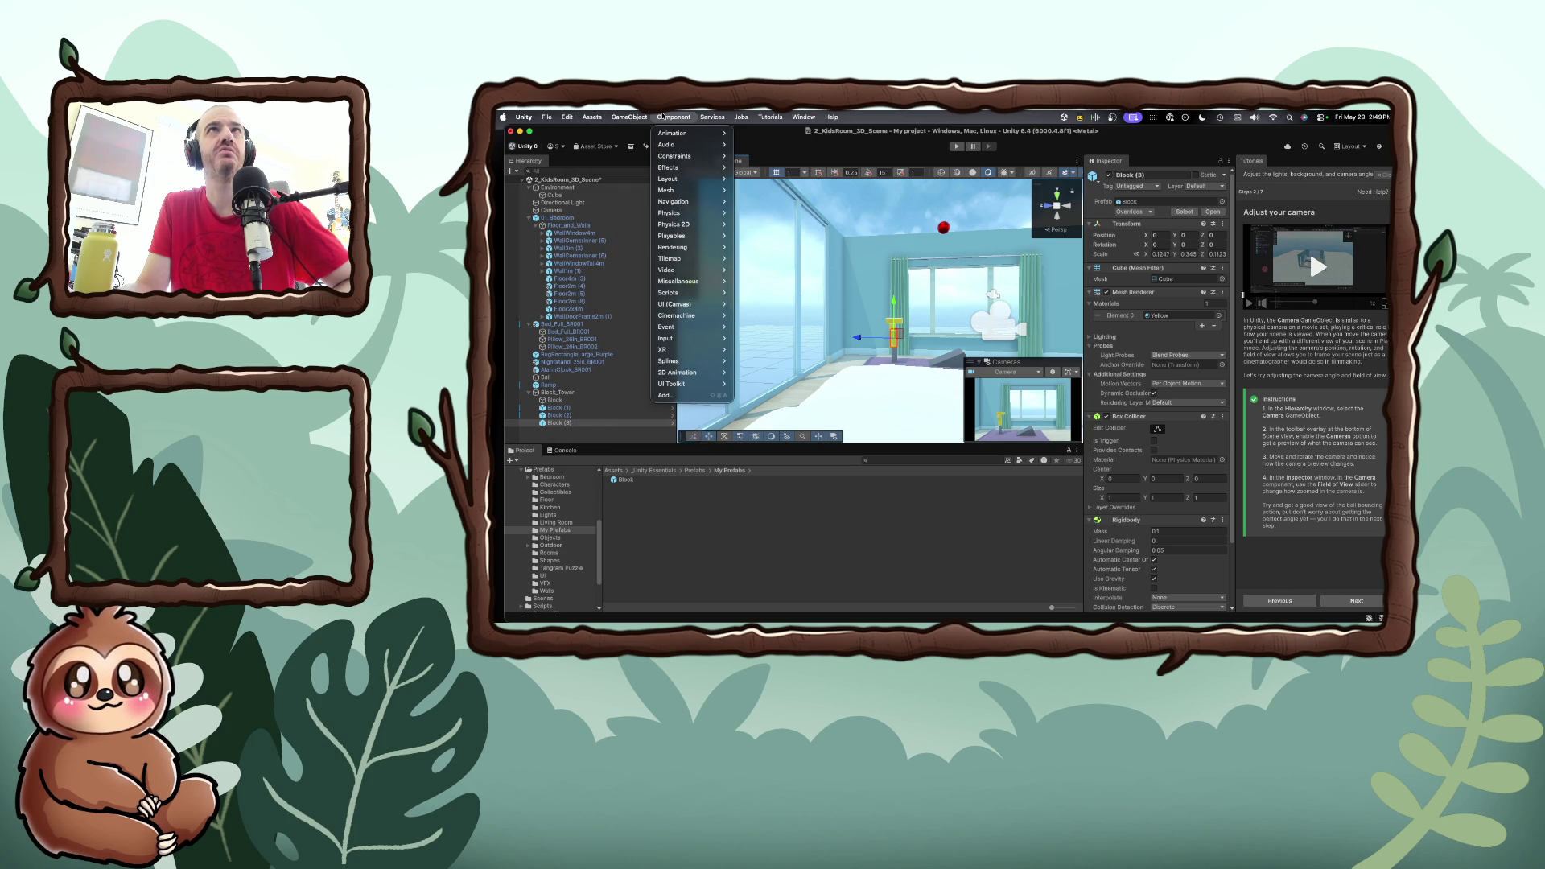
pyautogui.click(661, 117)
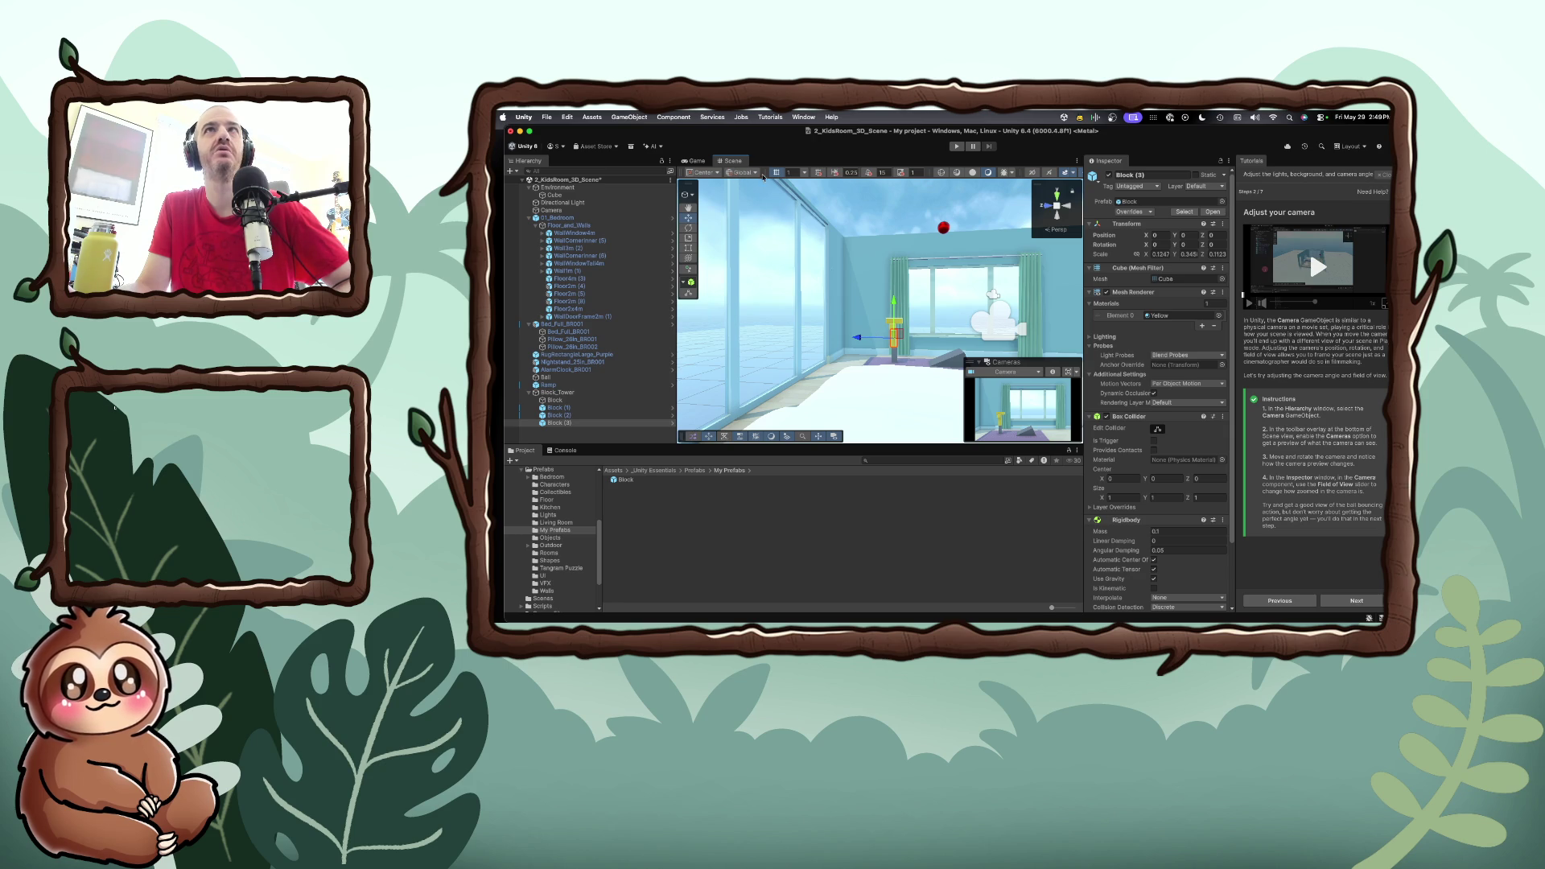
# Switch handle rotation from Local to Global, check the Cameras overlay list, and orbit the room
pyautogui.click(733, 169)
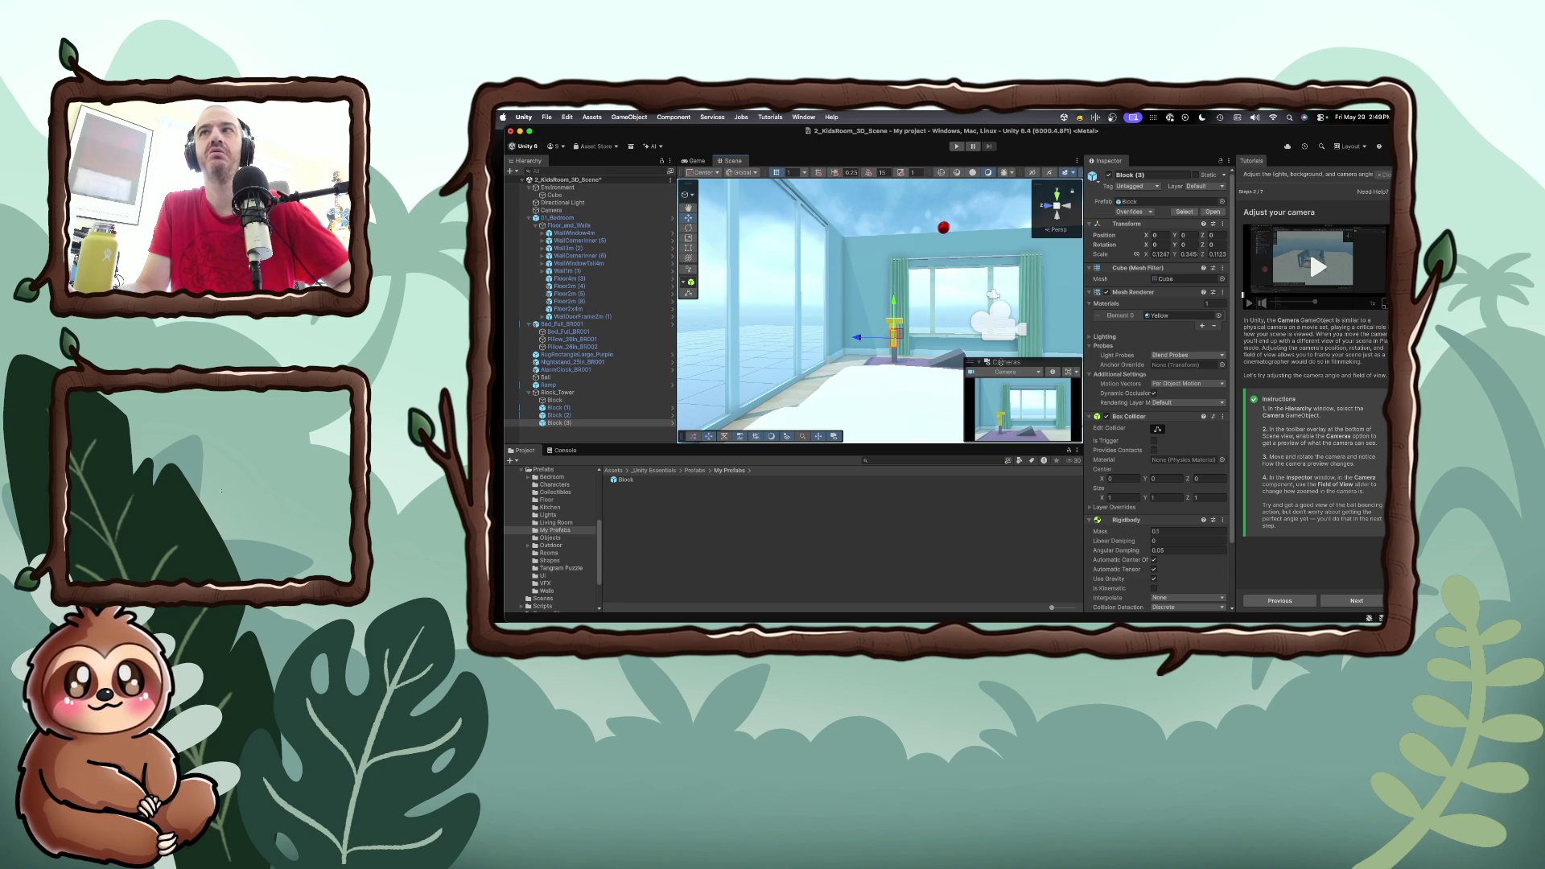
pyautogui.click(1036, 374)
pyautogui.click(1033, 386)
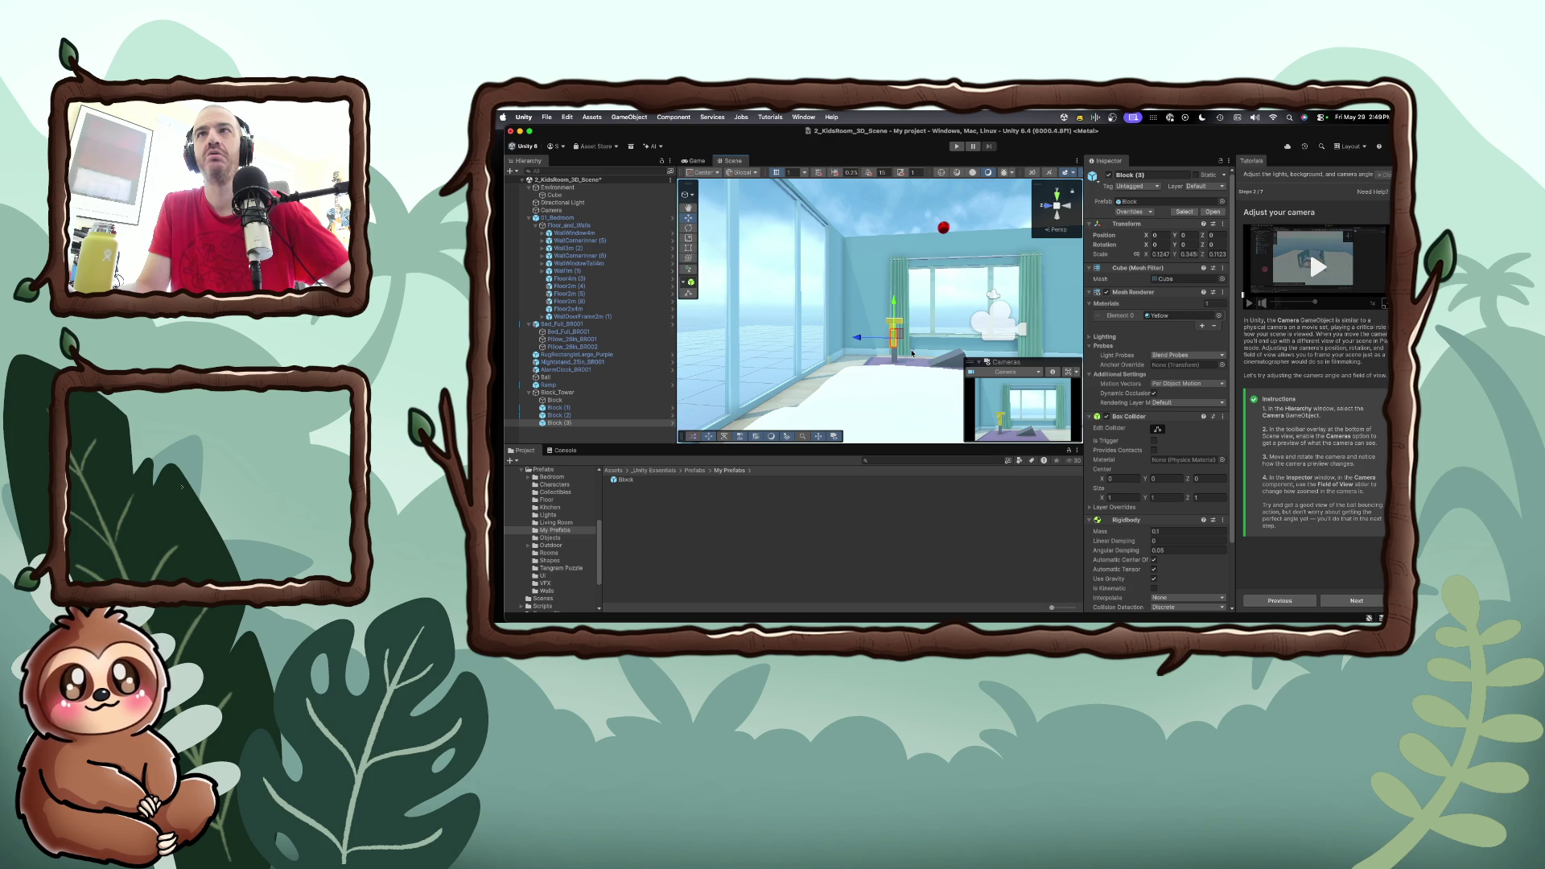
pyautogui.moveTo(912, 351)
pyautogui.mouseDown()
pyautogui.moveTo(850, 370)
pyautogui.moveTo(920, 356)
pyautogui.mouseUp()
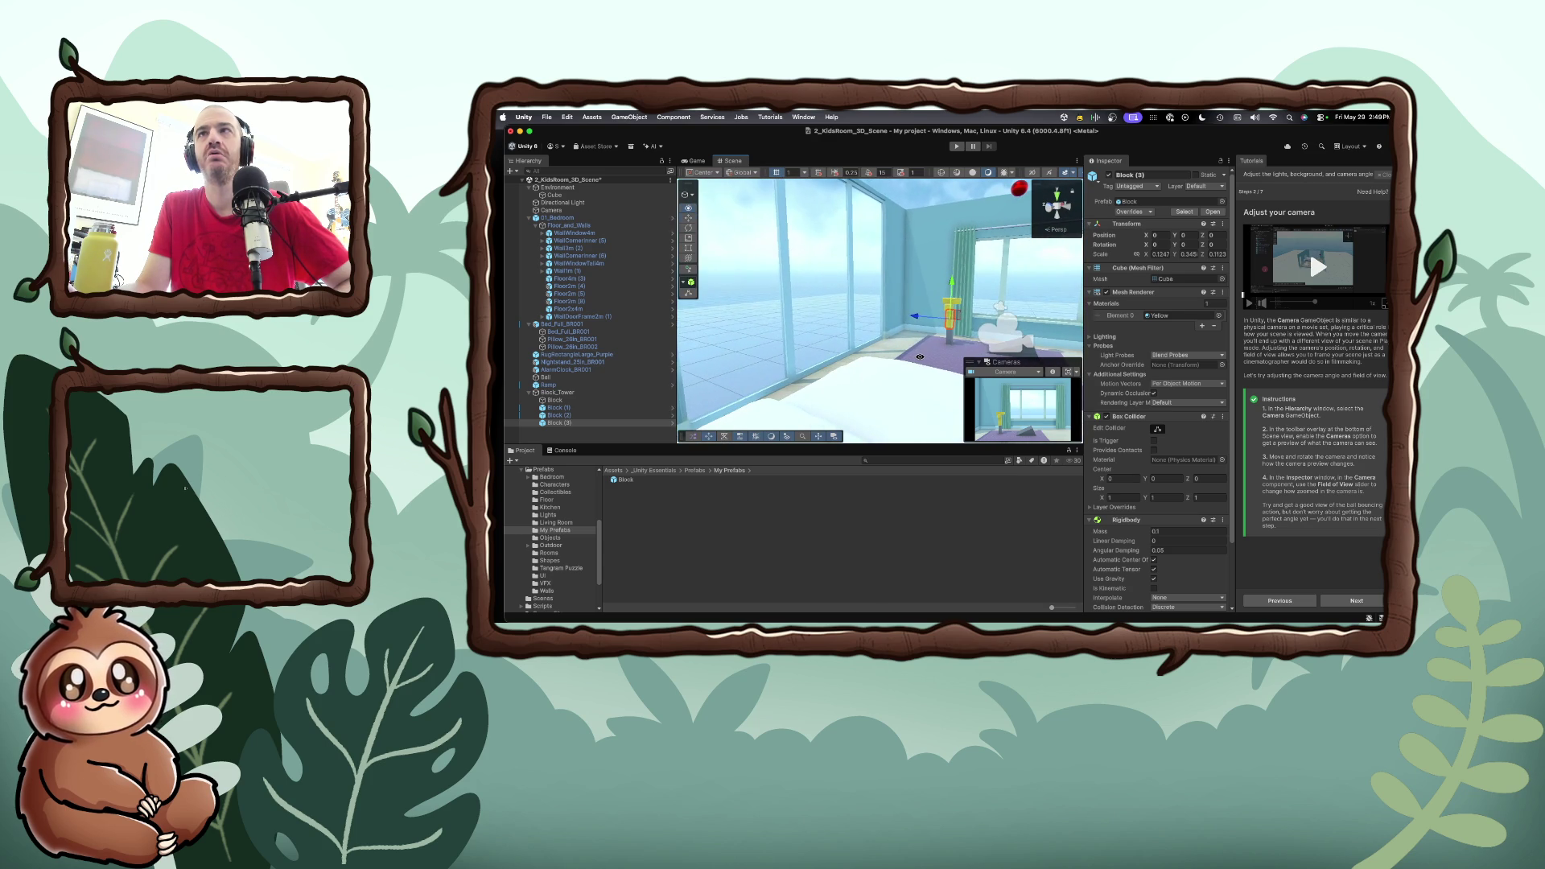
# Select and frame the Camera, then move it along Z and sideways to X -1.486
pyautogui.click(1002, 329)
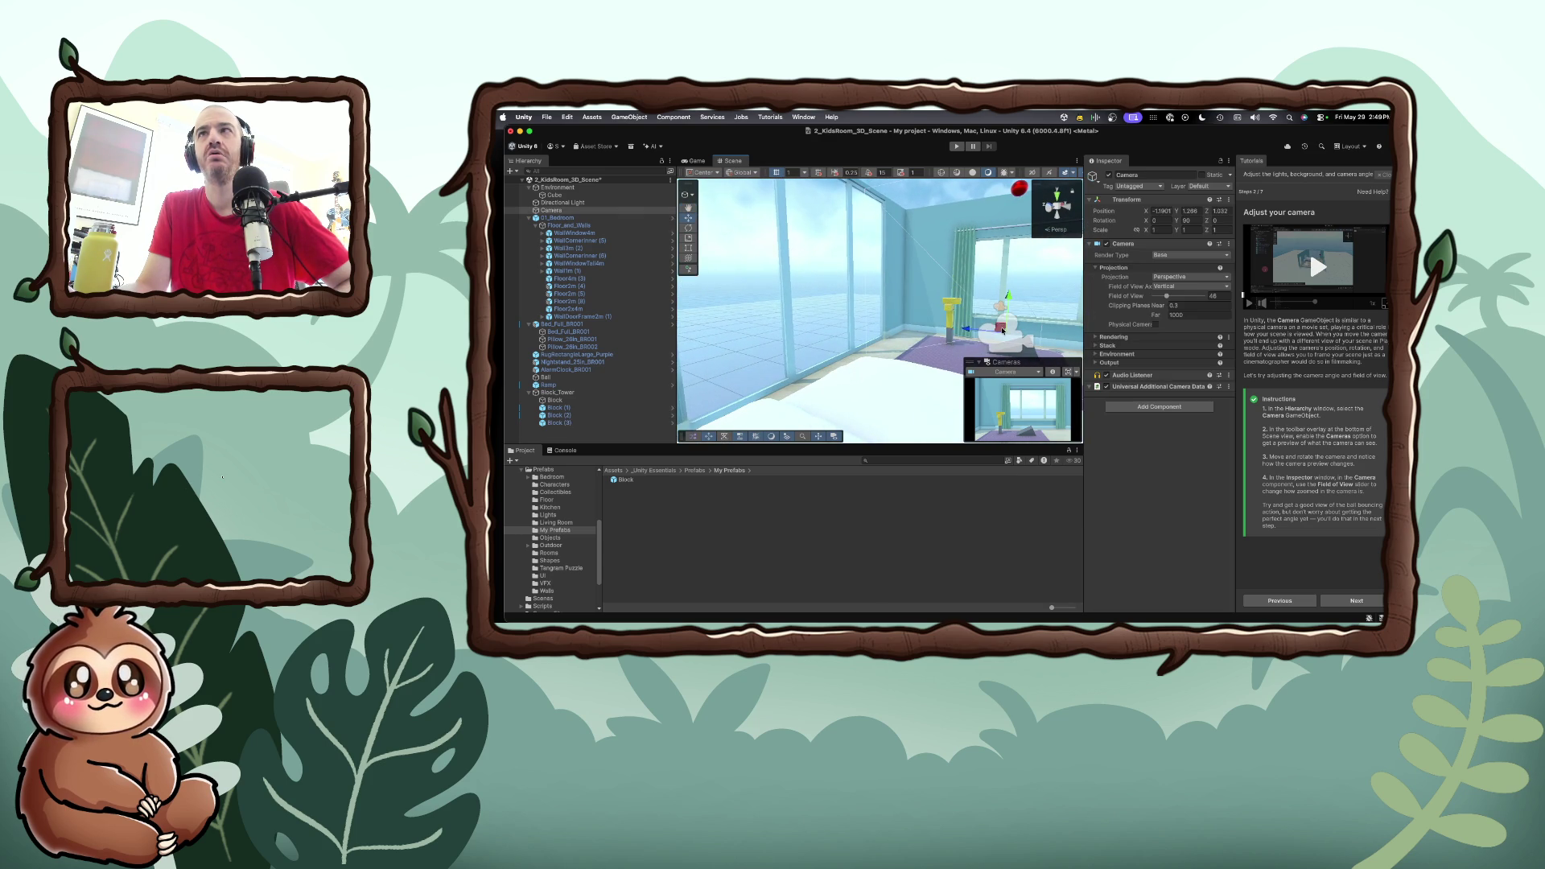
pyautogui.doubleClick(599, 212)
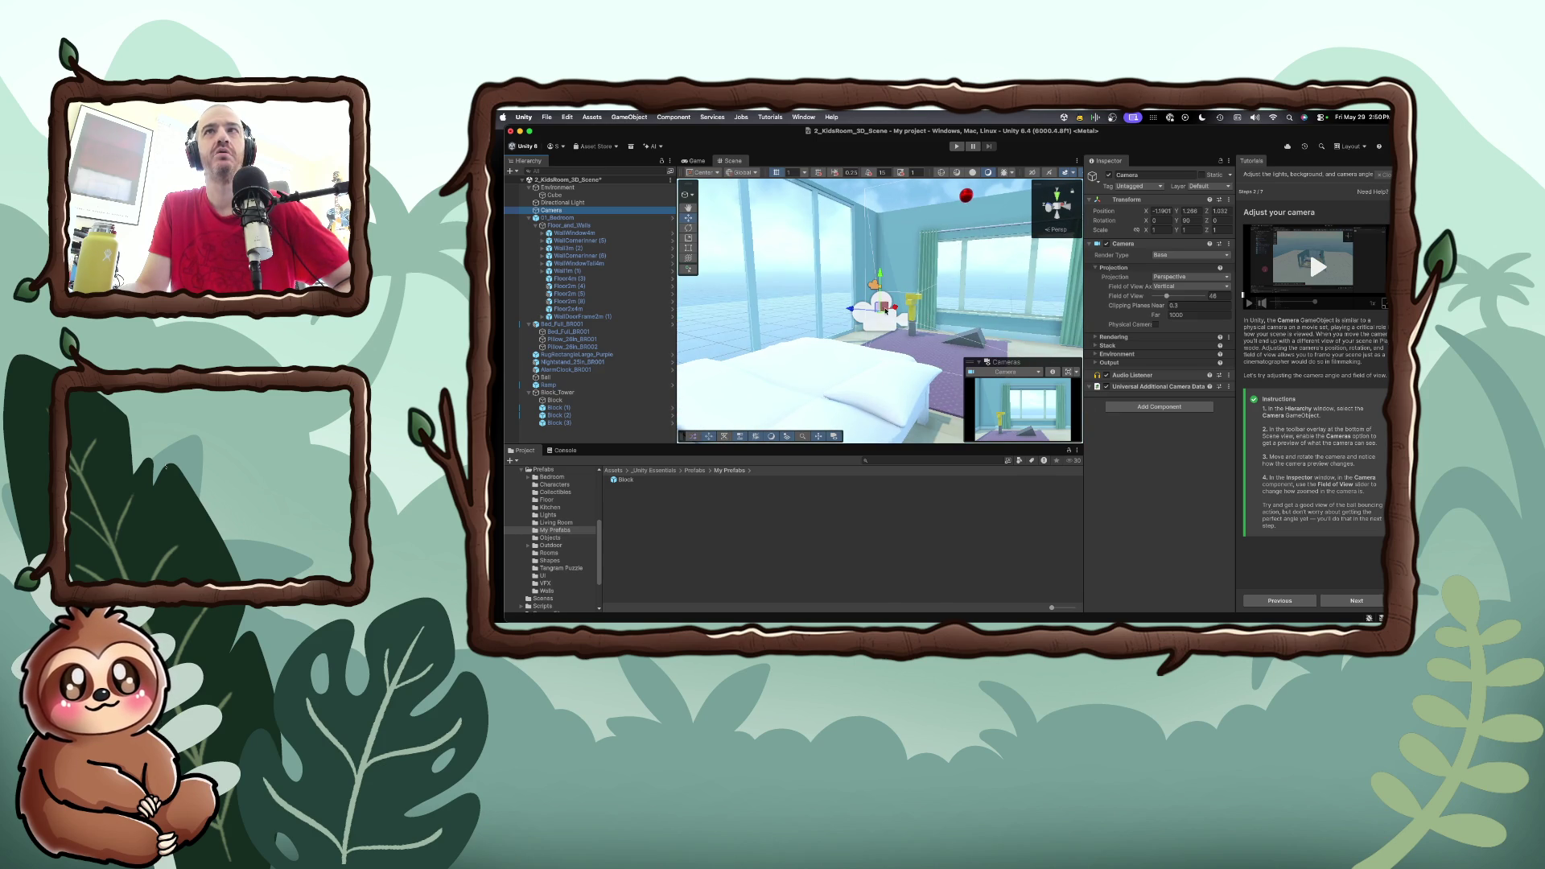
pyautogui.moveTo(862, 311); pyautogui.dragTo(952, 319)
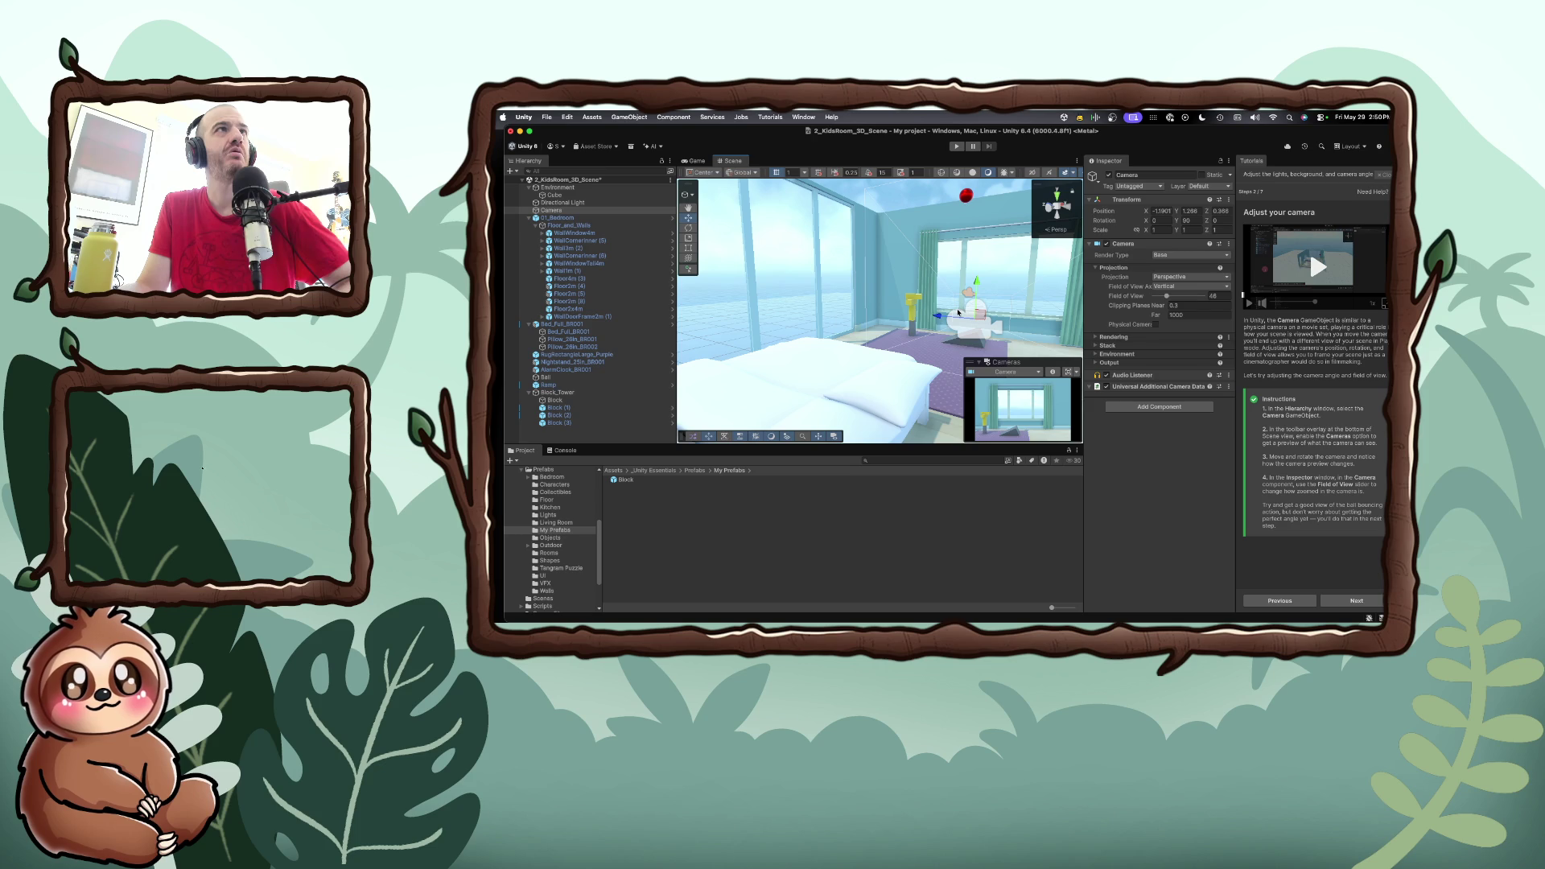
pyautogui.moveTo(958, 312)
pyautogui.mouseDown()
pyautogui.moveTo(713, 304)
pyautogui.moveTo(932, 336)
pyautogui.moveTo(850, 328)
pyautogui.mouseUp()
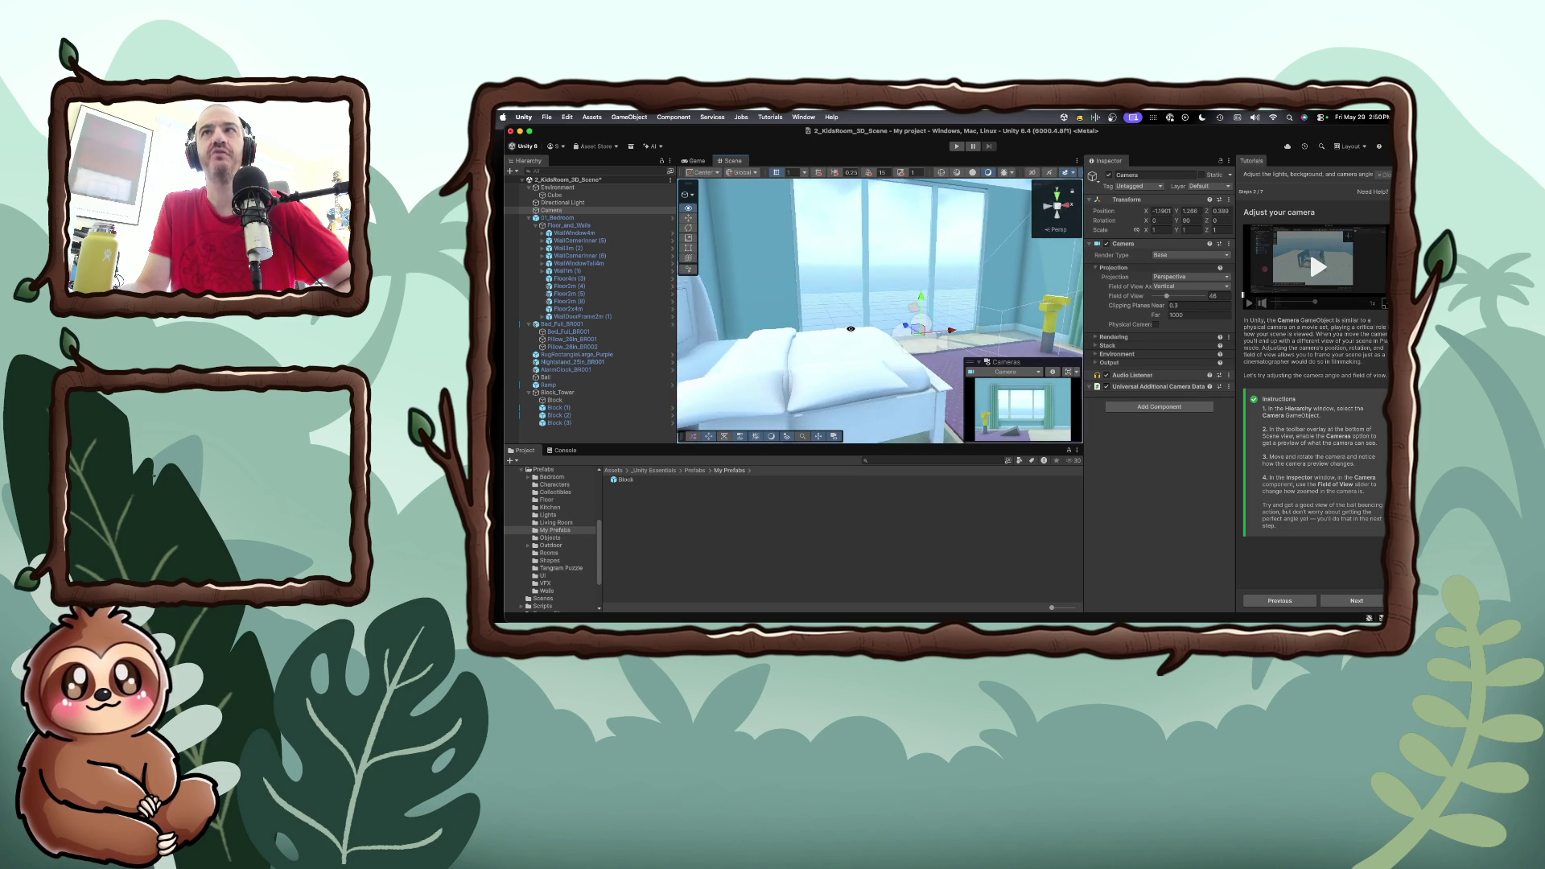
pyautogui.moveTo(946, 330)
pyautogui.mouseDown()
pyautogui.moveTo(989, 326)
pyautogui.moveTo(890, 338)
pyautogui.moveTo(917, 337)
pyautogui.mouseUp()
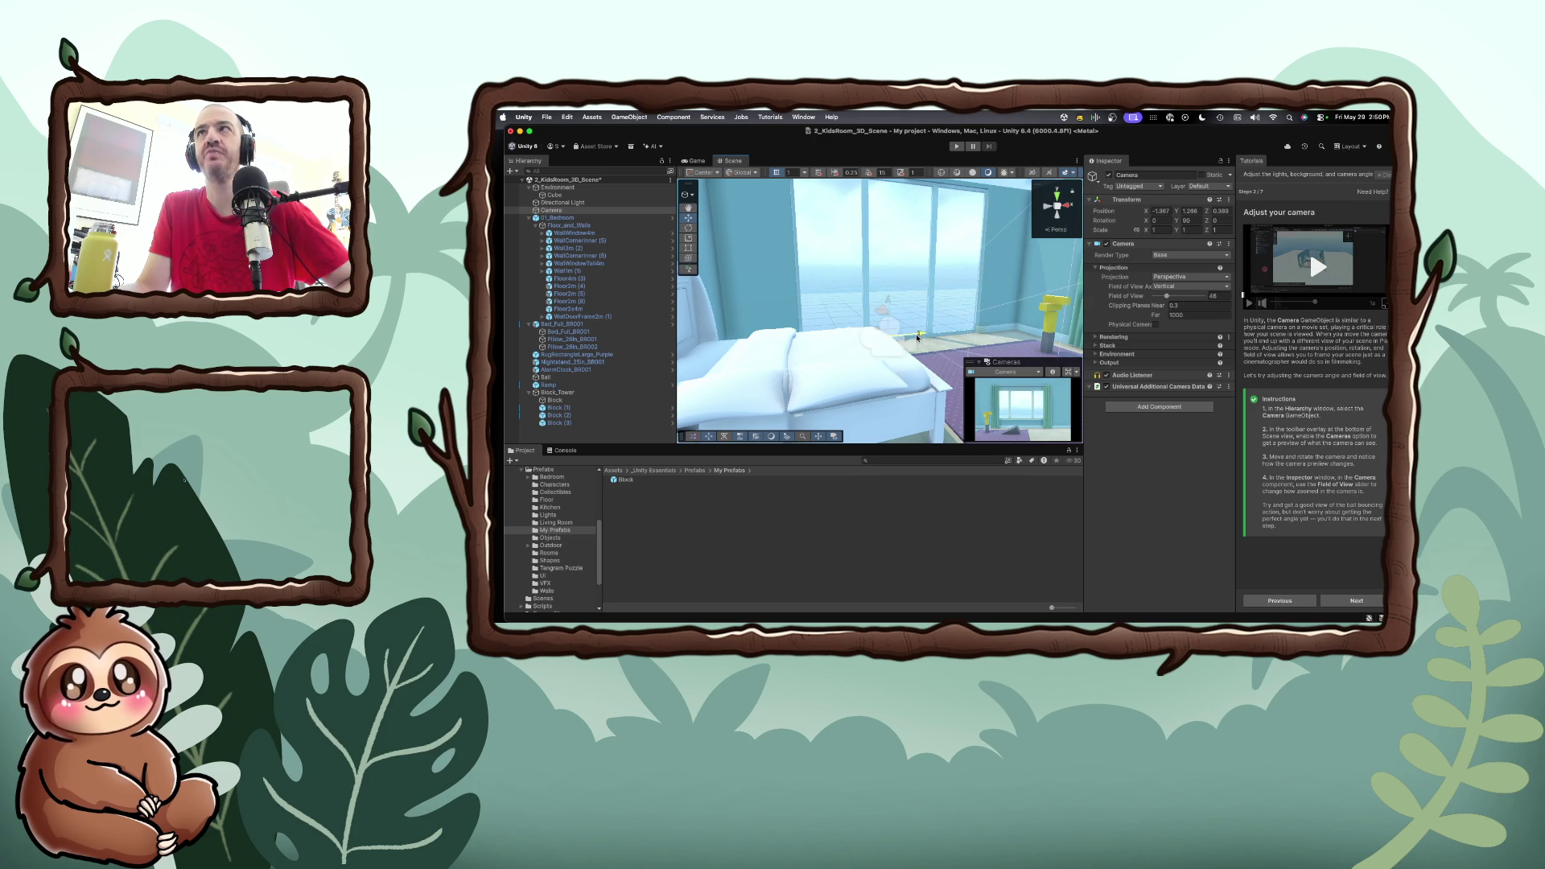
# Rotate the Camera to X -3 and Y 79.61, then preview it in Play mode
pyautogui.moveTo(1146, 220)
pyautogui.mouseDown()
pyautogui.moveTo(1094, 222)
pyautogui.moveTo(1242, 224)
pyautogui.moveTo(1205, 223)
pyautogui.mouseUp()
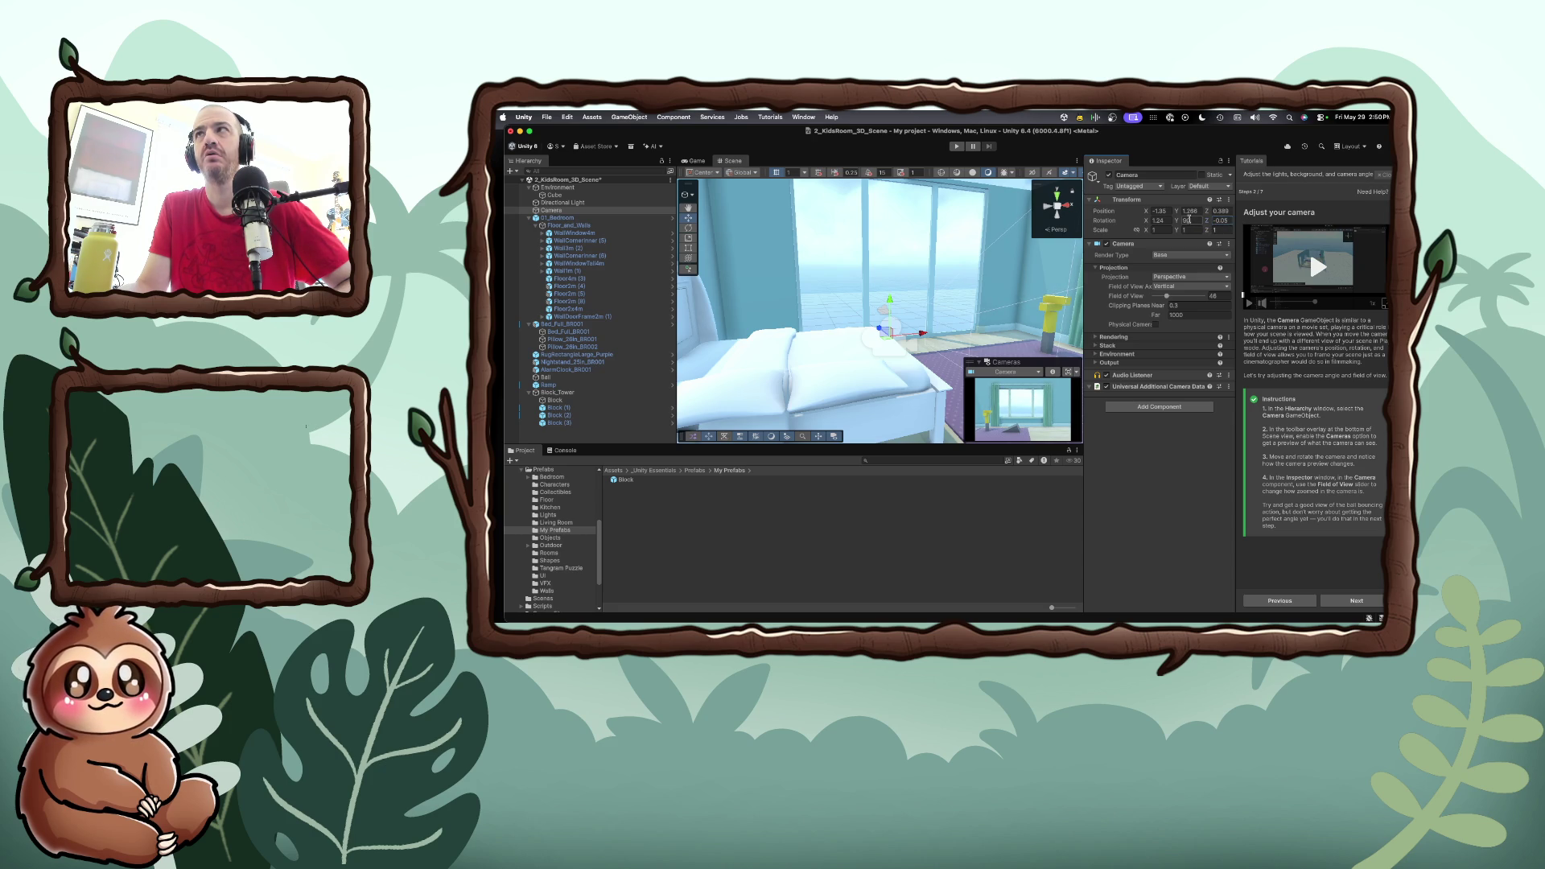
pyautogui.click(1175, 223)
pyautogui.moveTo(1174, 223); pyautogui.dragTo(1010, 214)
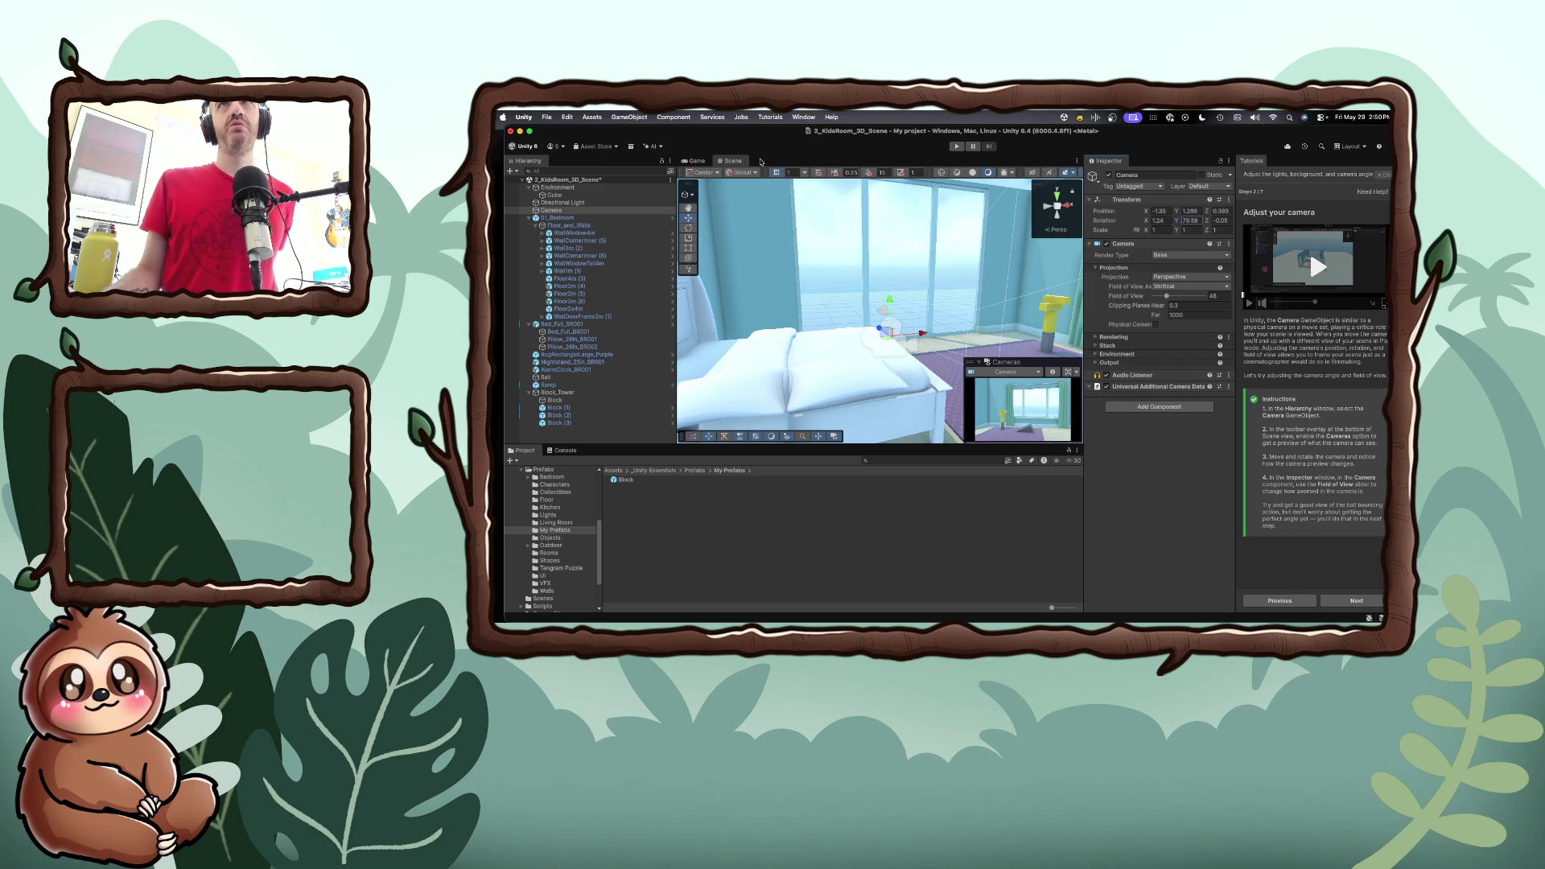
pyautogui.click(955, 147)
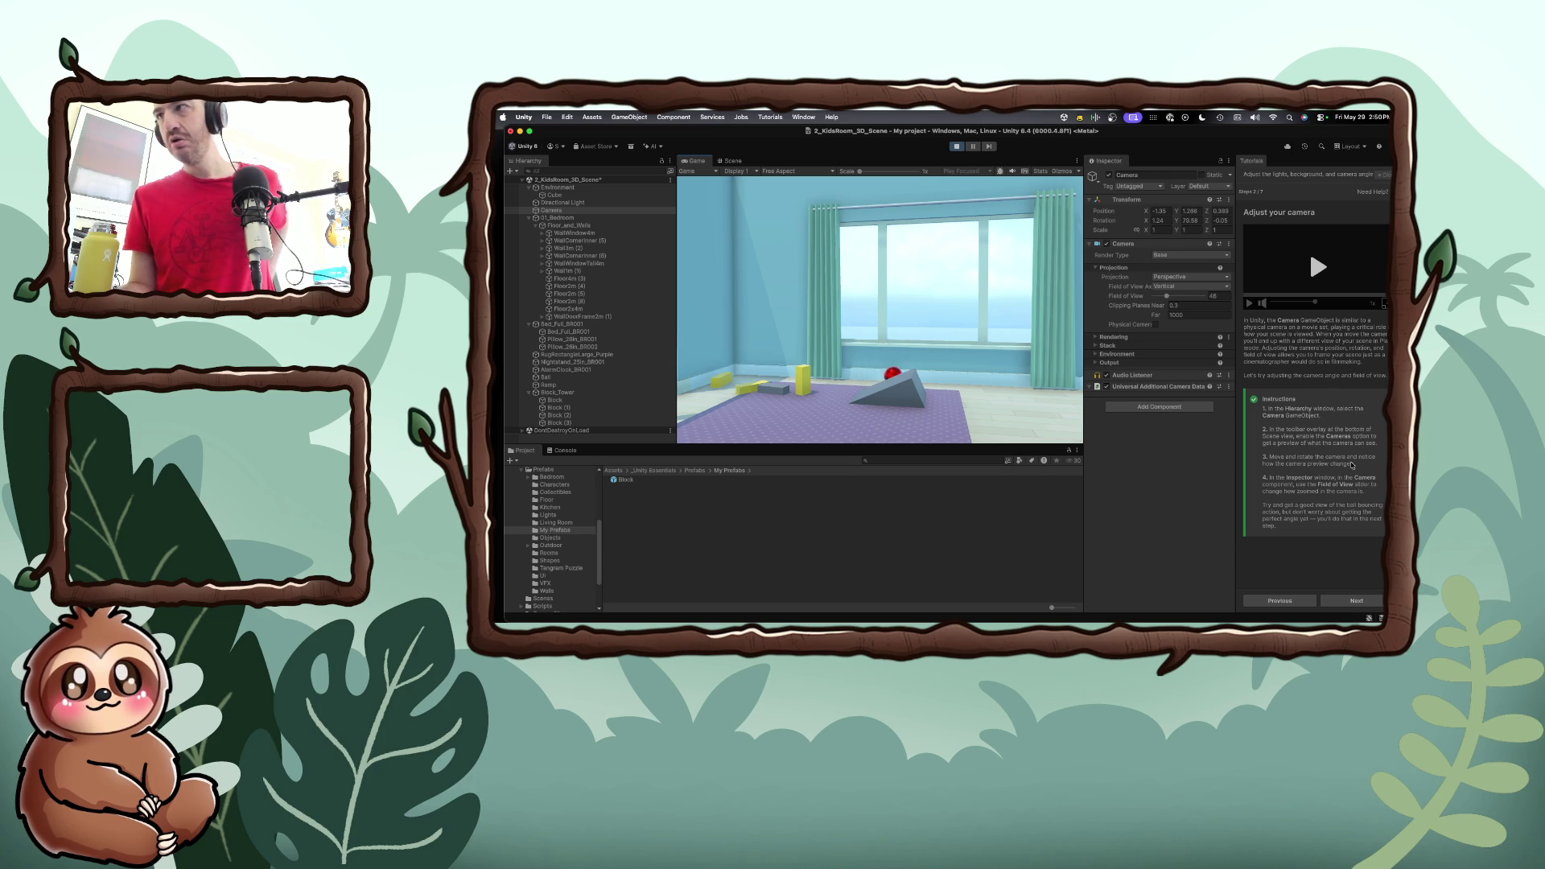
# Advance the tutorial to 'Align the camera with the perfect view' and exit Play mode
pyautogui.click(1354, 600)
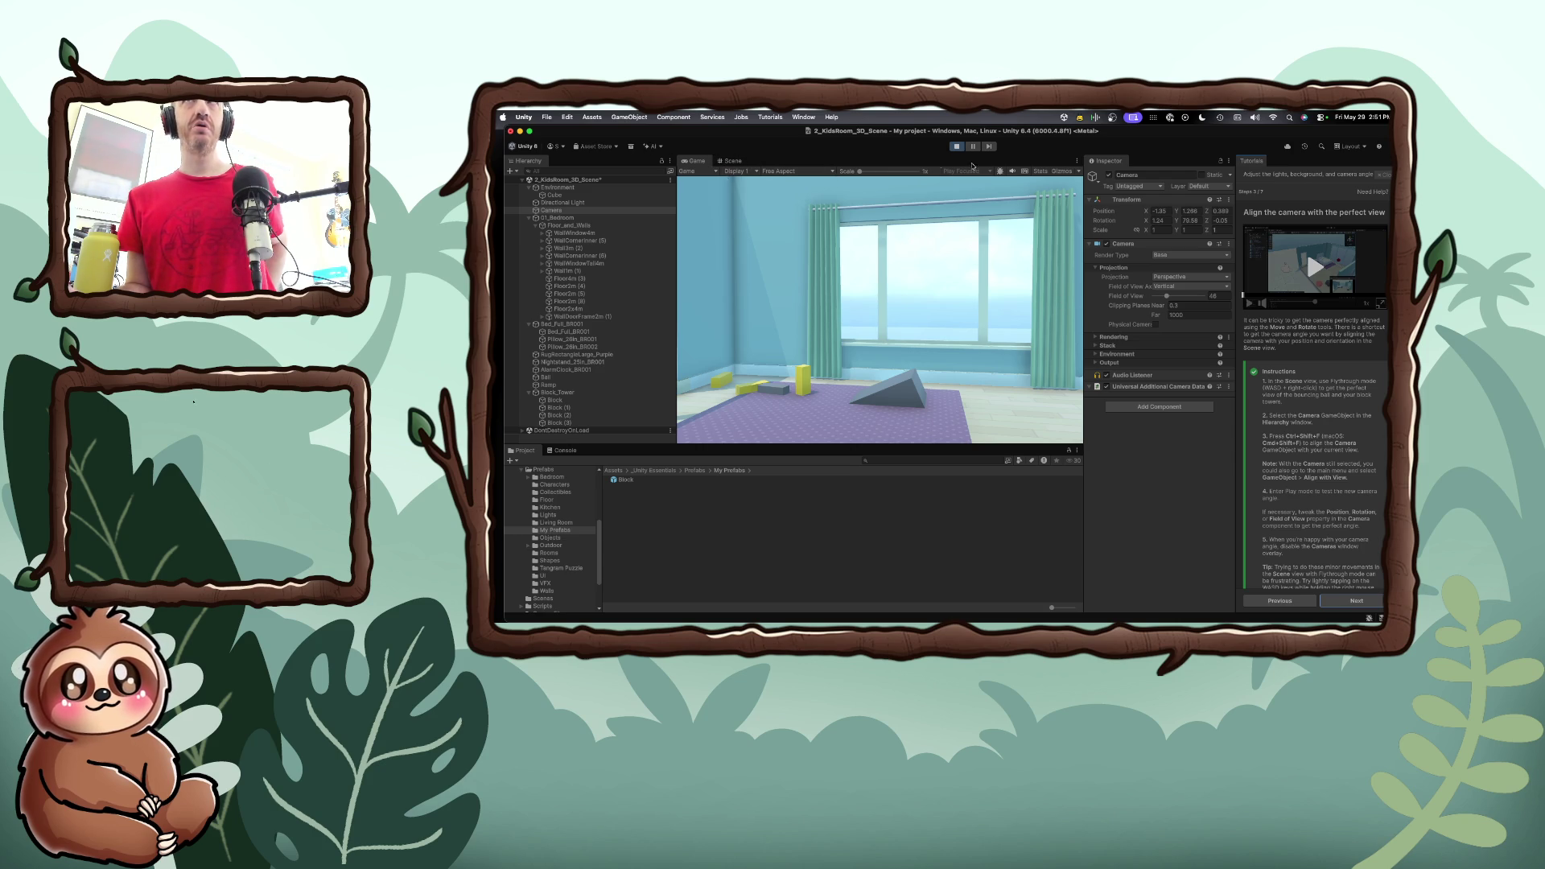
pyautogui.click(955, 146)
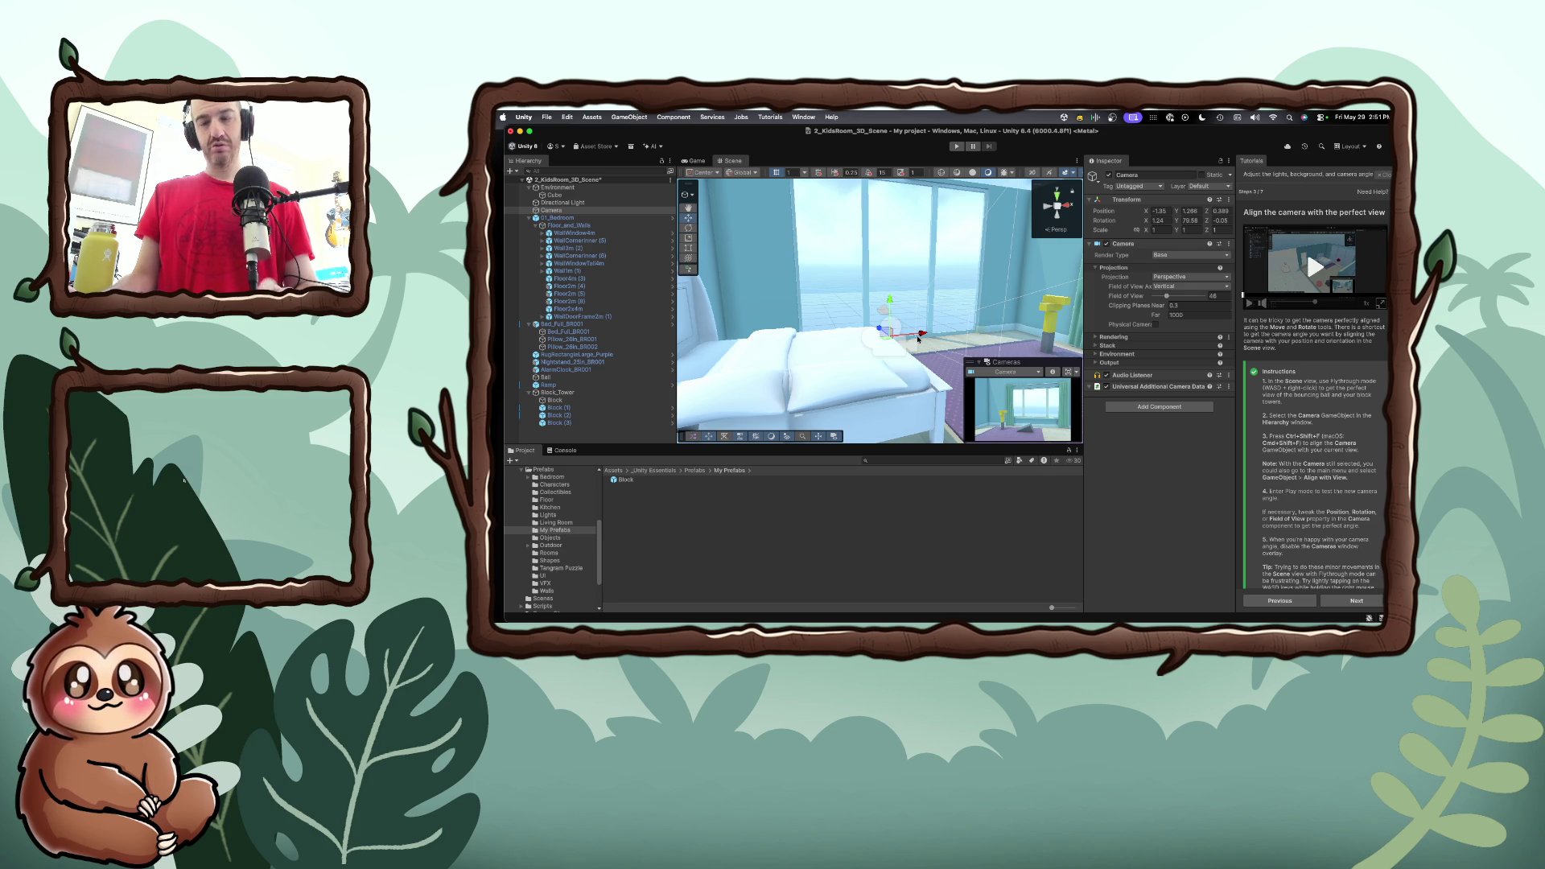
# Fly the Scene view toward the rug and window, then align the Camera to that view
pyautogui.rightClick(918, 339)
pyautogui.press('s')
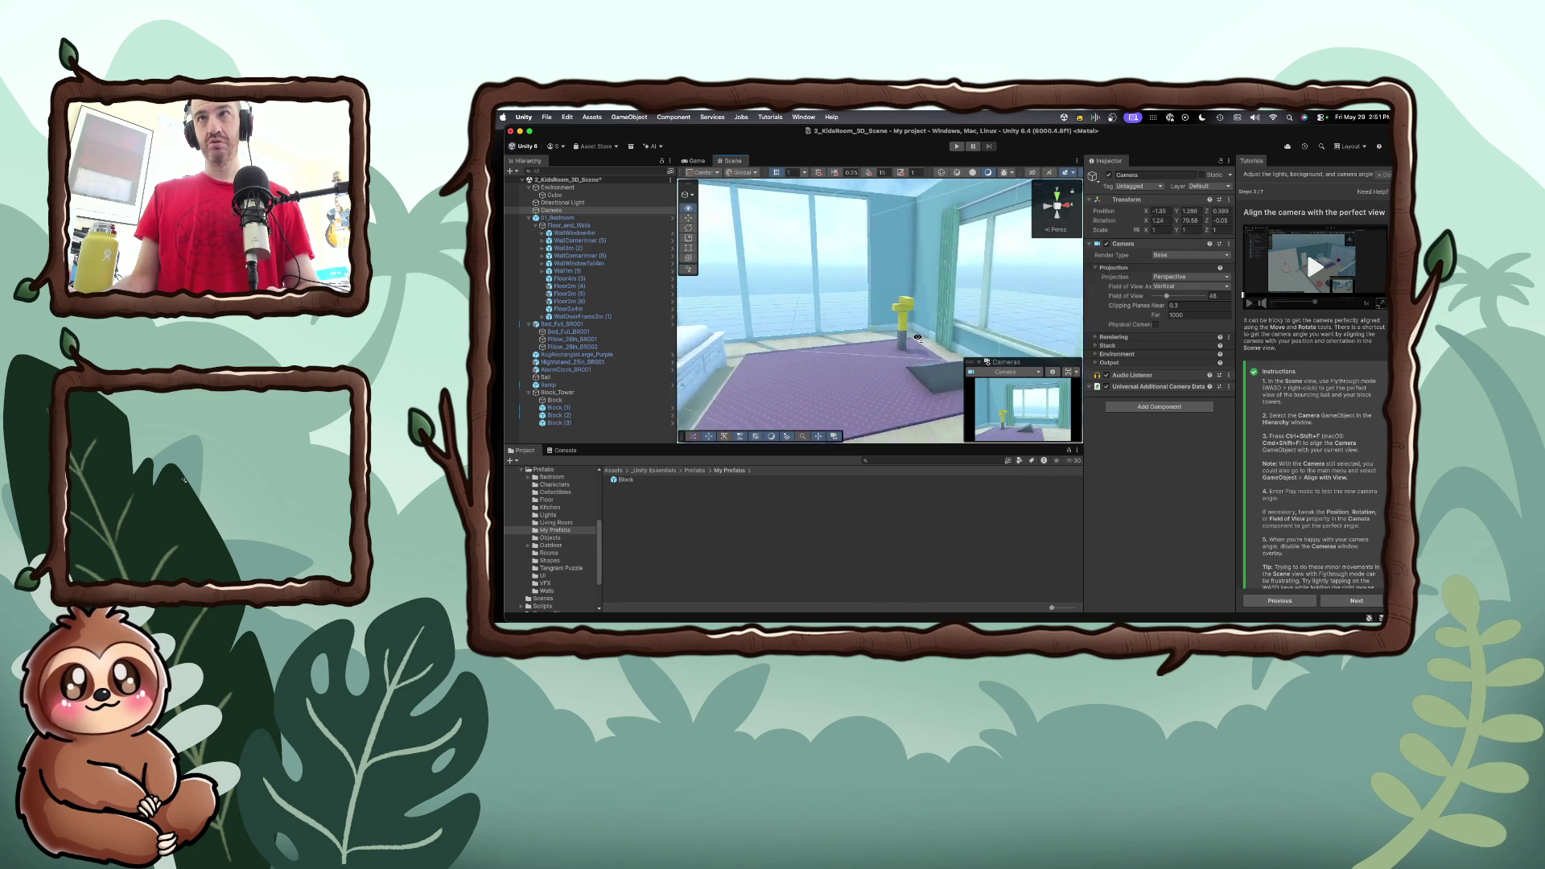
pyautogui.press('w')
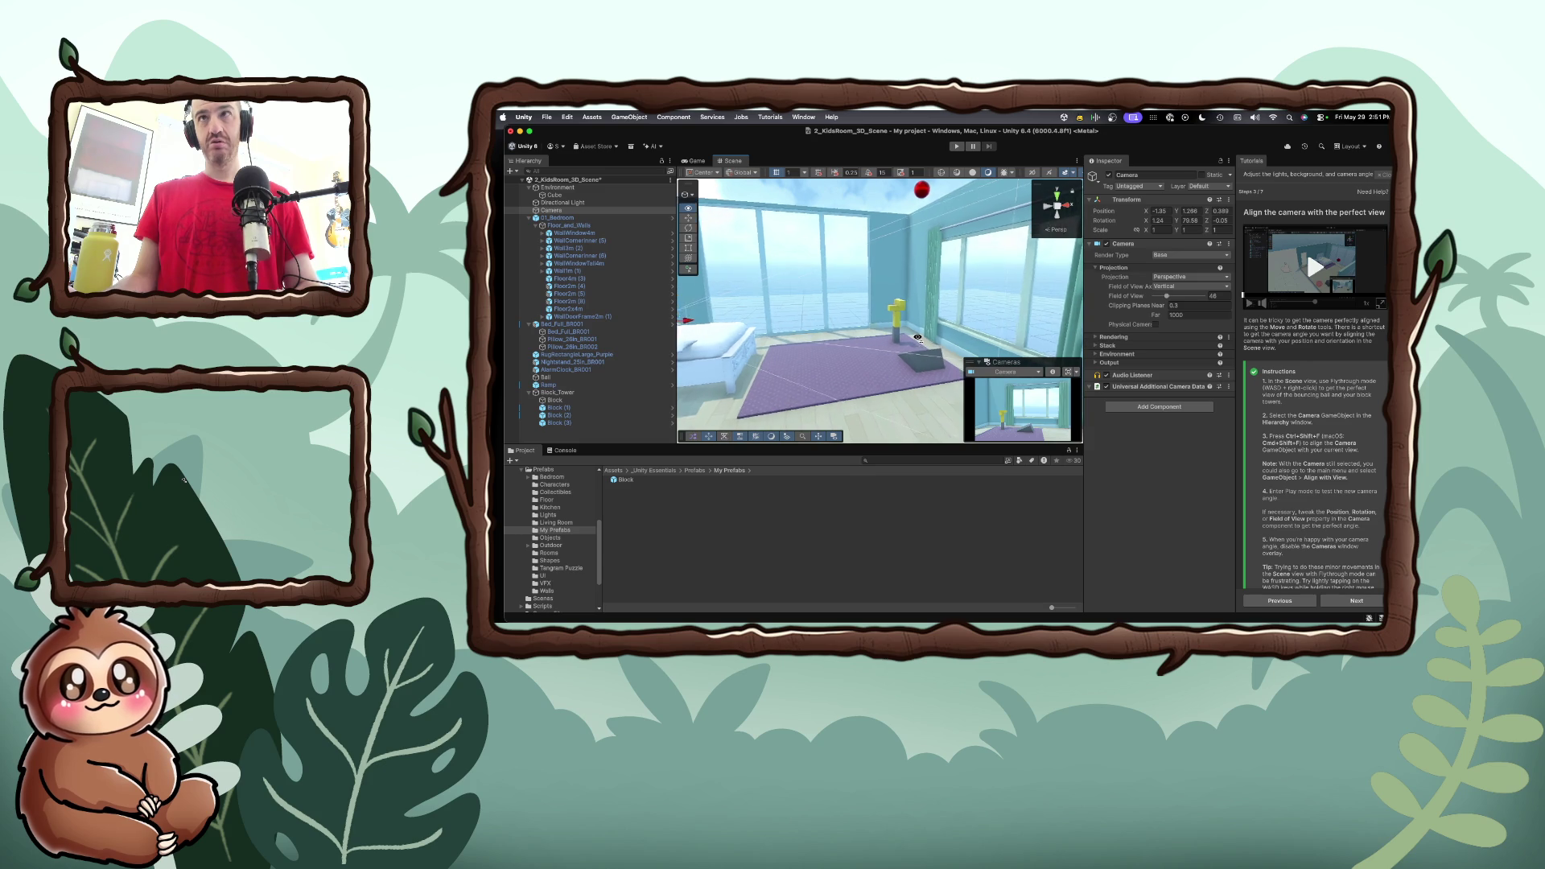
pyautogui.press('a')
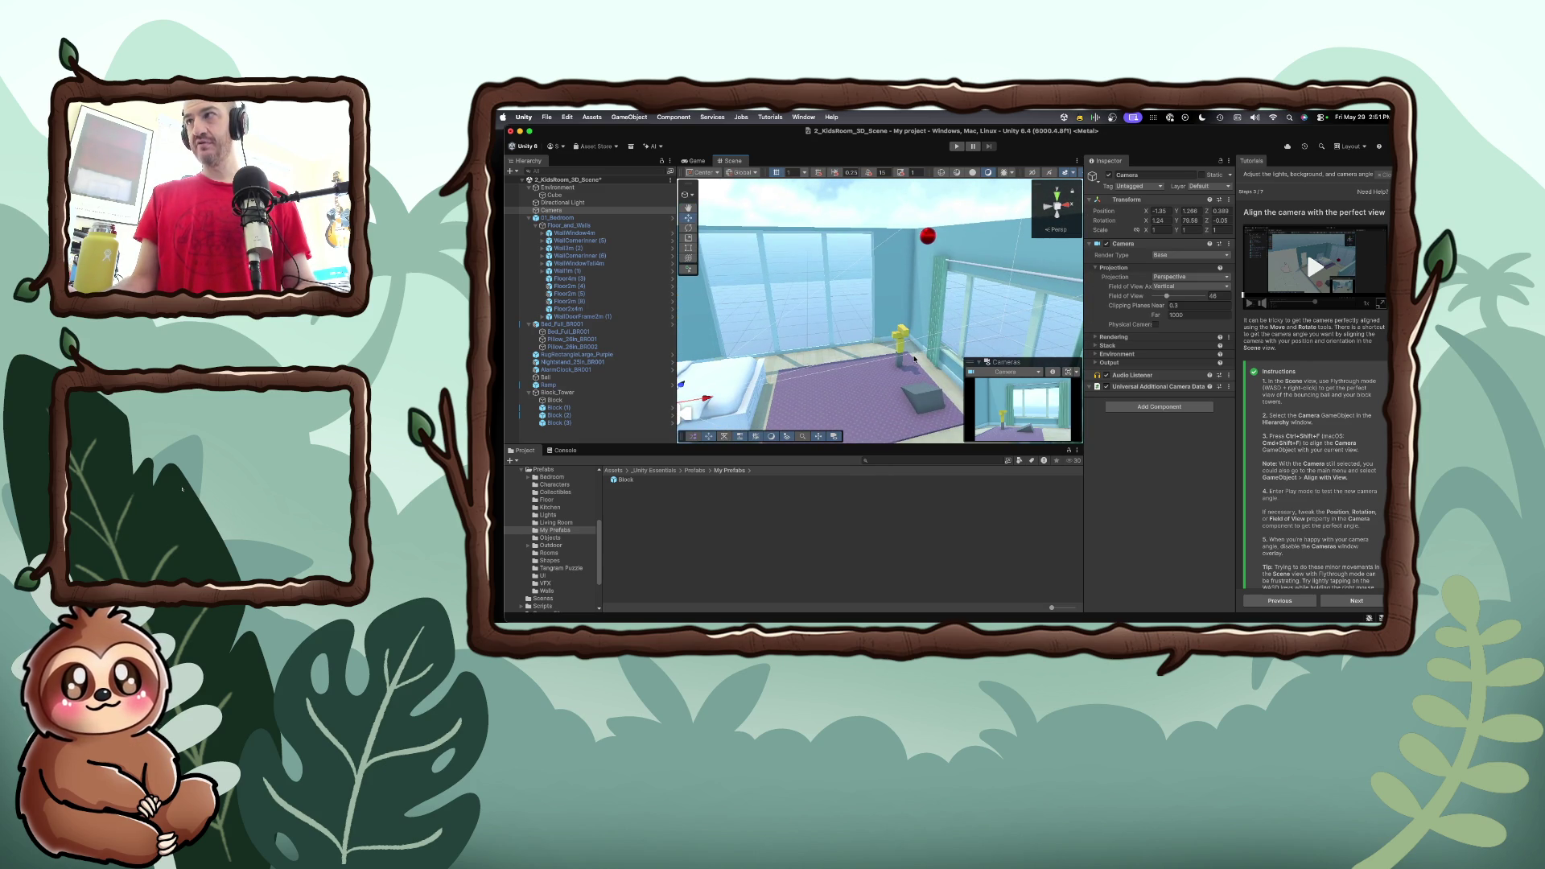
pyautogui.click(550, 211)
pyautogui.press('super+shift+f')
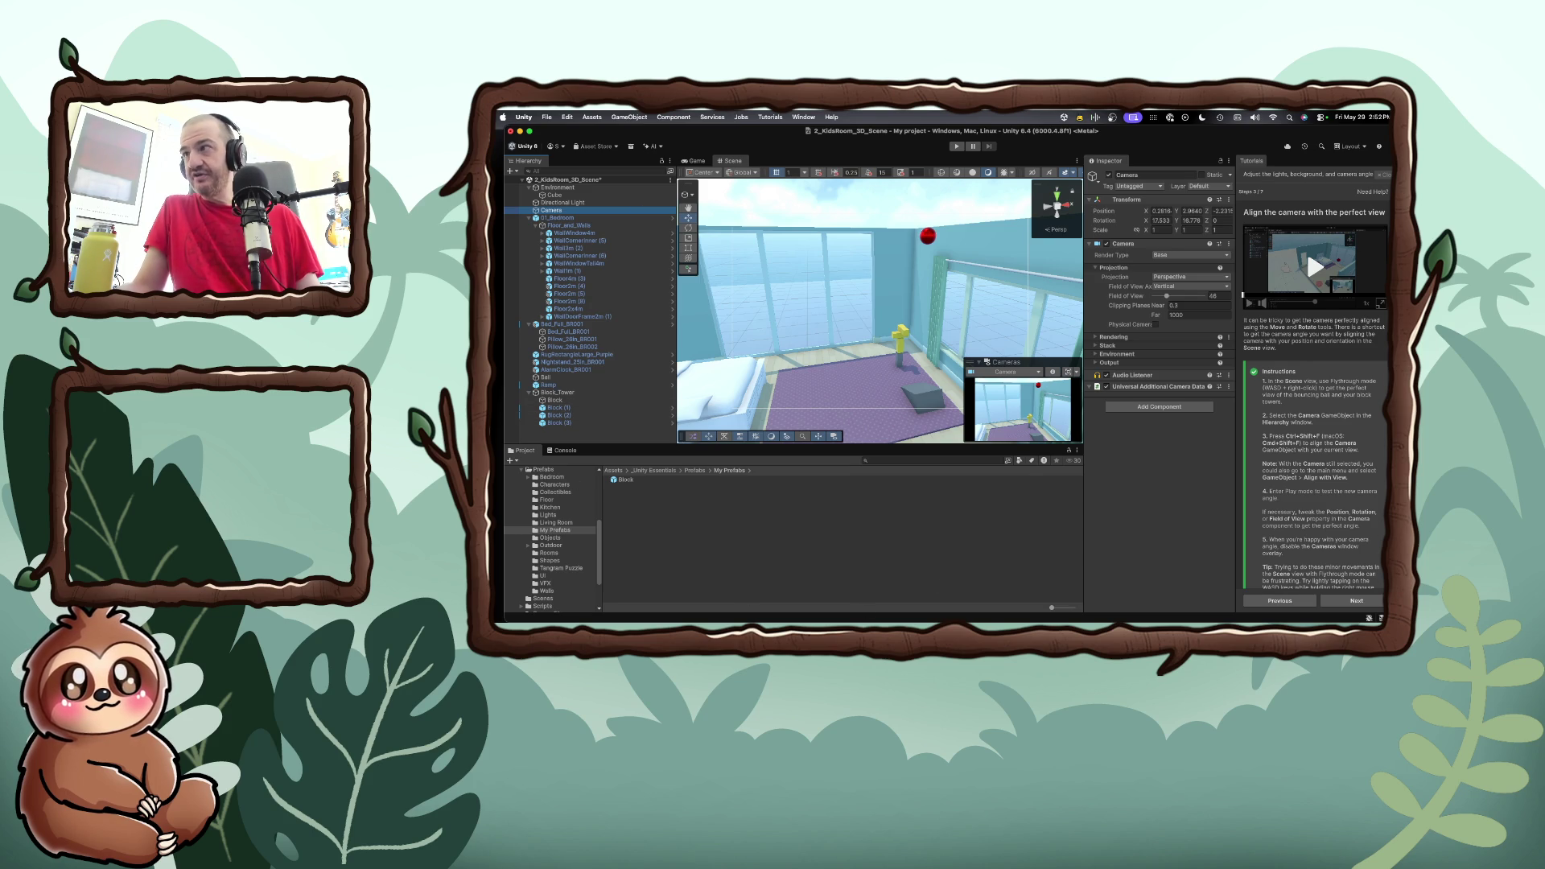
# Pull the Scene view back to see more of the room and advance the tutorial to 'Adjust your lighting'
pyautogui.scroll(-2, 1314, 549)
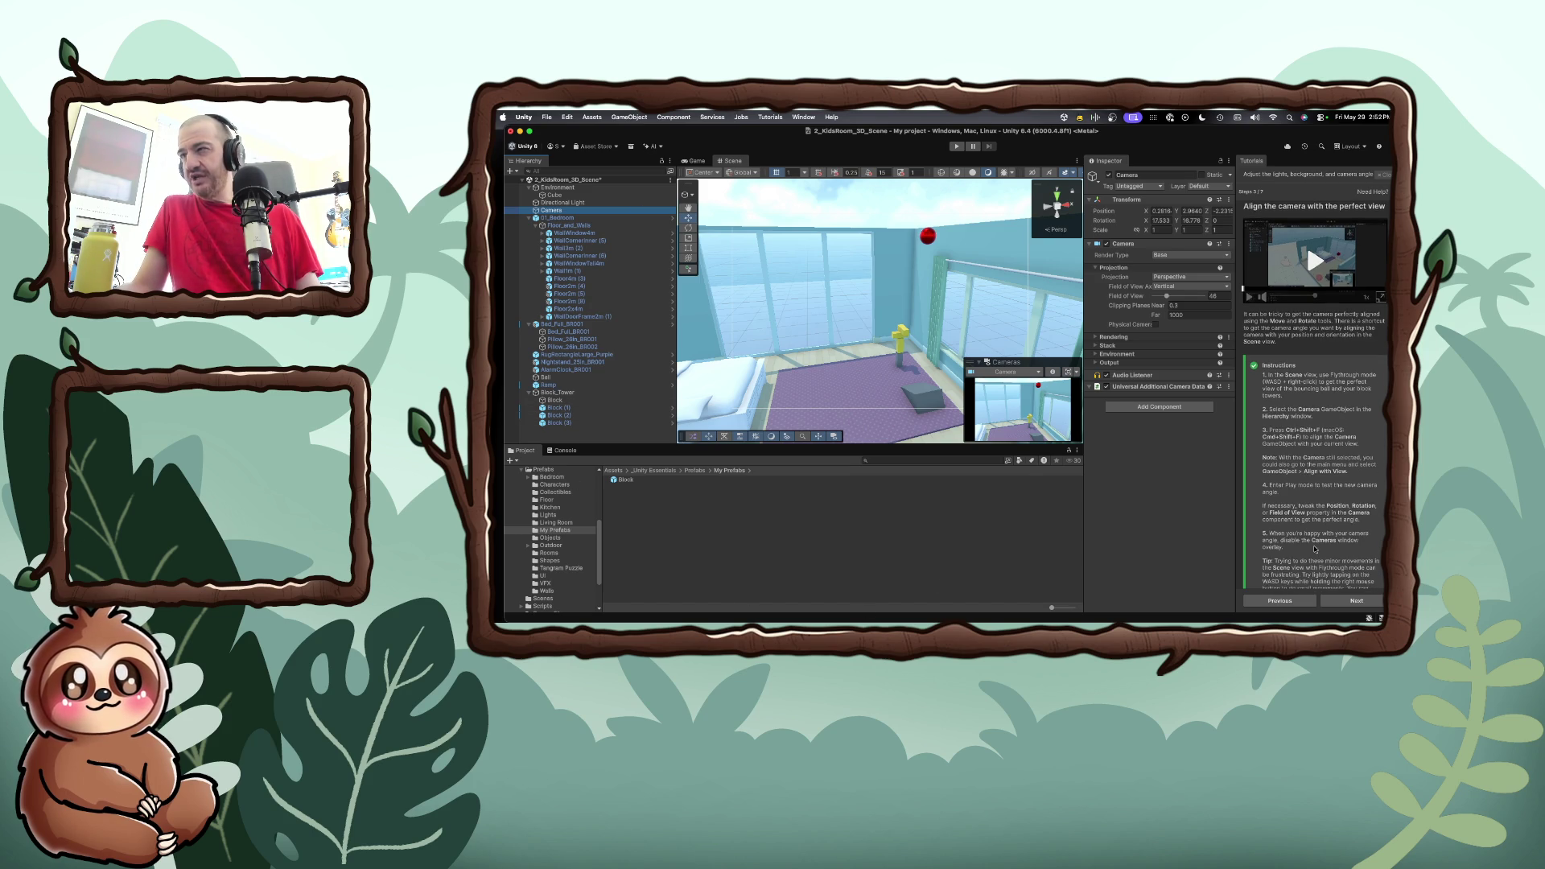
pyautogui.scroll(-1, 1315, 550)
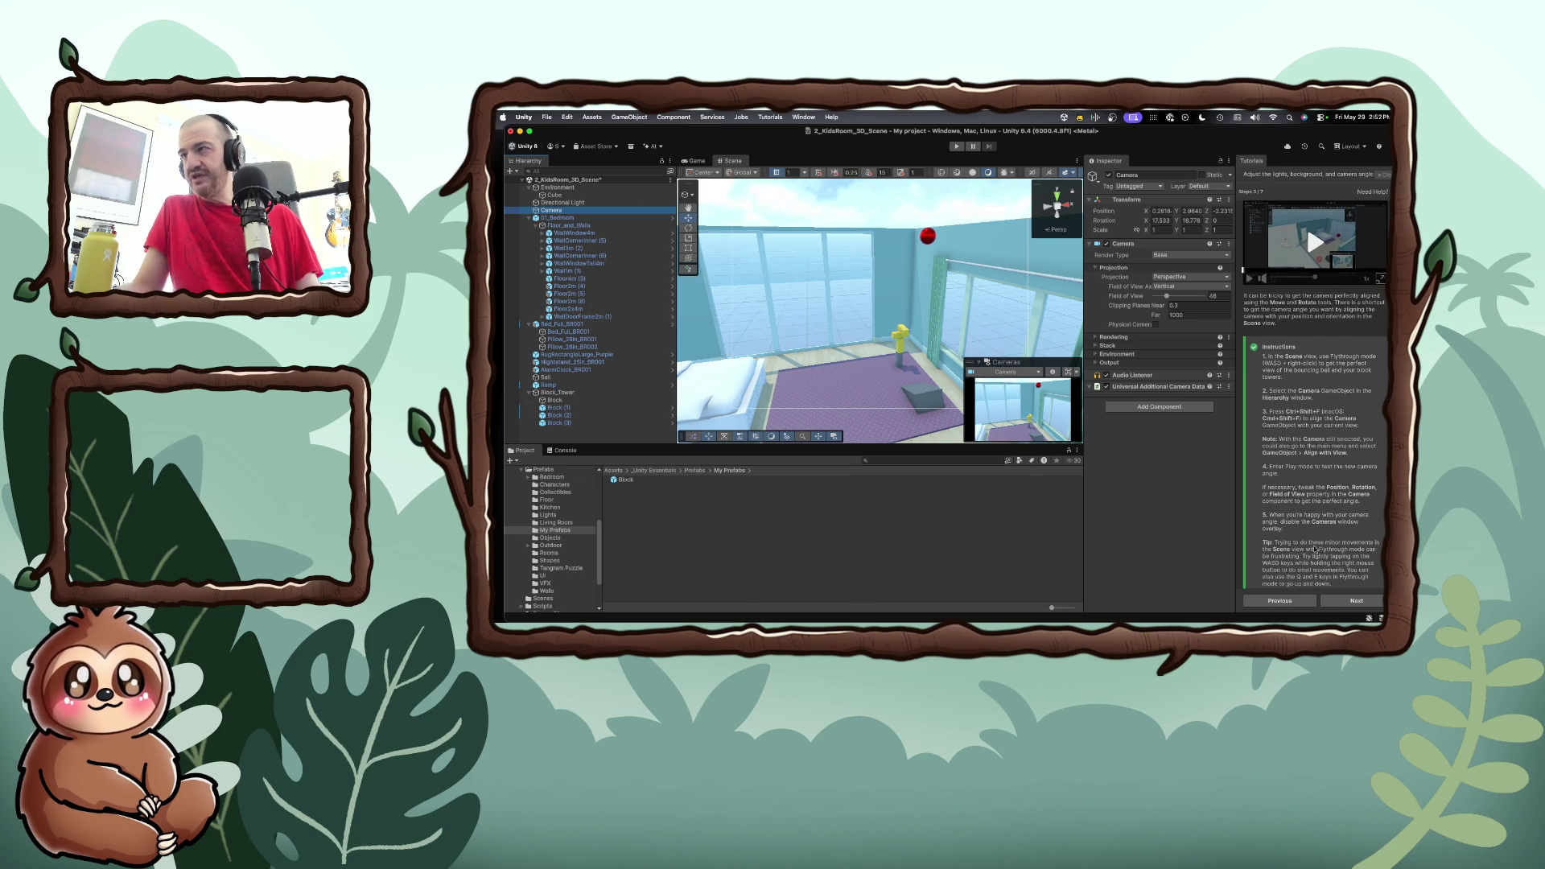
pyautogui.scroll(-1, 1314, 549)
pyautogui.scroll(-2, 1314, 549)
pyautogui.scroll(-1, 1315, 550)
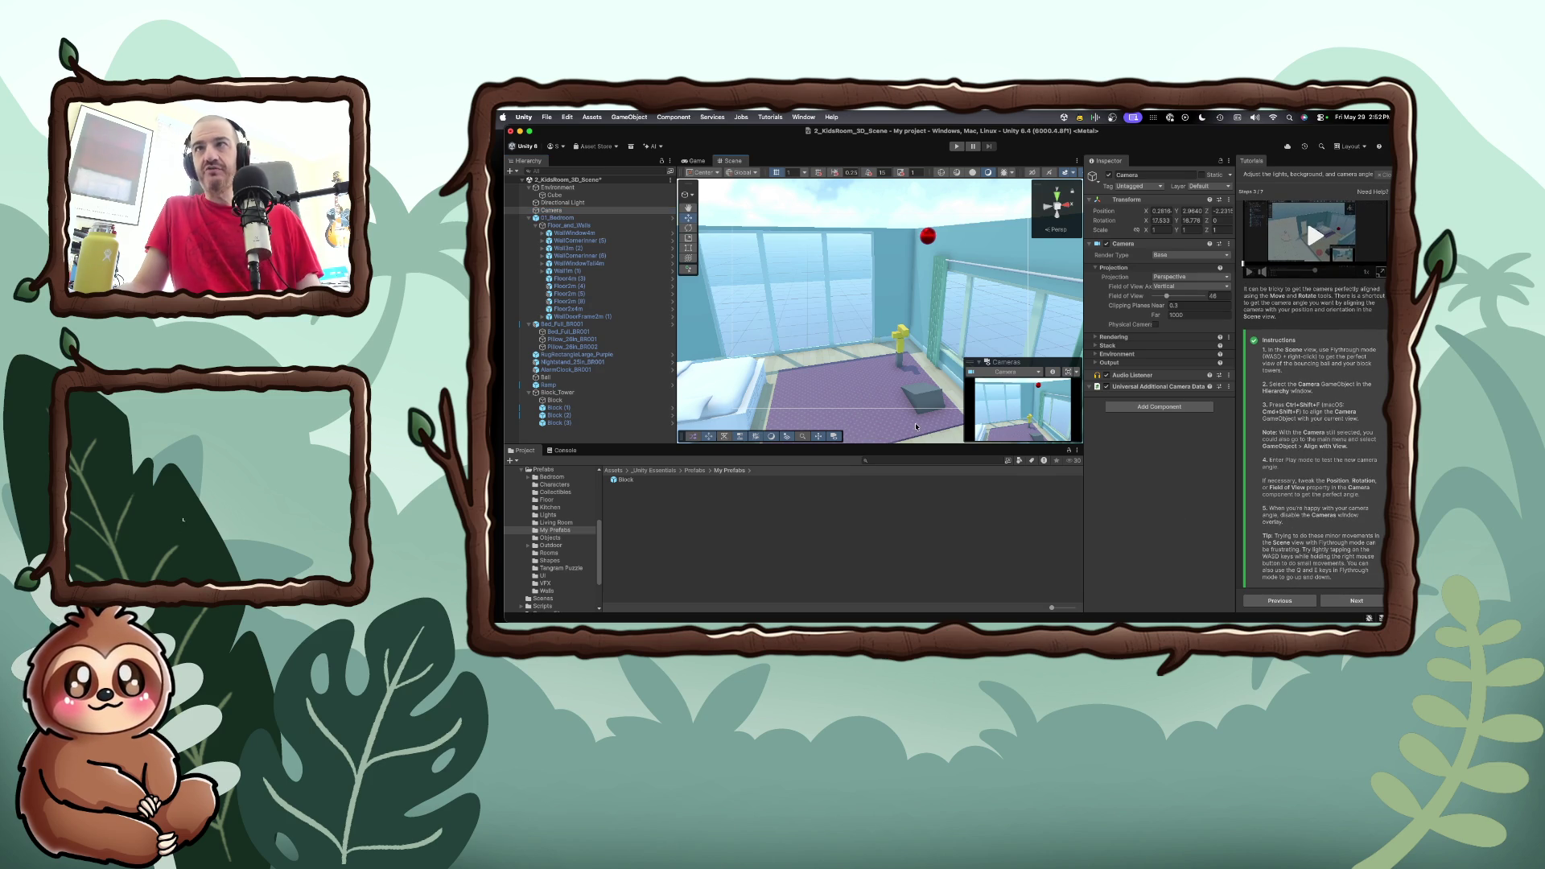
pyautogui.press('s')
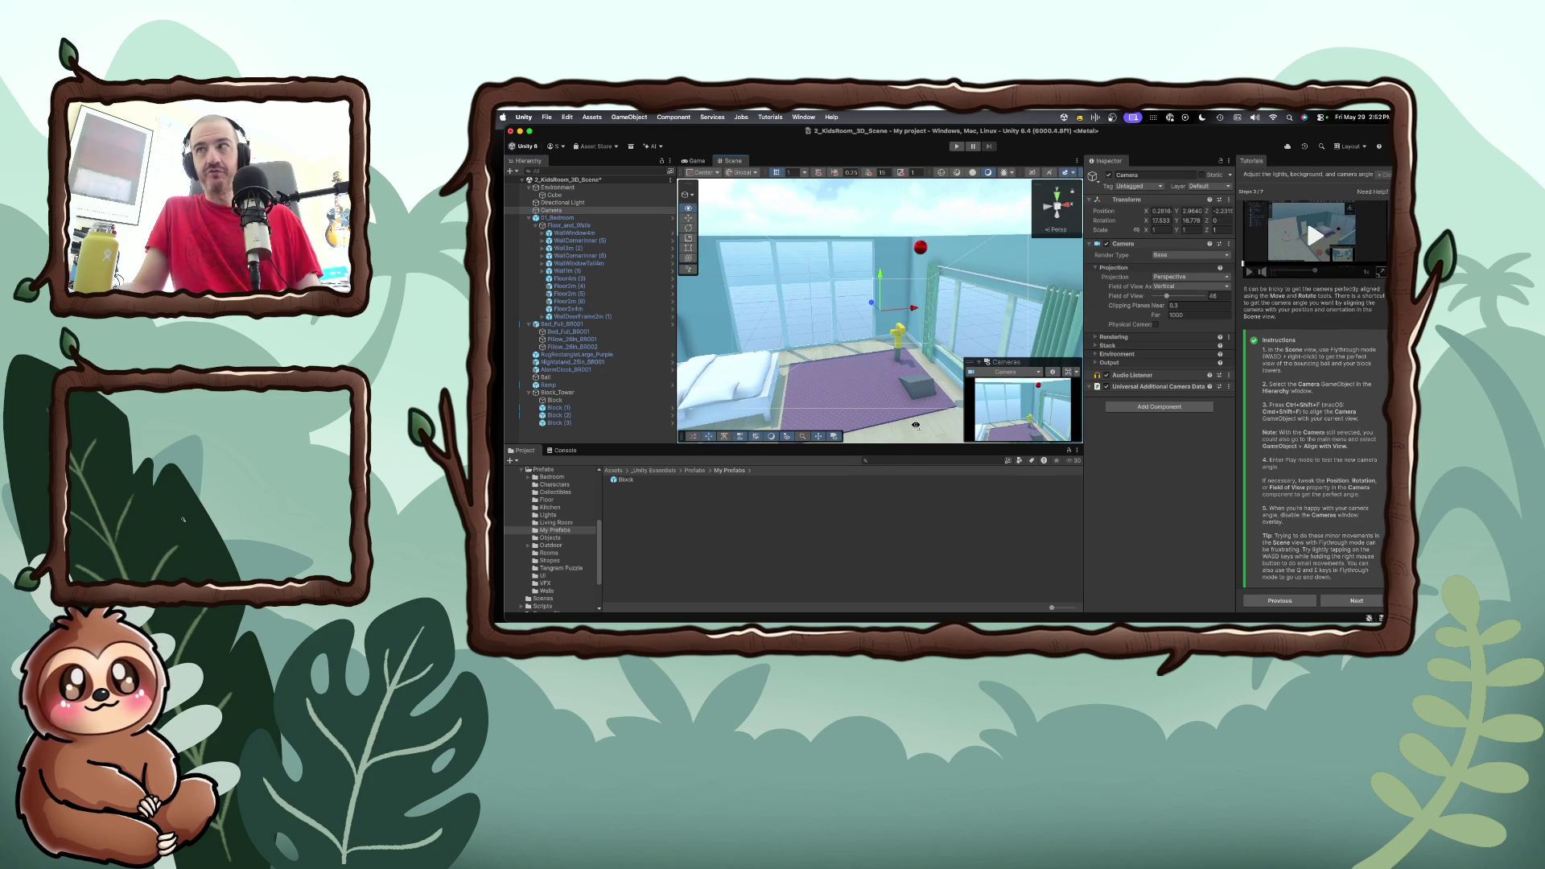
pyautogui.rightClick(914, 425)
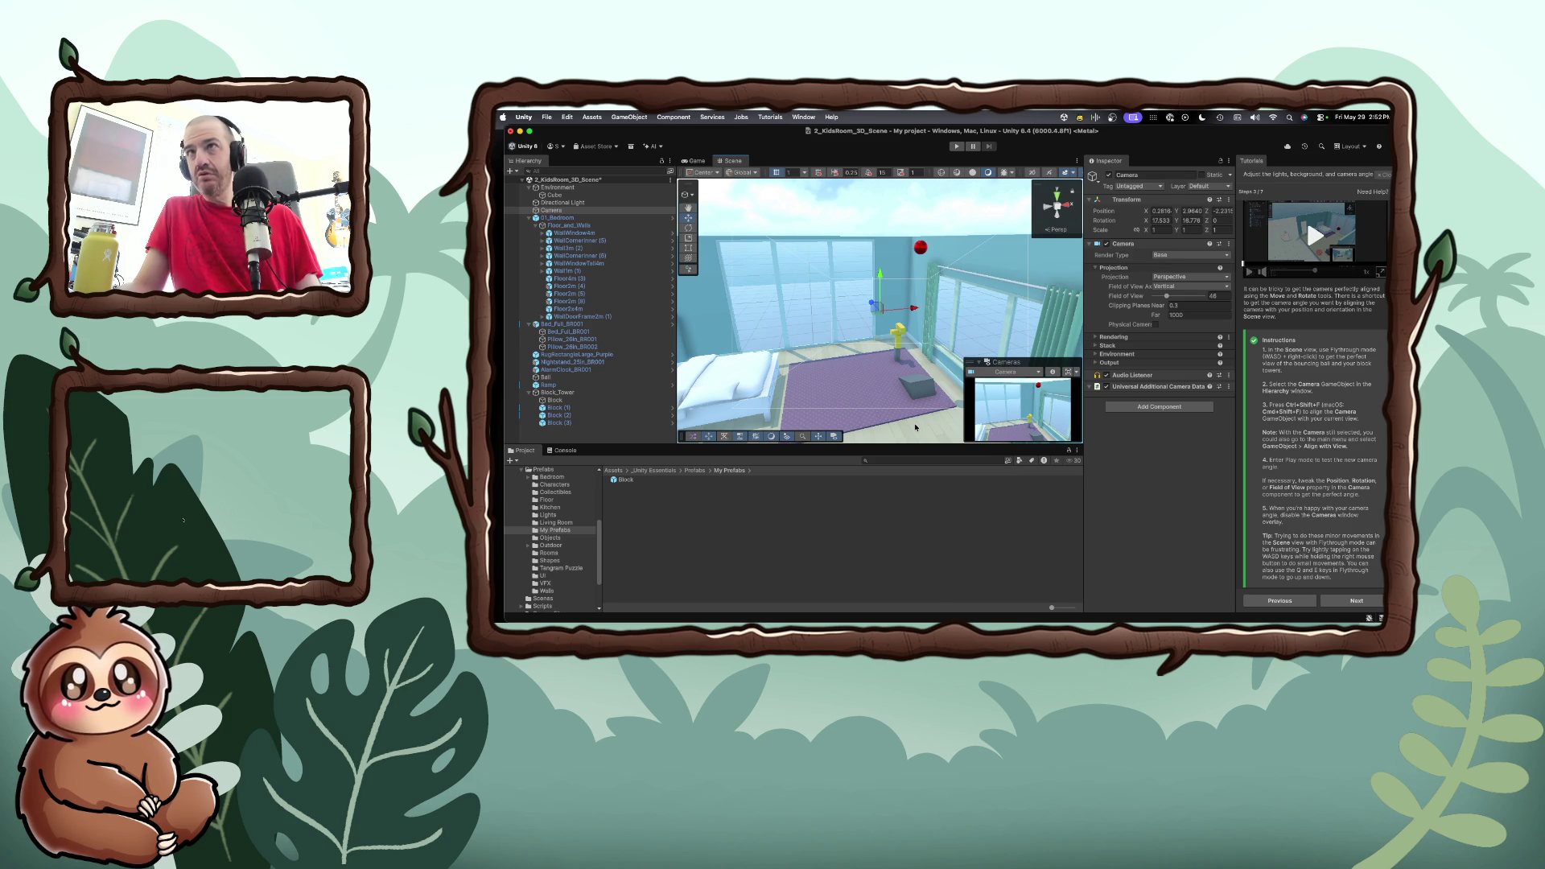
pyautogui.rightClick(913, 427)
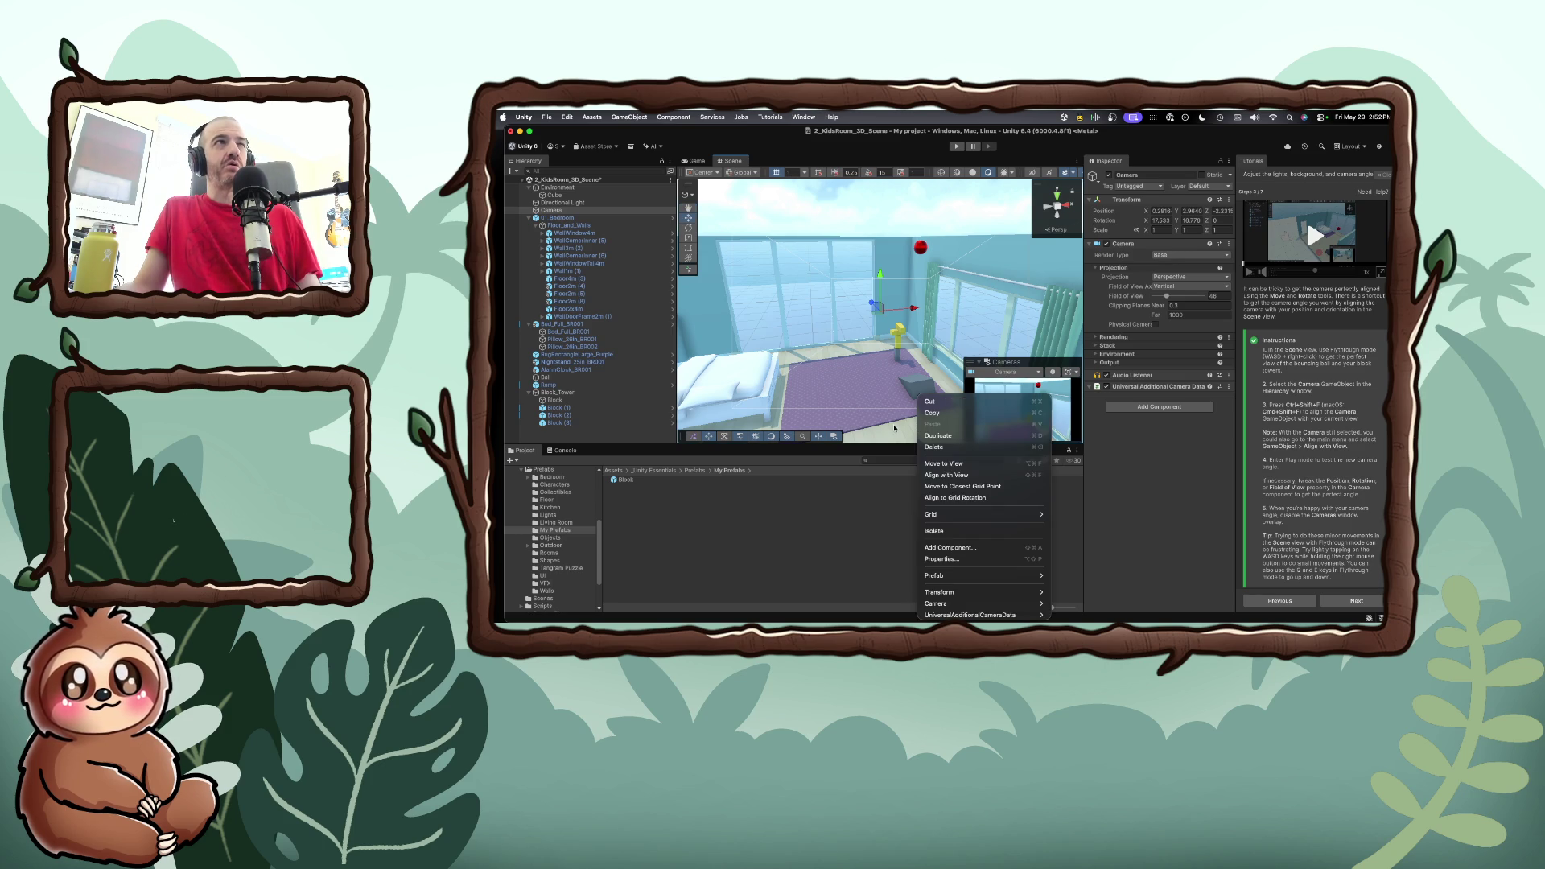
pyautogui.click(888, 428)
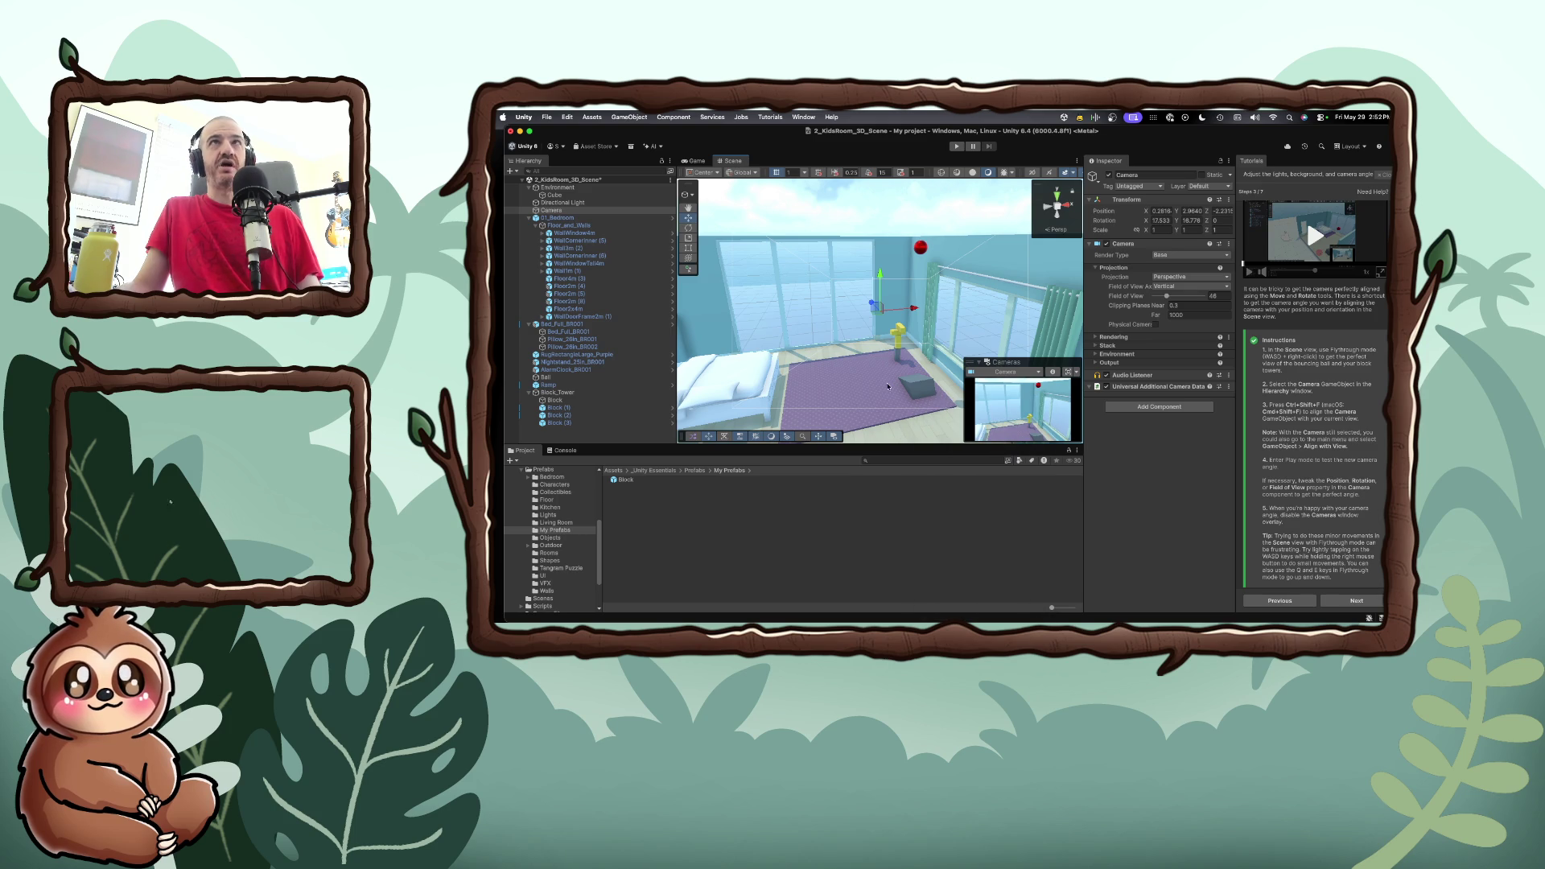
pyautogui.click(1362, 603)
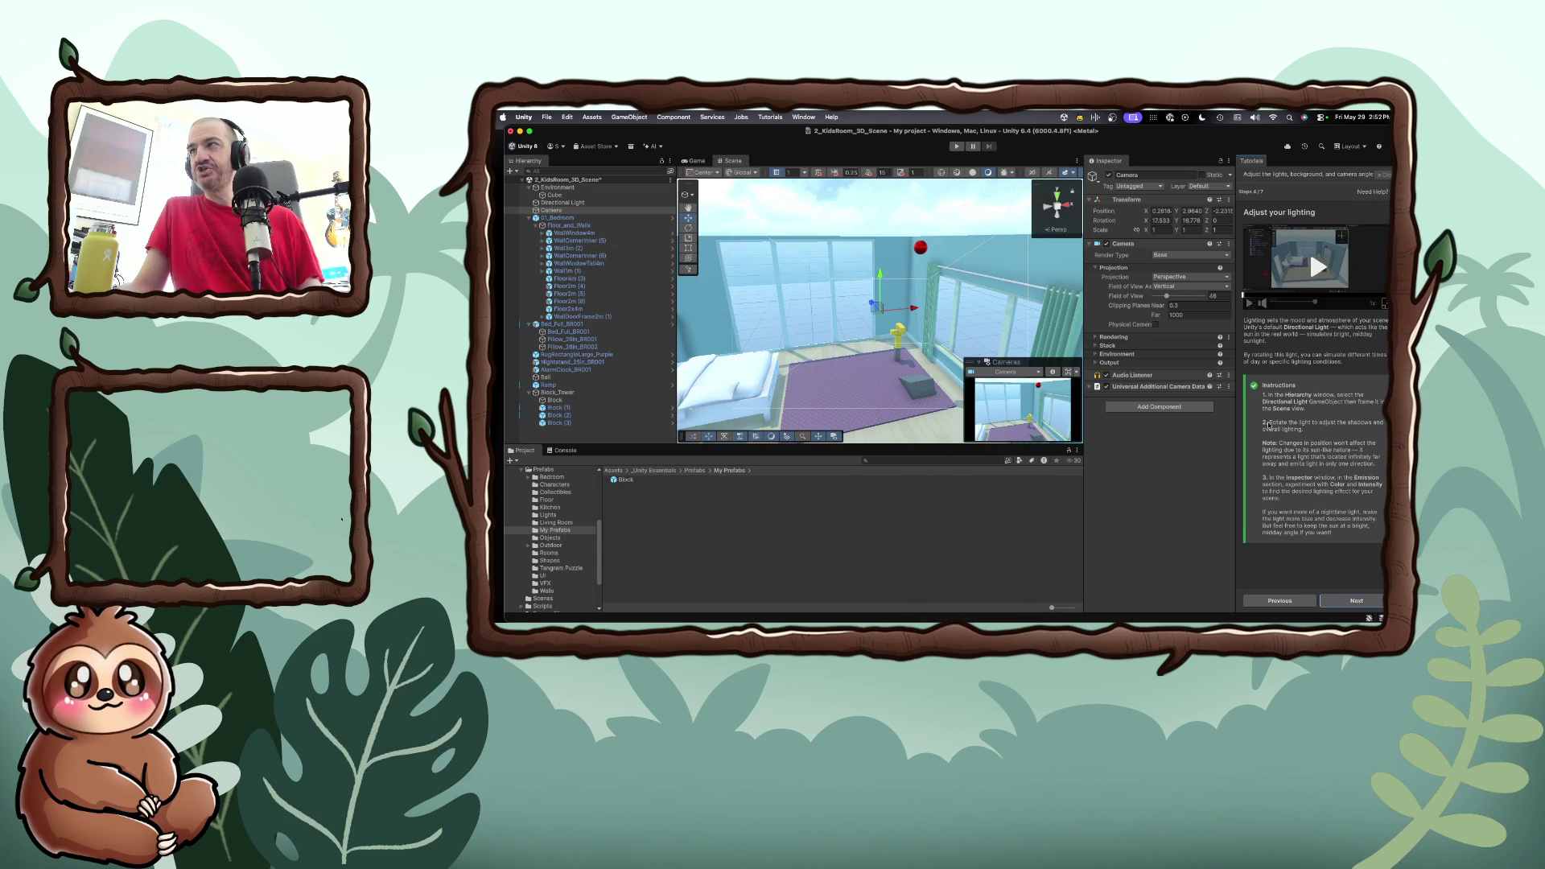
# Select the Directional Light and frame it in the Scene view
pyautogui.click(568, 204)
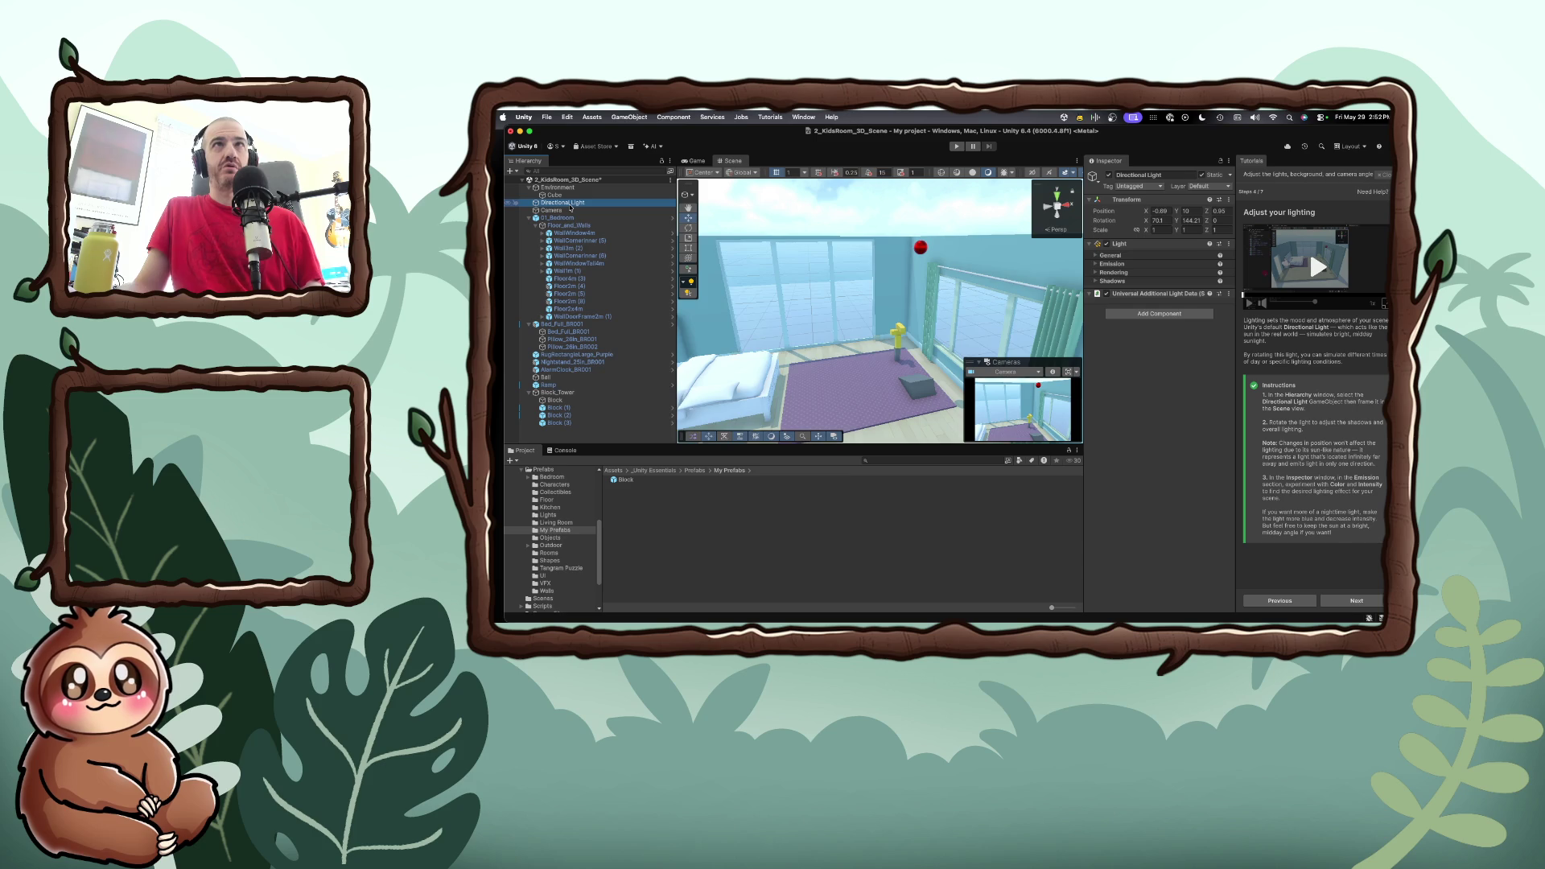
pyautogui.press('f')
pyautogui.press('f')
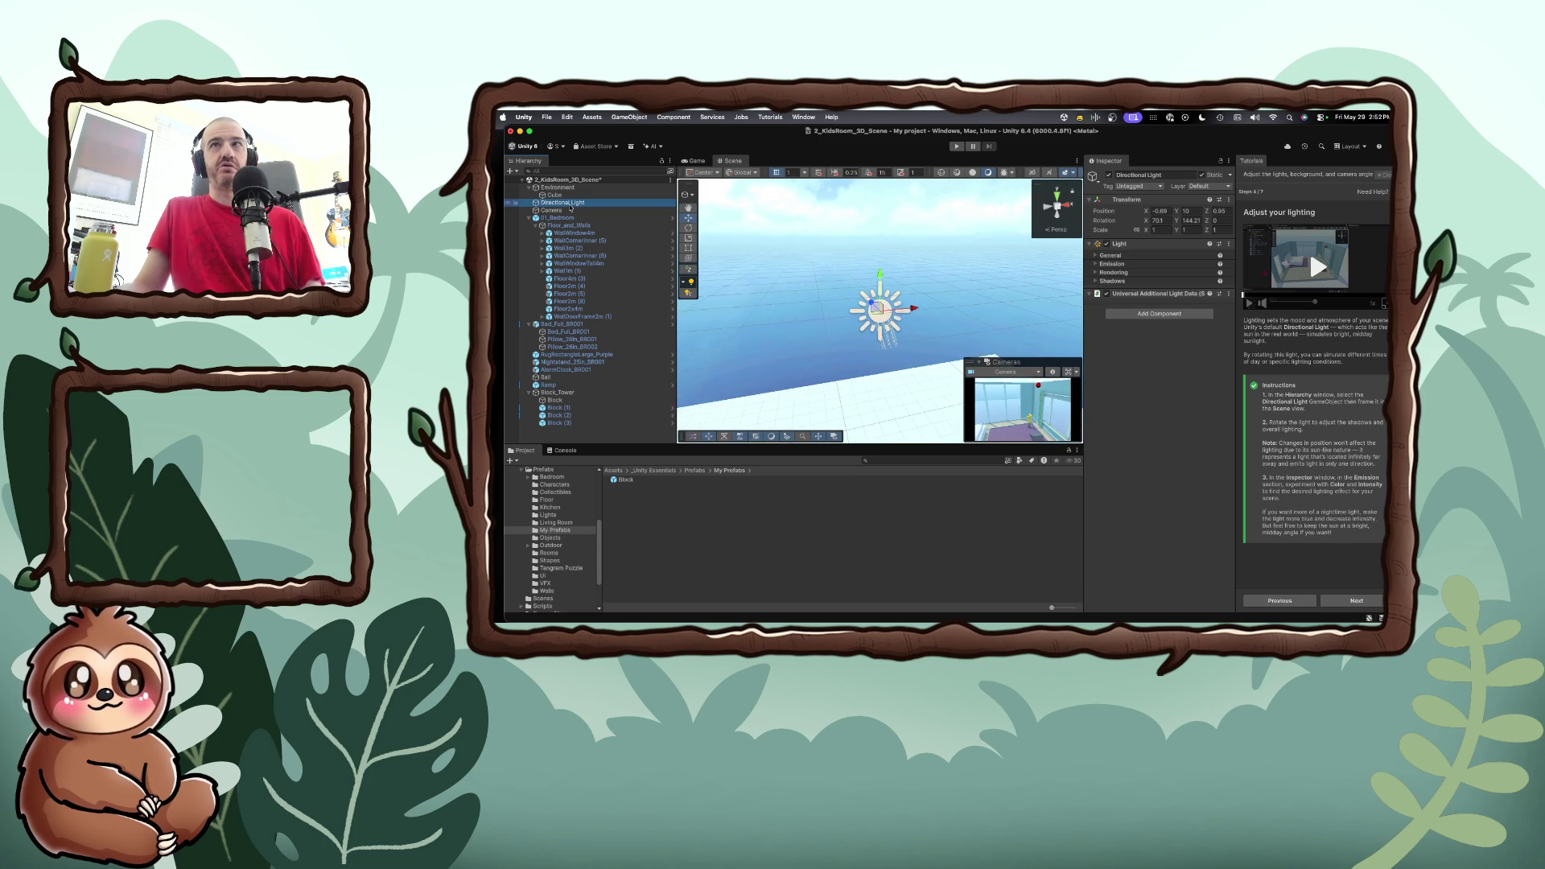
pyautogui.press('e')
pyautogui.press('f')
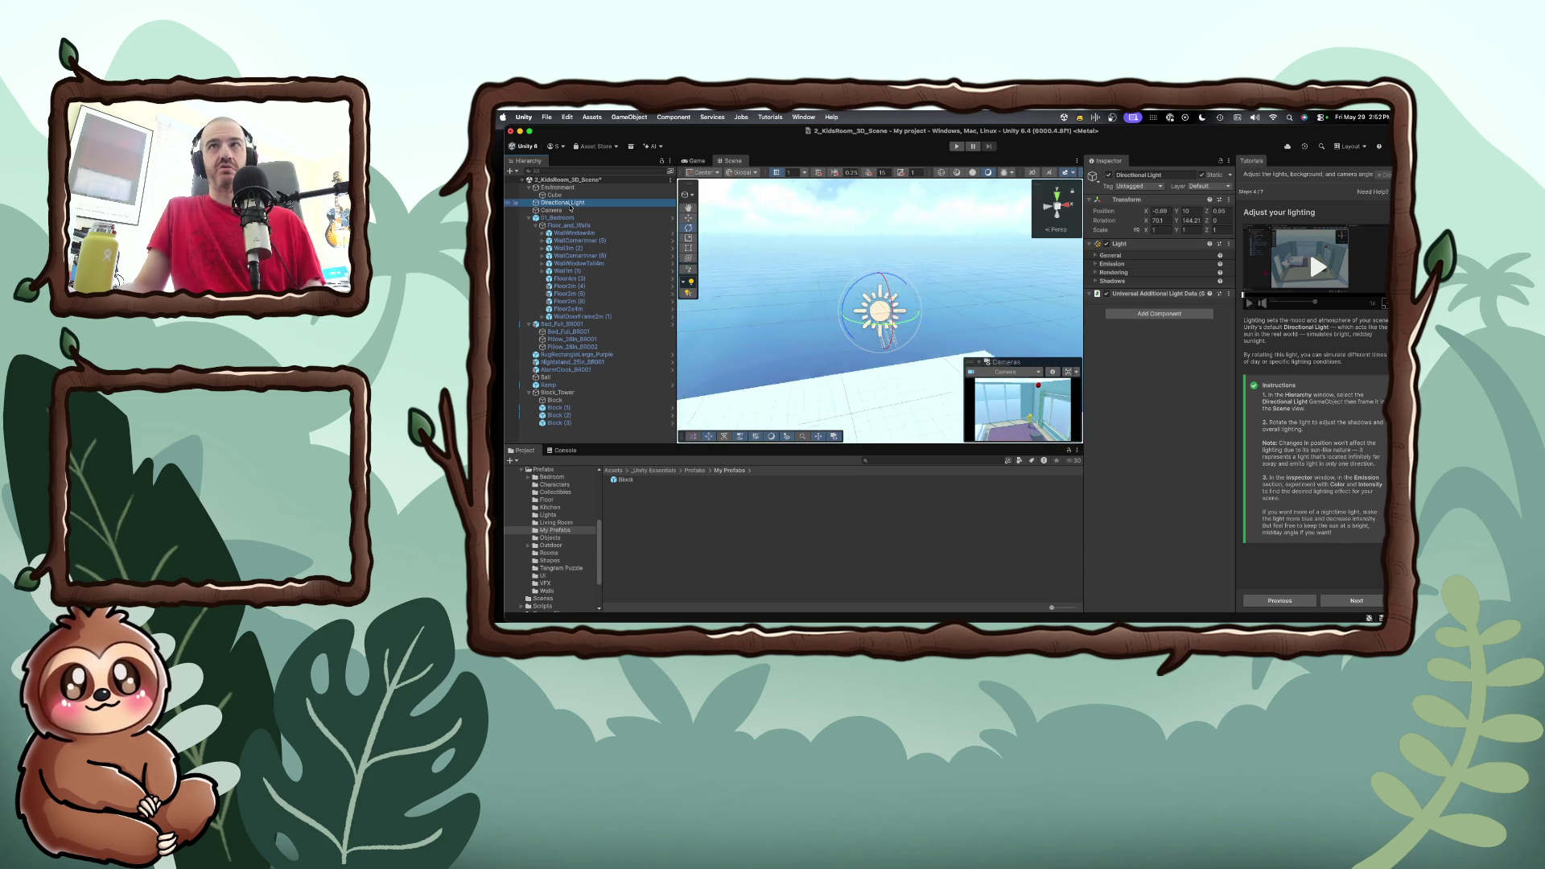
pyautogui.click(569, 203)
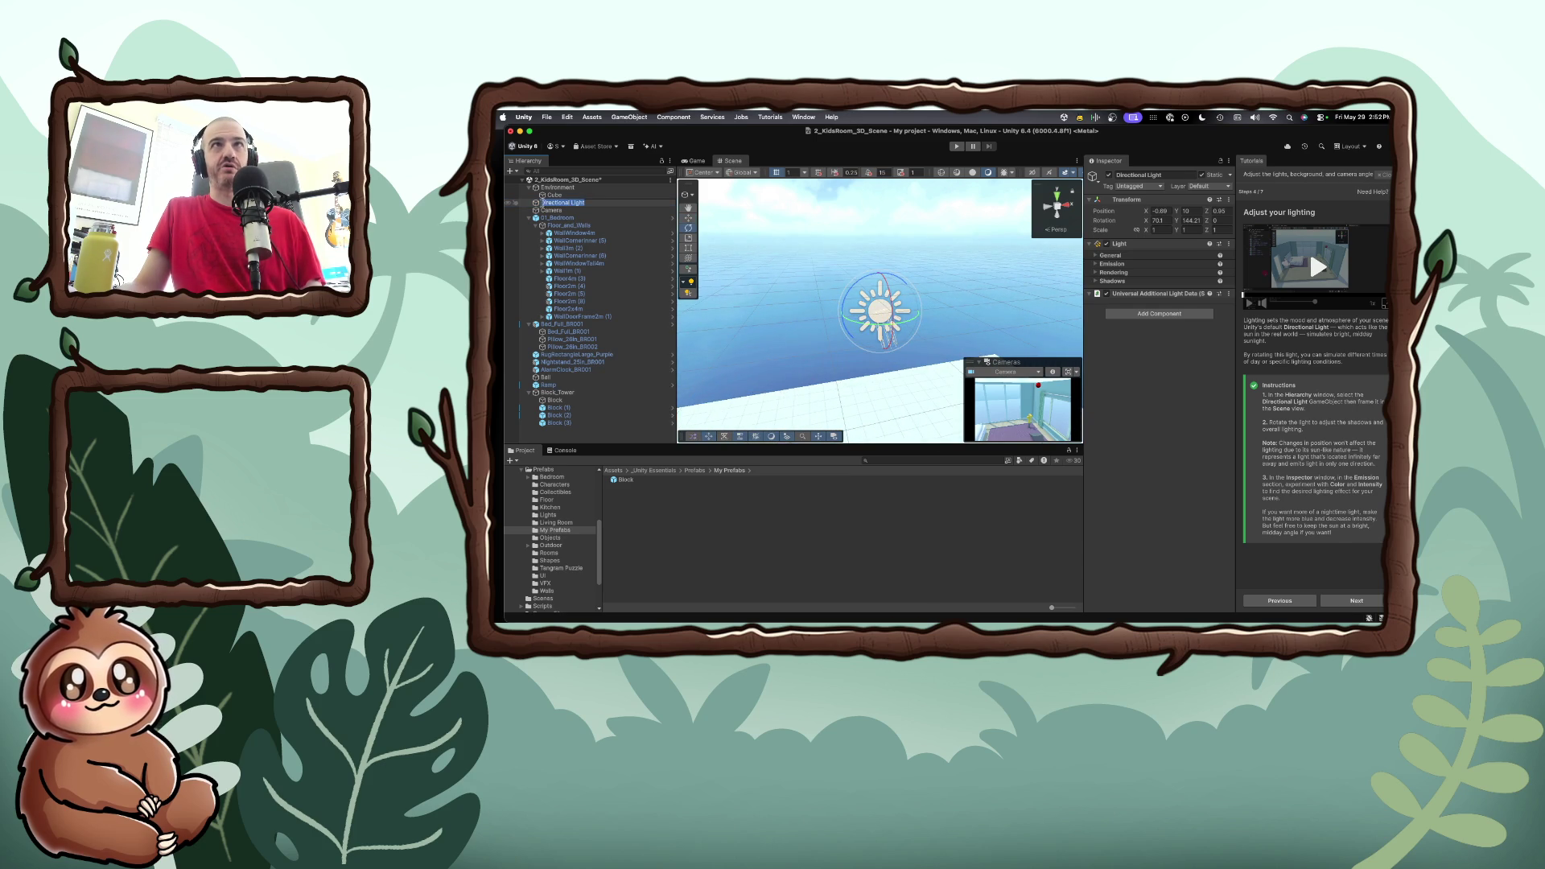
pyautogui.press('Return')
pyautogui.scroll(-5, 901, 398)
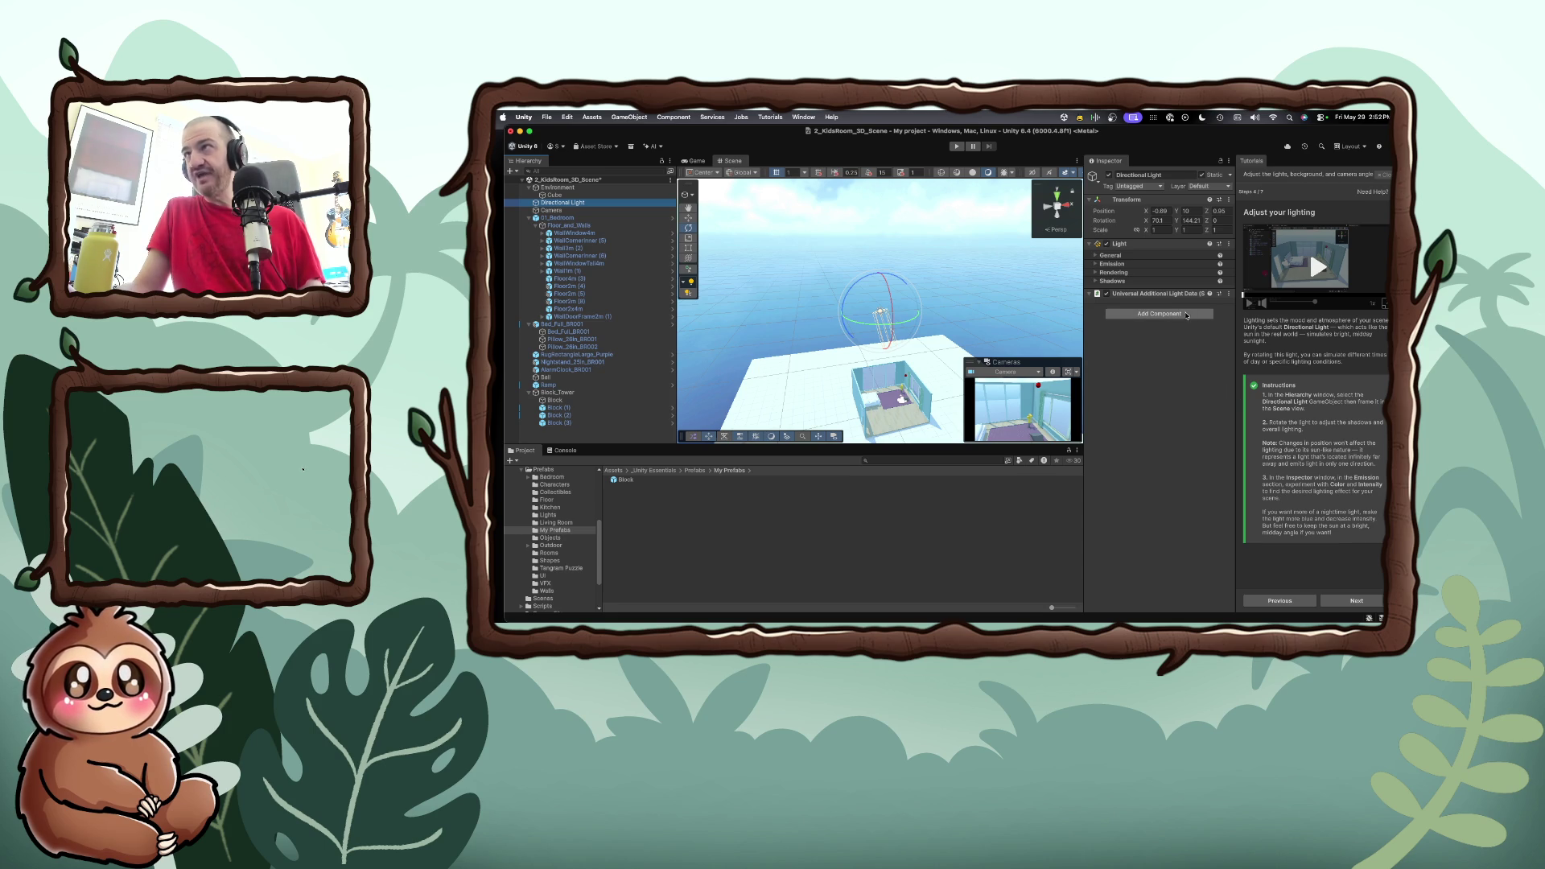
# Expand the light's Emission settings and set Intensity to 0.13
pyautogui.click(1097, 265)
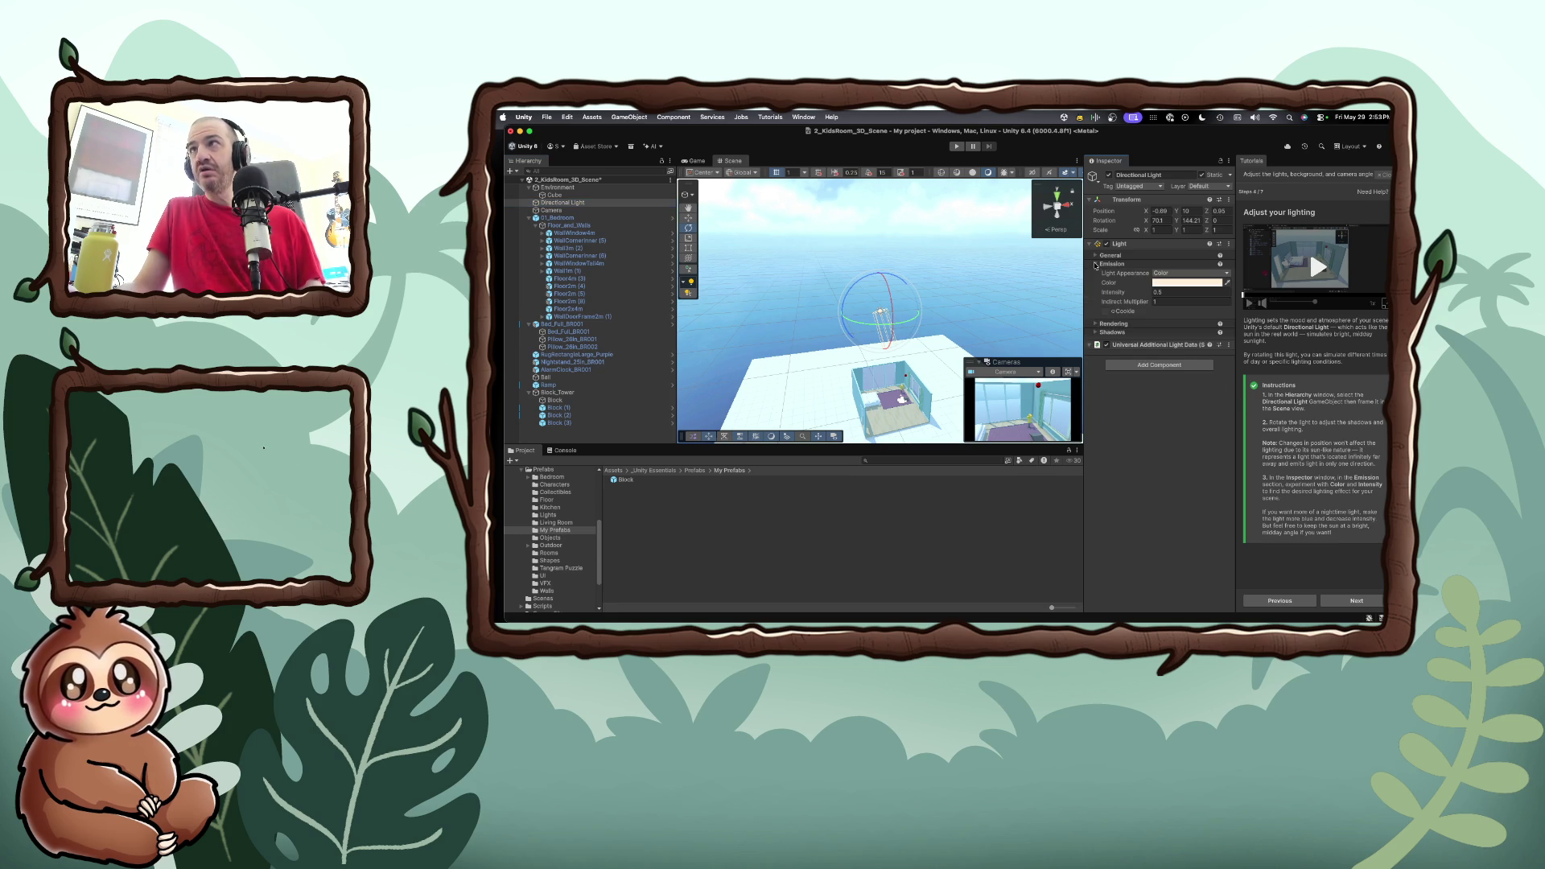
pyautogui.click(1162, 292)
pyautogui.moveTo(1138, 294)
pyautogui.mouseDown()
pyautogui.moveTo(1163, 296)
pyautogui.moveTo(1091, 294)
pyautogui.mouseUp()
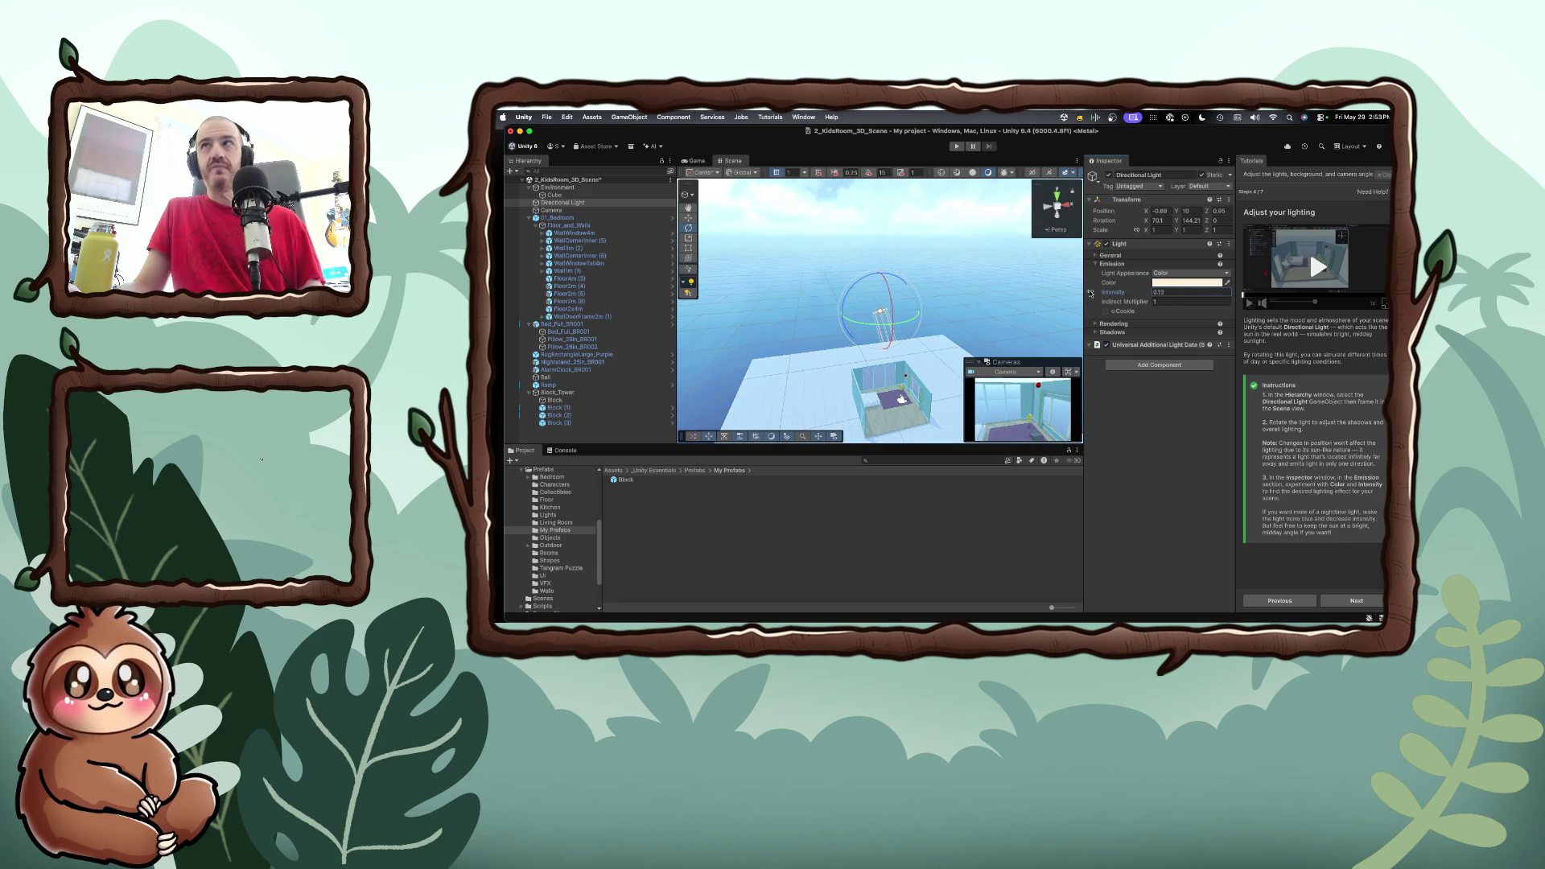
# Give the Directional Light a saturated magenta-pink colour and view the room in the Game view
pyautogui.click(1173, 274)
pyautogui.click(1172, 286)
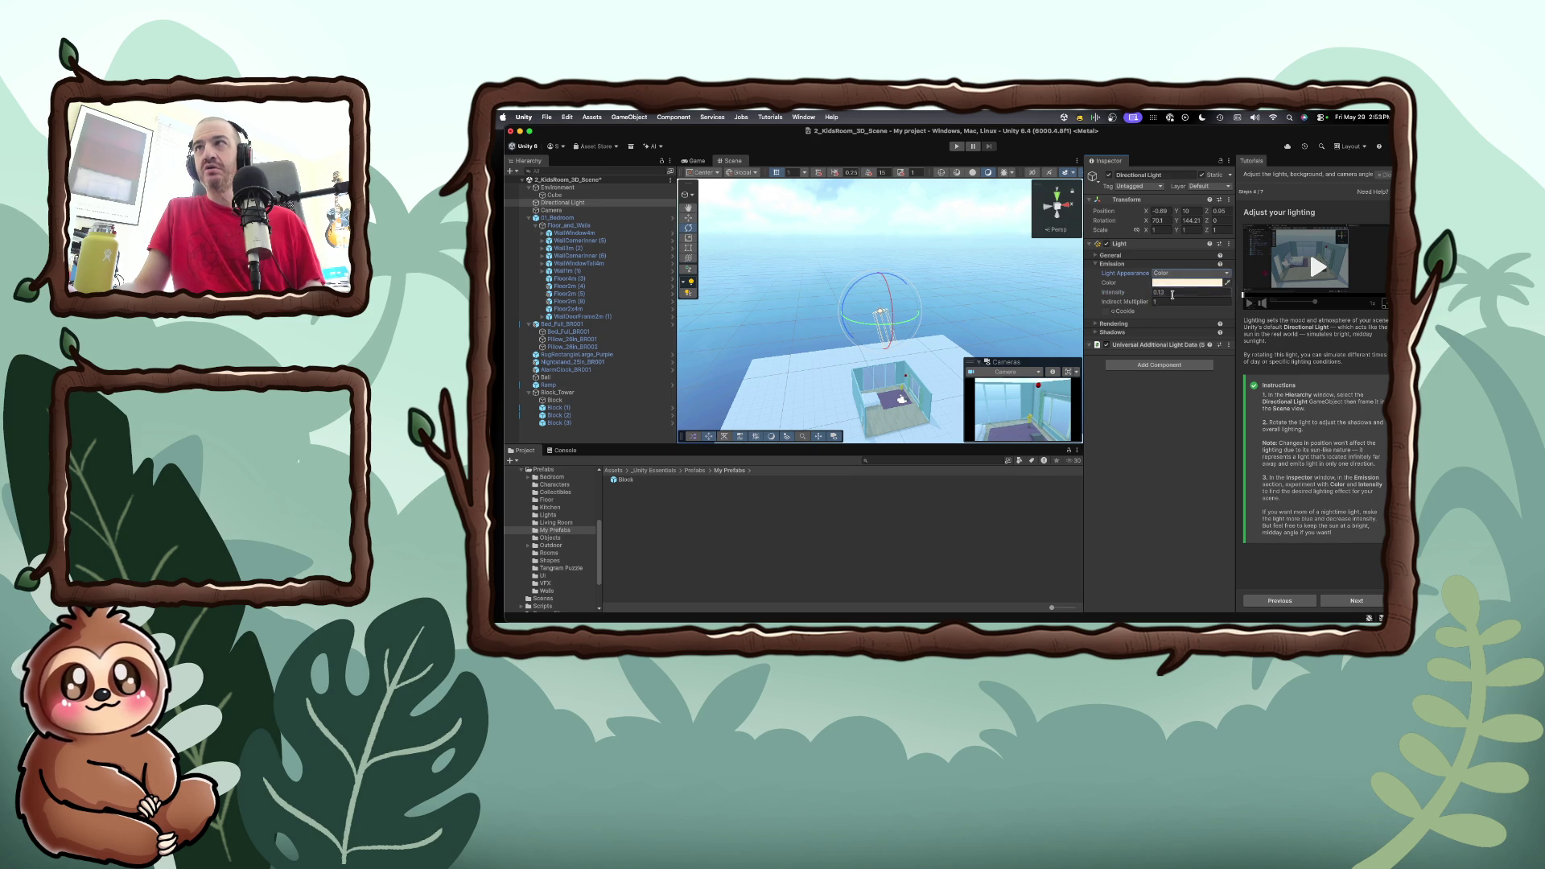
pyautogui.click(1215, 284)
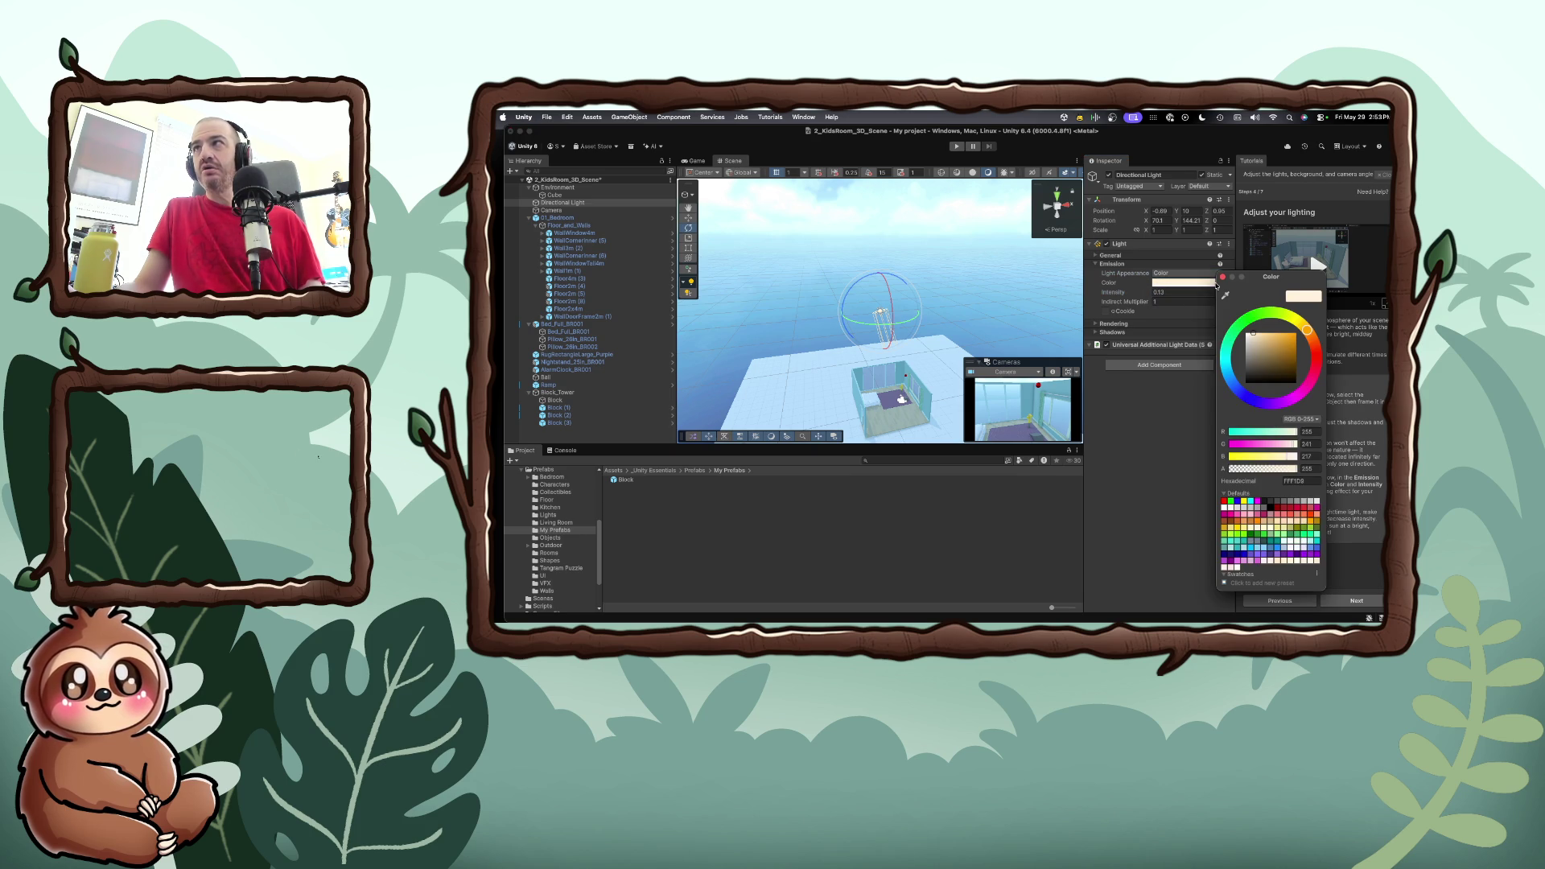
pyautogui.moveTo(1303, 329)
pyautogui.mouseDown()
pyautogui.moveTo(1314, 372)
pyautogui.moveTo(1272, 411)
pyautogui.mouseUp()
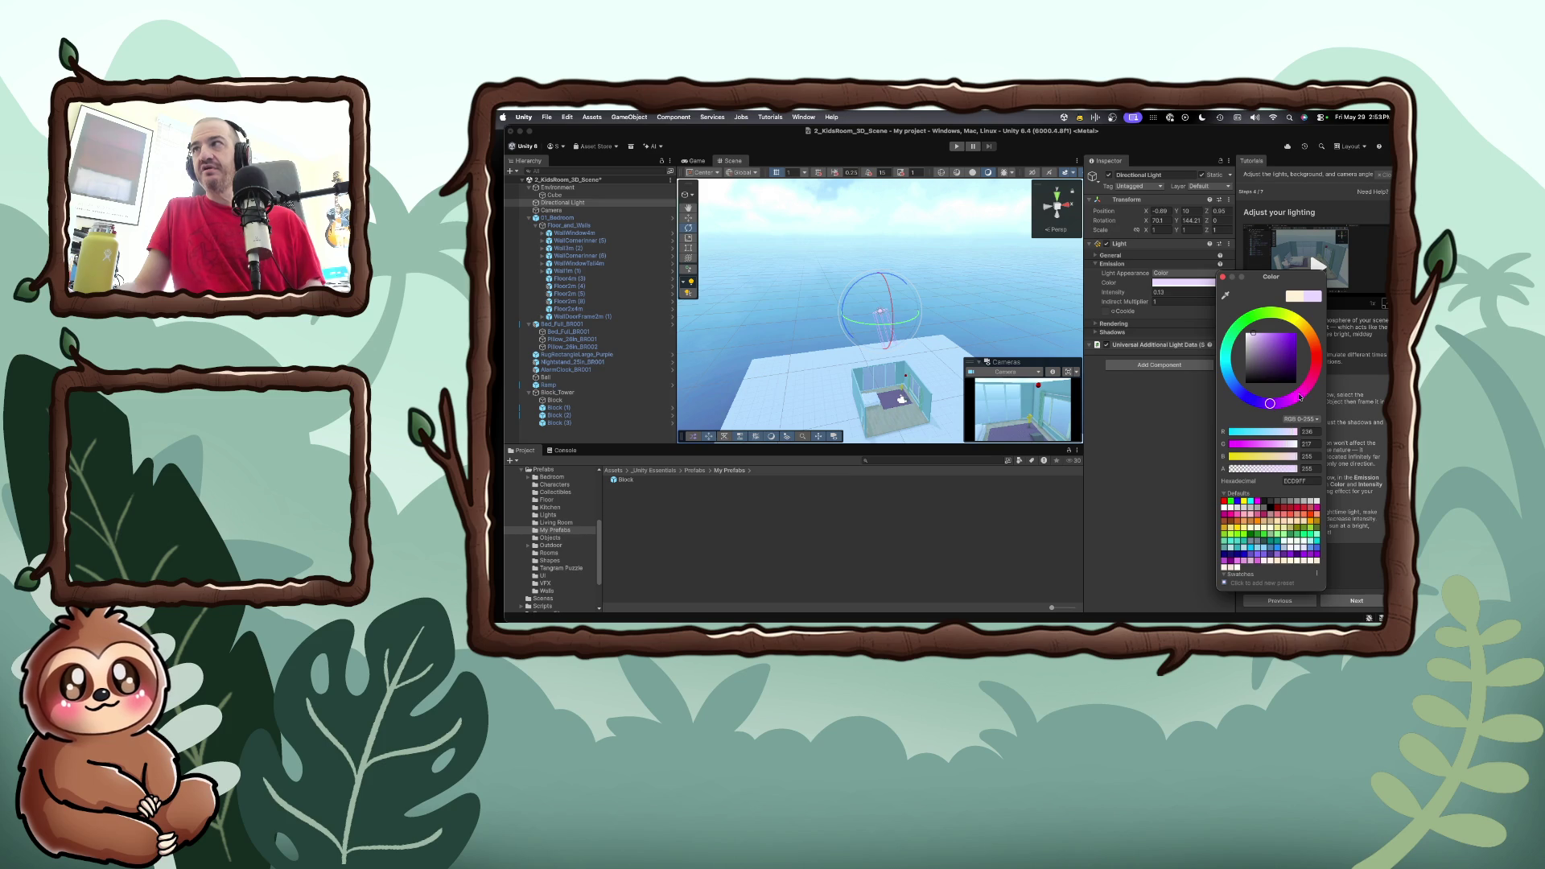
pyautogui.moveTo(1253, 336); pyautogui.dragTo(1272, 339)
pyautogui.moveTo(1269, 401)
pyautogui.mouseDown()
pyautogui.moveTo(1294, 394)
pyautogui.moveTo(1296, 340)
pyautogui.mouseUp()
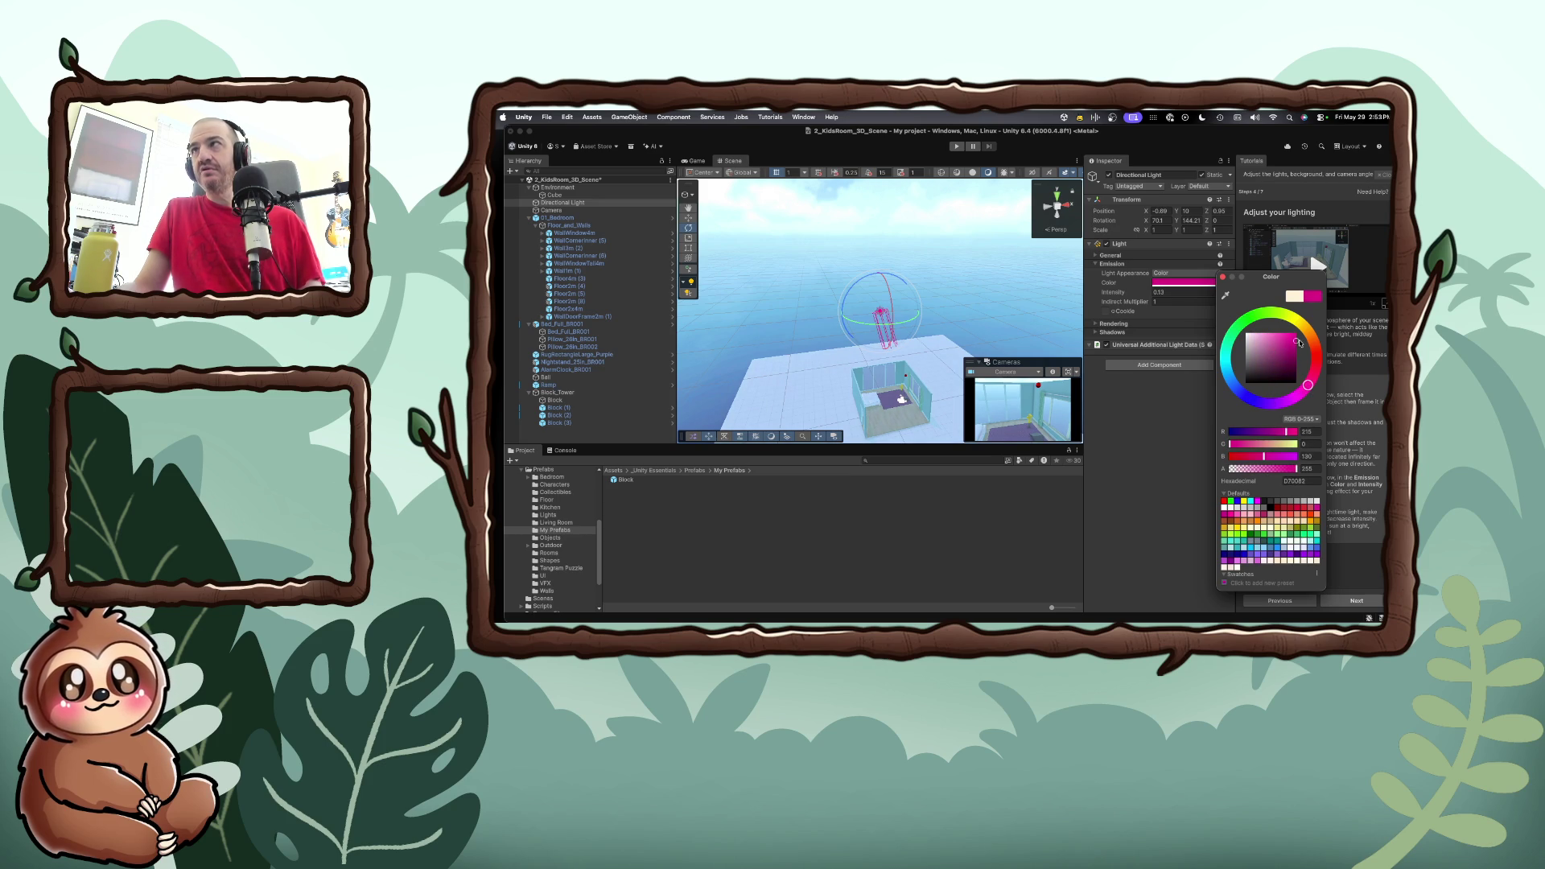
pyautogui.click(1211, 418)
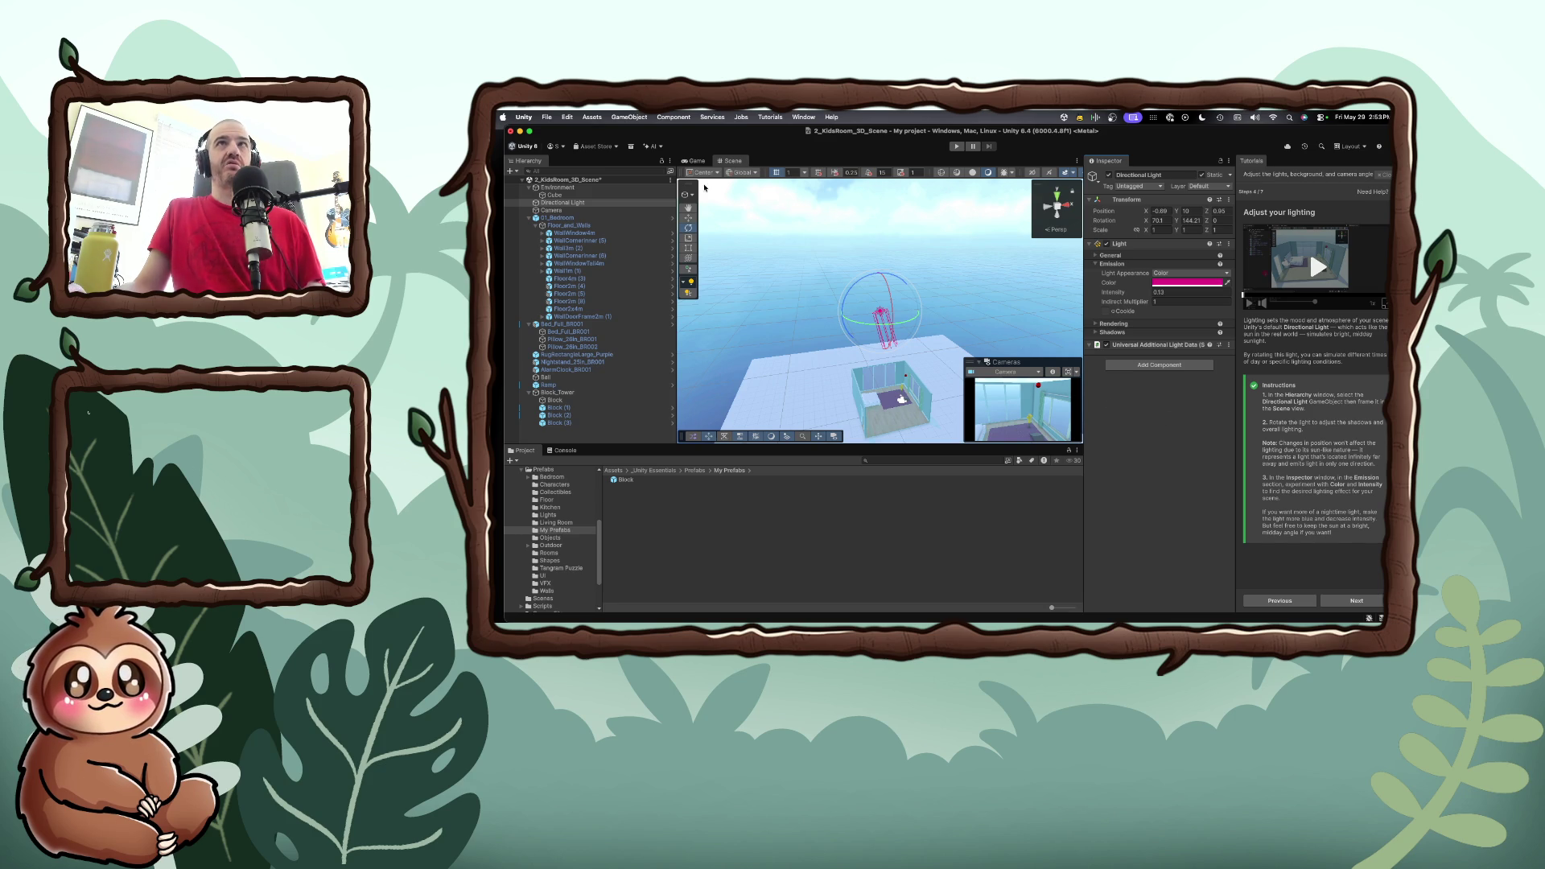
pyautogui.click(694, 161)
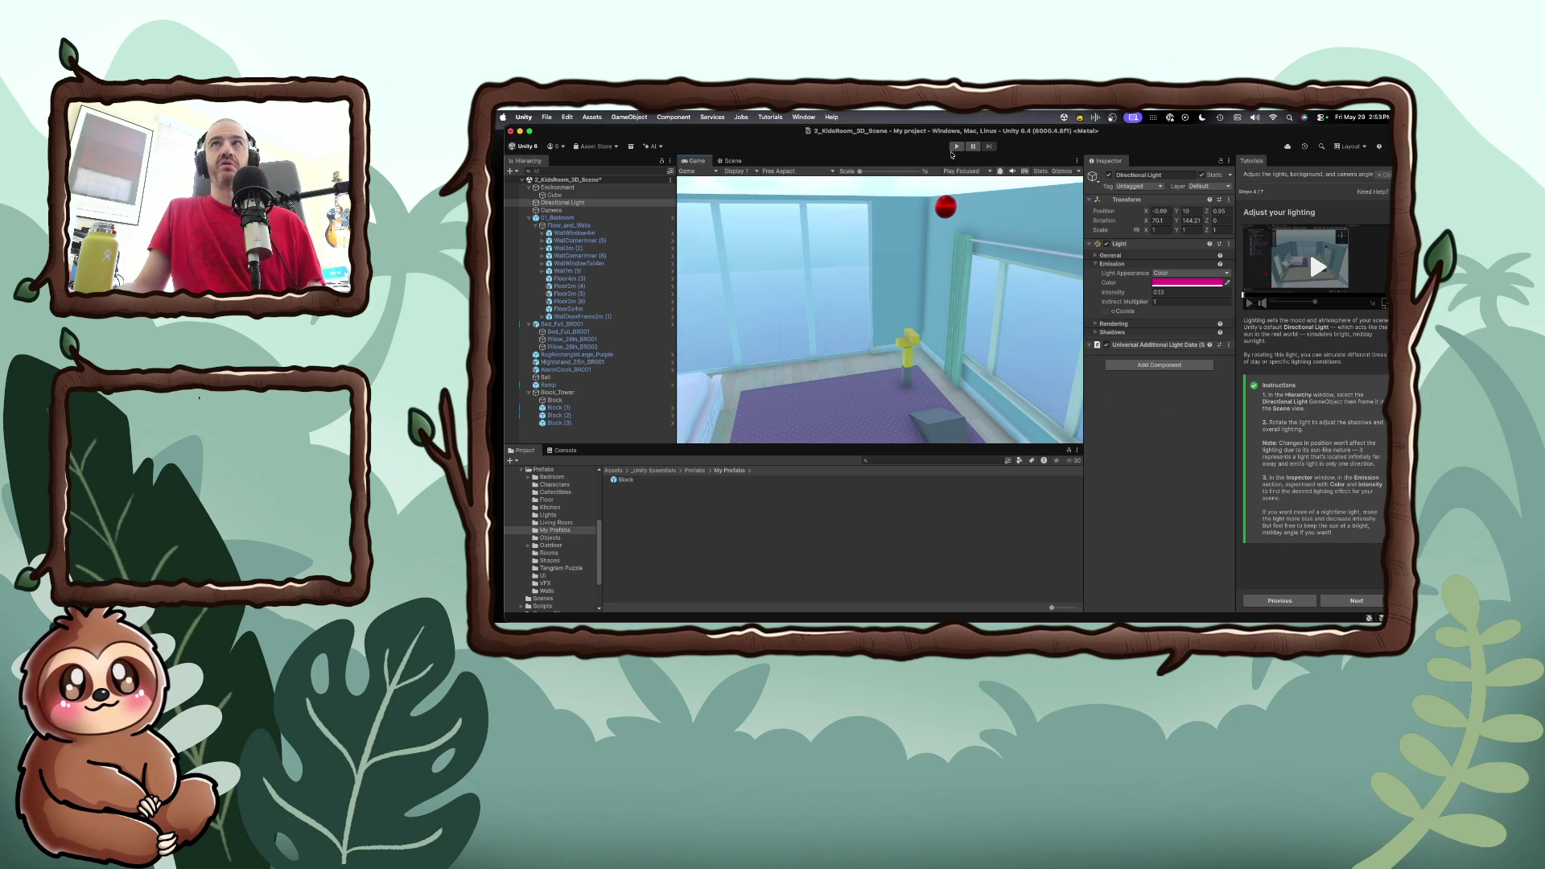
# Return to the Scene view, enter Play mode, and advance the tutorial to 'Edit the skybox'
pyautogui.click(728, 161)
pyautogui.click(956, 146)
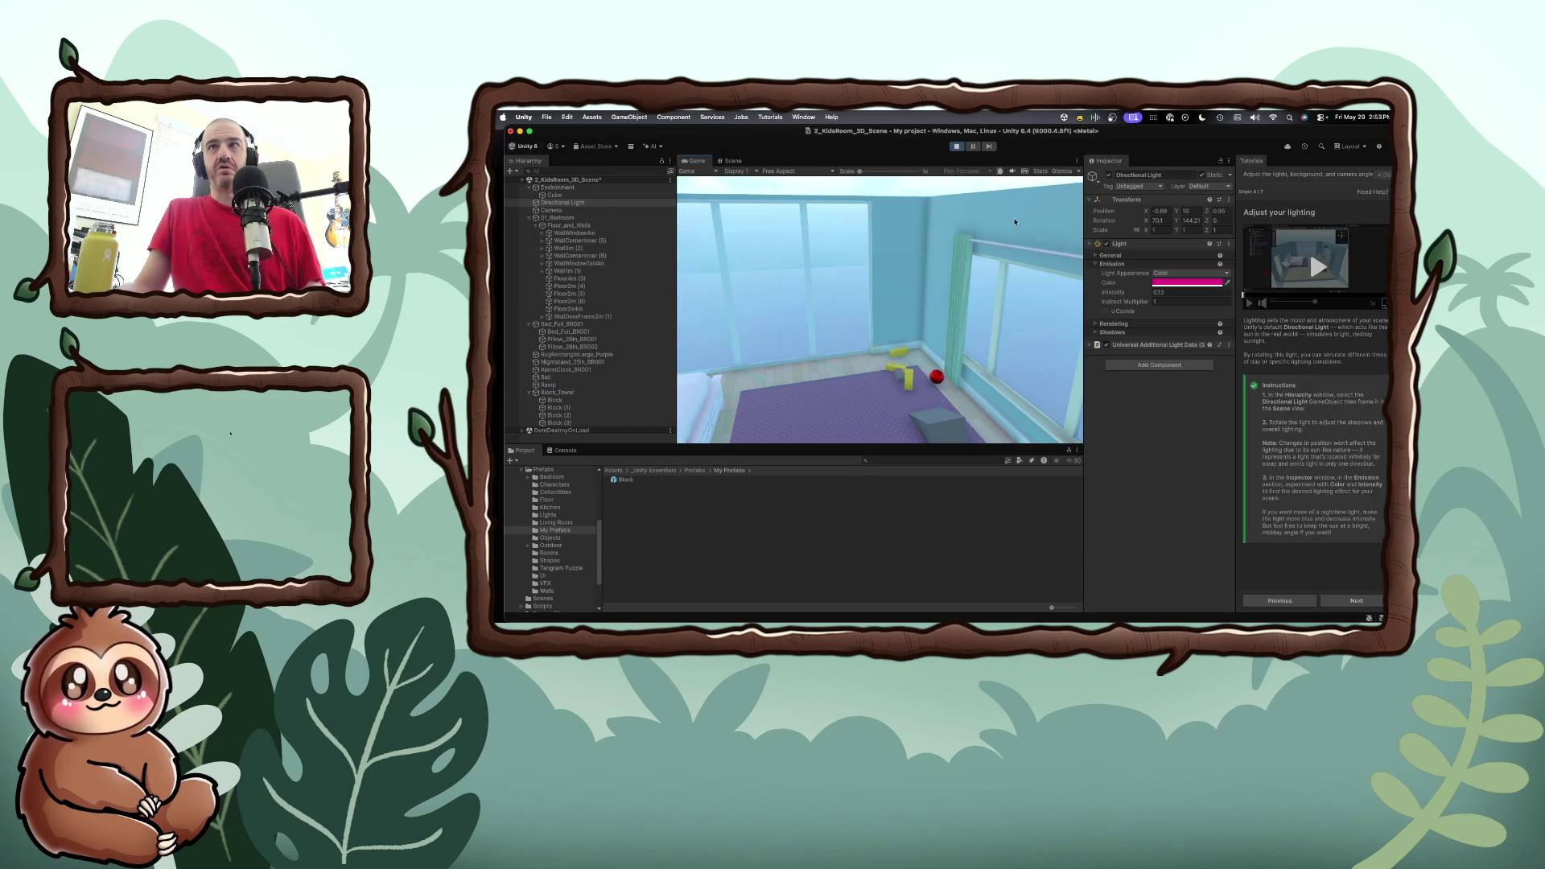
pyautogui.click(1350, 600)
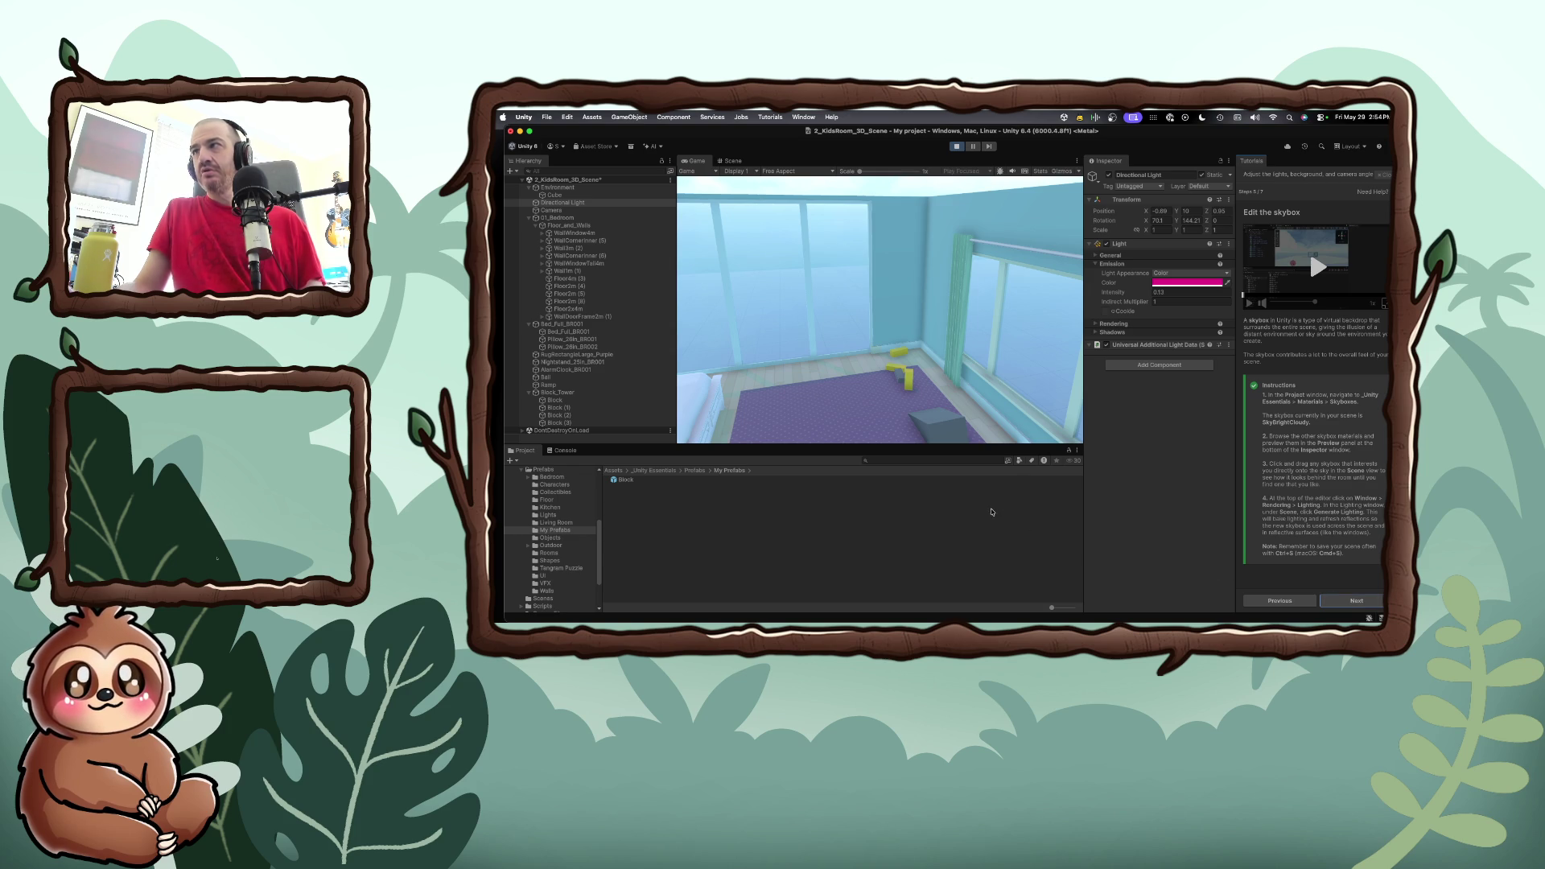
# Open the Skyboxes folder and compare SkyCloudy, SkyMidnight, SkyOvercast and SkyGrayNight
pyautogui.scroll(5, 563, 515)
pyautogui.scroll(2, 571, 517)
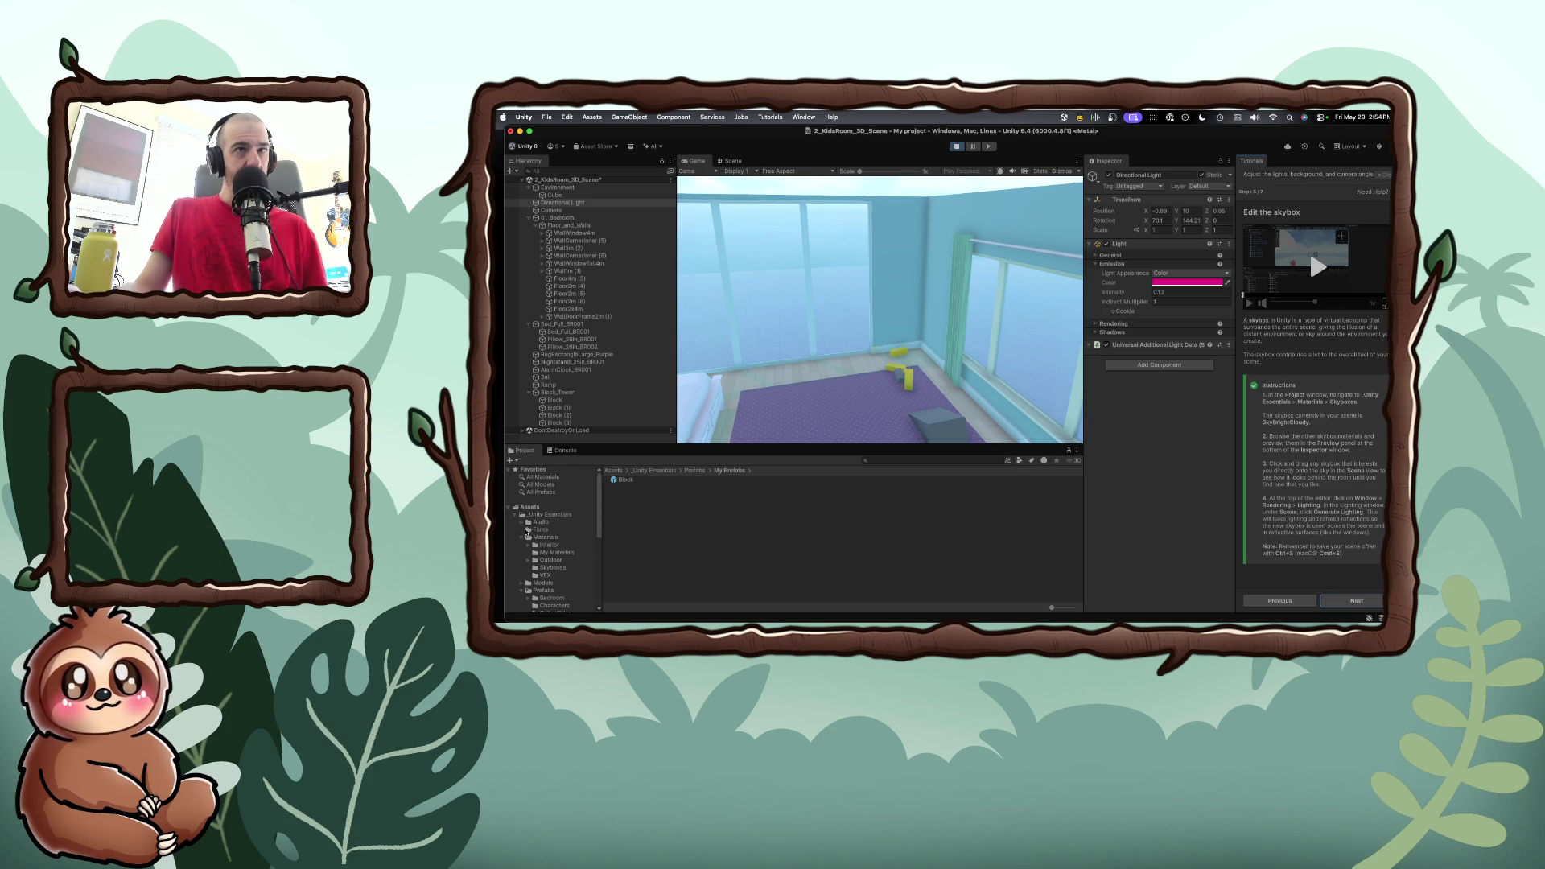
pyautogui.click(552, 568)
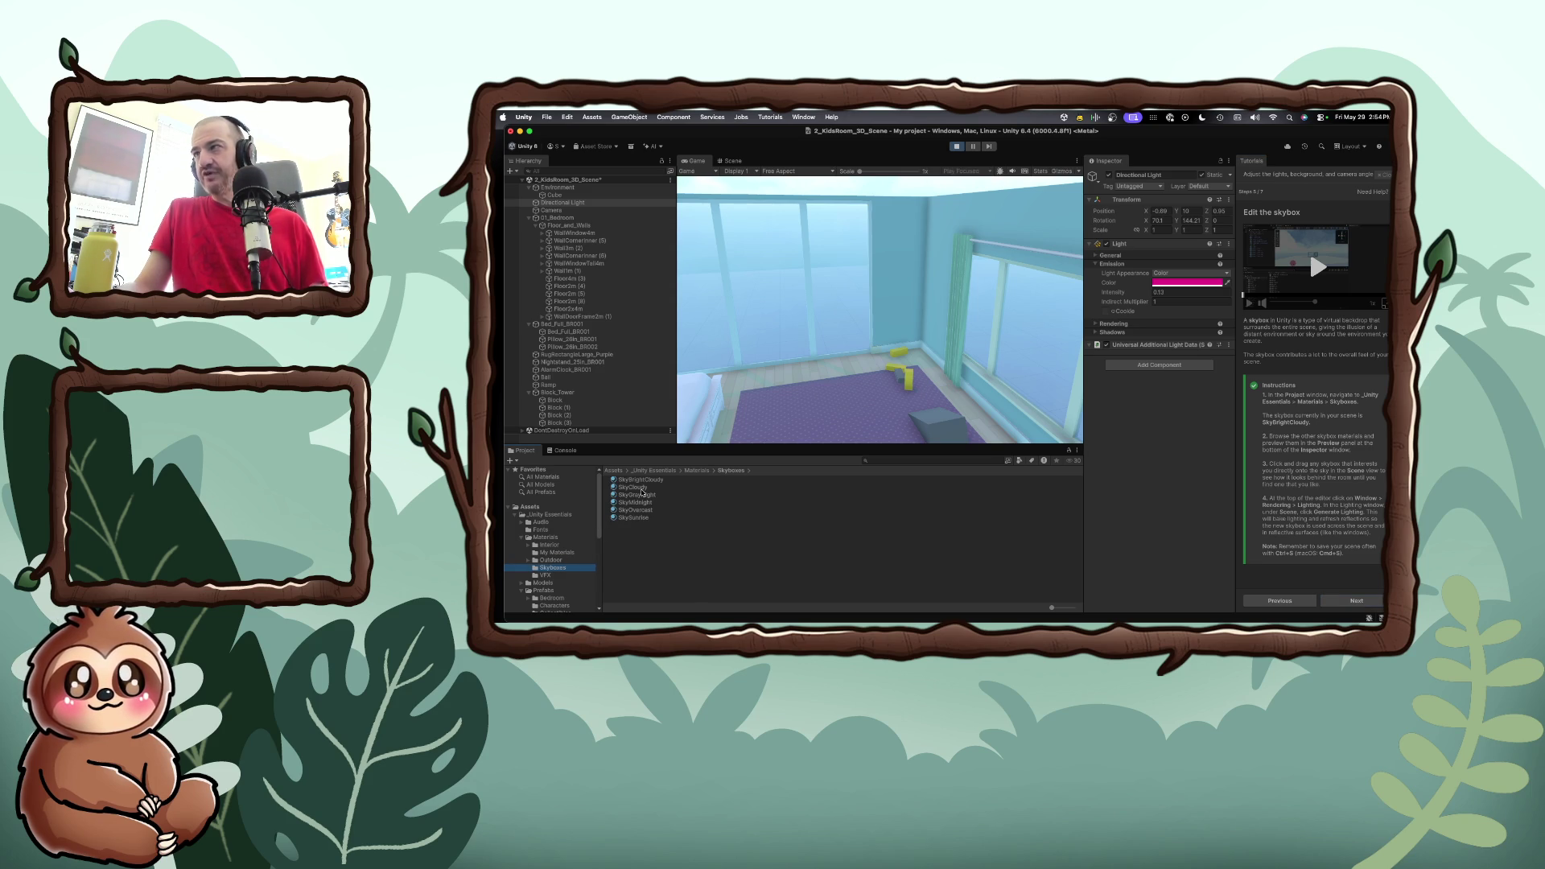
pyautogui.click(641, 488)
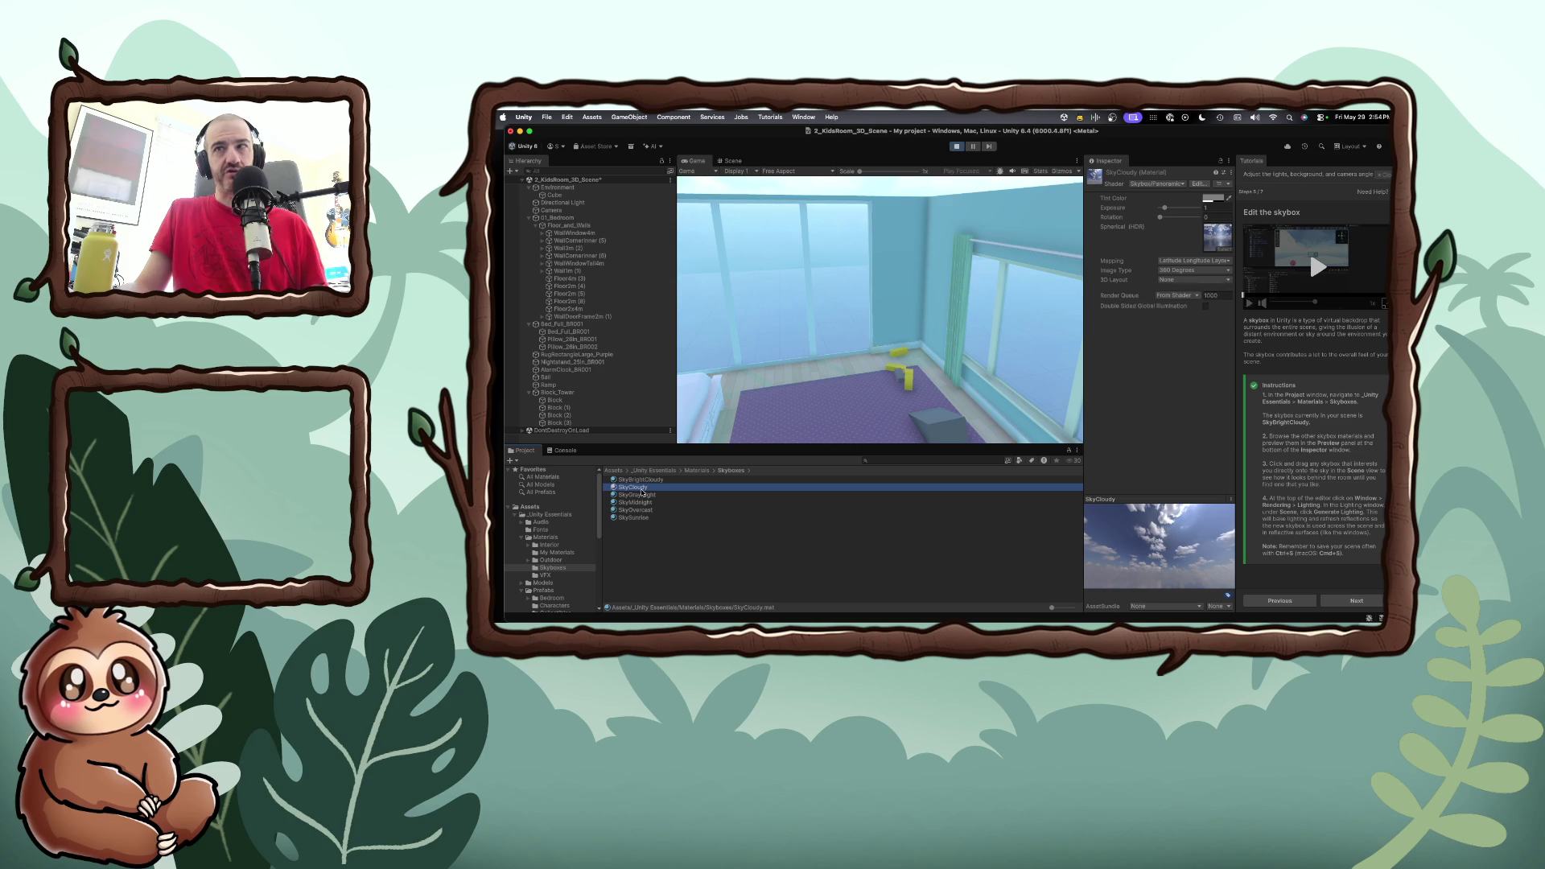
pyautogui.click(643, 501)
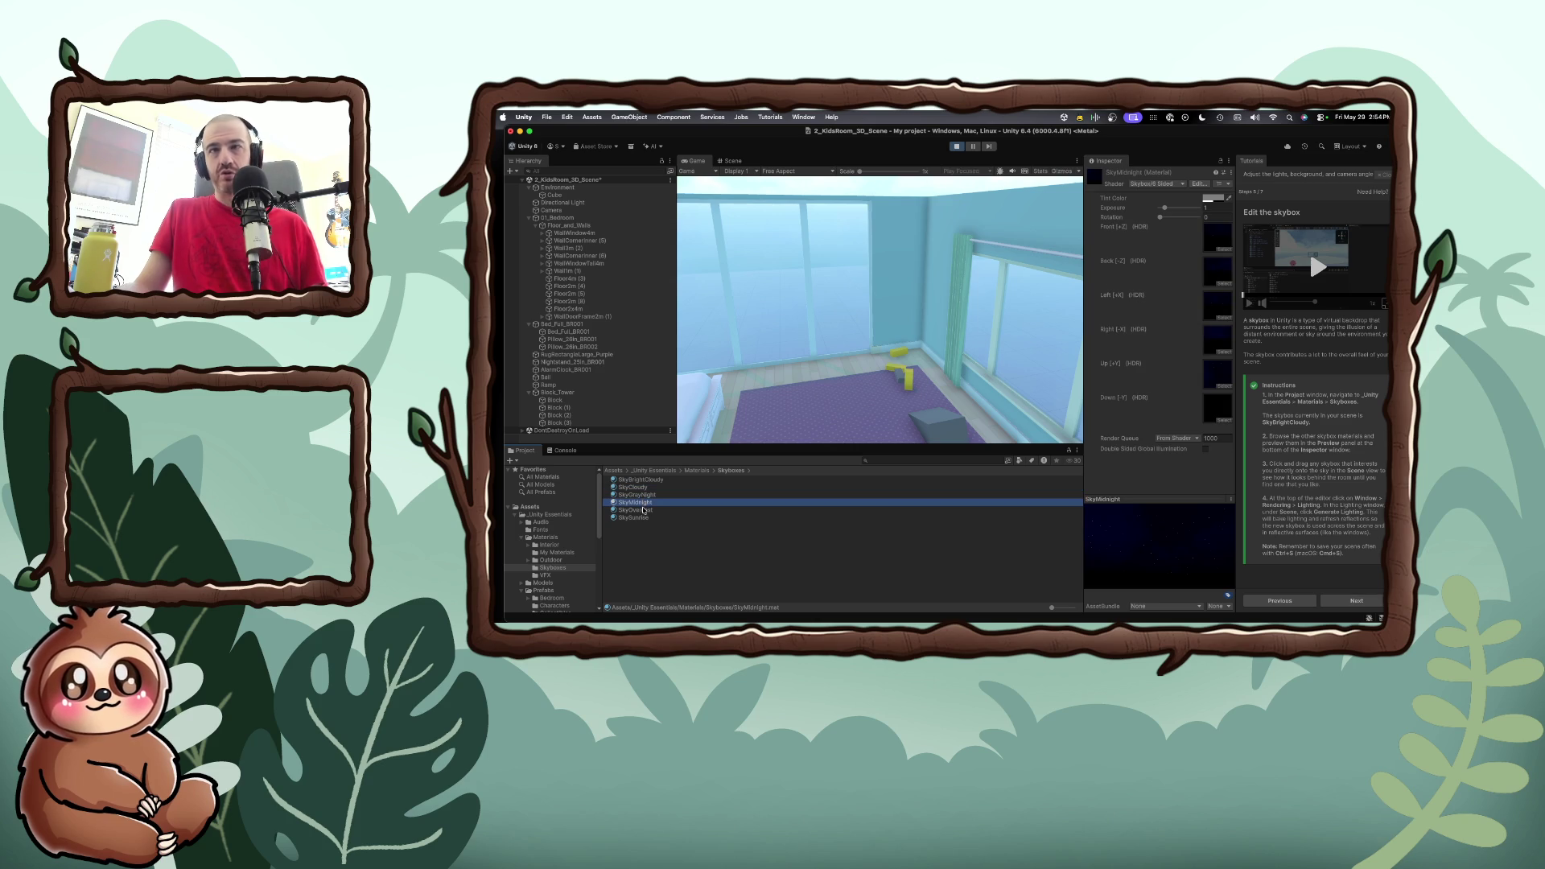
pyautogui.click(643, 509)
pyautogui.click(642, 495)
pyautogui.click(641, 480)
pyautogui.click(643, 495)
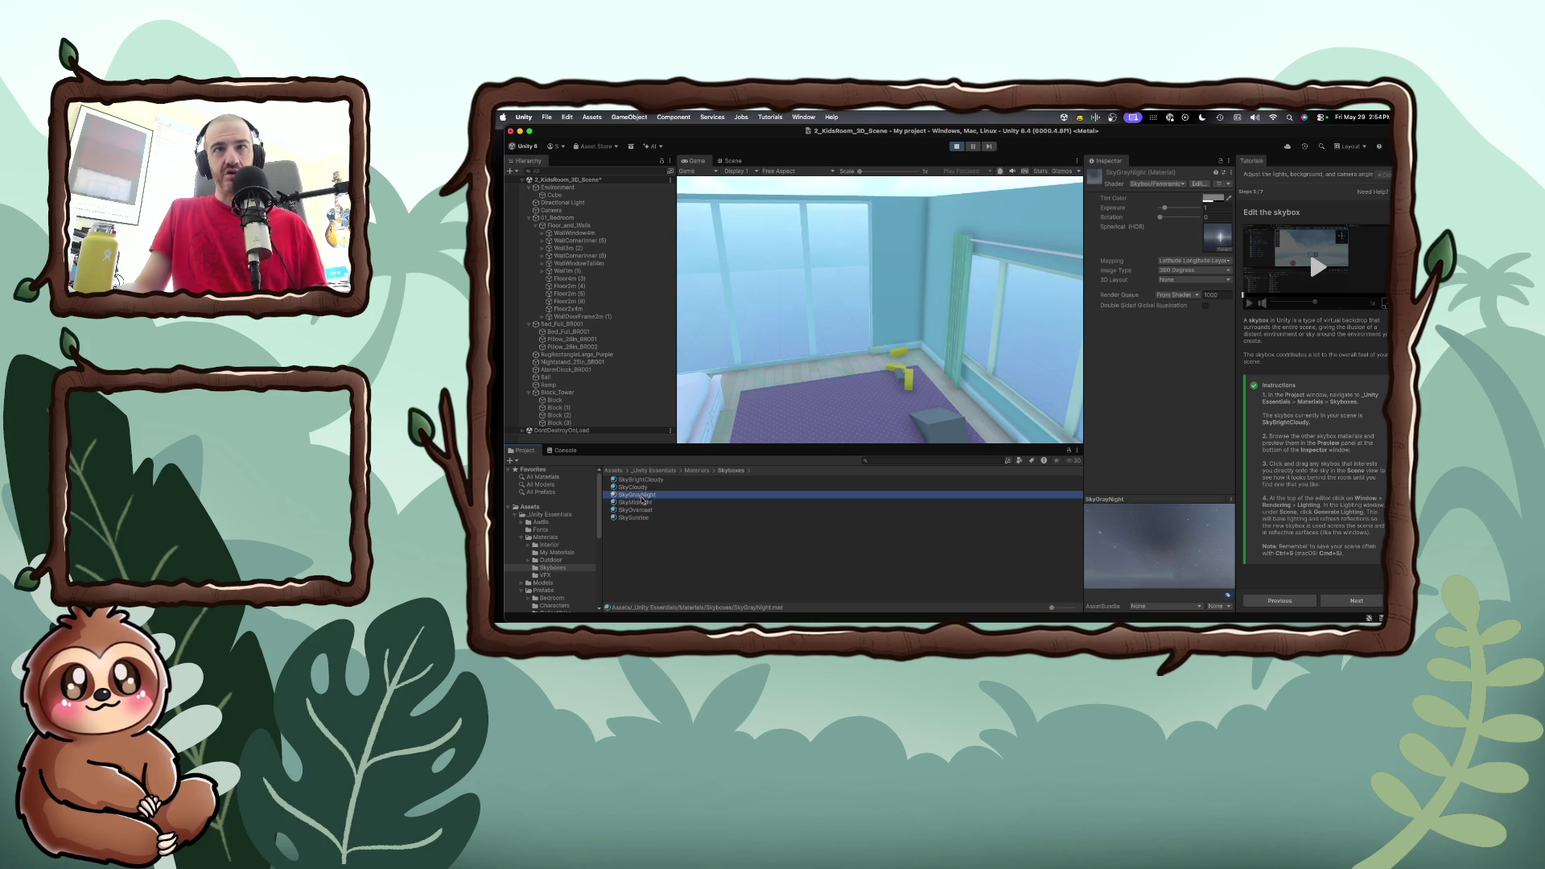
pyautogui.click(643, 501)
pyautogui.click(643, 495)
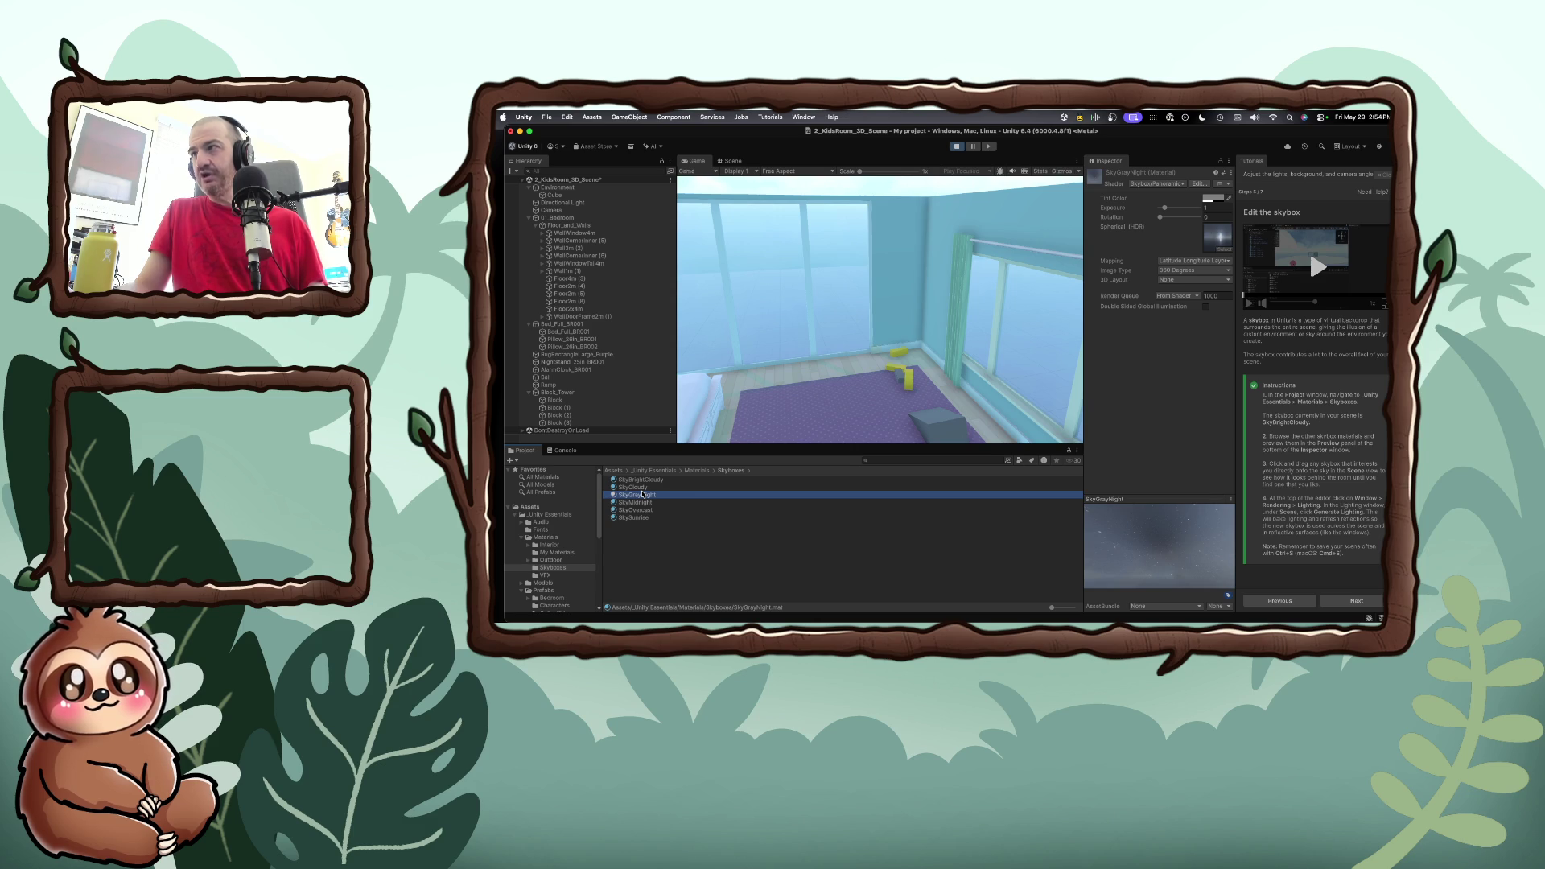
# Stop Play mode and drag SkyGrayNight into the Scene view as the sky
pyautogui.moveTo(642, 495)
pyautogui.mouseDown()
pyautogui.moveTo(769, 183)
pyautogui.moveTo(573, 493)
pyautogui.mouseUp()
pyautogui.click(956, 147)
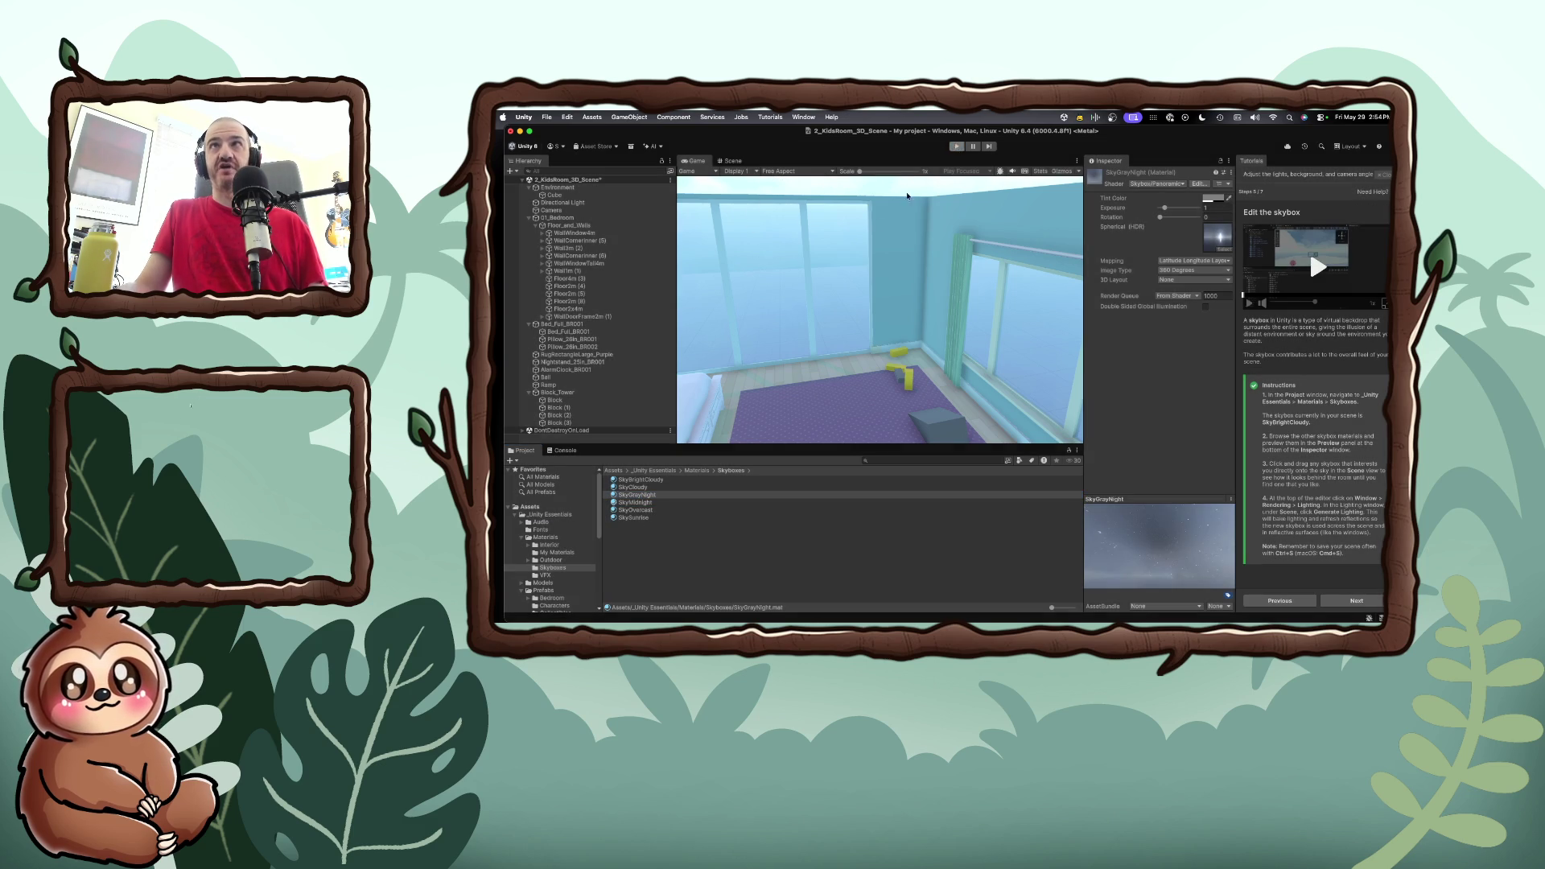
pyautogui.moveTo(639, 494); pyautogui.dragTo(845, 296)
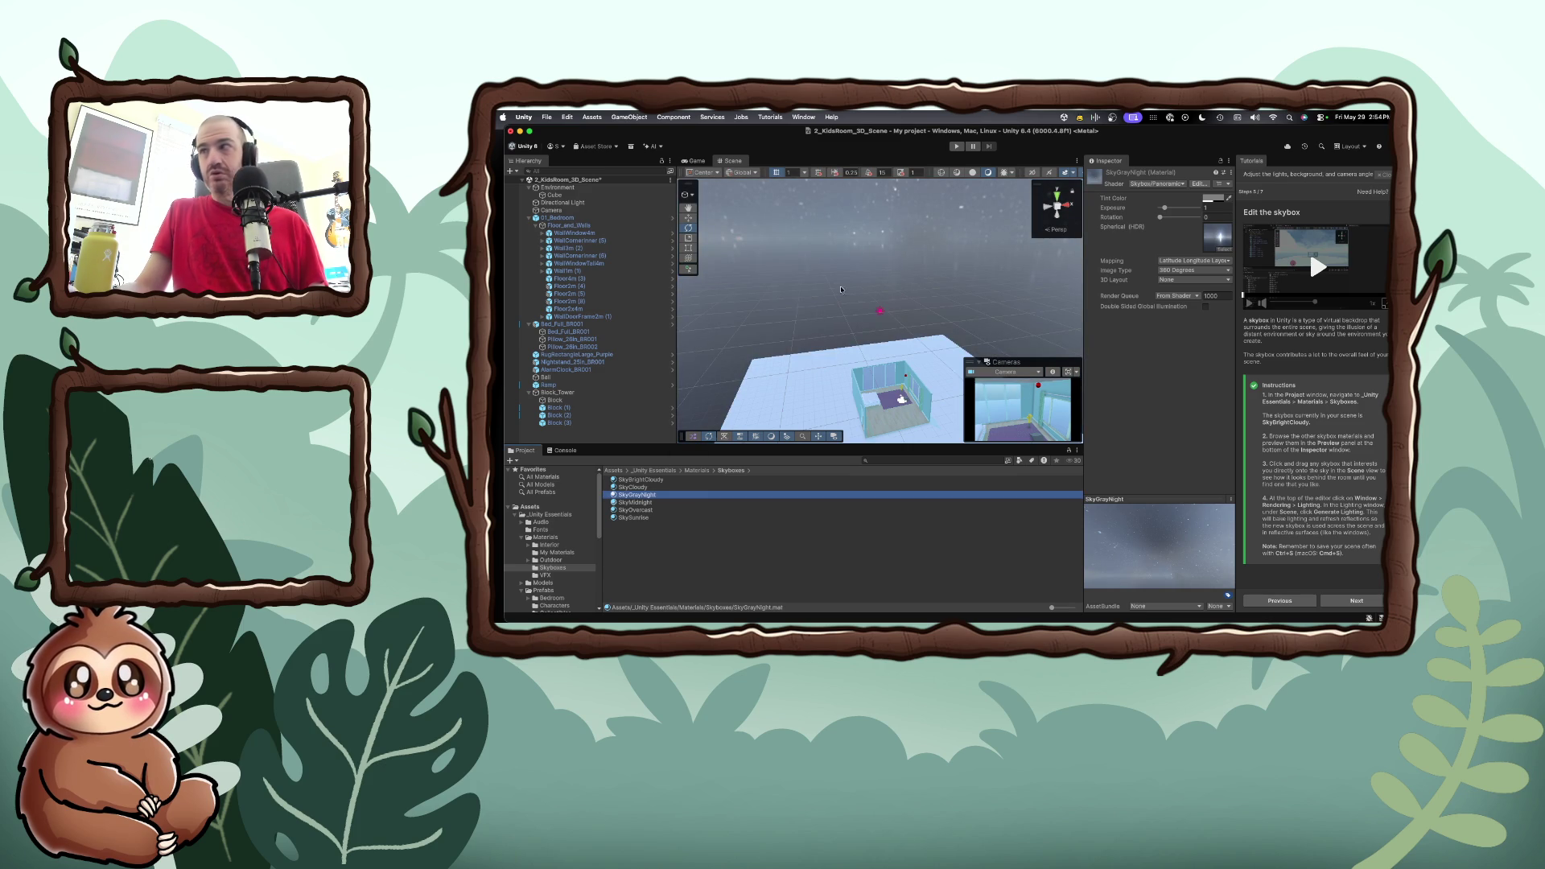
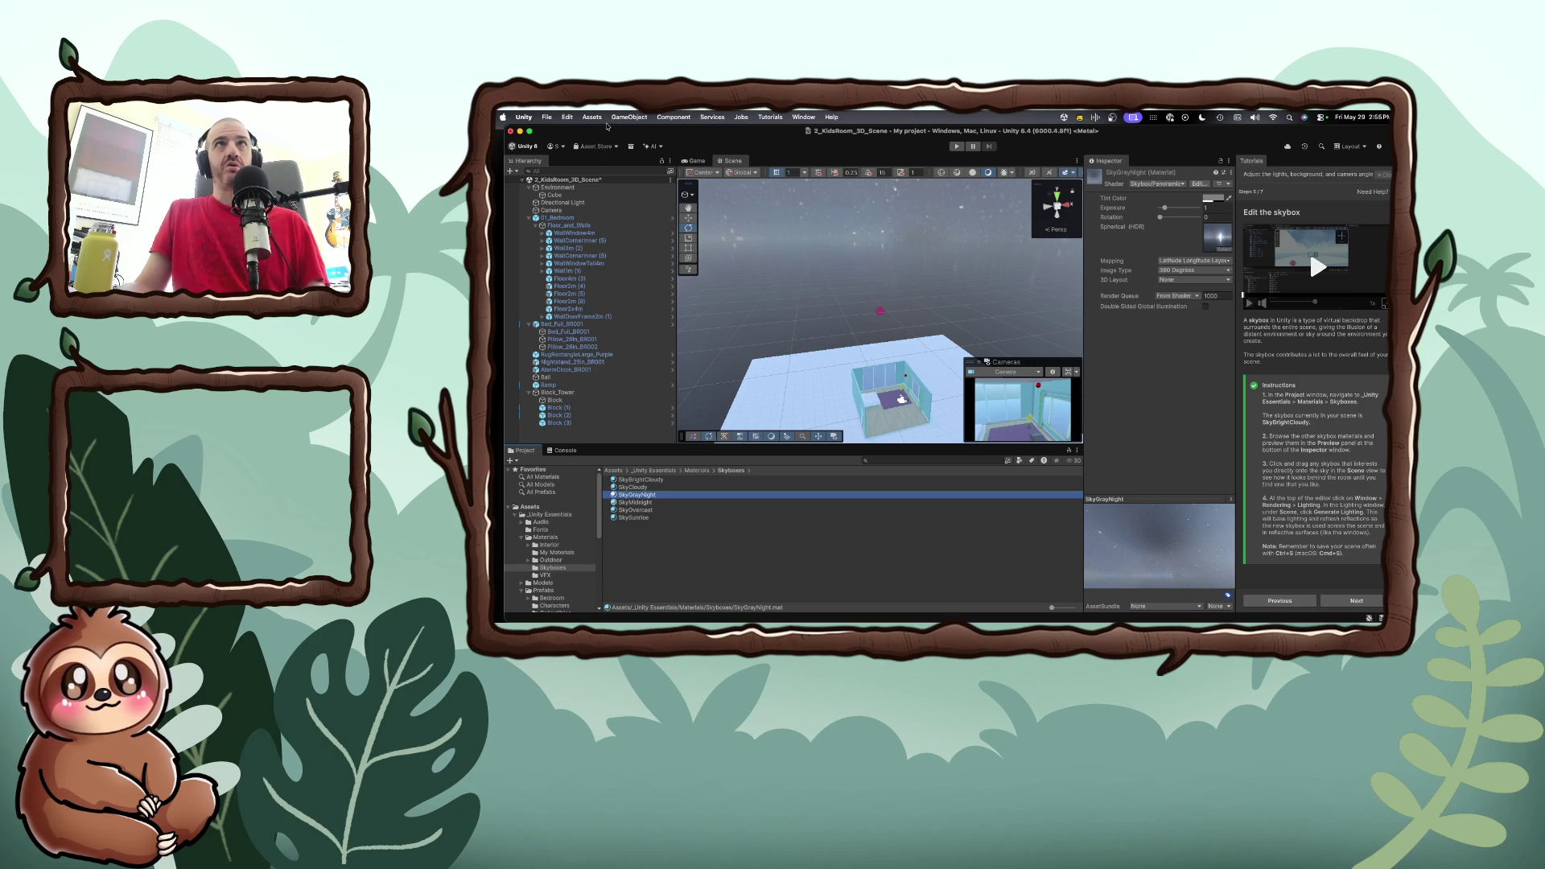
# Bring up the Window > Rendering submenu so the Lighting item is showing
pyautogui.click(801, 118)
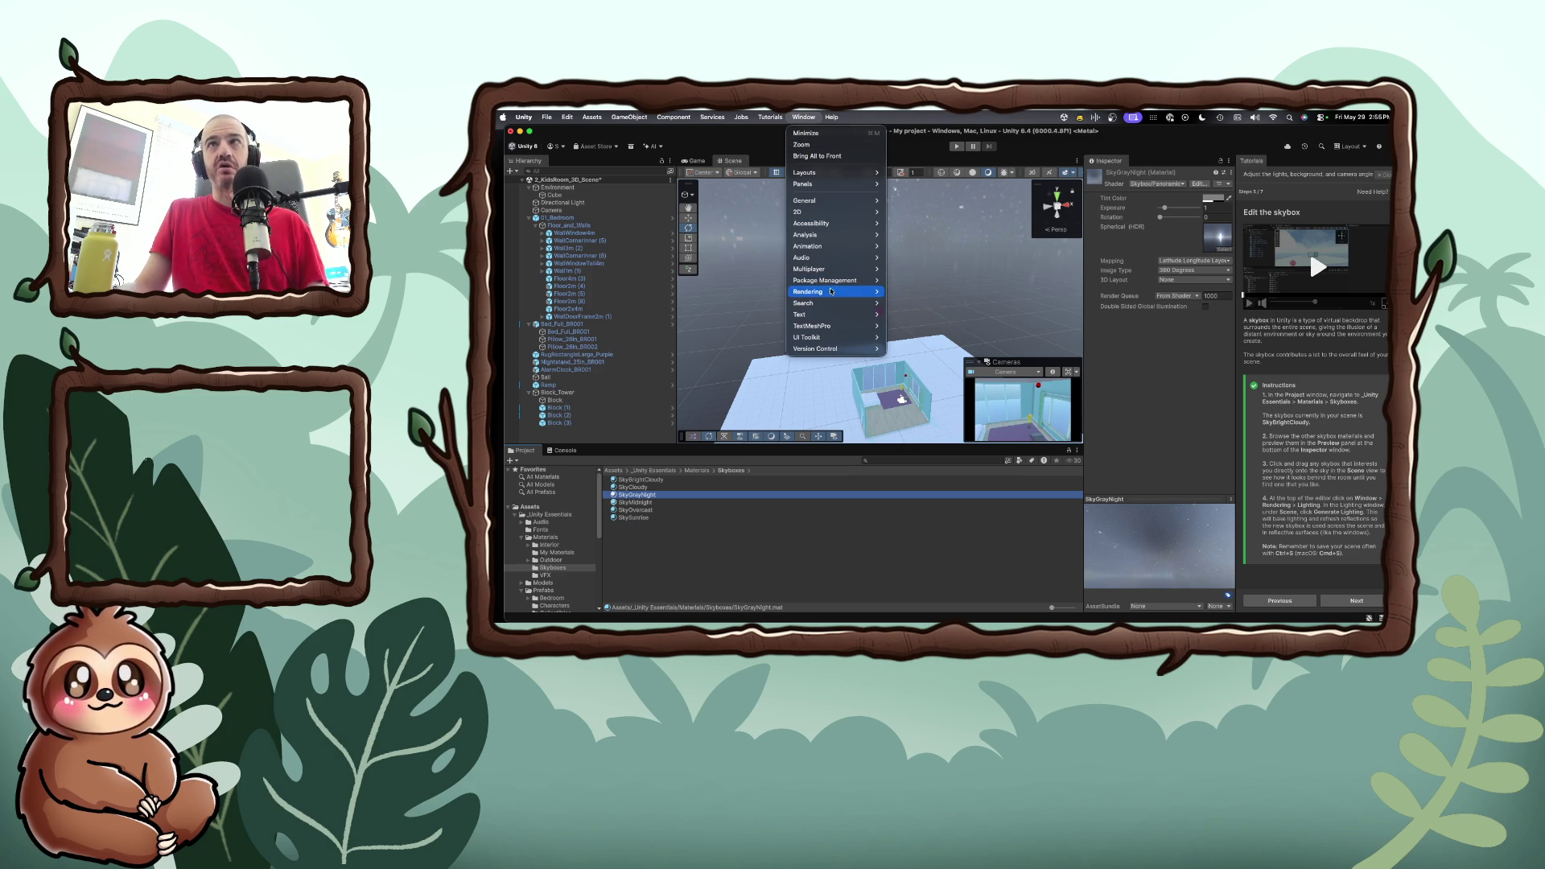
pyautogui.moveTo(832, 291)
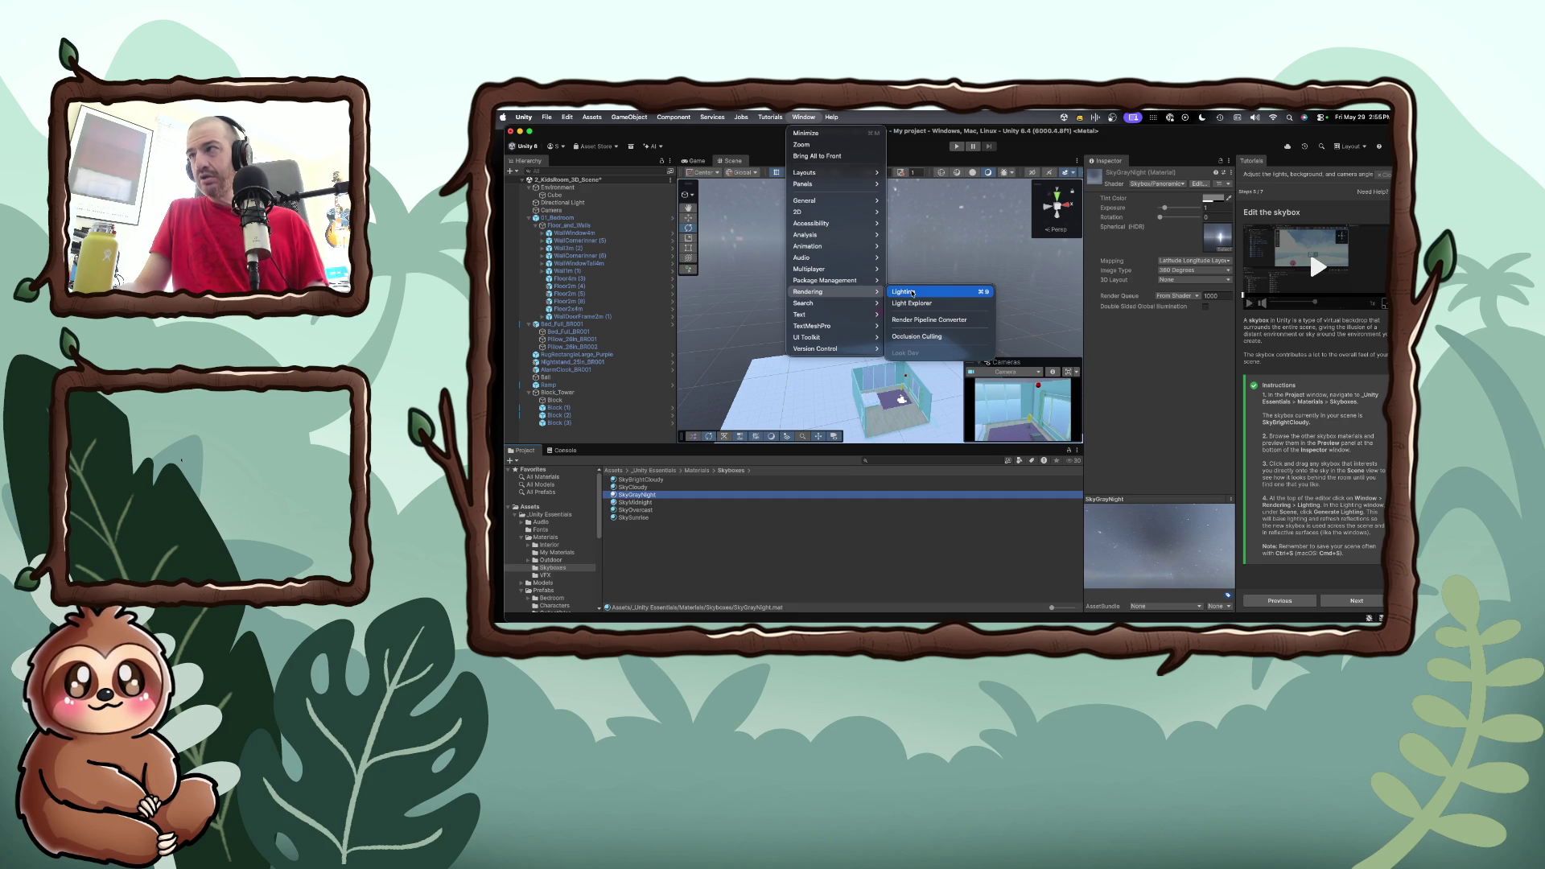
# Generate lighting for the kids room from the Lighting window, then enter play mode
pyautogui.click(913, 293)
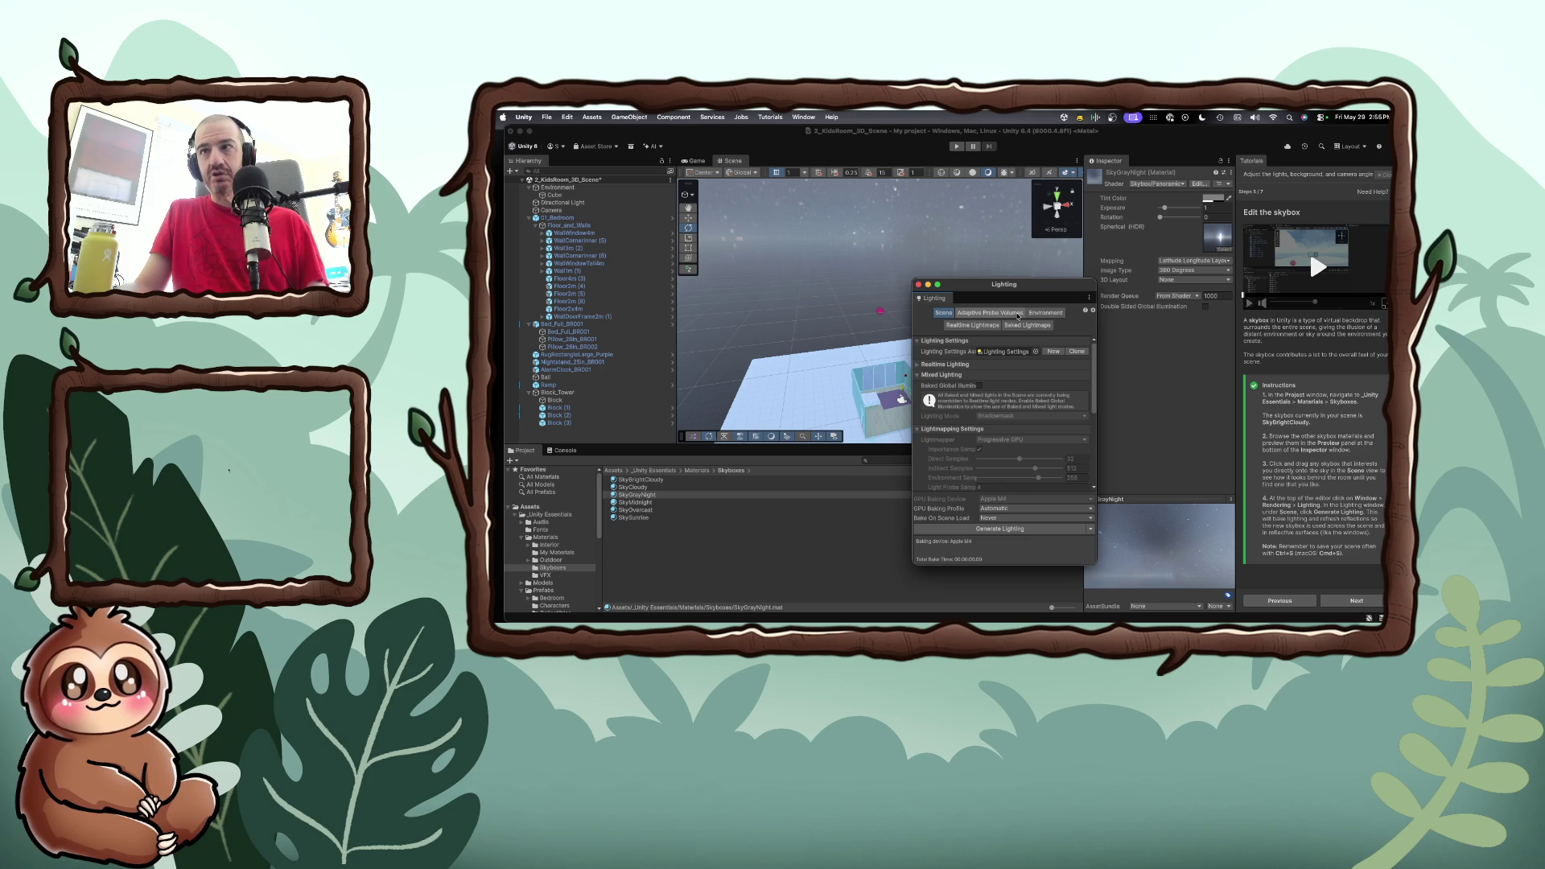
pyautogui.click(1022, 528)
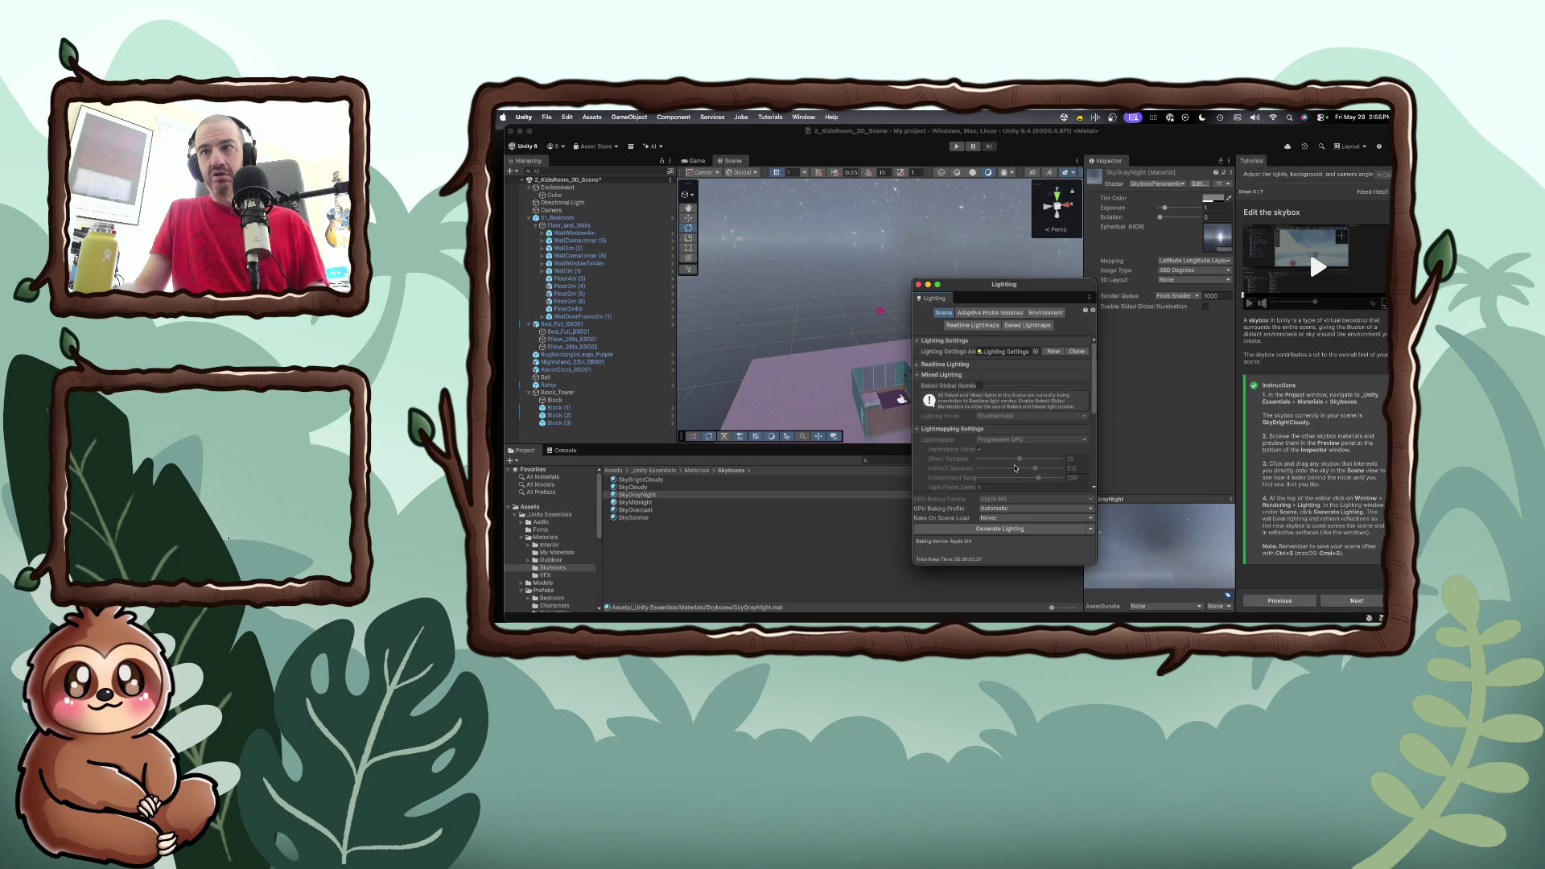
pyautogui.click(955, 354)
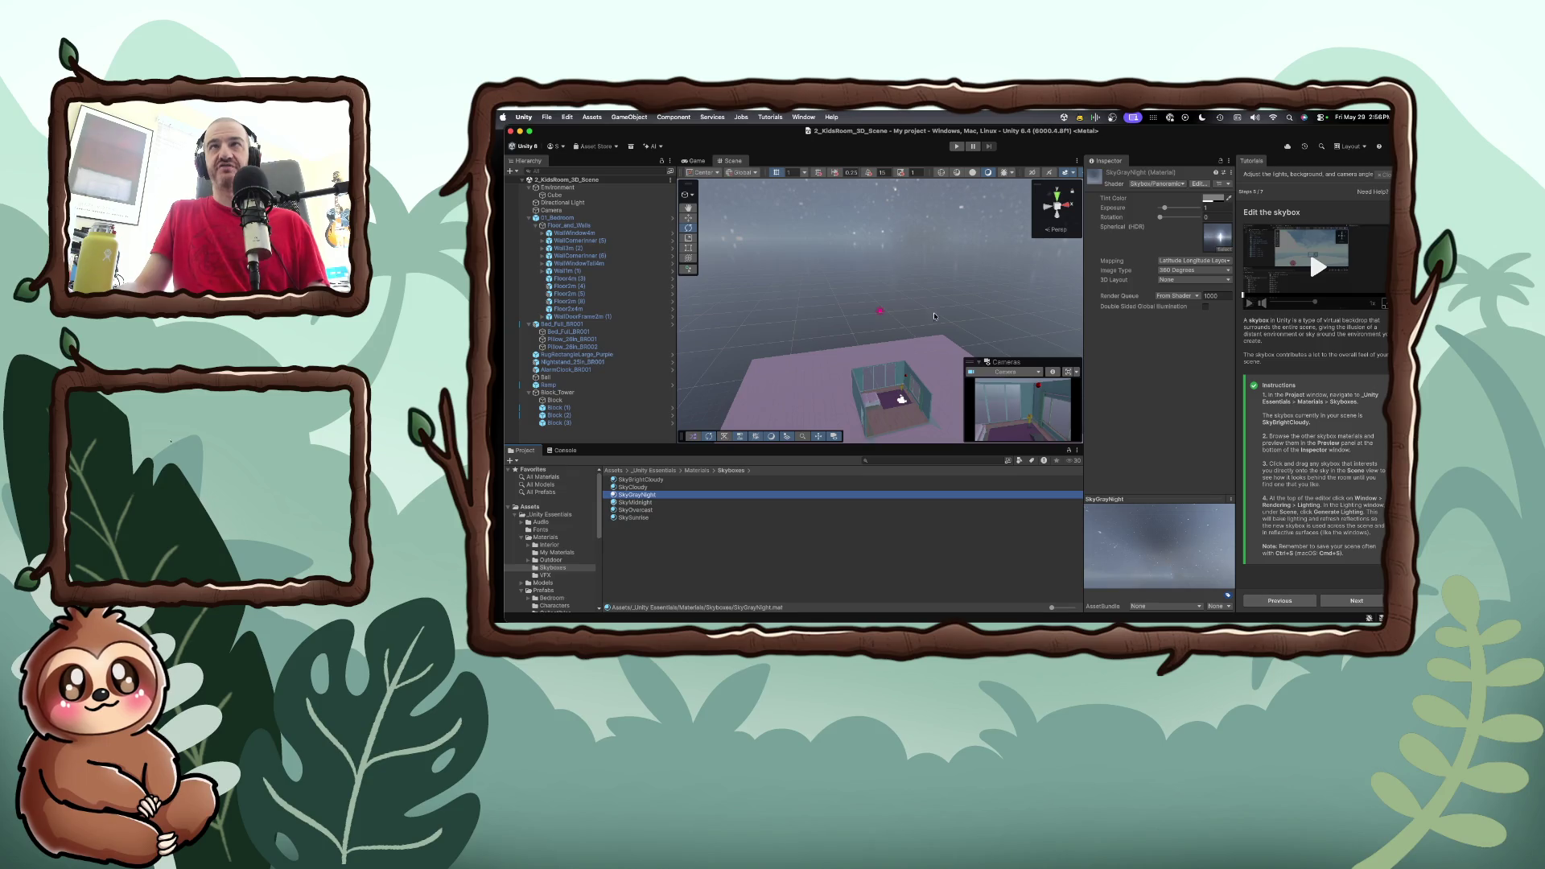
pyautogui.click(956, 147)
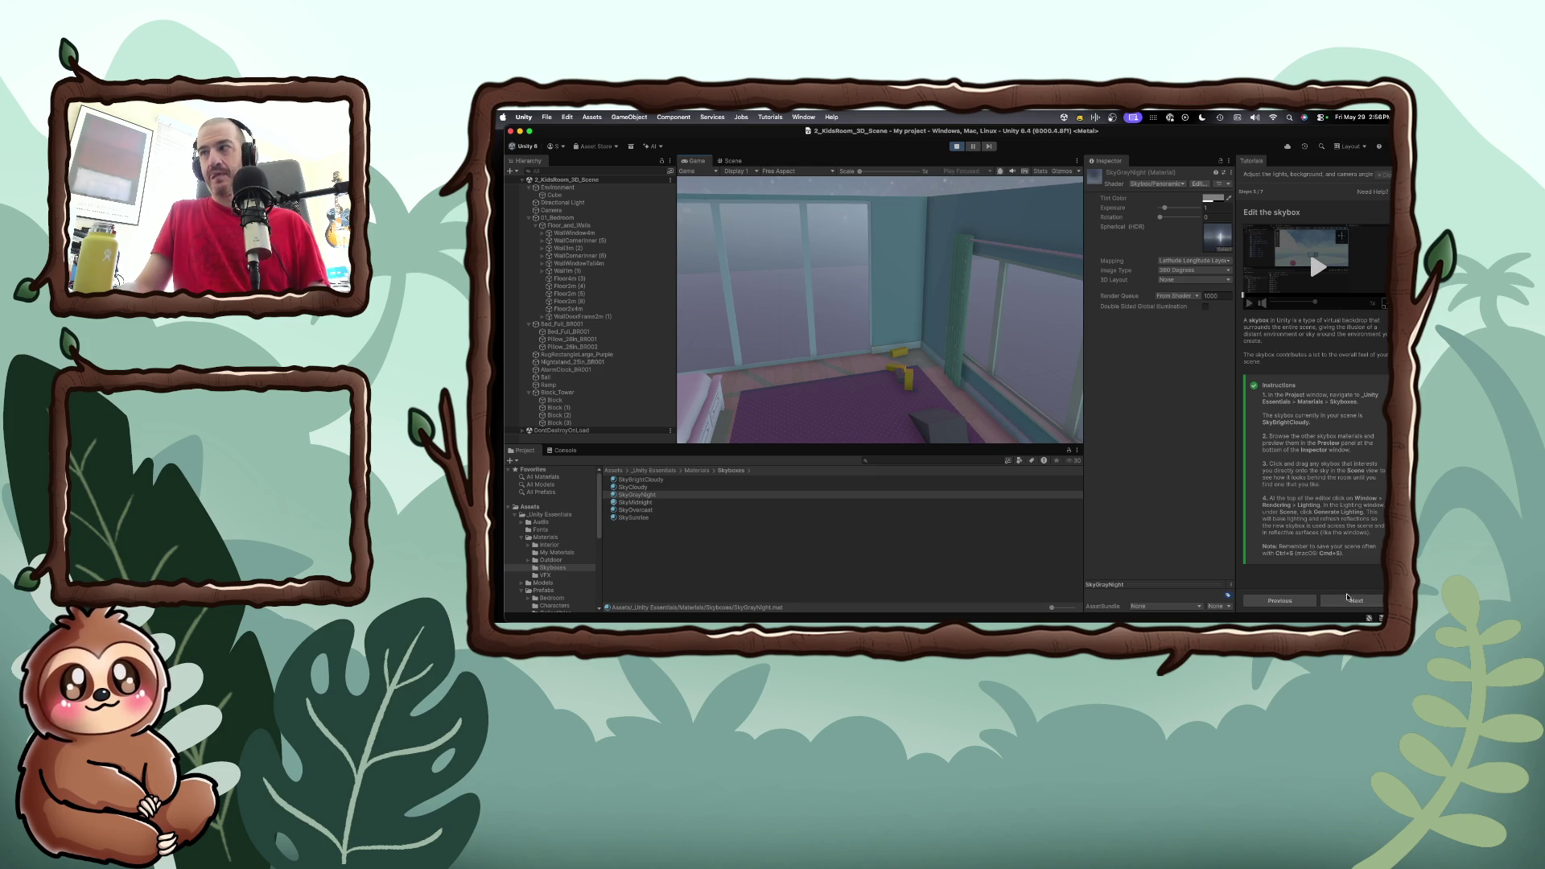
# Leave play mode and advance the tutorial to the Edit Playmode Tint step
pyautogui.press('super+s')
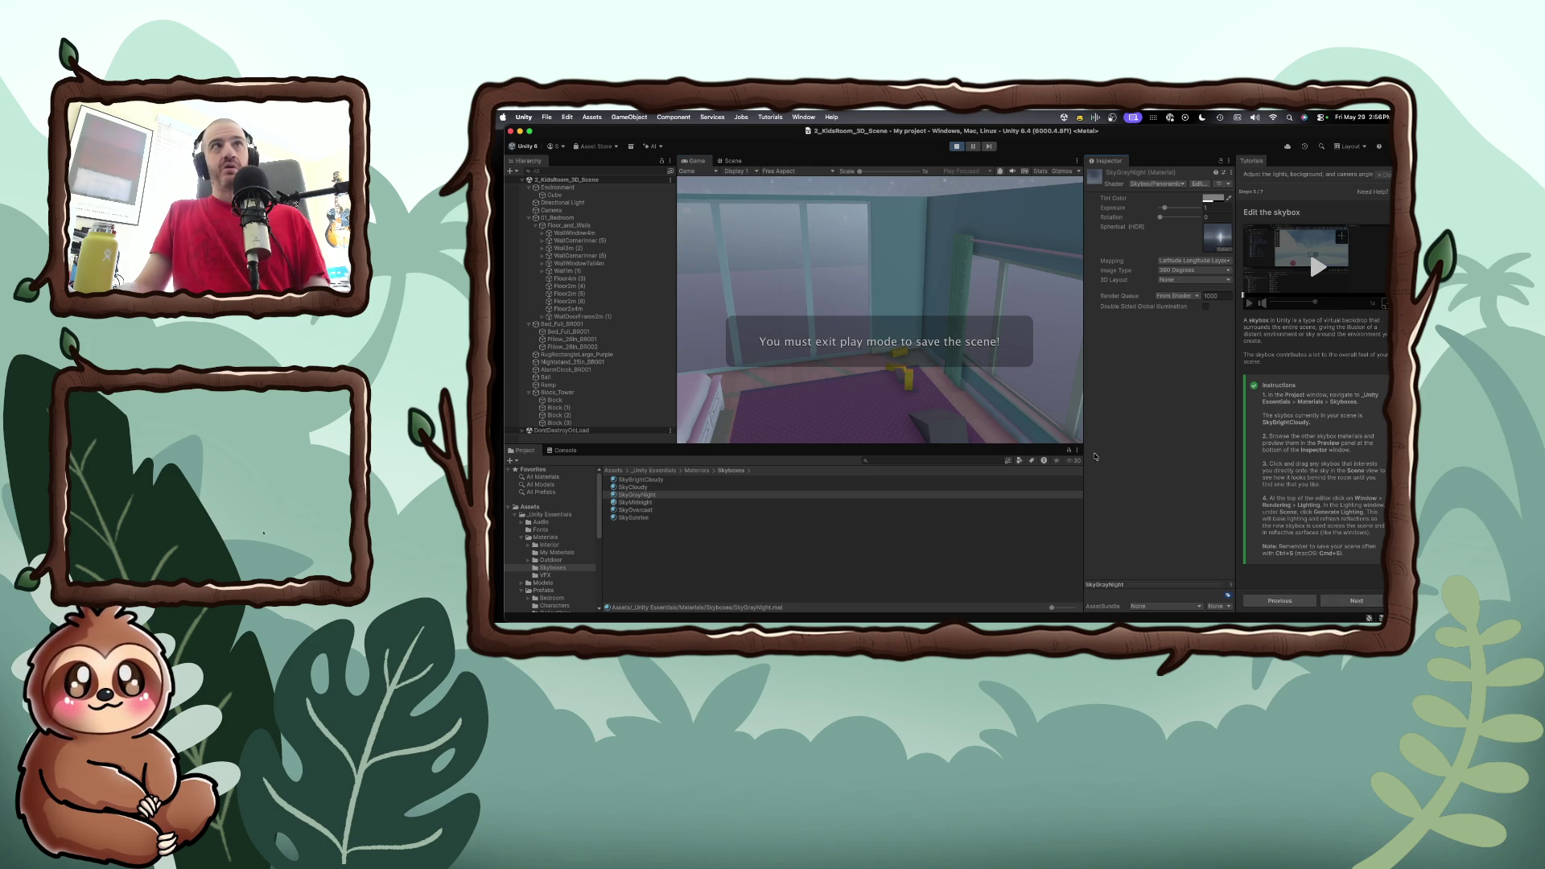
pyautogui.press('super+p')
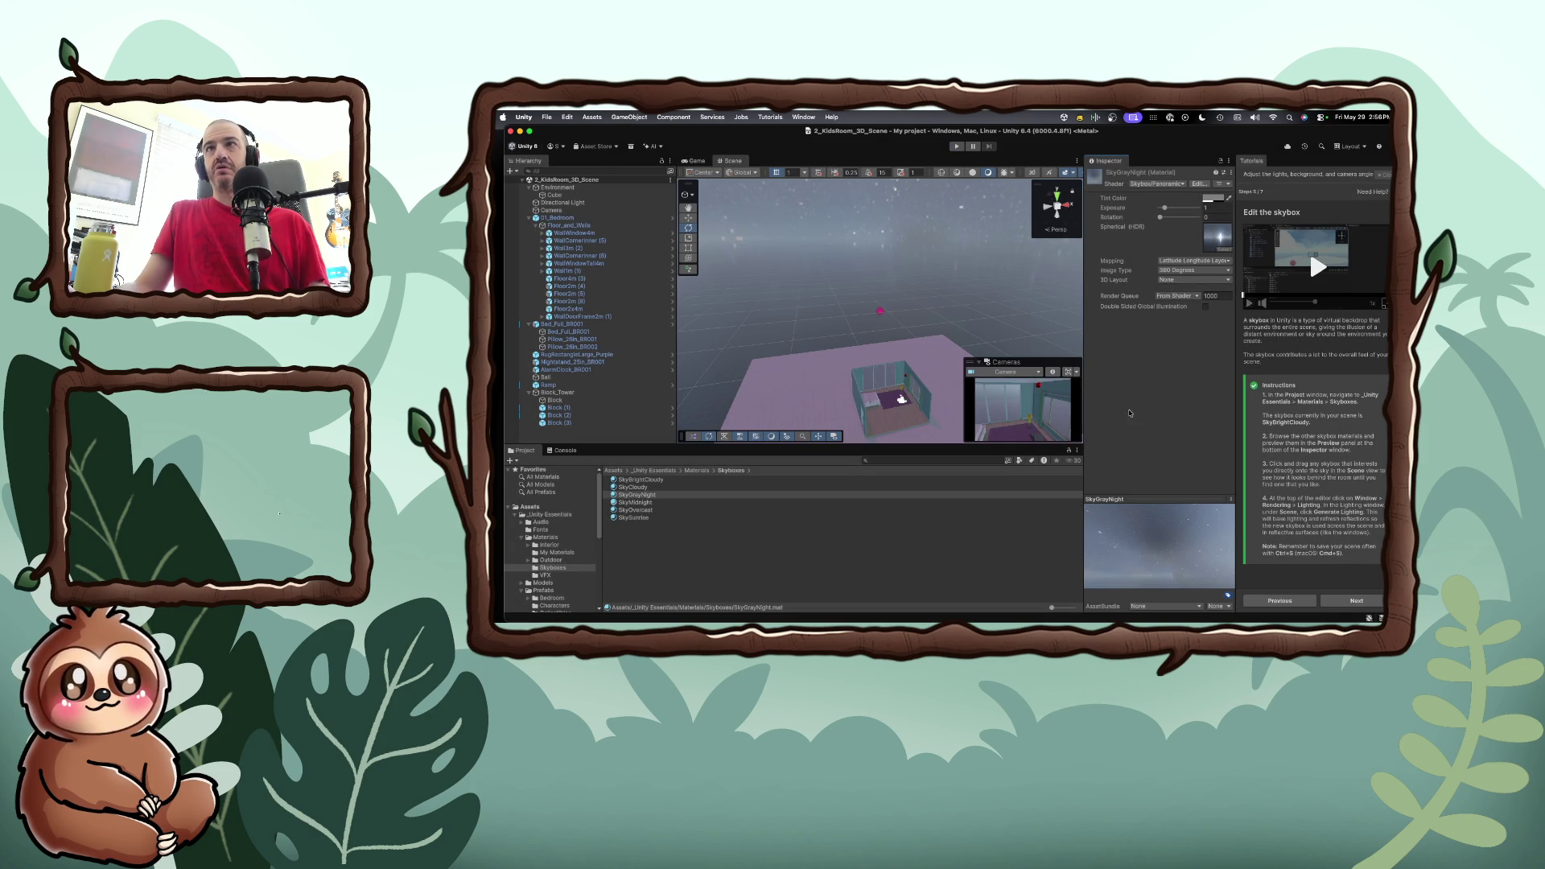
pyautogui.click(1345, 601)
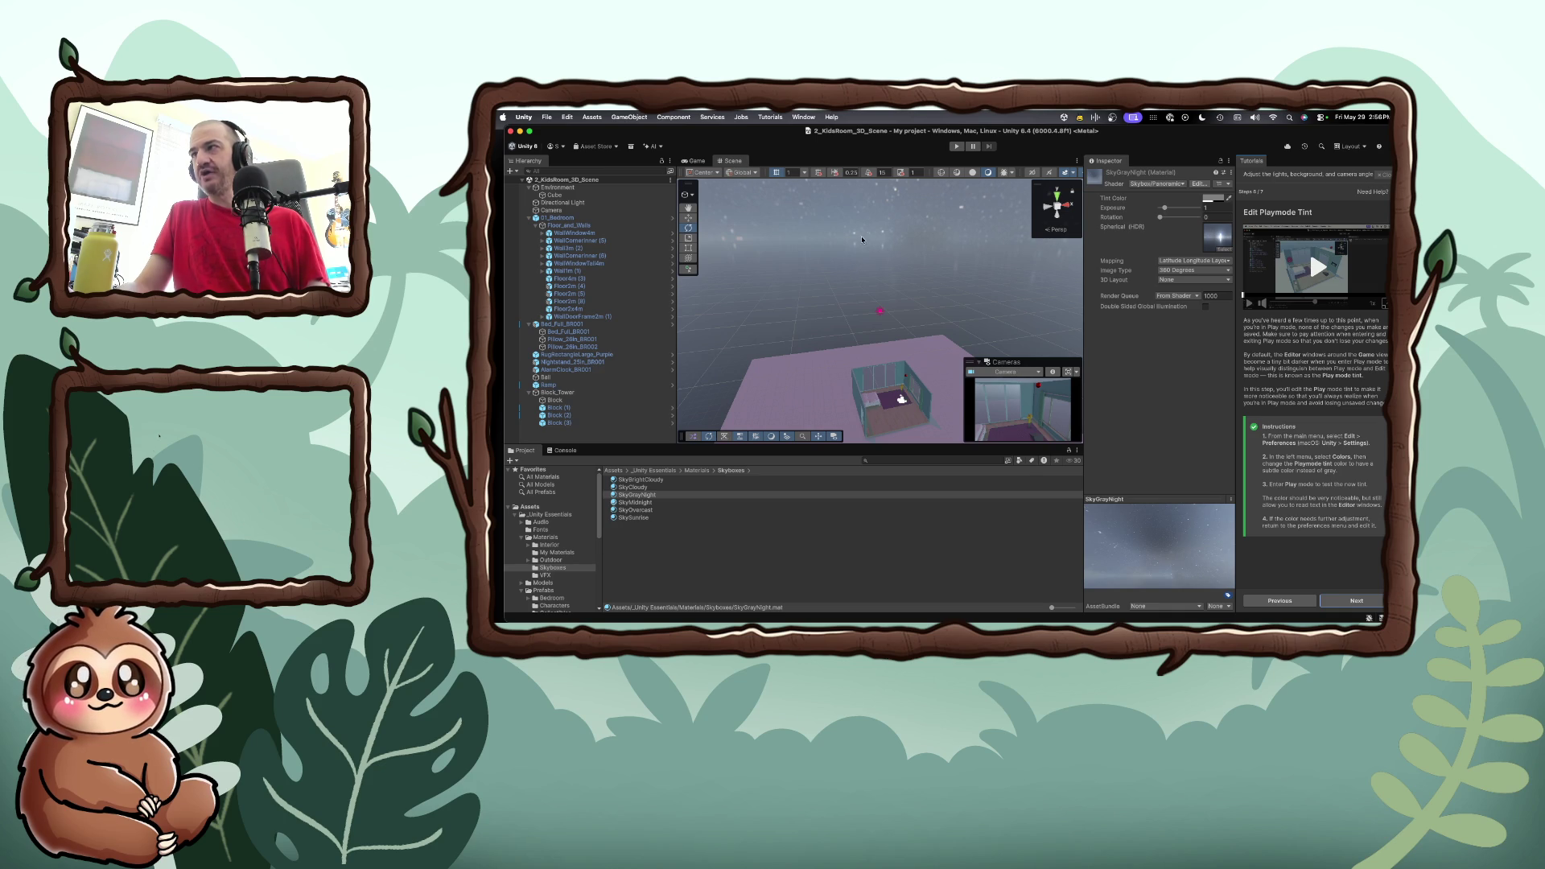
pyautogui.click(527, 117)
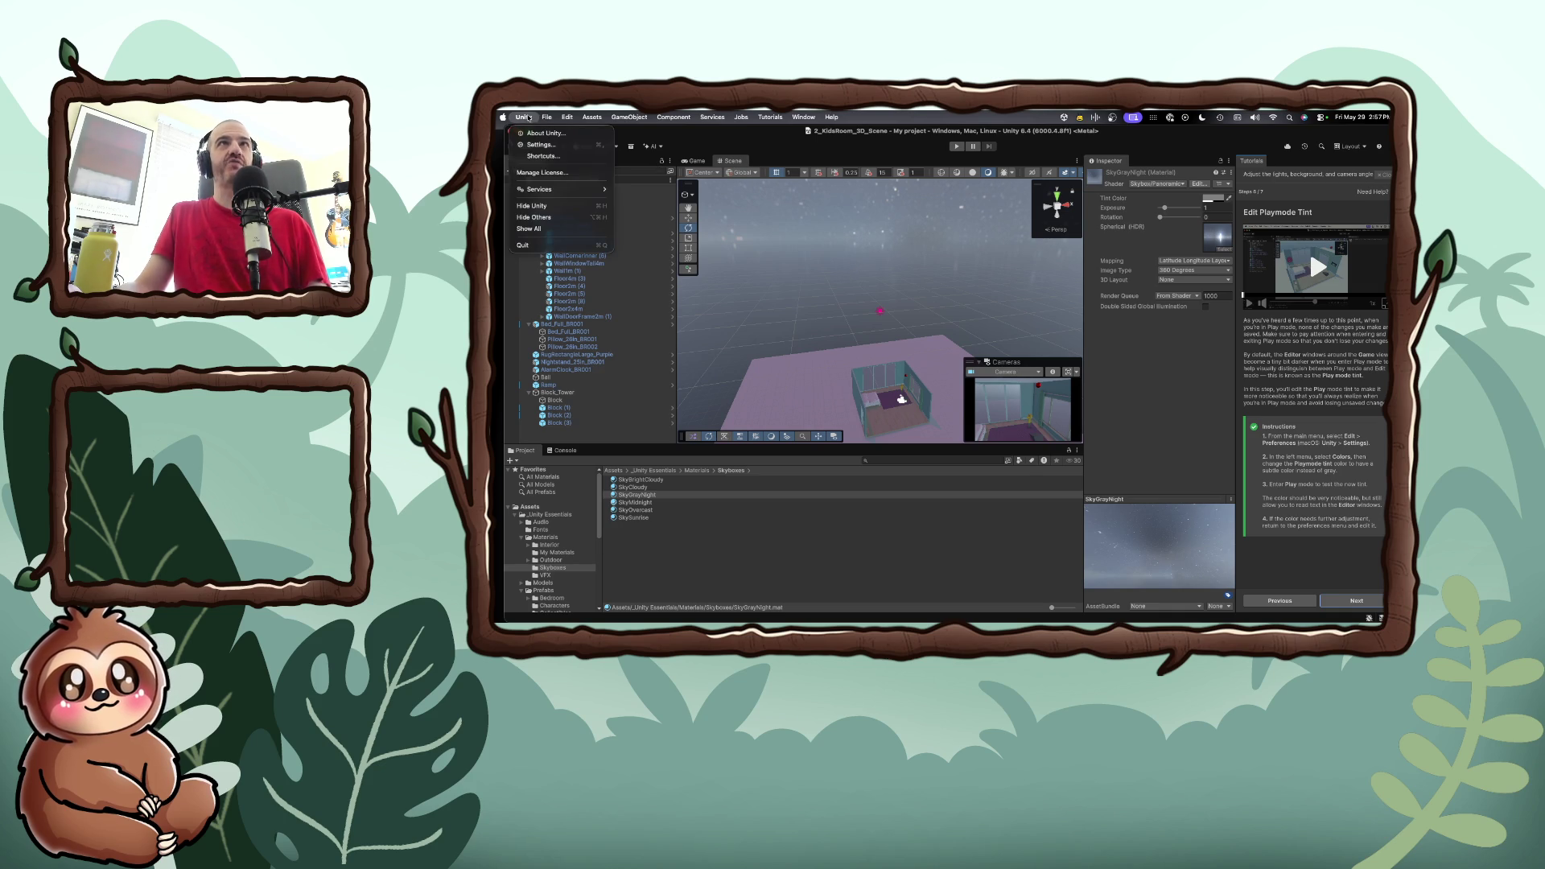
# Show Preferences on the Colors page, widened so the Playmode tint swatch is visible
pyautogui.click(540, 145)
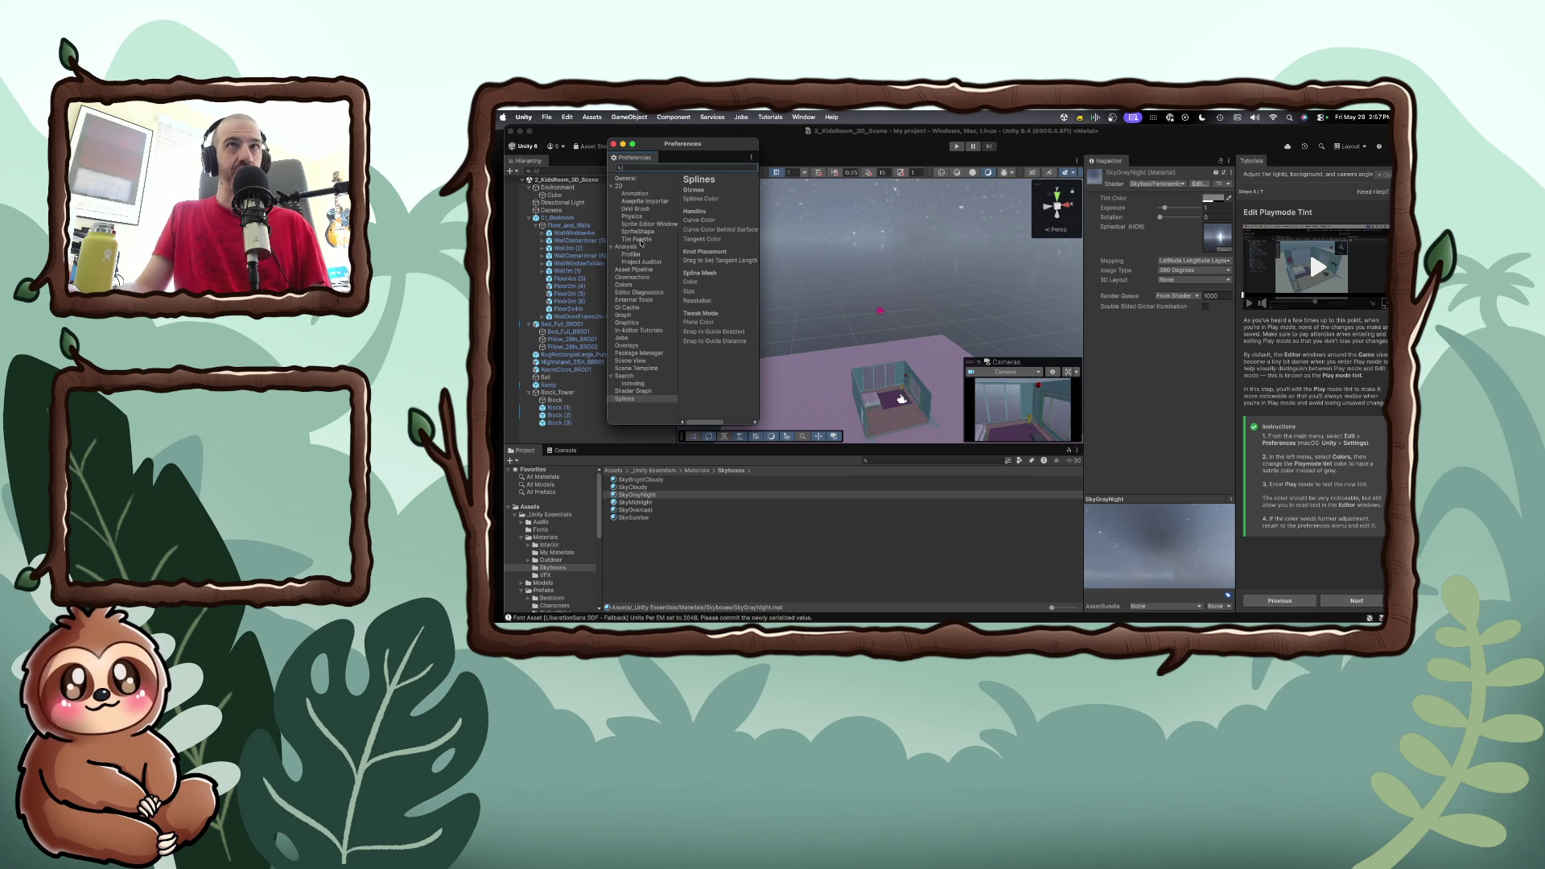
pyautogui.click(635, 284)
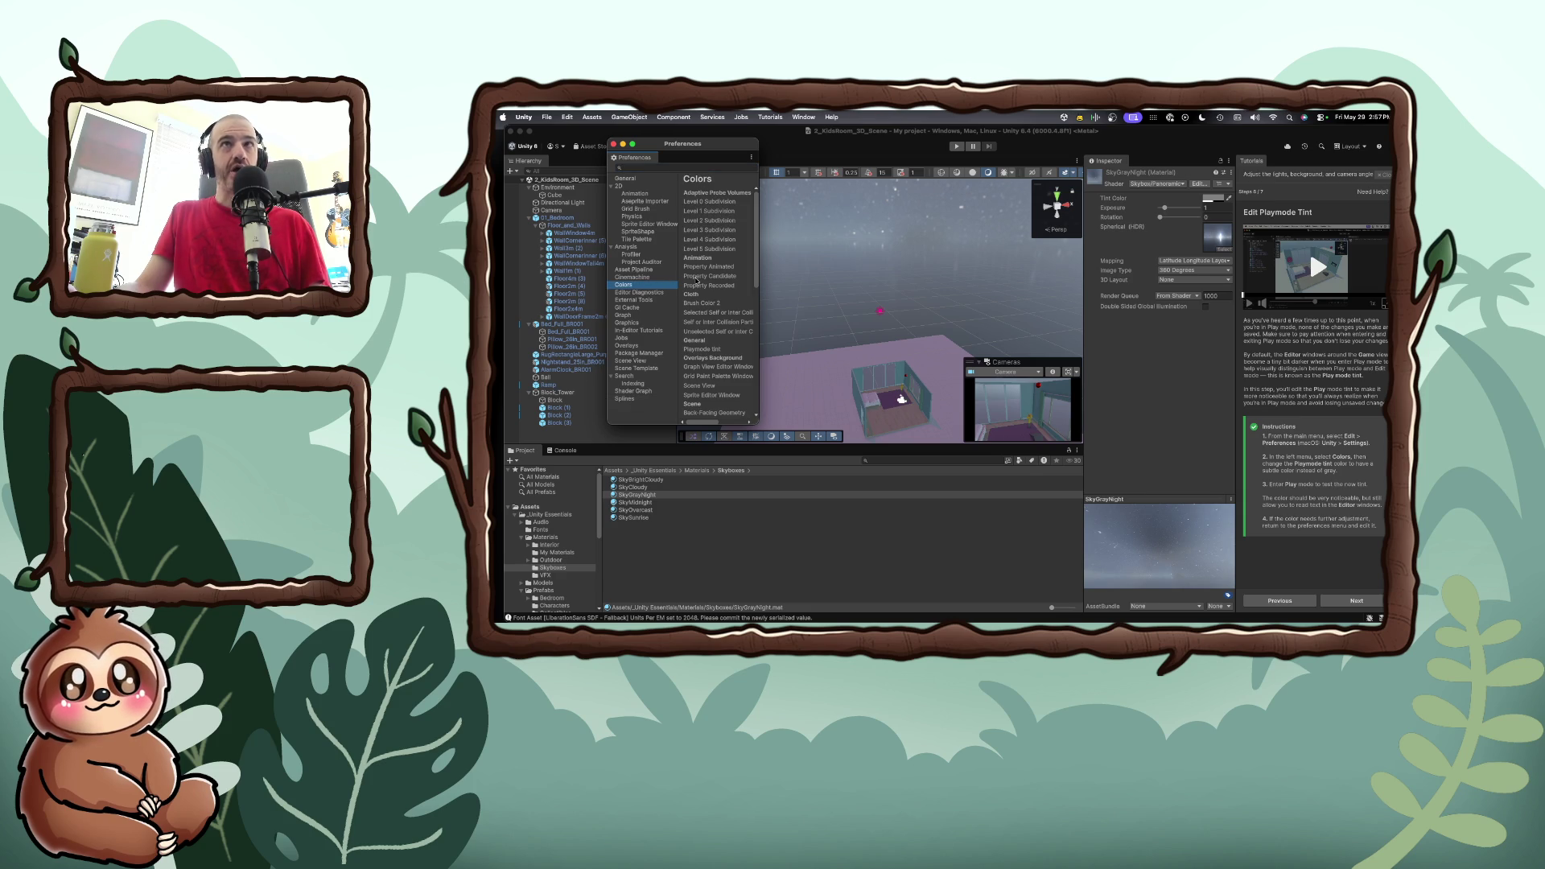
pyautogui.moveTo(757, 257); pyautogui.dragTo(770, 343)
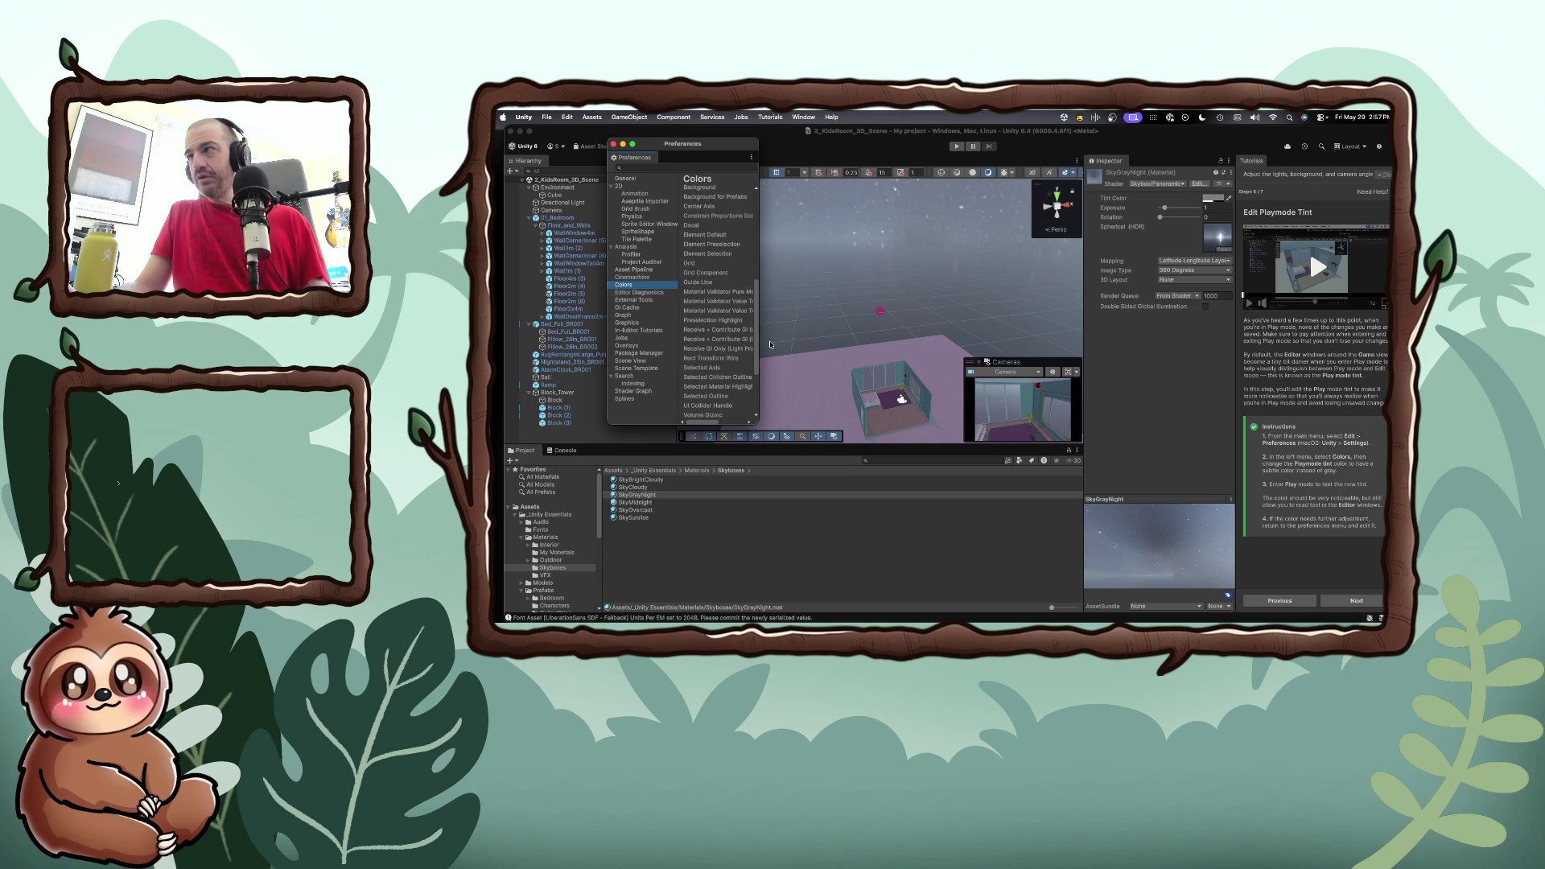
pyautogui.moveTo(770, 345); pyautogui.dragTo(768, 350)
pyautogui.scroll(-3, 768, 351)
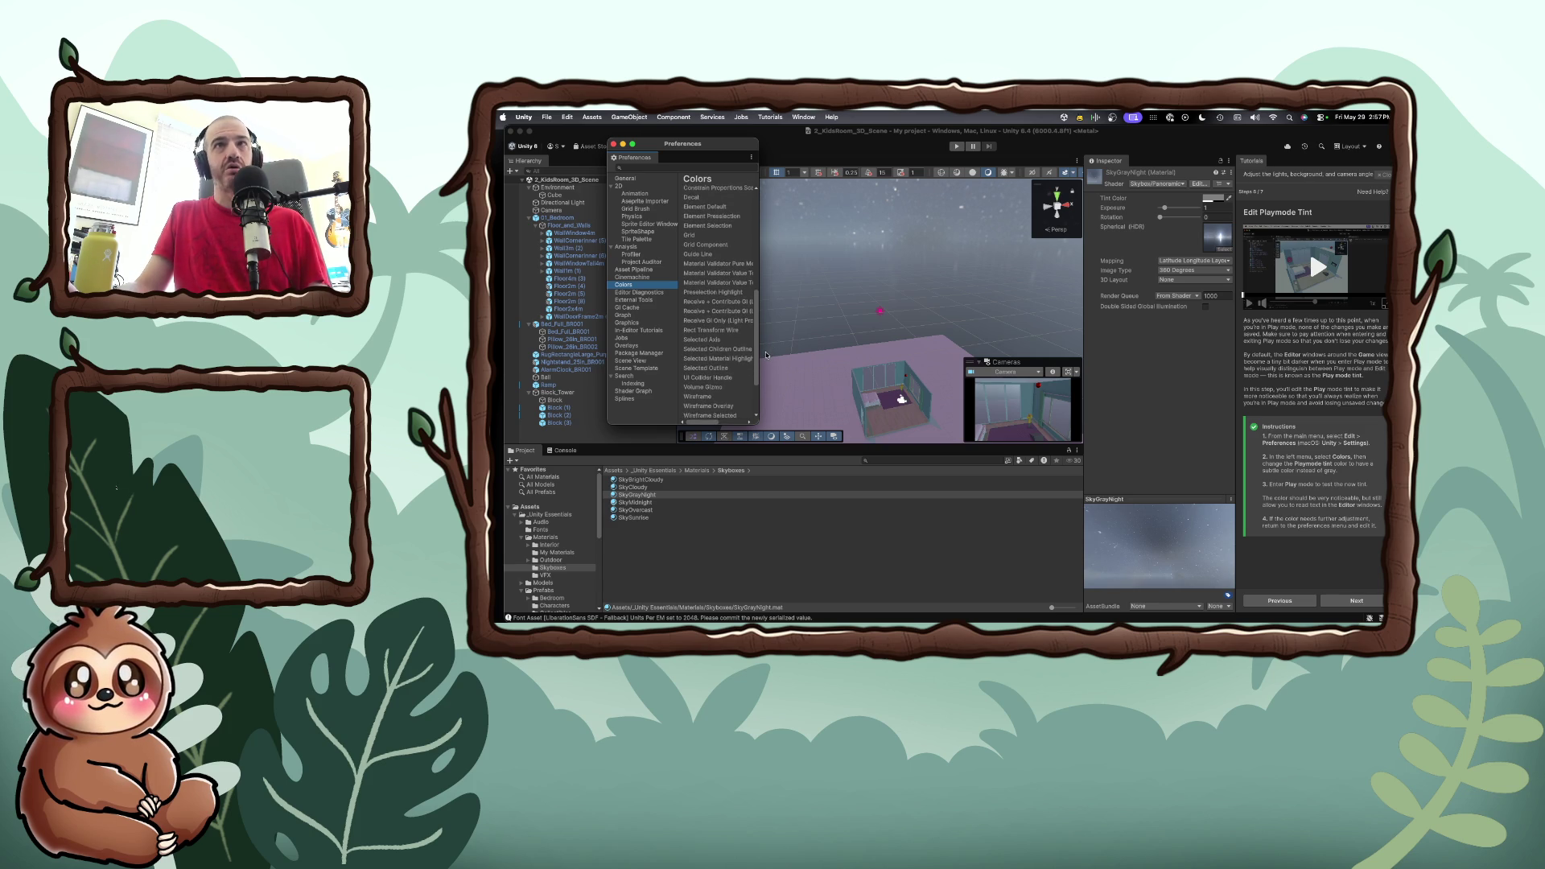
pyautogui.moveTo(757, 290)
pyautogui.mouseDown()
pyautogui.moveTo(942, 319)
pyautogui.moveTo(942, 182)
pyautogui.mouseUp()
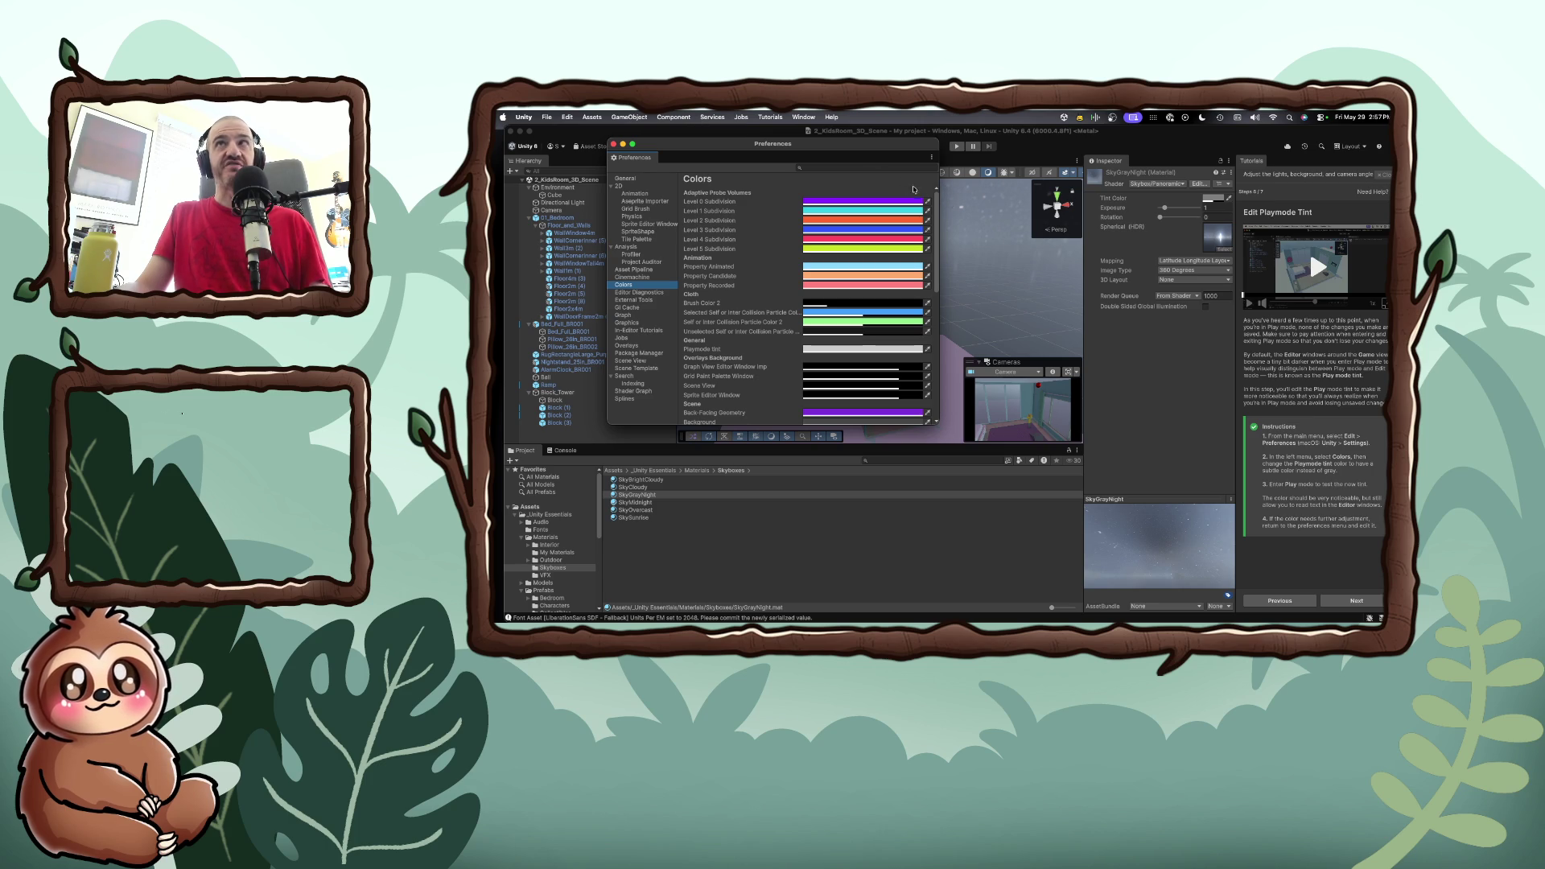
pyautogui.moveTo(937, 207); pyautogui.dragTo(938, 251)
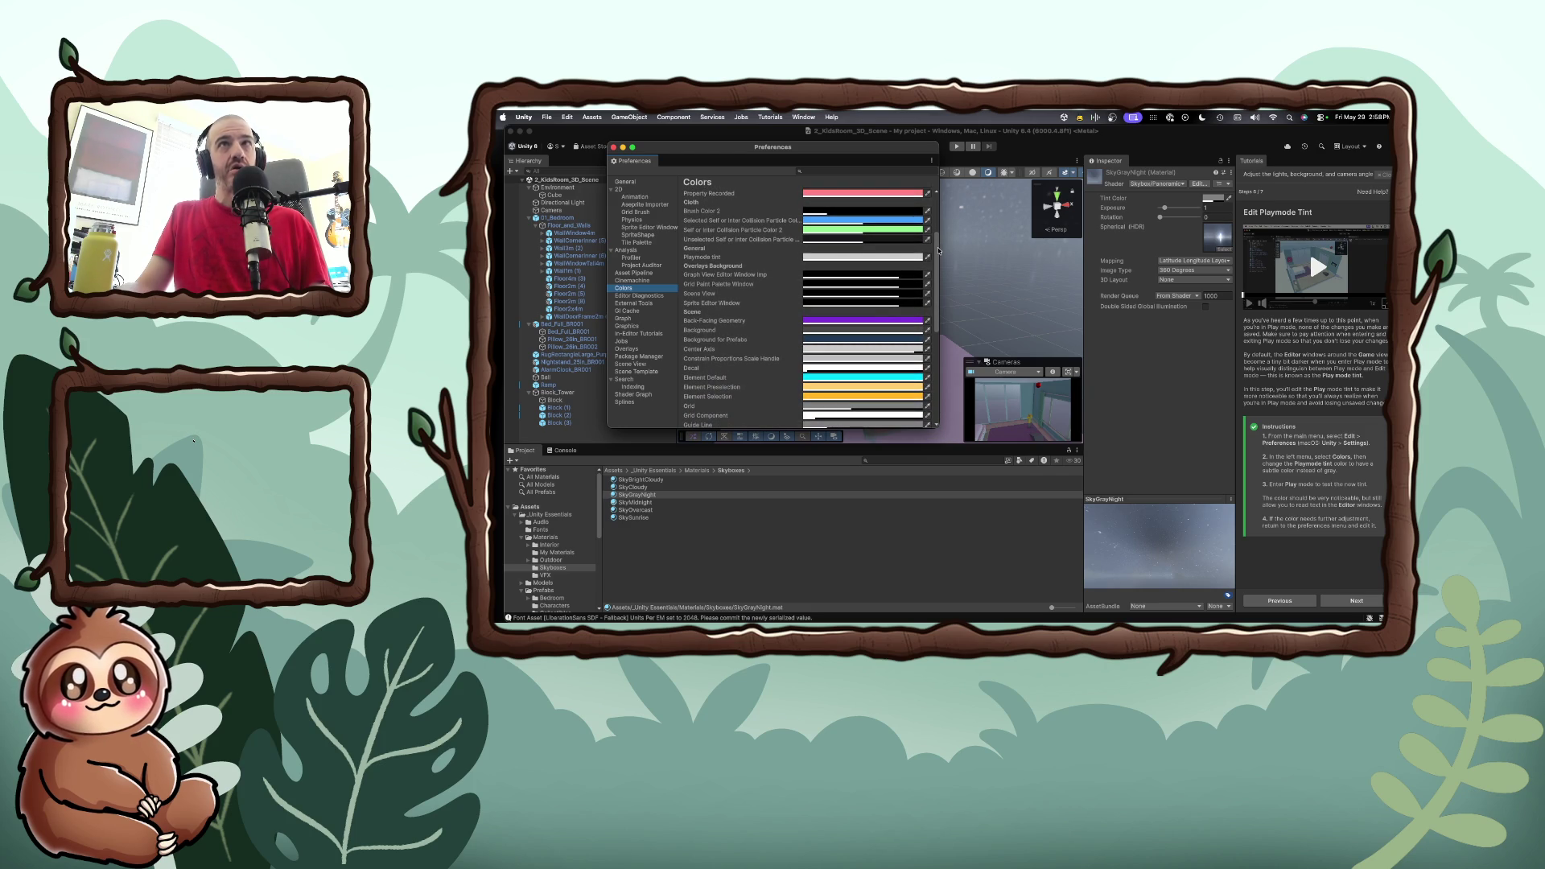
# Set the Playmode tint to yellow D9D800 with alpha 197, then close Preferences
pyautogui.click(894, 256)
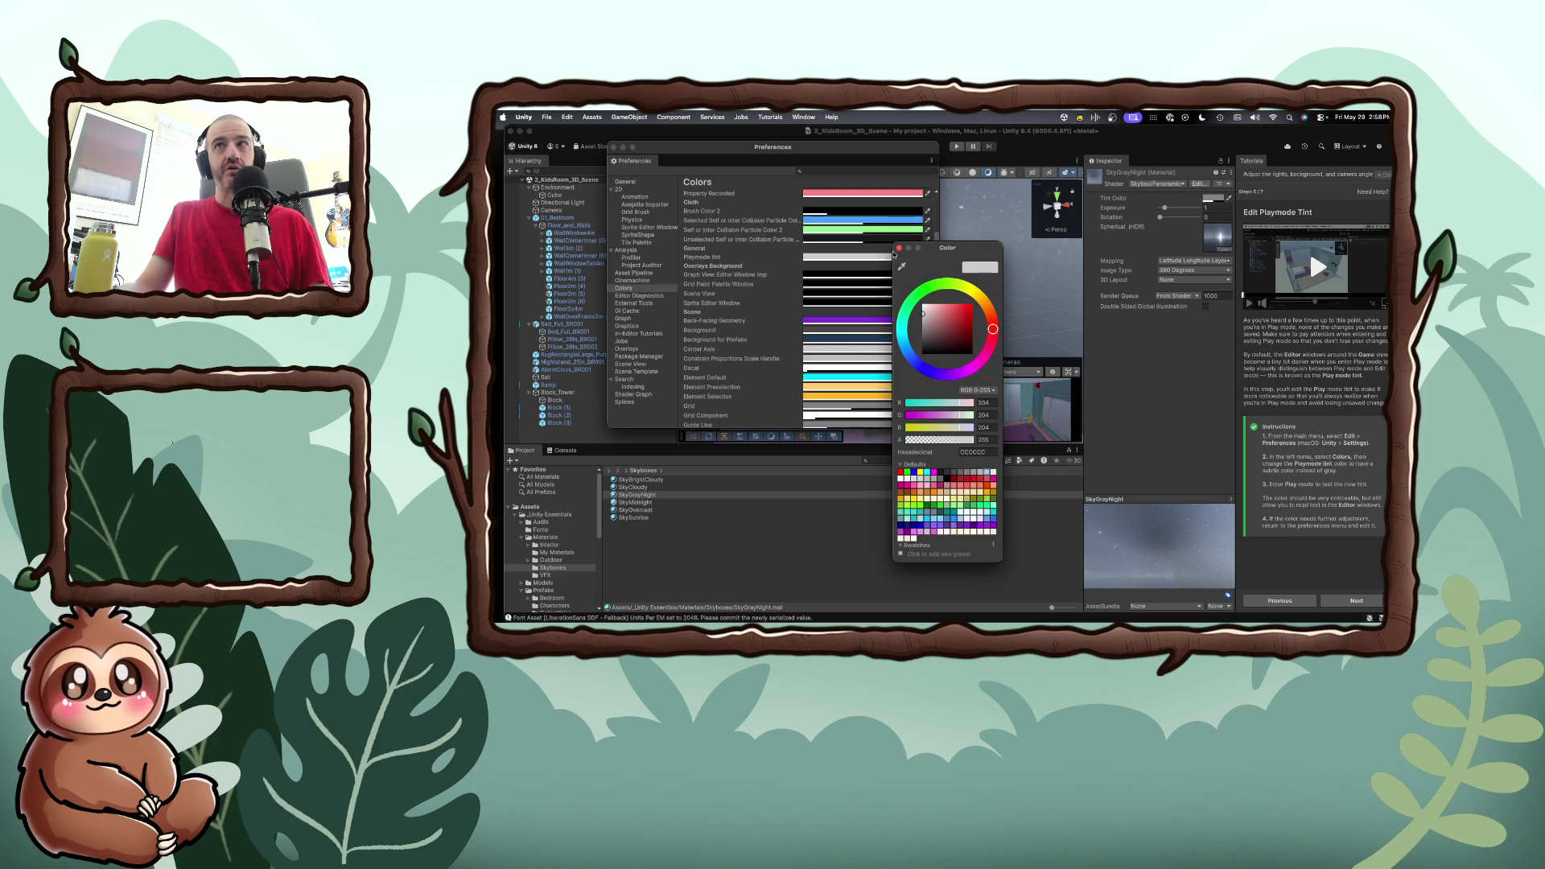
pyautogui.moveTo(979, 308); pyautogui.dragTo(976, 288)
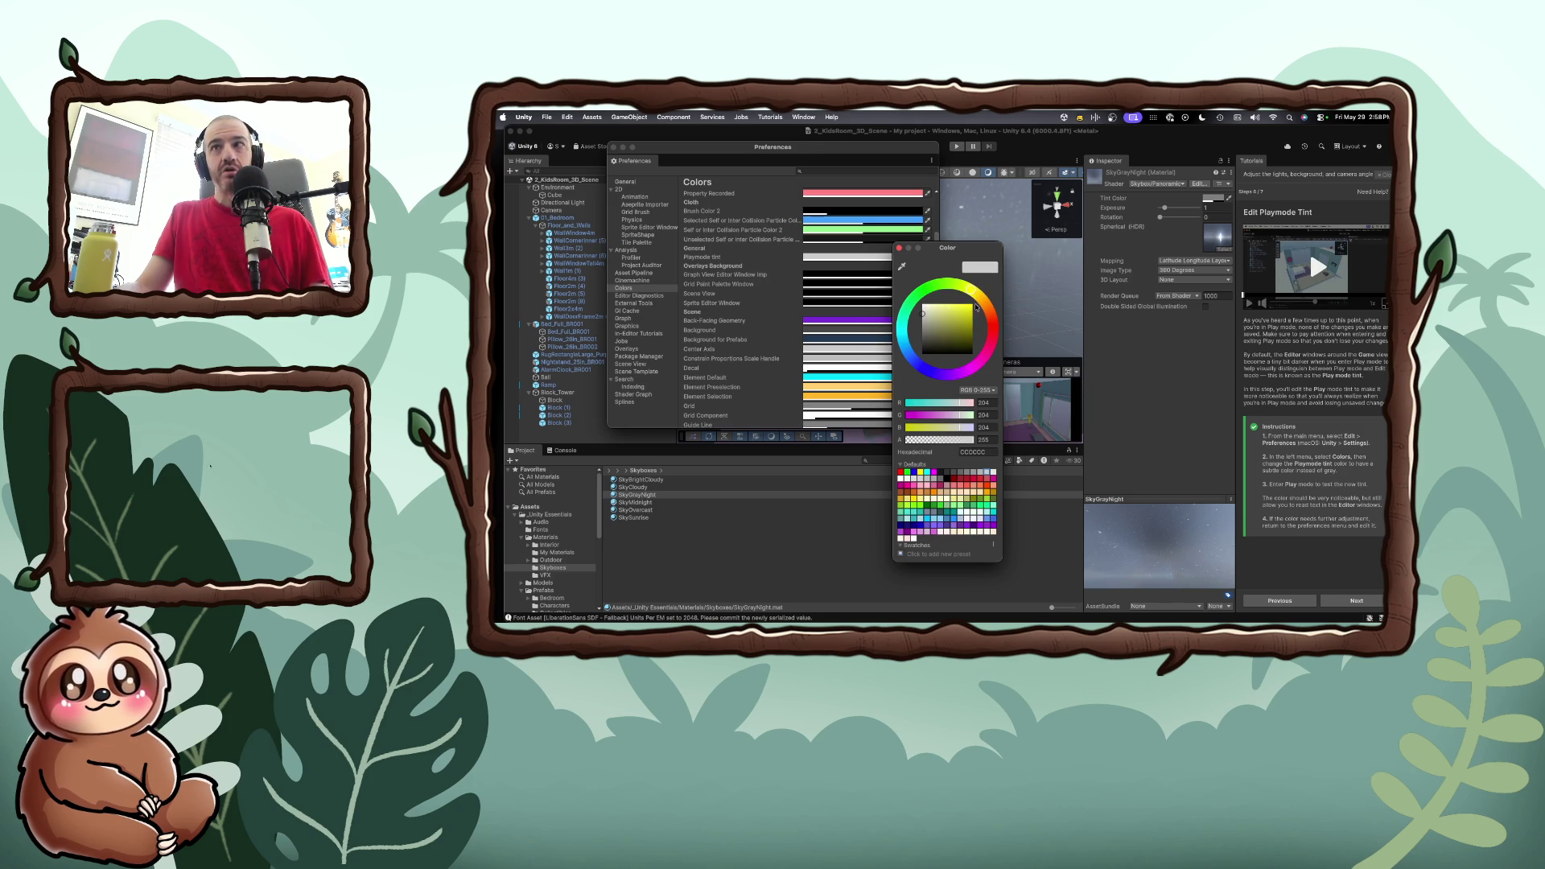
pyautogui.moveTo(970, 305); pyautogui.dragTo(972, 311)
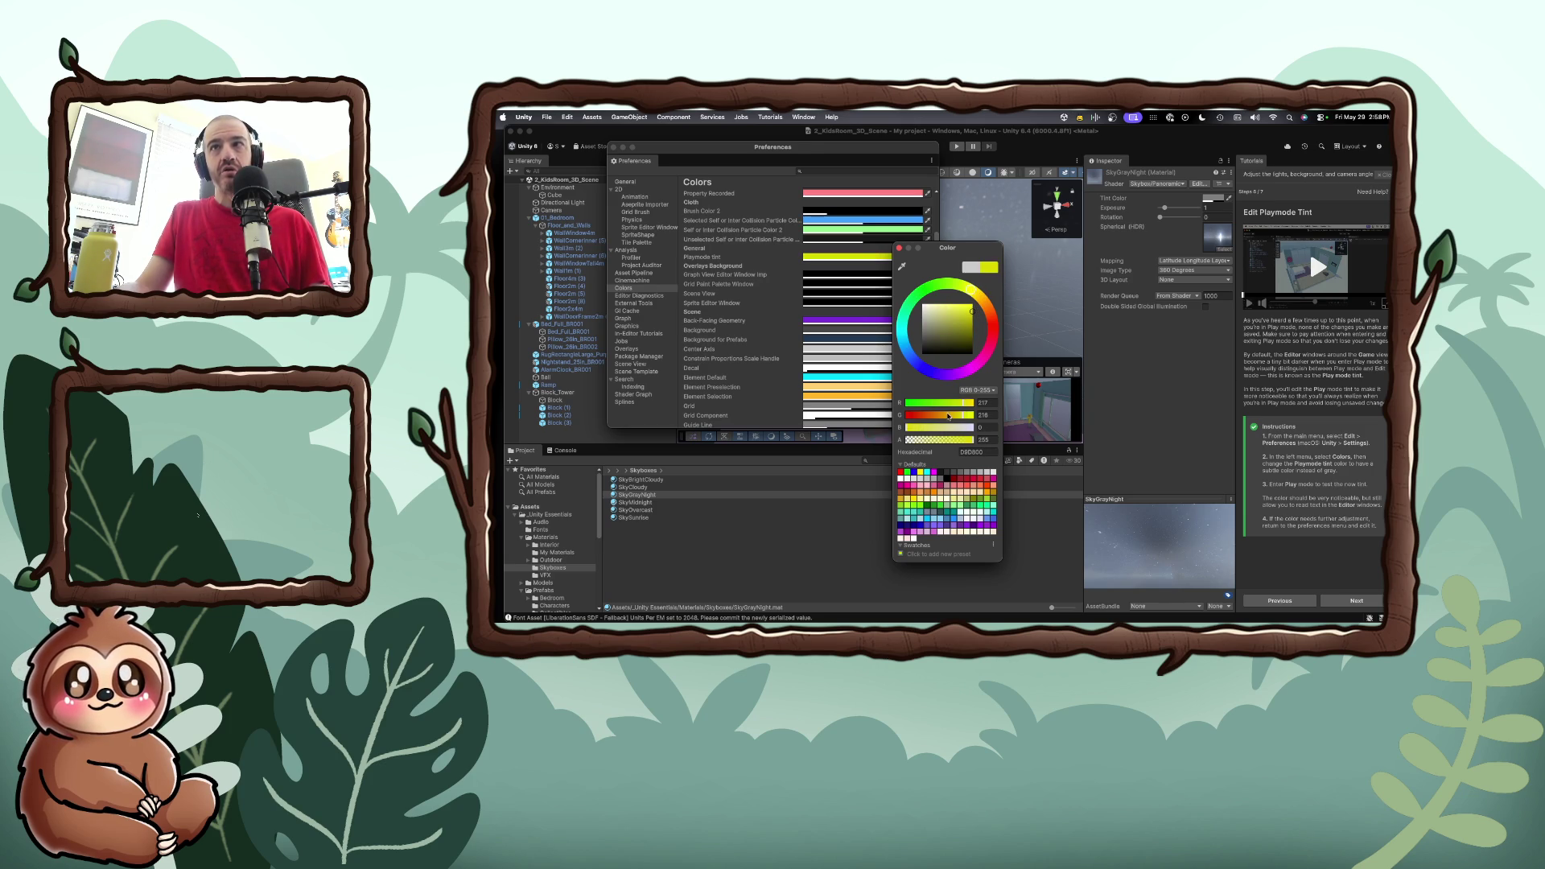
pyautogui.moveTo(963, 440); pyautogui.dragTo(957, 442)
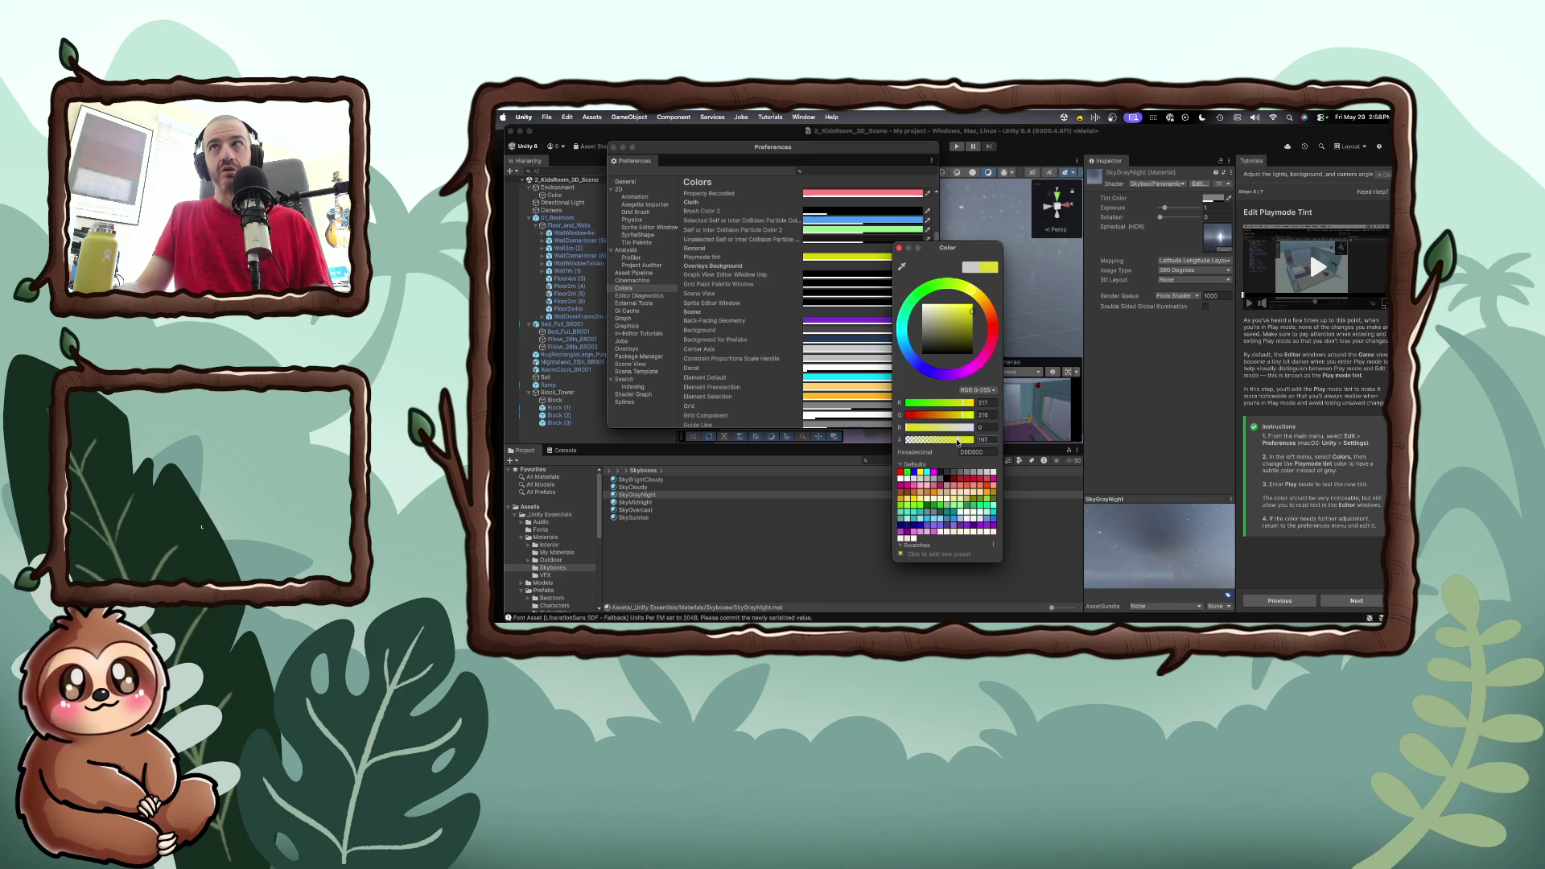
pyautogui.click(898, 249)
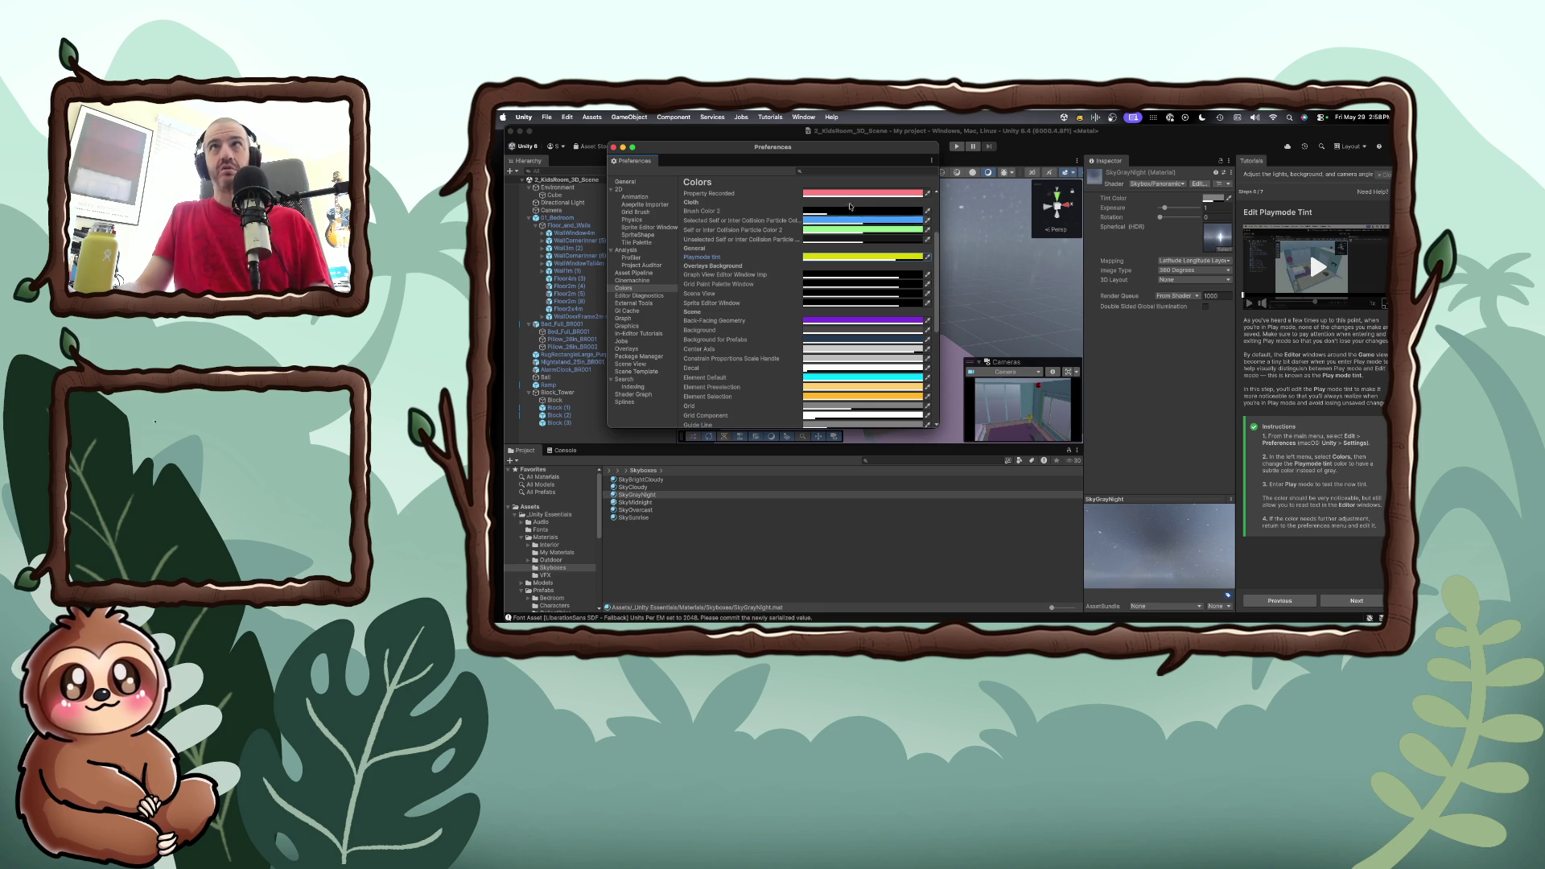
pyautogui.click(614, 147)
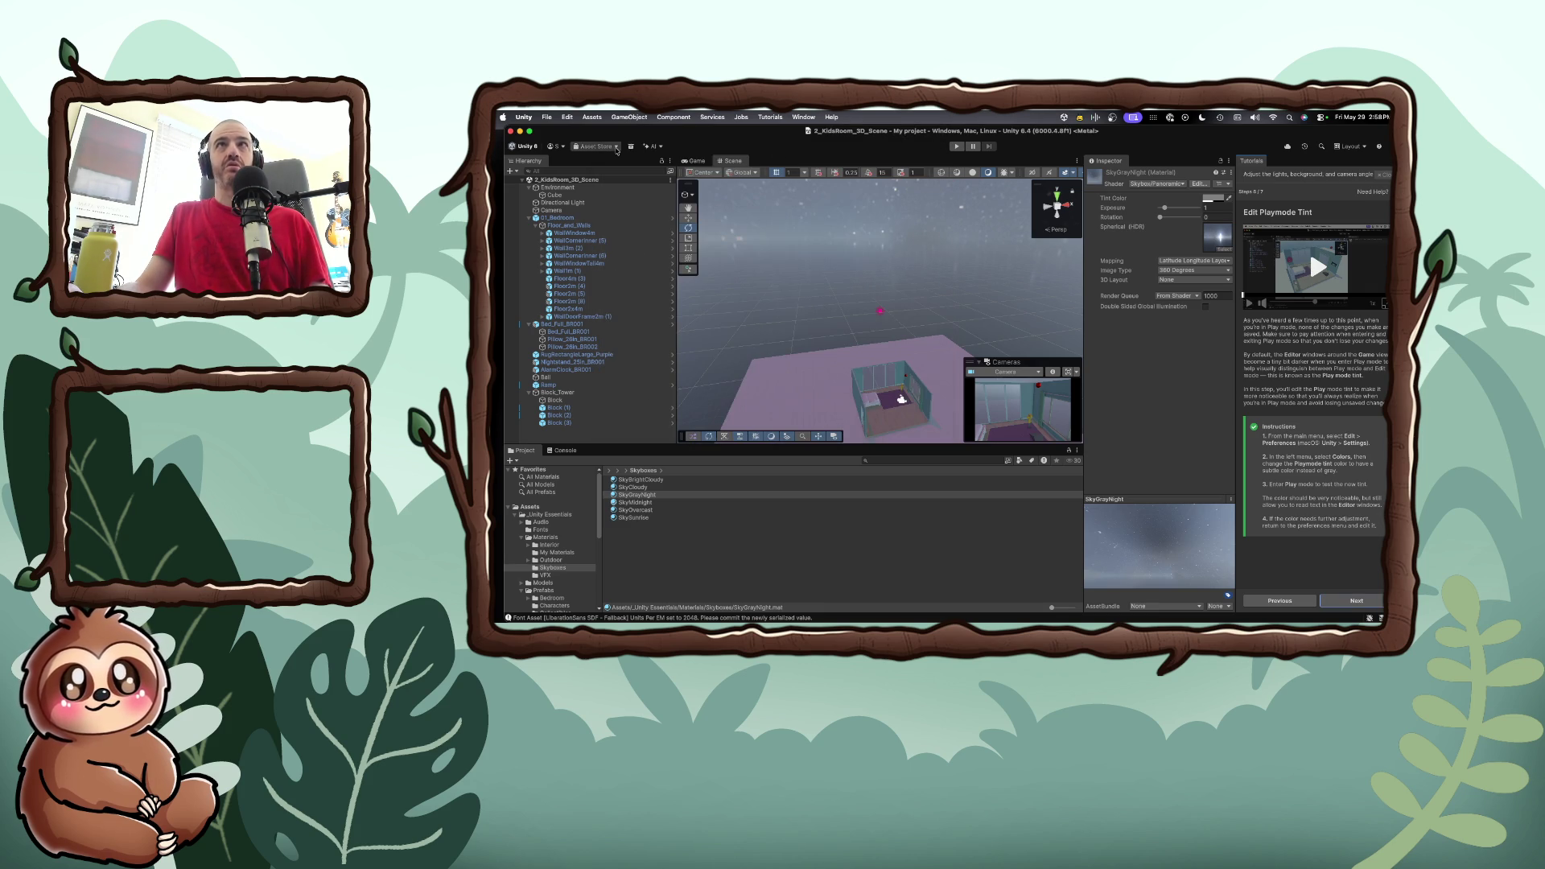
# Play and stop the scene to check the yellow tint, then finish the tutorial's review step
pyautogui.click(956, 146)
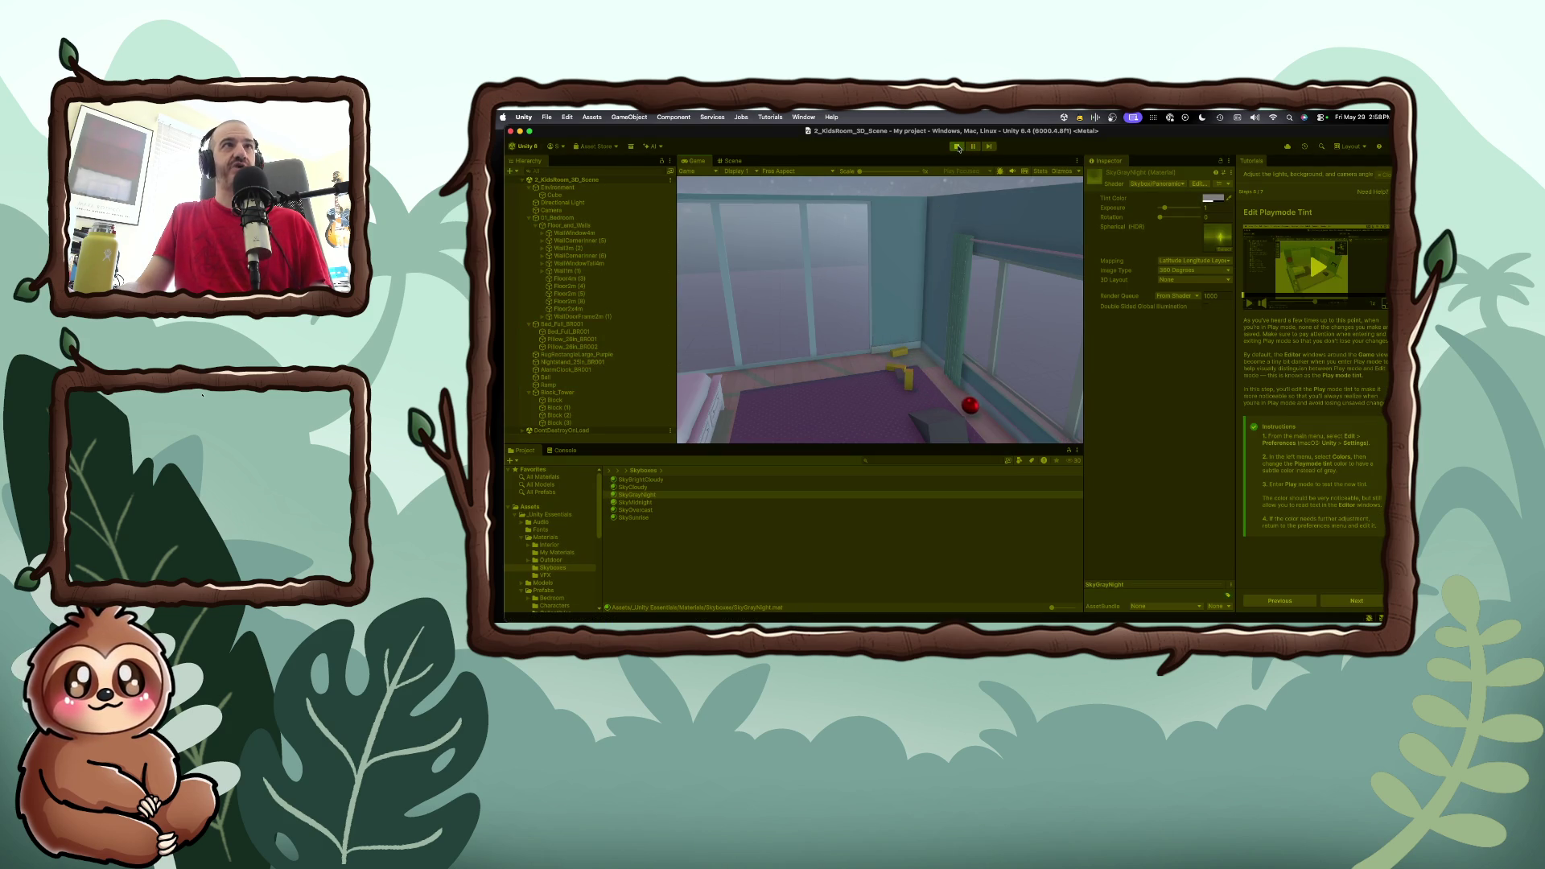
pyautogui.click(957, 148)
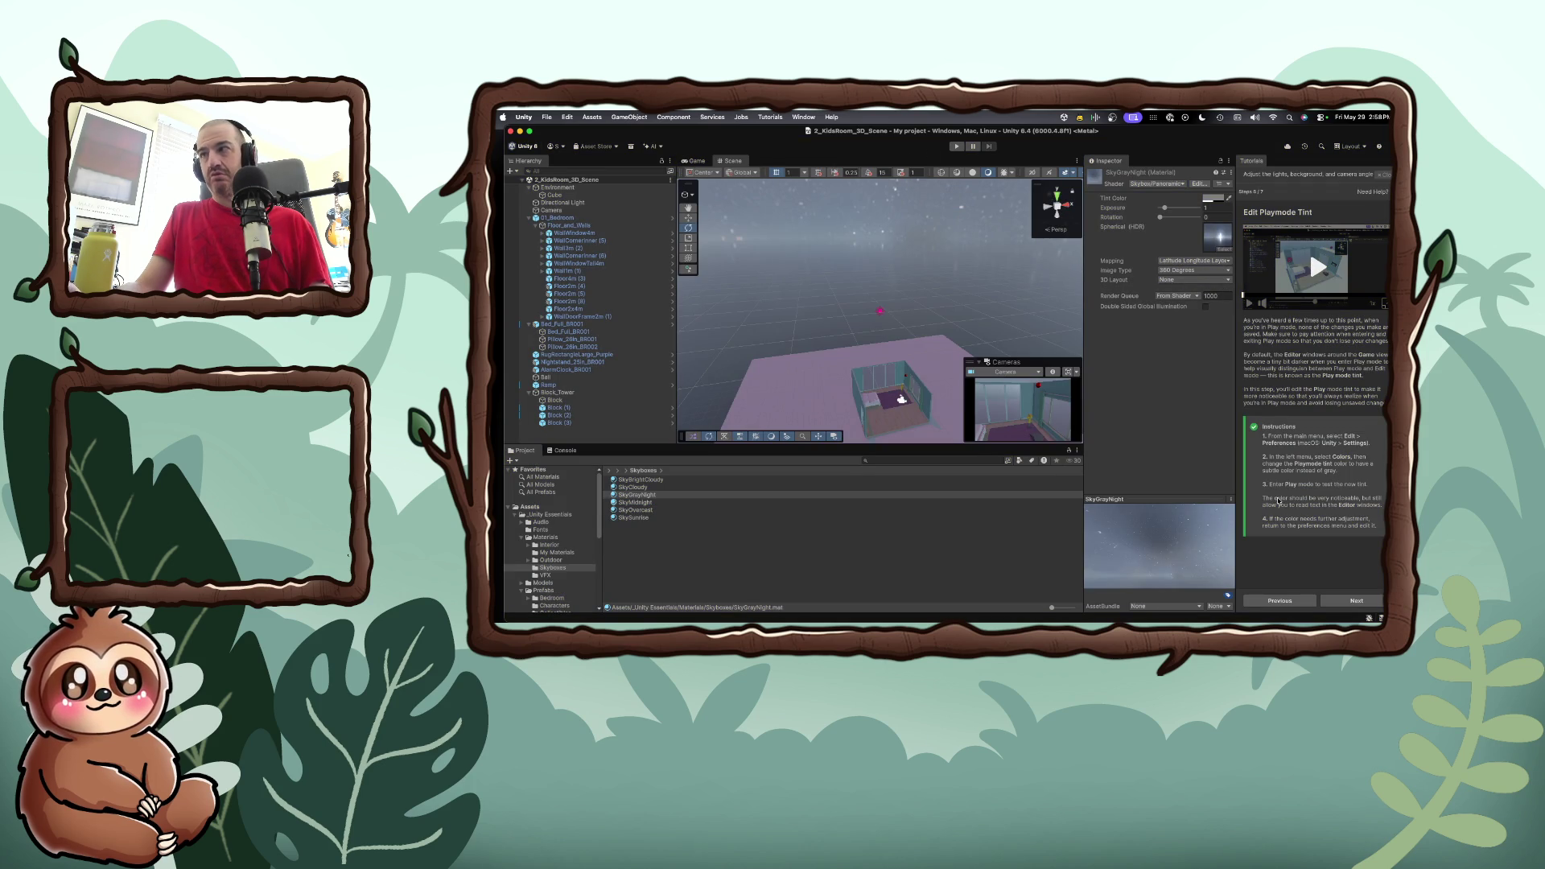
pyautogui.click(1342, 602)
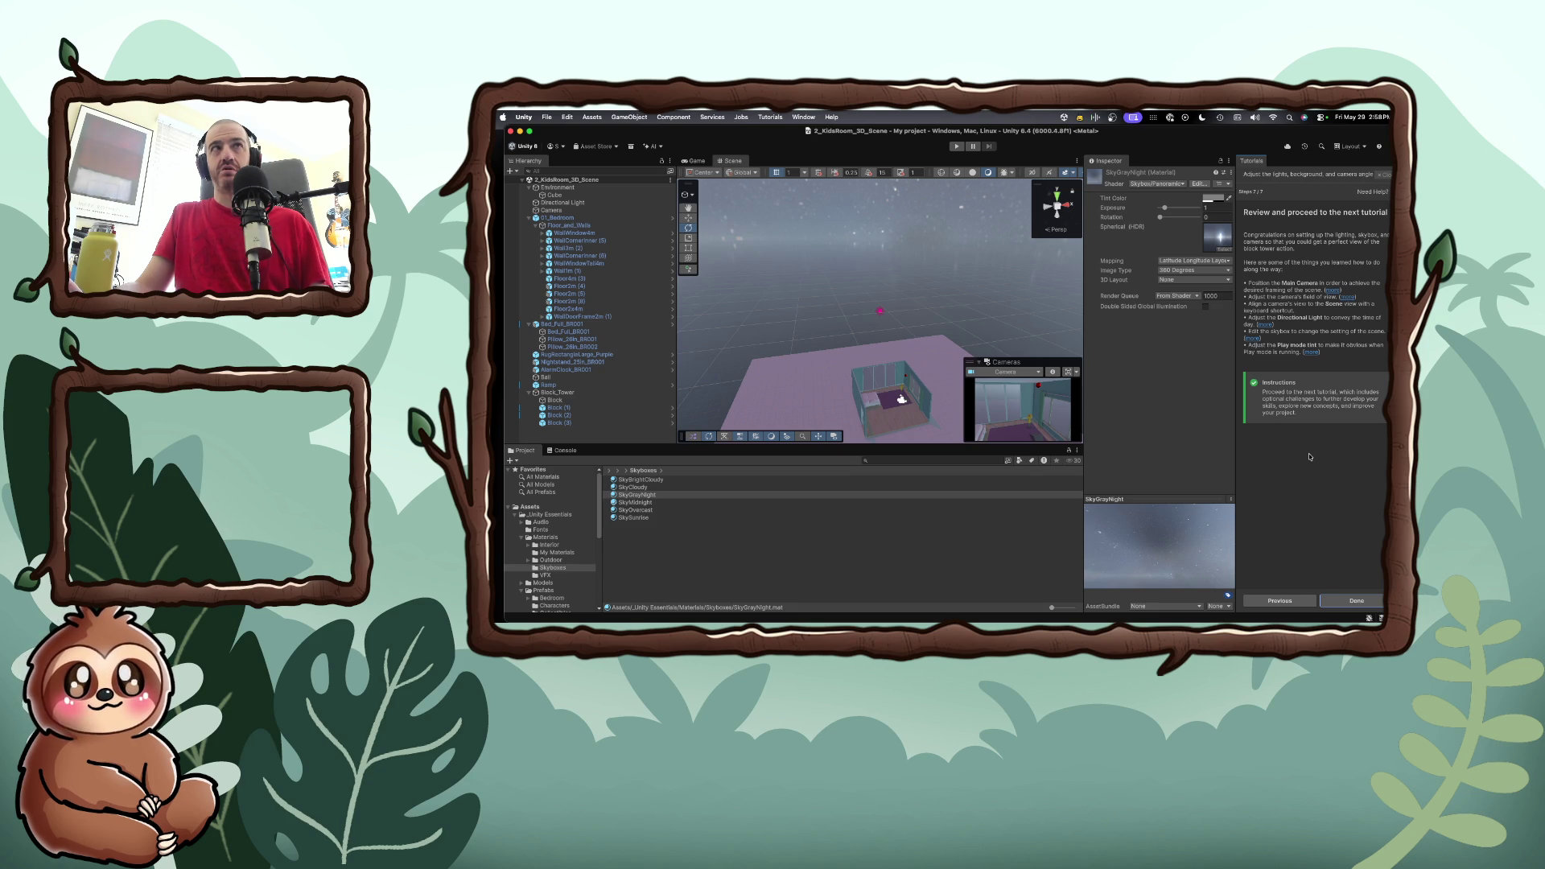
pyautogui.click(1356, 603)
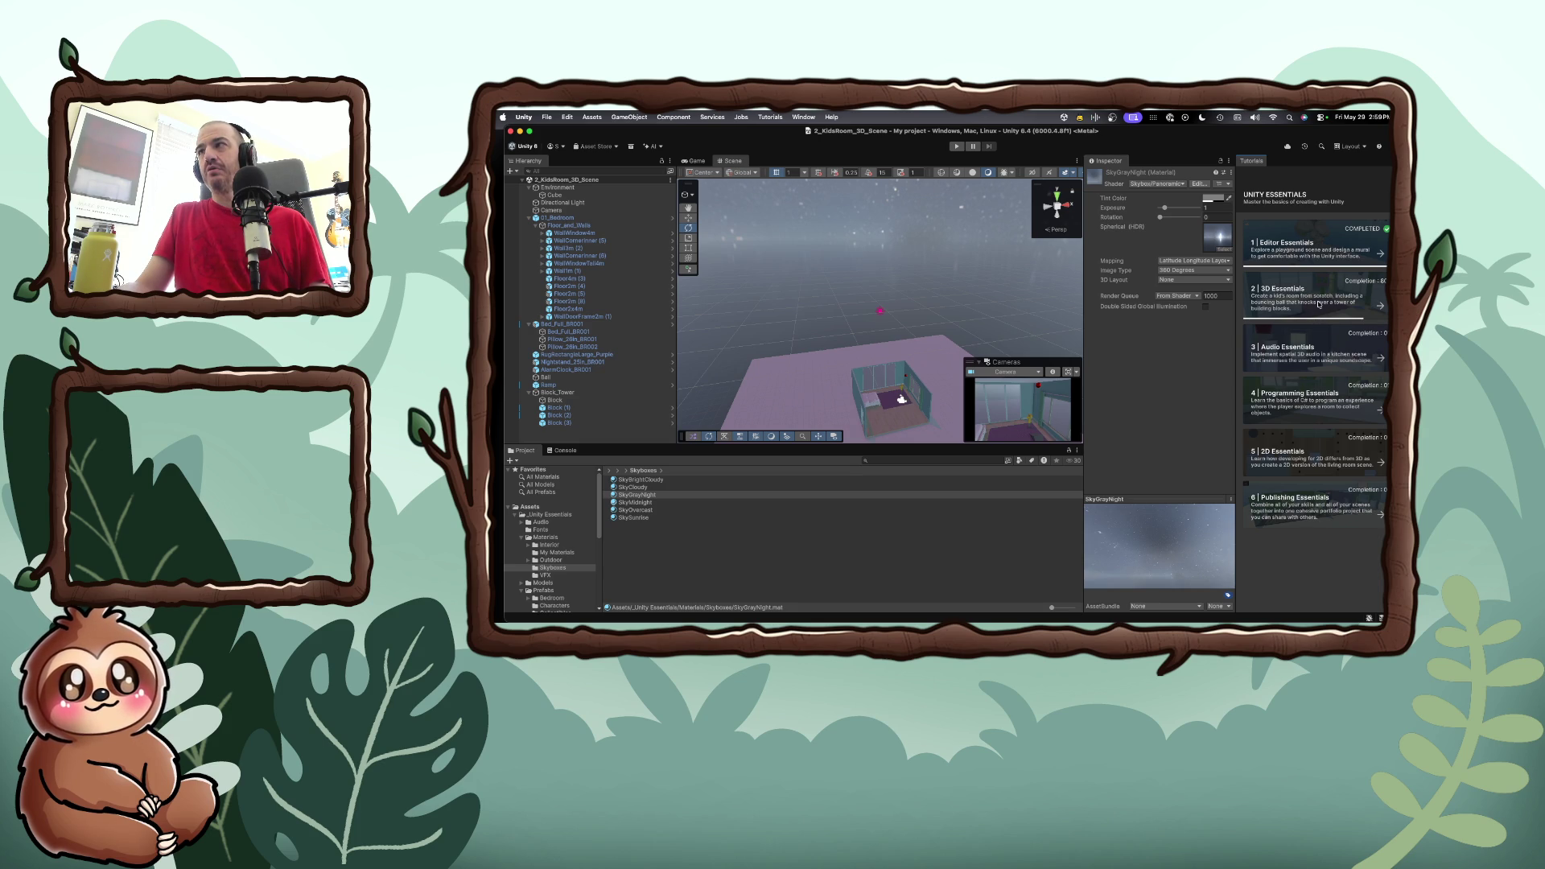
# Open the 3D Essentials 'More things to try' lesson and reach the easy block tower challenge
pyautogui.click(1317, 304)
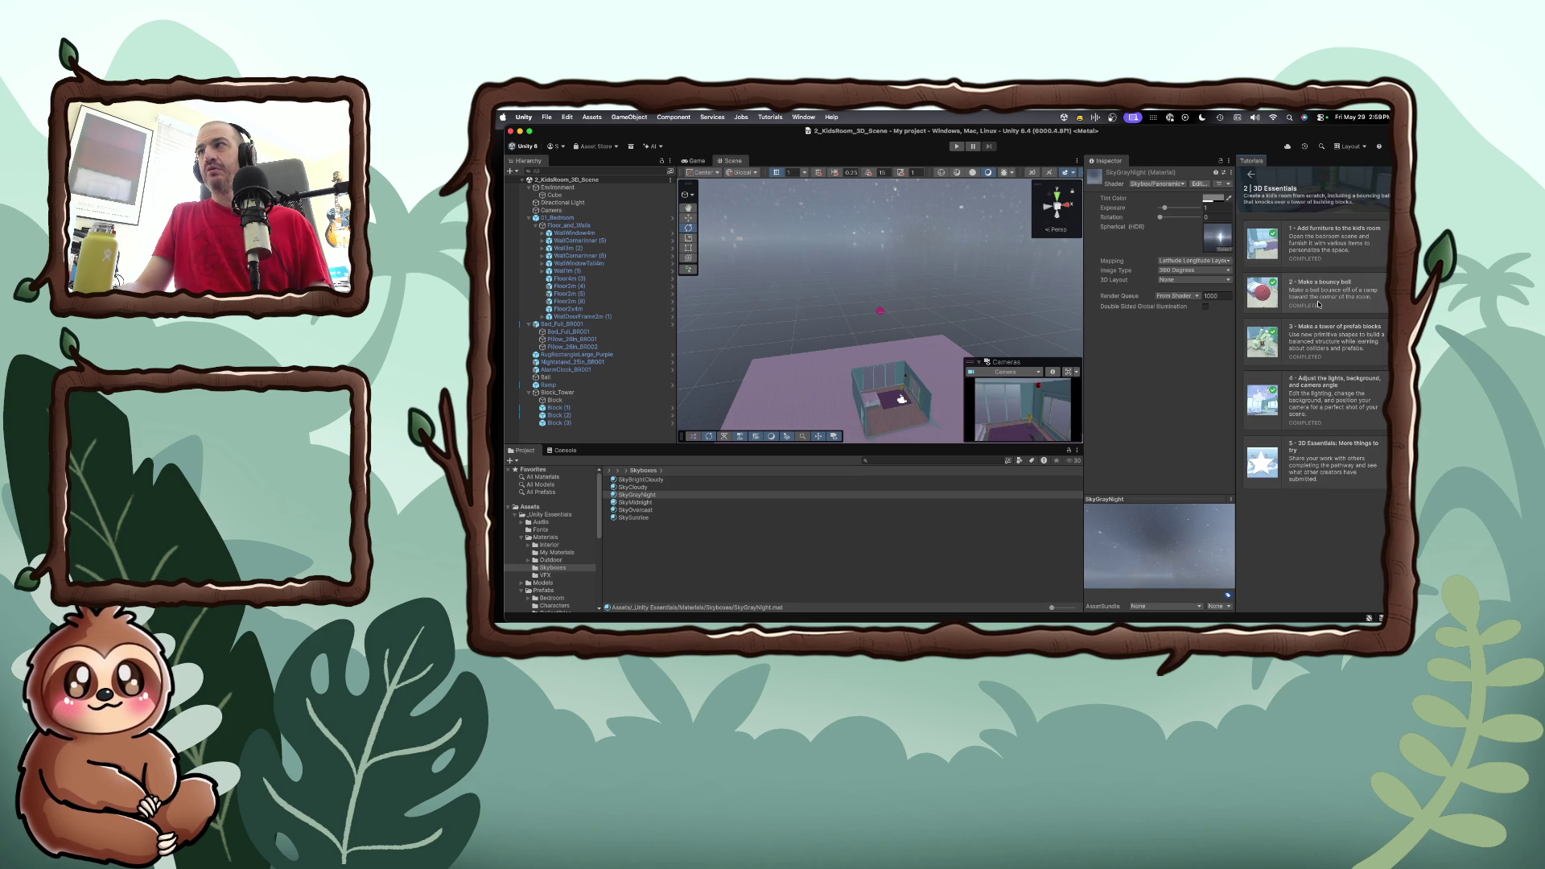
pyautogui.click(1320, 468)
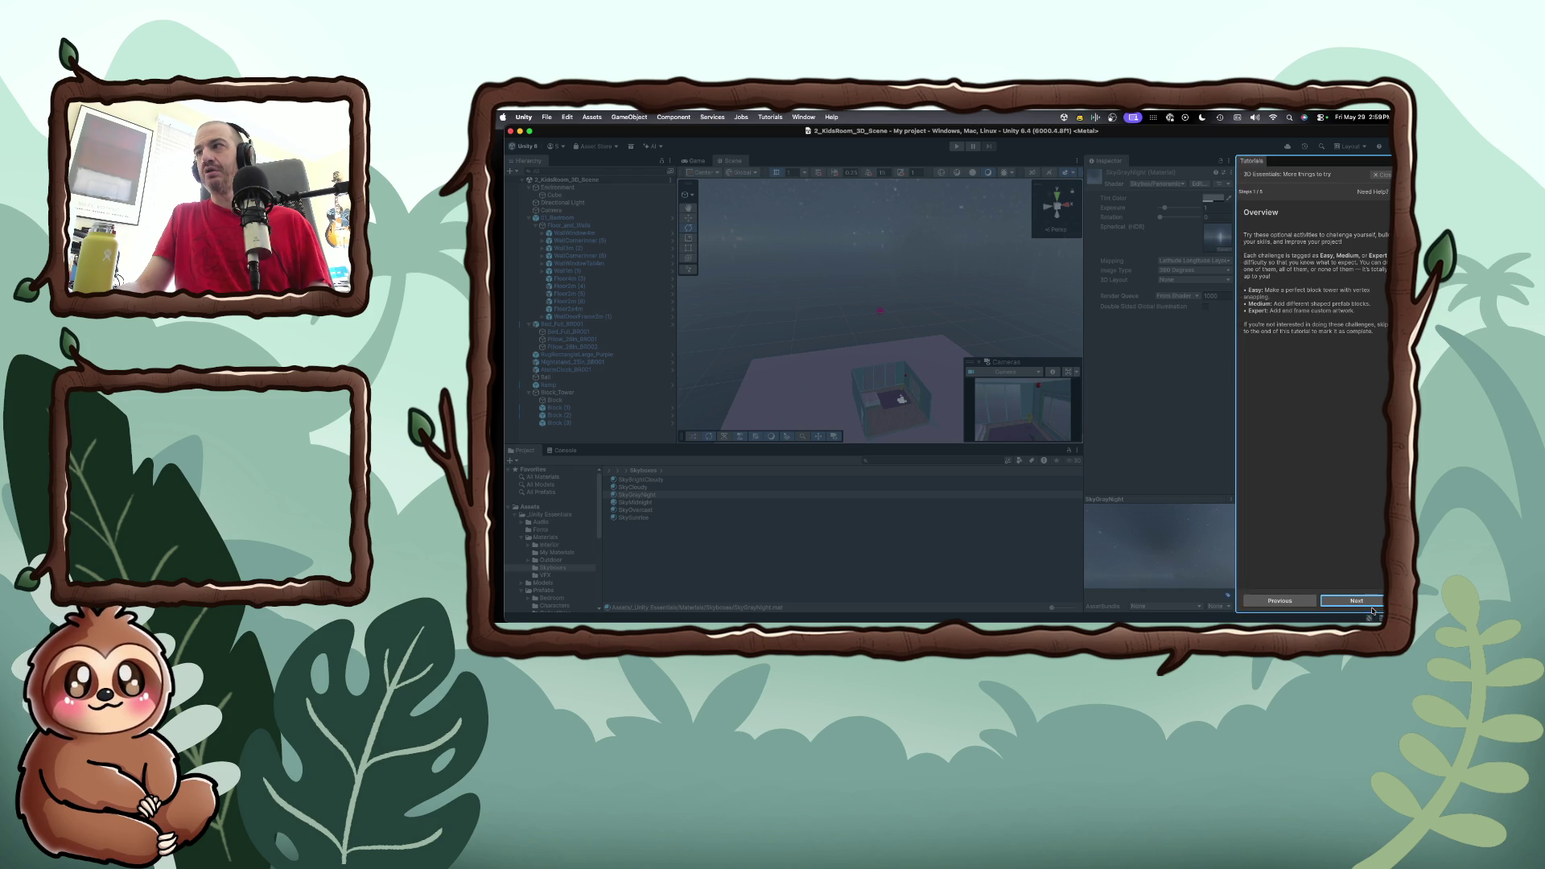
pyautogui.click(1370, 602)
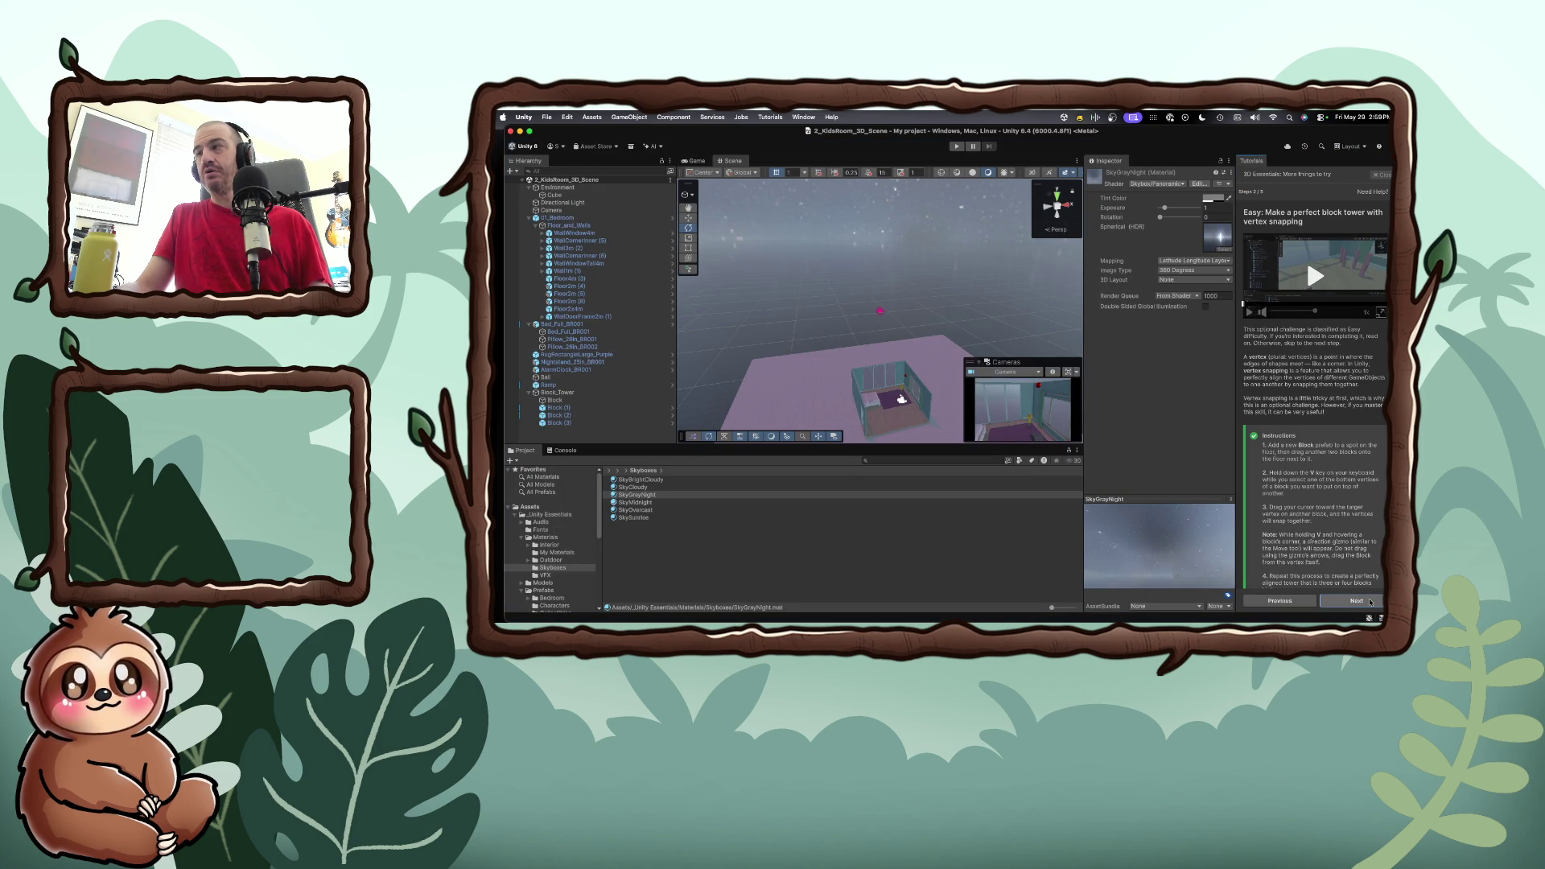
# Skip to the medium prefab blocks challenge and open the Prefabs > Shapes folder
pyautogui.click(1370, 602)
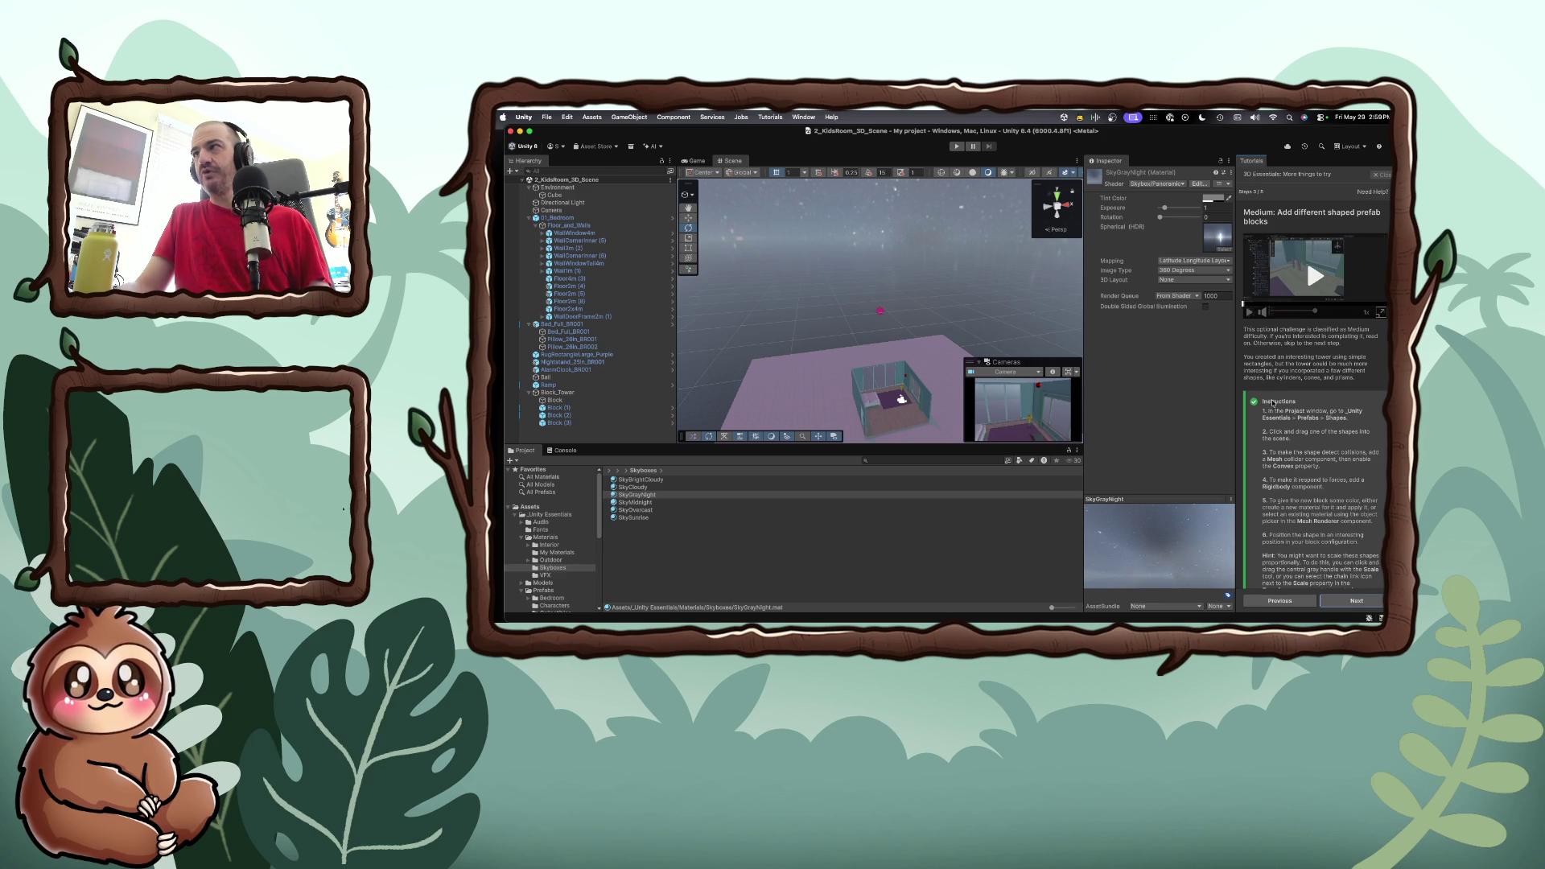
pyautogui.scroll(-2, 1254, 407)
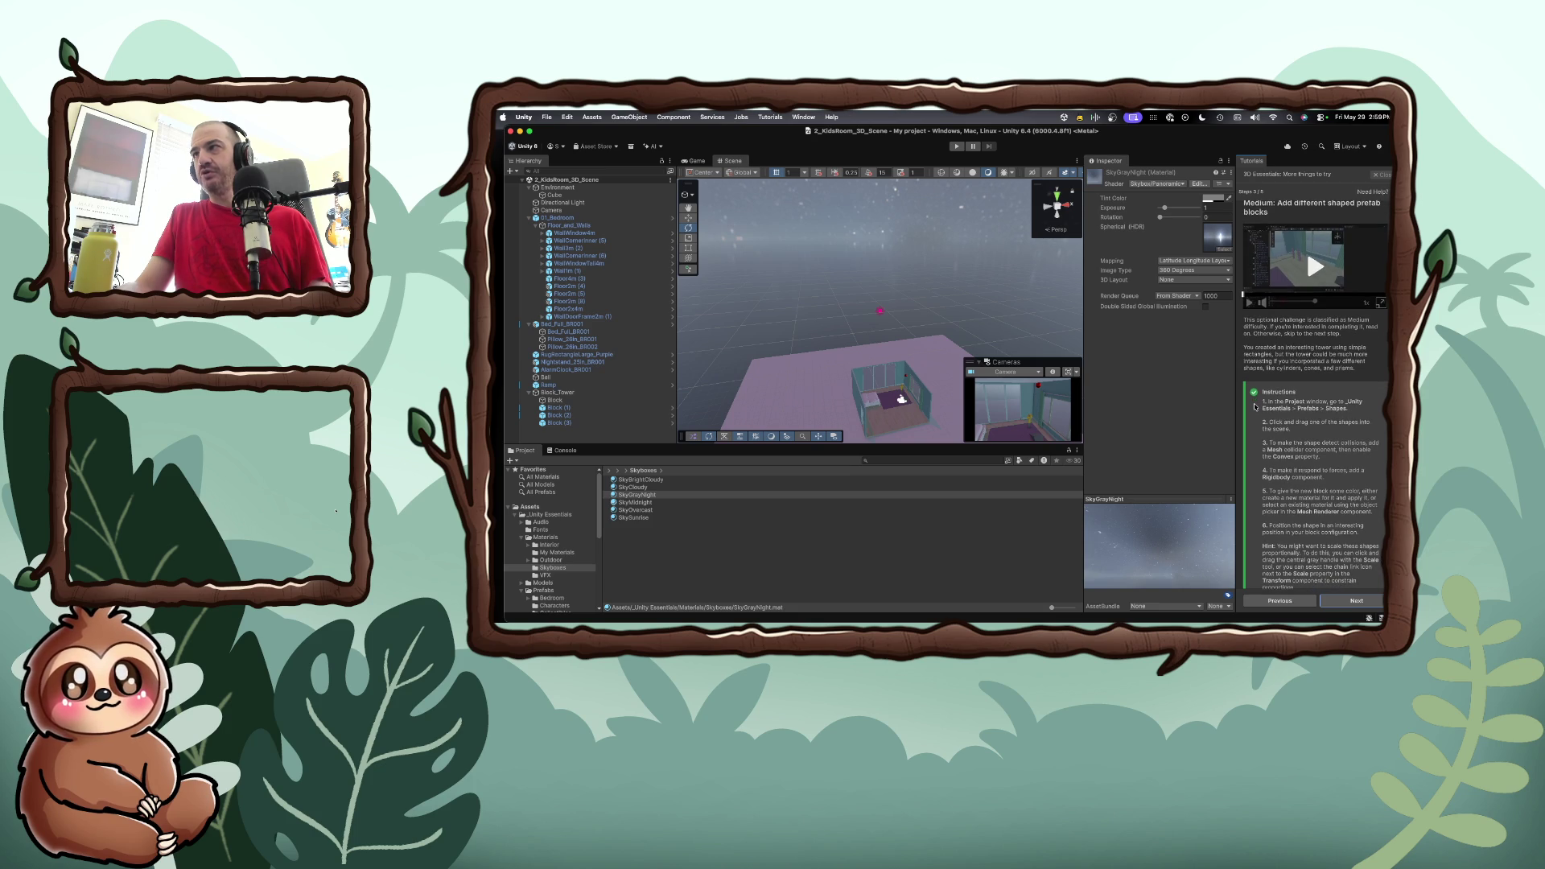
pyautogui.scroll(-3, 1255, 407)
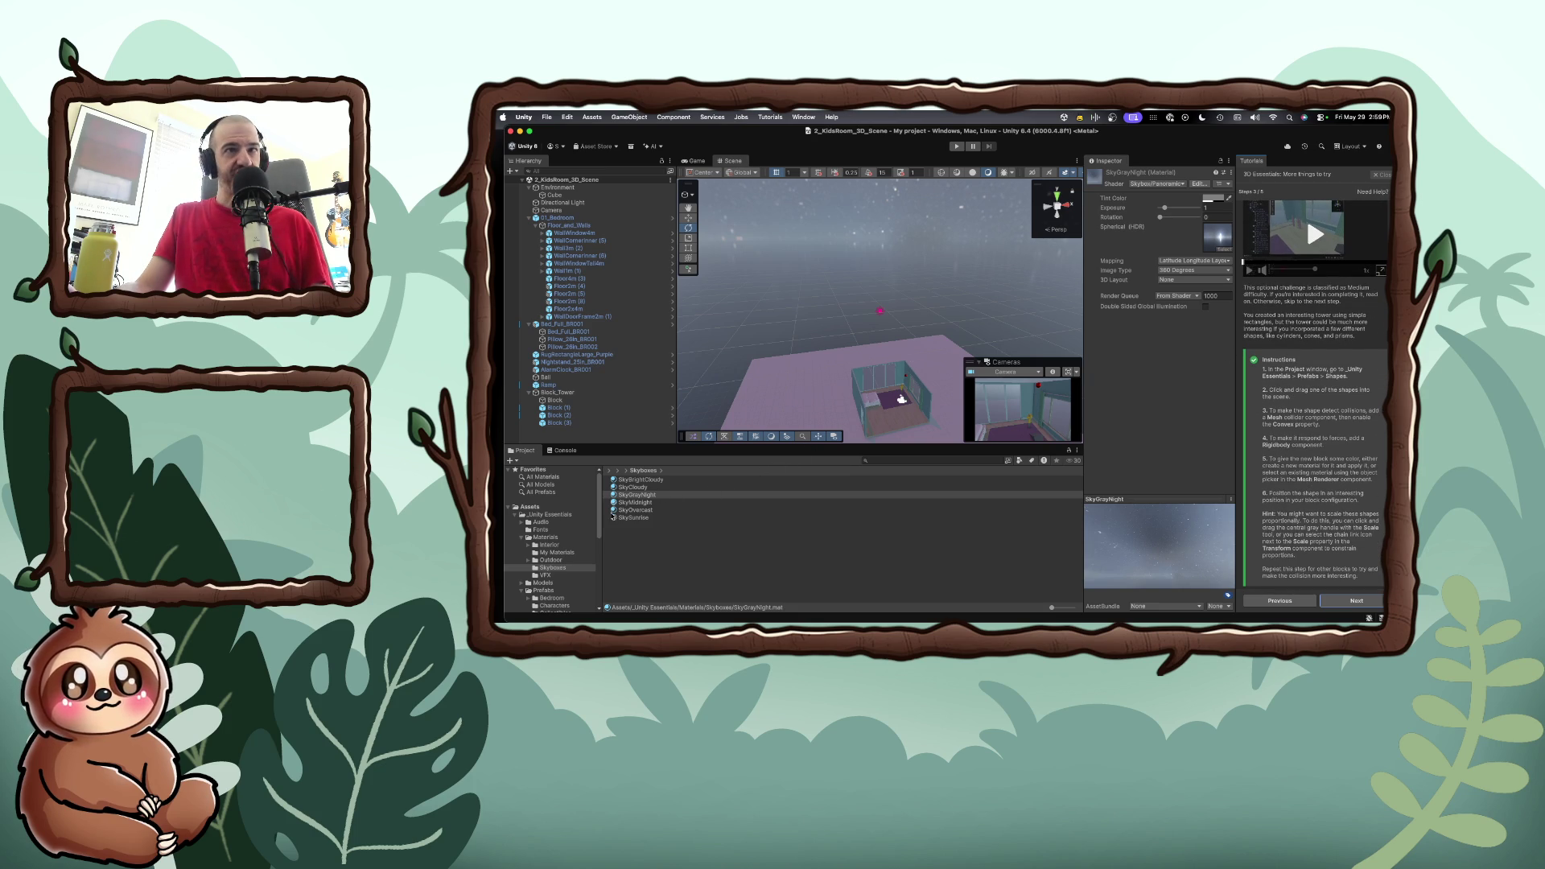
pyautogui.scroll(-10, 554, 544)
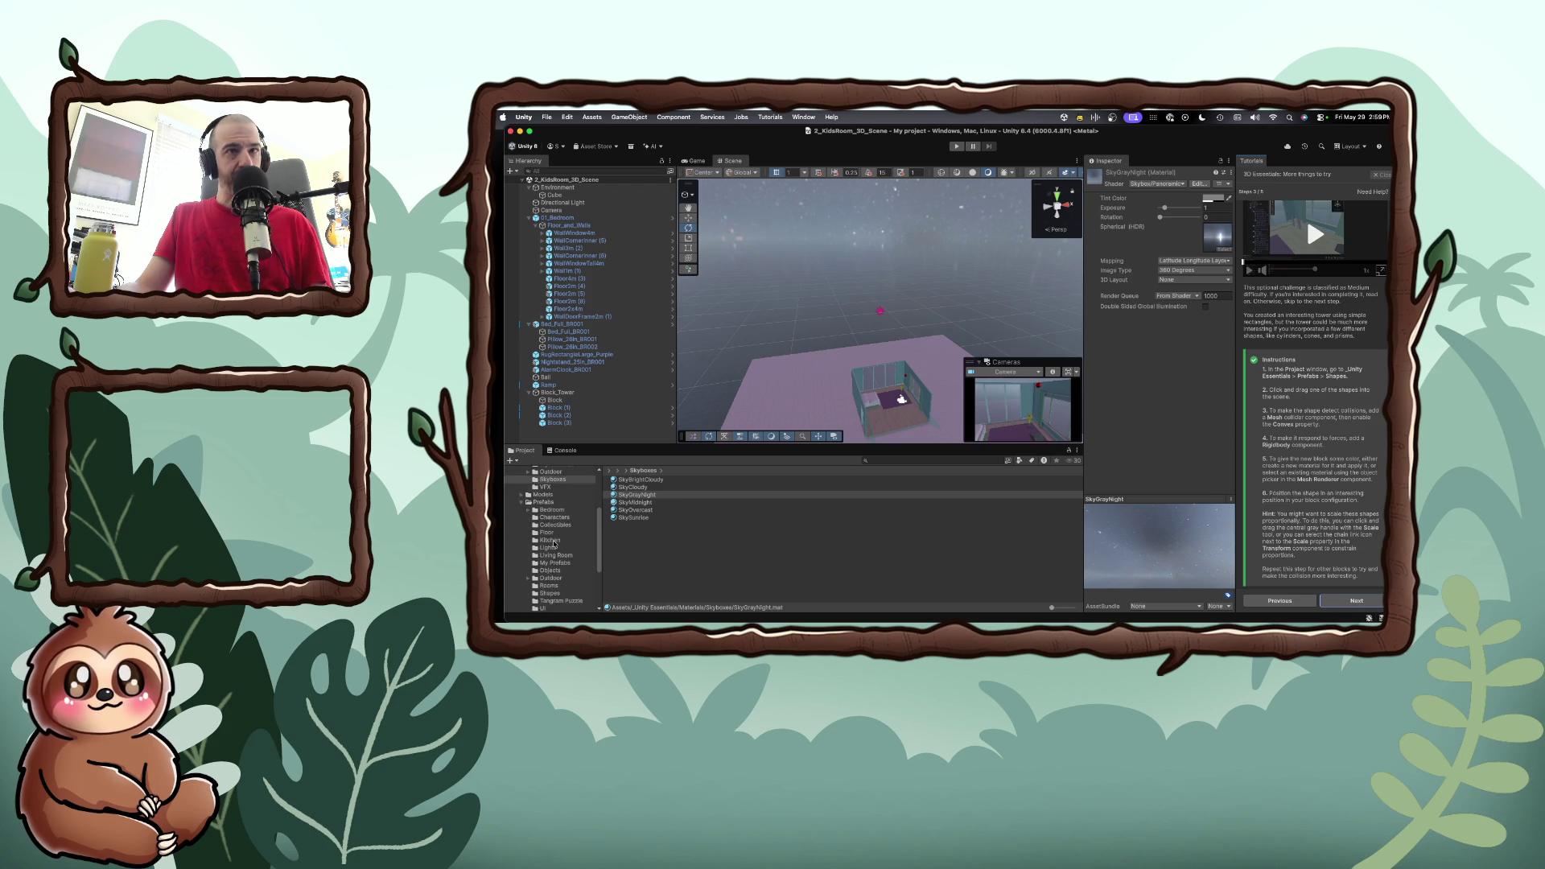
pyautogui.scroll(10, 553, 544)
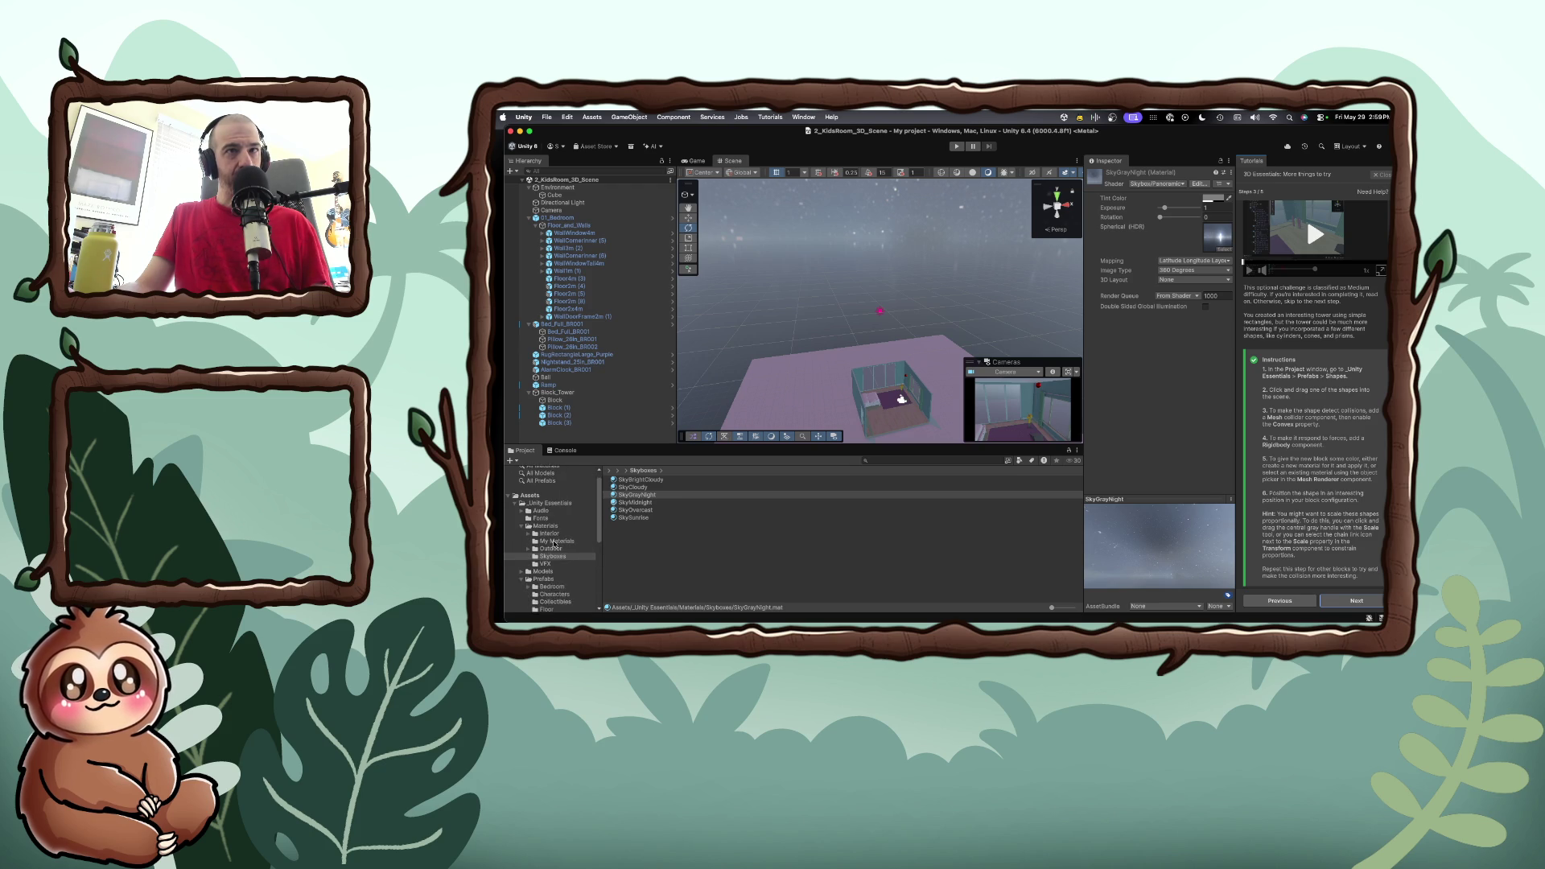
pyautogui.click(523, 538)
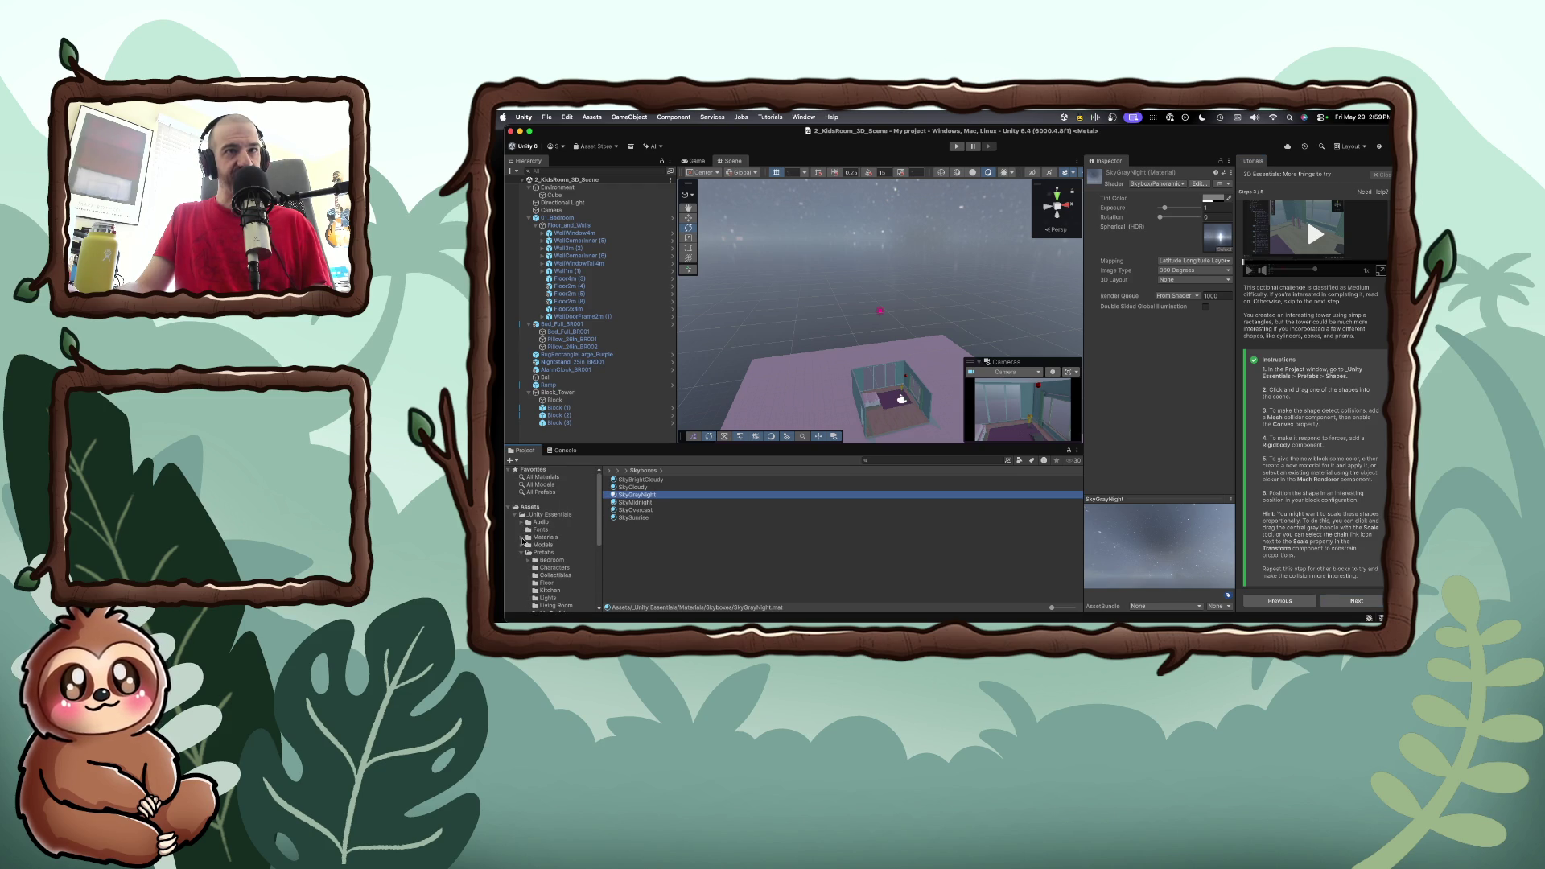
pyautogui.scroll(-3, 535, 553)
pyautogui.scroll(-1, 545, 576)
pyautogui.click(550, 568)
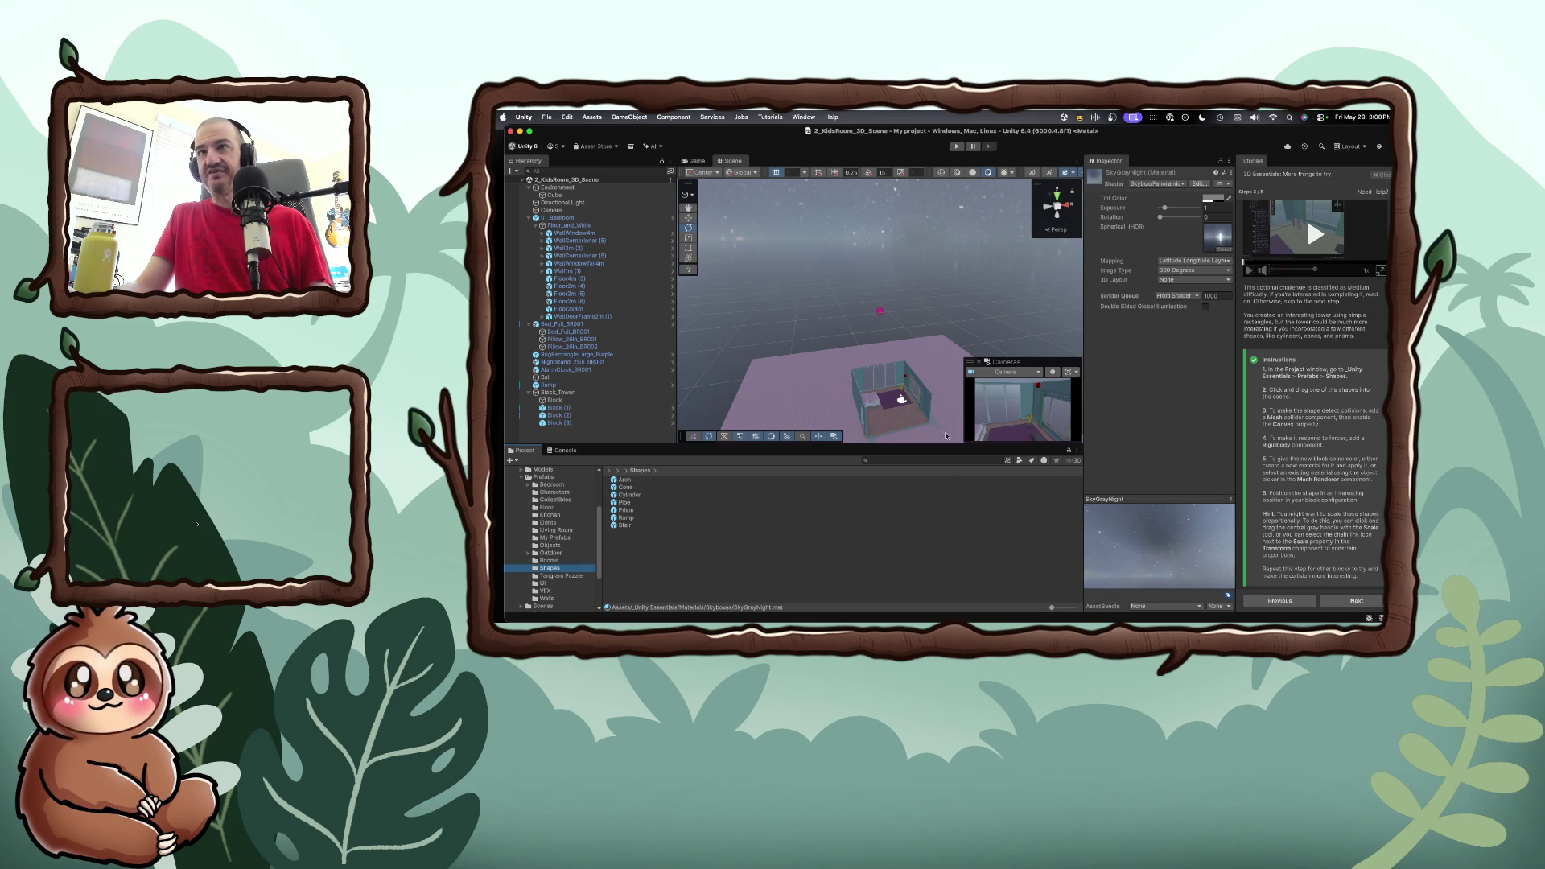
# Collapse the Cameras overlay and drop the Arch prefab onto the bedroom rug
pyautogui.scroll(10, 904, 415)
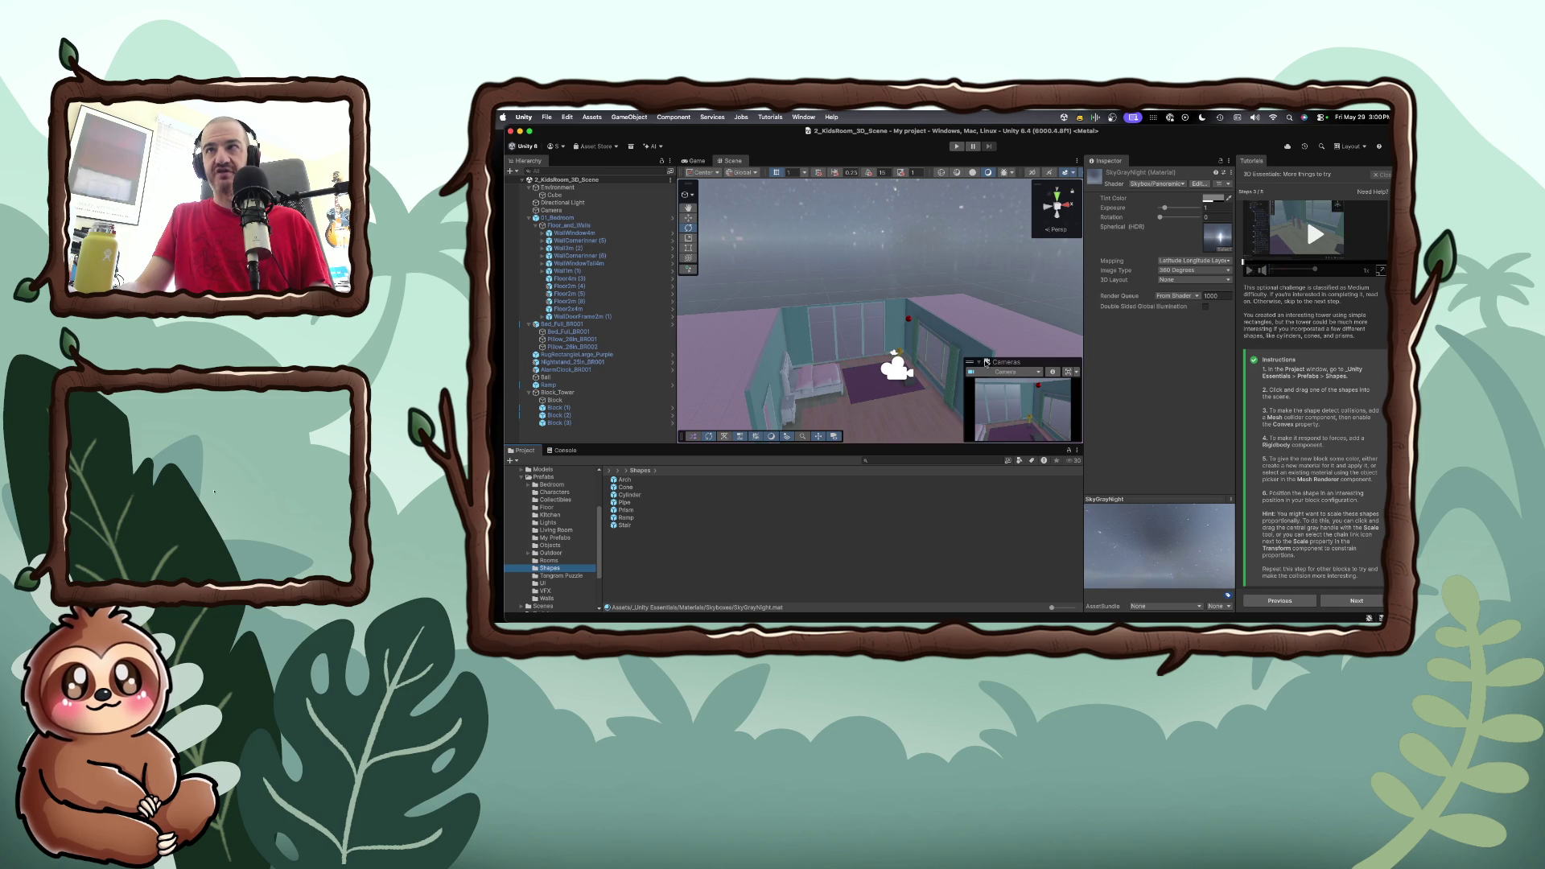
pyautogui.doubleClick(975, 364)
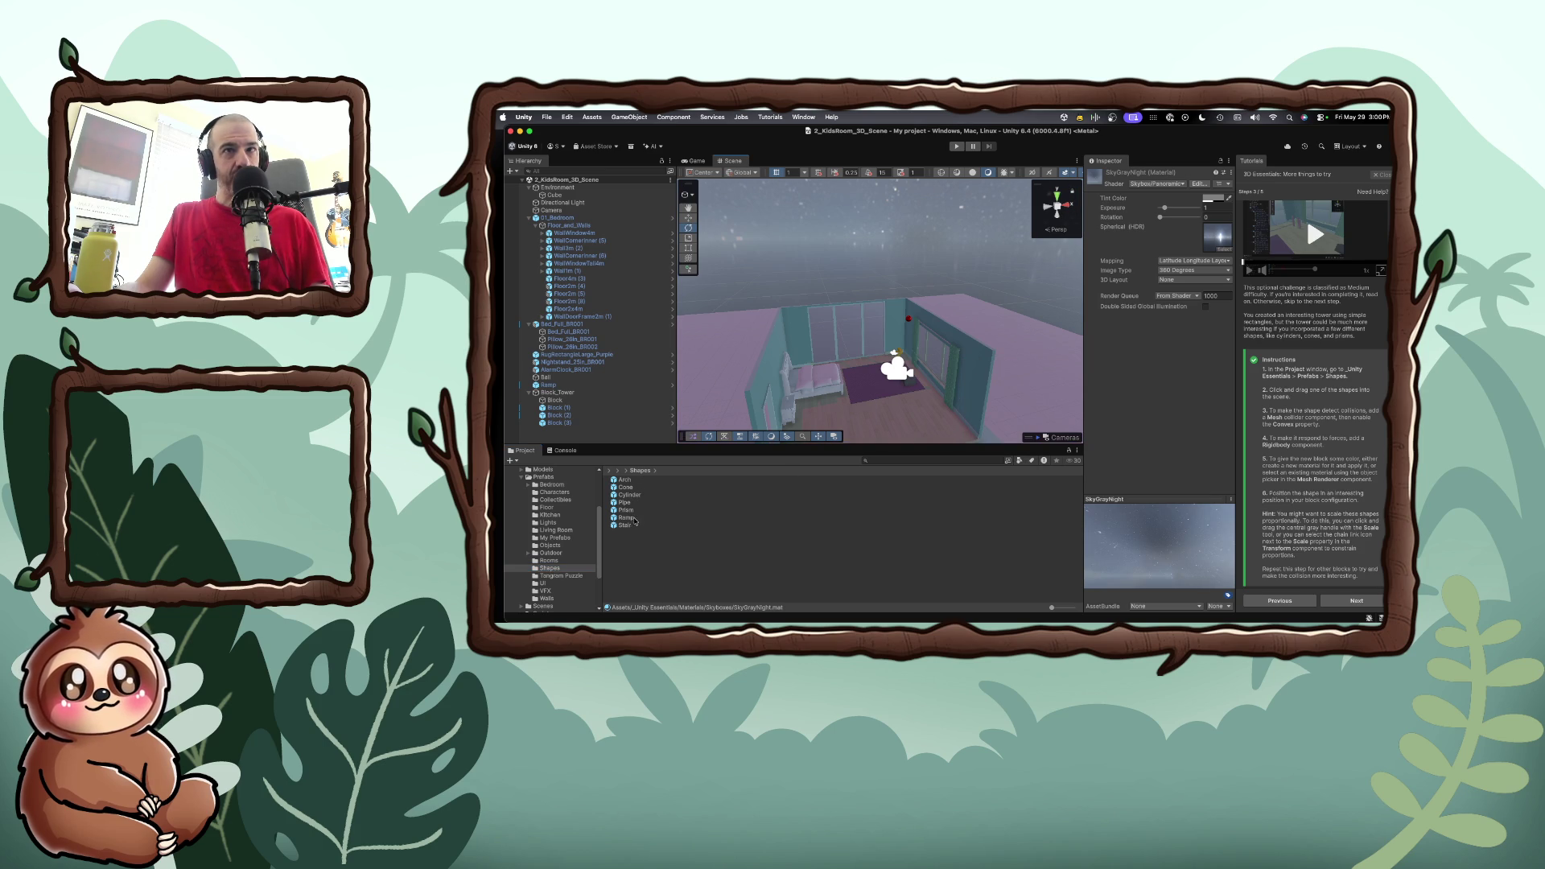
pyautogui.moveTo(626, 484); pyautogui.dragTo(866, 393)
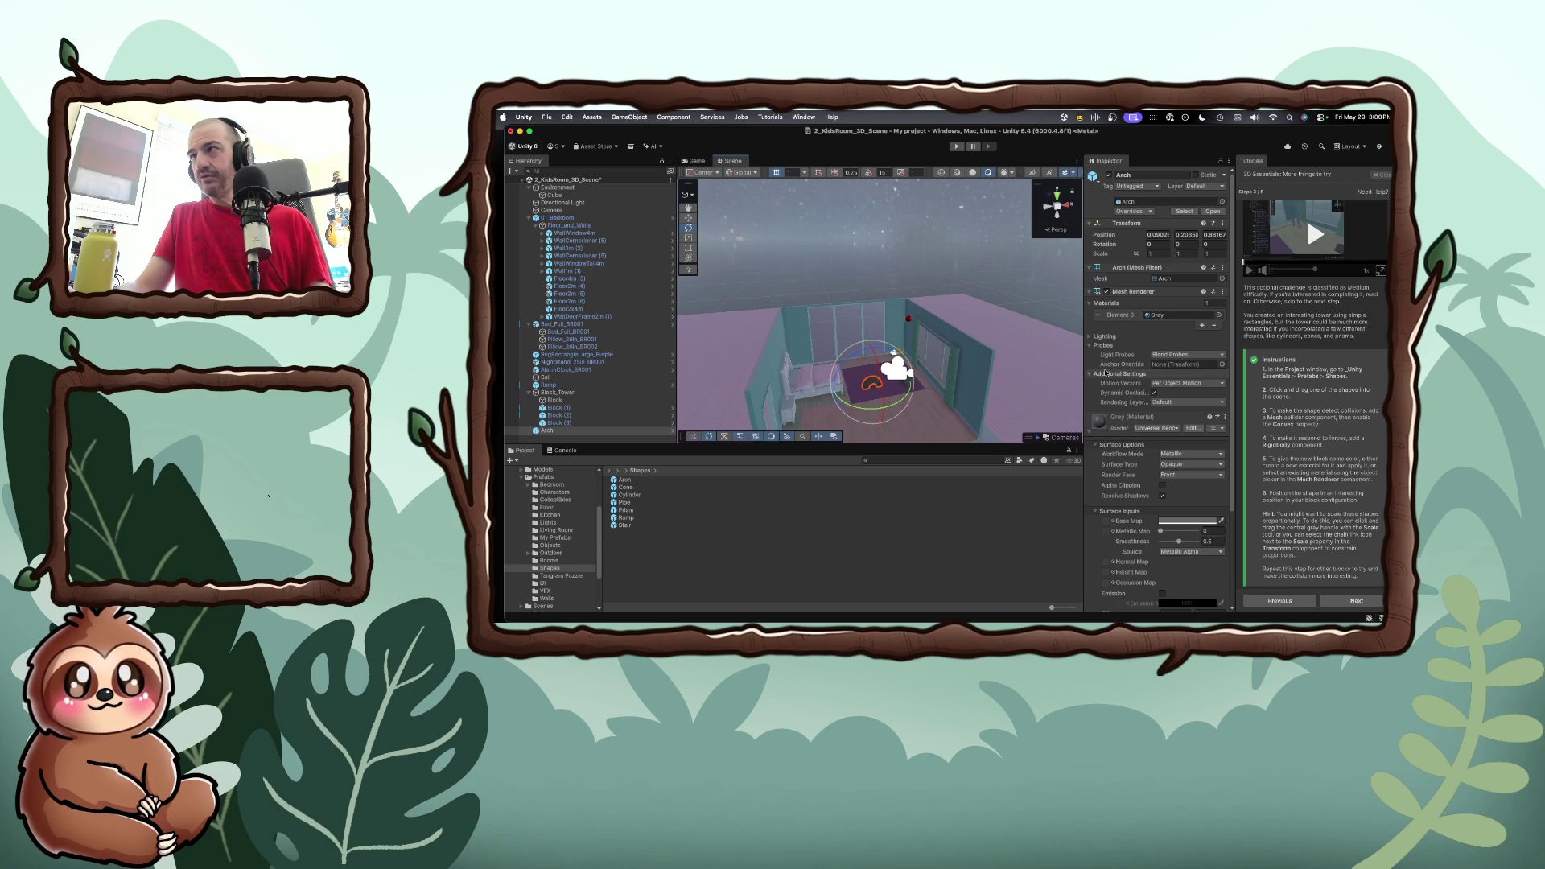
pyautogui.scroll(-2, 1142, 507)
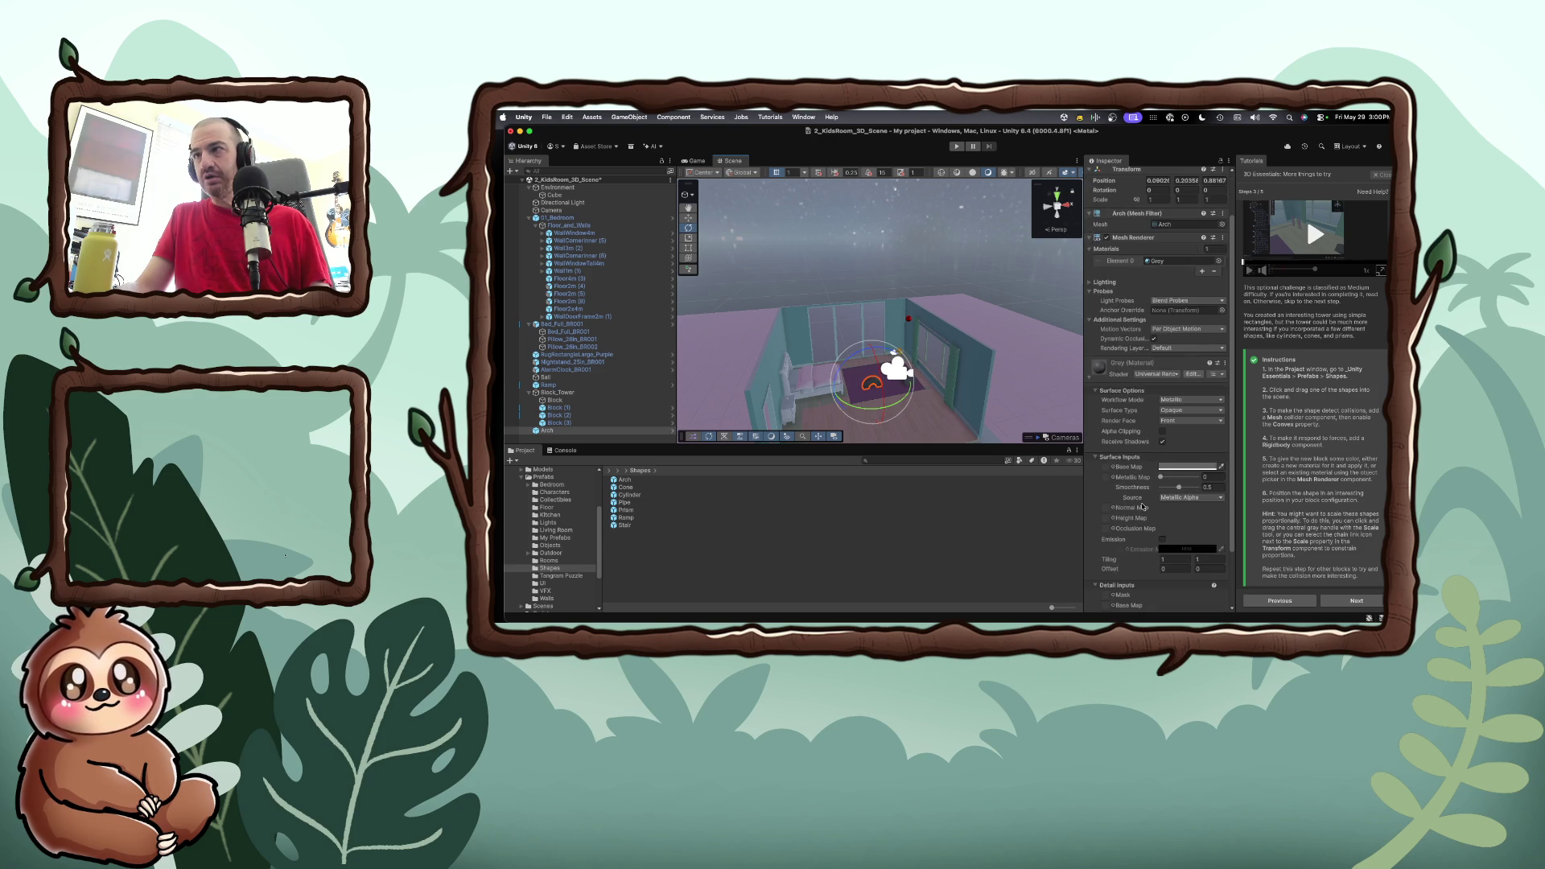
pyautogui.scroll(-3, 1143, 507)
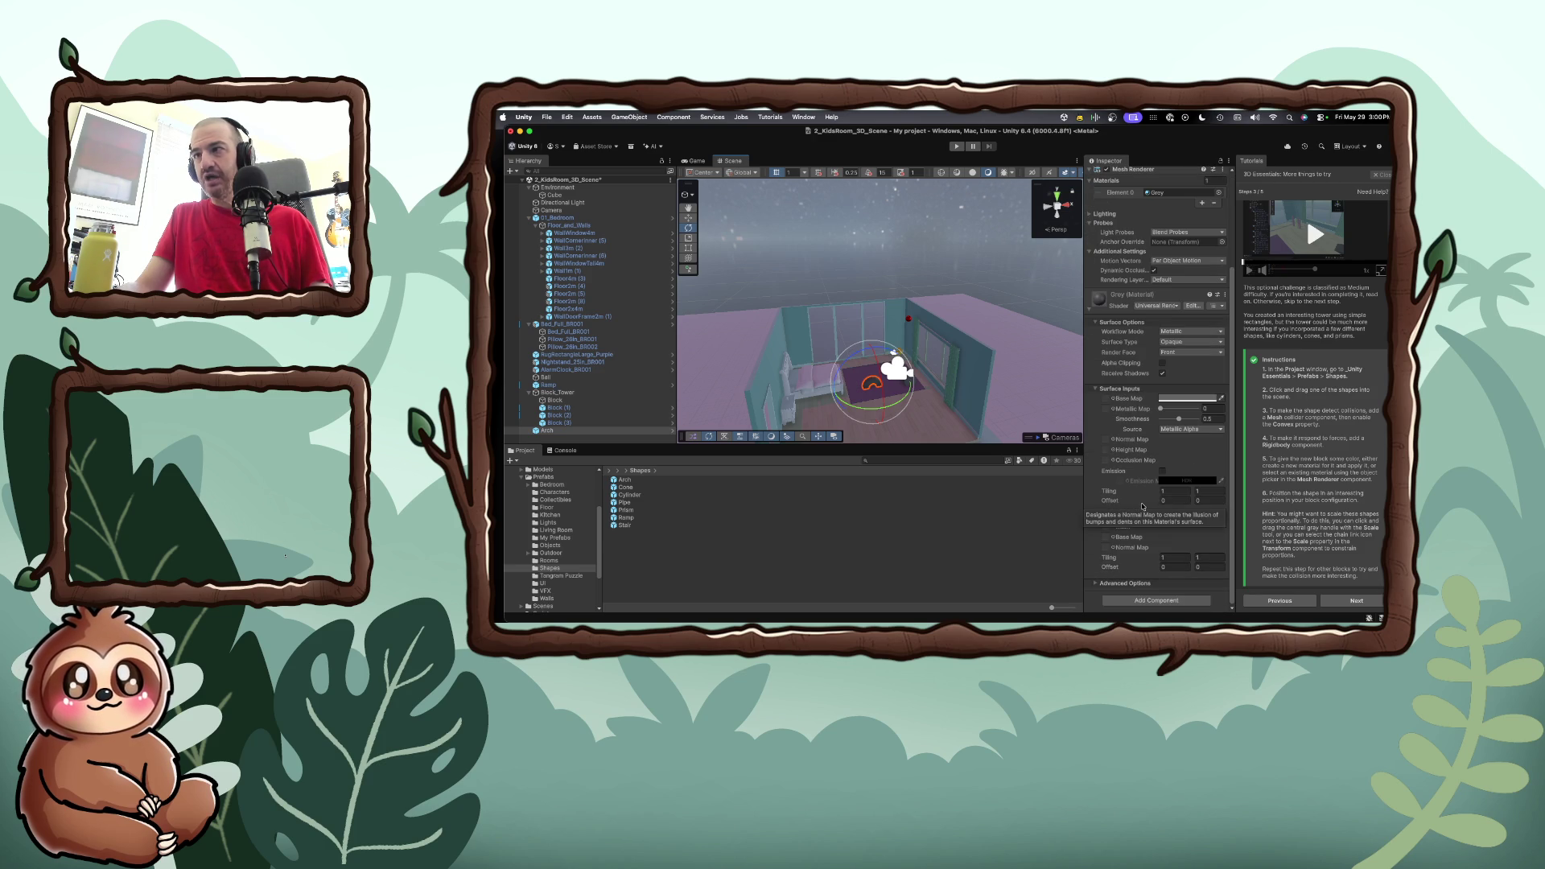
# Add a Mesh Collider to the Arch and make it Convex
pyautogui.click(1156, 600)
pyautogui.write('rigimesh')
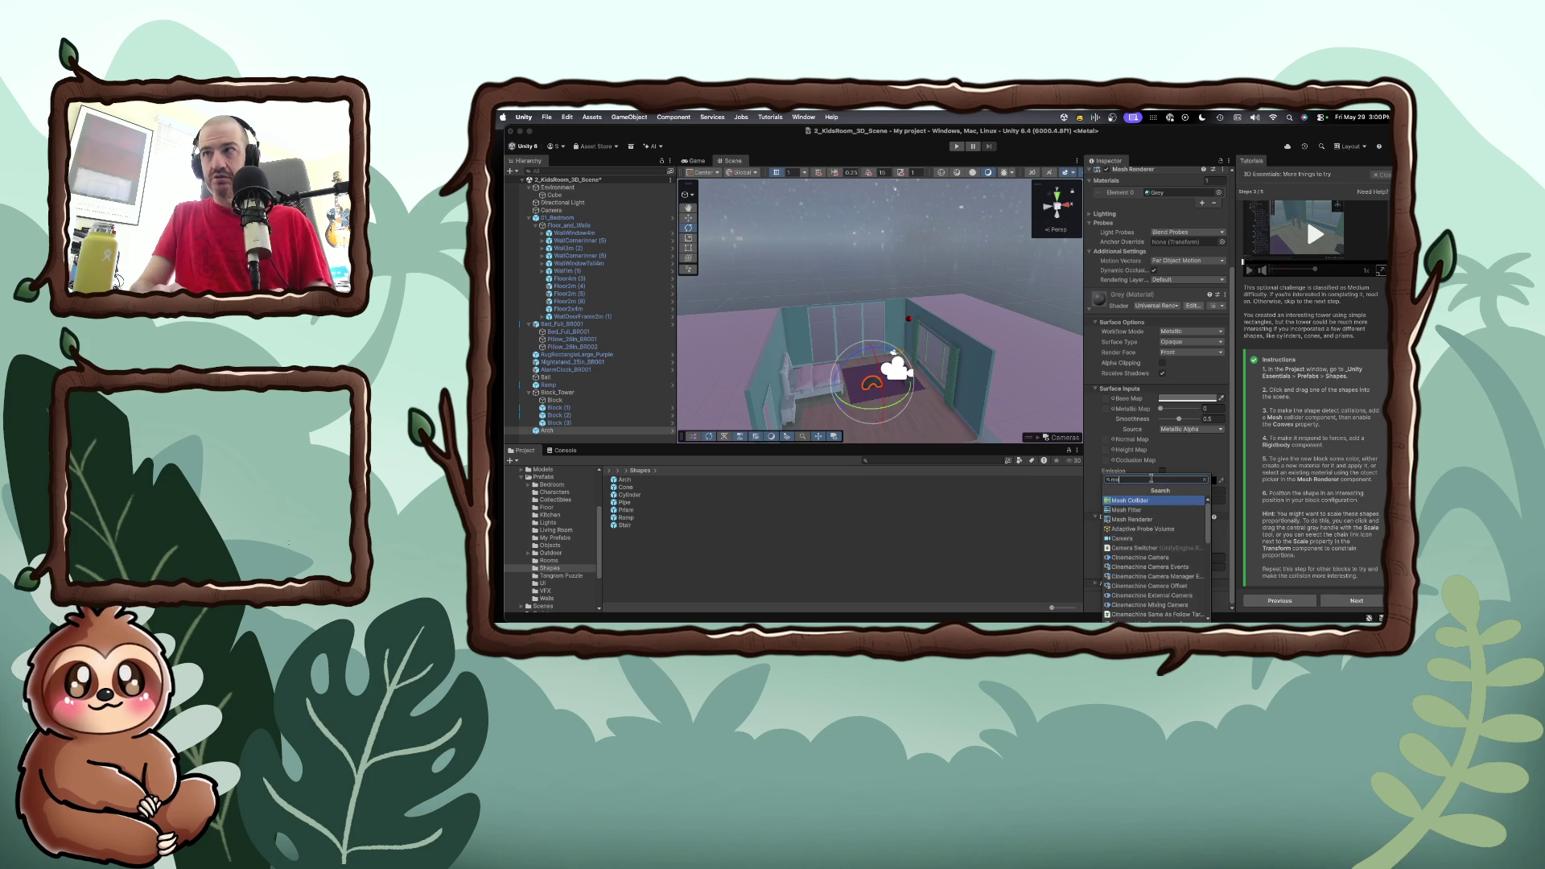
pyautogui.press('Return')
pyautogui.scroll(2, 1140, 583)
pyautogui.scroll(-4, 1141, 583)
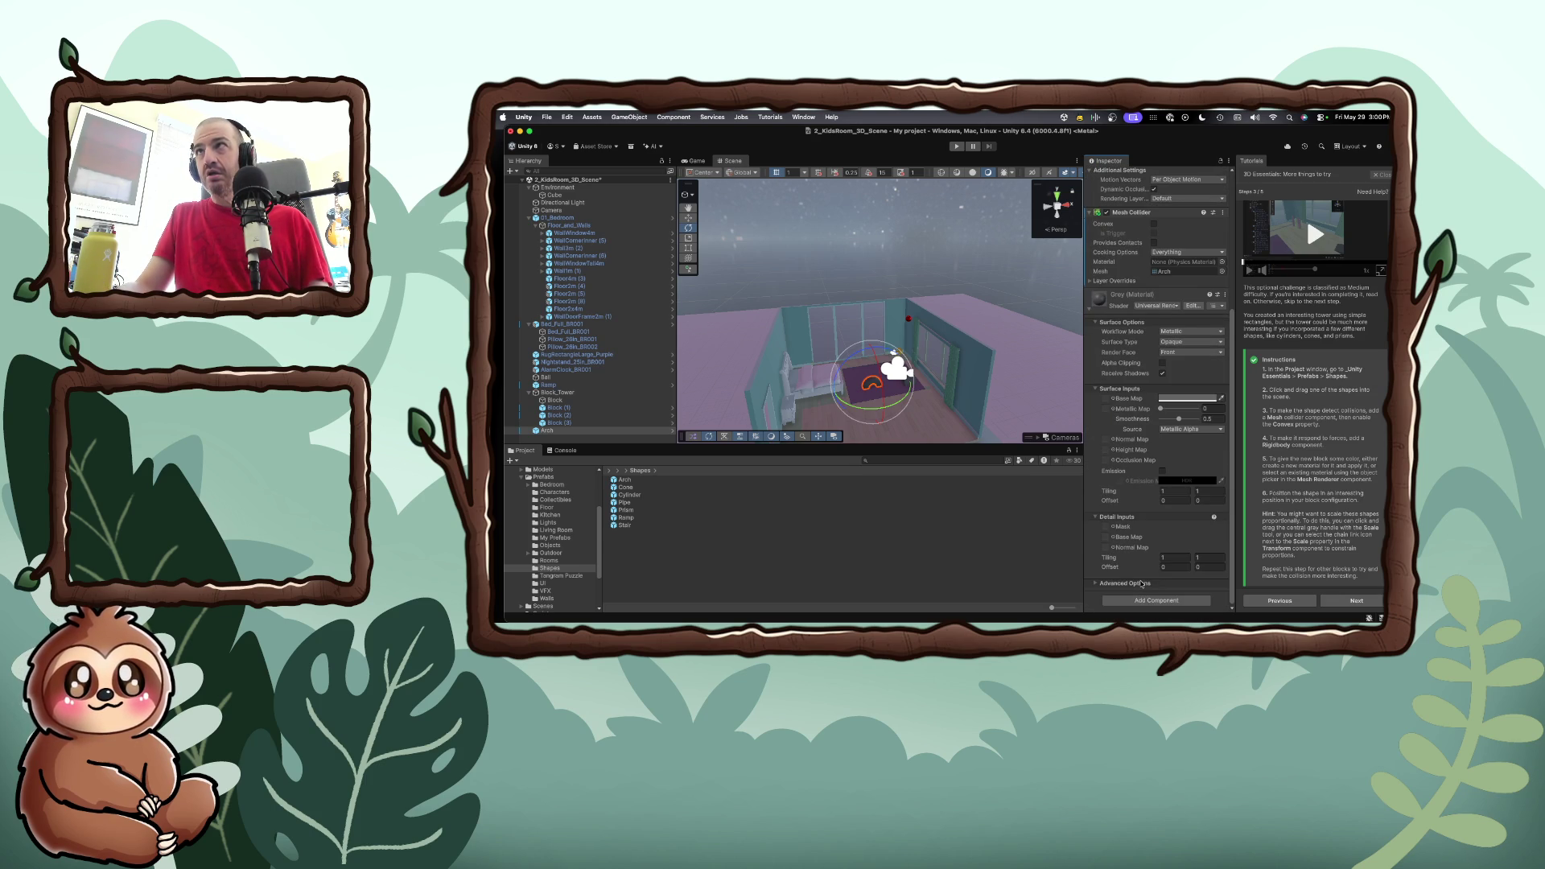
pyautogui.scroll(3, 1148, 338)
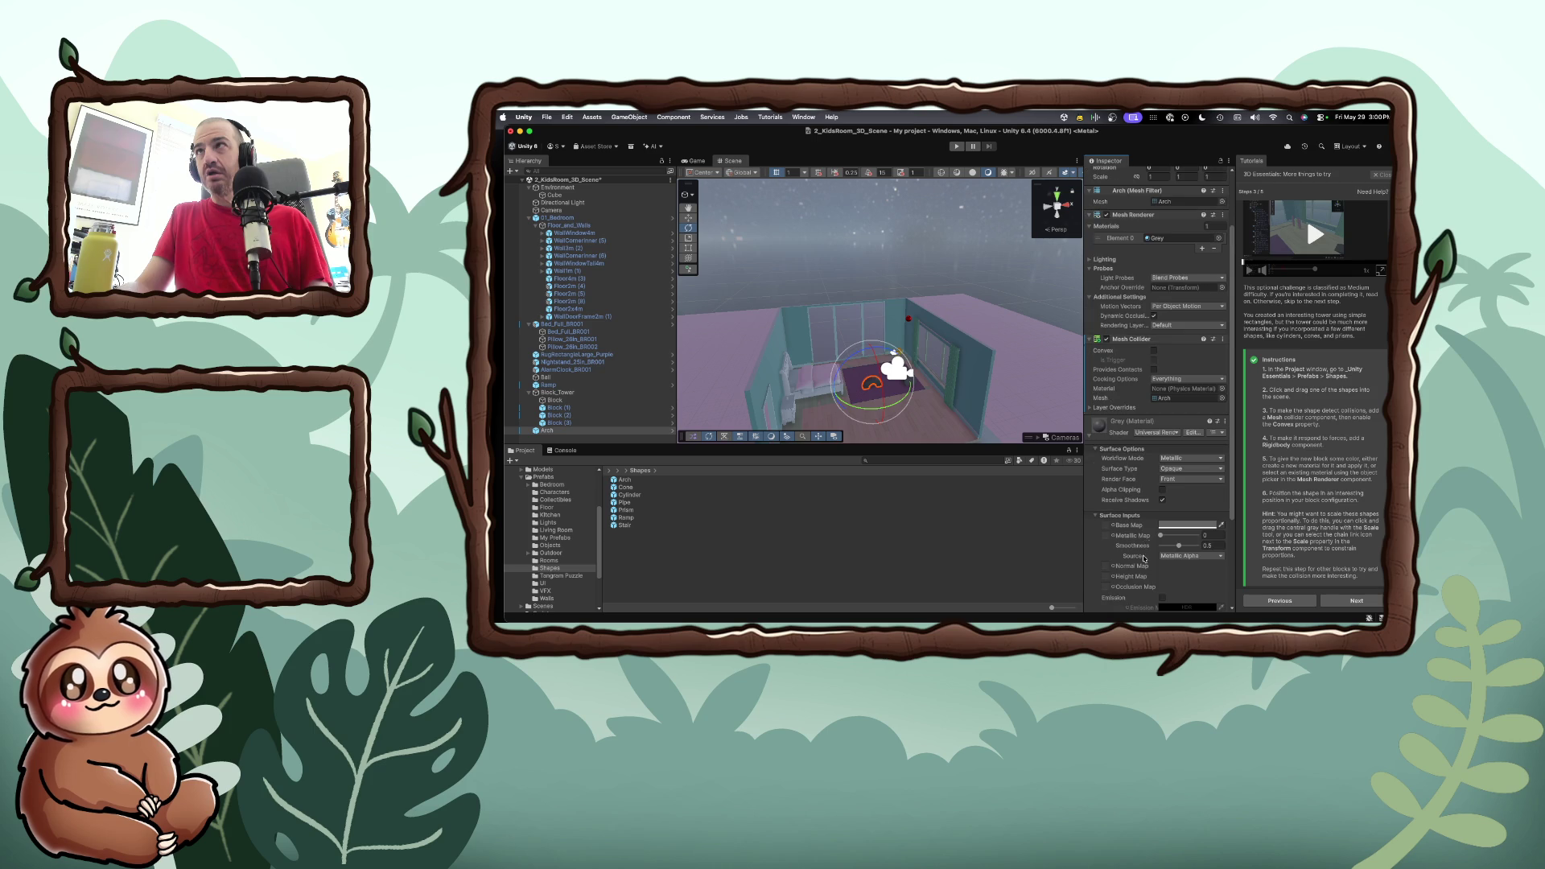
pyautogui.click(1154, 353)
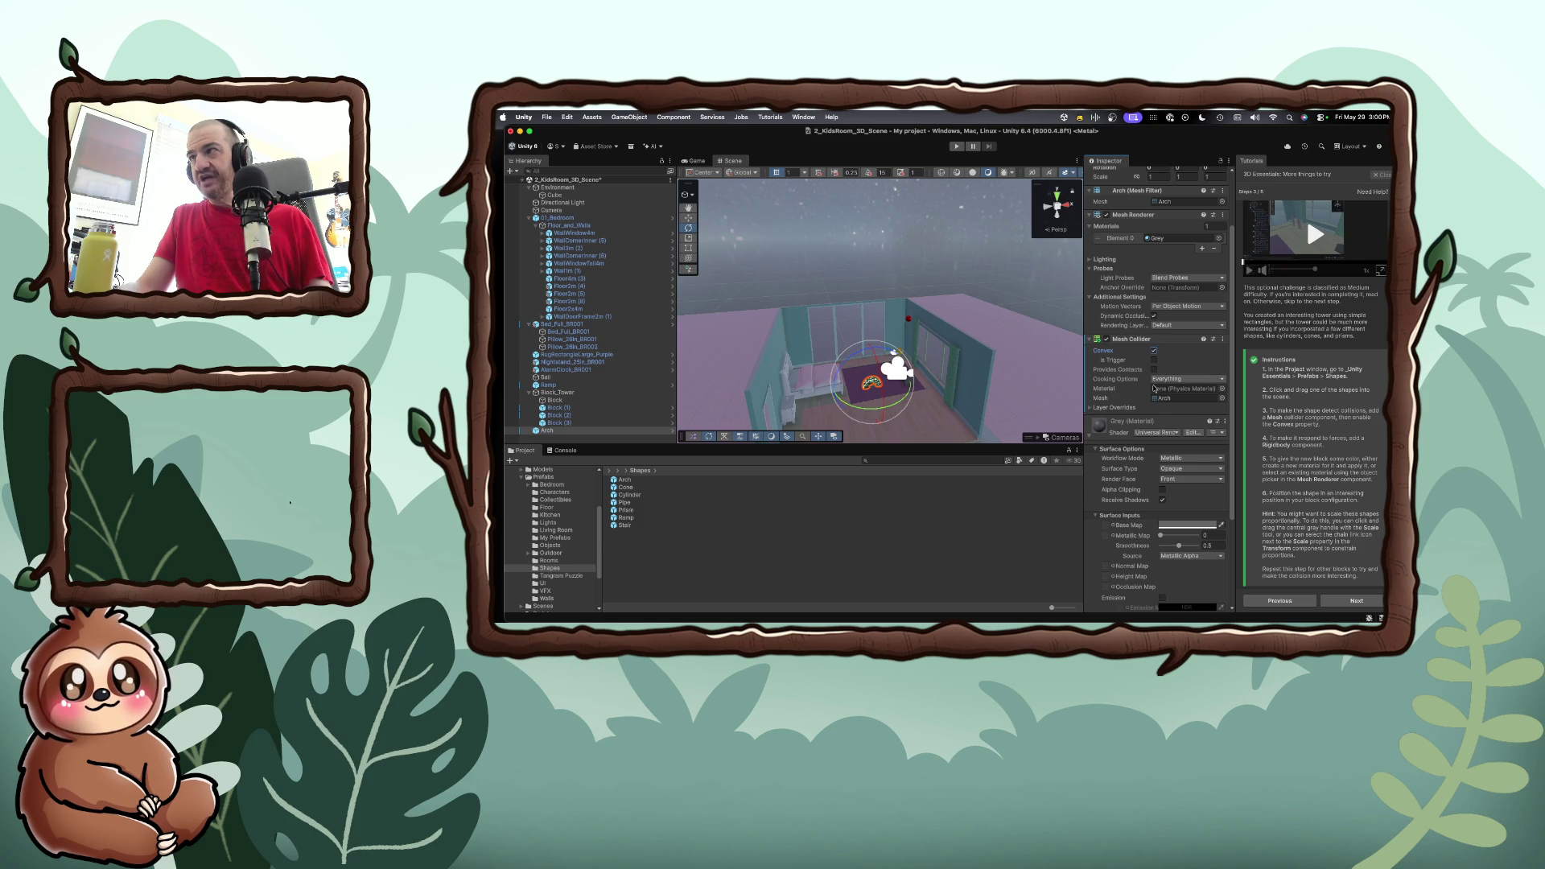
# Add a Rigidbody component to the Arch
pyautogui.scroll(-3, 1158, 386)
pyautogui.click(1170, 601)
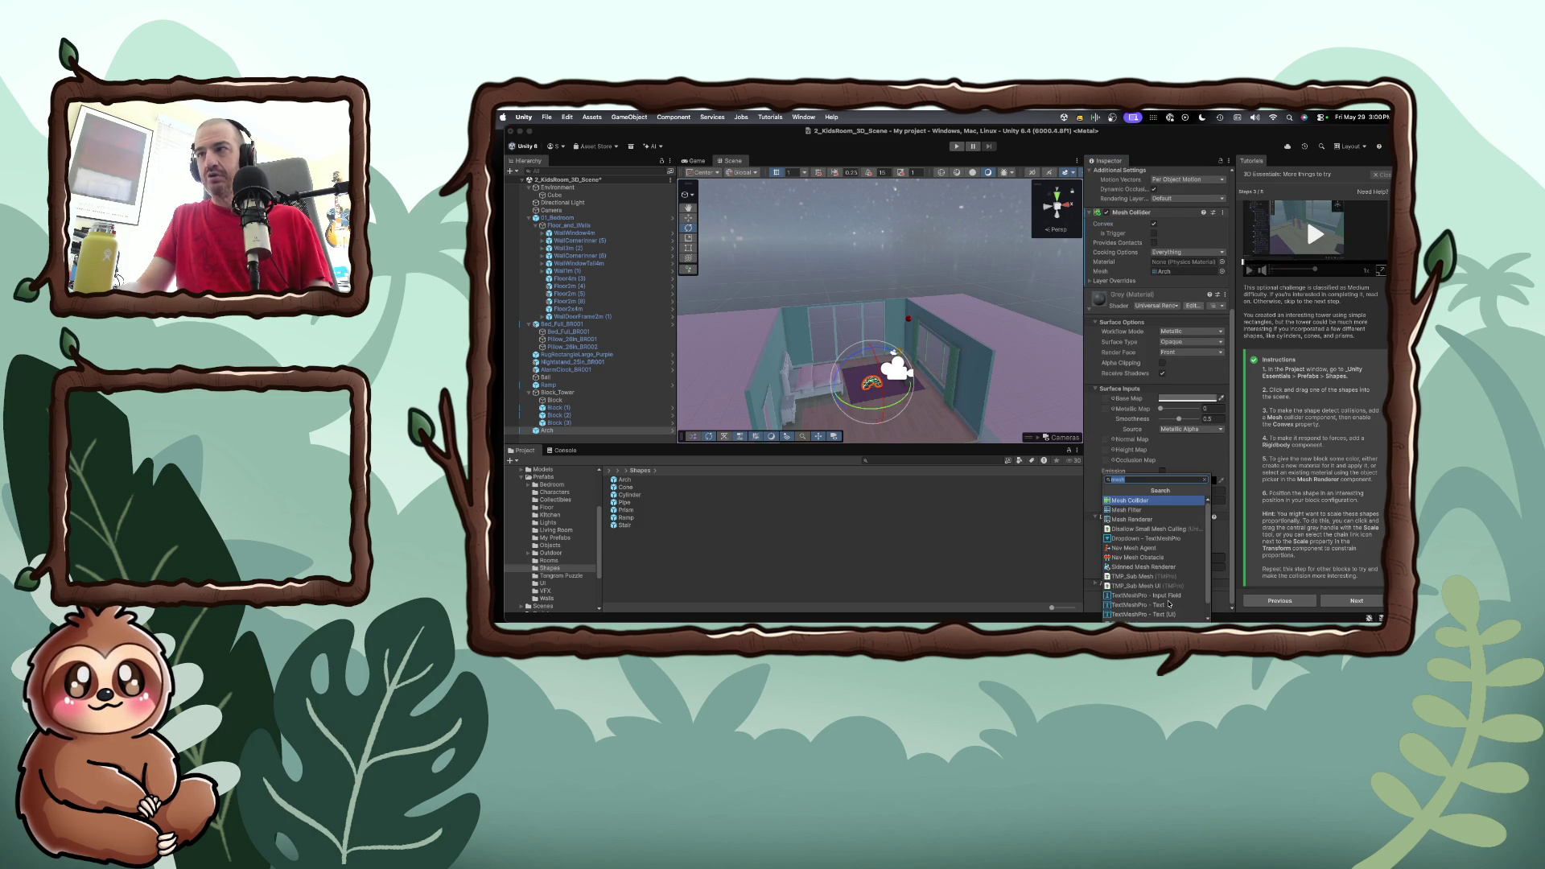
pyautogui.write('rigid')
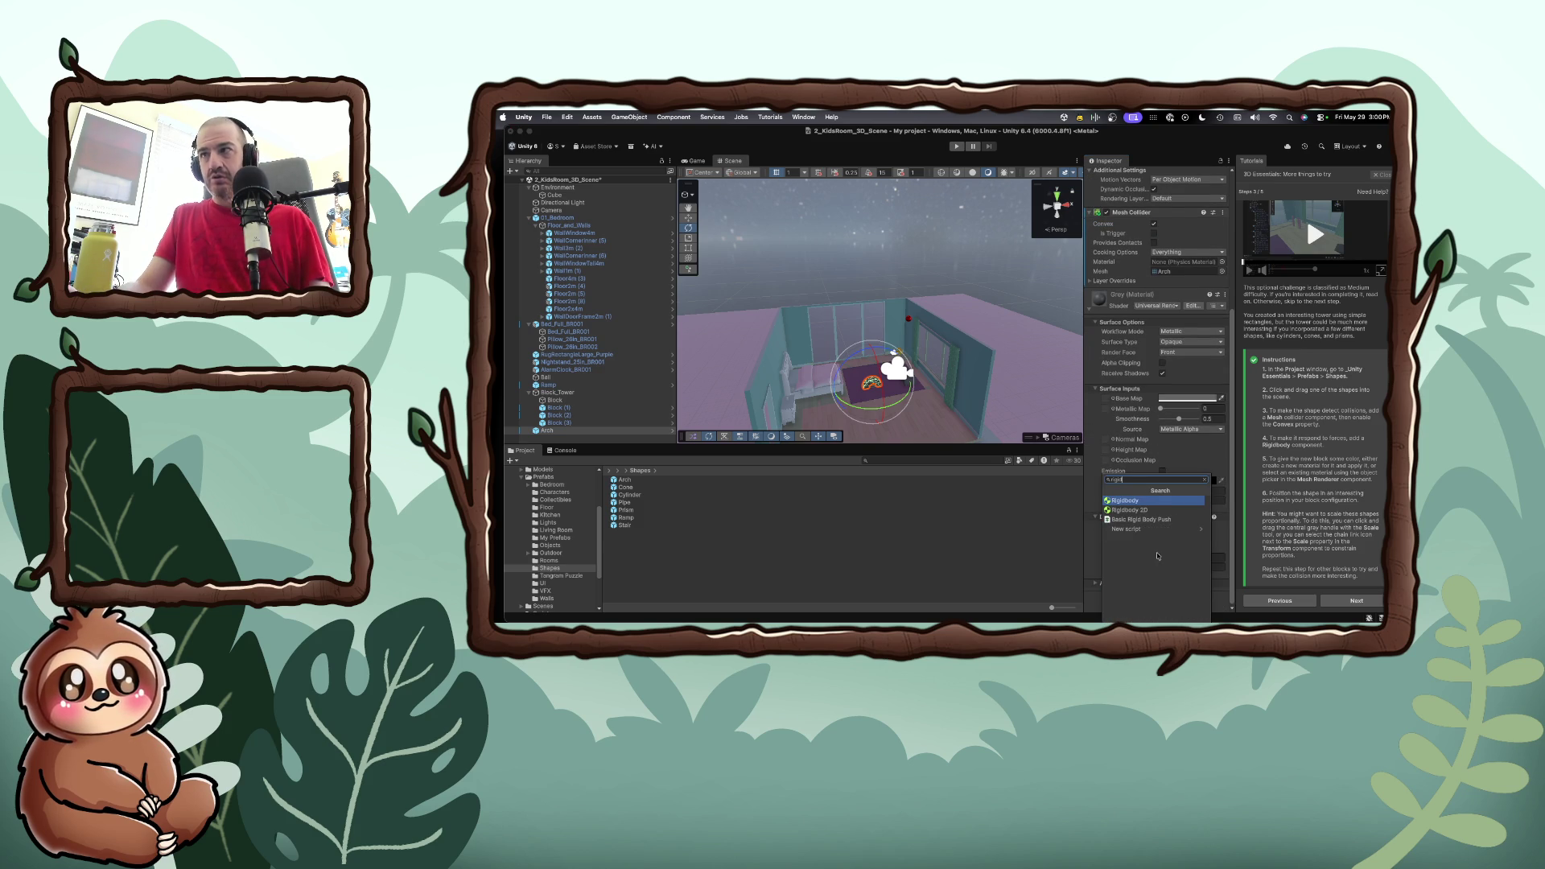
pyautogui.click(1140, 500)
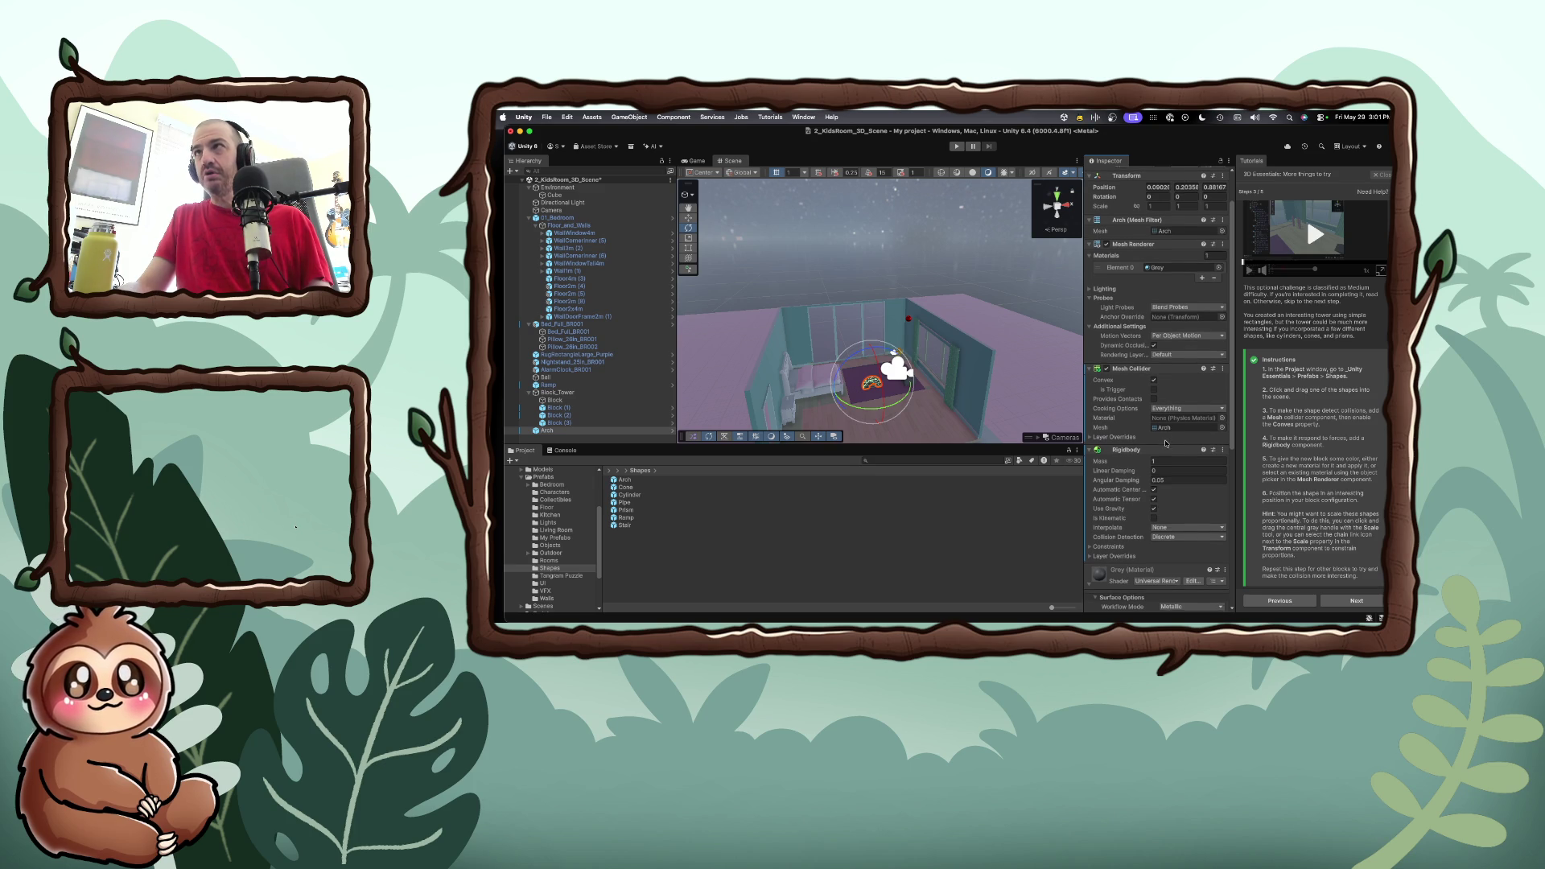
# Replace the Arch's Grey material in Mesh Renderer Element 0 with Vacuum_Indicator_Light_Mat
pyautogui.scroll(1, 1182, 362)
pyautogui.click(1197, 300)
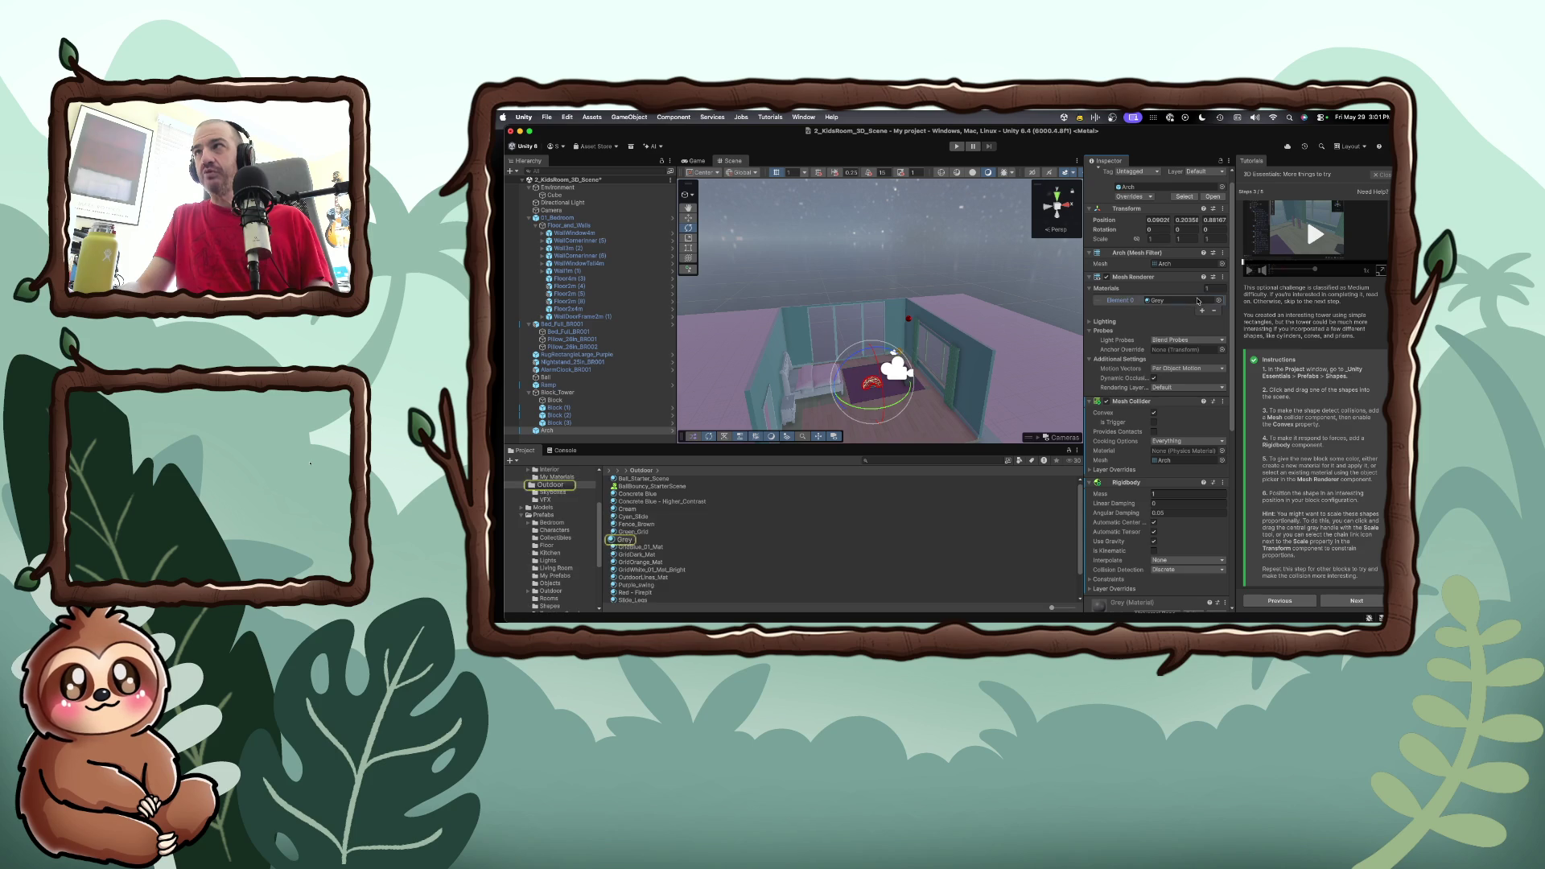
pyautogui.click(1218, 300)
pyautogui.scroll(-5, 1243, 404)
pyautogui.scroll(-5, 1243, 405)
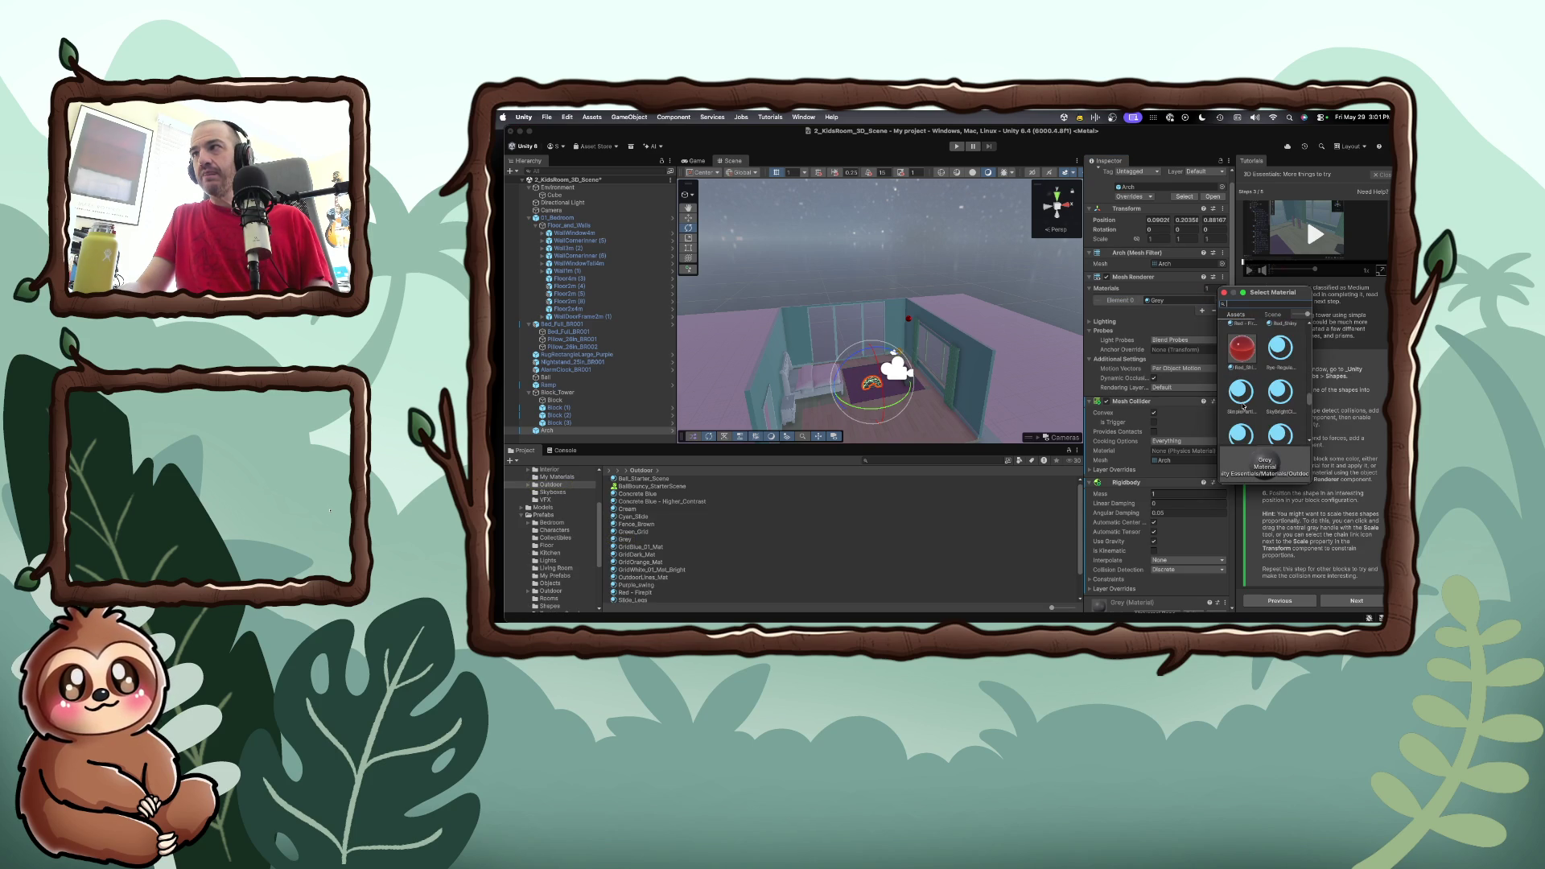
pyautogui.scroll(-3, 1242, 406)
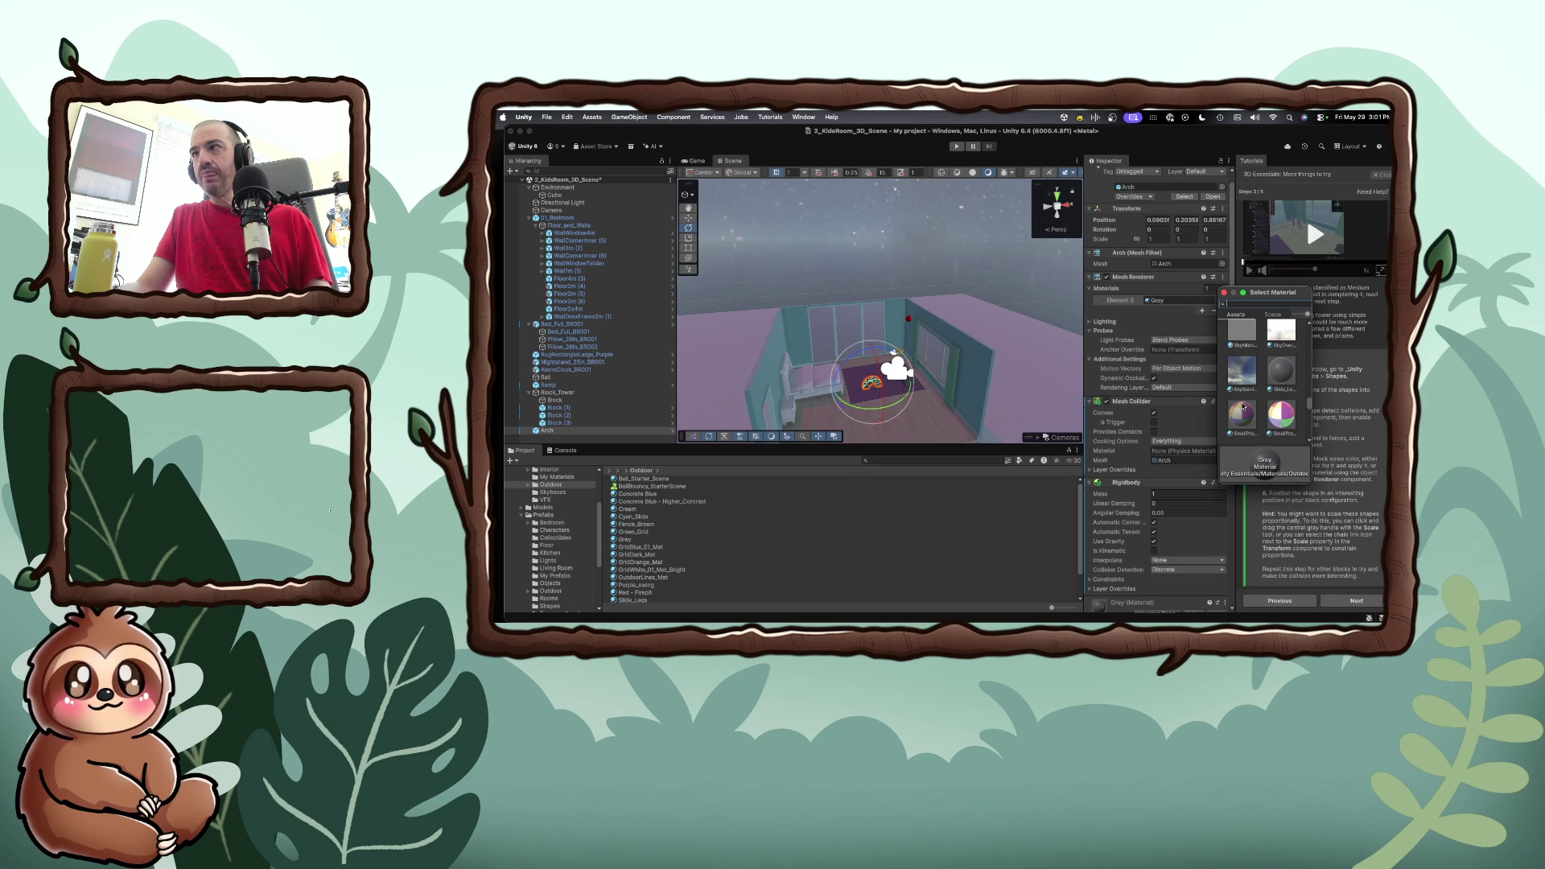
pyautogui.scroll(-3, 1242, 405)
pyautogui.scroll(-3, 1242, 405)
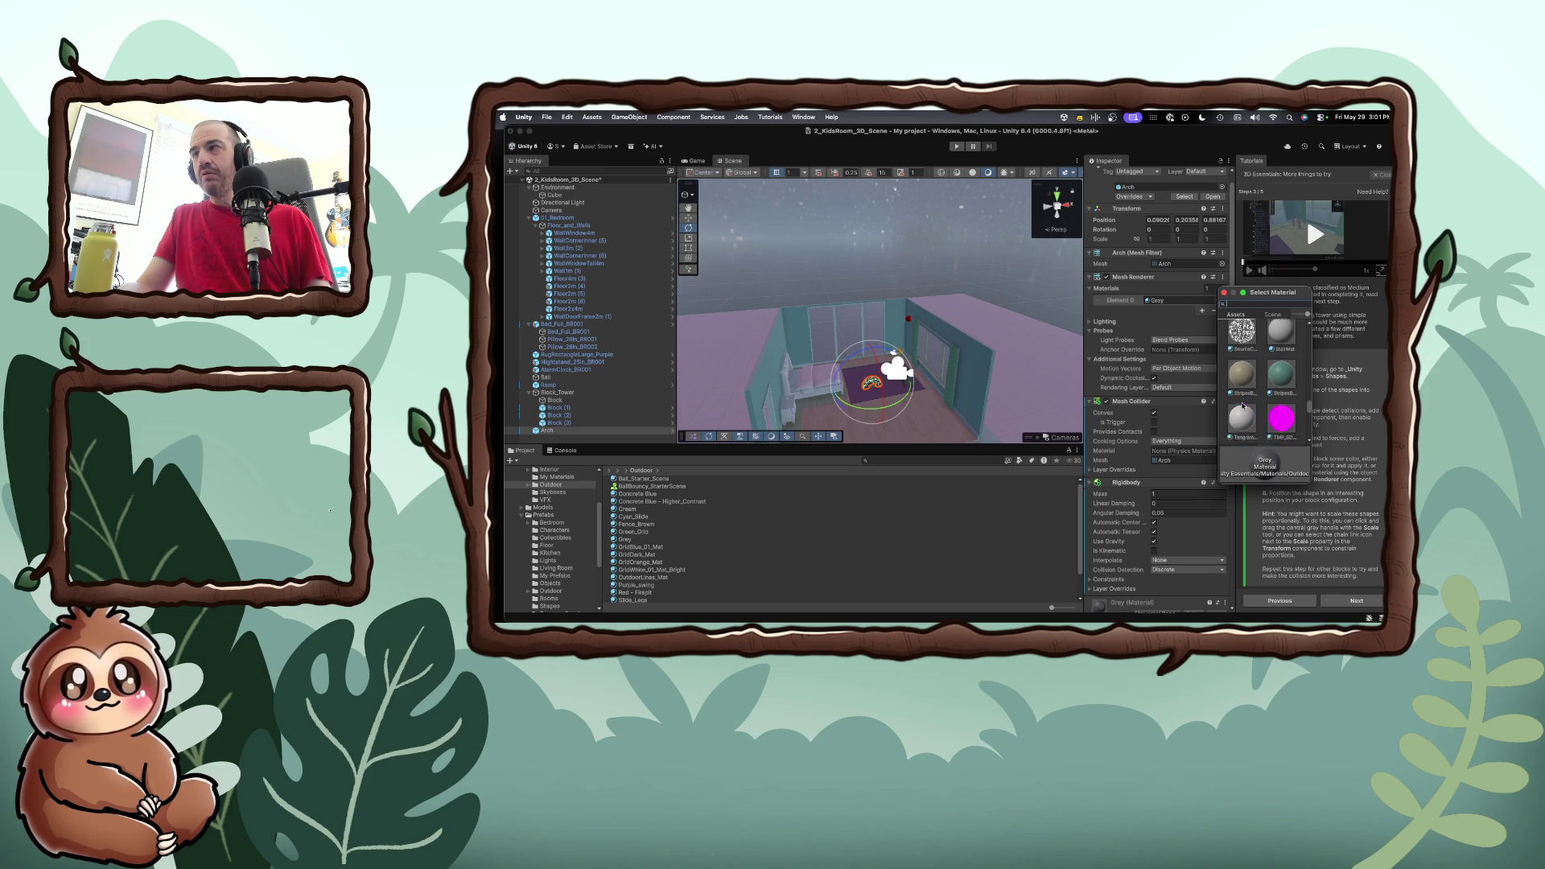
pyautogui.scroll(-3, 1242, 406)
pyautogui.scroll(-2, 1242, 405)
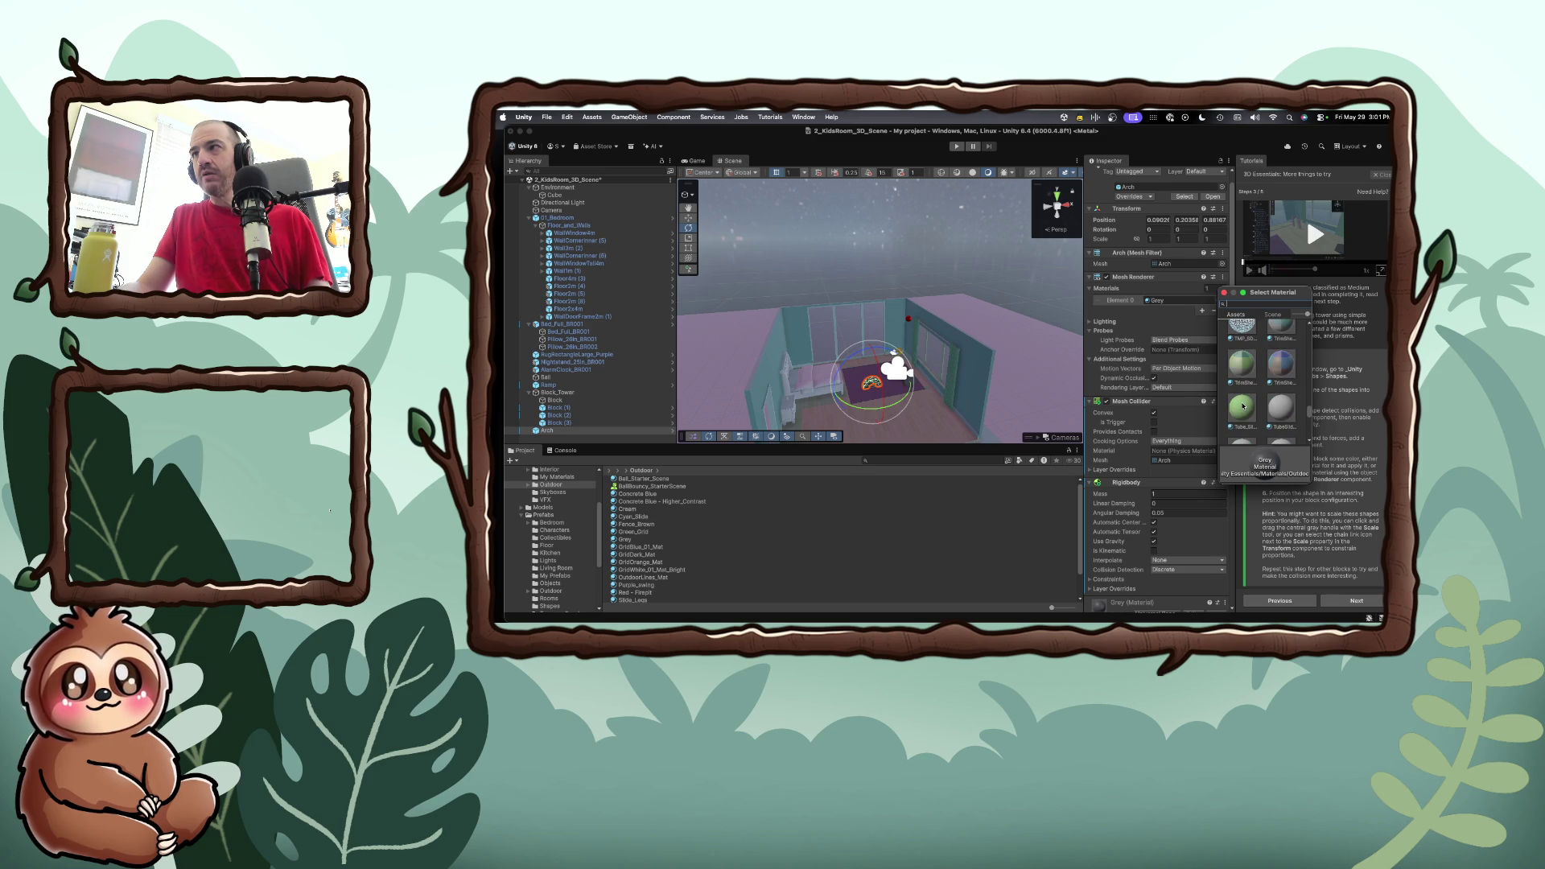
pyautogui.scroll(-3, 1243, 405)
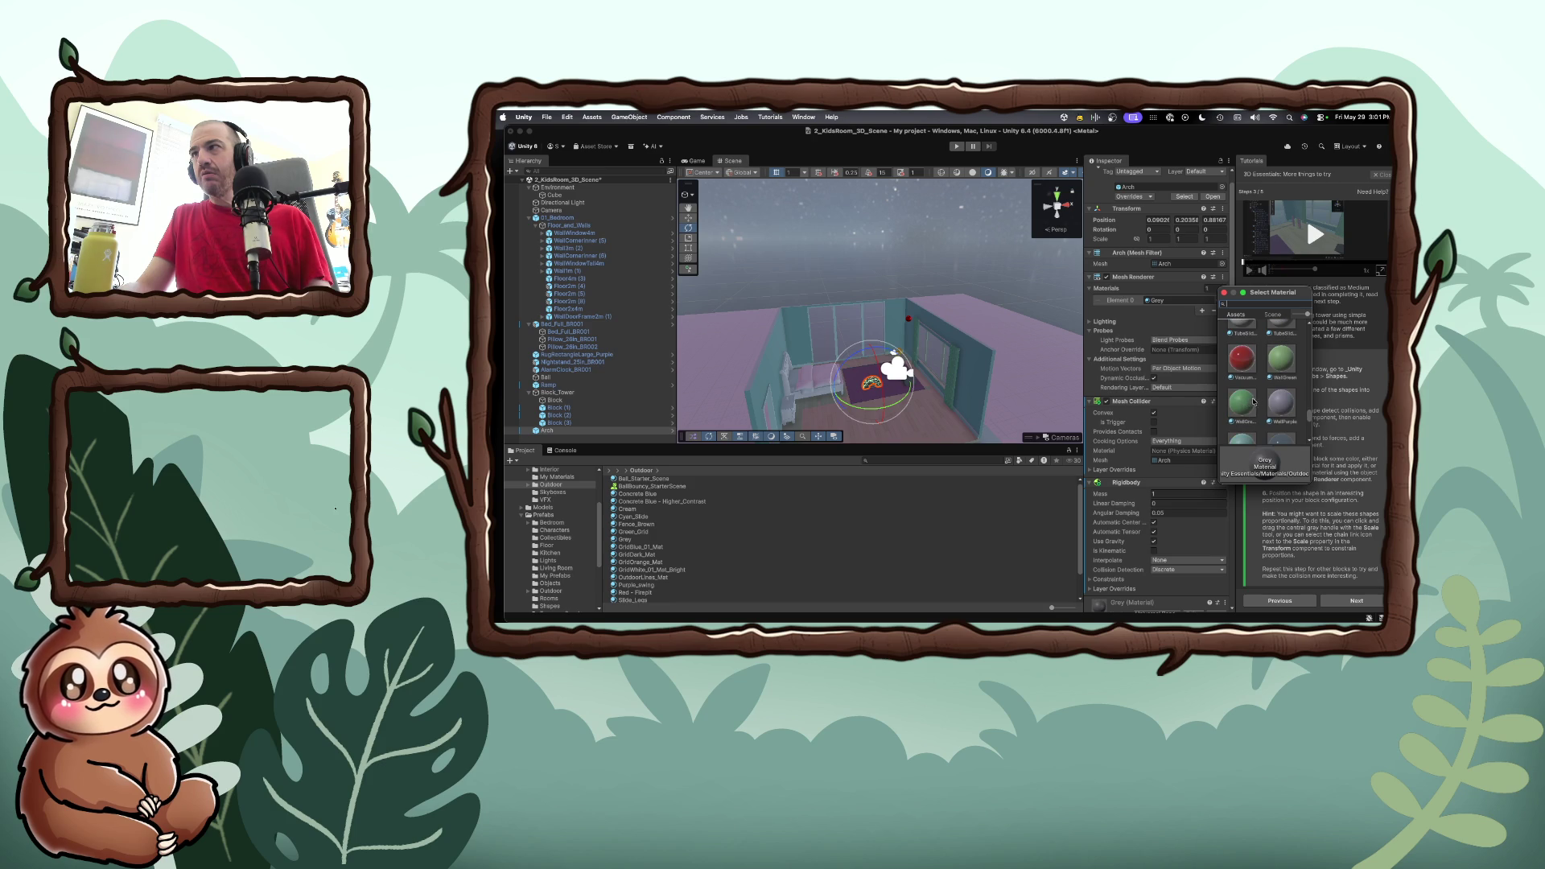
pyautogui.click(1241, 359)
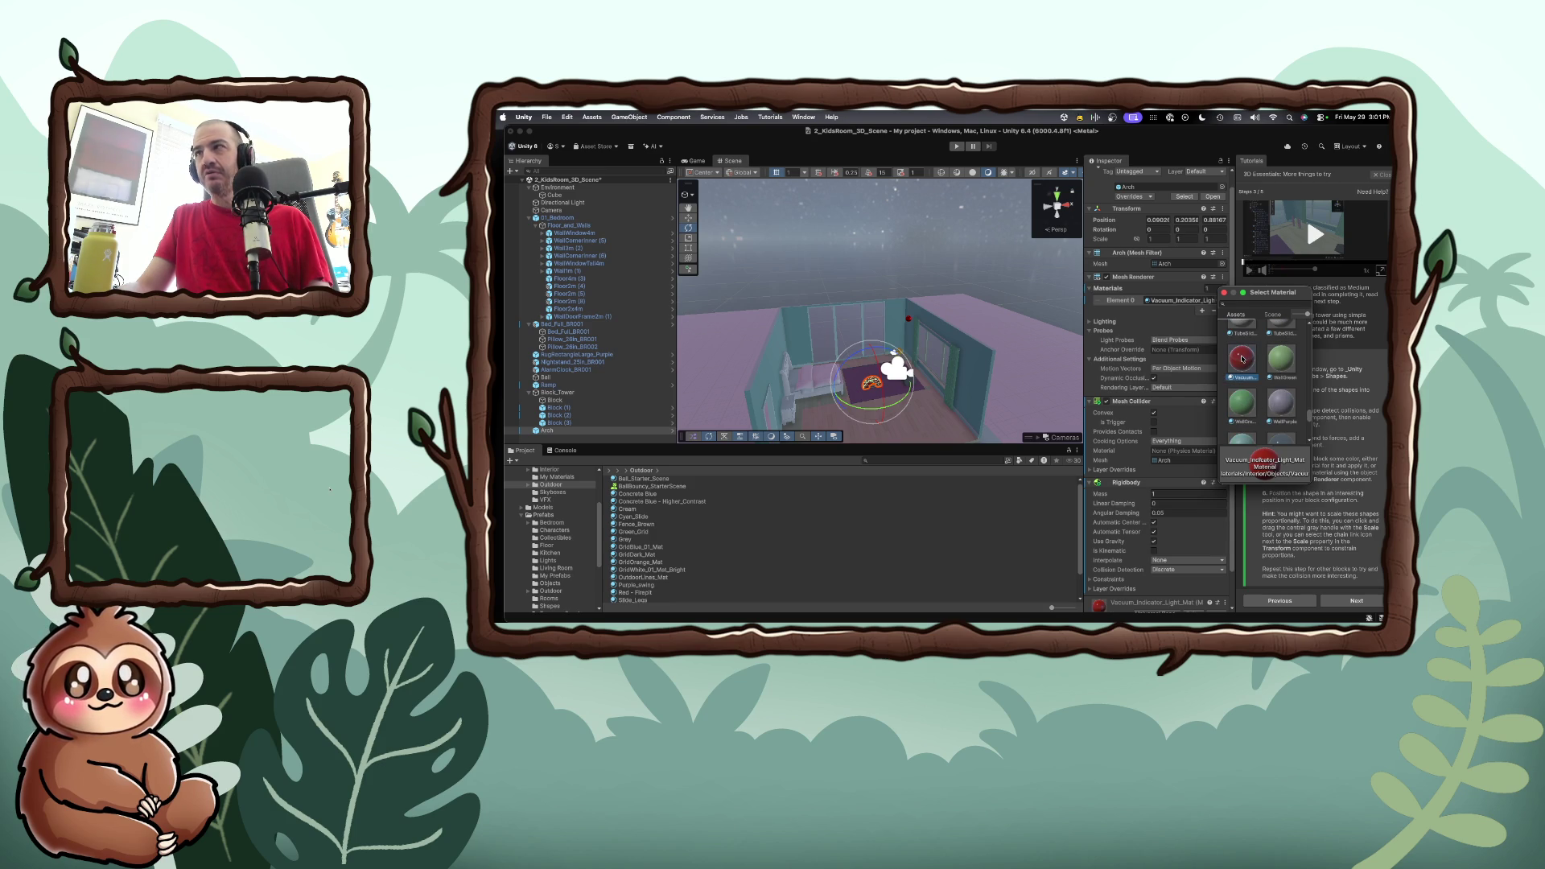
pyautogui.click(1225, 294)
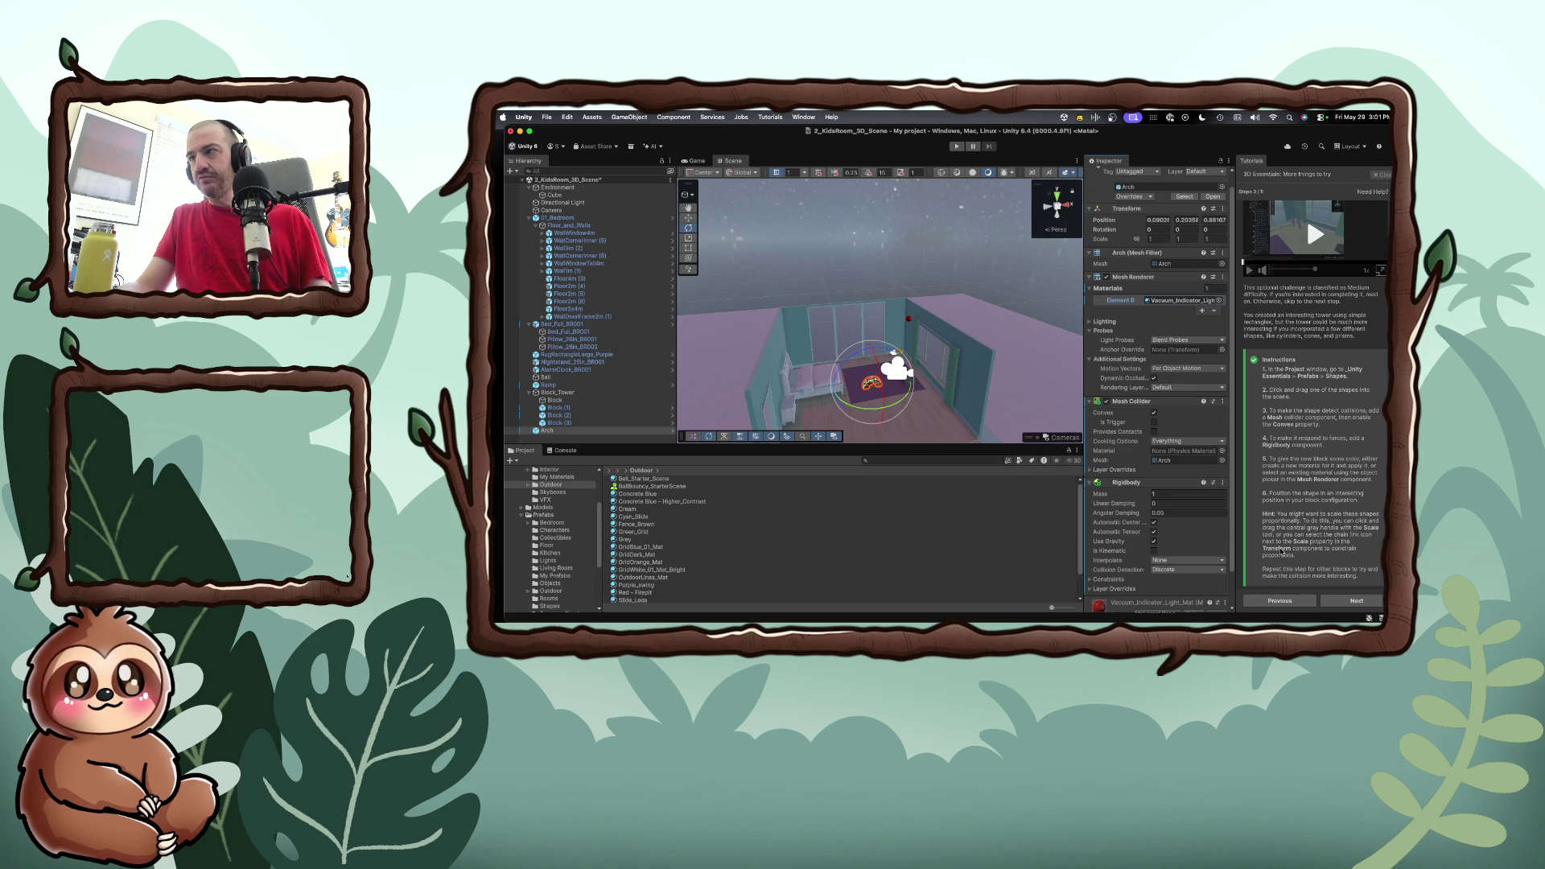
pyautogui.scroll(-1, 1283, 550)
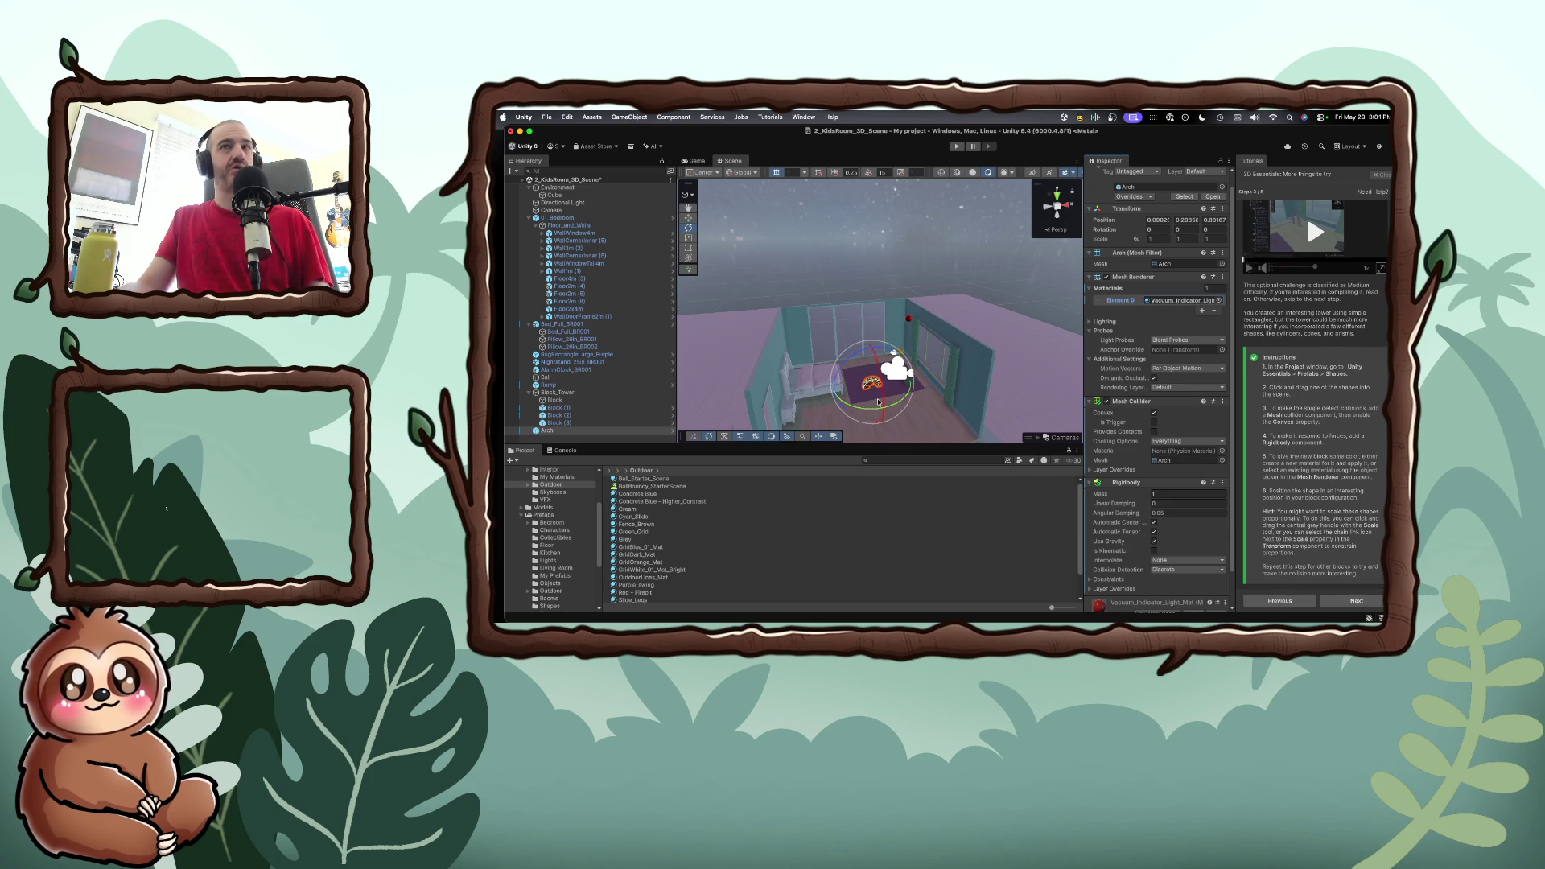
# Select the Arch and move it to another spot on the rug with the Move tool
pyautogui.scroll(10, 878, 402)
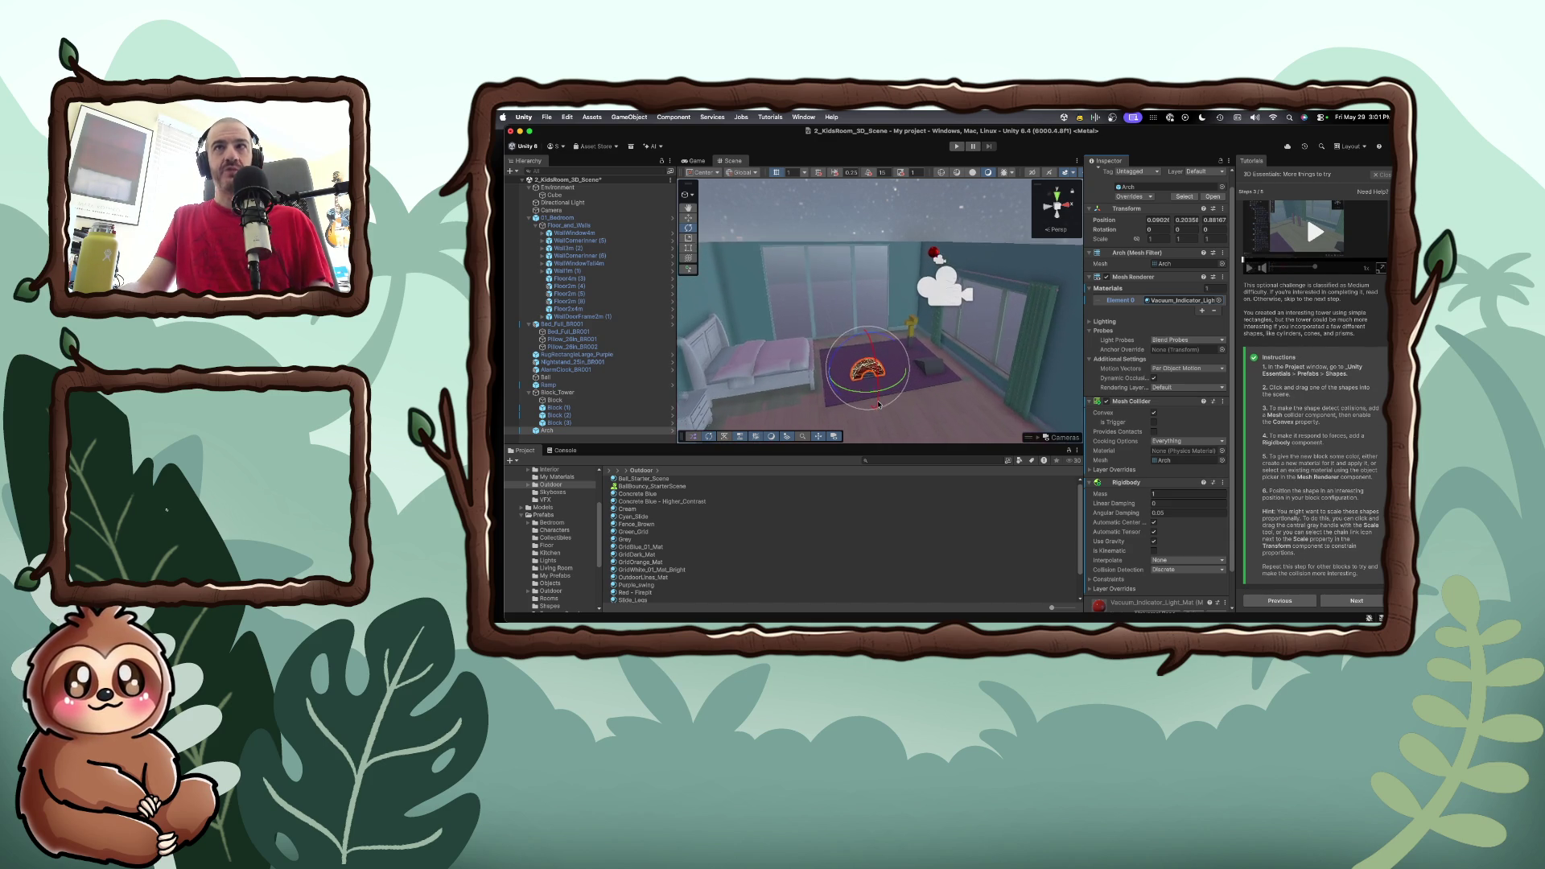
pyautogui.scroll(4, 878, 405)
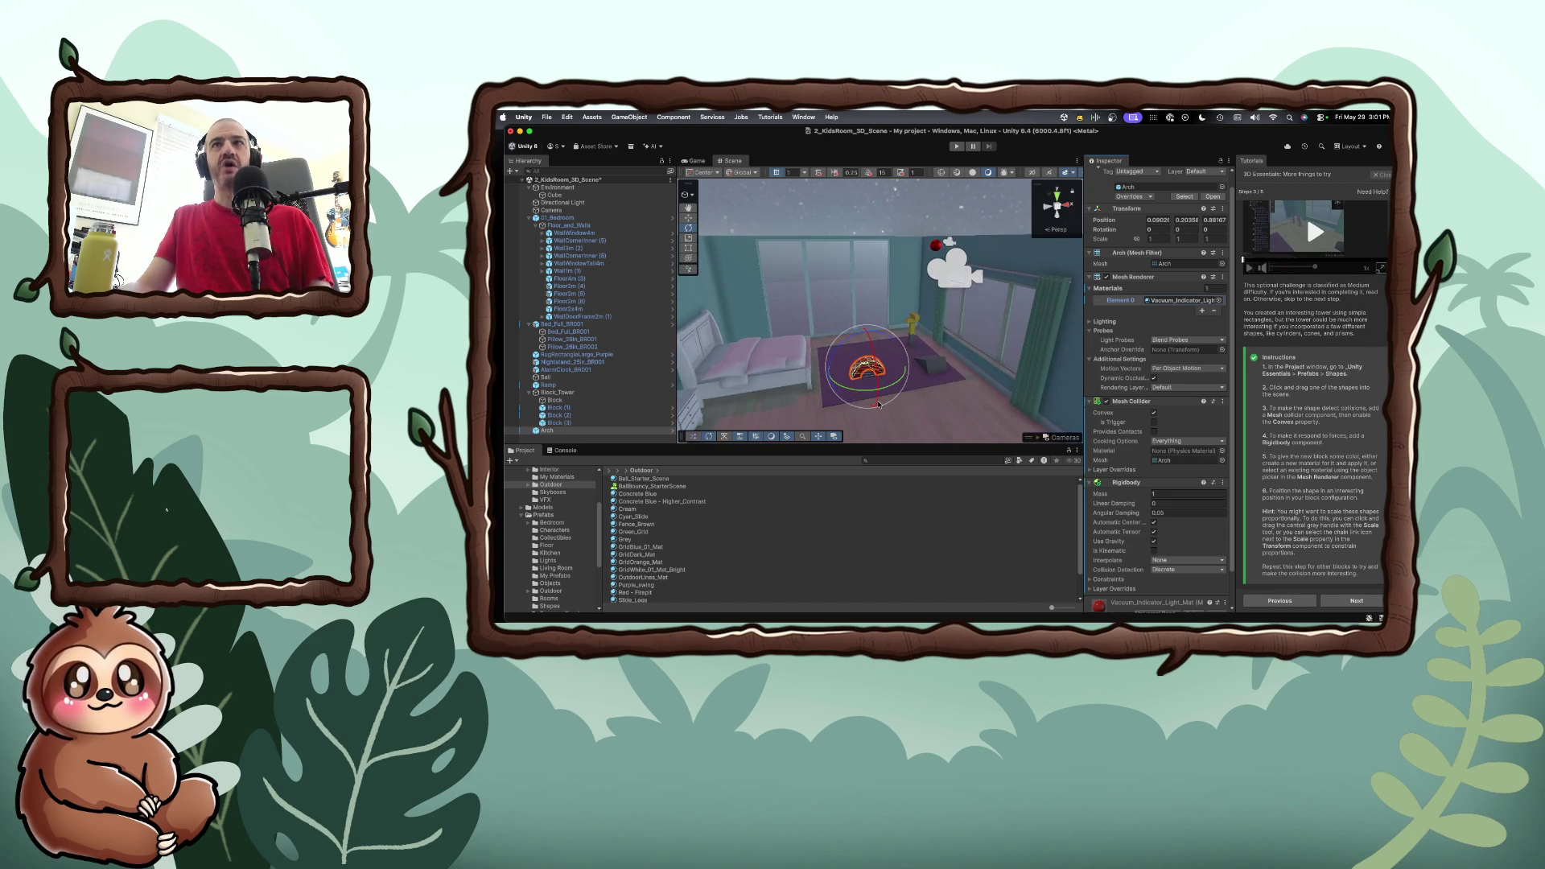
pyautogui.click(918, 396)
pyautogui.click(875, 368)
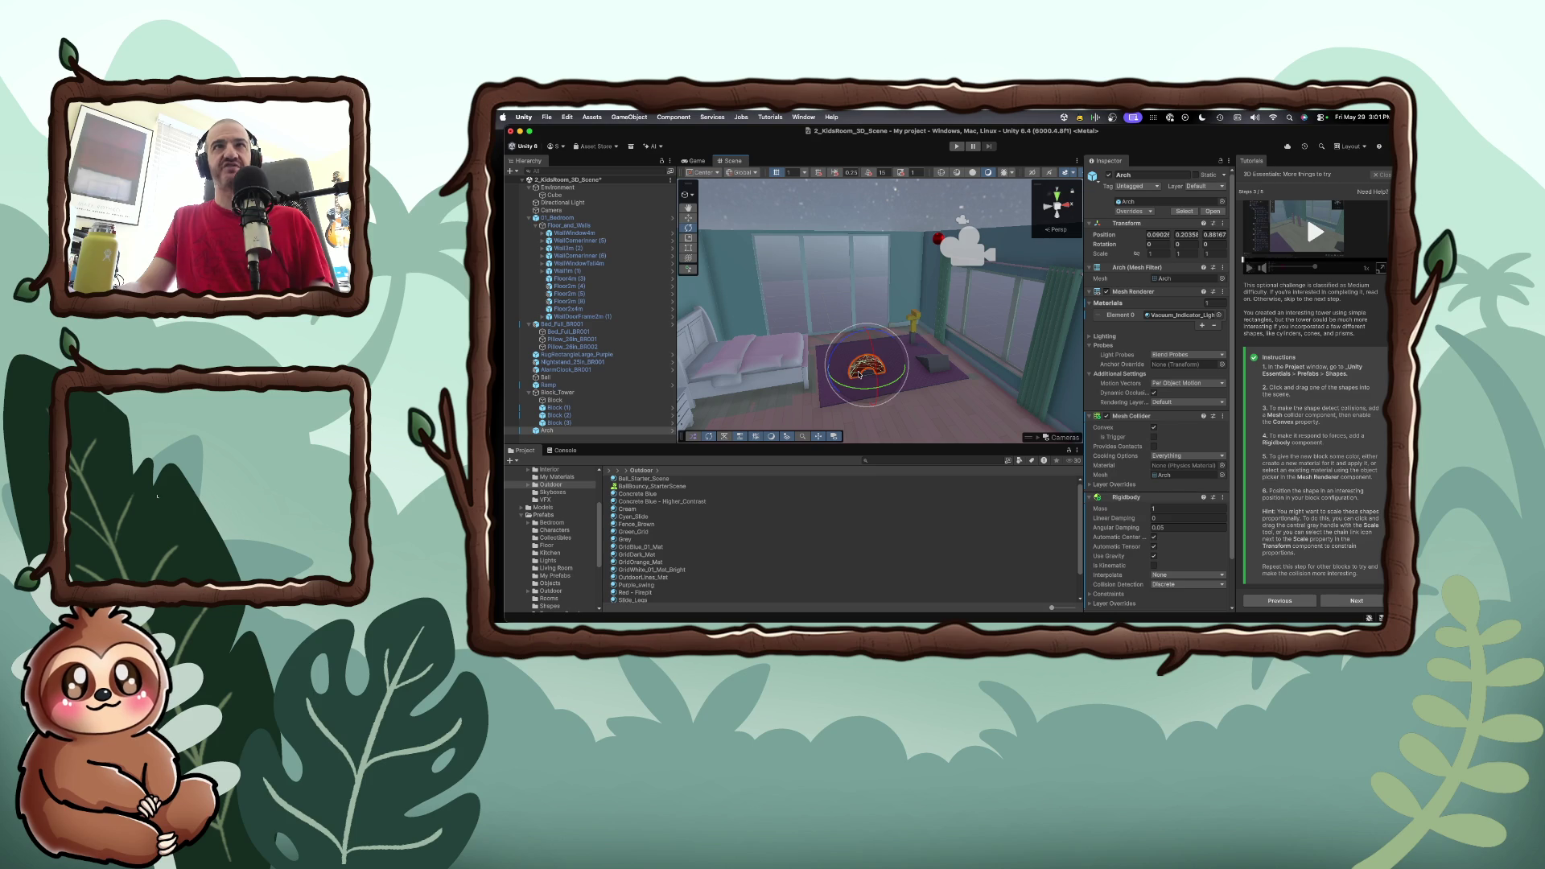
pyautogui.click(688, 218)
pyautogui.moveTo(864, 363); pyautogui.dragTo(885, 344)
# Scale the Arch down to 0.82, then further to 0.55
pyautogui.click(1159, 254)
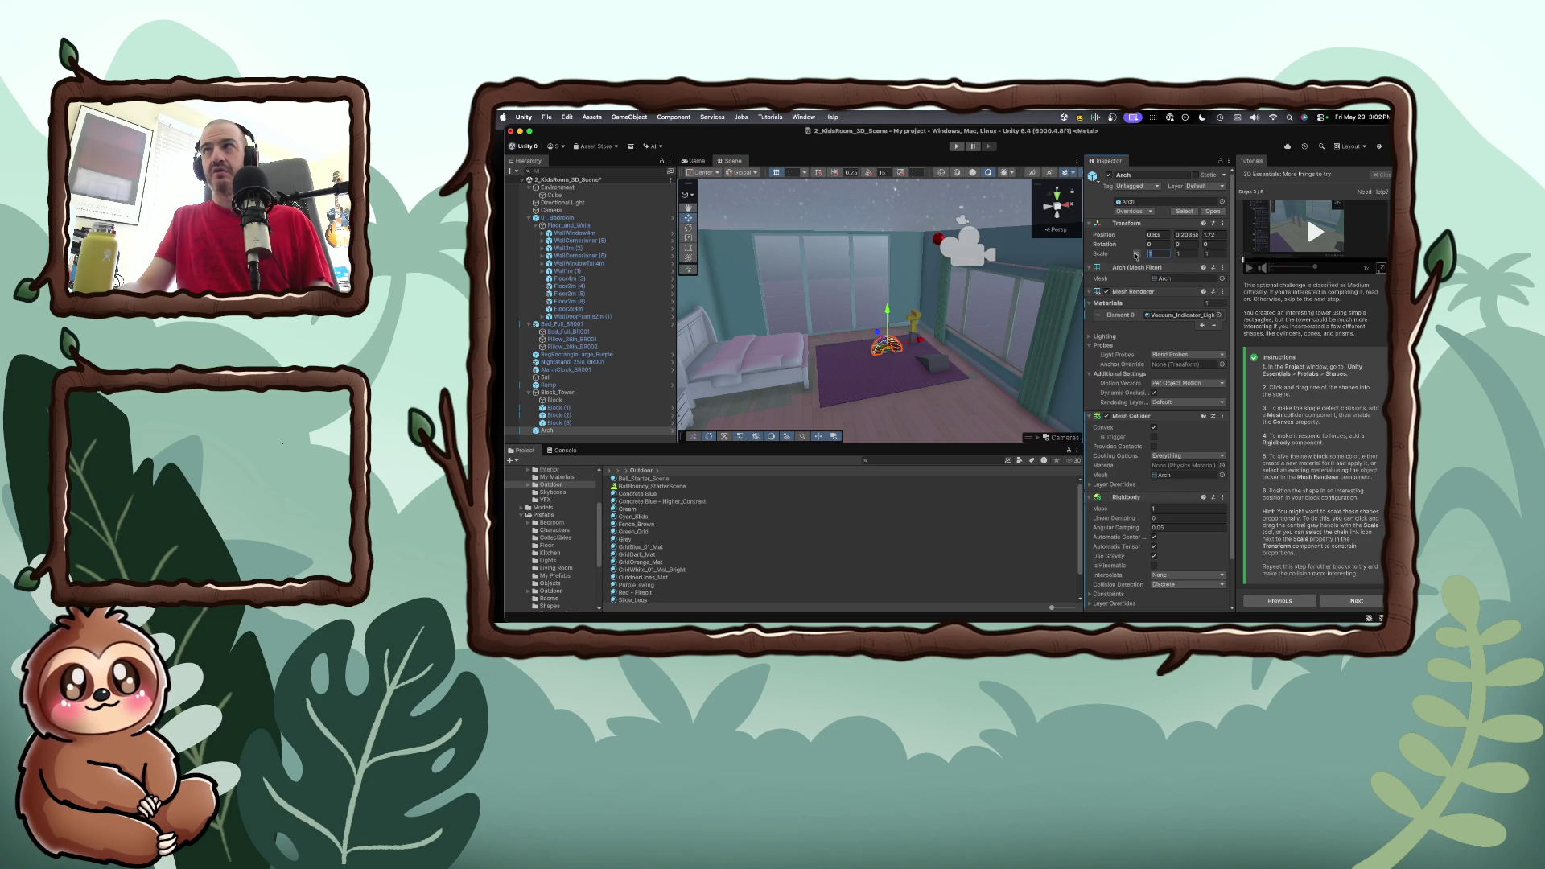
pyautogui.write('0.82')
pyautogui.press('Return')
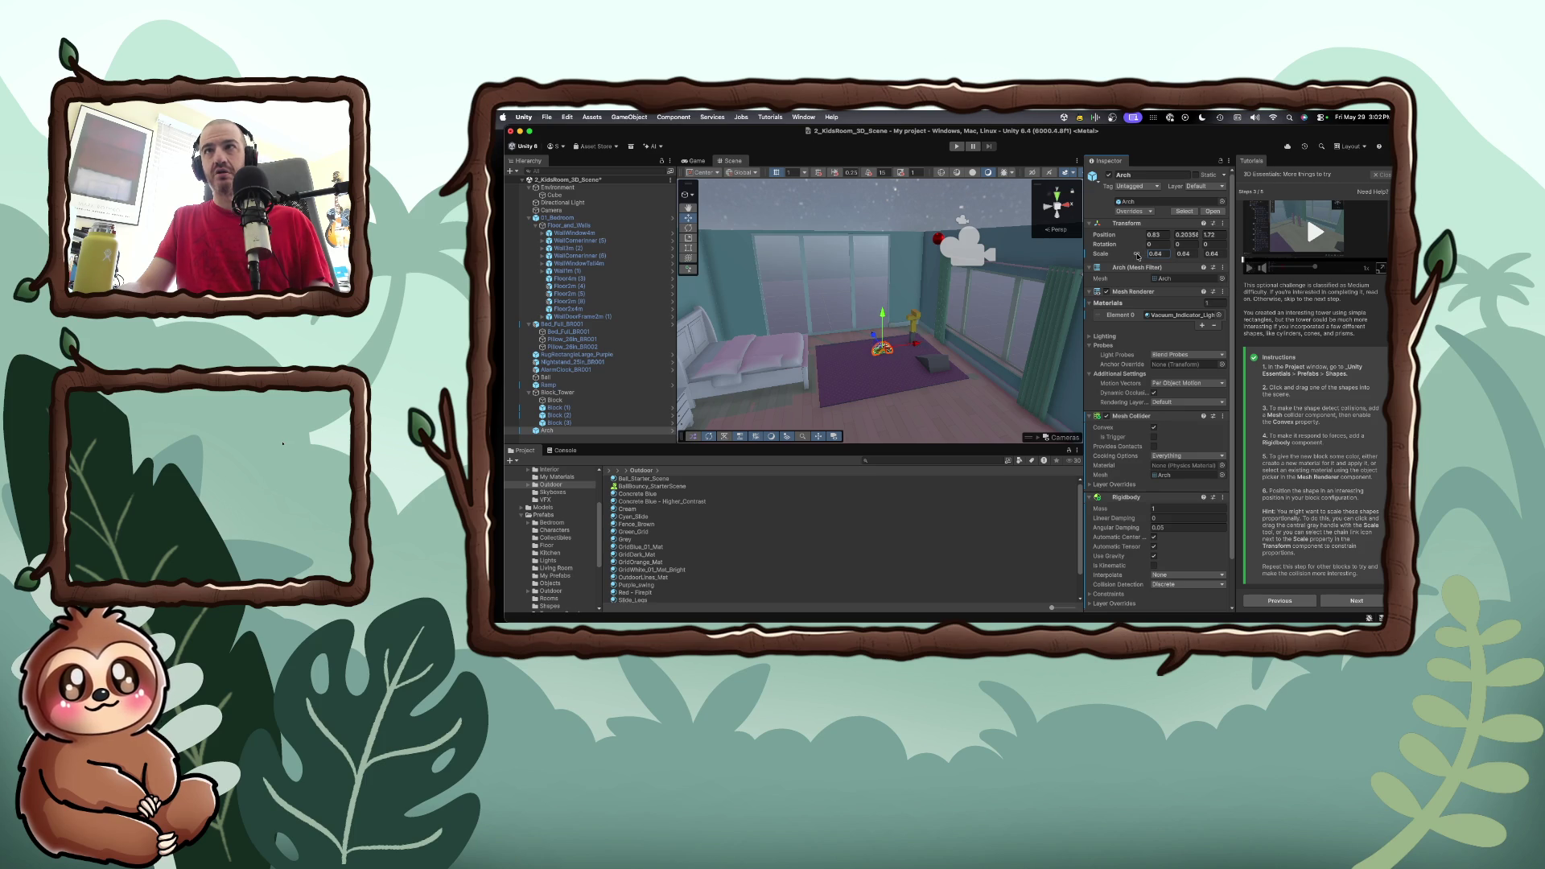
pyautogui.moveTo(1136, 256)
pyautogui.mouseDown()
pyautogui.moveTo(860, 368)
pyautogui.moveTo(889, 360)
pyautogui.mouseUp()
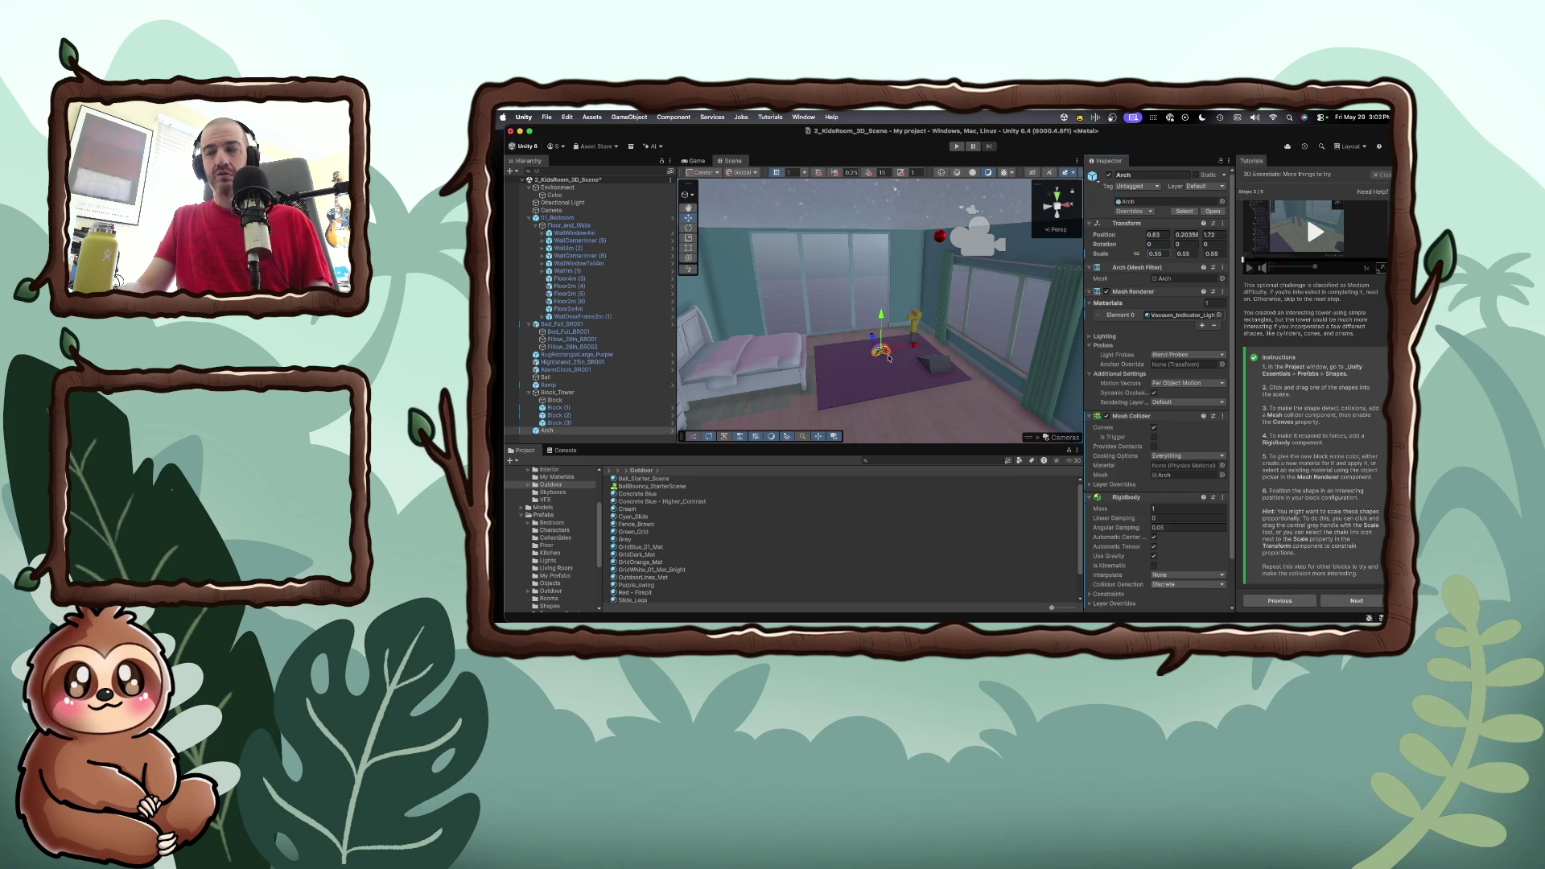
# Slide the Arch across the rug toward the yellow block tower
pyautogui.scroll(5, 889, 359)
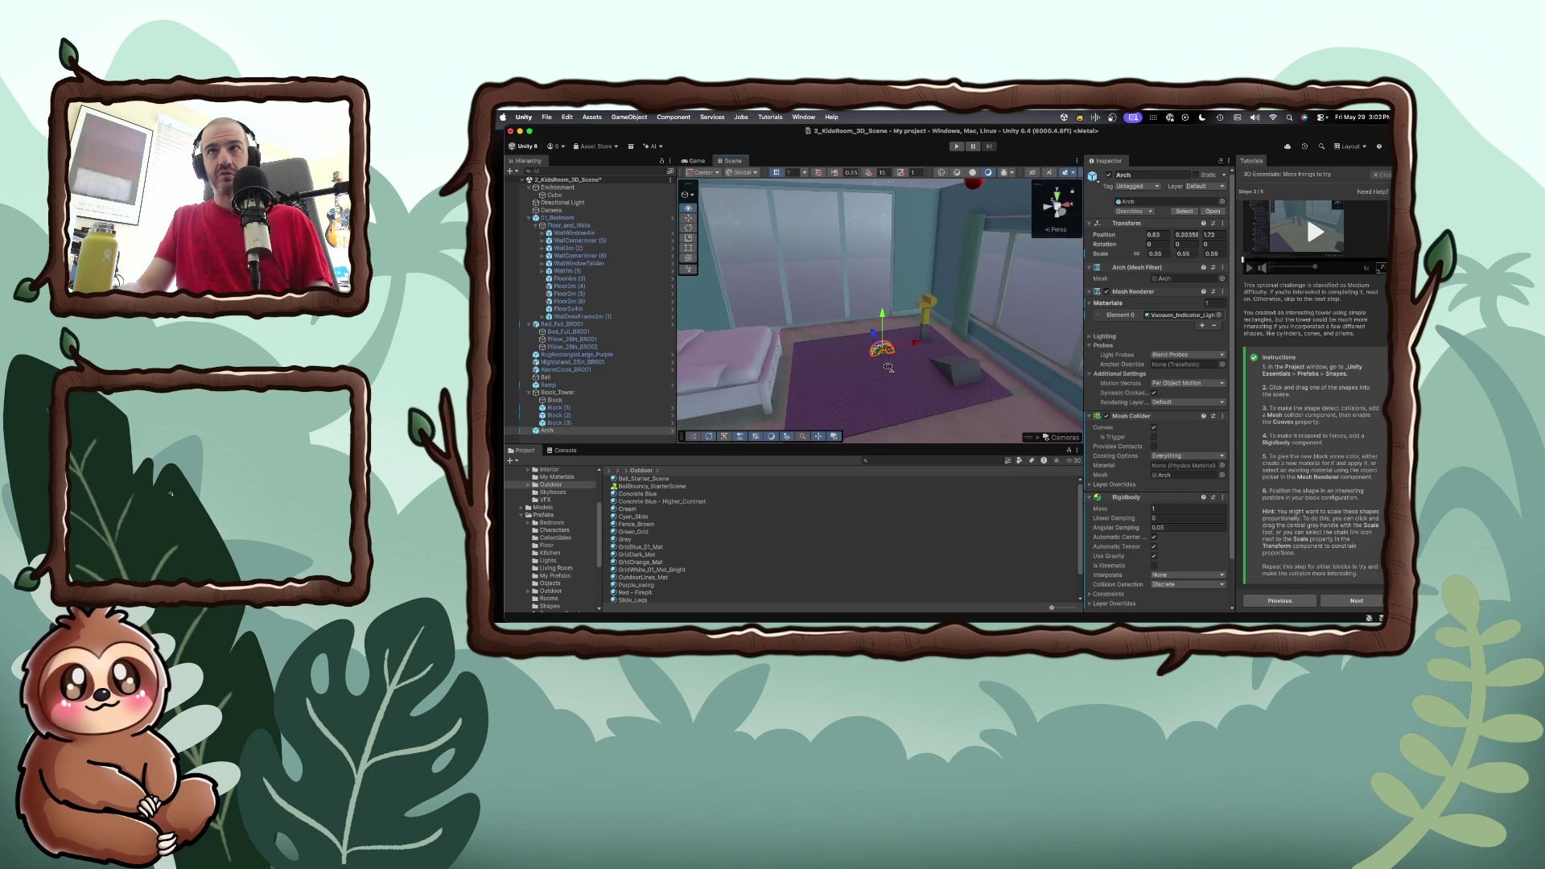
pyautogui.scroll(5, 888, 370)
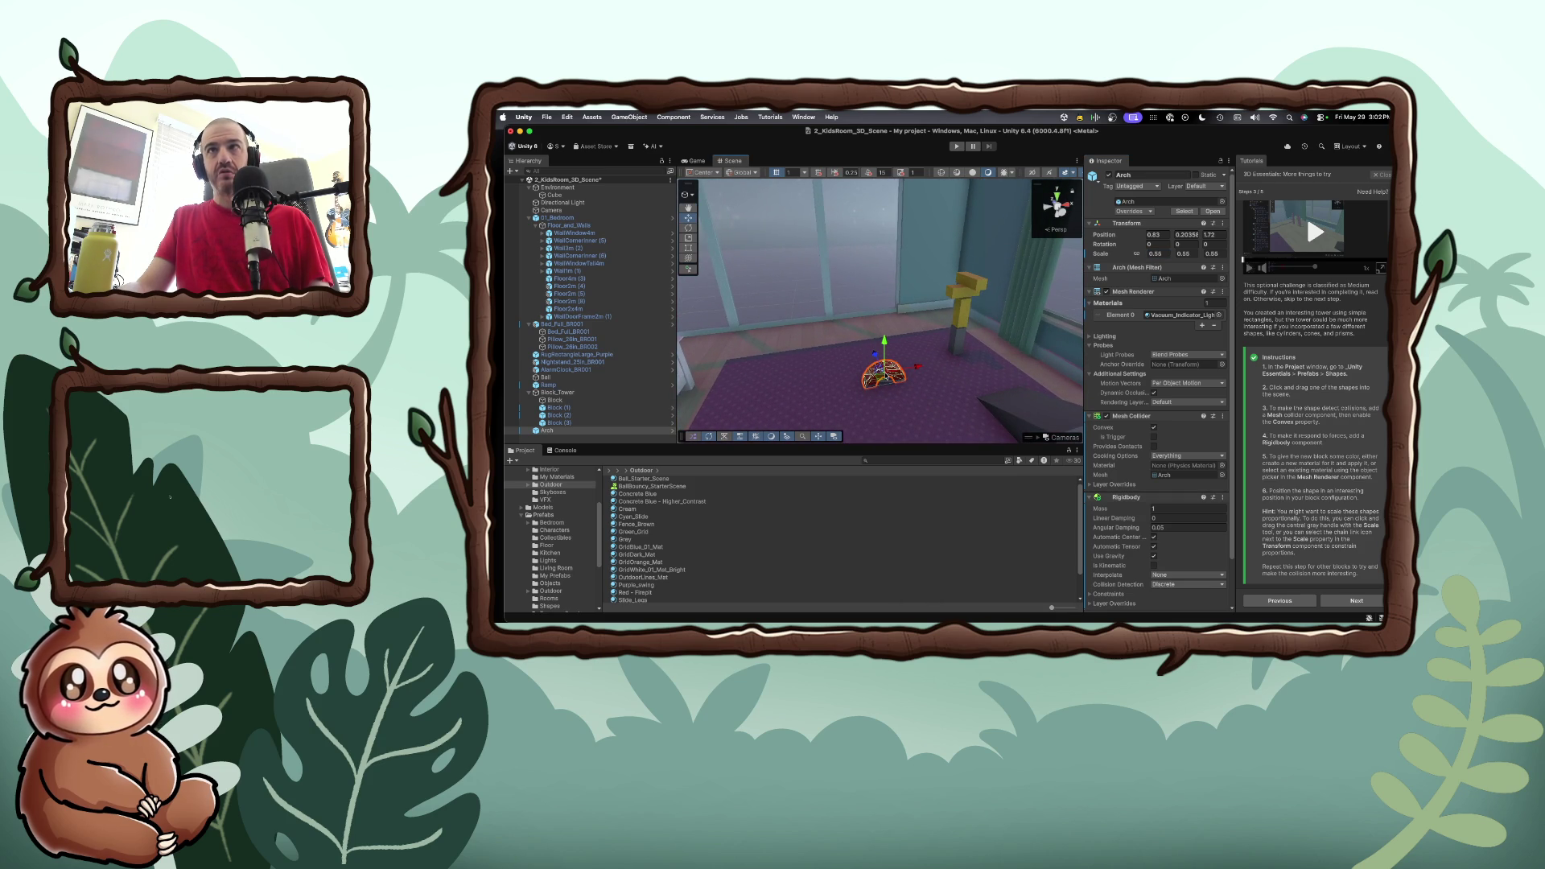
pyautogui.moveTo(883, 358)
pyautogui.mouseDown()
pyautogui.moveTo(914, 362)
pyautogui.moveTo(858, 376)
pyautogui.moveTo(1010, 368)
pyautogui.moveTo(952, 338)
pyautogui.mouseUp()
# Set the Arch's Y position to 0.05, then raise it to about 0.2
pyautogui.click(1186, 234)
pyautogui.write('0.05')
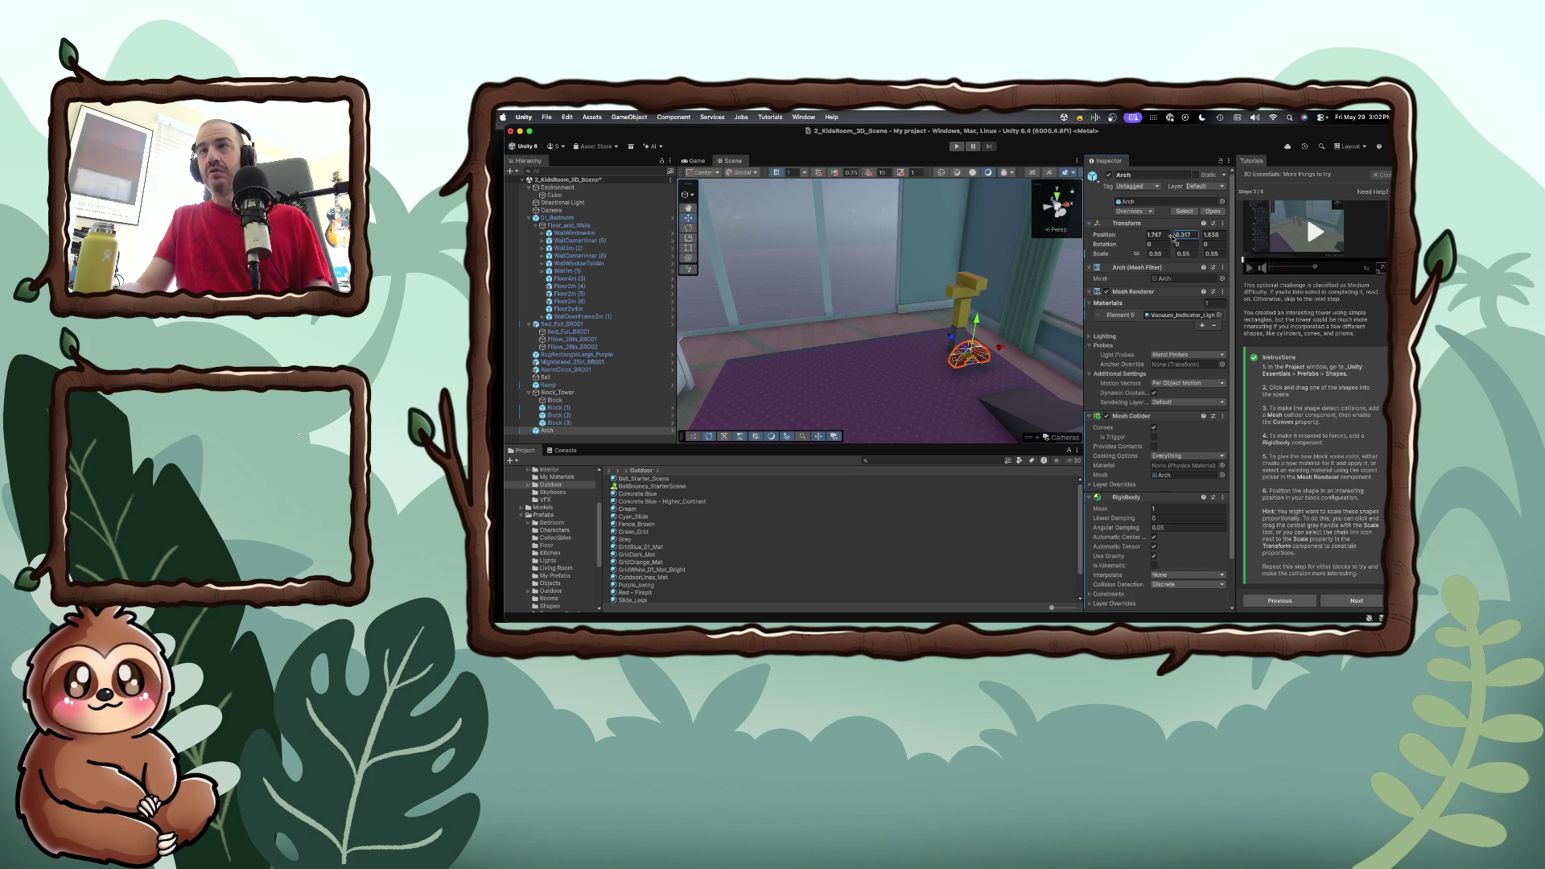
pyautogui.press('Return')
pyautogui.moveTo(1167, 238); pyautogui.dragTo(1169, 237)
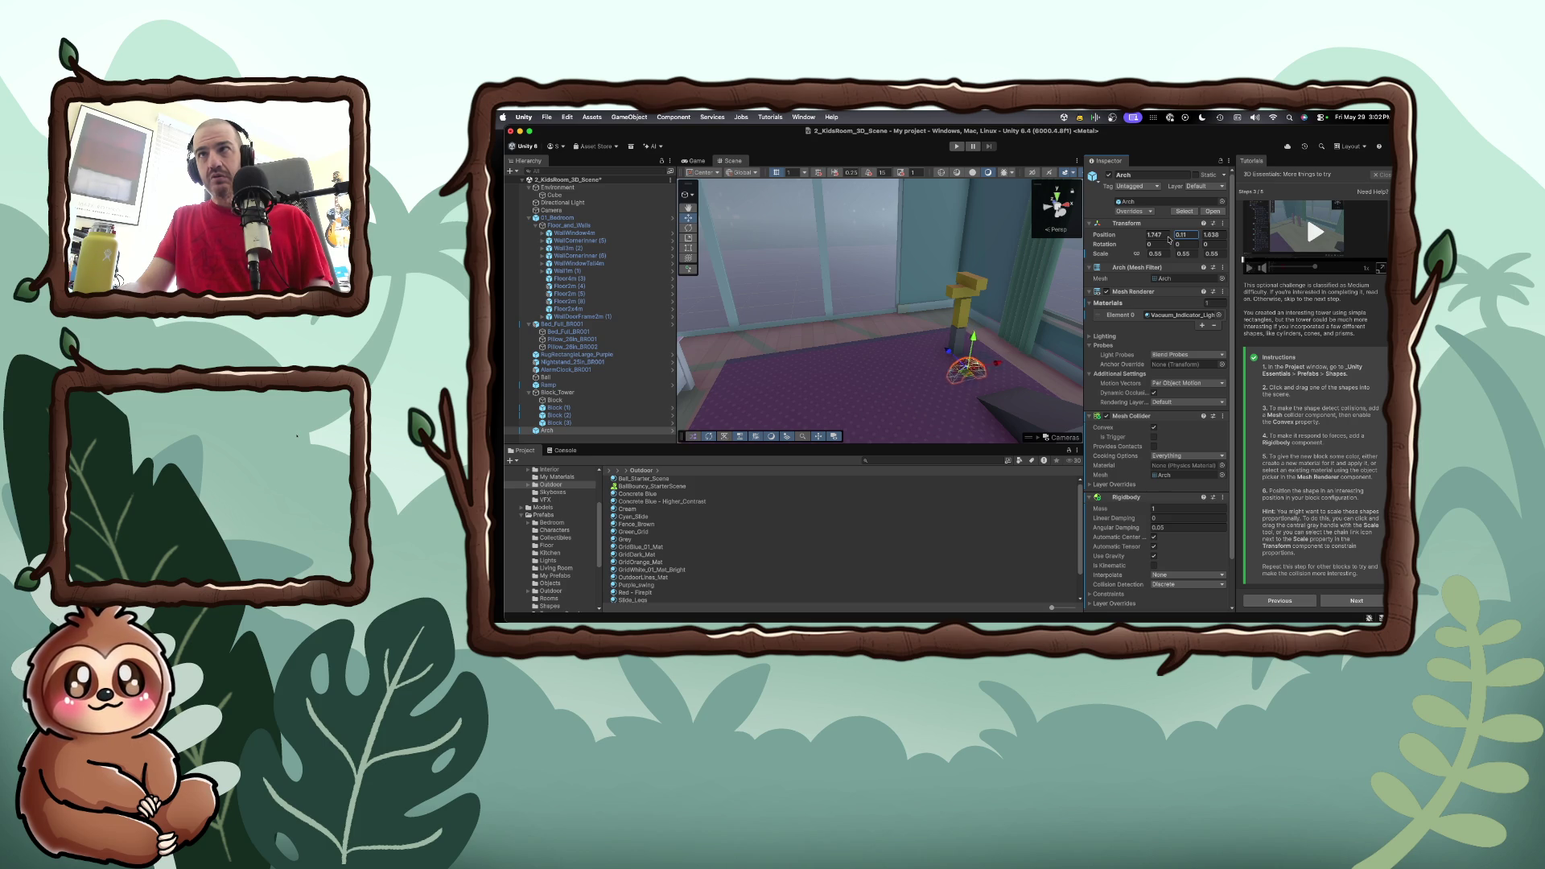
pyautogui.moveTo(1169, 239); pyautogui.dragTo(1169, 239)
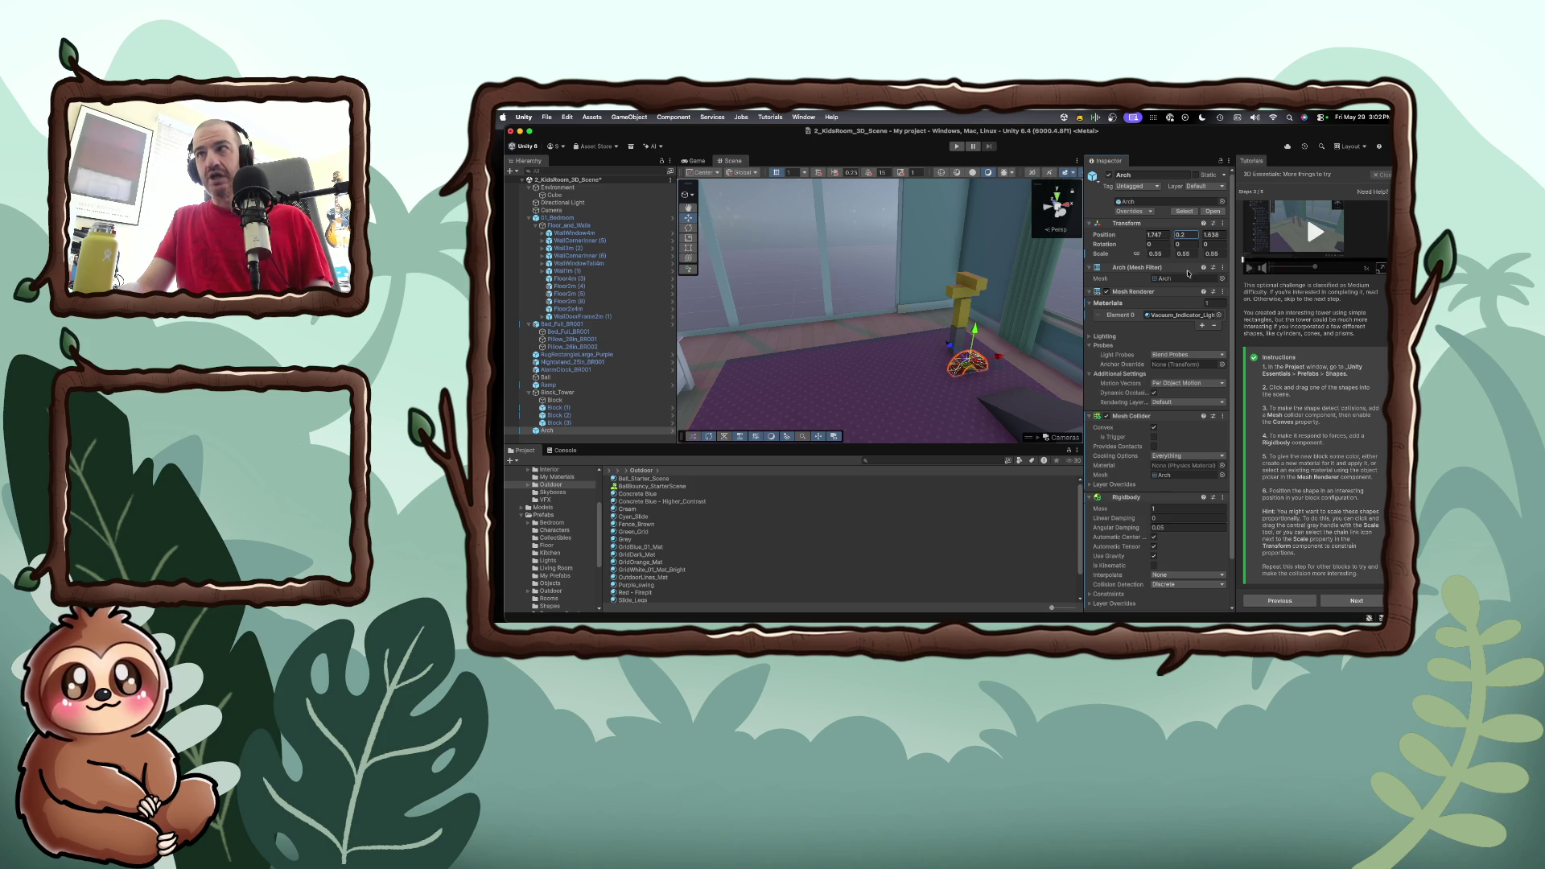
# Give the Arch's Rigidbody a mass of 0.1 and advance the tutorial to custom artwork
pyautogui.click(1176, 508)
pyautogui.write('0')
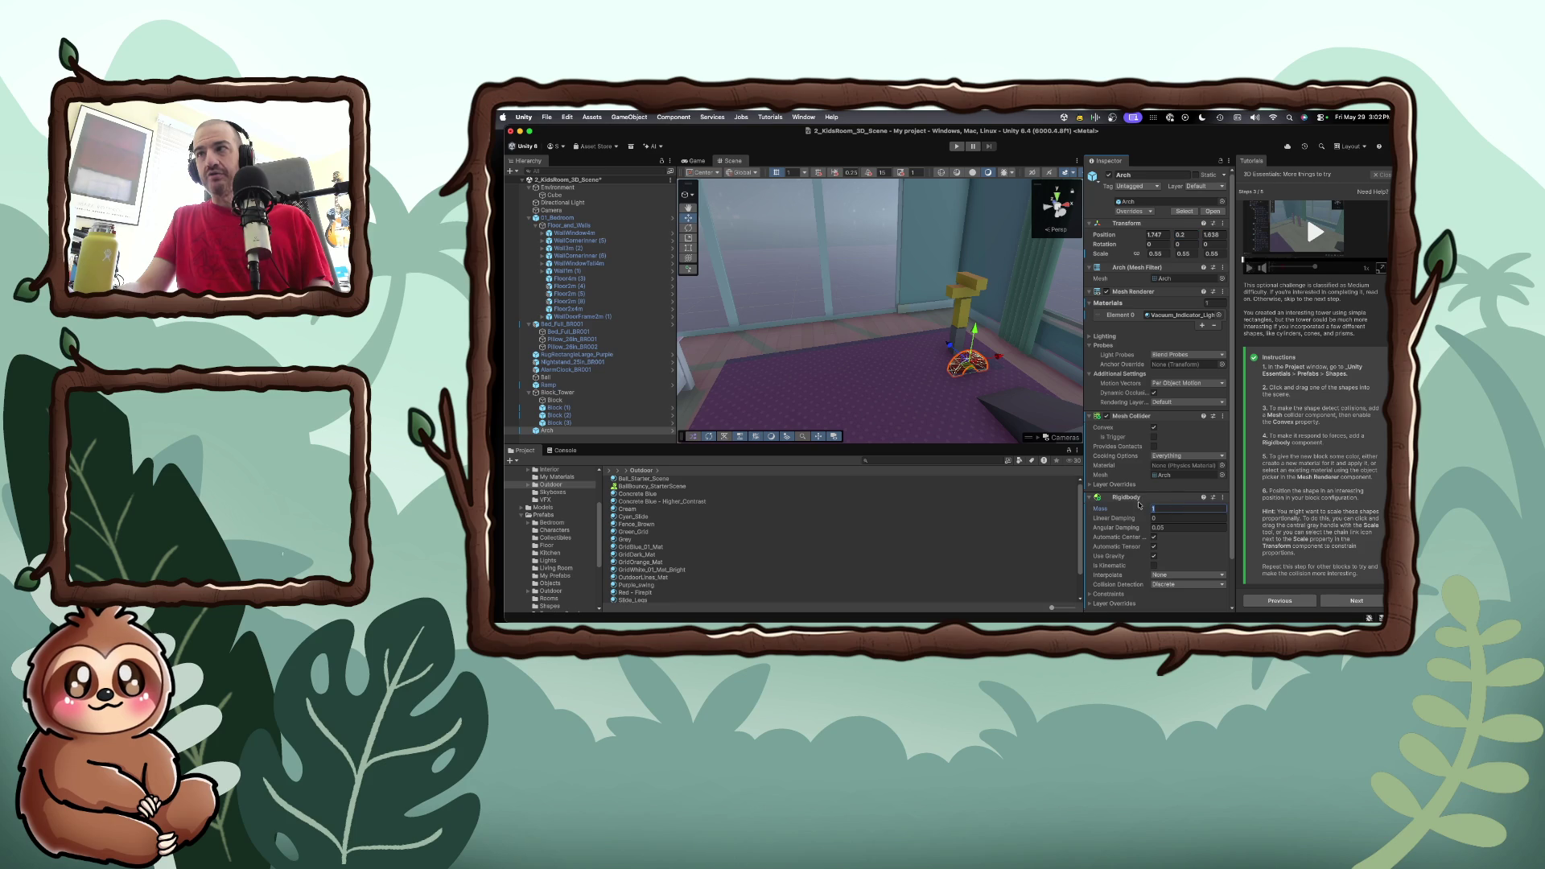
pyautogui.write('.1')
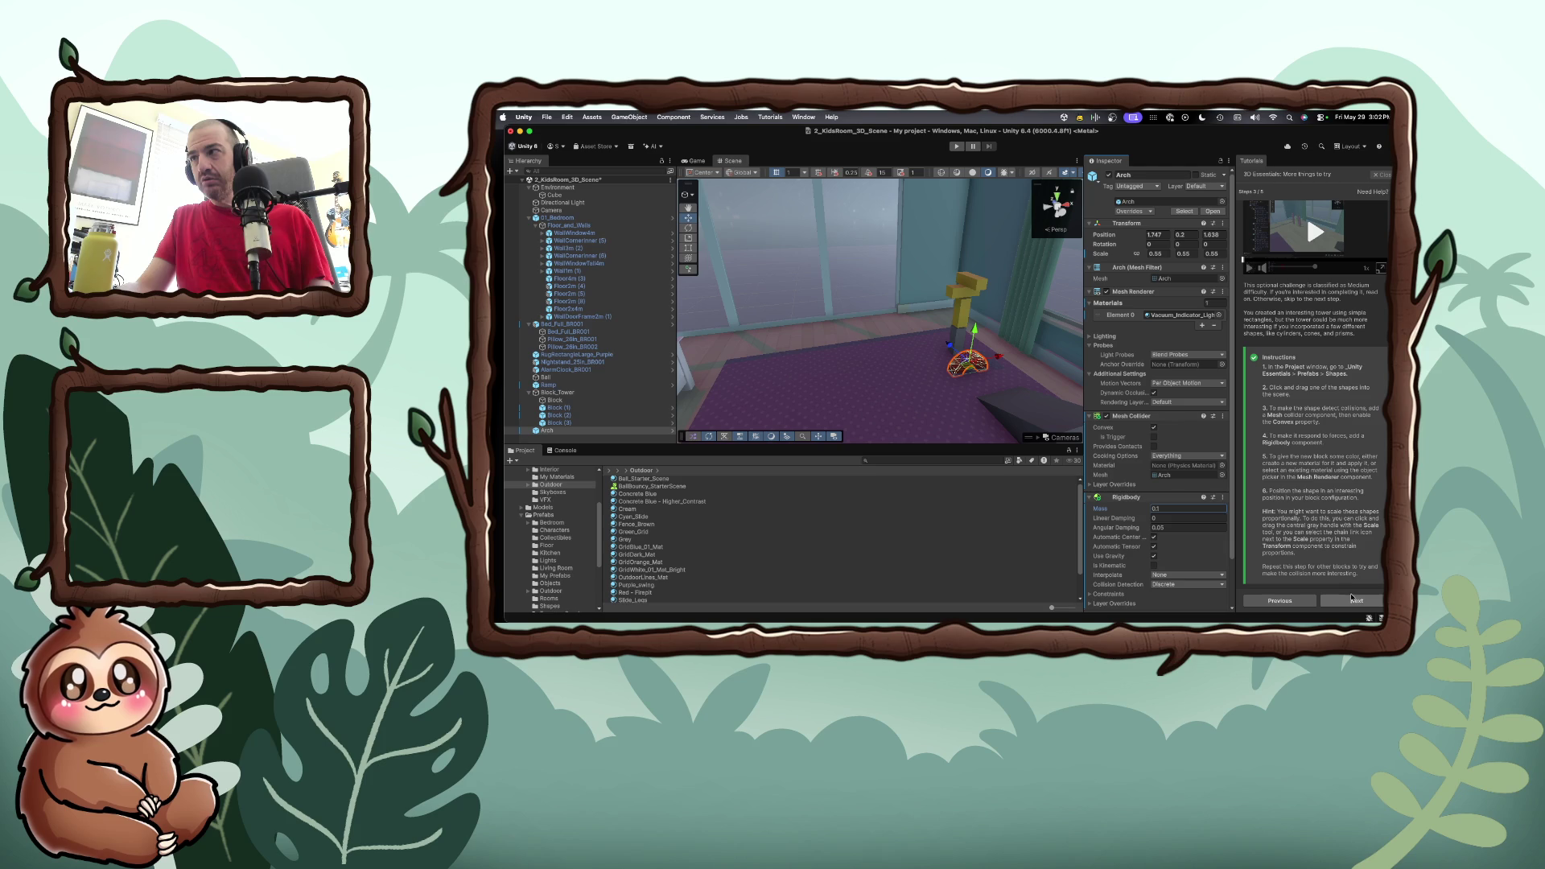
pyautogui.click(1354, 600)
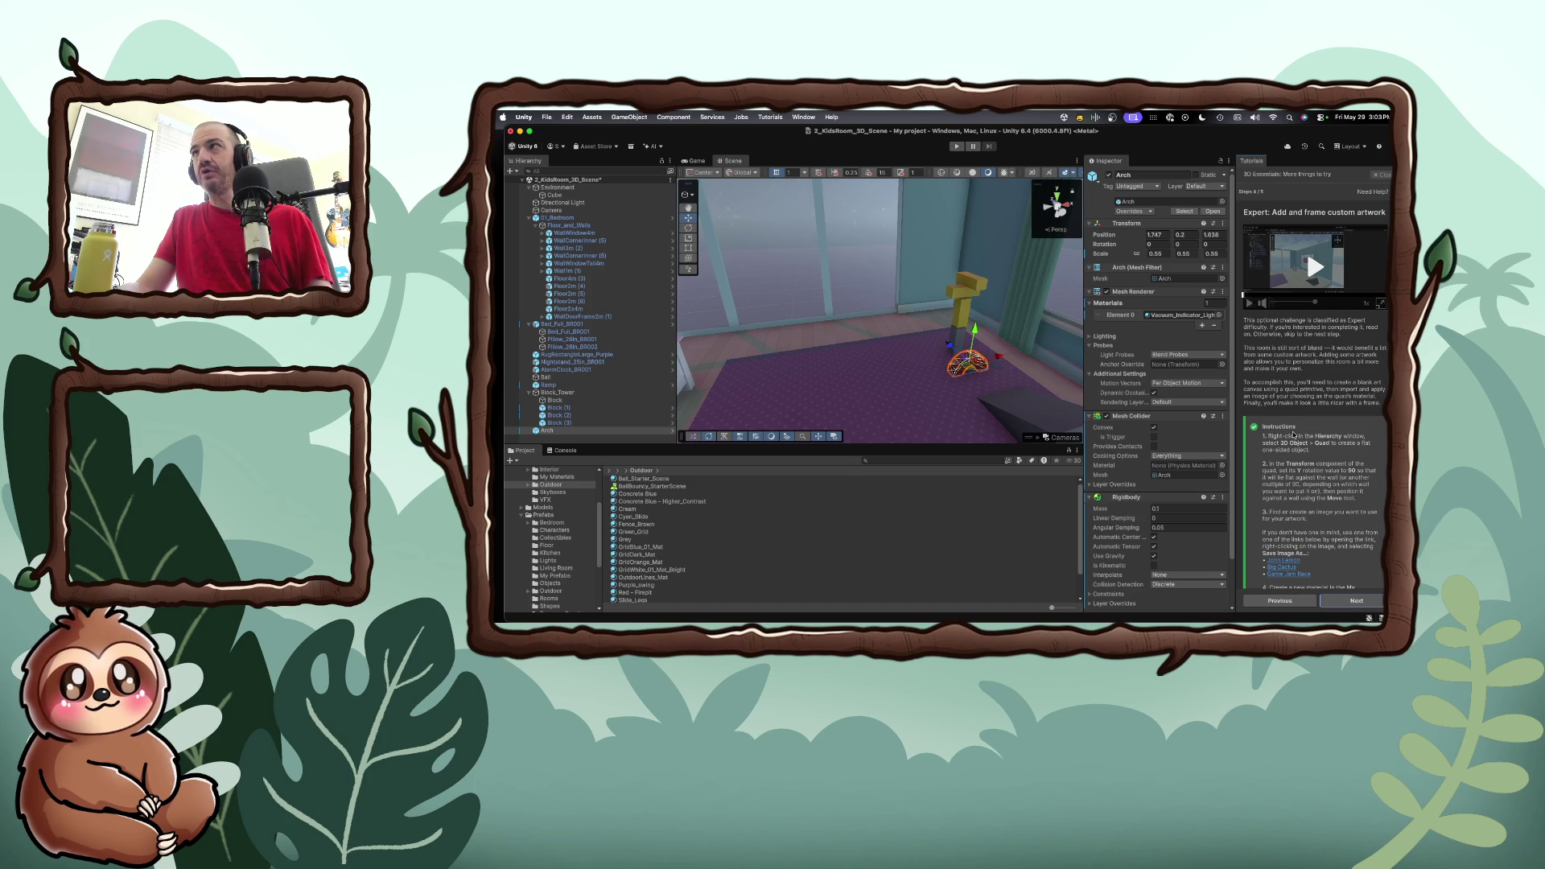
# Test-run the scene in Play mode, then stop it
pyautogui.scroll(-1, 1293, 435)
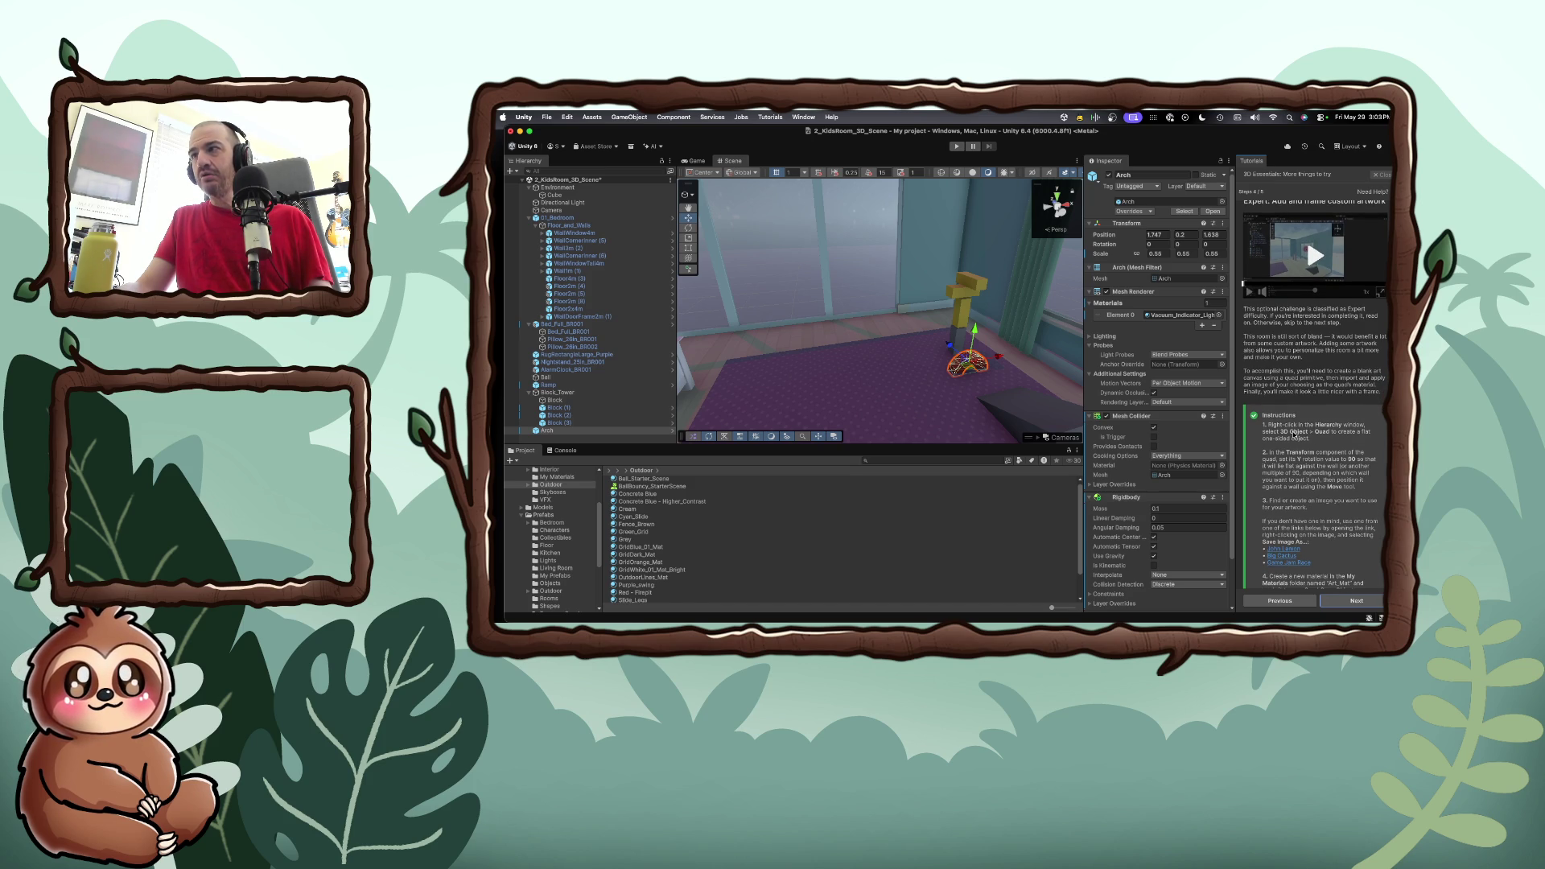
pyautogui.scroll(-4, 1294, 432)
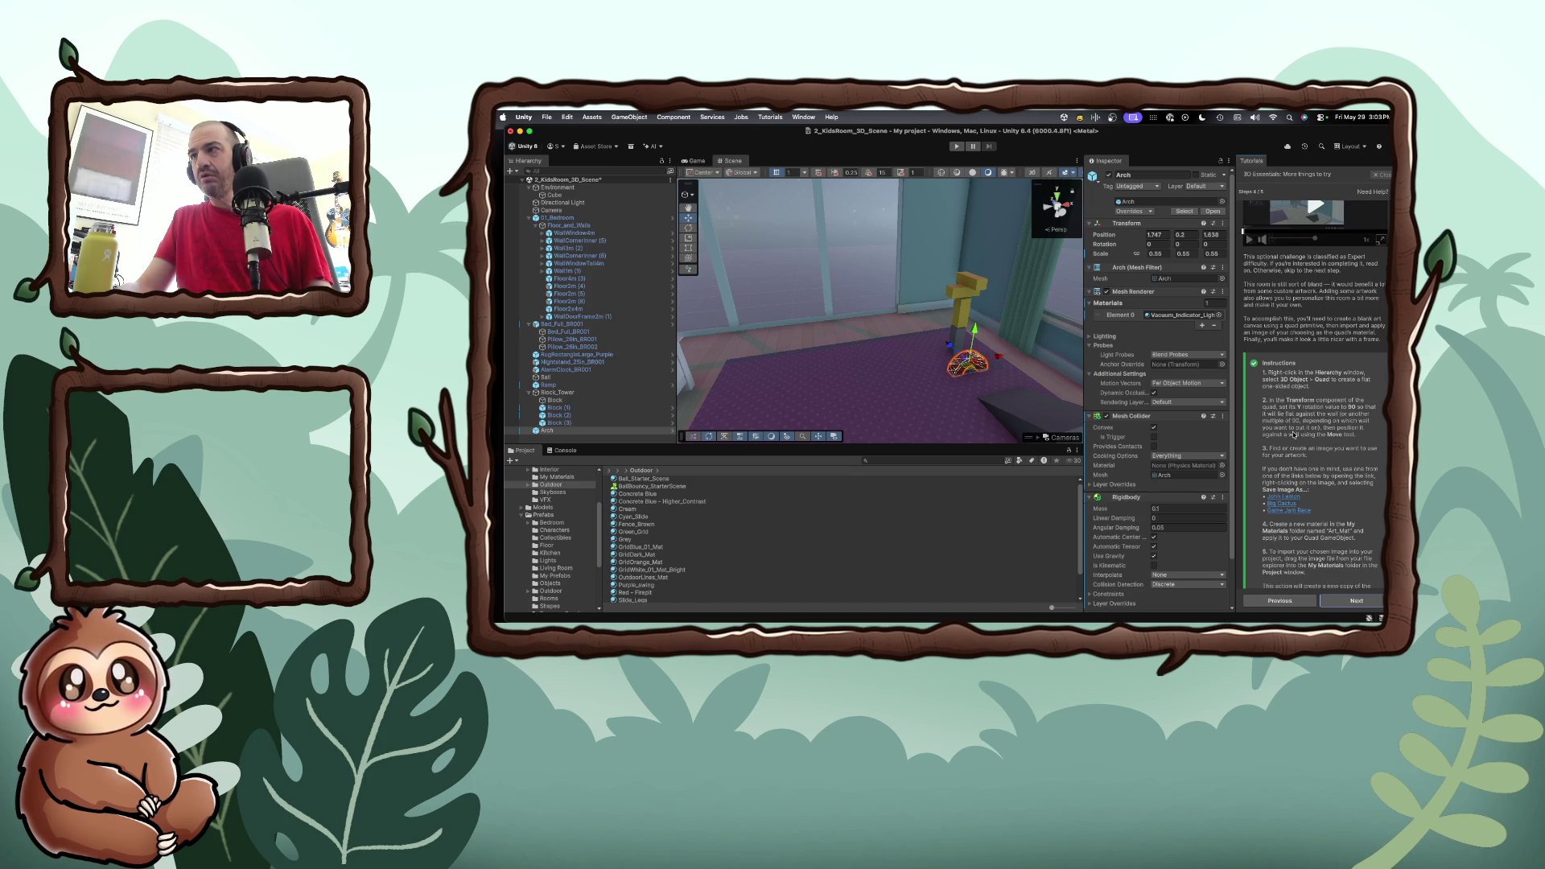
pyautogui.scroll(-15, 1293, 435)
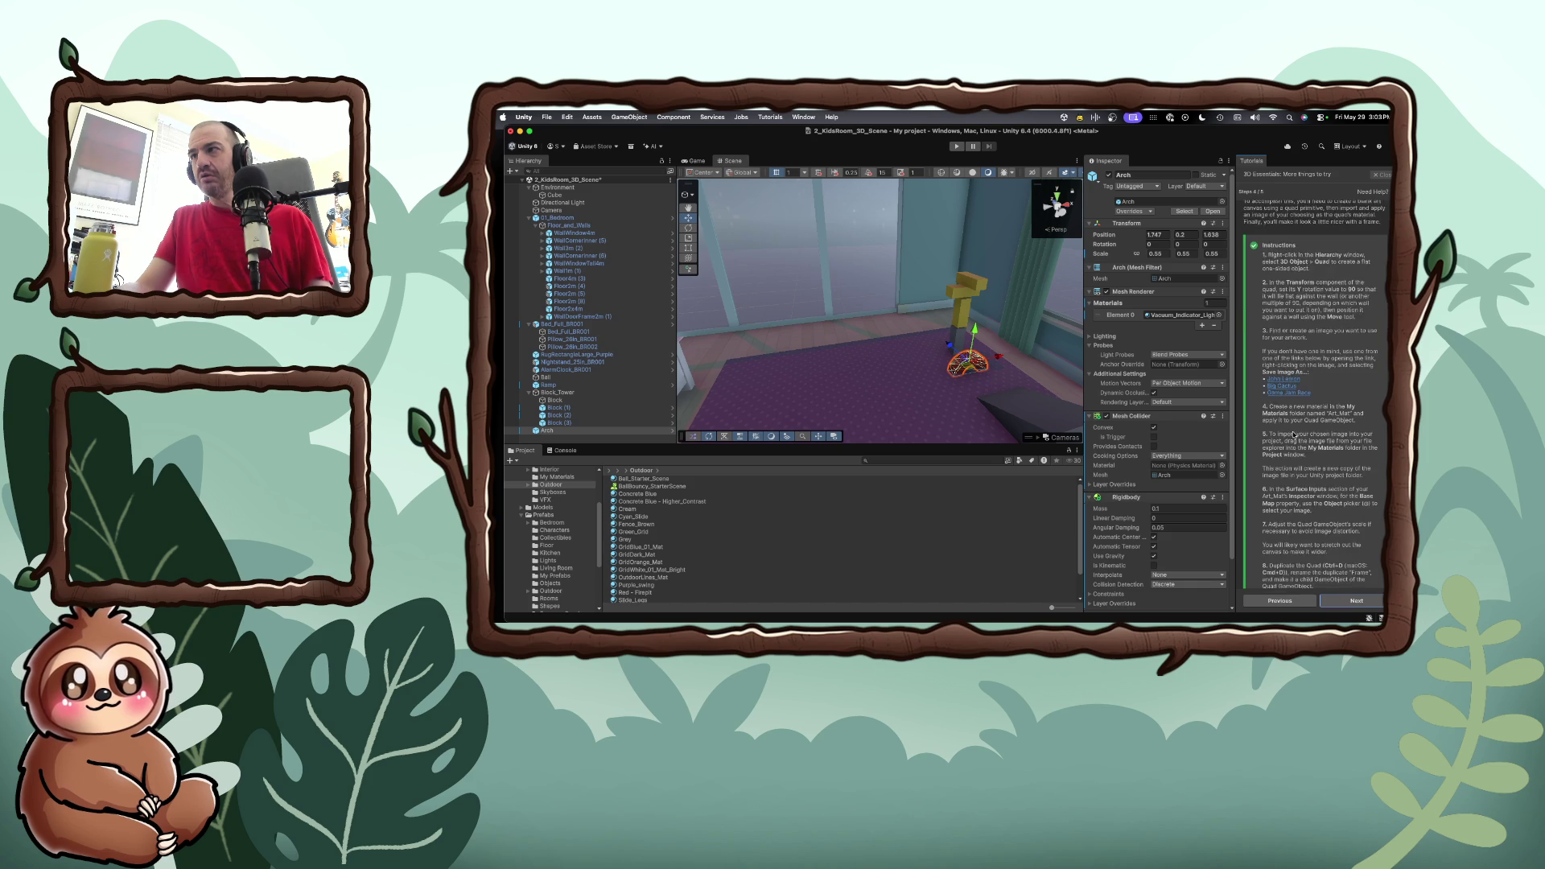
pyautogui.scroll(-2, 1292, 435)
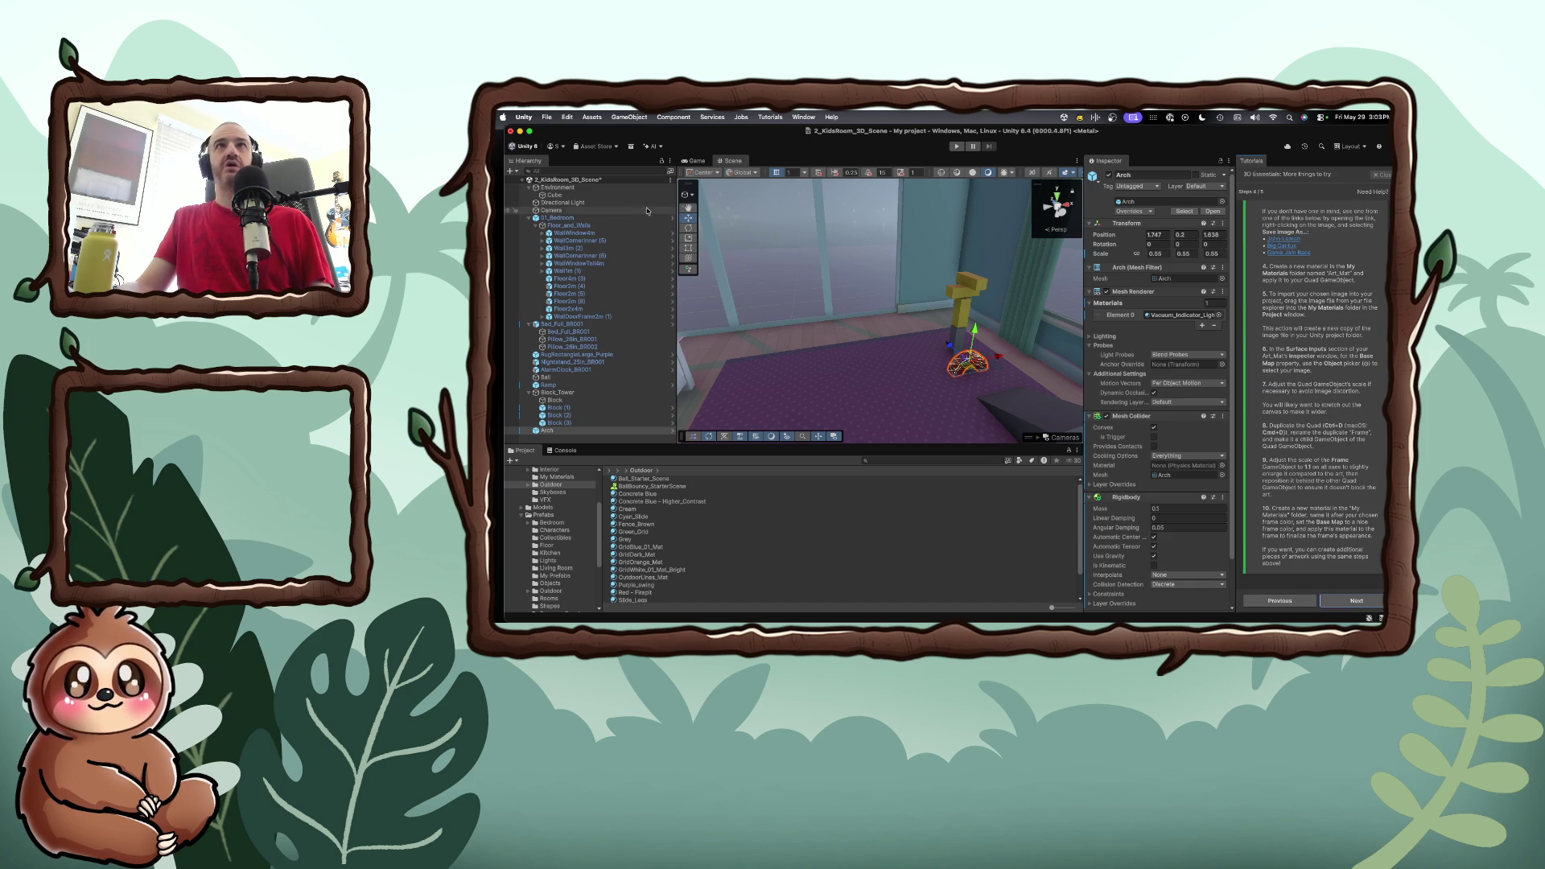
pyautogui.click(956, 147)
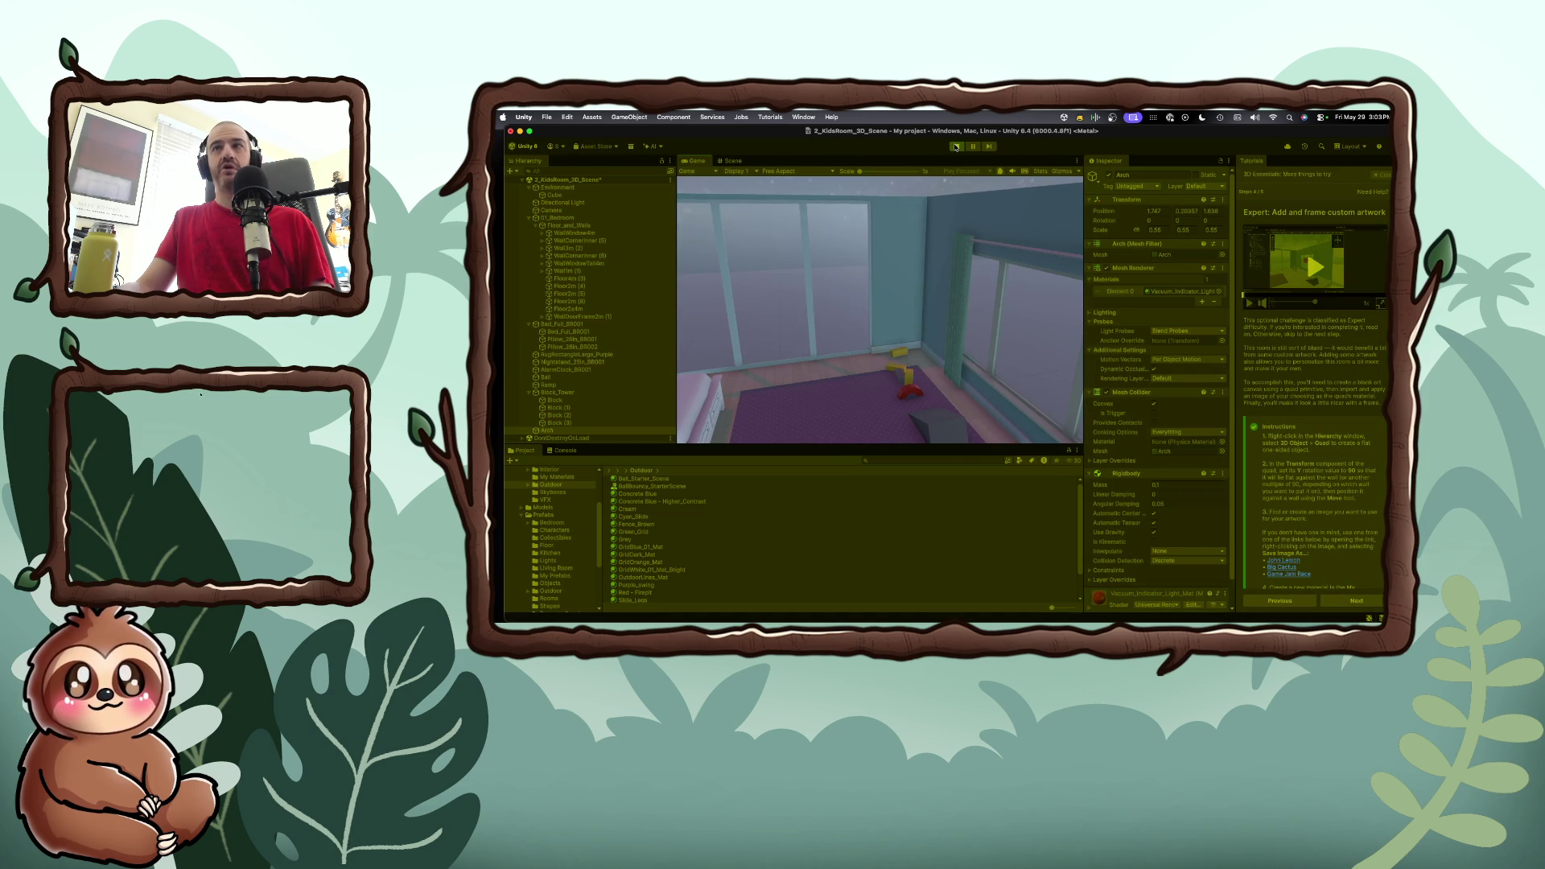
pyautogui.click(956, 146)
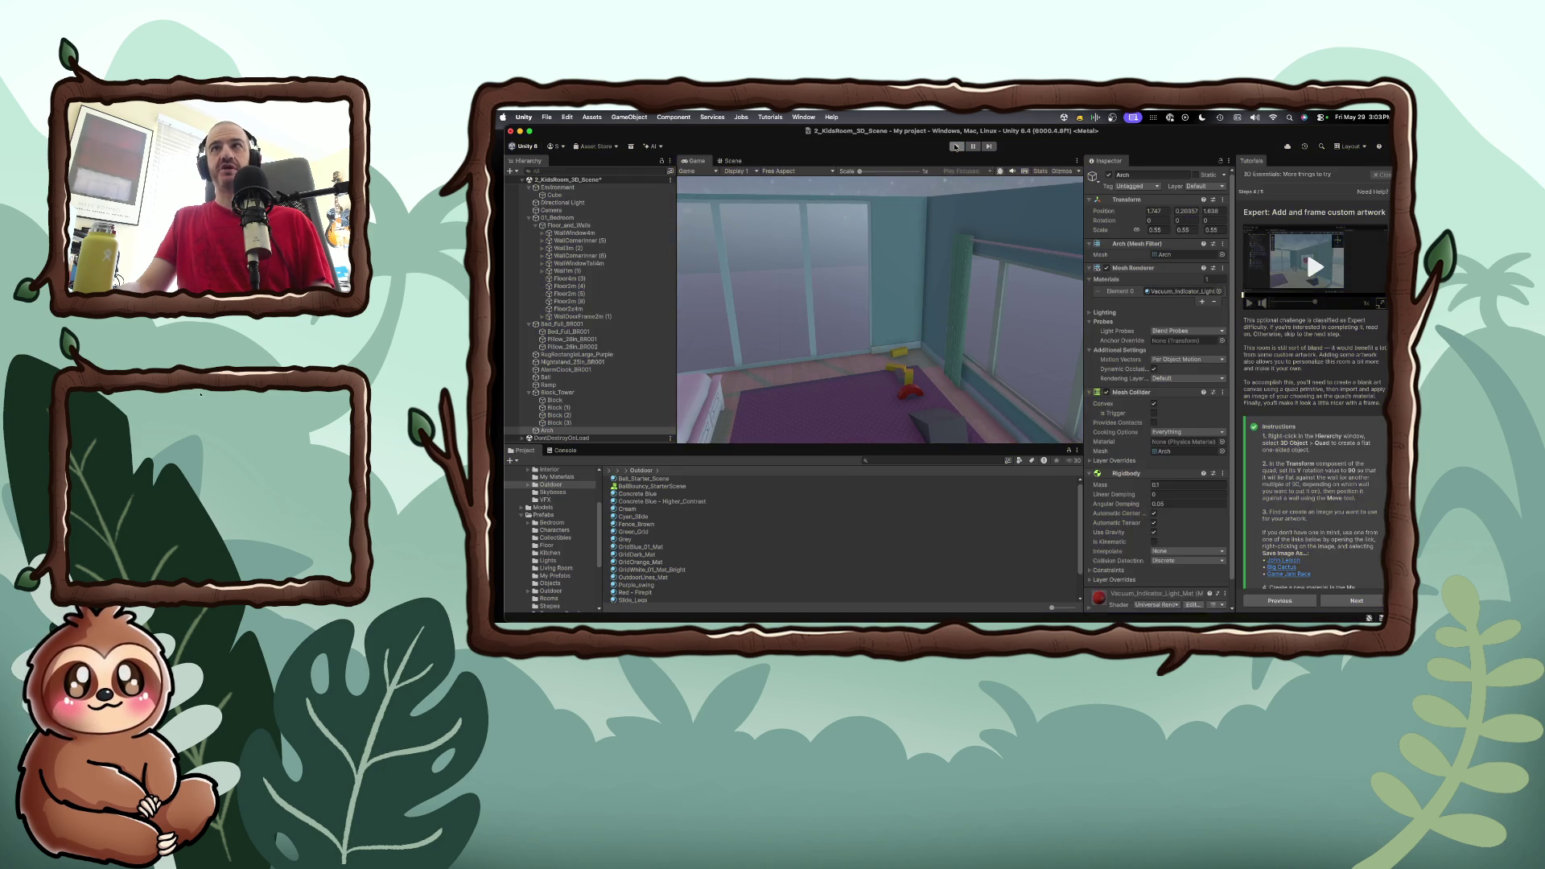
# Finish the tutorial's final step and bring the Unity Learn mission page over the editor
pyautogui.click(1339, 600)
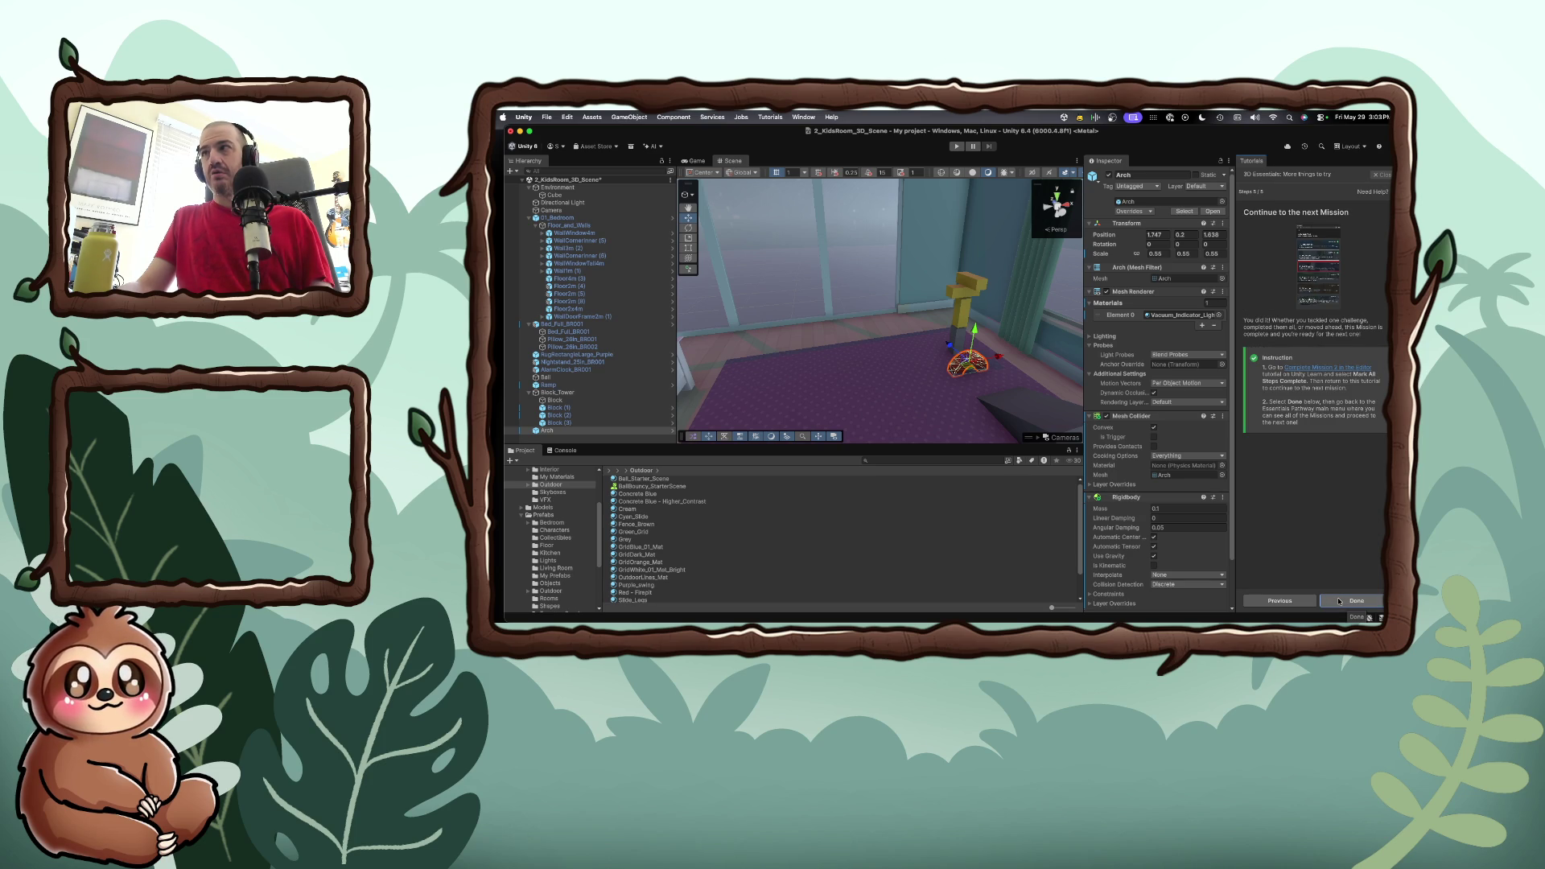
pyautogui.click(1308, 374)
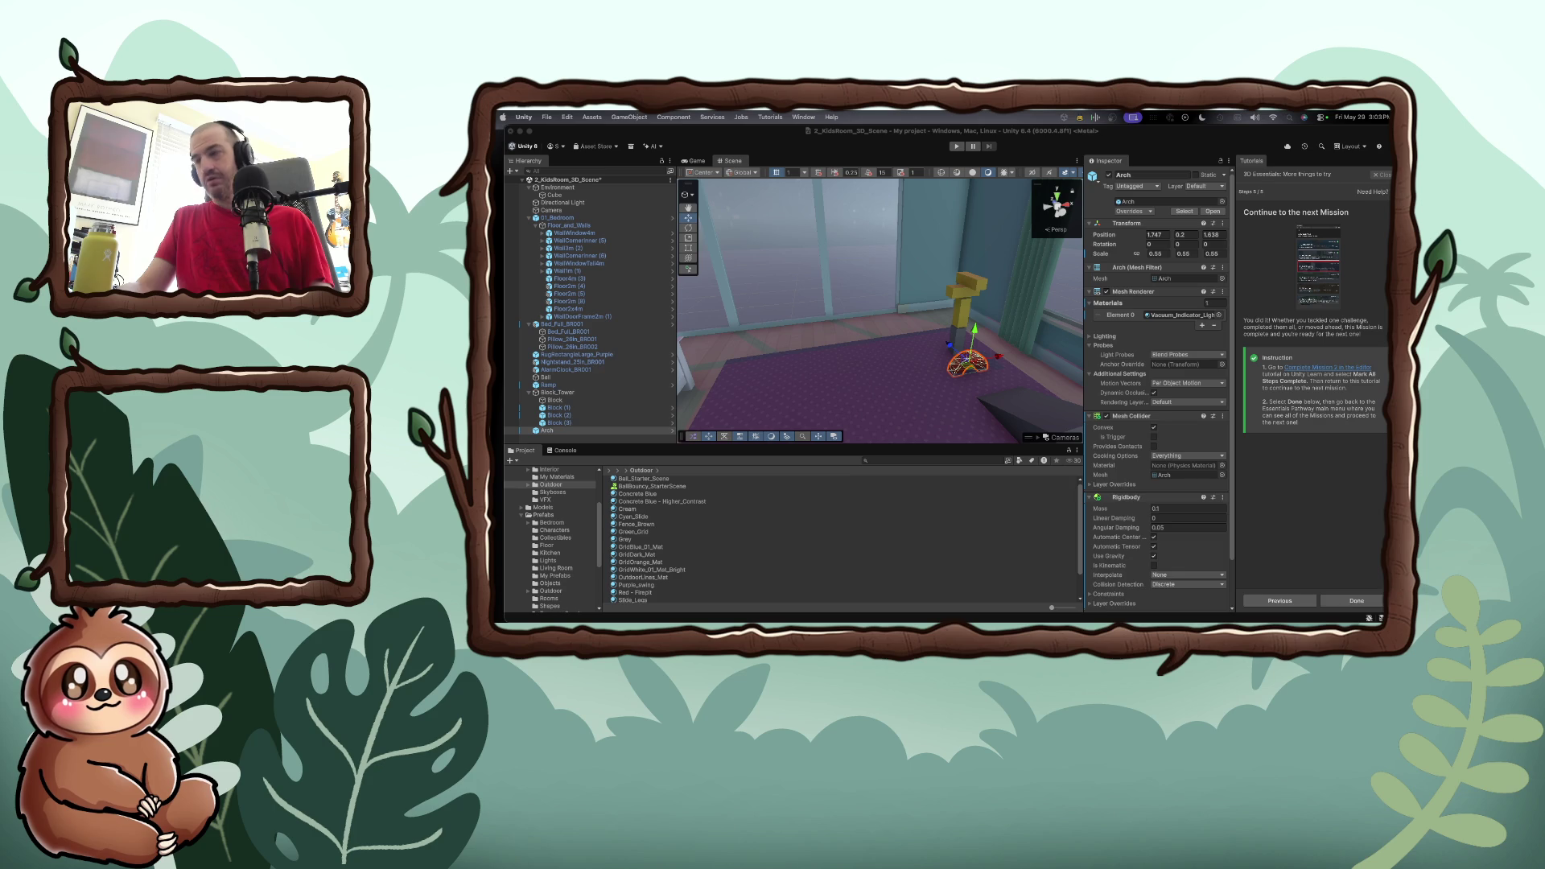
pyautogui.moveTo(1307, 506); pyautogui.dragTo(971, 202)
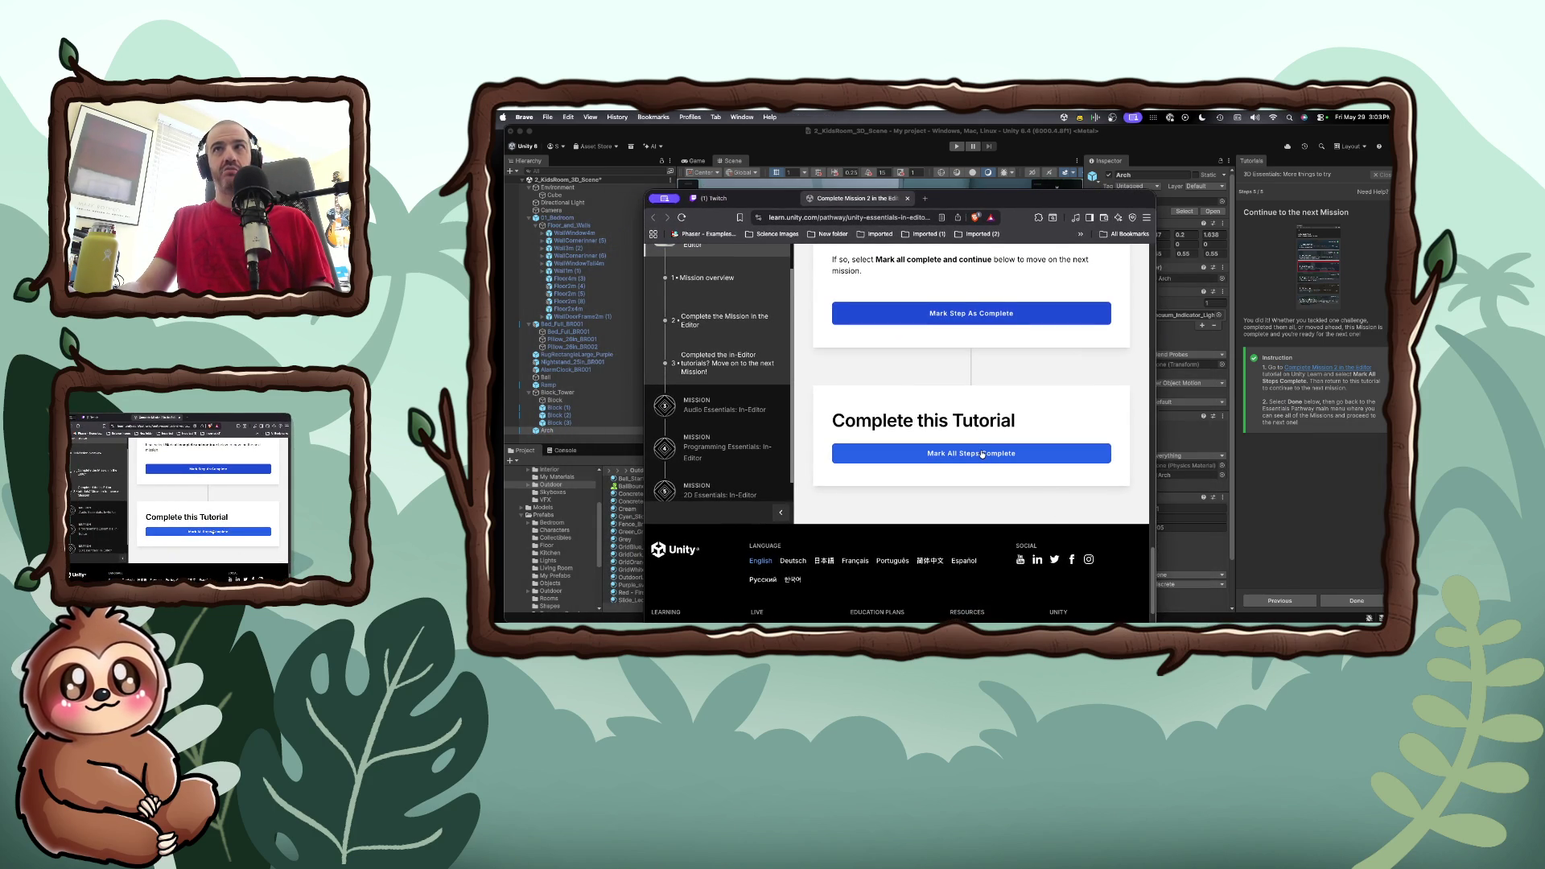
# Mark Mission 2's second step as complete
pyautogui.scroll(3, 981, 454)
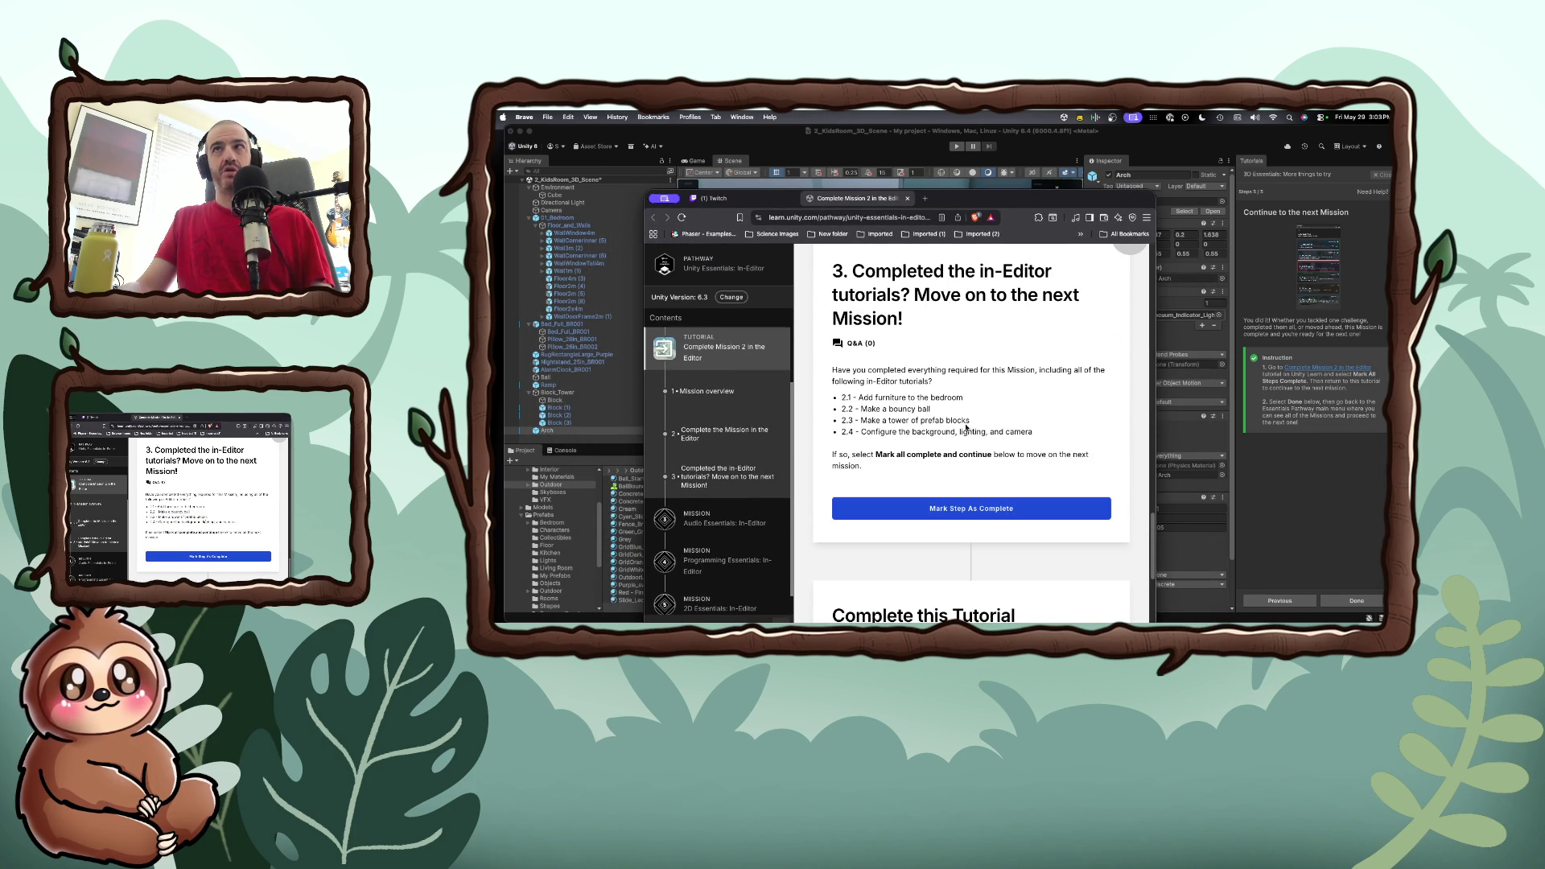
pyautogui.scroll(6, 964, 428)
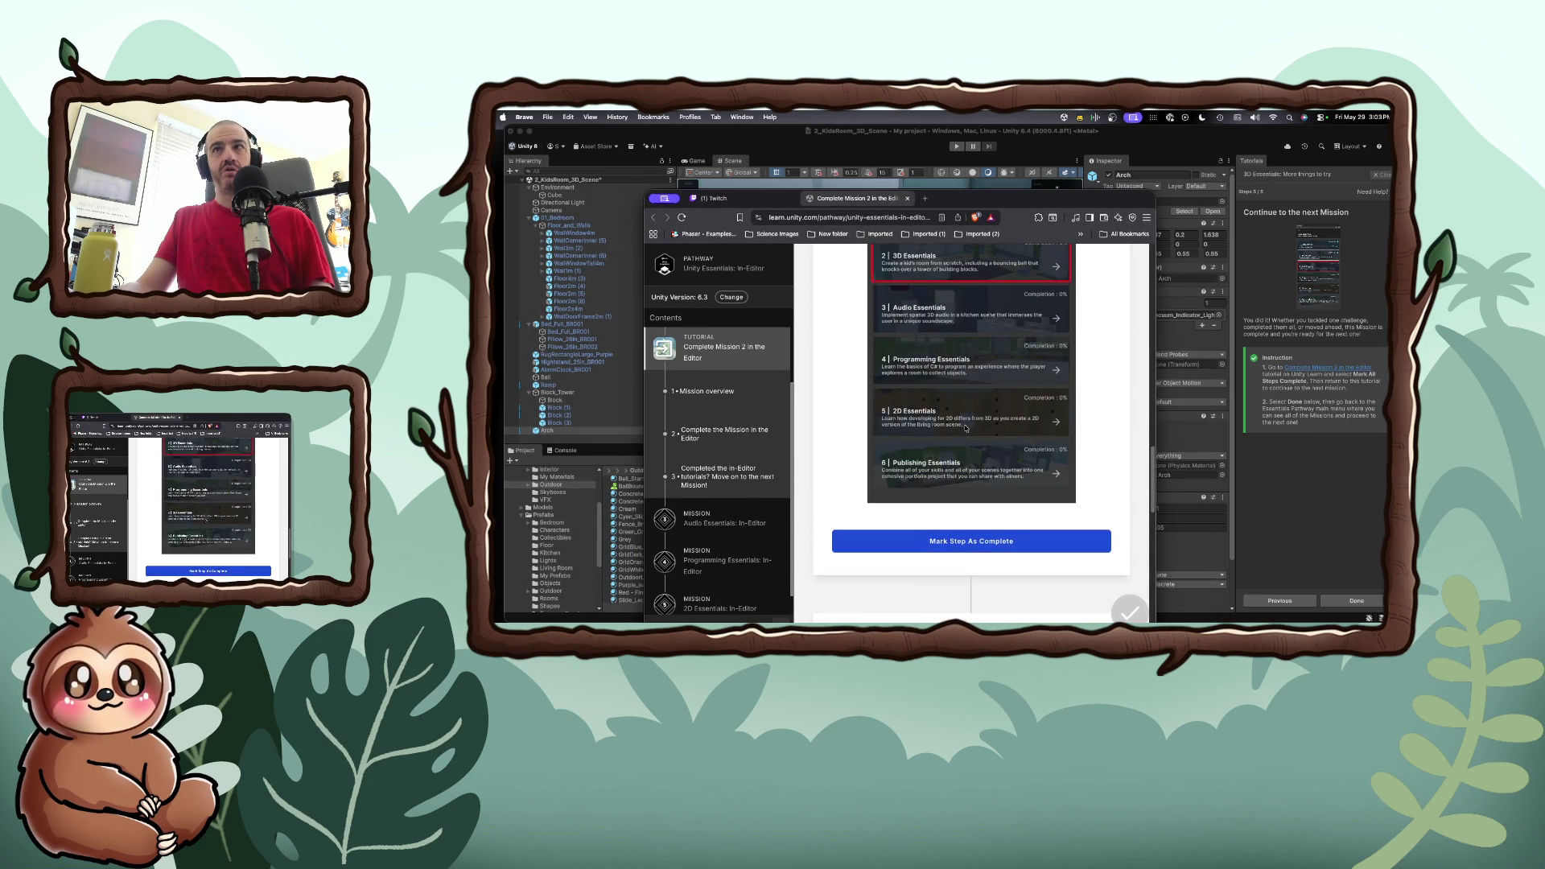
pyautogui.scroll(3, 965, 424)
pyautogui.scroll(10, 964, 424)
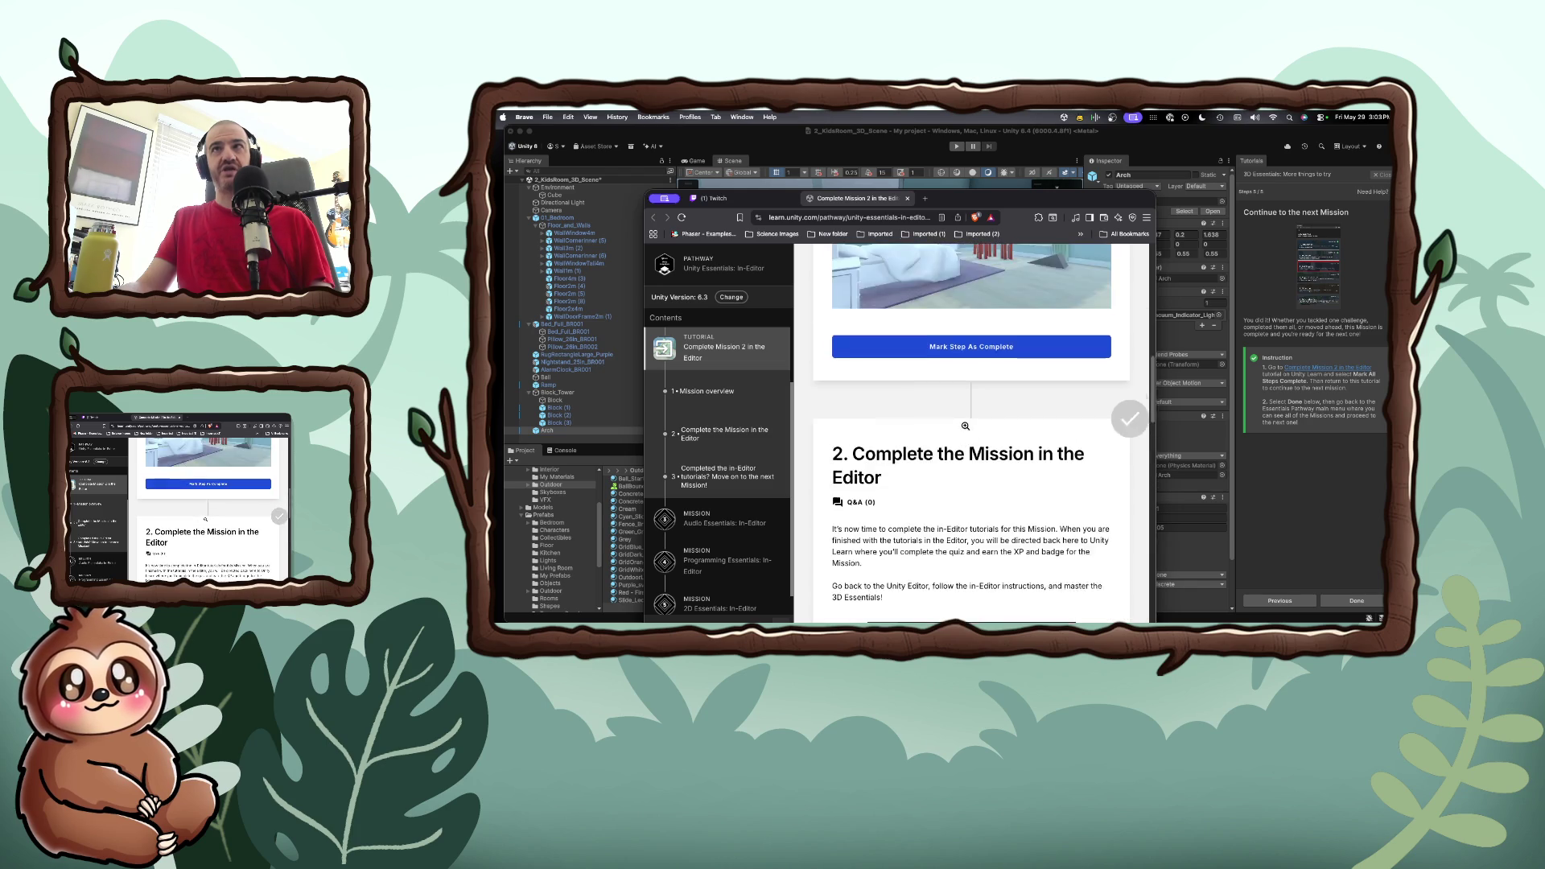
pyautogui.scroll(-2, 965, 425)
pyautogui.scroll(-2, 965, 425)
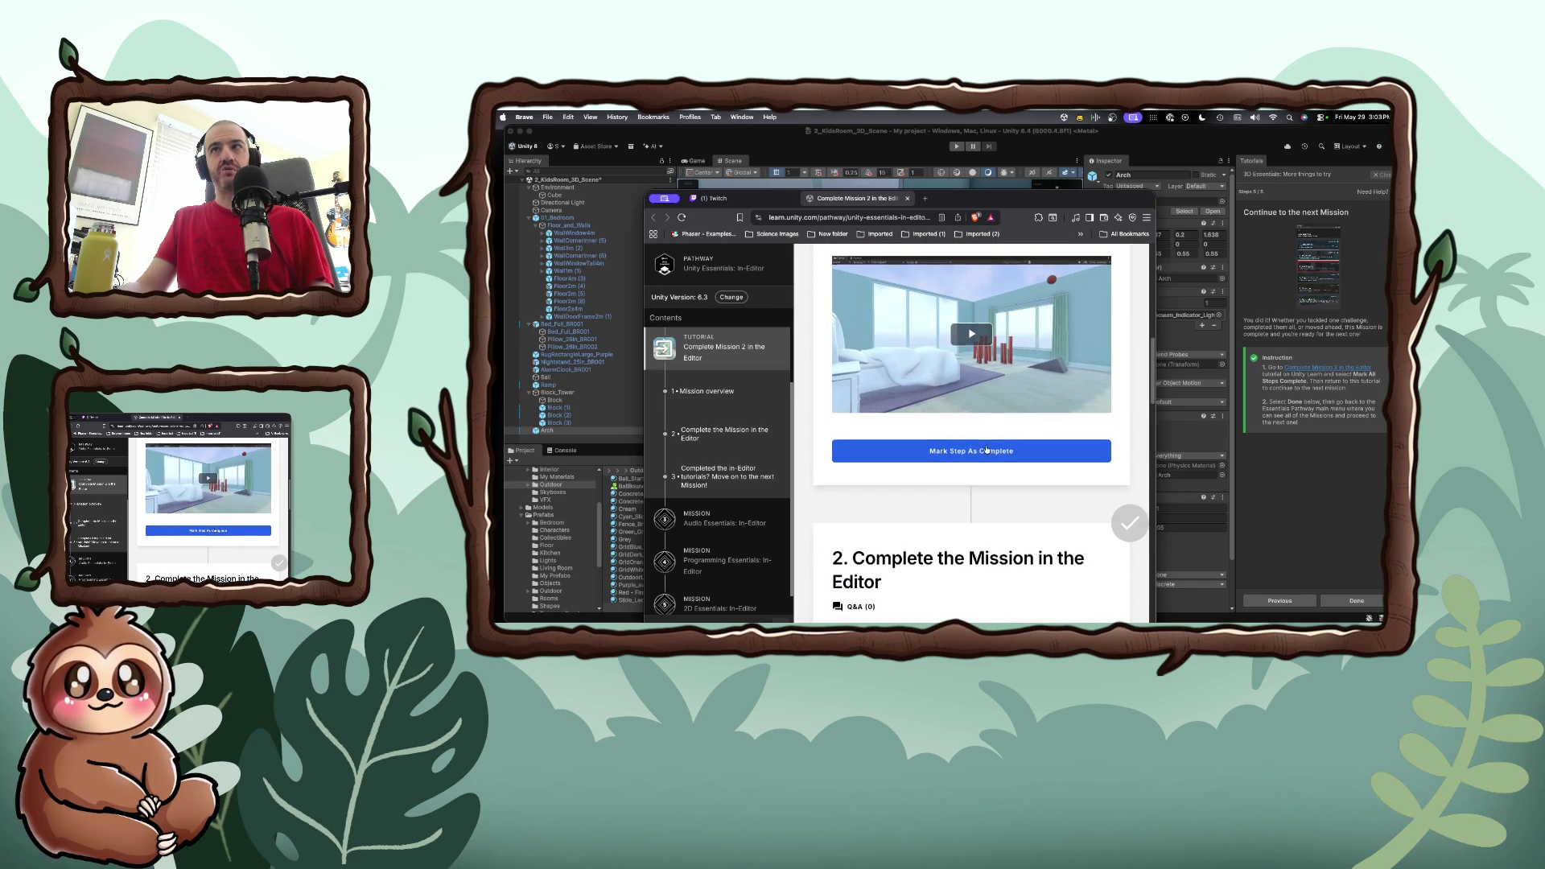
pyautogui.scroll(-8, 987, 450)
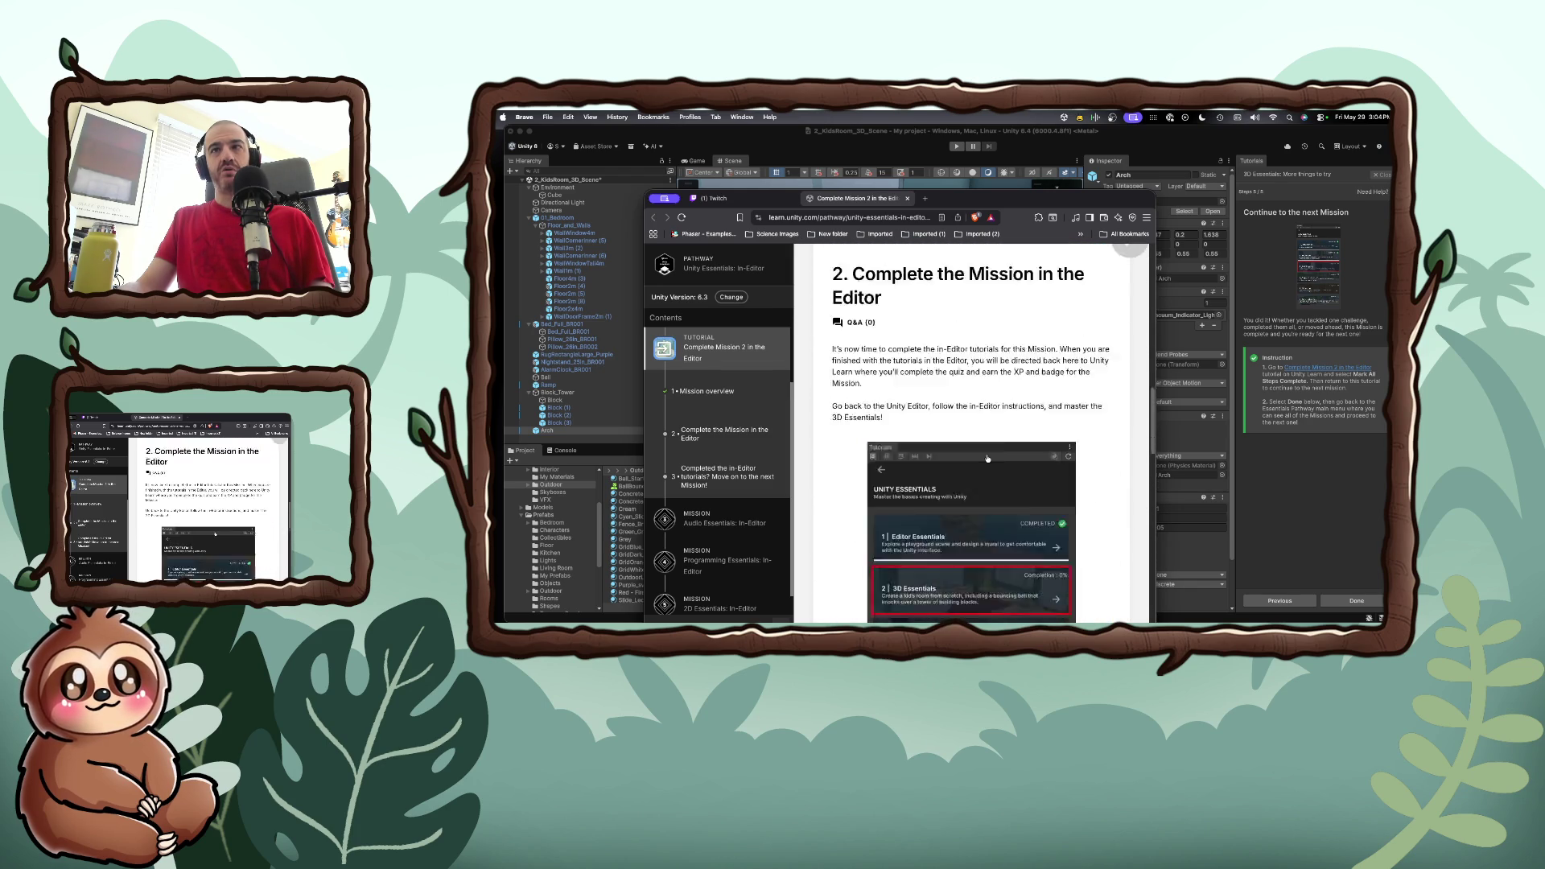
pyautogui.scroll(-3, 987, 457)
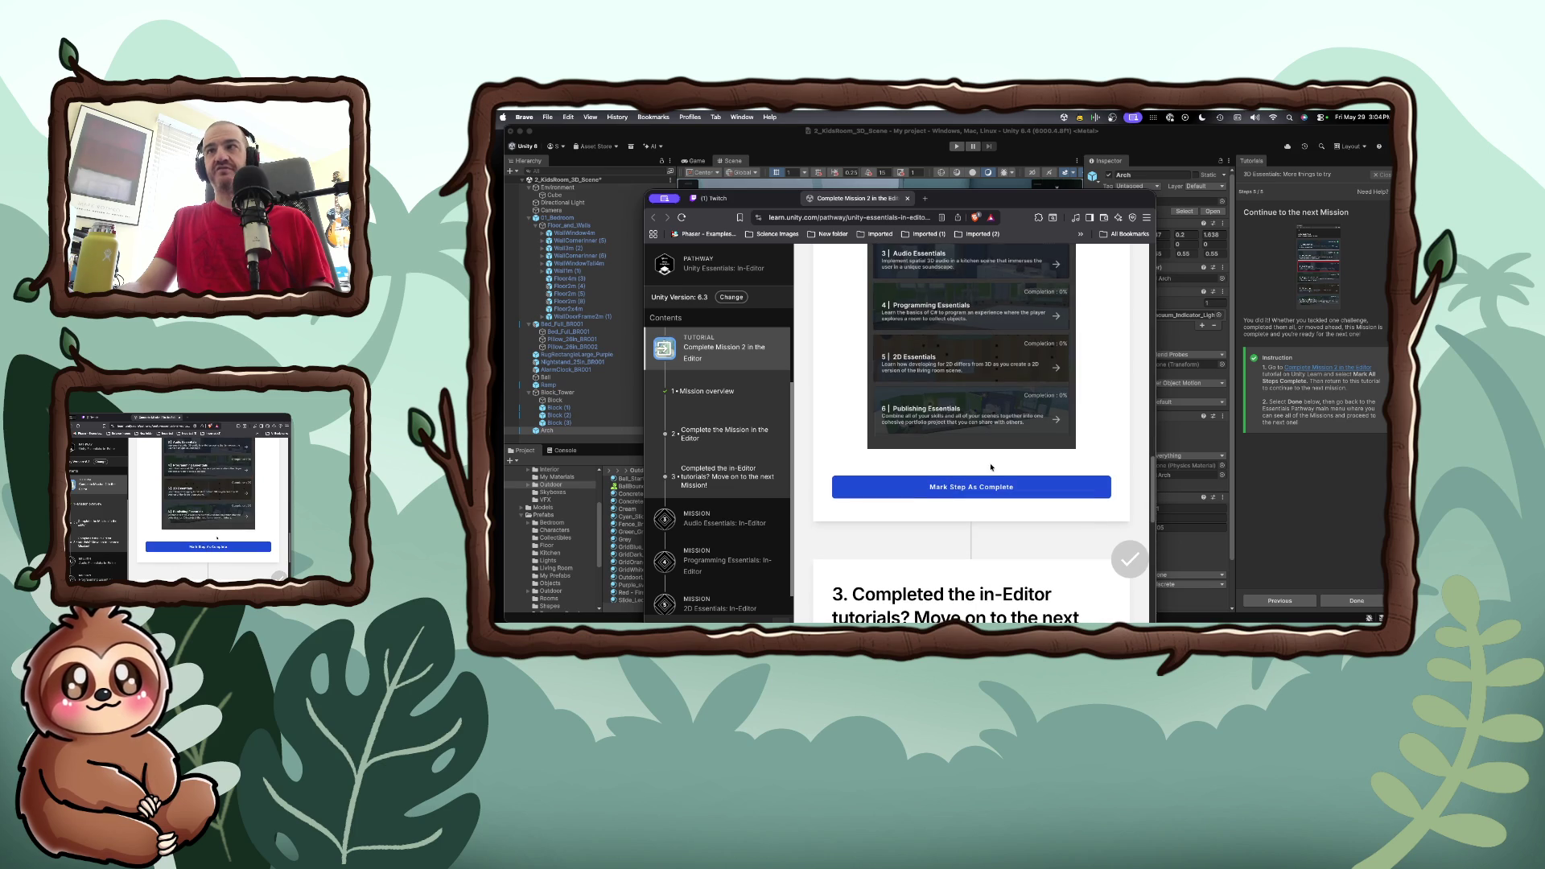
pyautogui.click(979, 488)
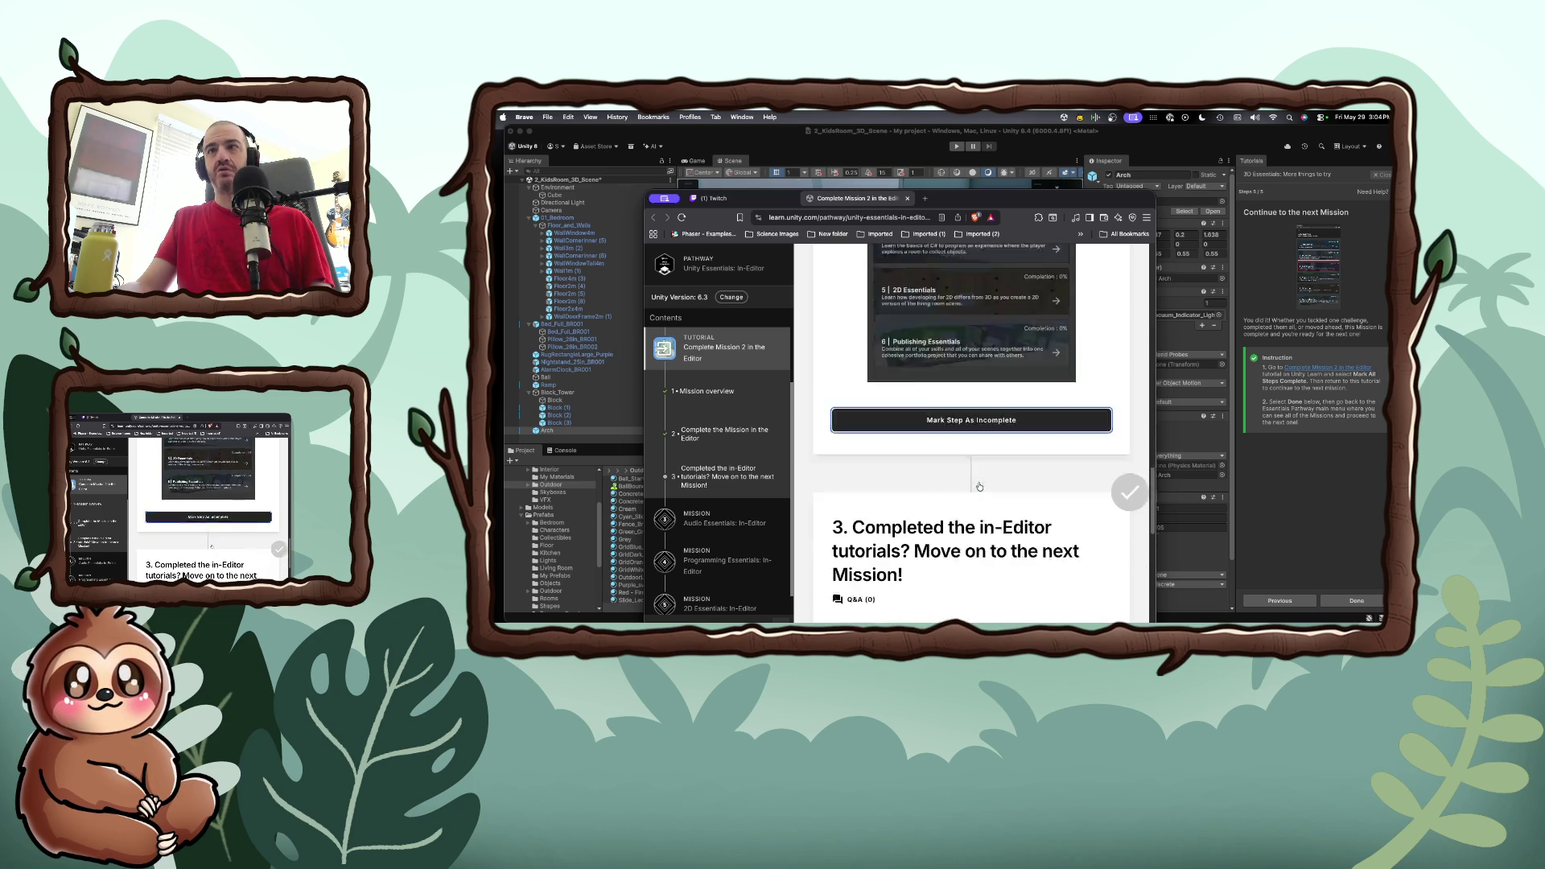
# Mark the final step complete and continue to the Audio Essentials: In-Editor mission
pyautogui.scroll(-1, 980, 484)
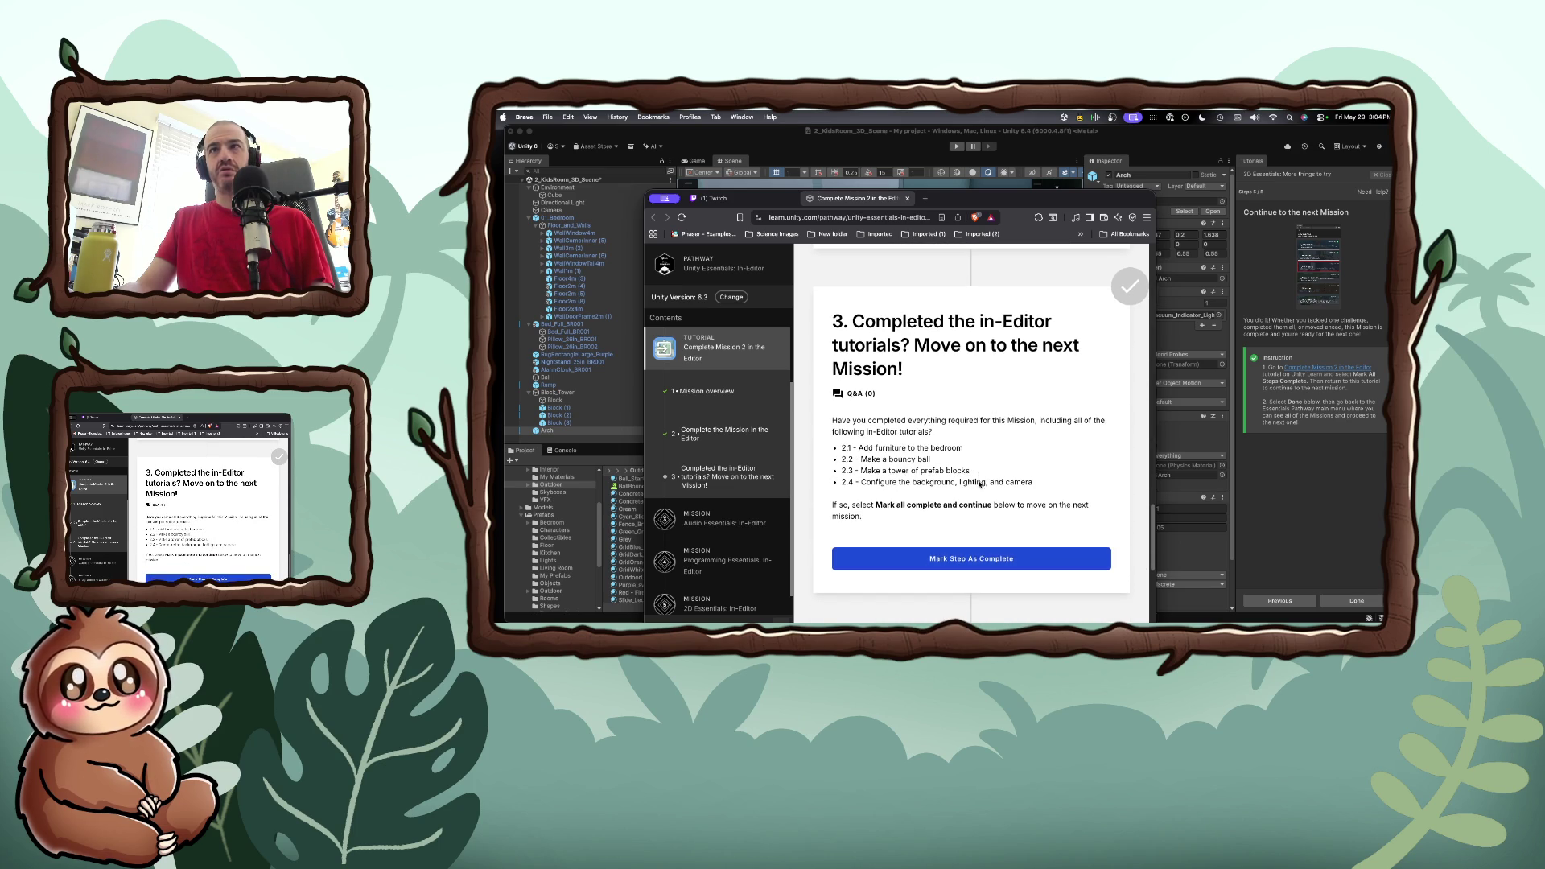
pyautogui.scroll(-2, 977, 481)
pyautogui.click(977, 491)
pyautogui.scroll(-5, 978, 488)
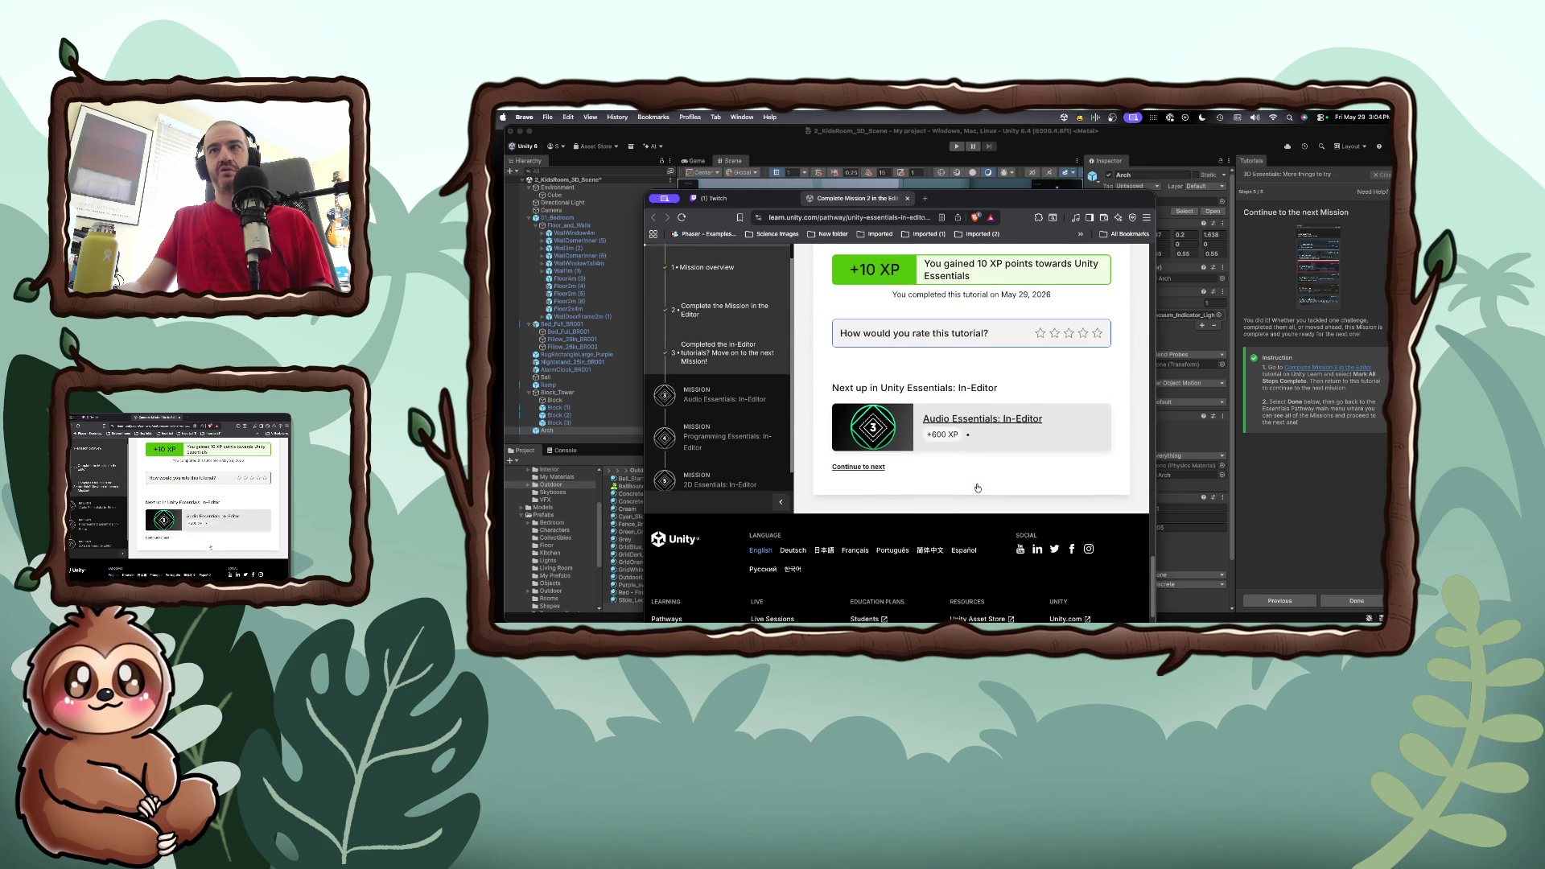
pyautogui.click(861, 468)
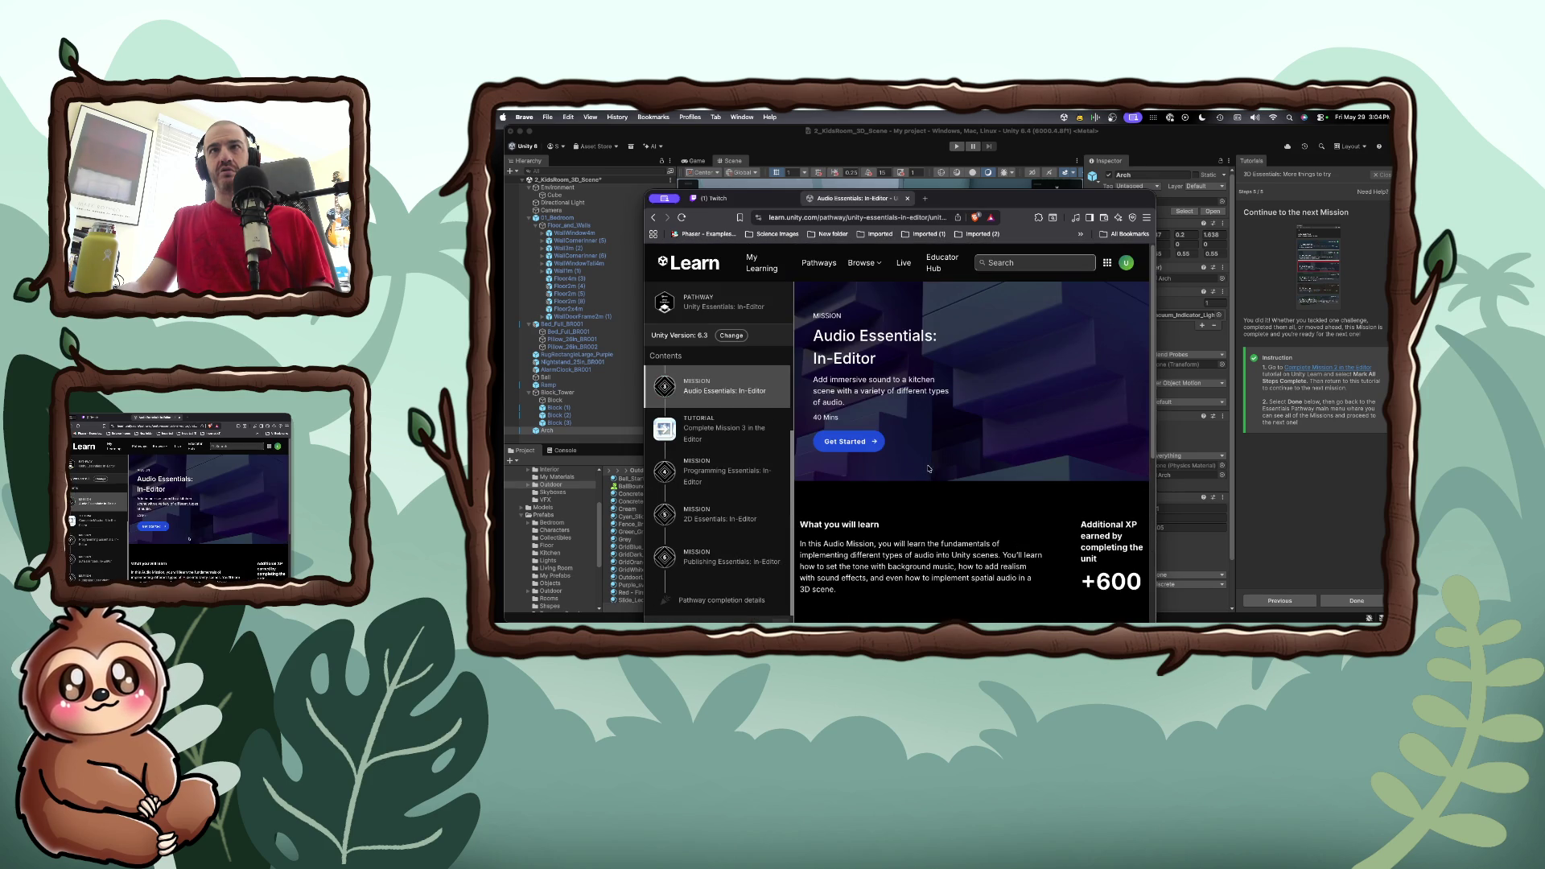
pyautogui.scroll(-5, 932, 469)
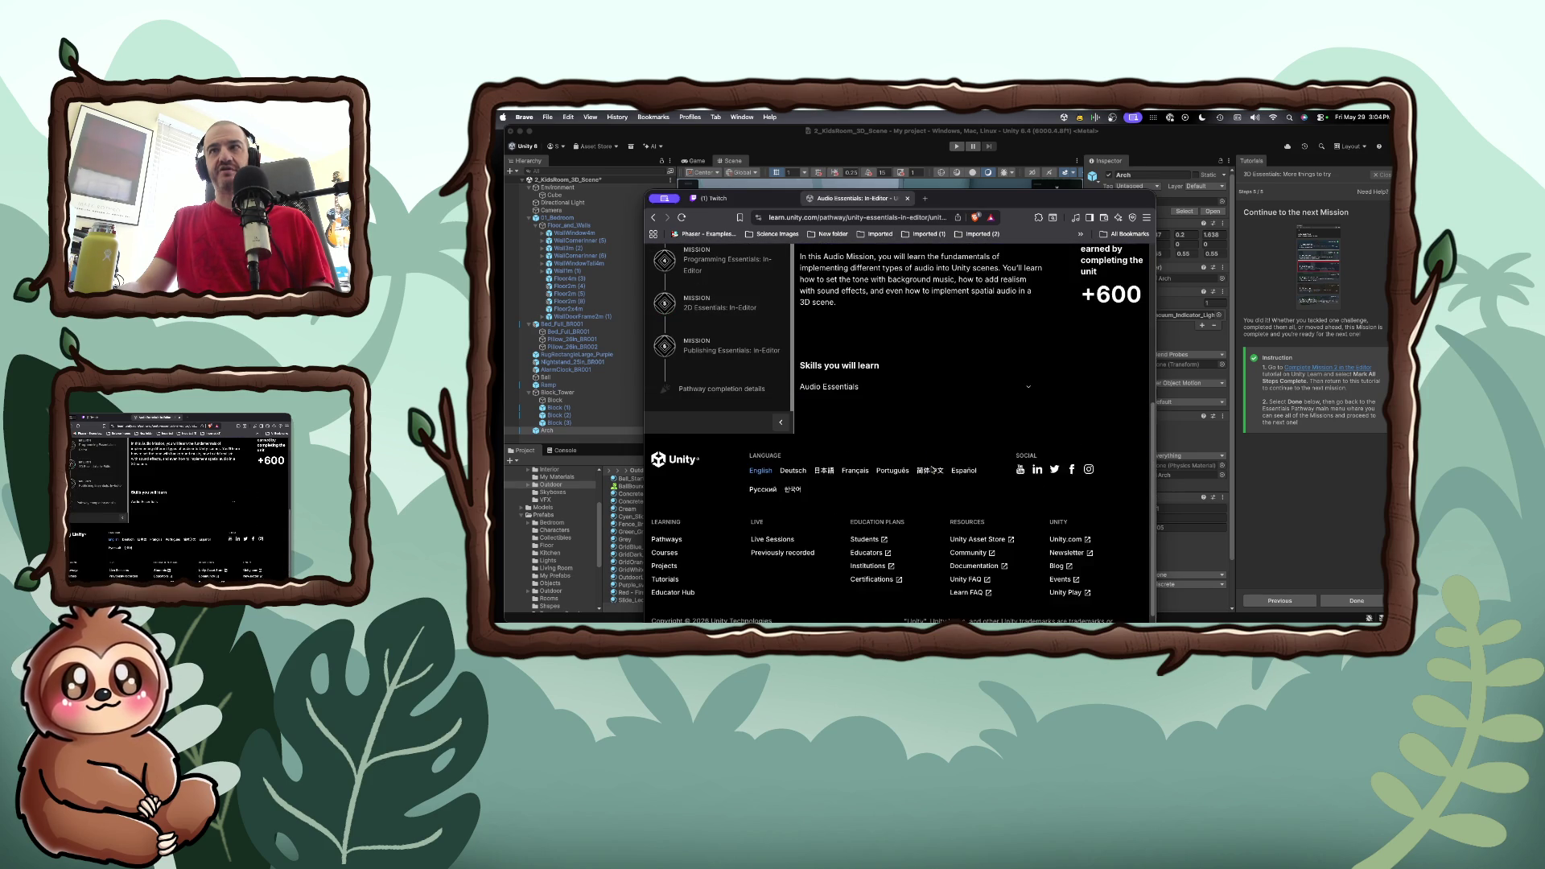
pyautogui.scroll(5, 931, 469)
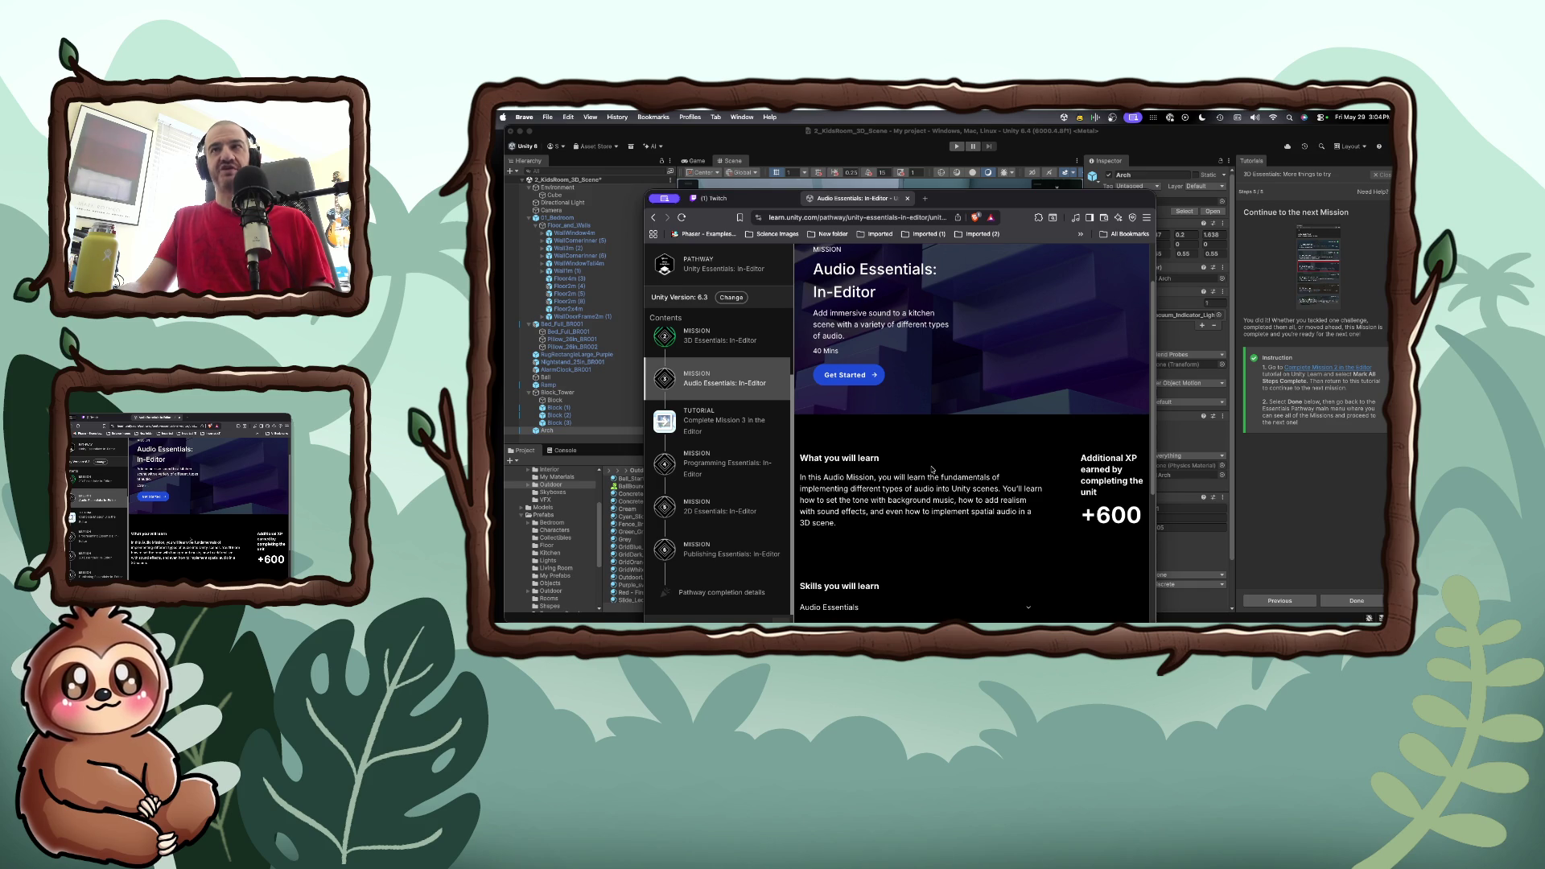
pyautogui.click(854, 378)
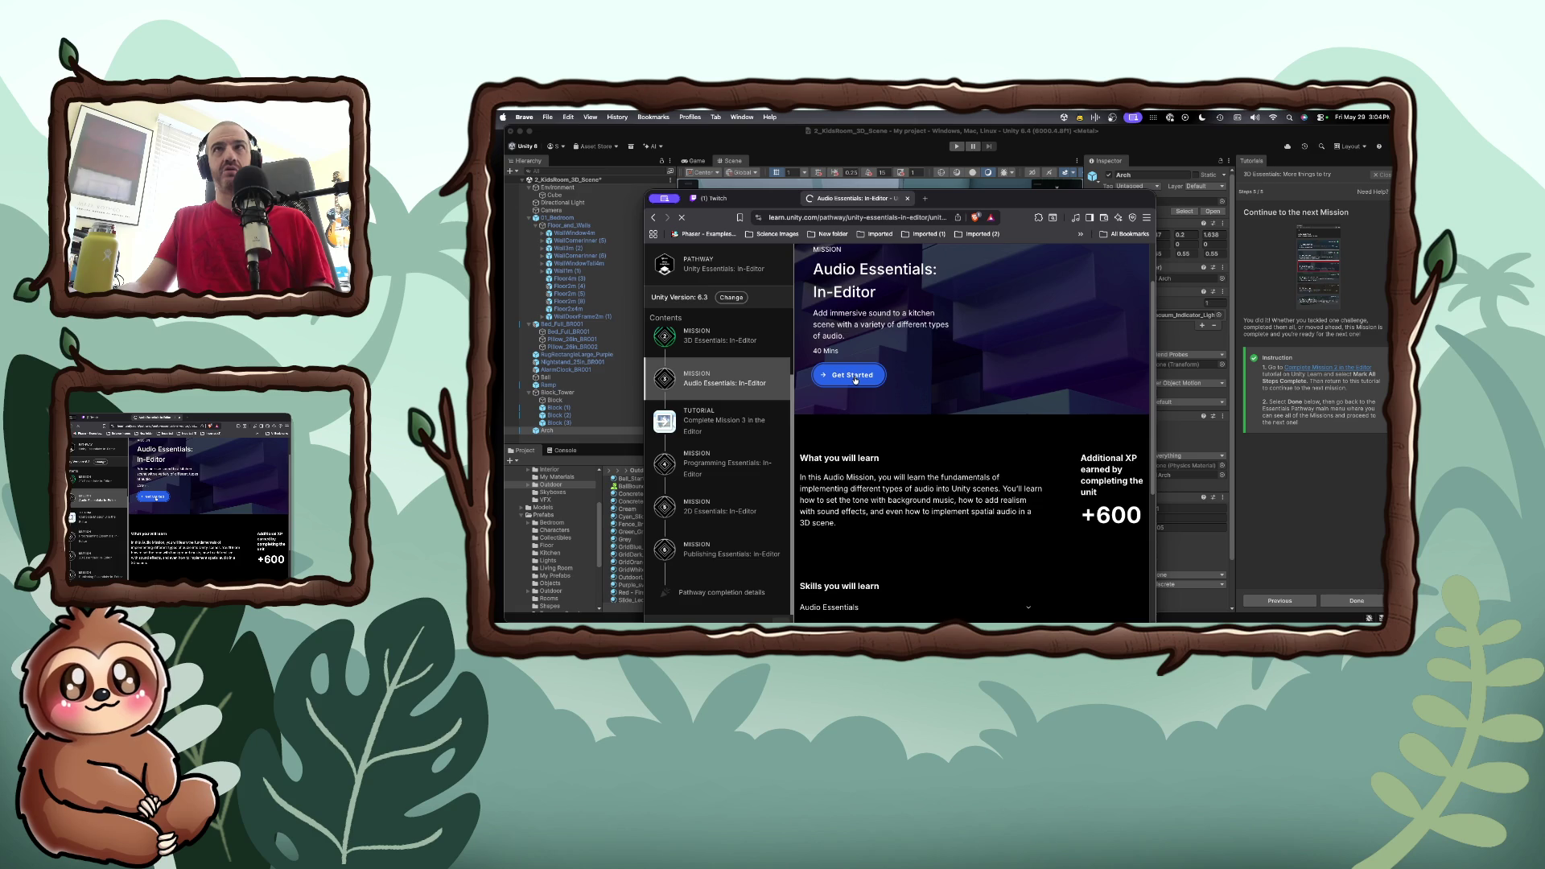
pyautogui.scroll(-2, 846, 441)
pyautogui.scroll(-5, 846, 441)
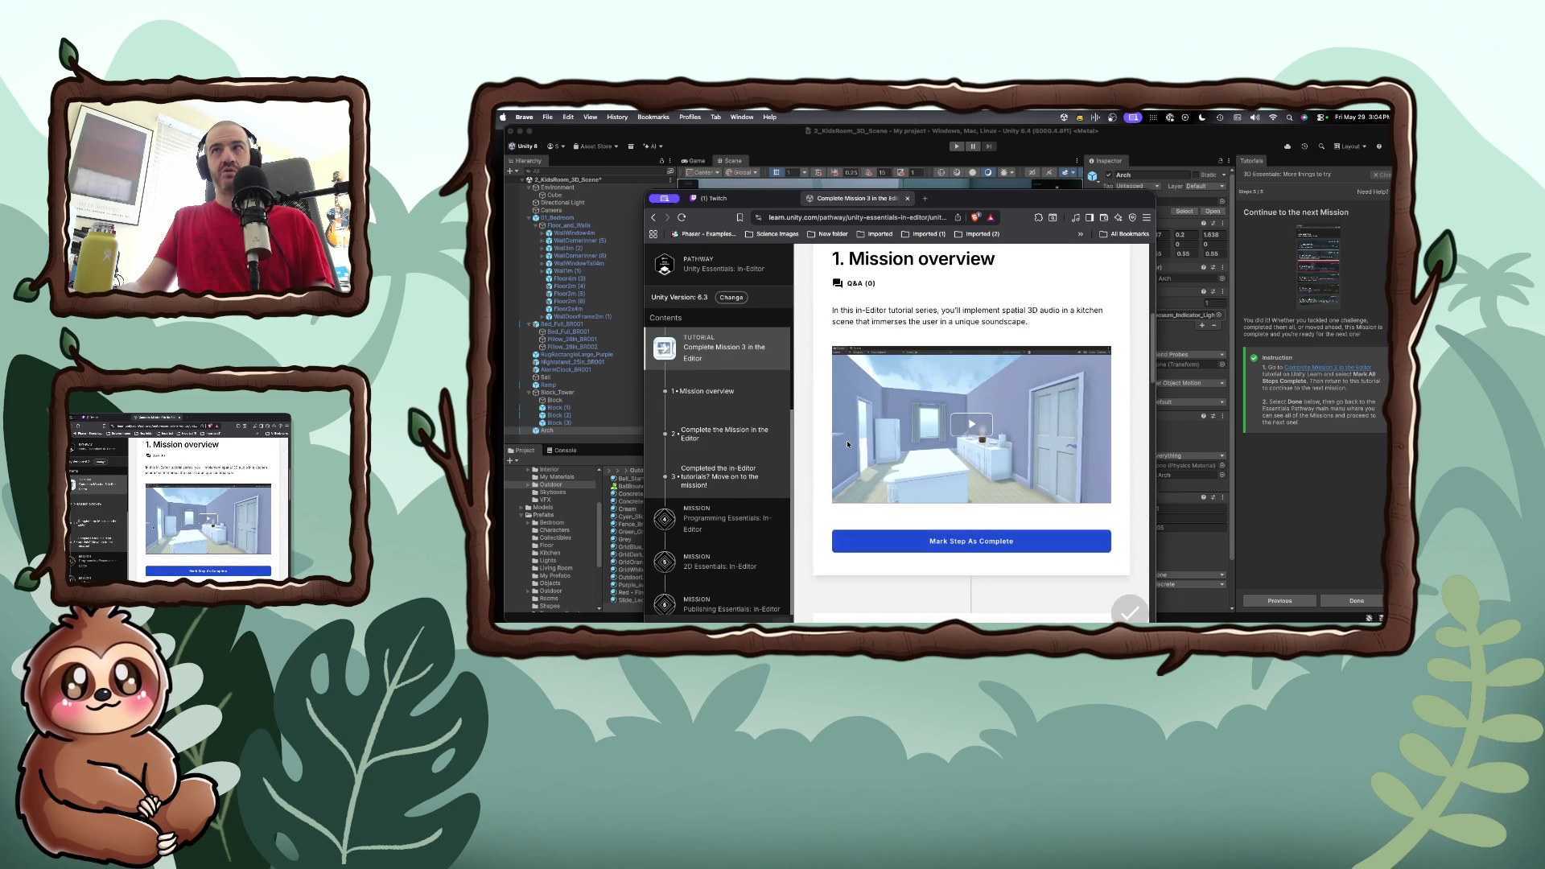
pyautogui.scroll(-10, 848, 443)
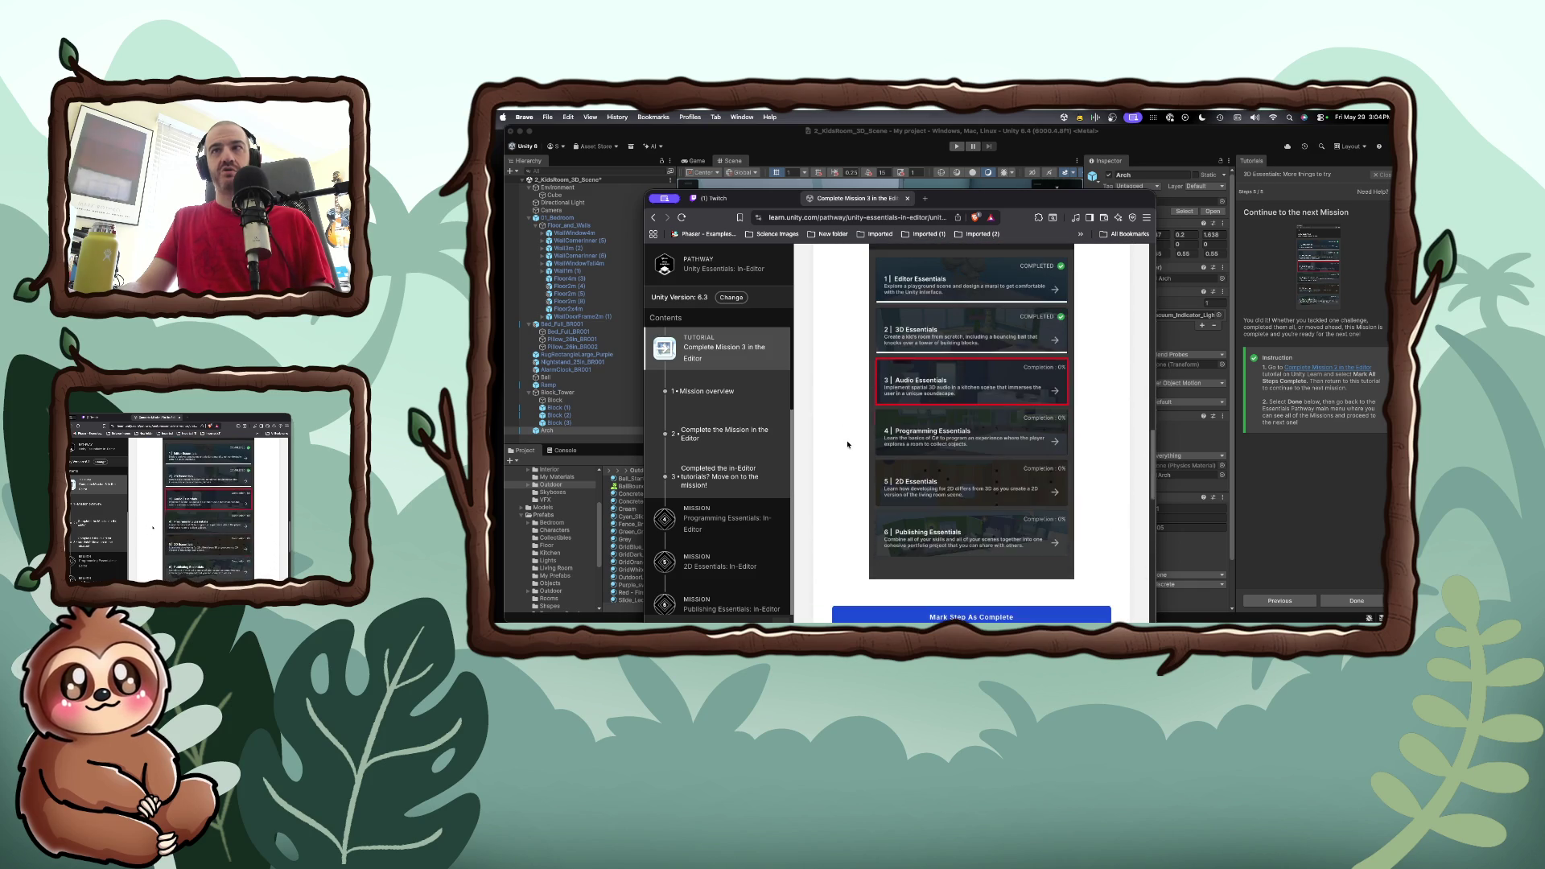
pyautogui.scroll(15, 847, 444)
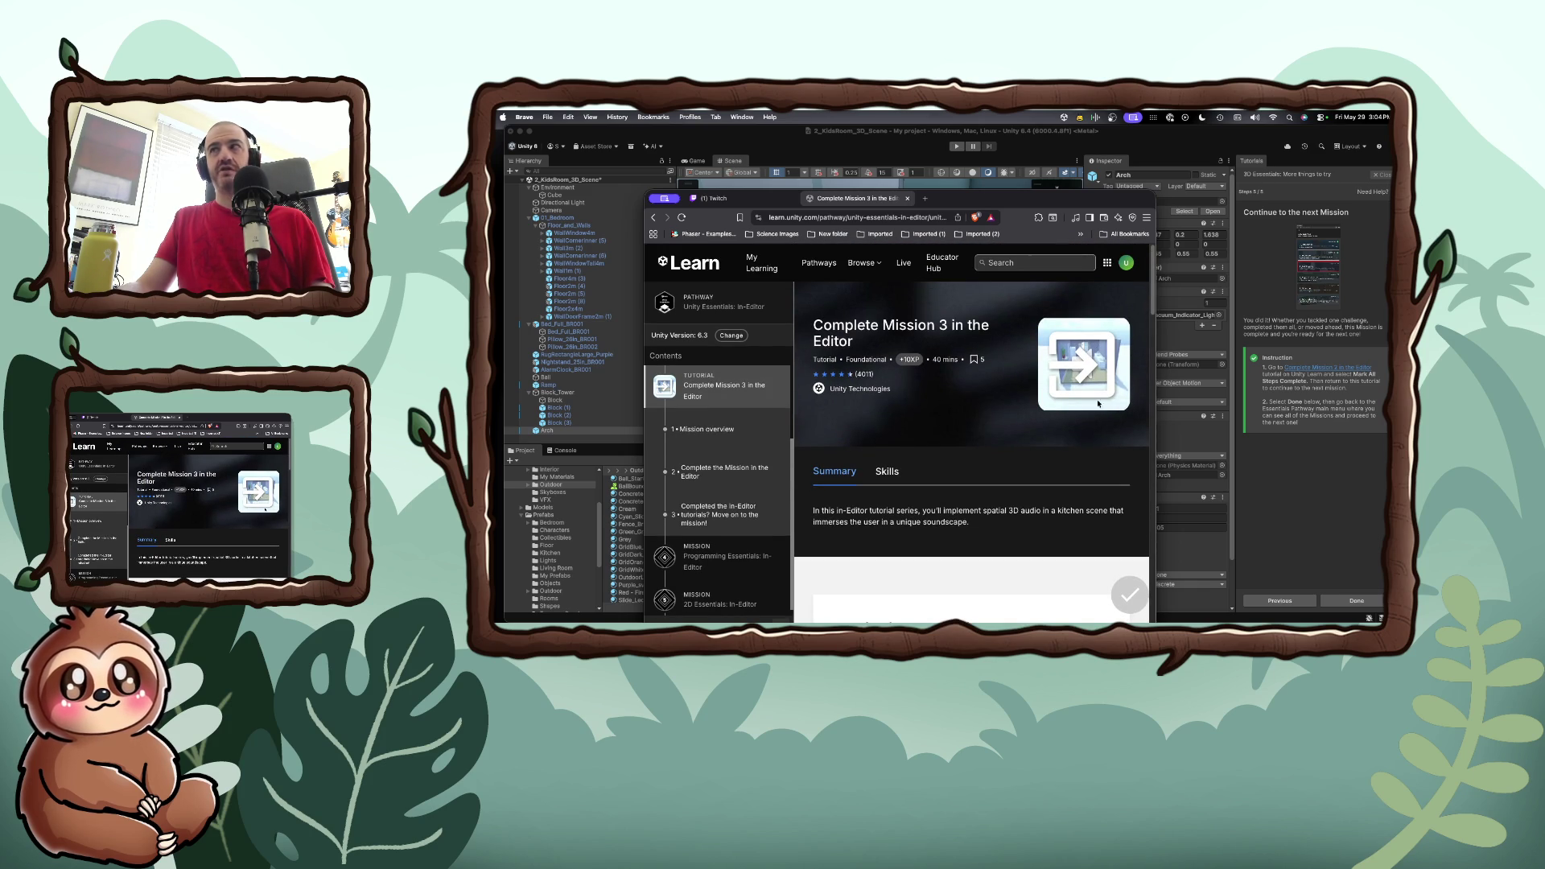
pyautogui.press('super+Tab')
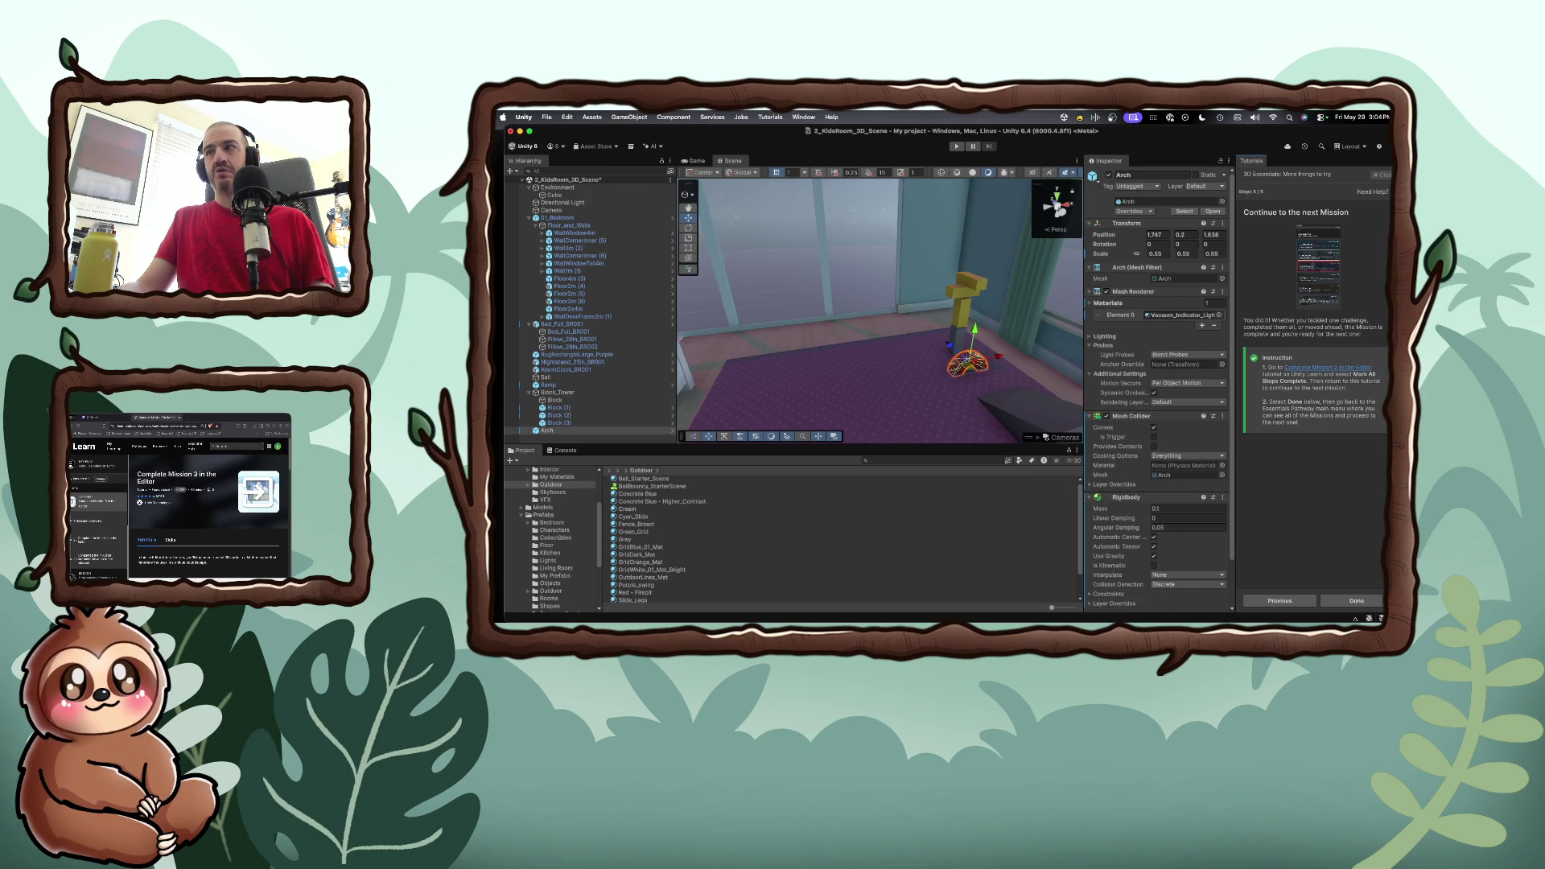
# Mark the tutorial step done and save the modified 3_KidsRoom_3D_Scene
pyautogui.click(1346, 604)
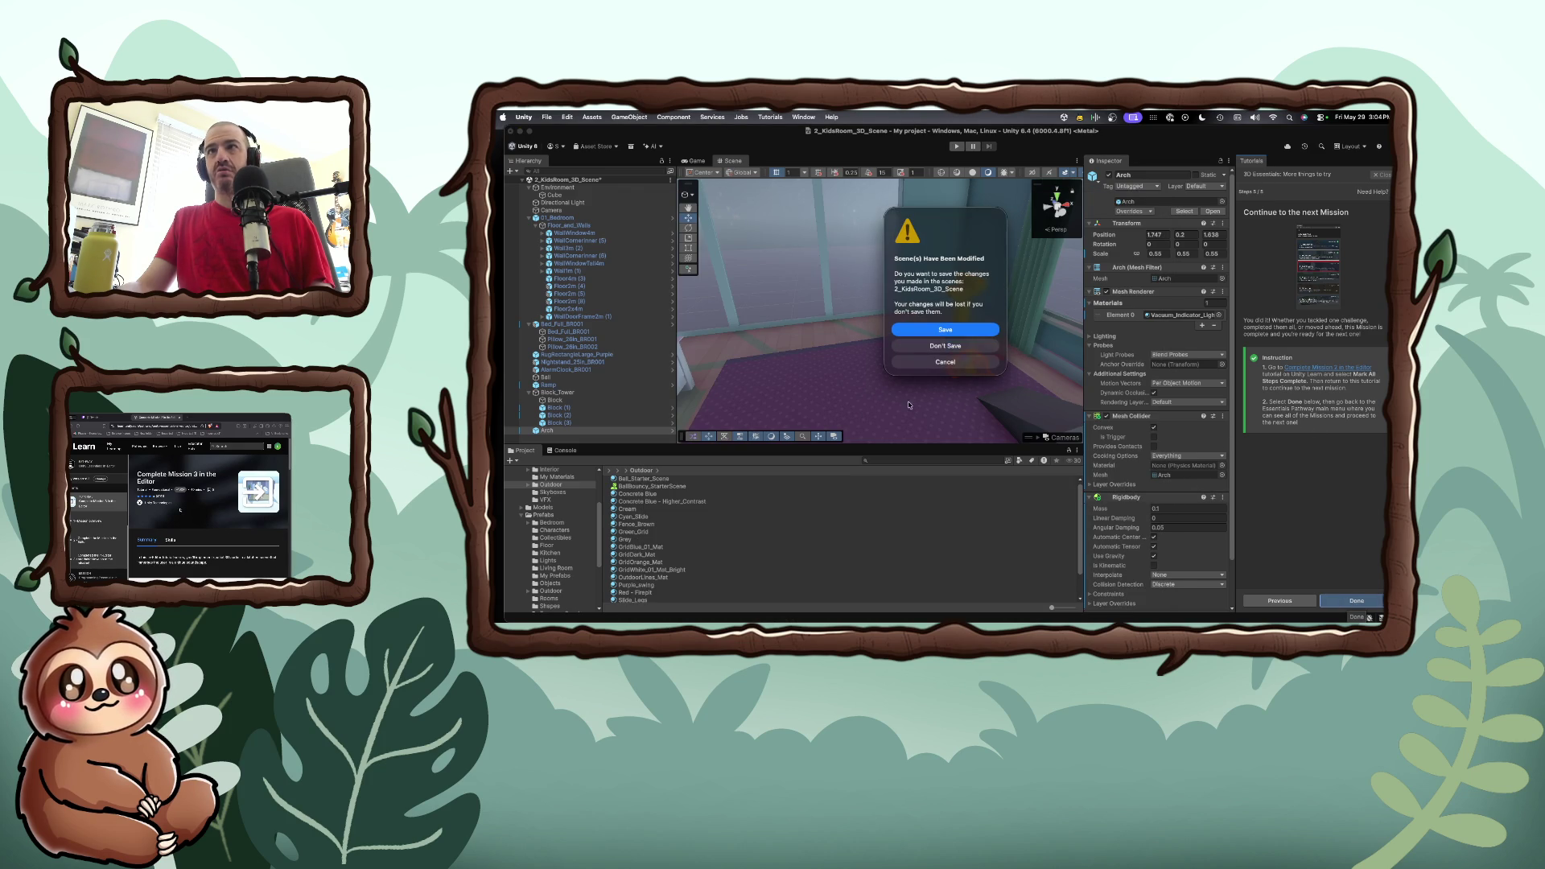
pyautogui.click(941, 333)
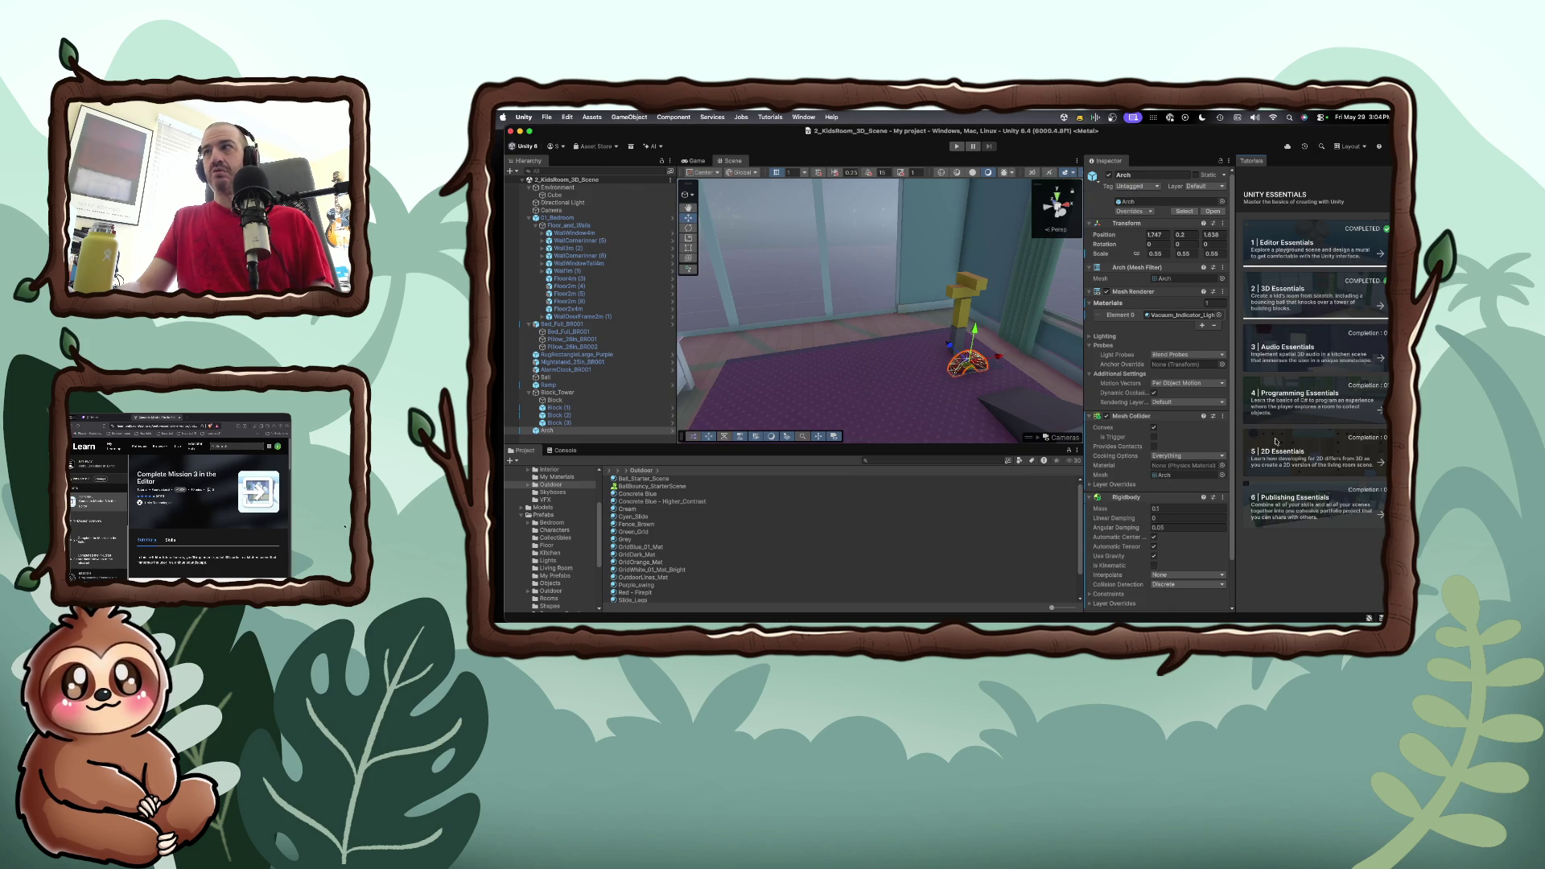
pyautogui.click(913, 395)
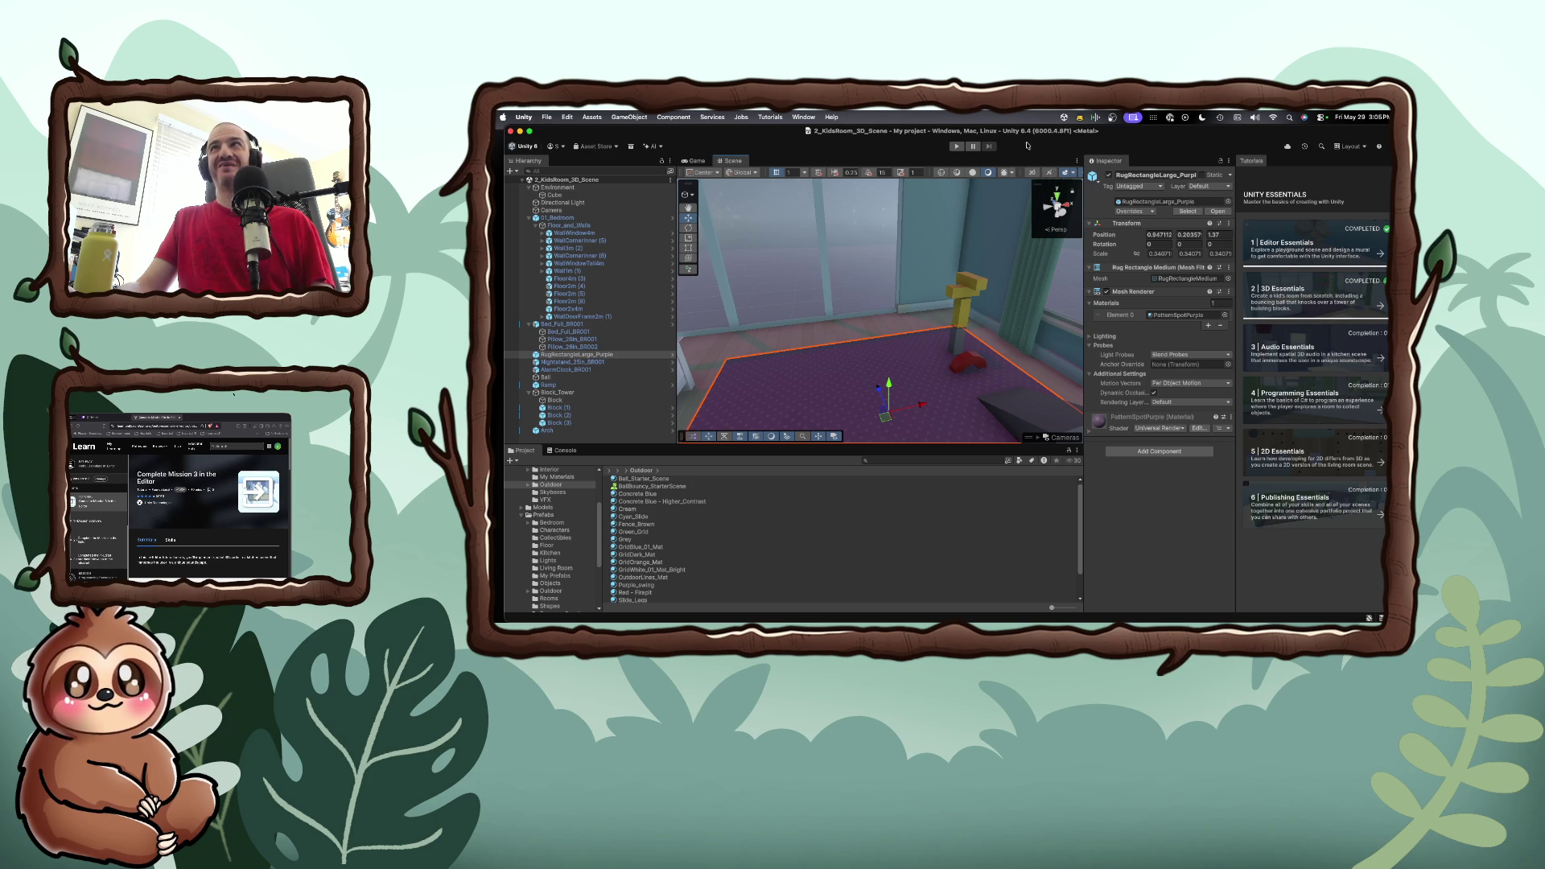
# Quit Unity Hub from the menu bar and hide the Unity editor
pyautogui.moveTo(979, 142); pyautogui.dragTo(1083, 211)
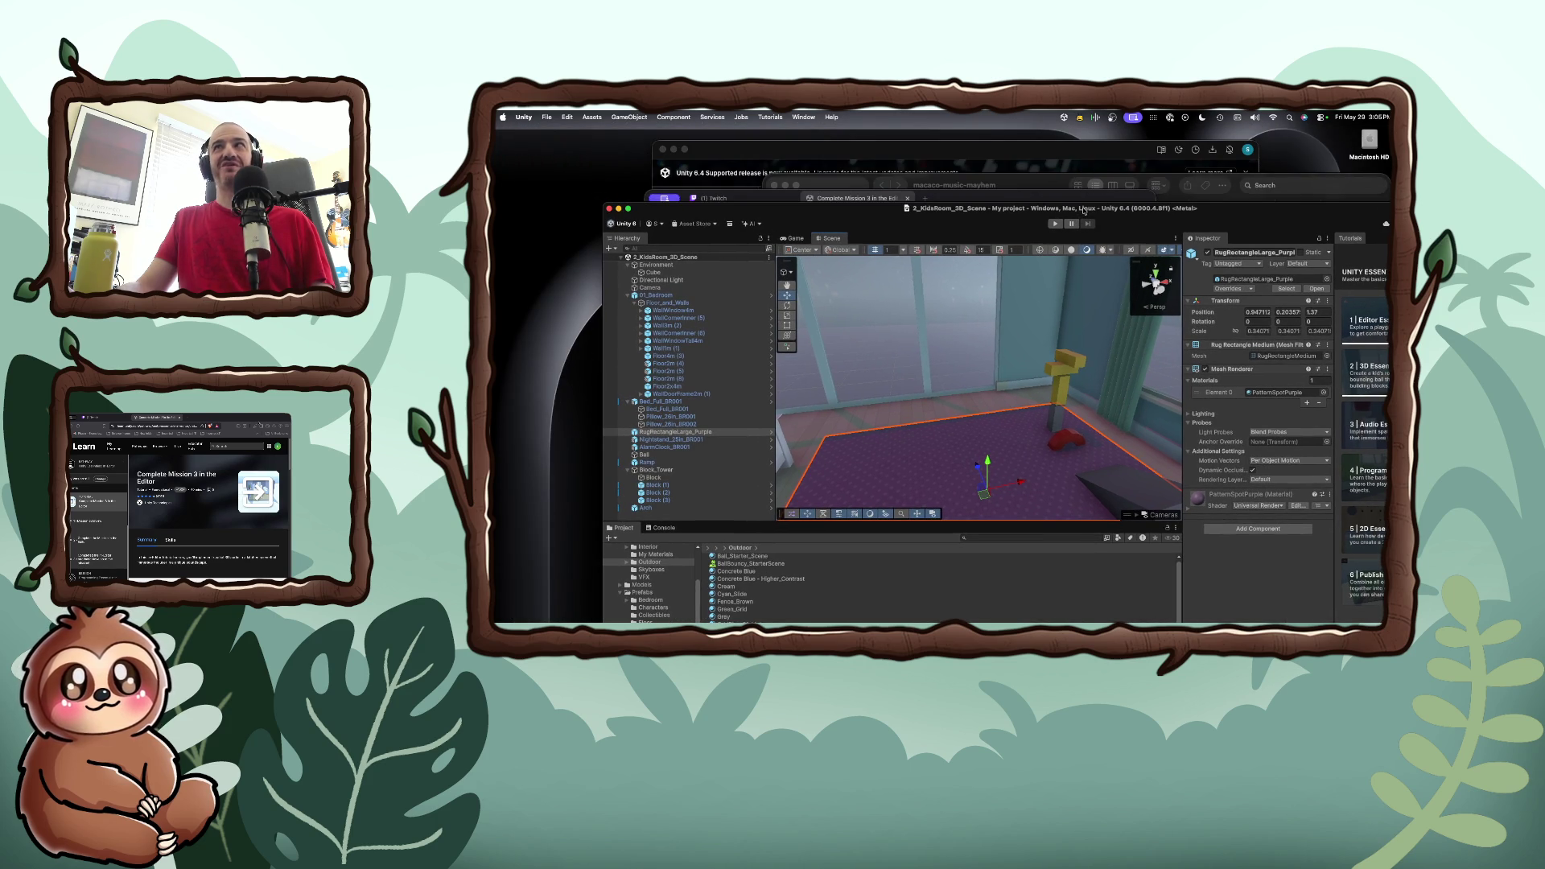
pyautogui.click(1064, 117)
pyautogui.click(1087, 201)
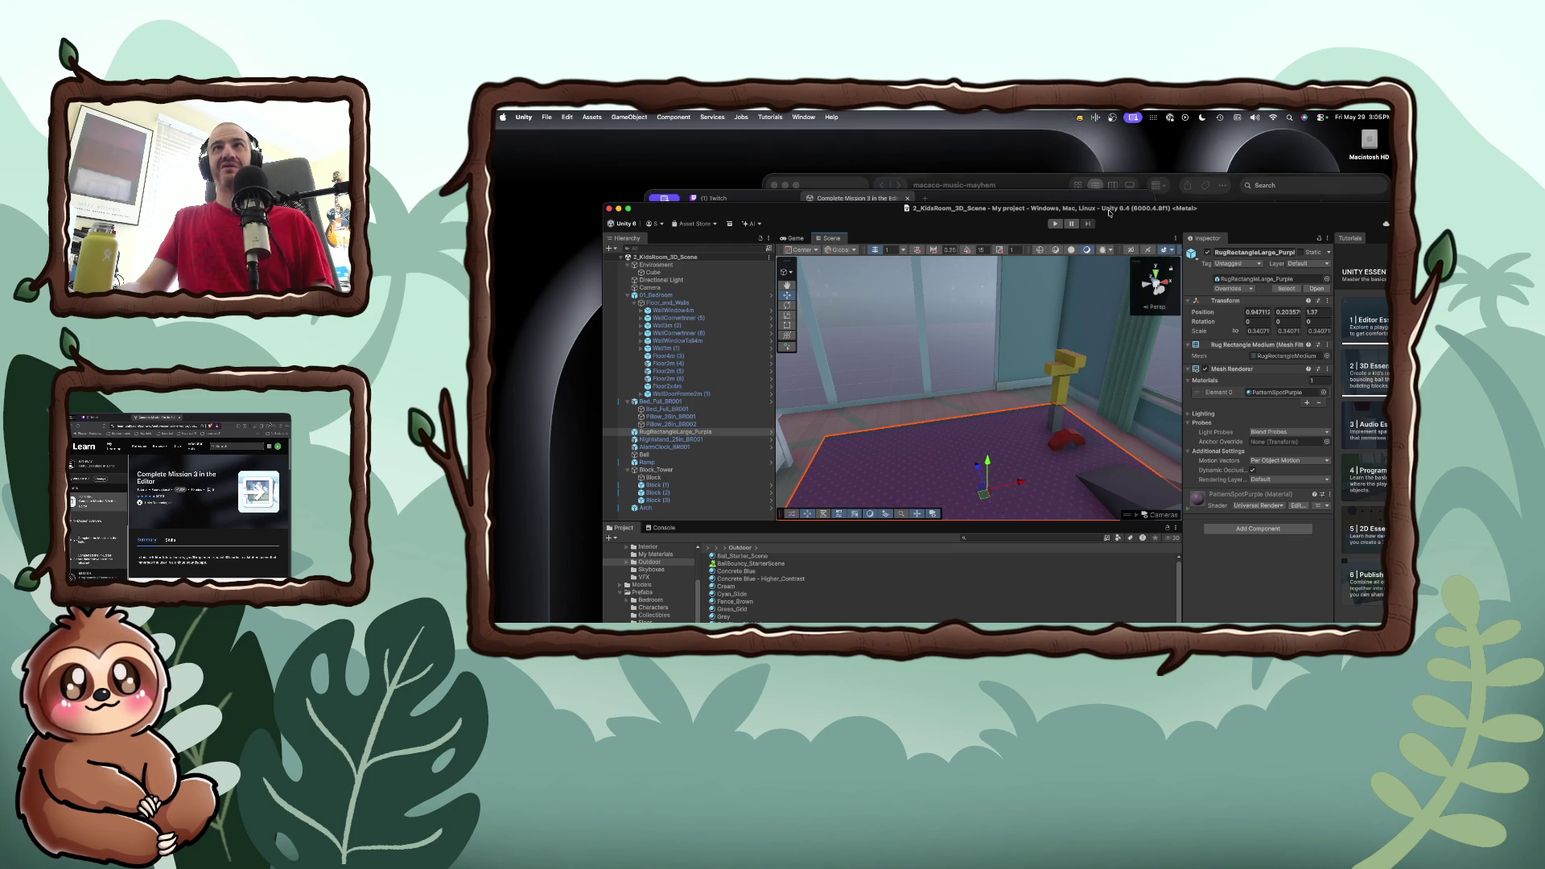
pyautogui.press('super+h')
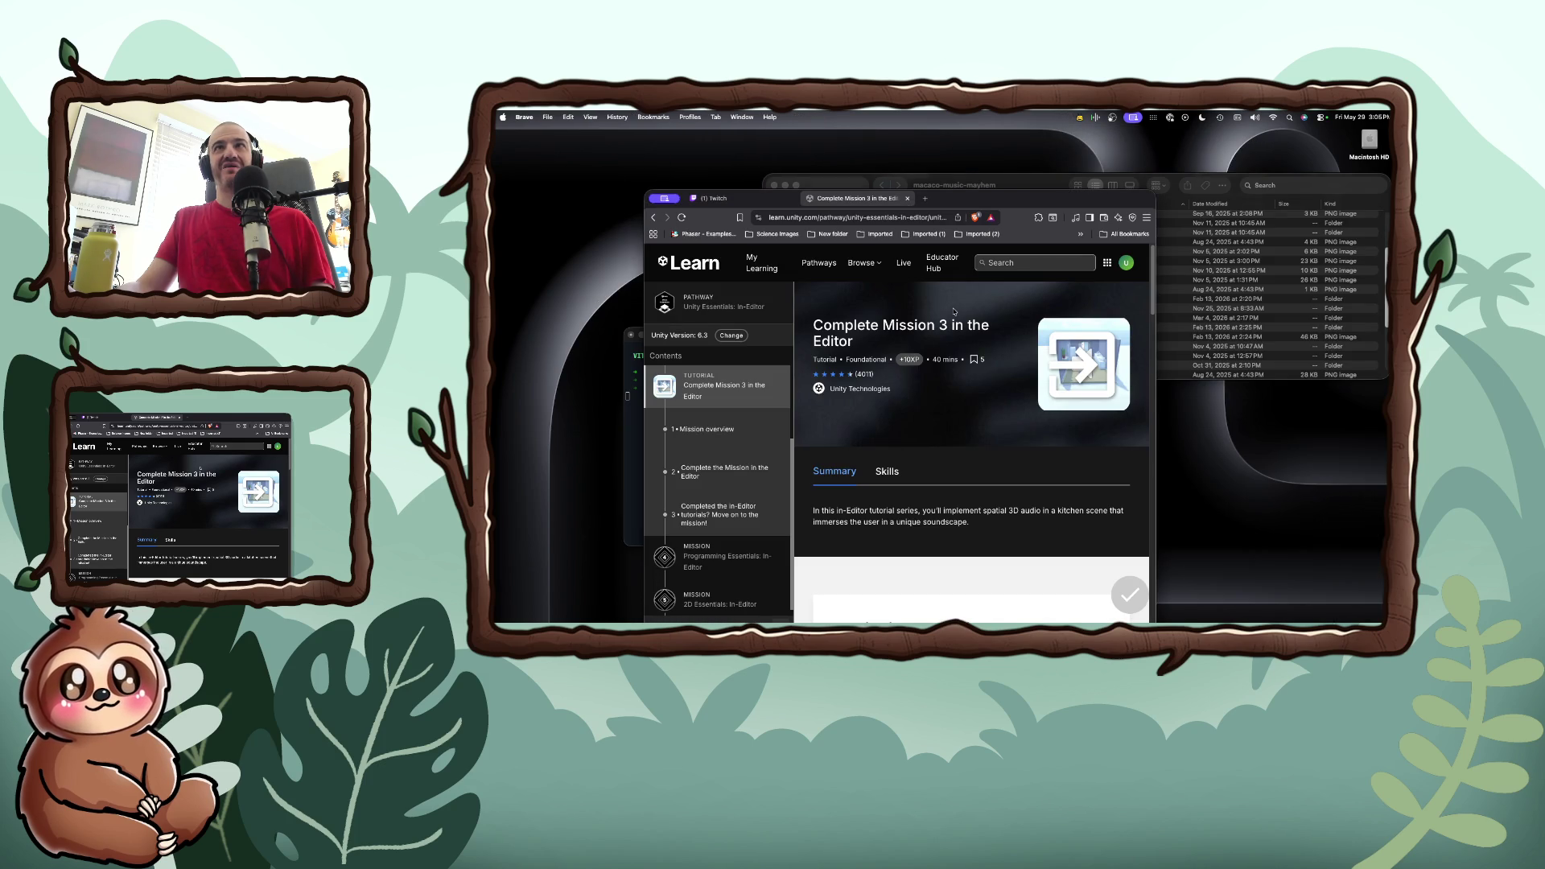
# Close the Unity Learn tab to return to the Twitch Stream Manager
pyautogui.press('super+w')
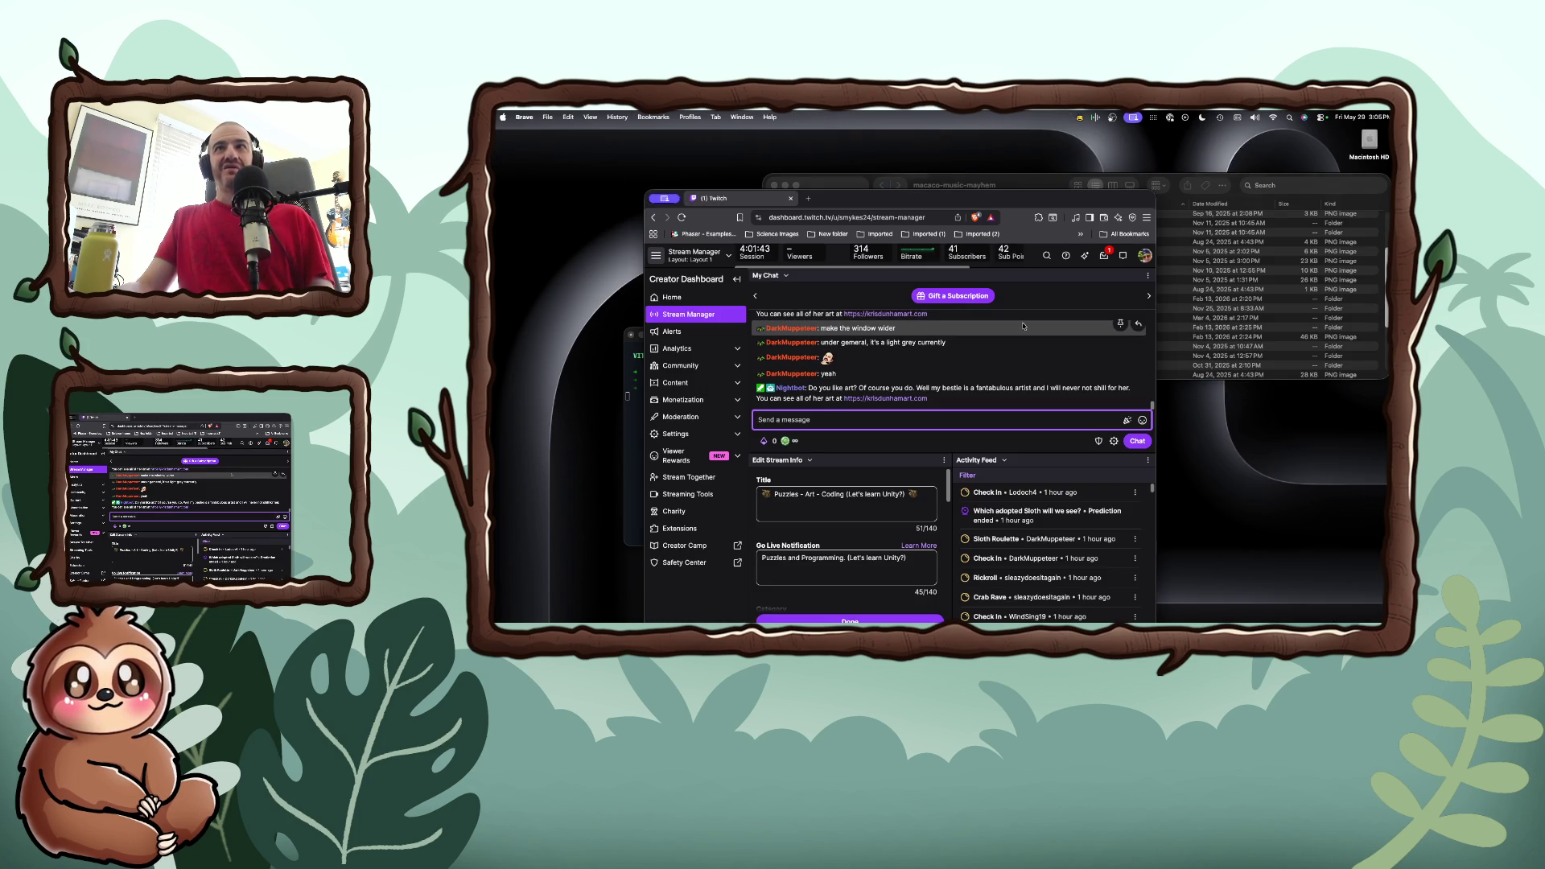
pyautogui.click(1104, 255)
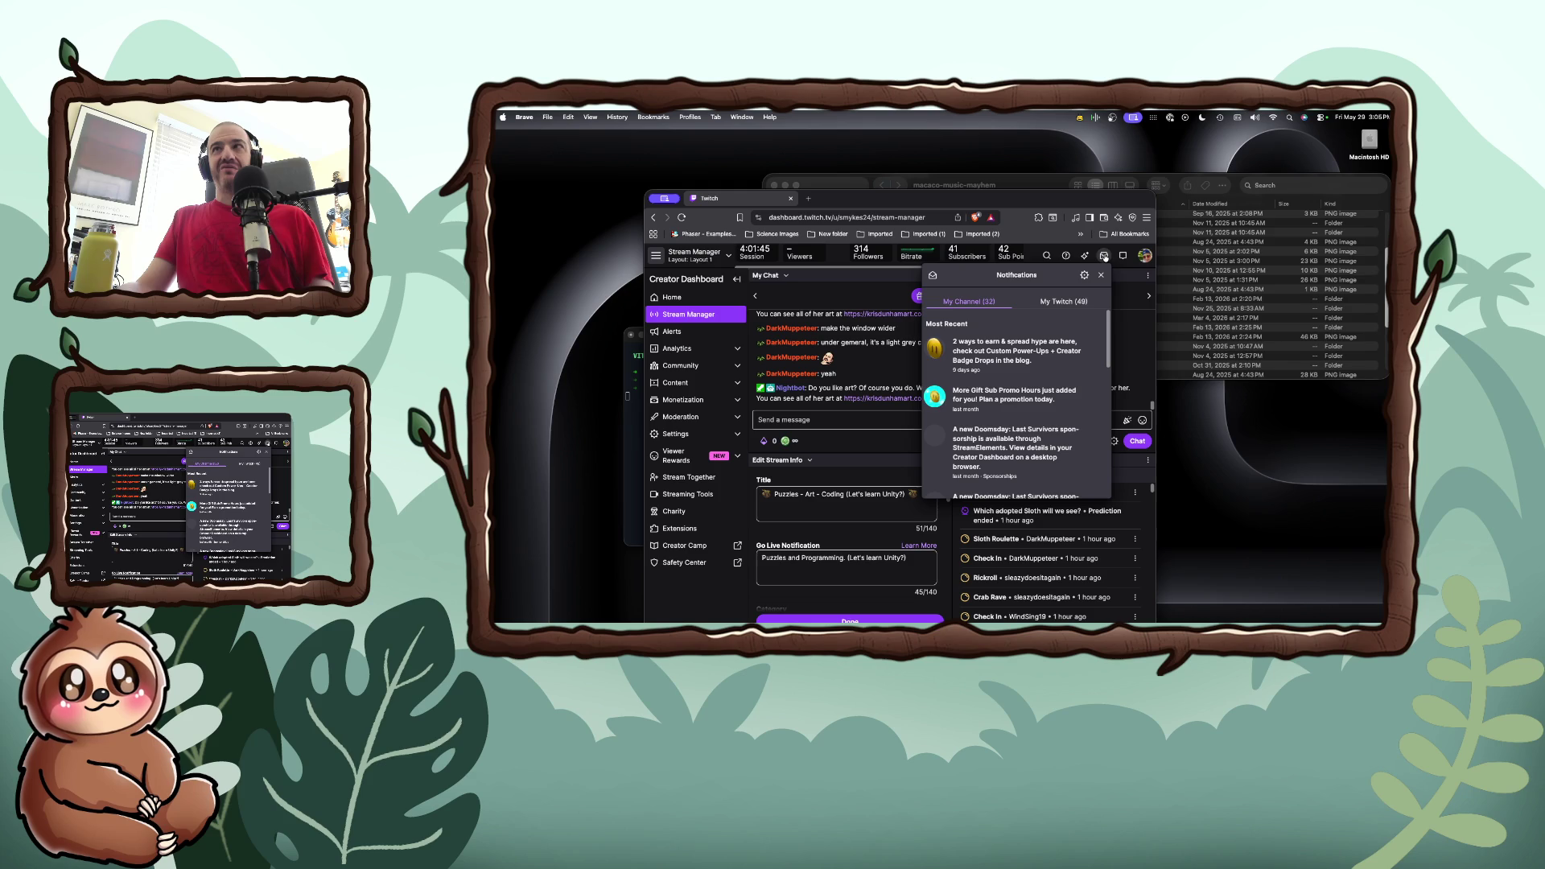
pyautogui.moveTo(1025, 202); pyautogui.dragTo(1023, 249)
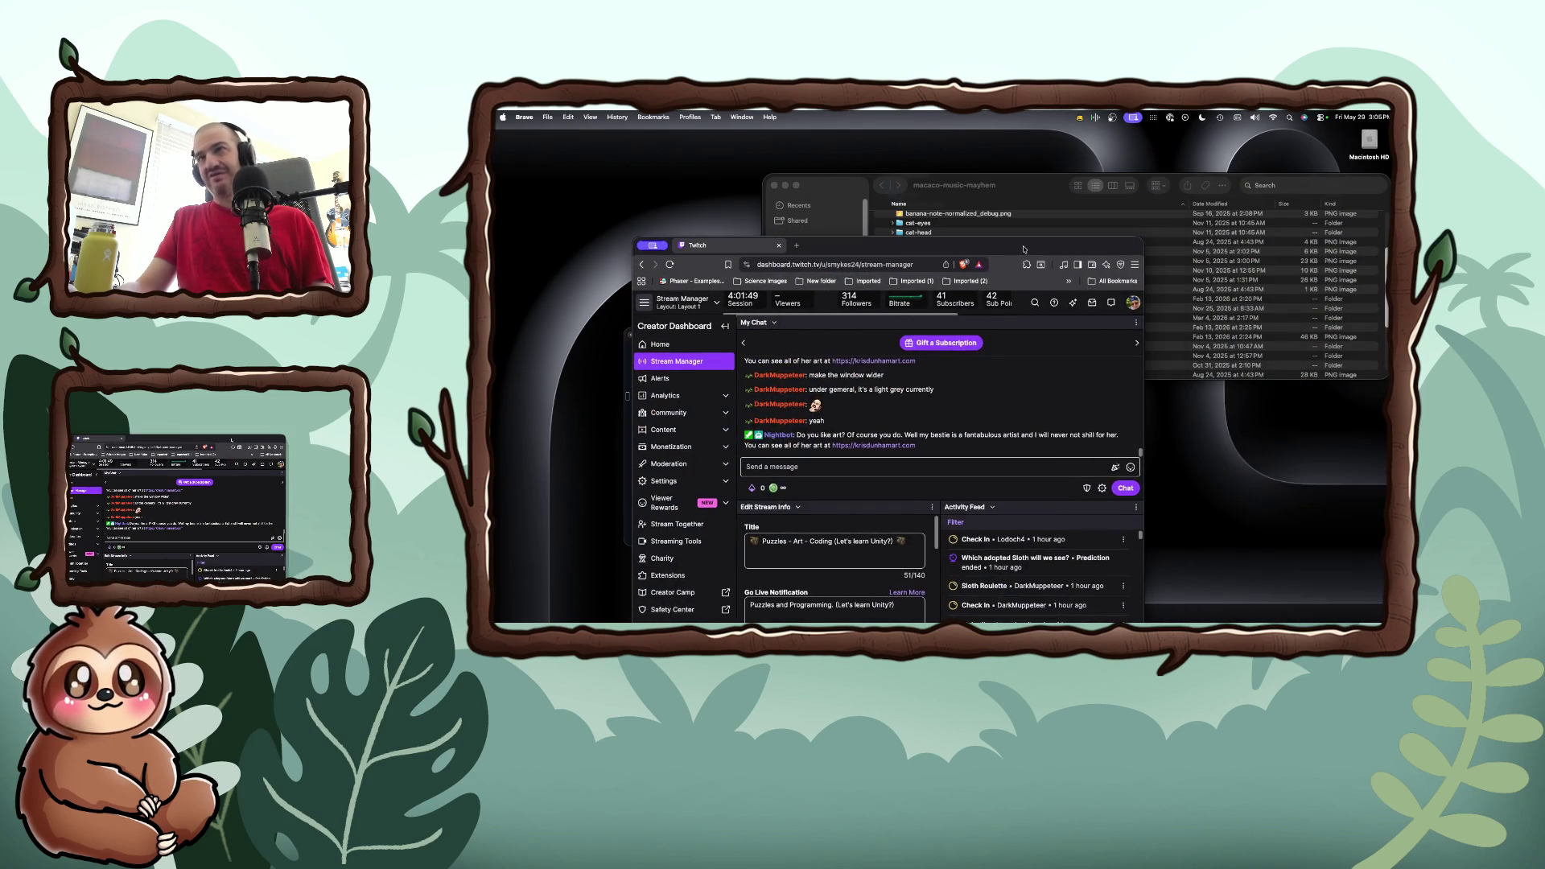
# Enter the /raid command in the chat box to list raid channels
pyautogui.click(959, 463)
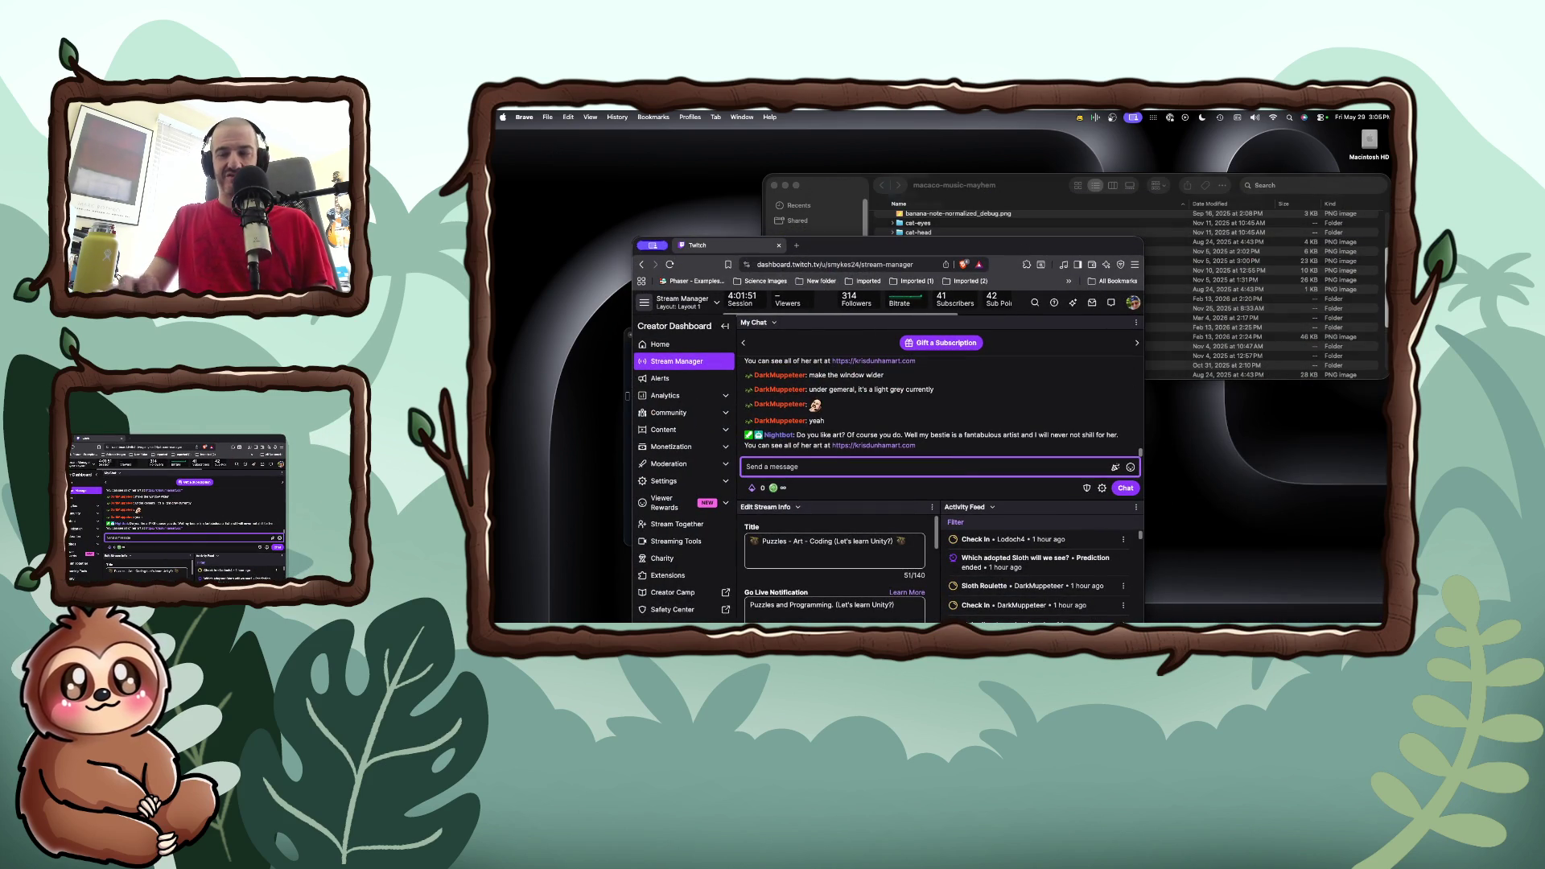
pyautogui.write('/raid')
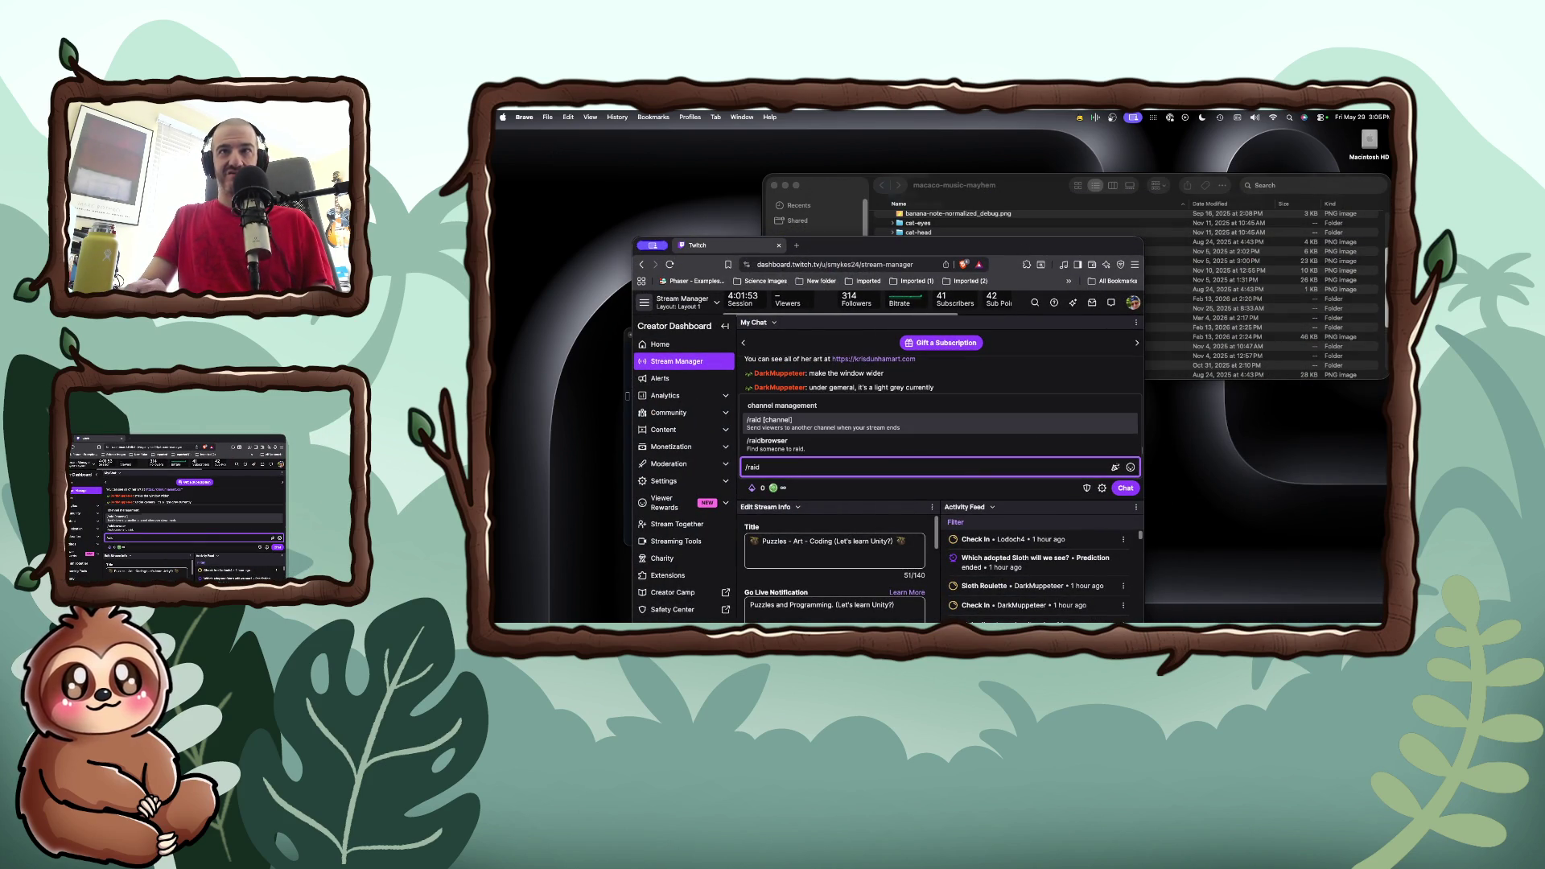
pyautogui.press('Return')
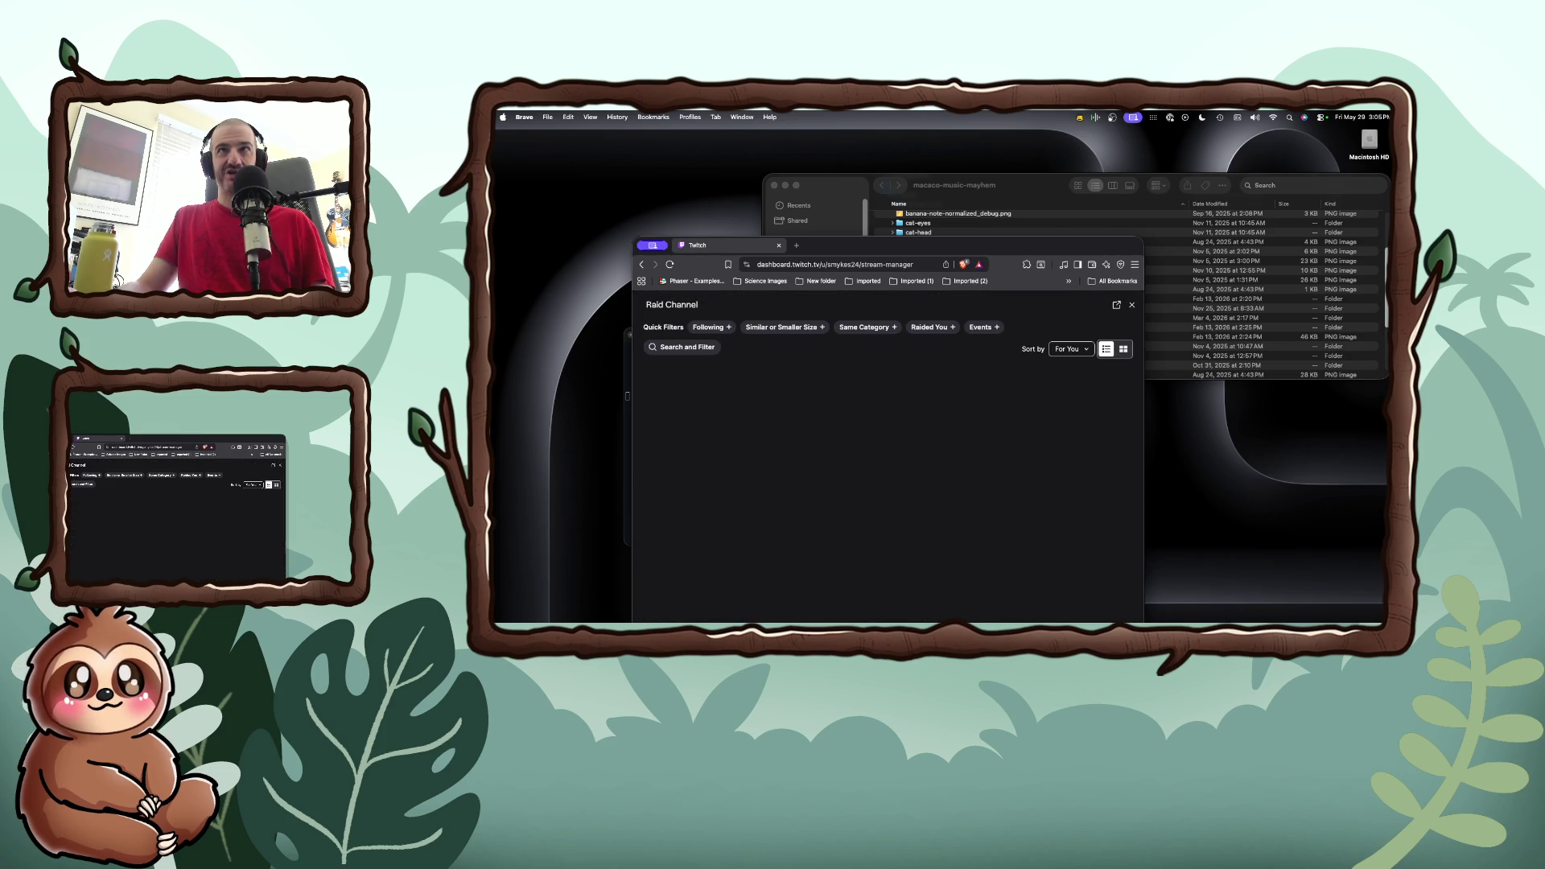
# Filter the raid candidates to followed channels only
pyautogui.moveTo(1083, 251); pyautogui.dragTo(1107, 153)
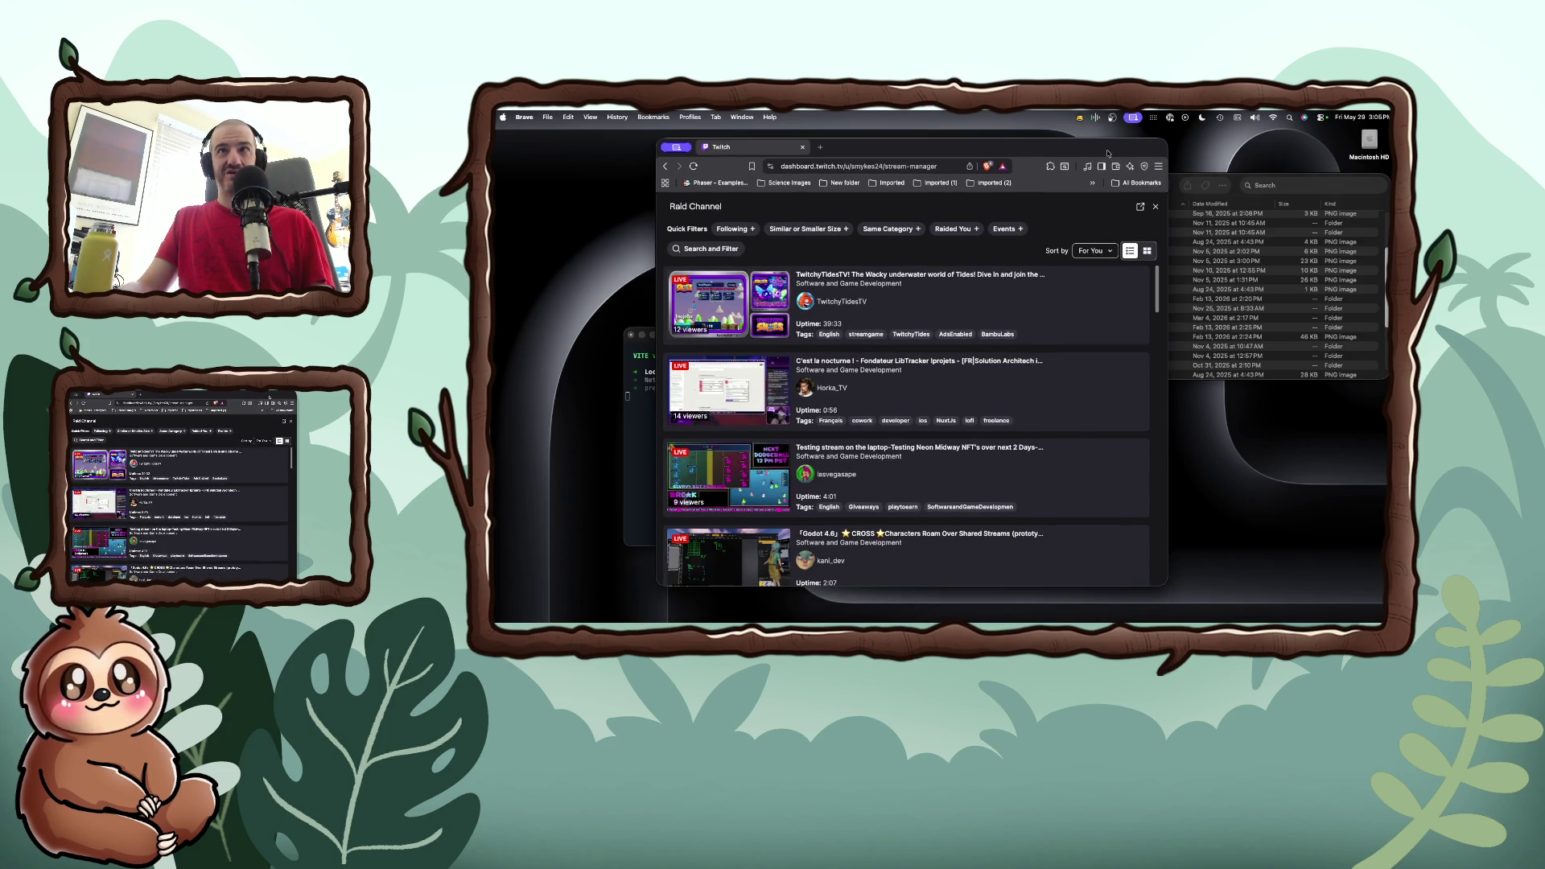
pyautogui.scroll(-10, 885, 468)
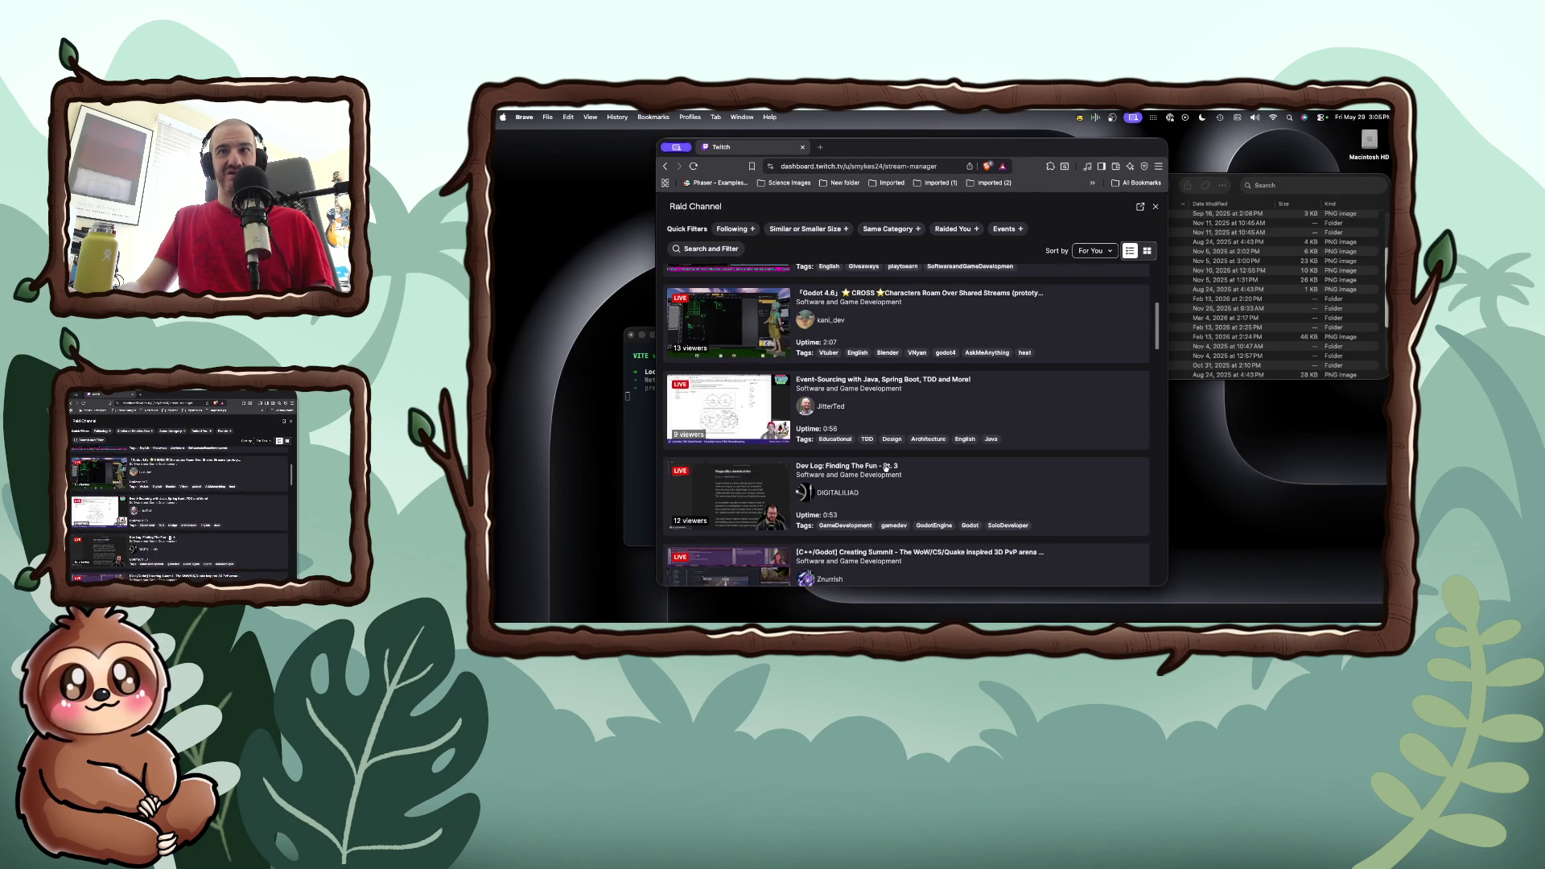
pyautogui.scroll(-10, 885, 467)
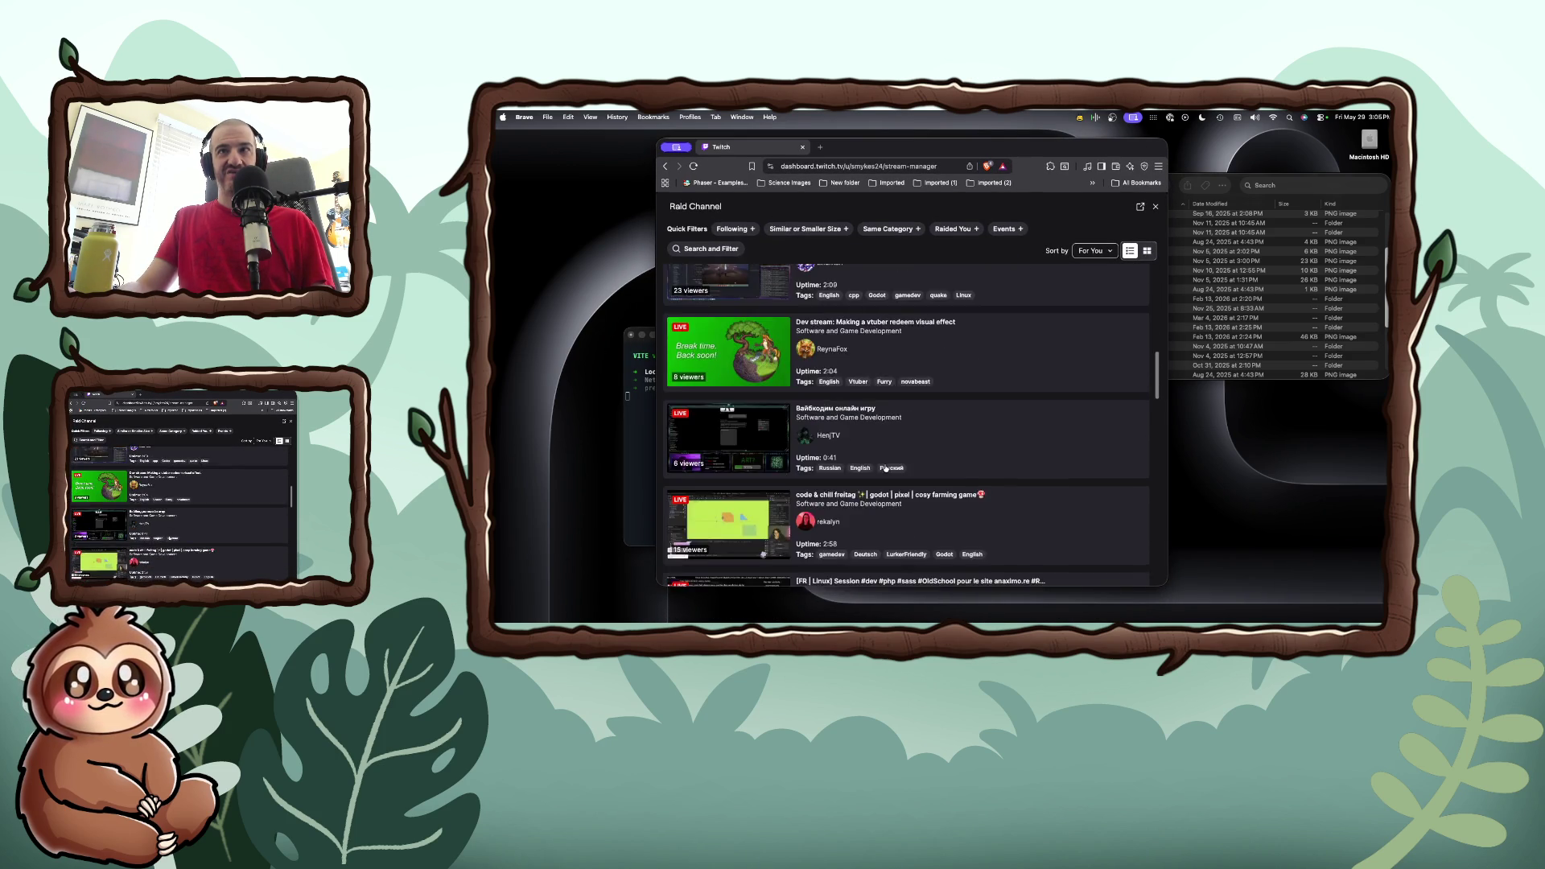
pyautogui.scroll(-2, 885, 467)
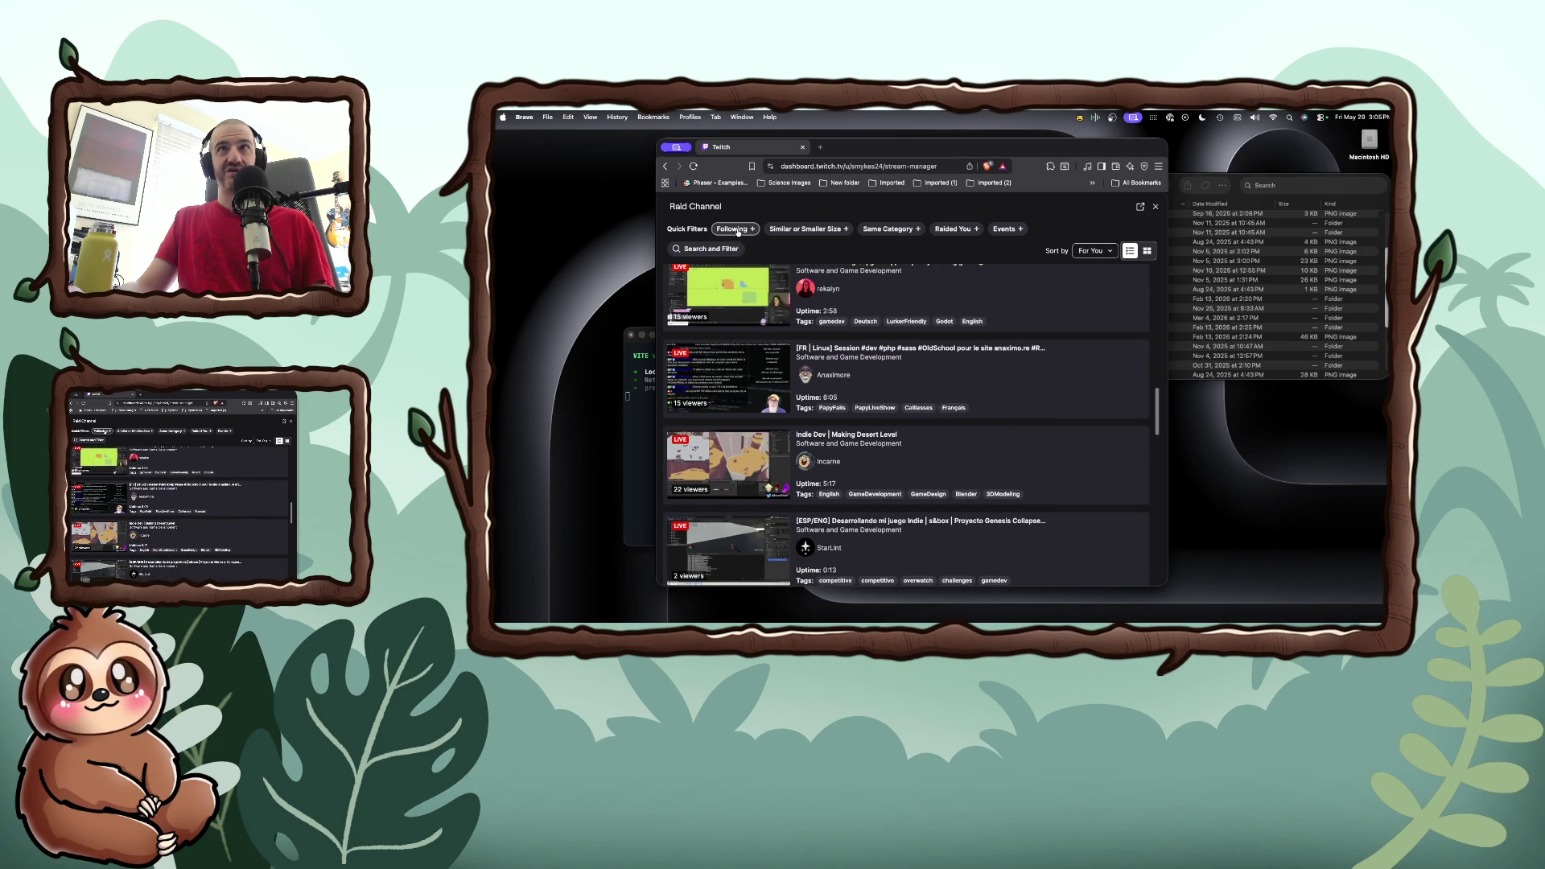
pyautogui.click(741, 229)
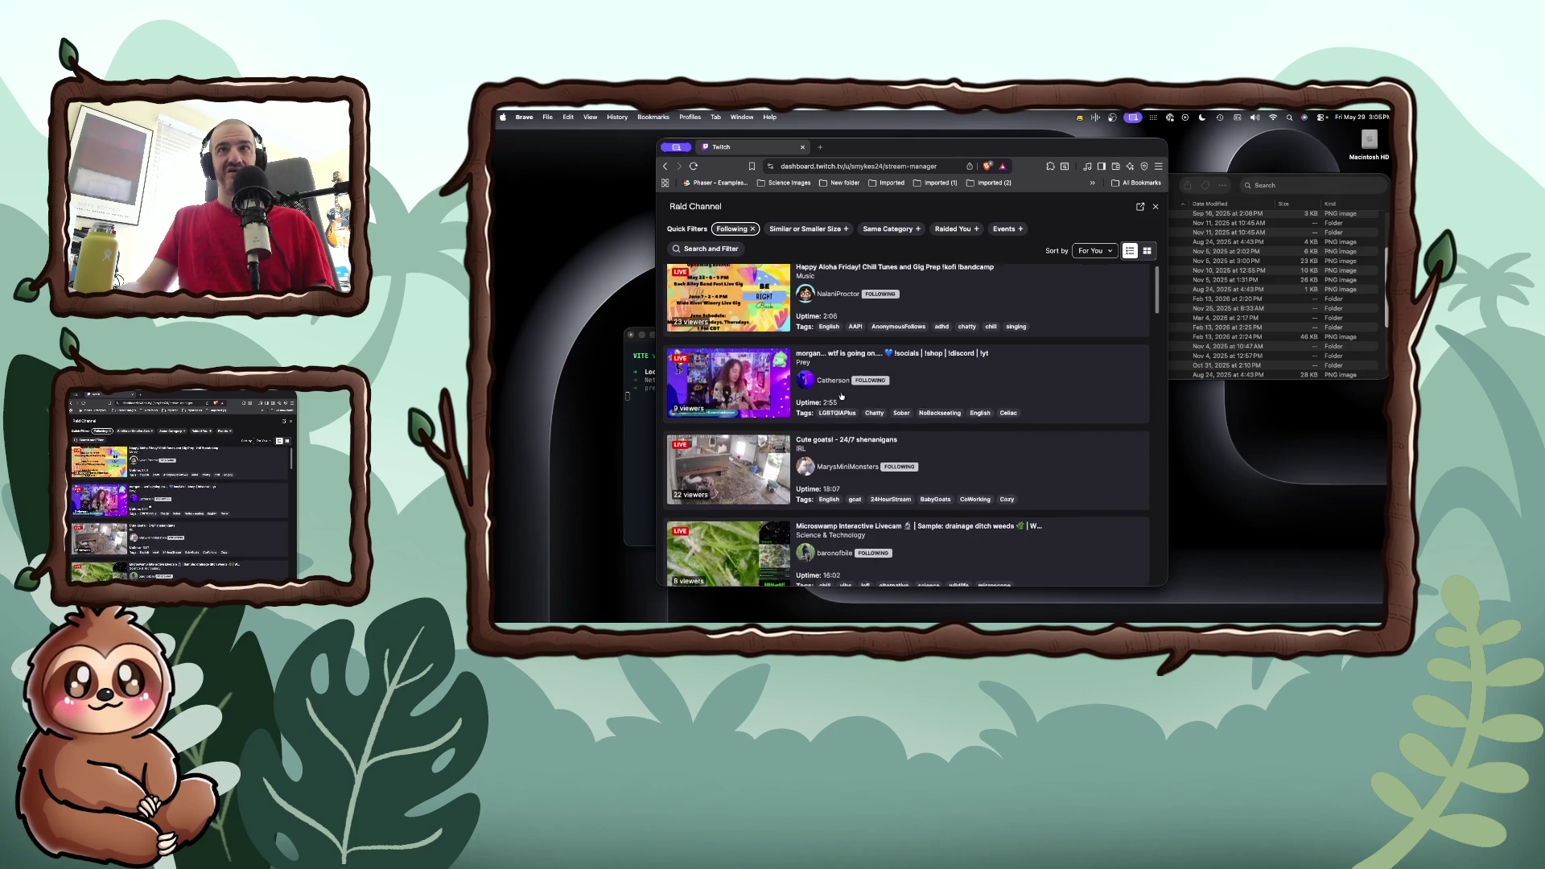
# Open the Stream Preview for the PARTNER PUSHING Just Chatting stream
pyautogui.scroll(-10, 841, 395)
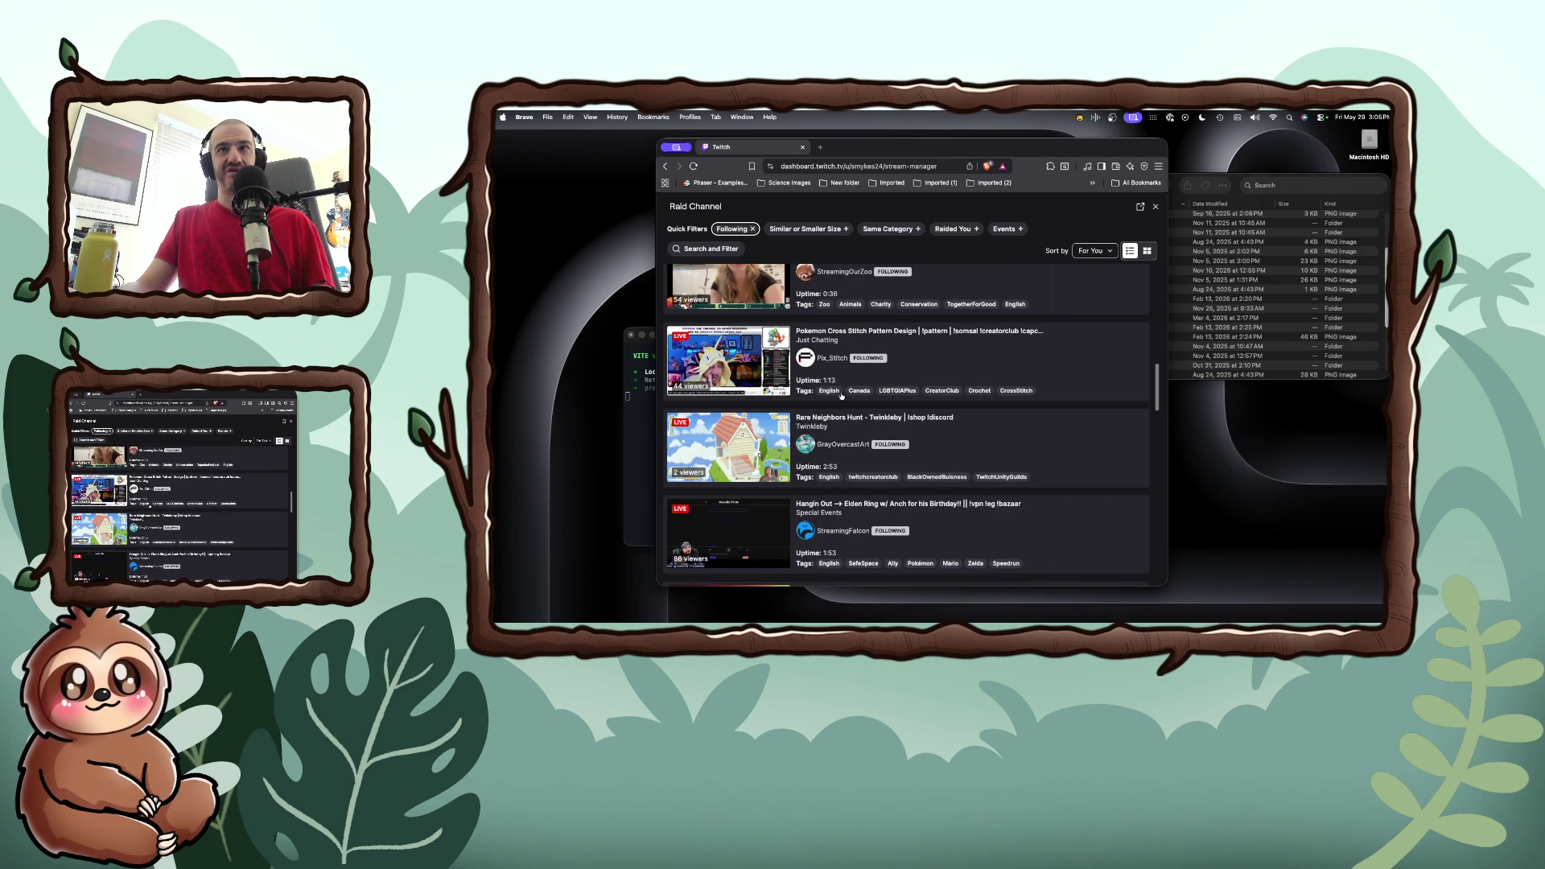
pyautogui.scroll(-5, 841, 395)
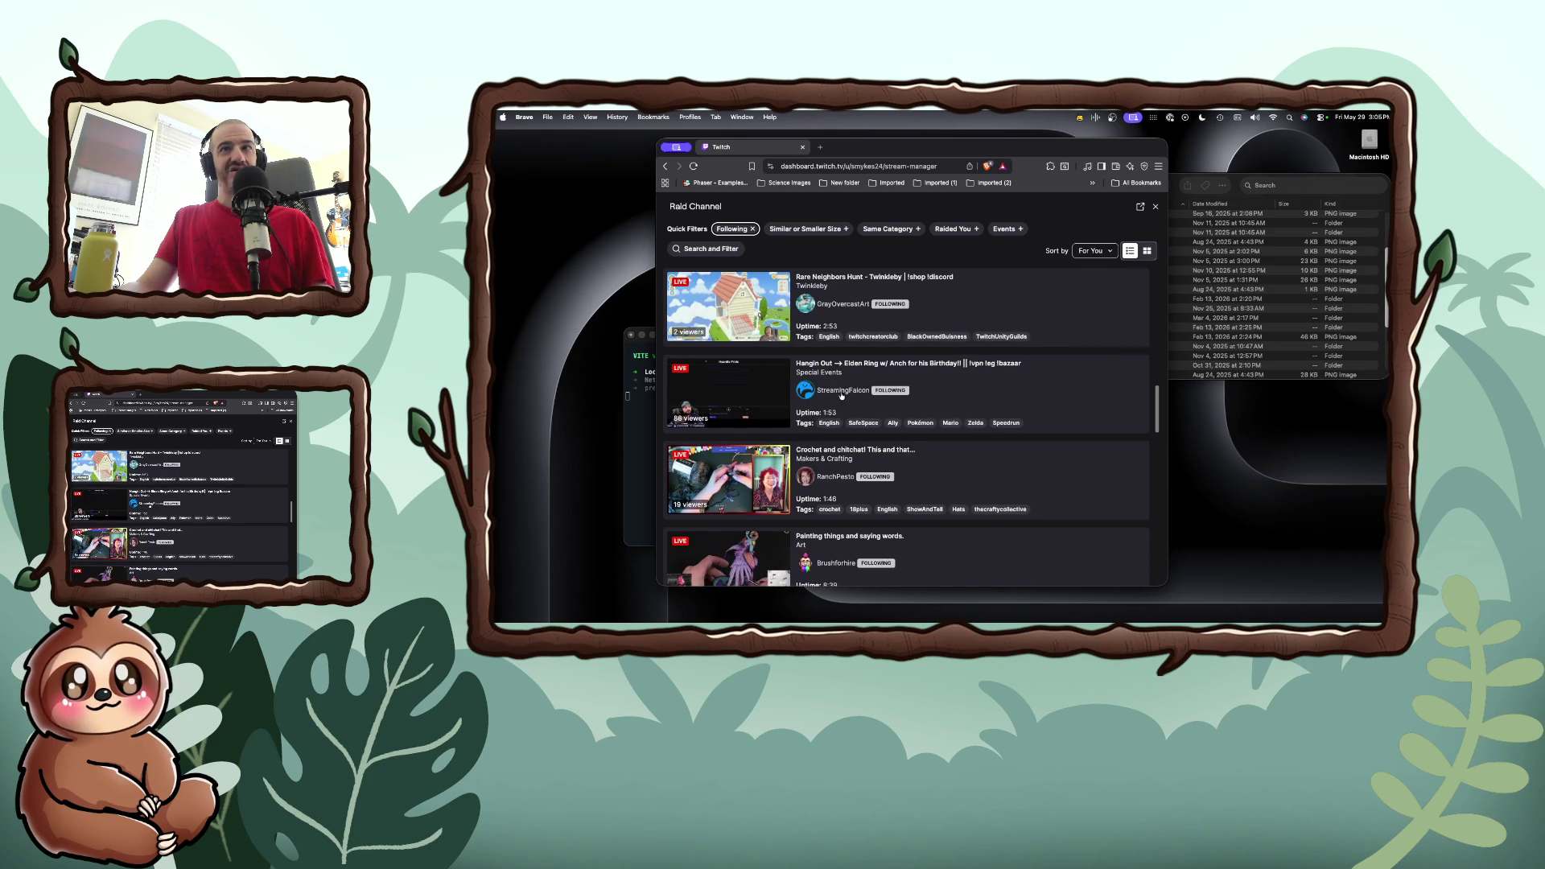
pyautogui.scroll(-4, 841, 395)
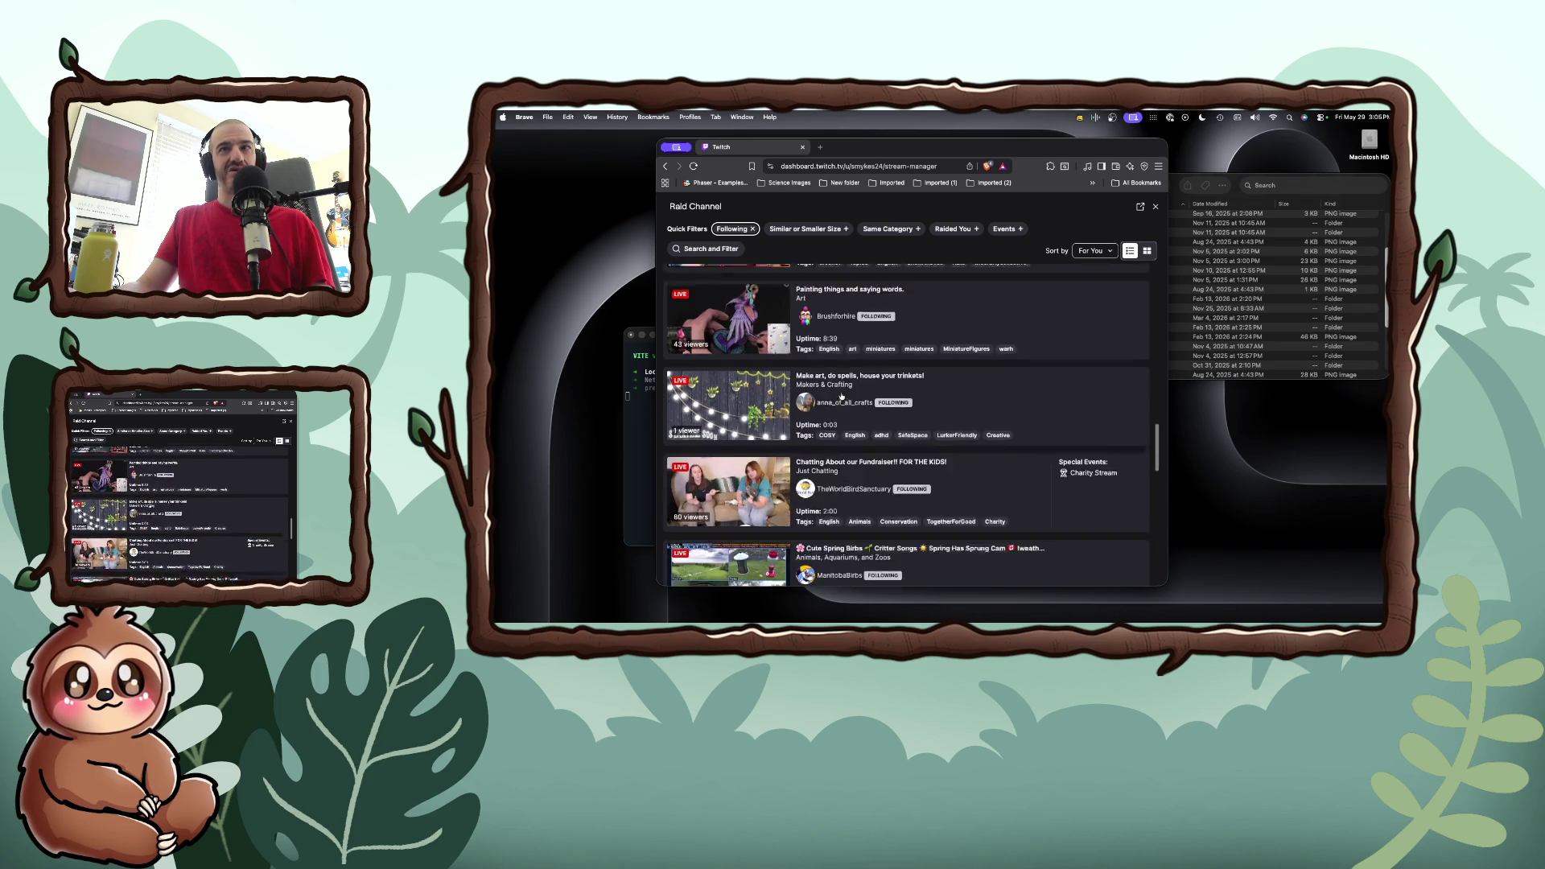
pyautogui.scroll(-10, 840, 395)
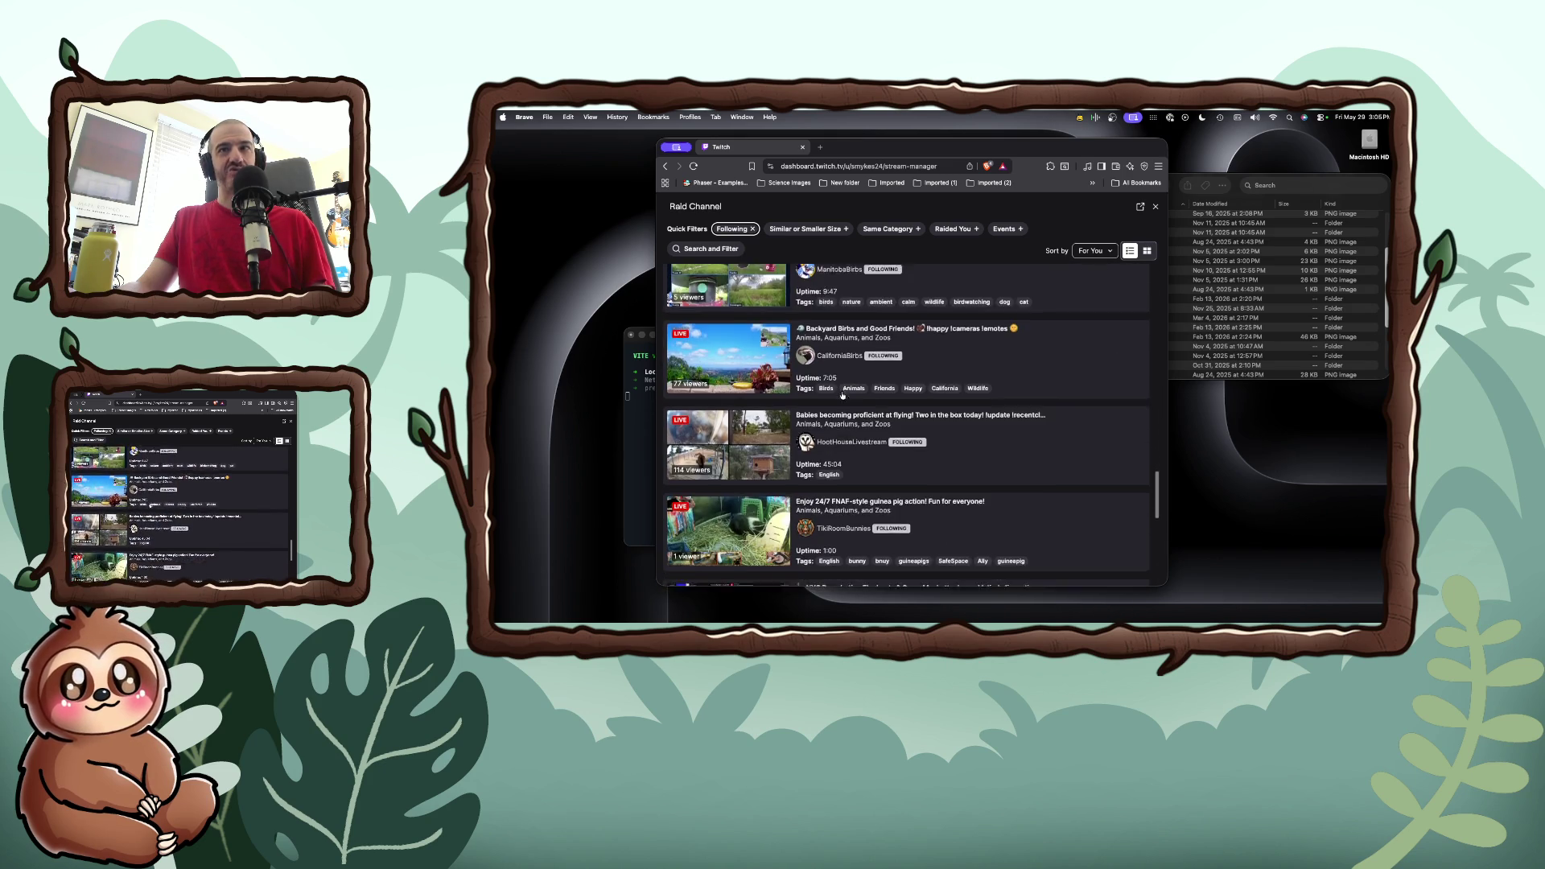
pyautogui.scroll(-6, 841, 395)
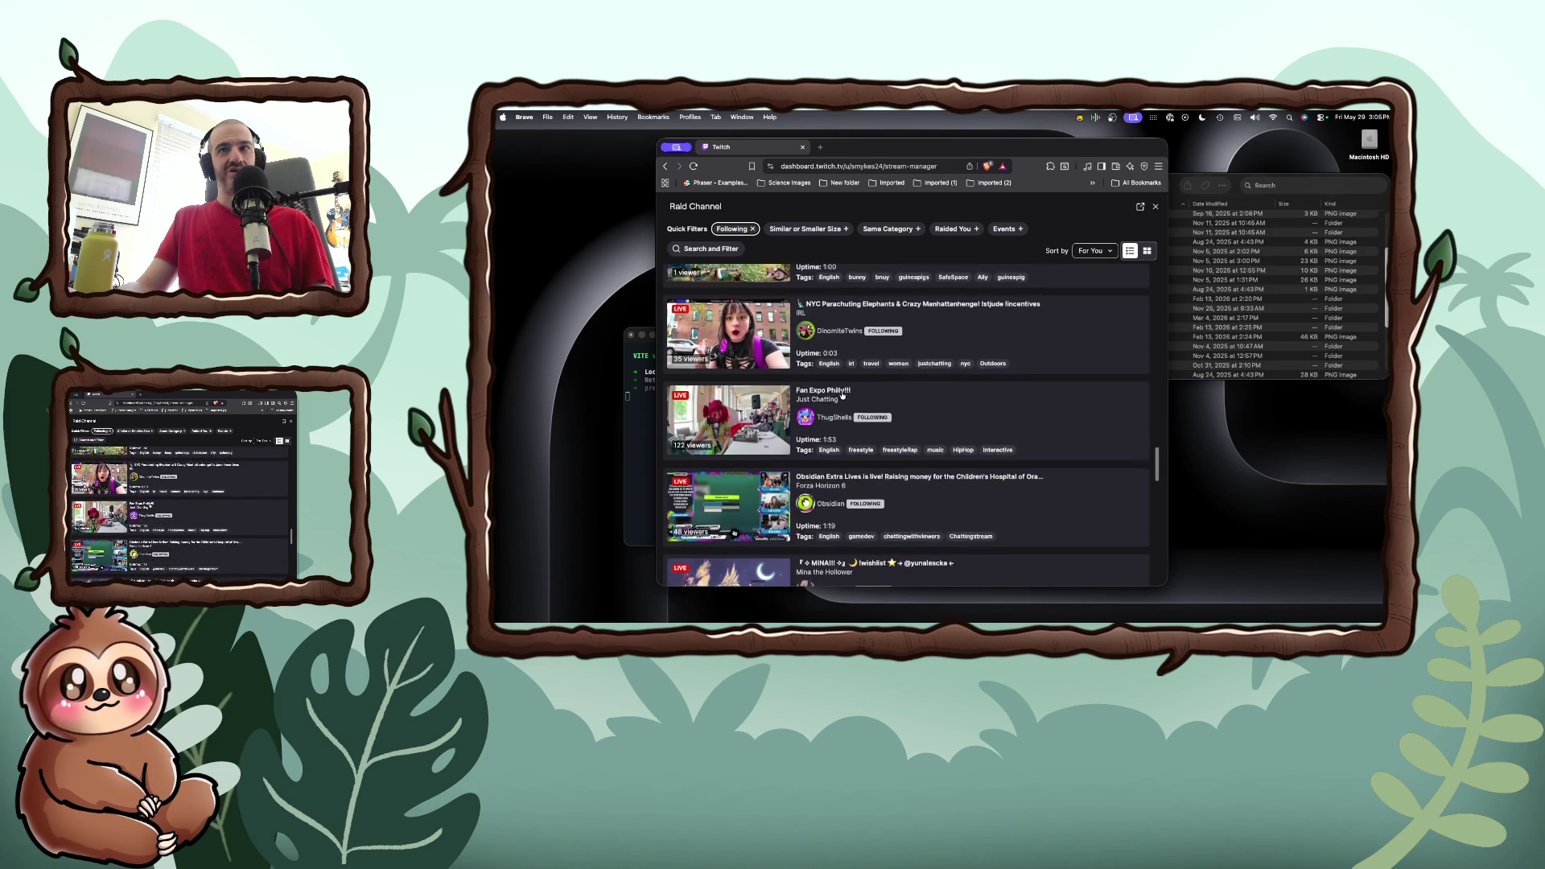
pyautogui.scroll(-6, 842, 395)
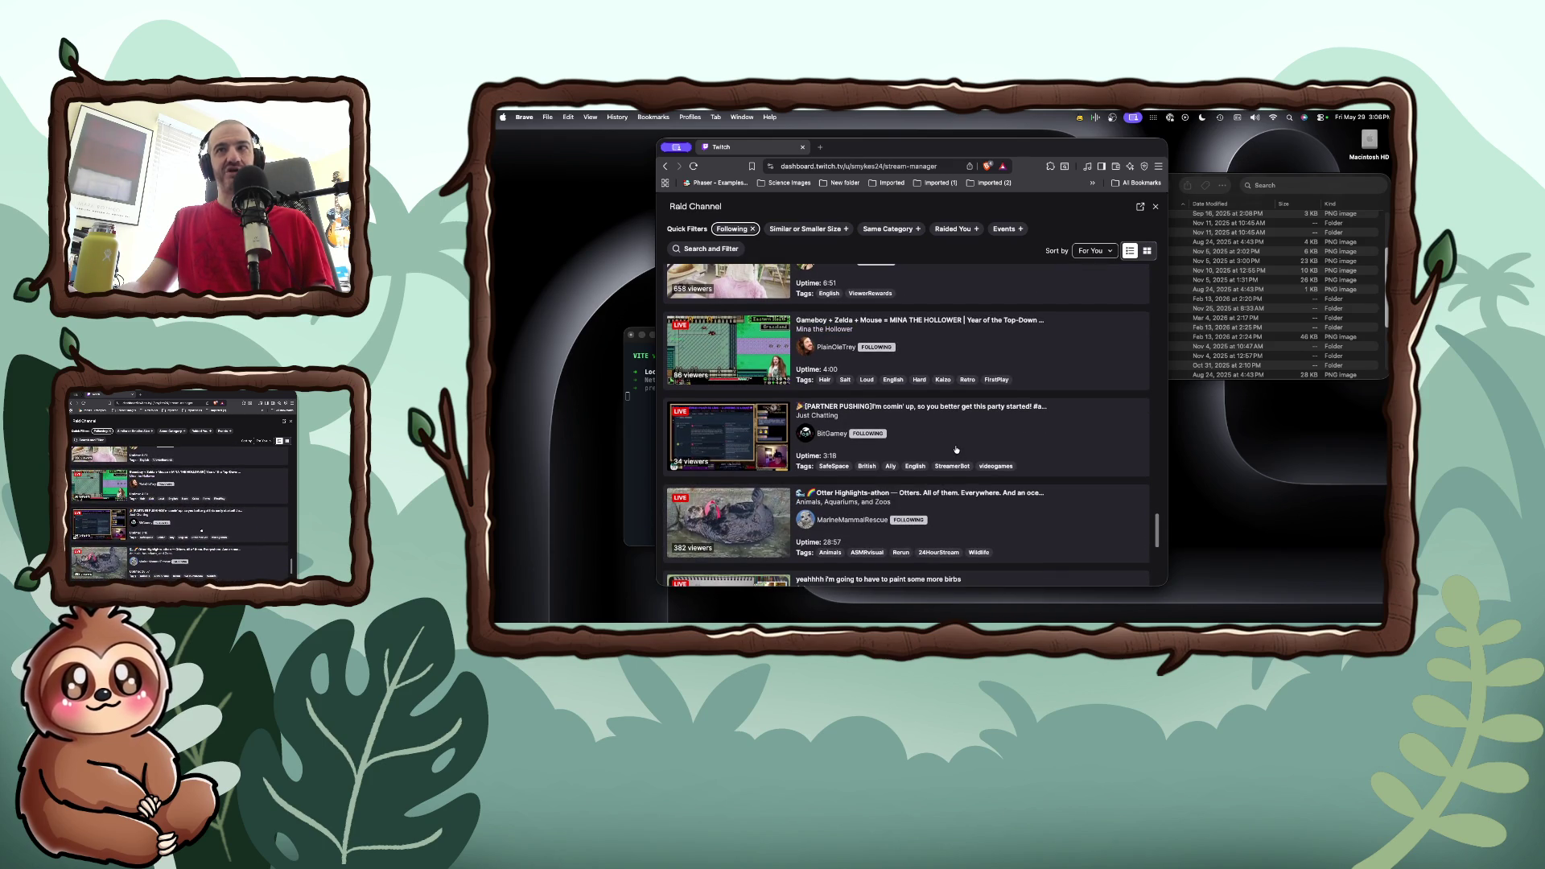
pyautogui.click(955, 449)
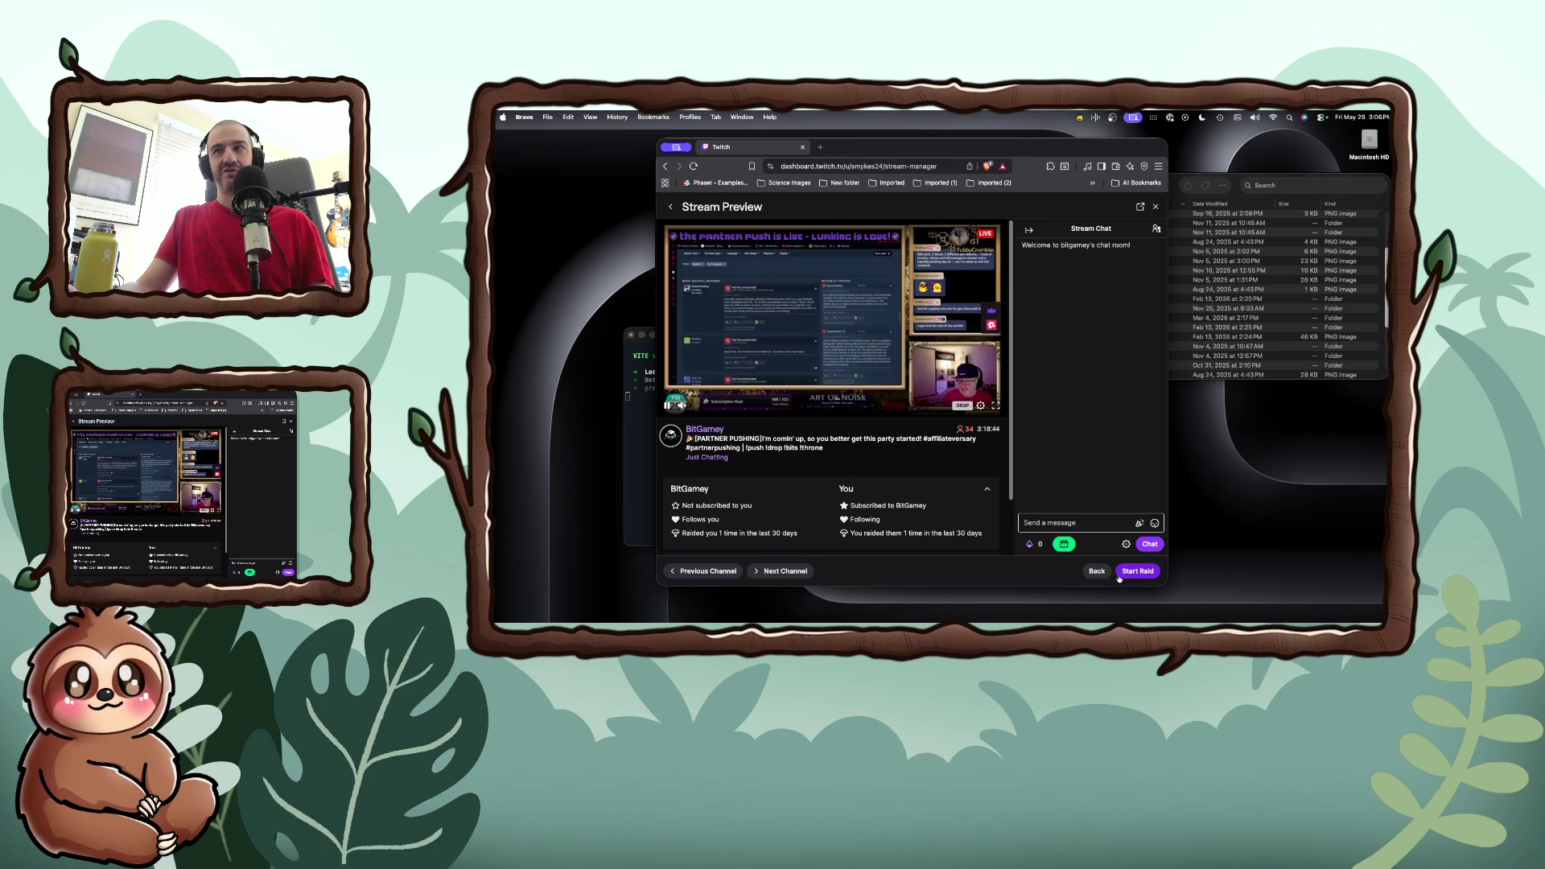